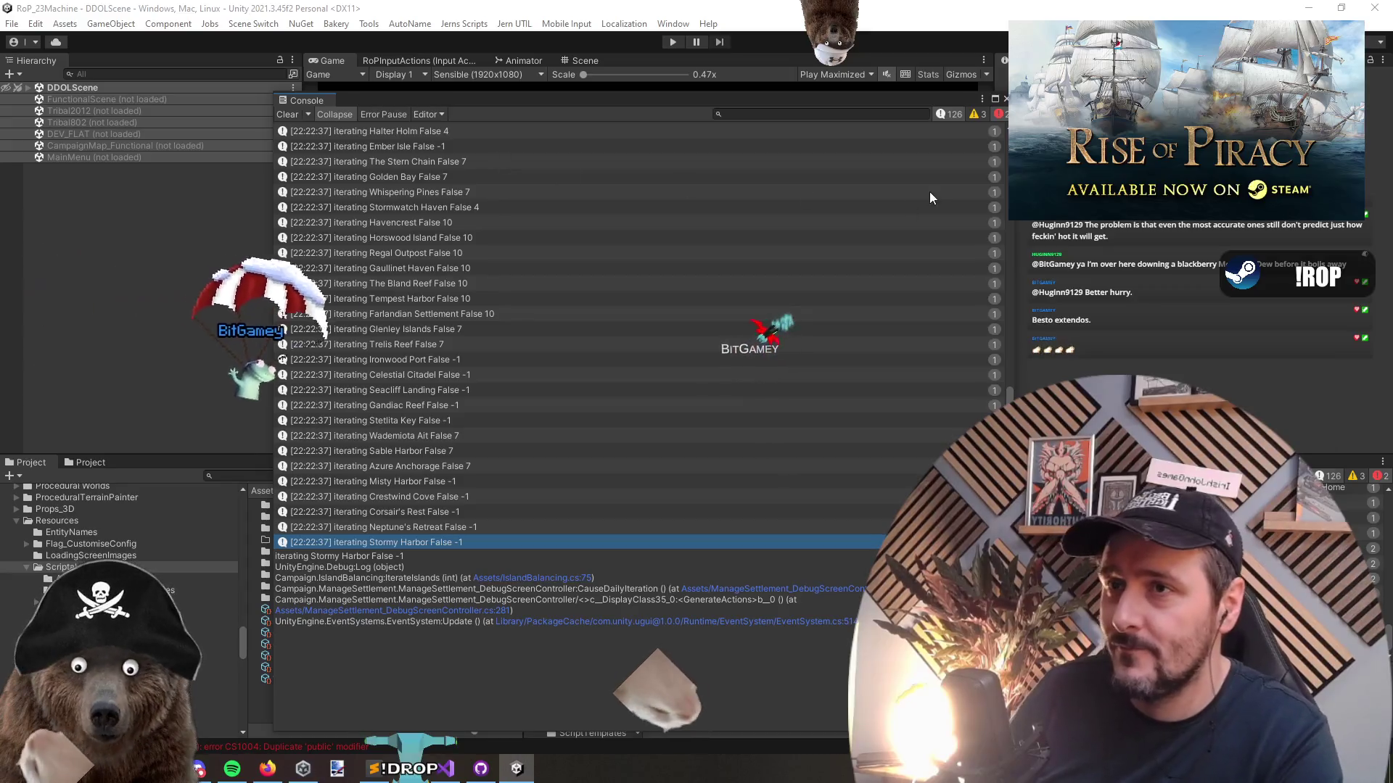
Close the Unity Console log and bring up the ConstructionTab controller script in Visual Studio
left_click(1005, 98)
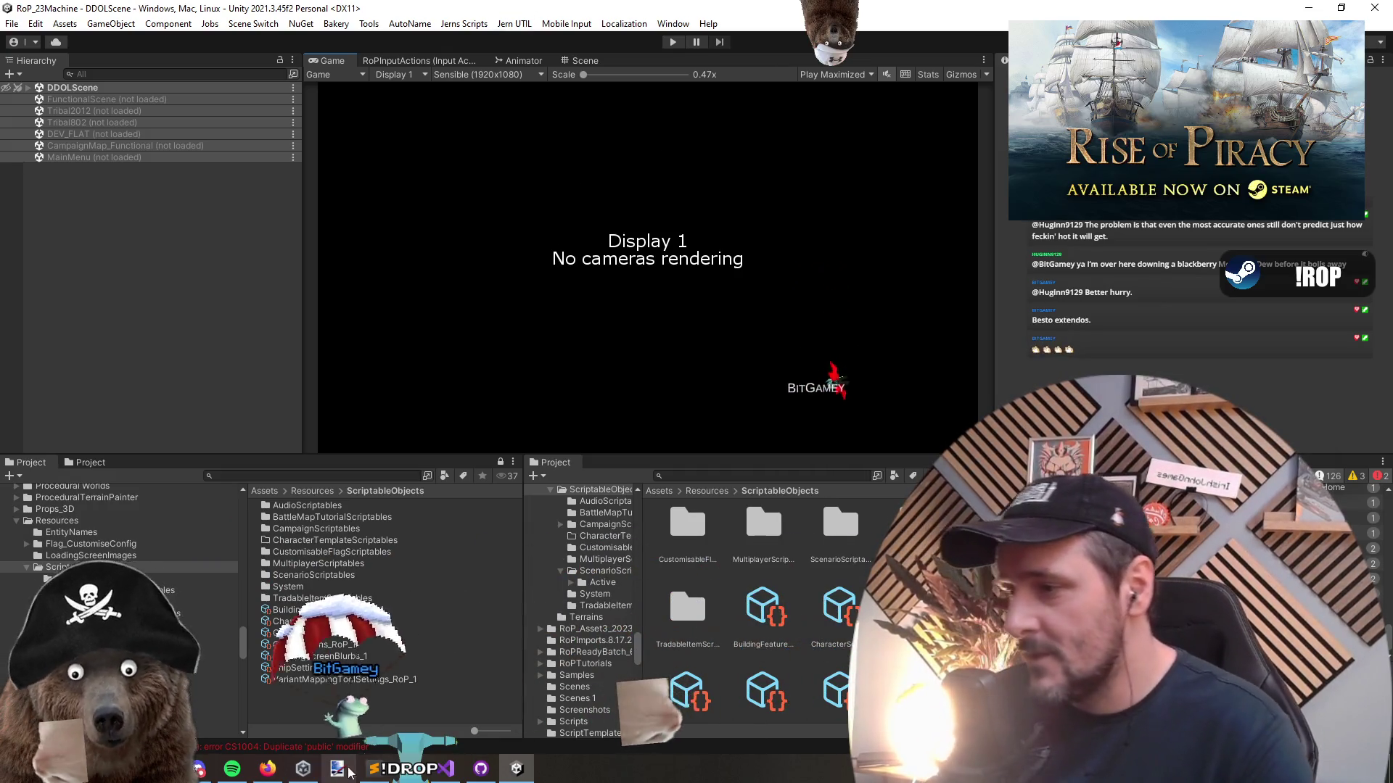
key("alt+Tab")
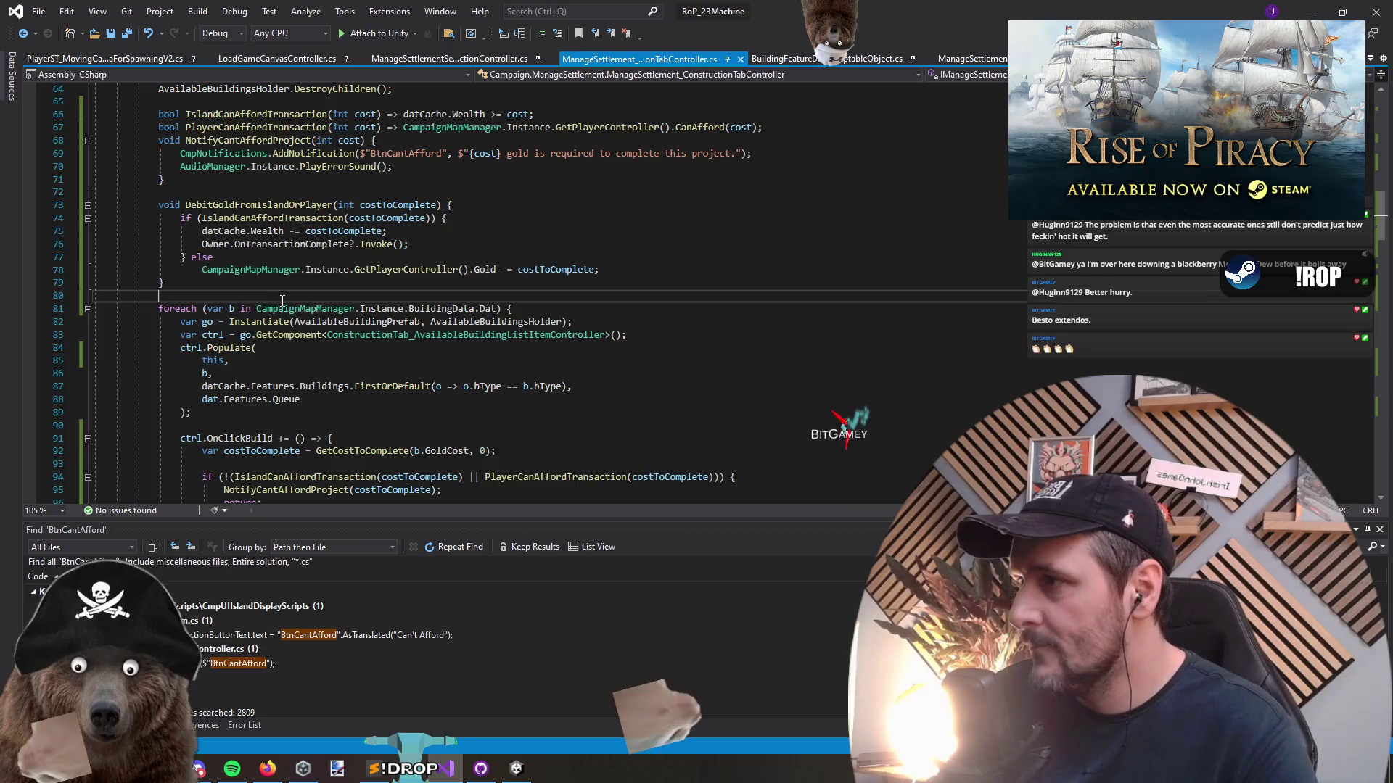
List all references to CampaignMapManager's BuildingData field
left_click(433, 308, "ctrl")
triple_click(659, 303)
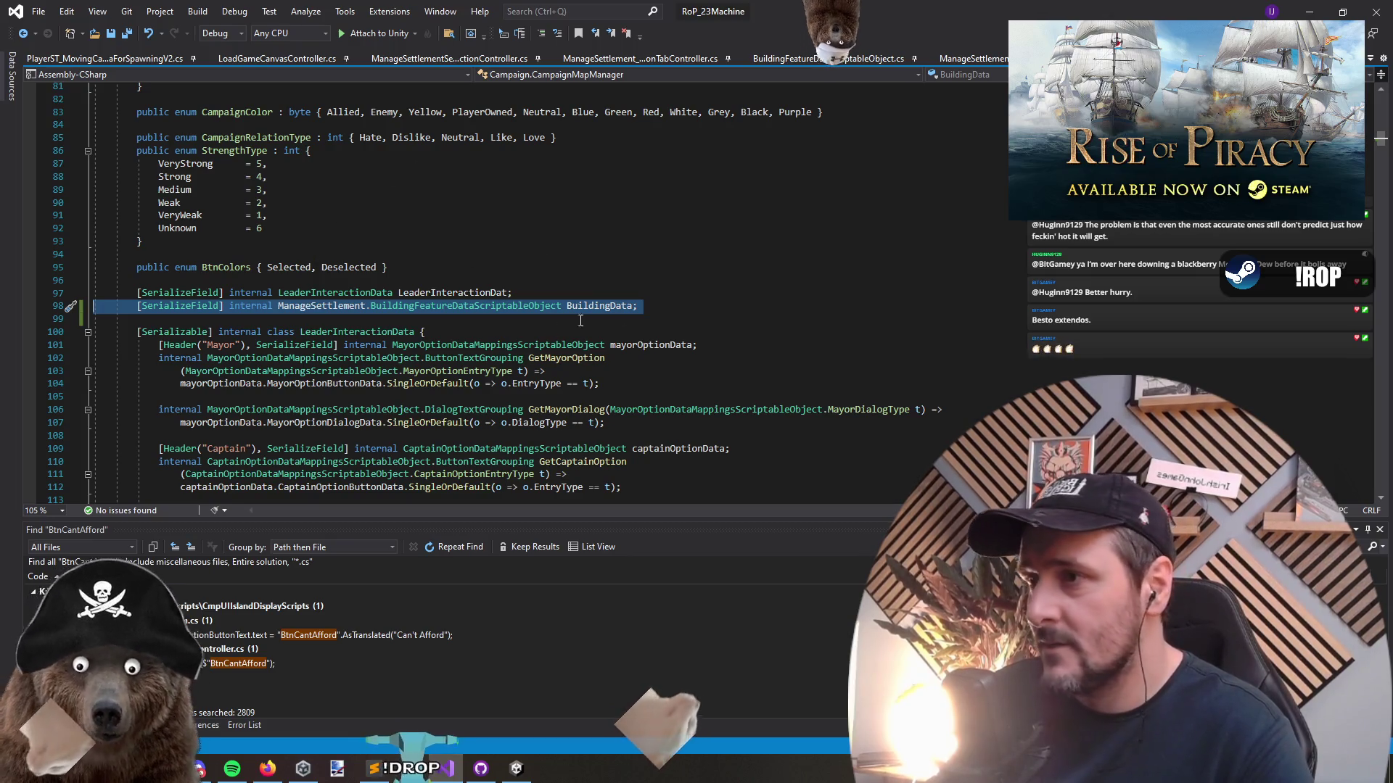
left_click(747, 308)
triple_click(751, 308)
key("alt+Tab")
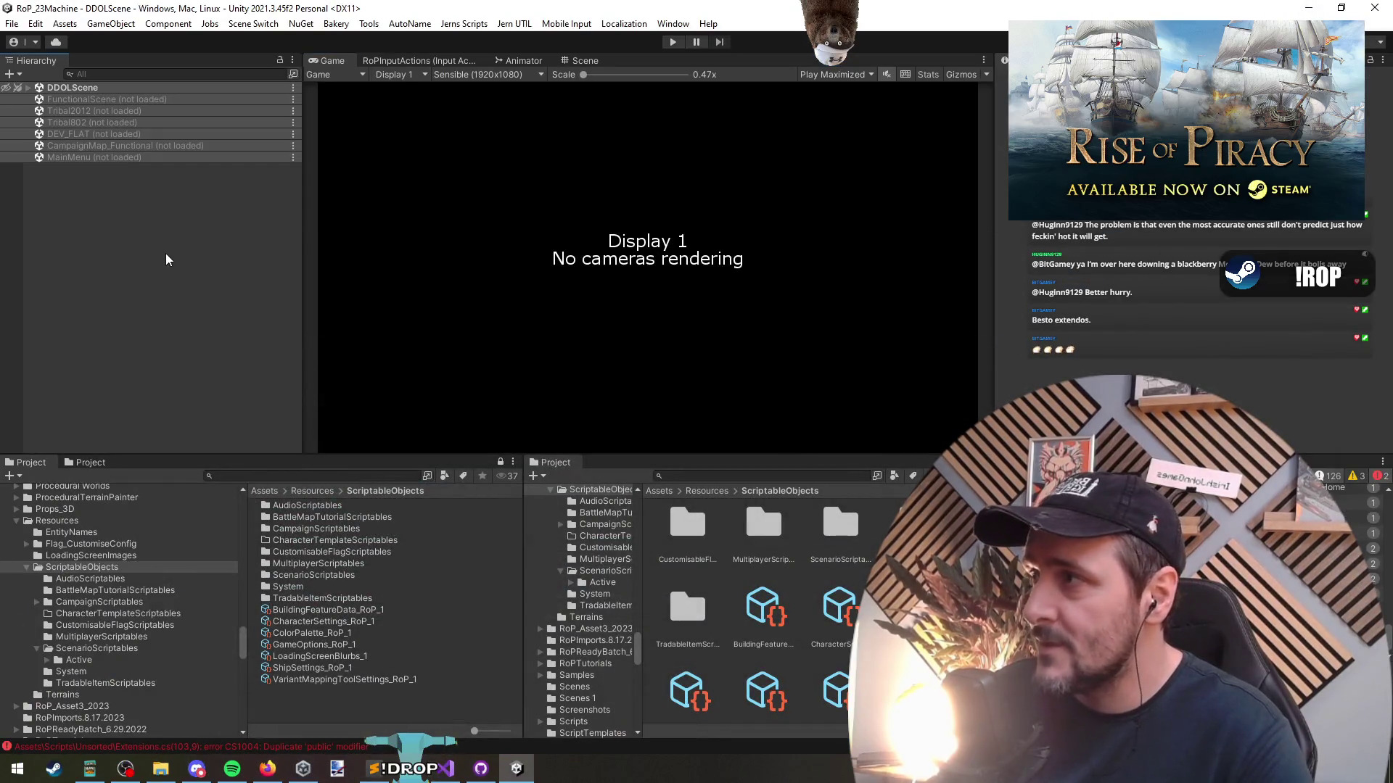
key("alt+Tab")
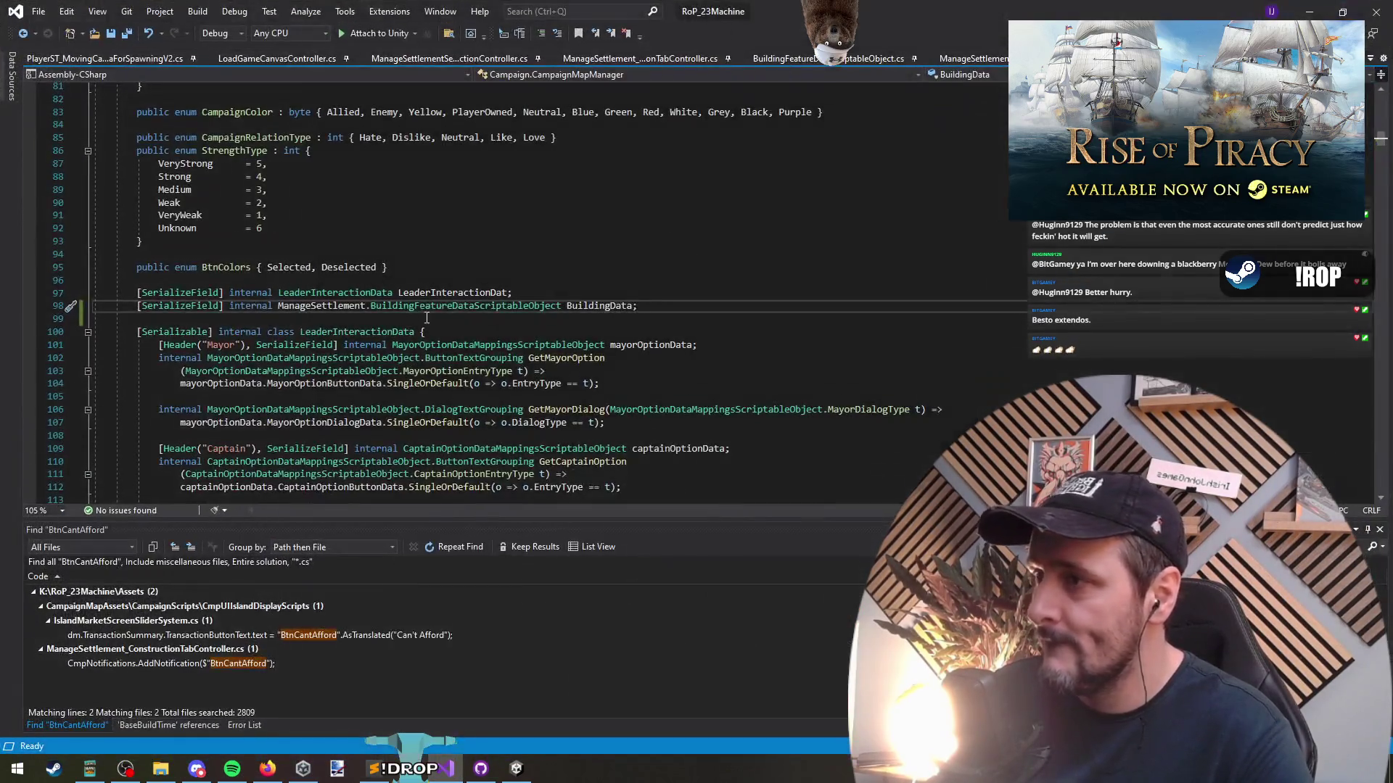
double_click(608, 306)
right_click(613, 311)
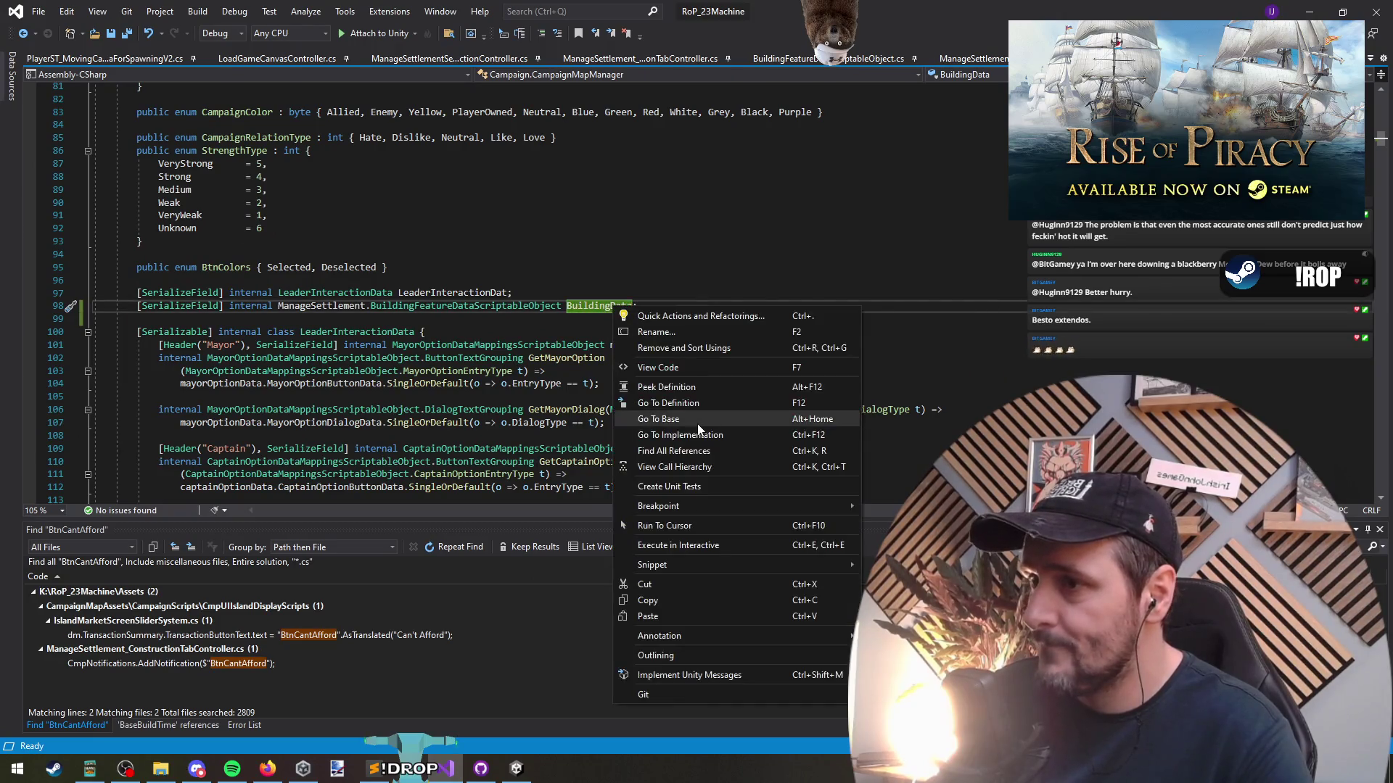
left_click(653, 451)
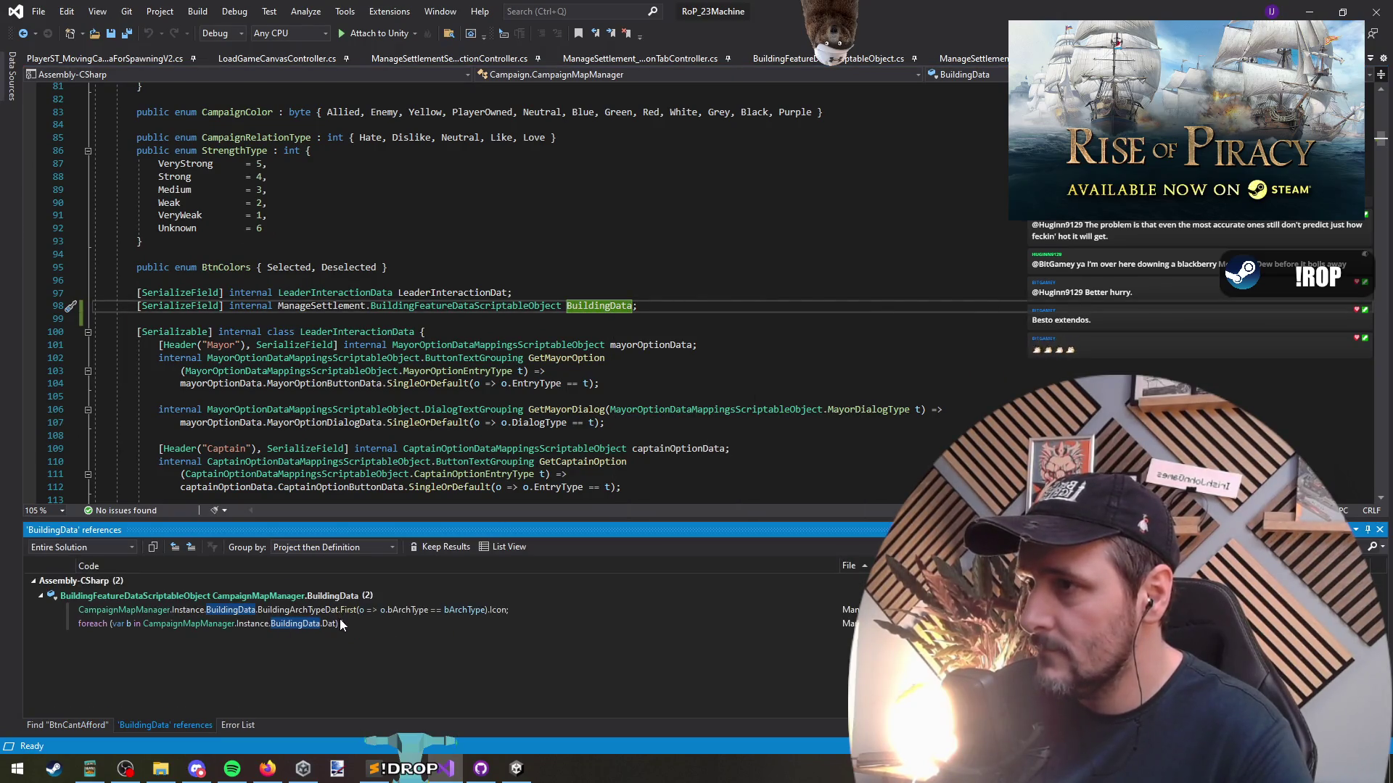
Load the CampaignMap_Functional scene in Unity and open Extensions.cs for editing
key("alt+Tab")
left_click(134, 148)
right_click(134, 147)
left_click(164, 154)
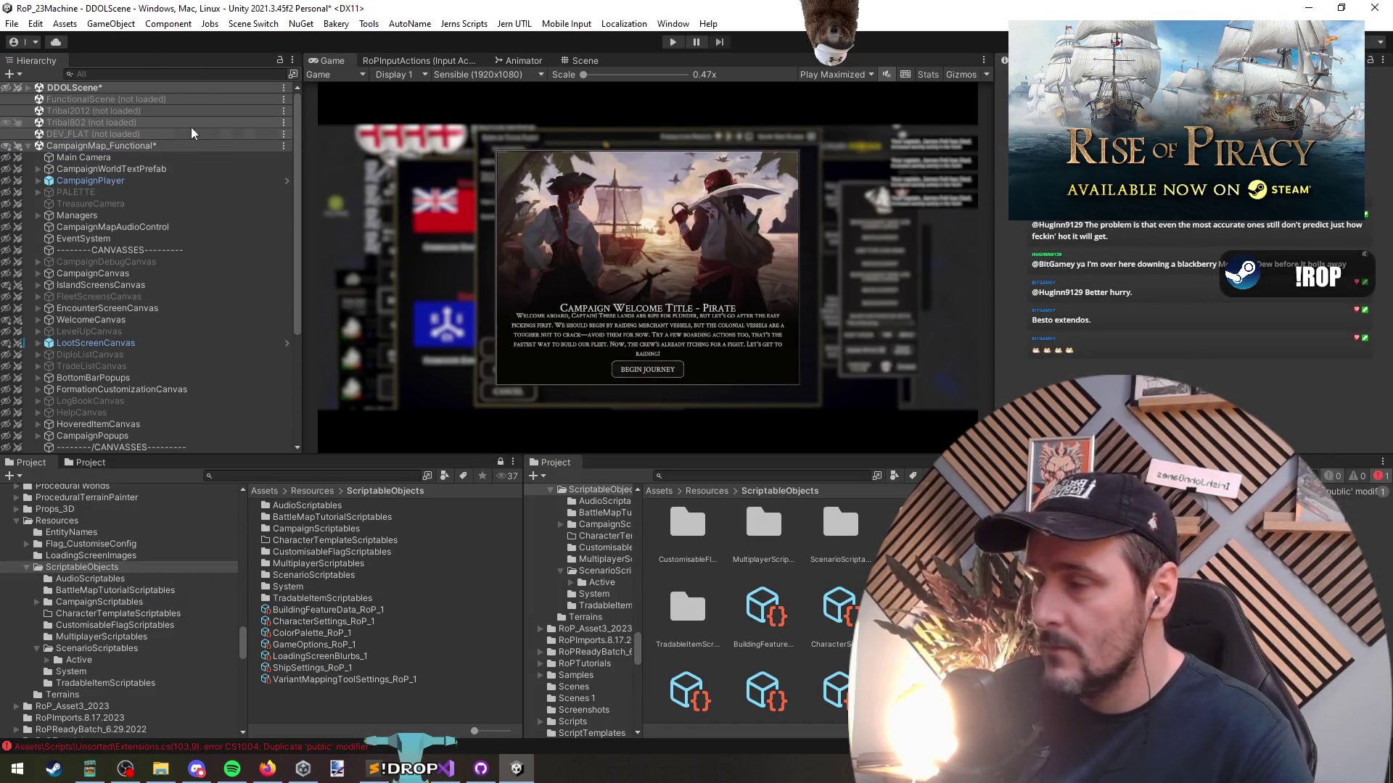
double_click(181, 746)
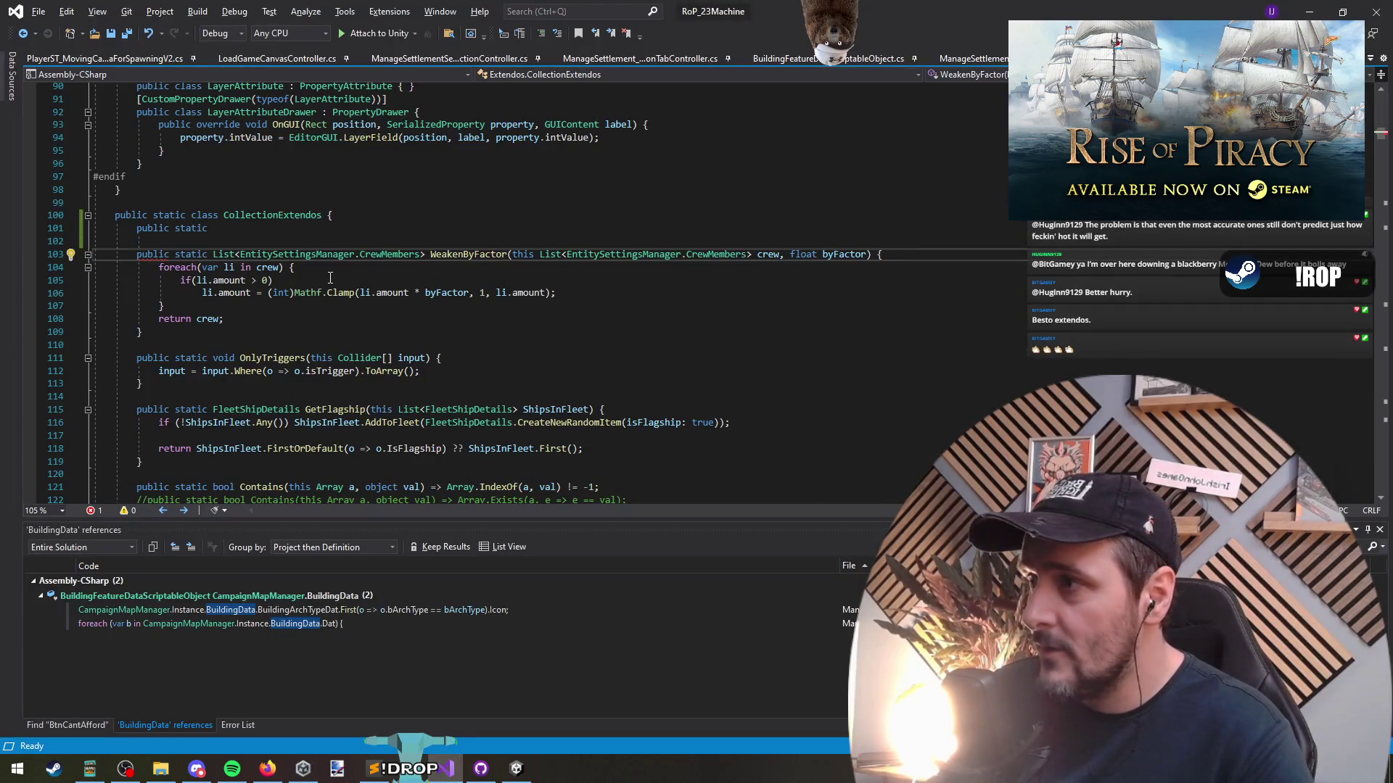
Check the BuildableBuildingData and BuildableArchTypeData list declarations in BuildingFeatureDataScriptableObject
left_click(300, 228)
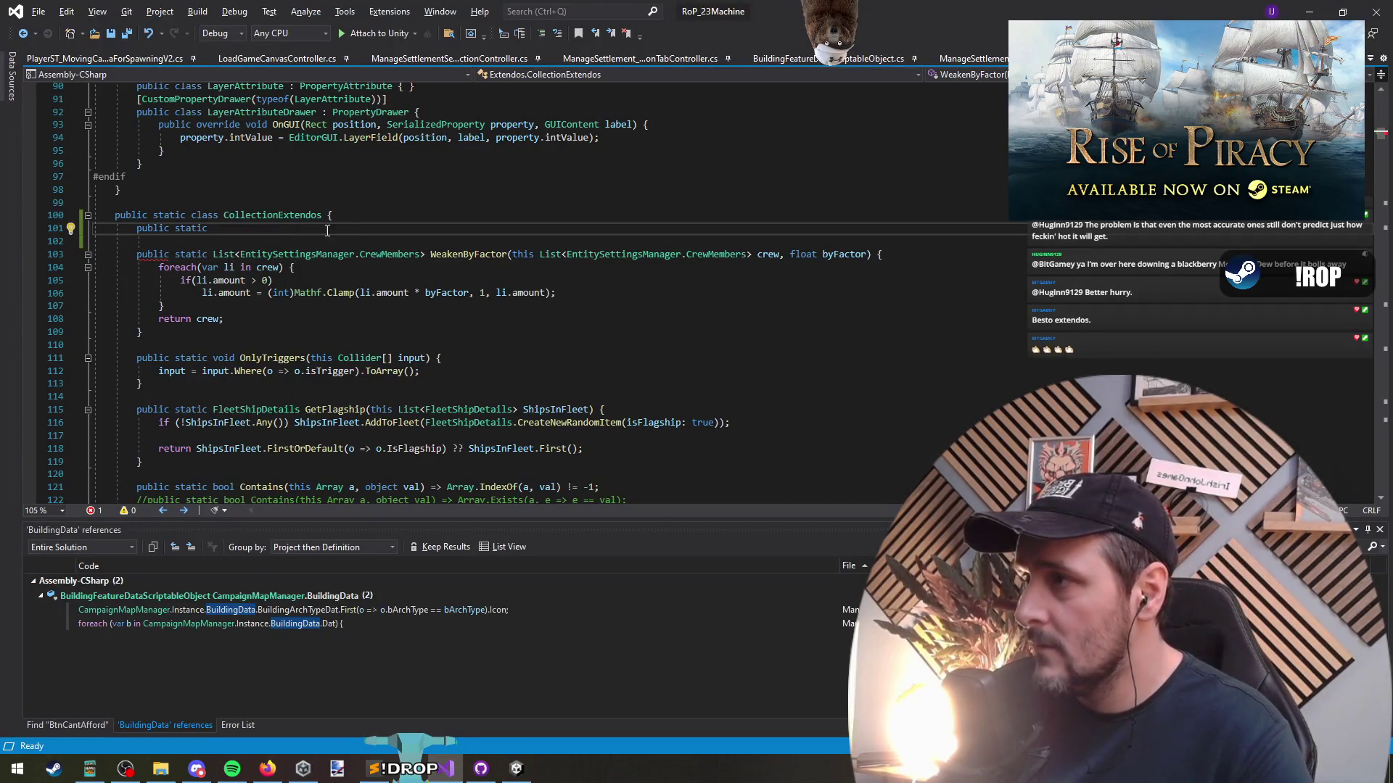
key("ctrl+Tab")
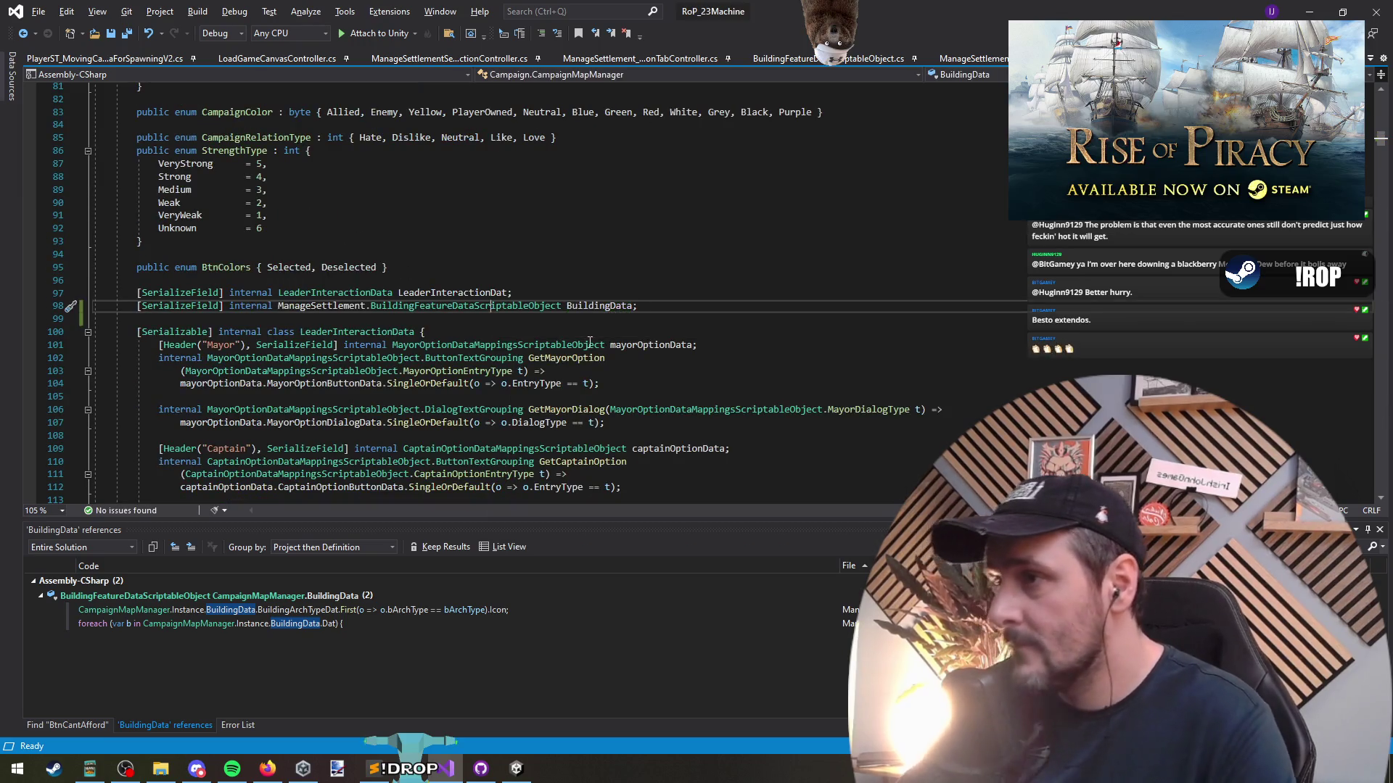
key("Down")
key("Down")
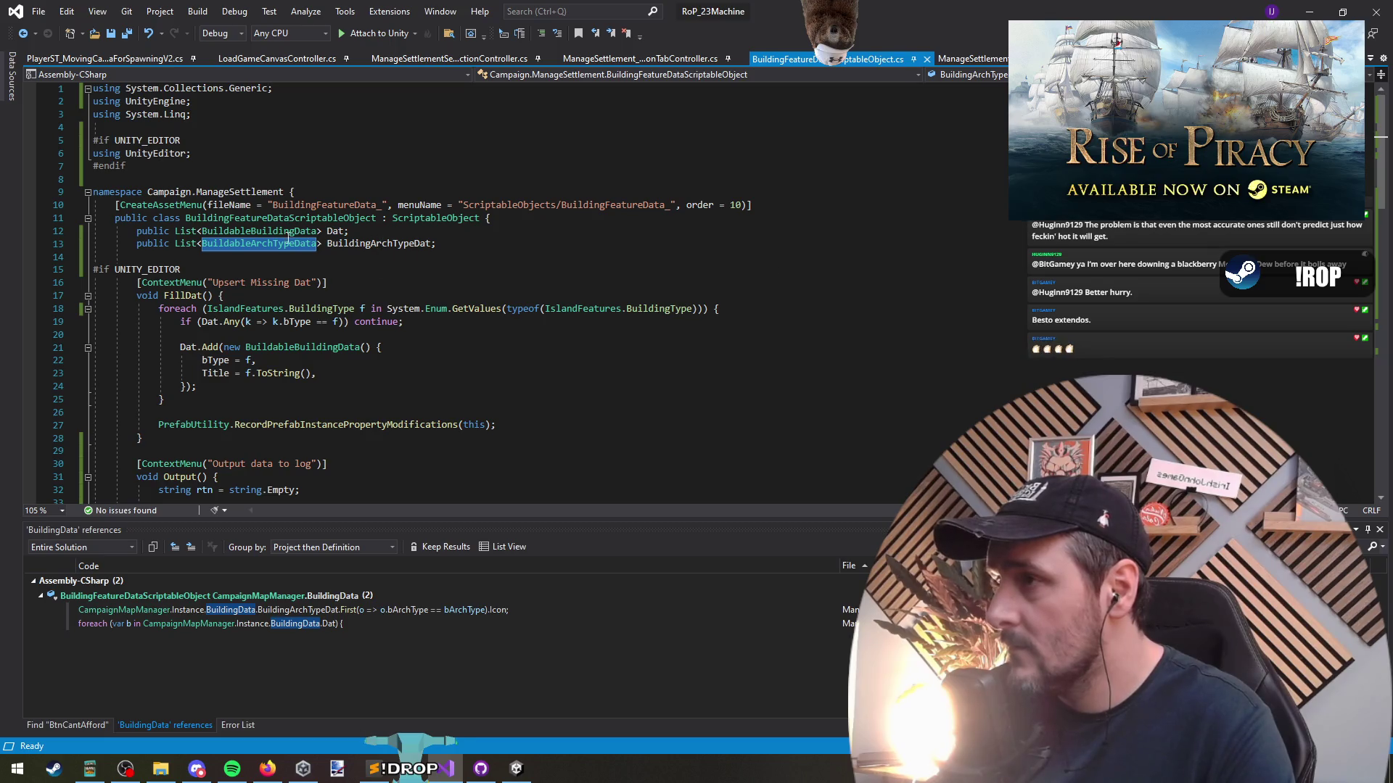
key("Up")
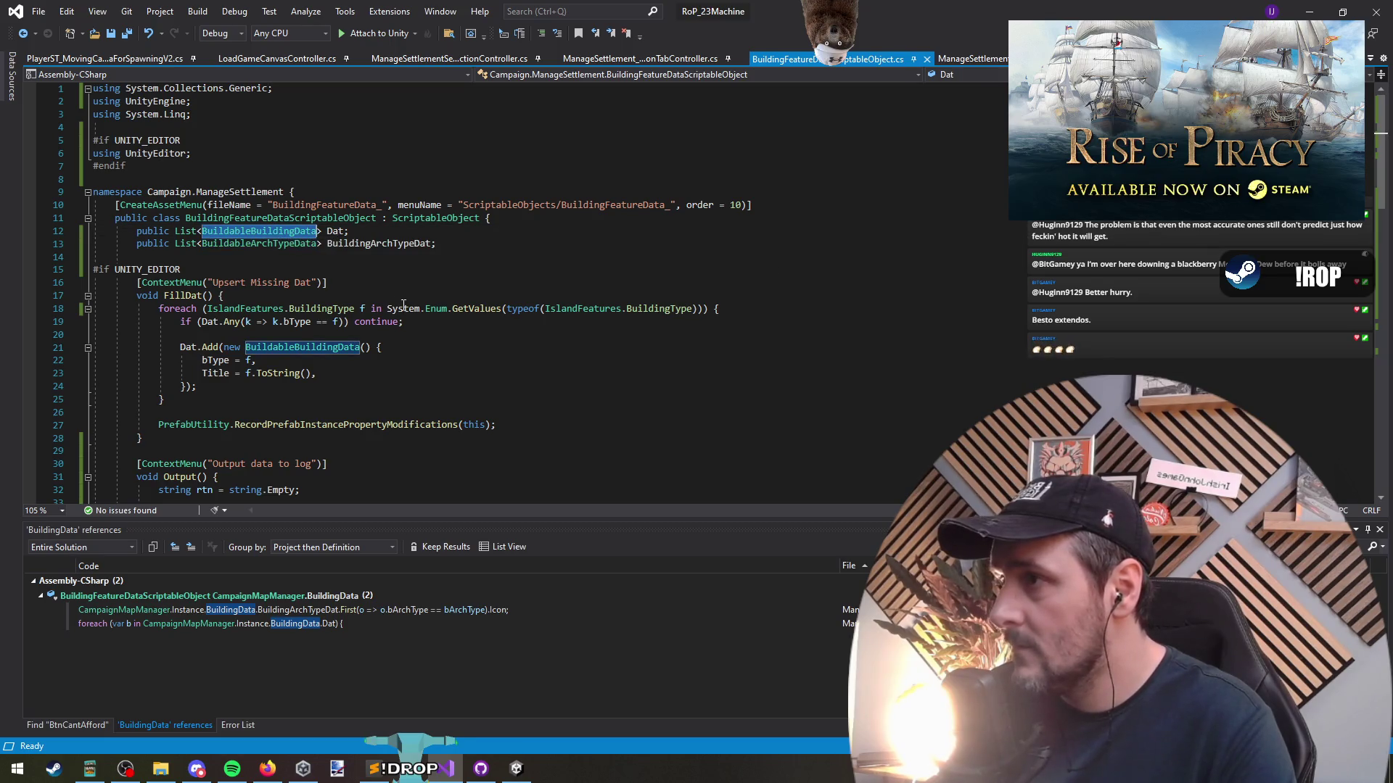
key("Up")
key("Down")
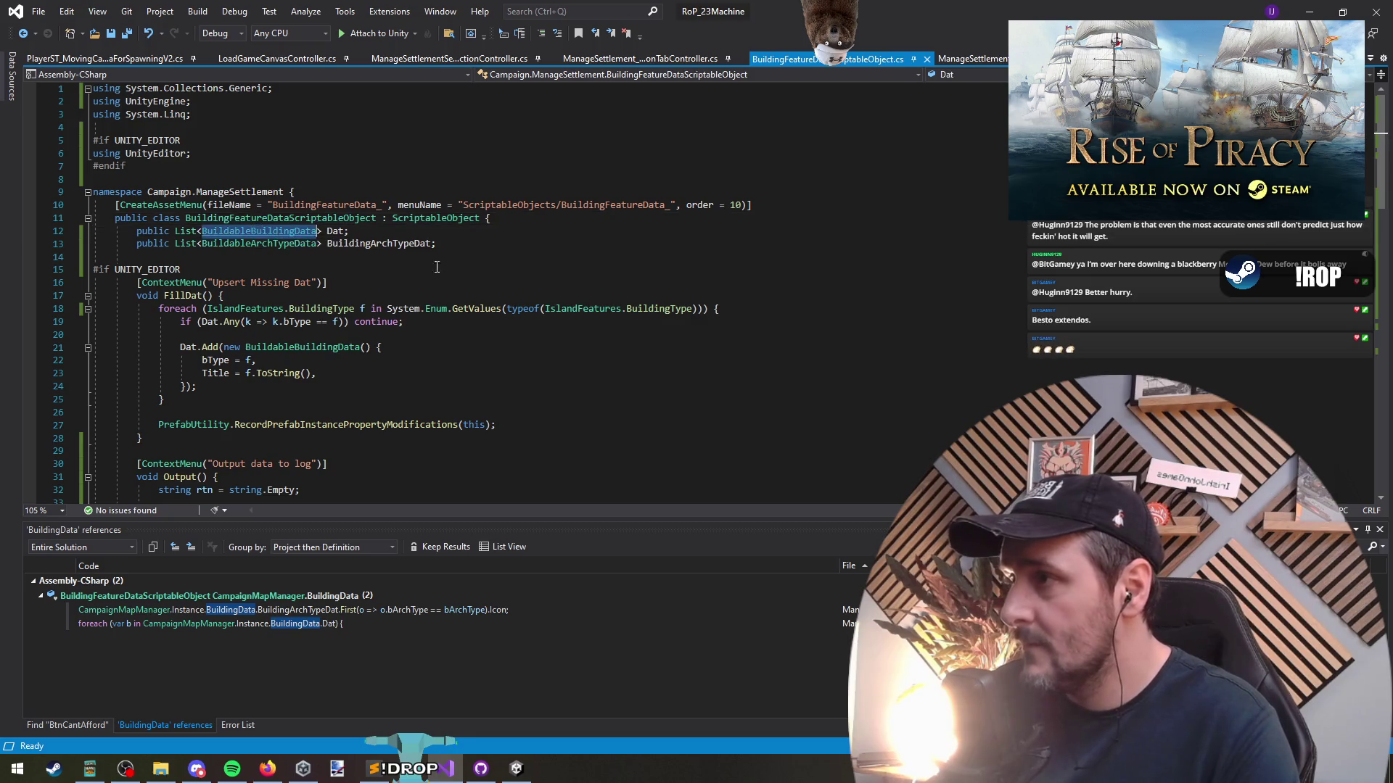
key("ctrl+minus")
key("ctrl+minus")
key("ctrl+minus")
type("public static BuildableBuildingData")
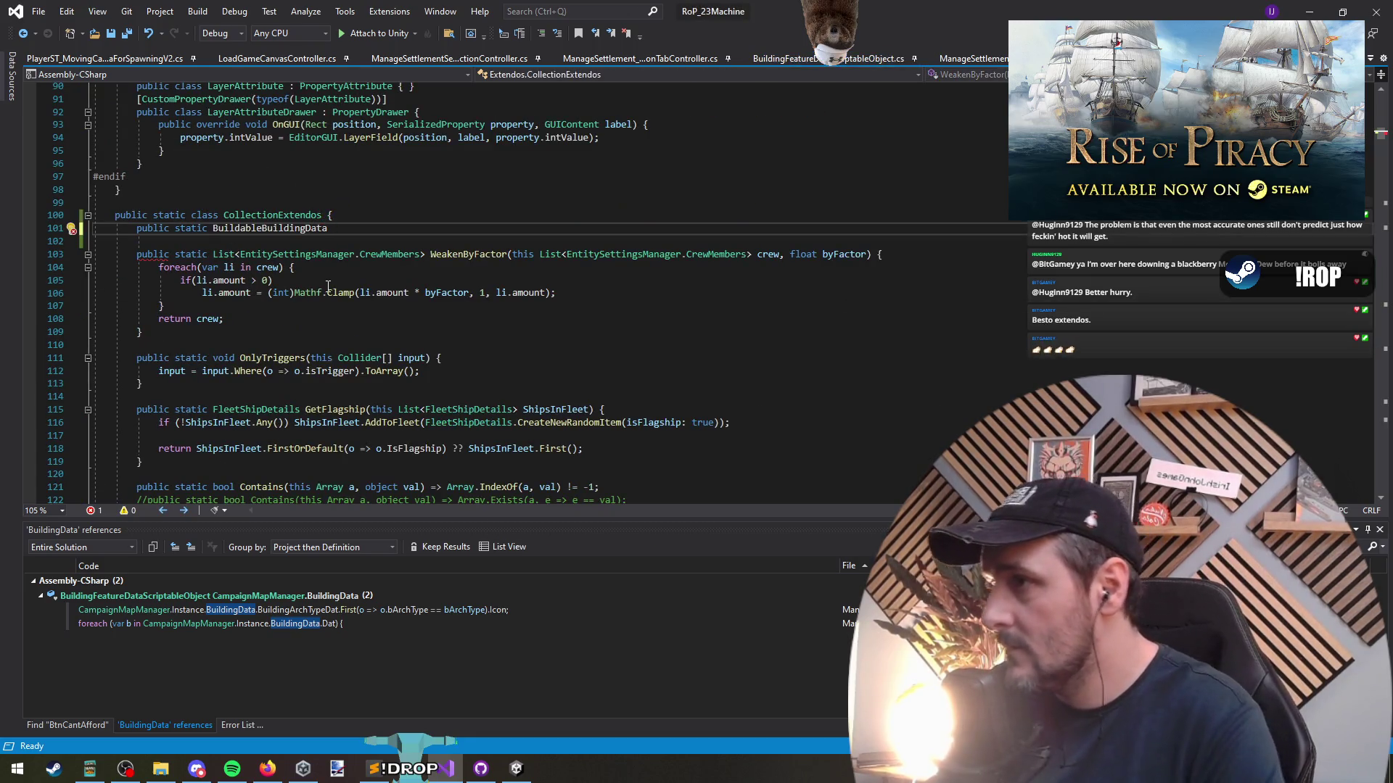
Fully qualify the BuildableBuildingData return type on line 101 and begin 'GetSettings(this'
key("shift+F10")
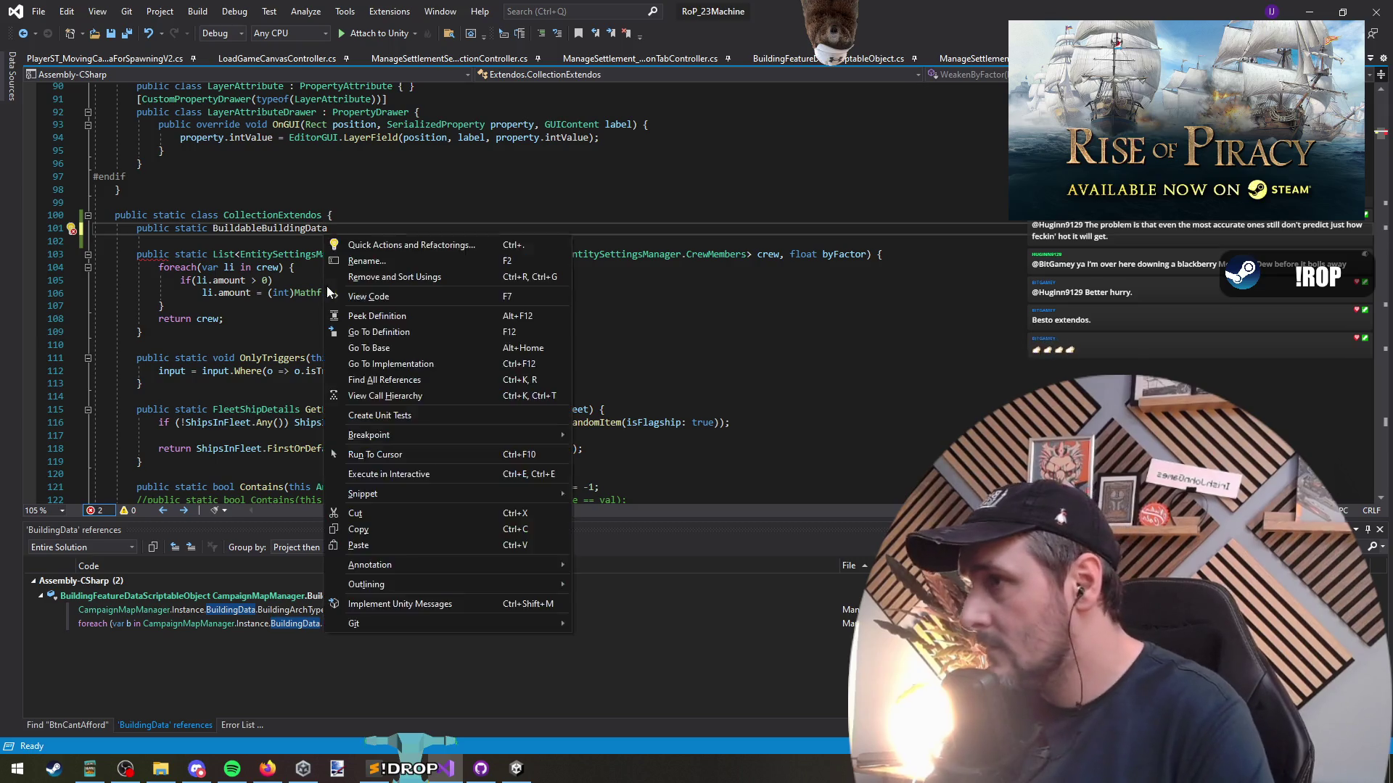
key("Return")
key("Down")
key("Return")
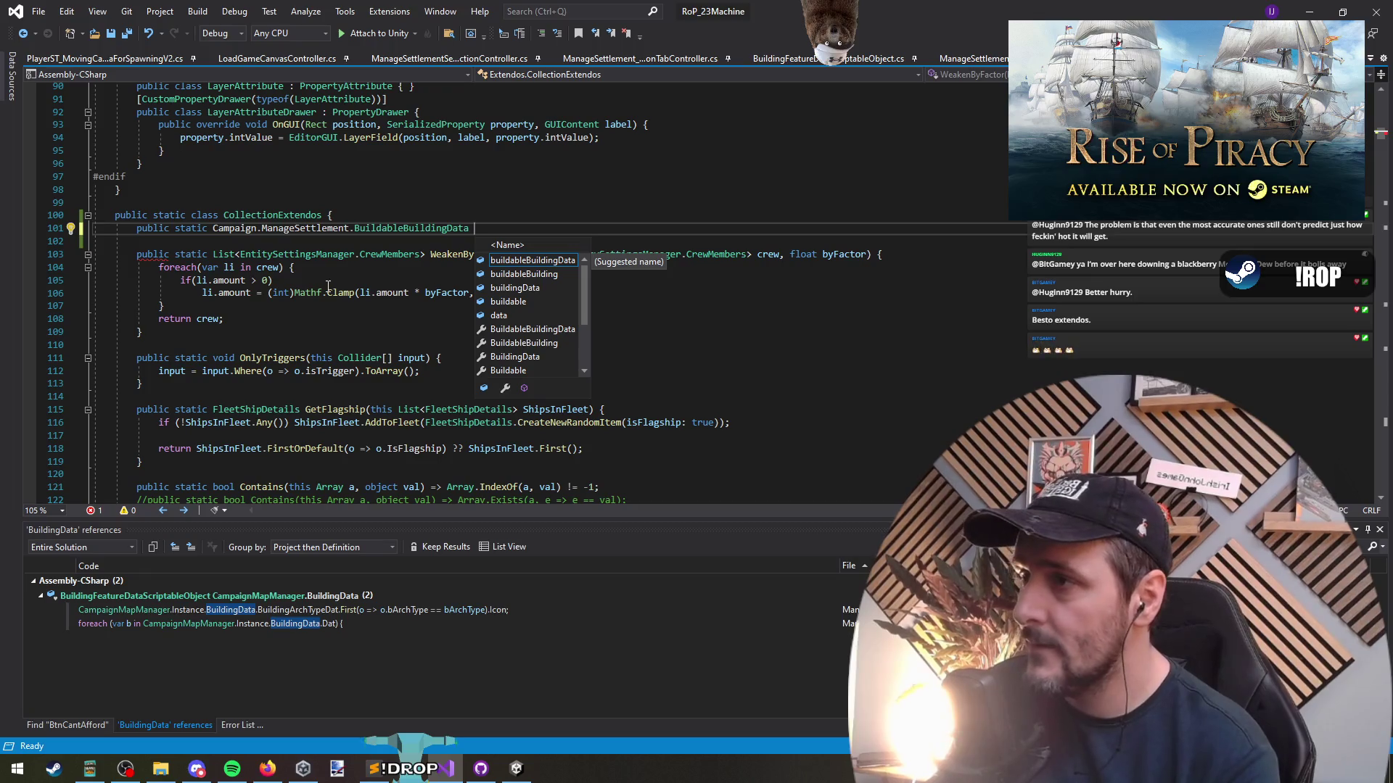
type("Get")
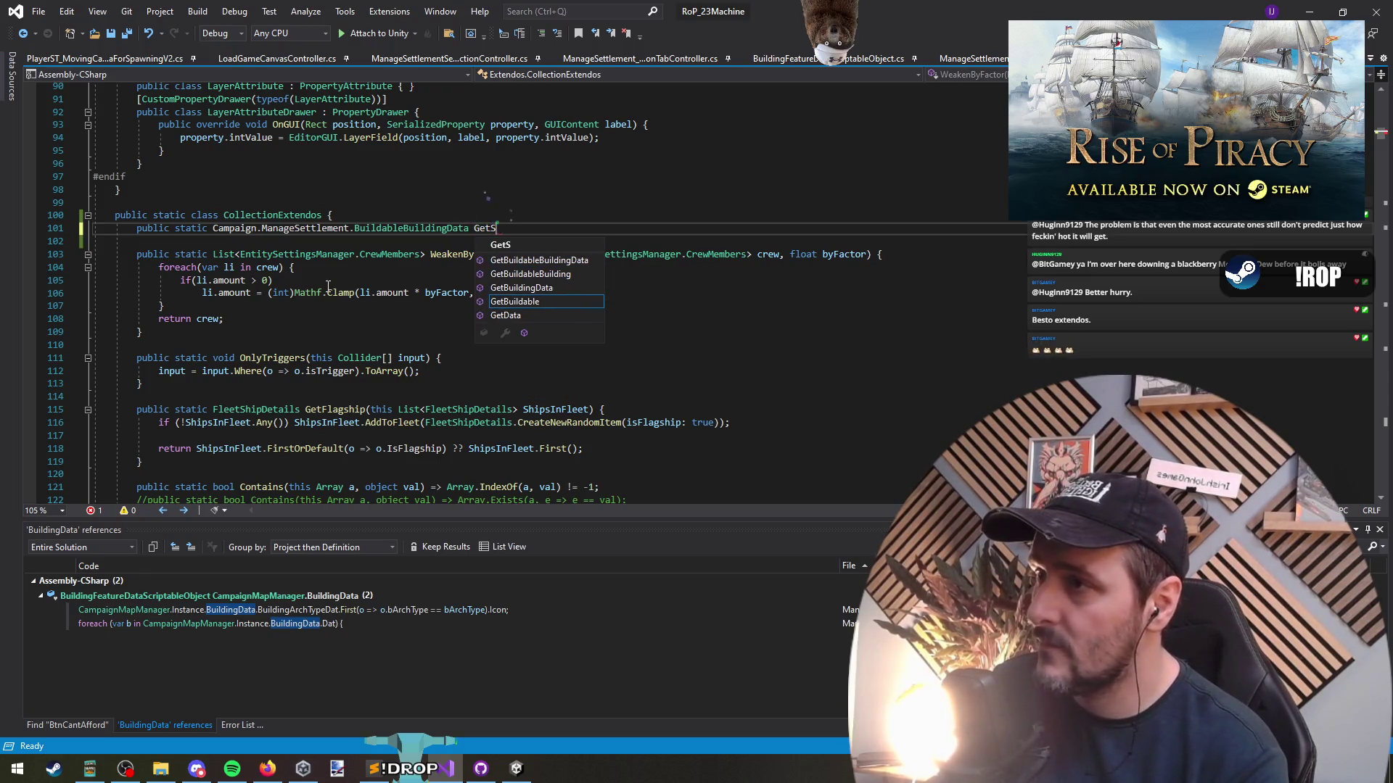
type("S")
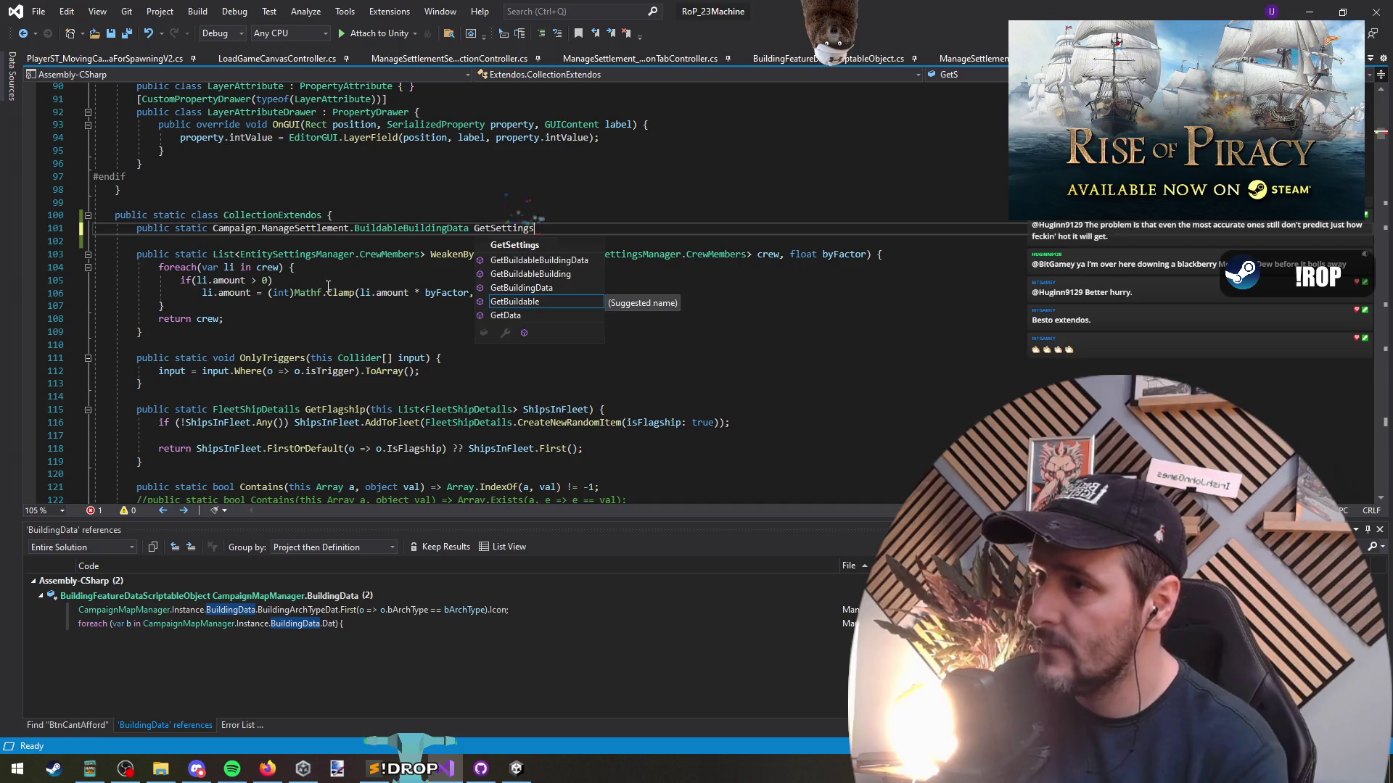
type("() {")
type("his")
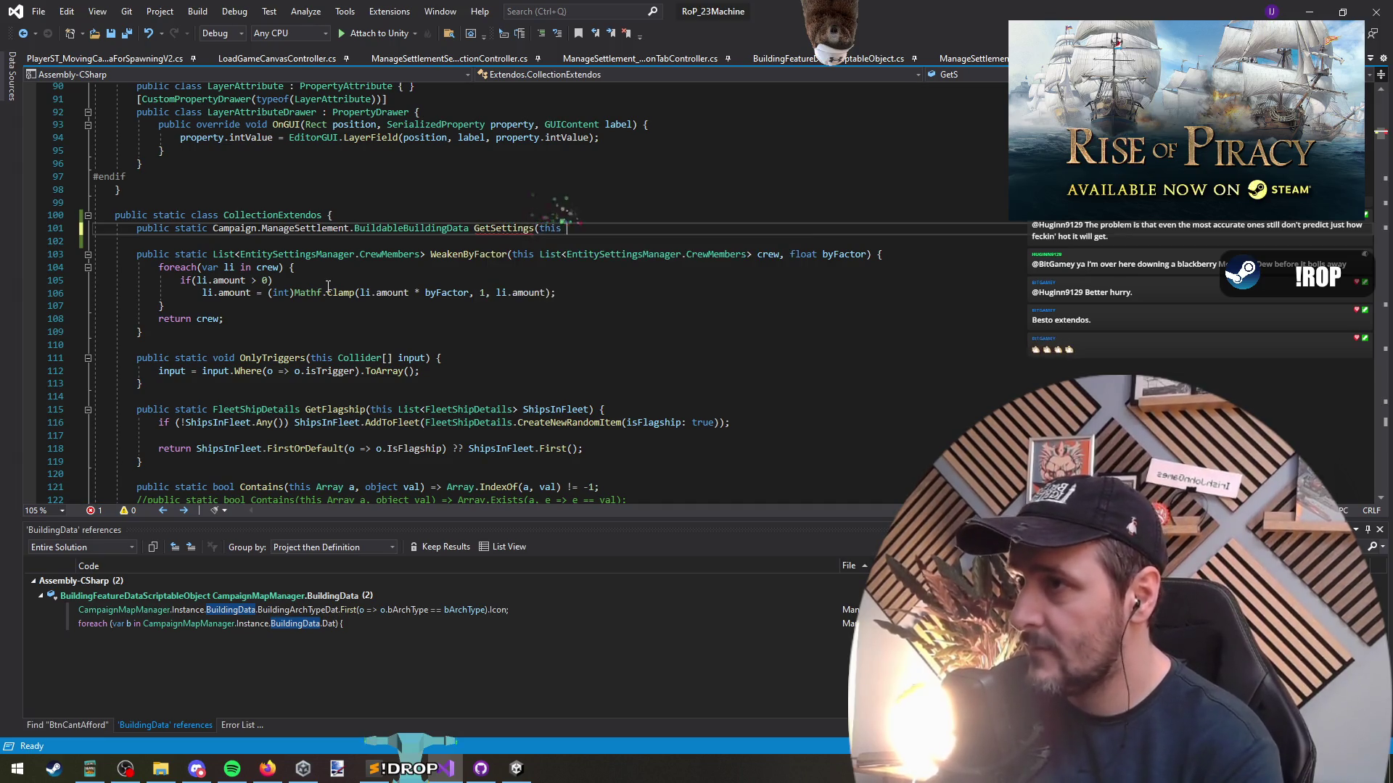
Copy the IslandFeatures.BuildingType type name from BuildingFeatureDataScriptableObject
key("ctrl+Tab")
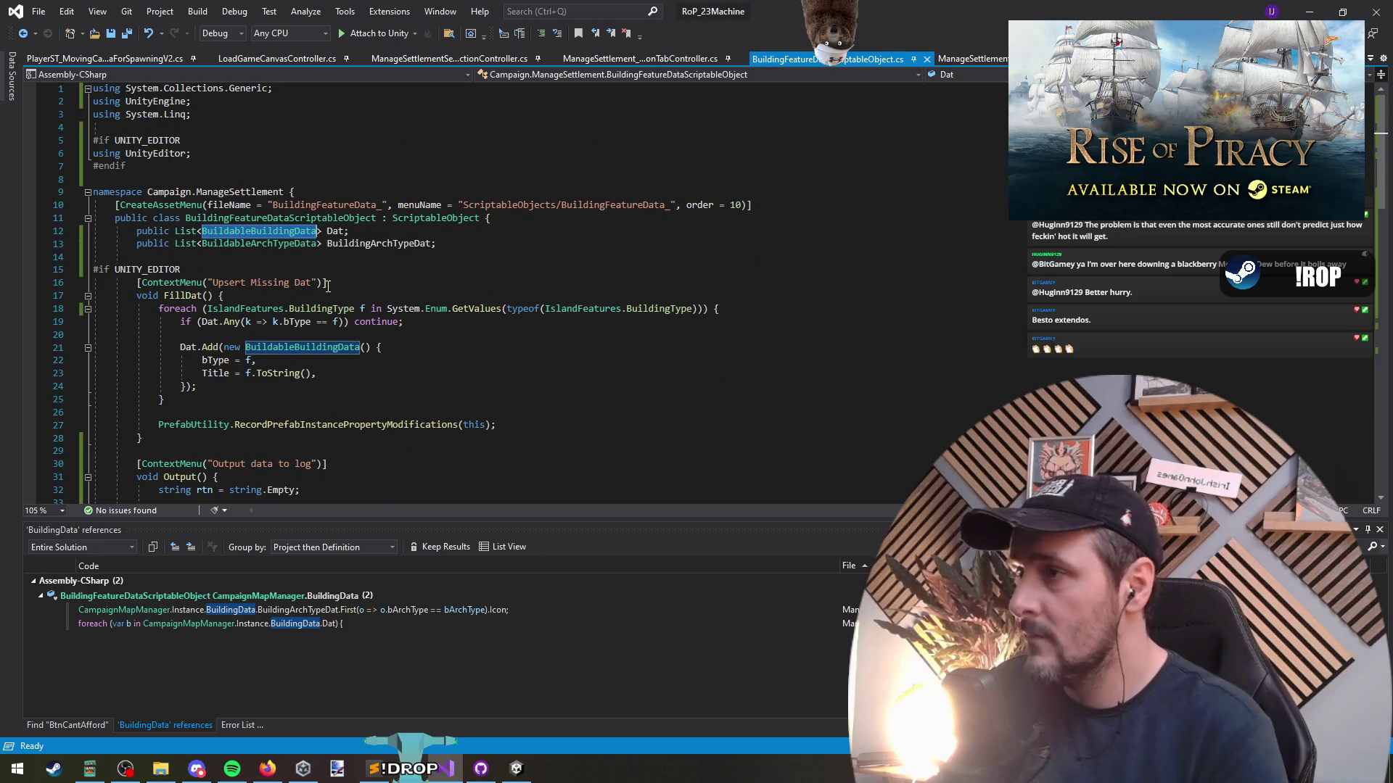
left_click_drag(333, 308, 208, 308)
key("ctrl+Tab")
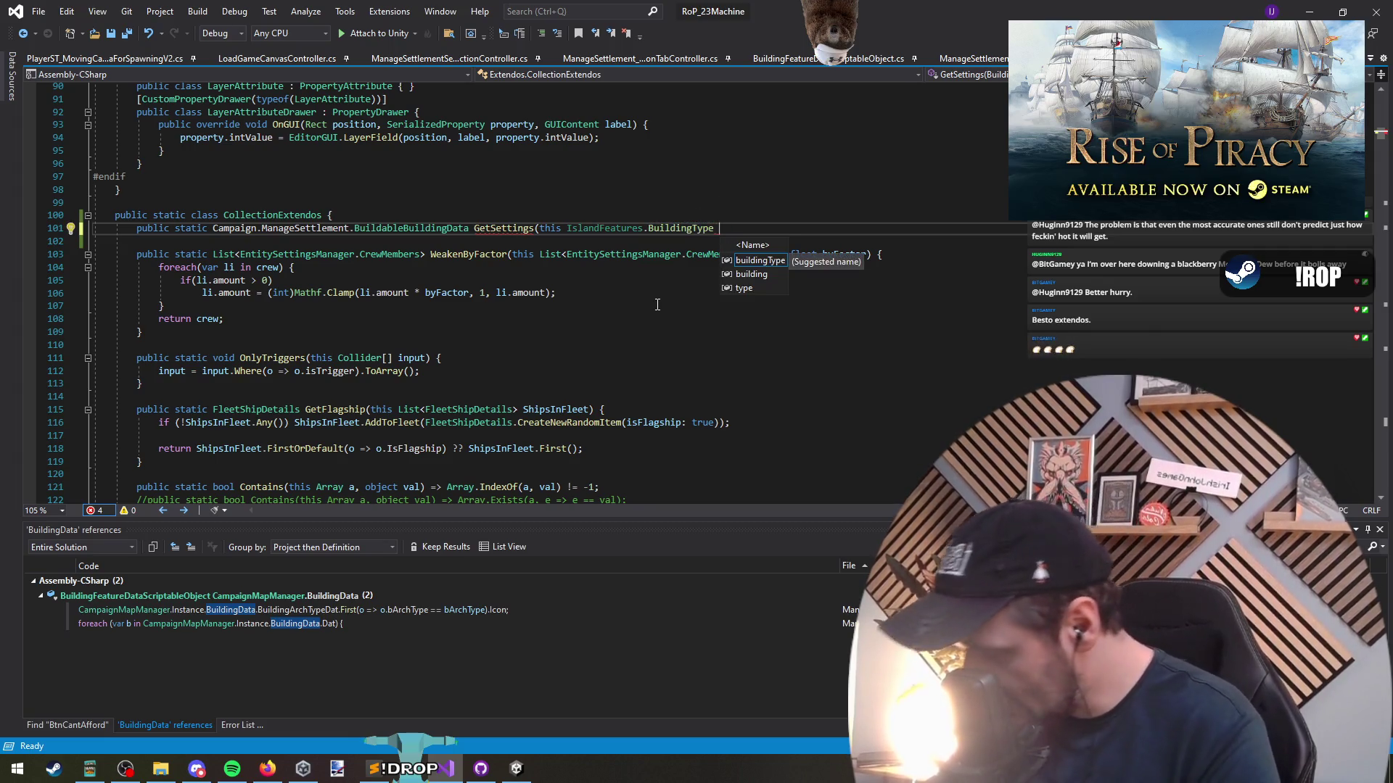
Give GetSettings a BuildingType bType parameter and start the body with 'return CampaignMapManager.Instance.BuildingData'
key("BackSpace")
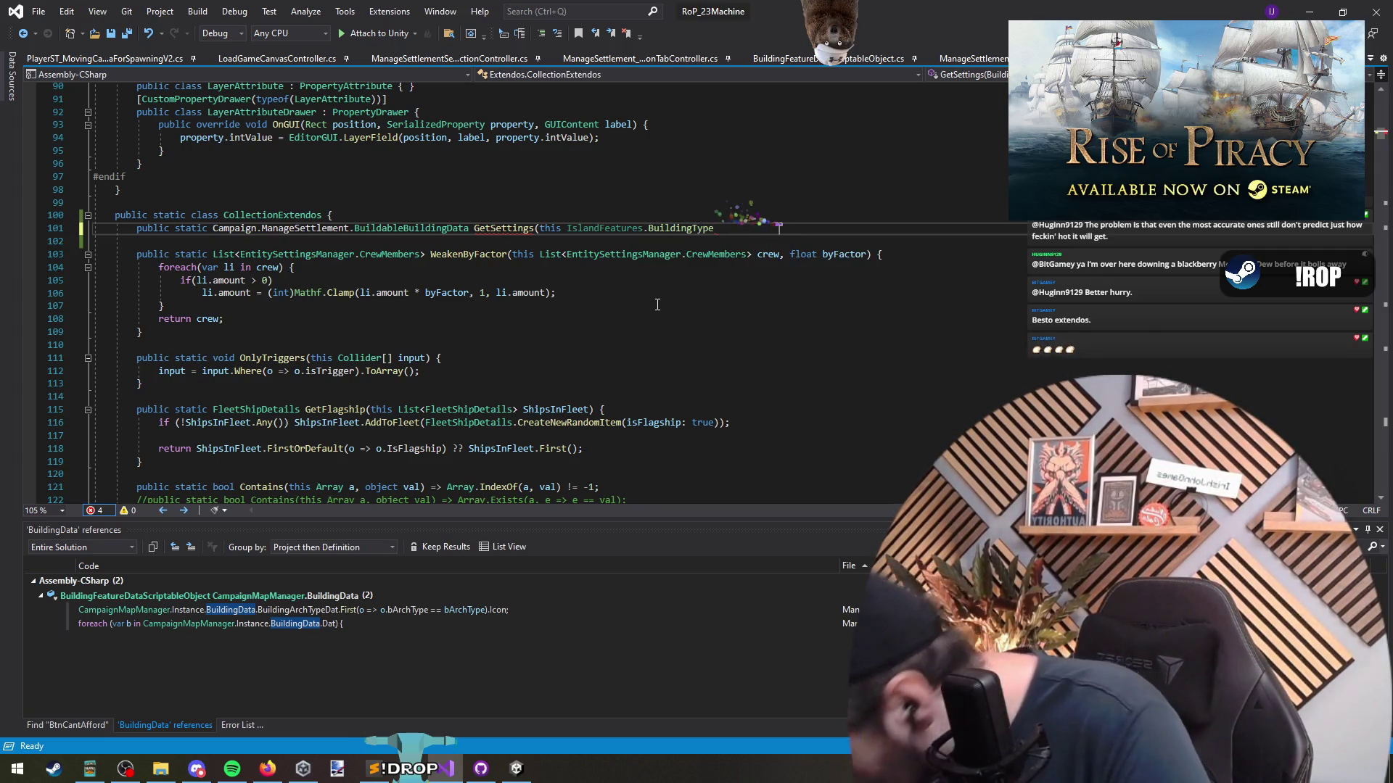
type(" c")
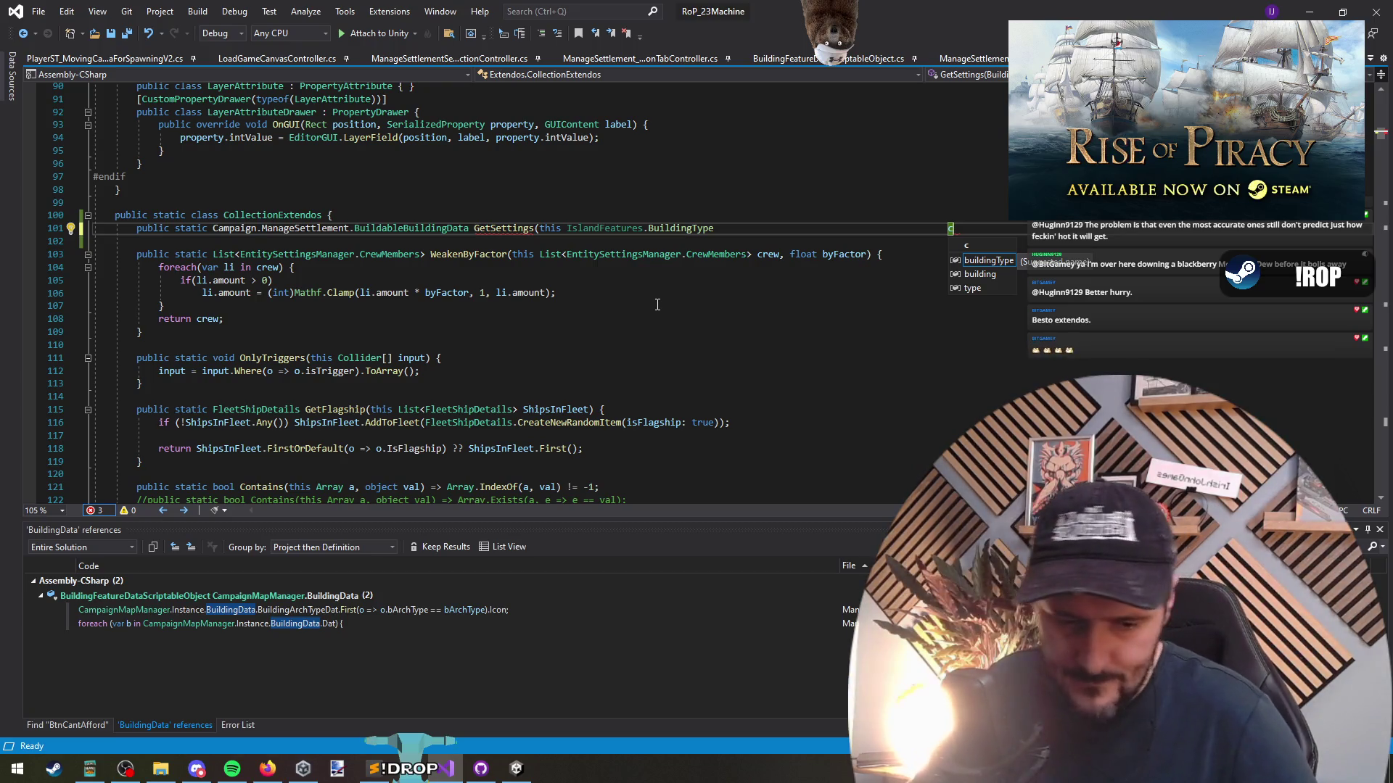
key("Escape")
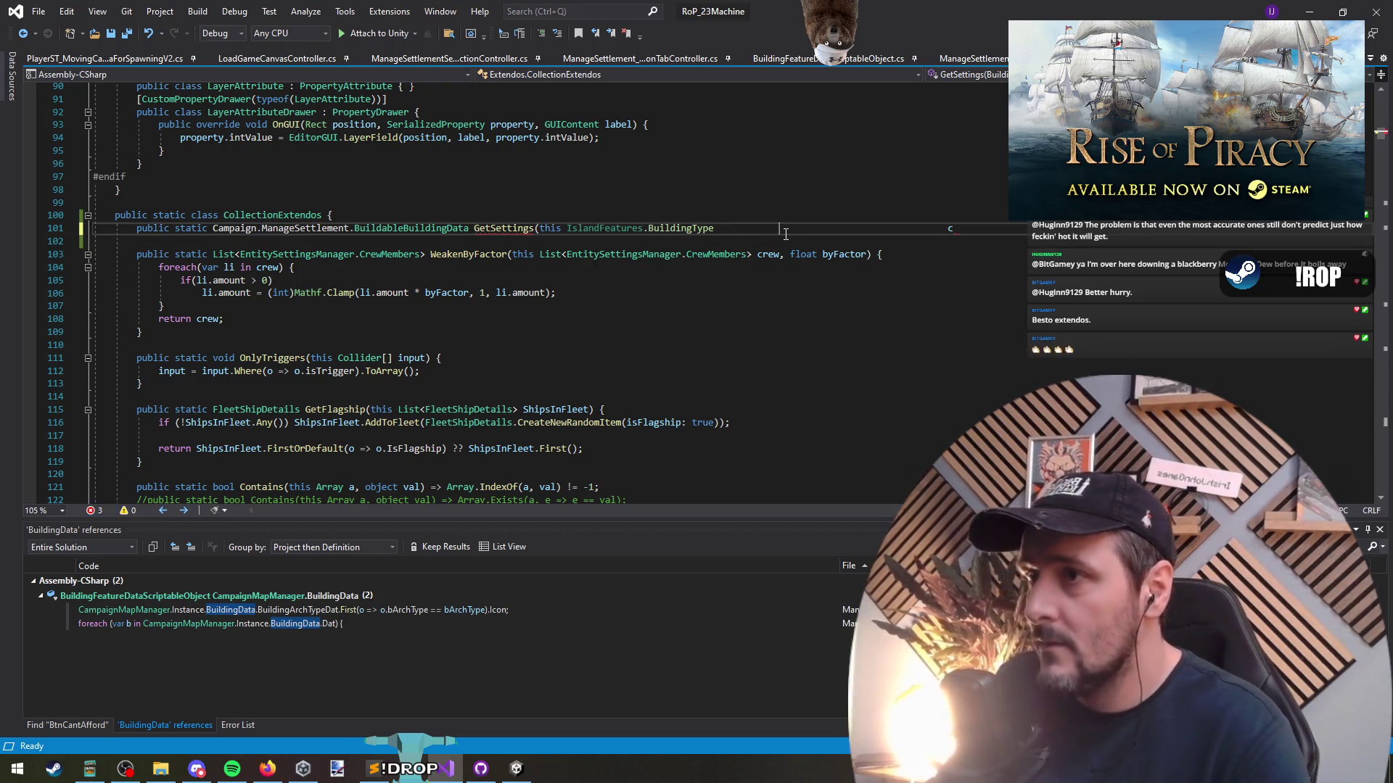
double_click(785, 233)
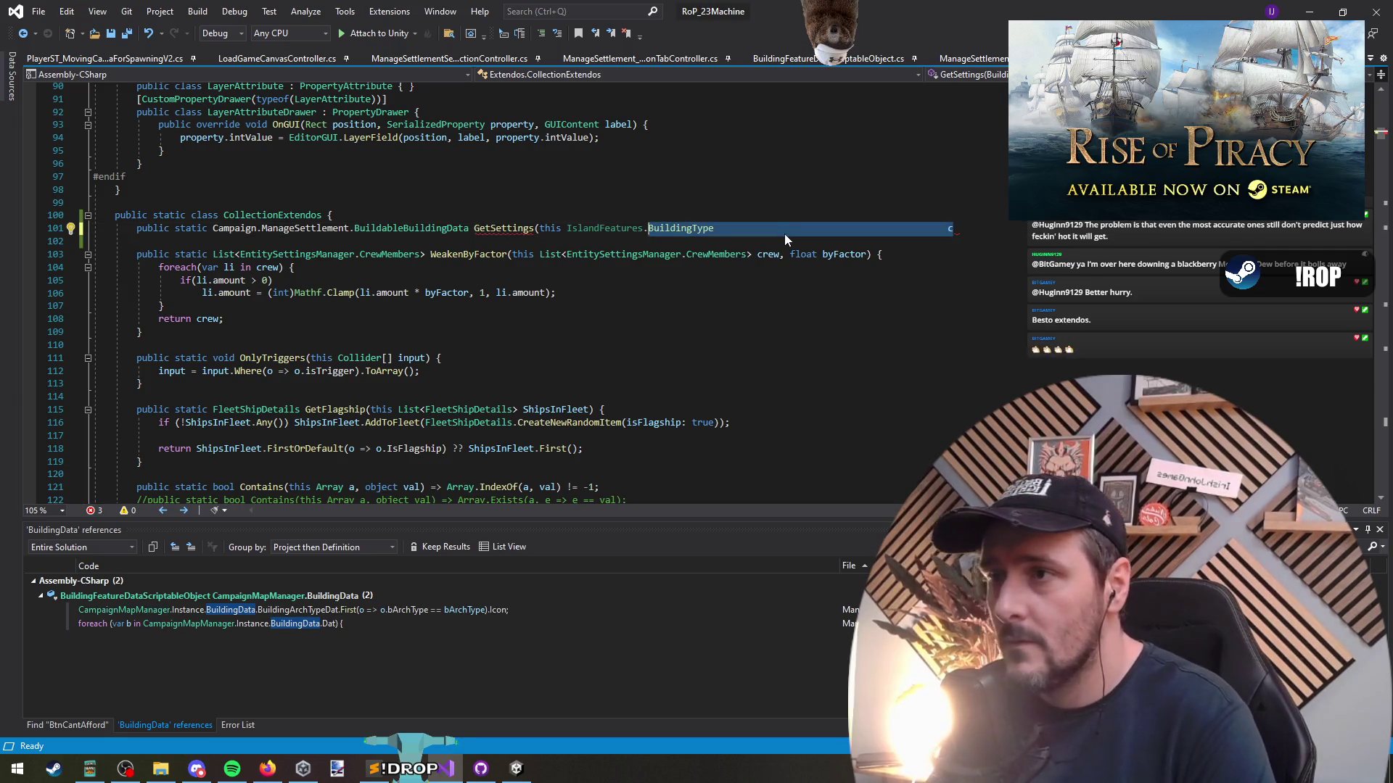
key("ctrl+shift+Left")
key("ctrl+shift+Left")
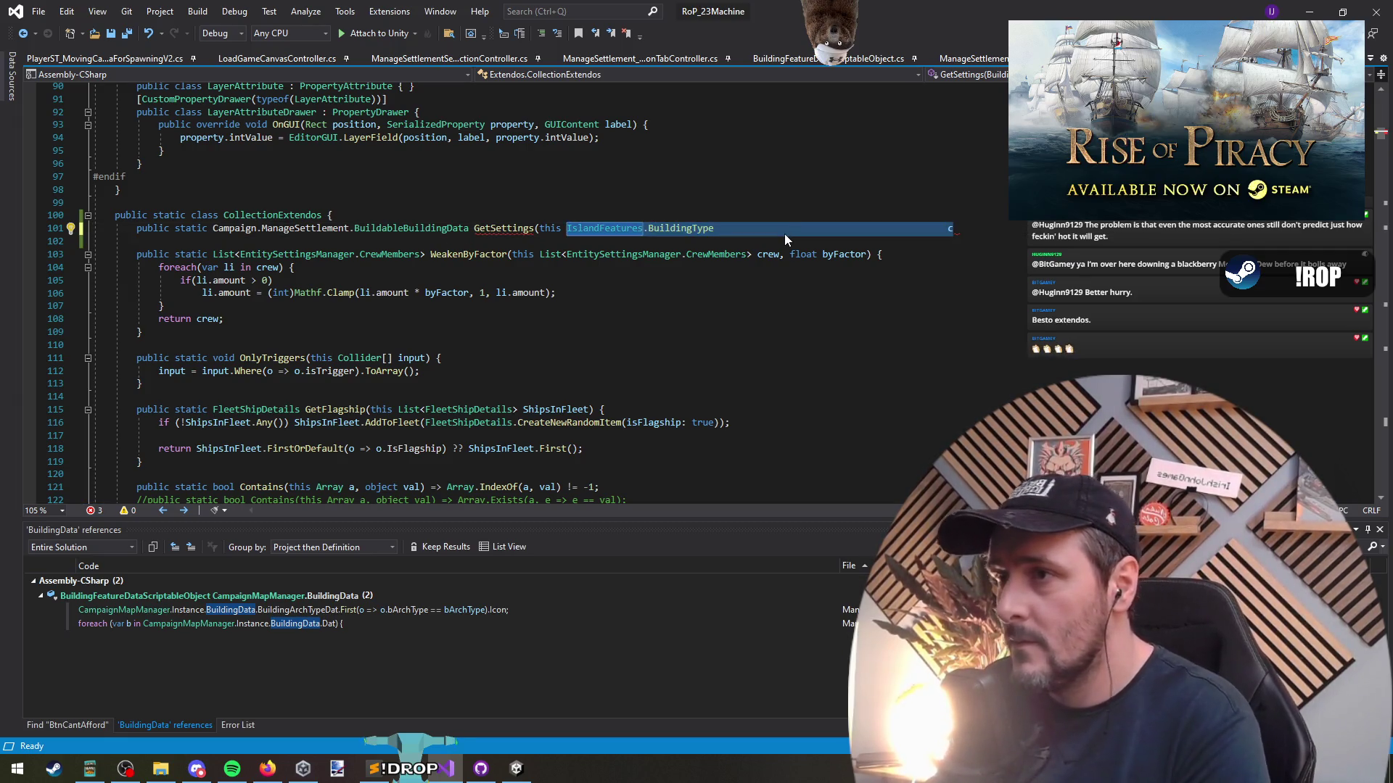
type("buildingt")
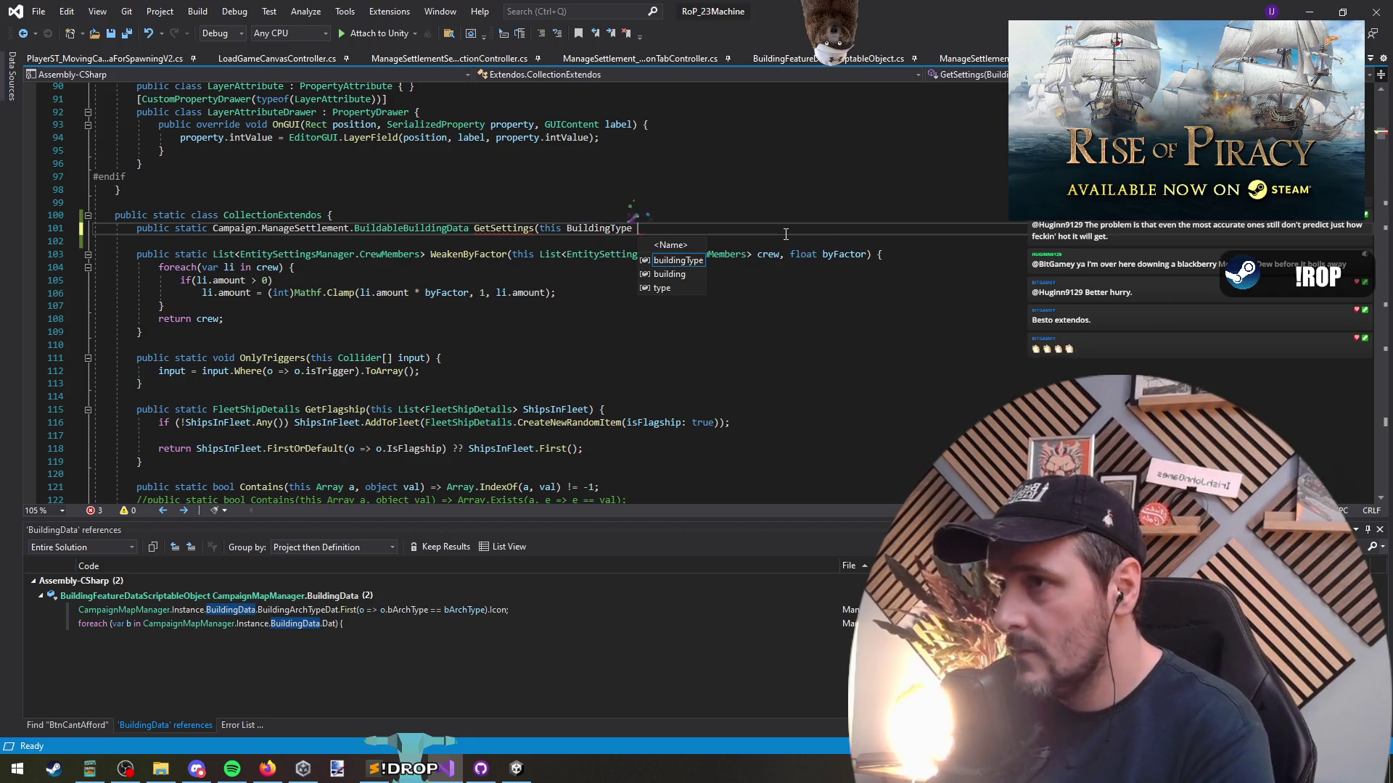
type(" Type")
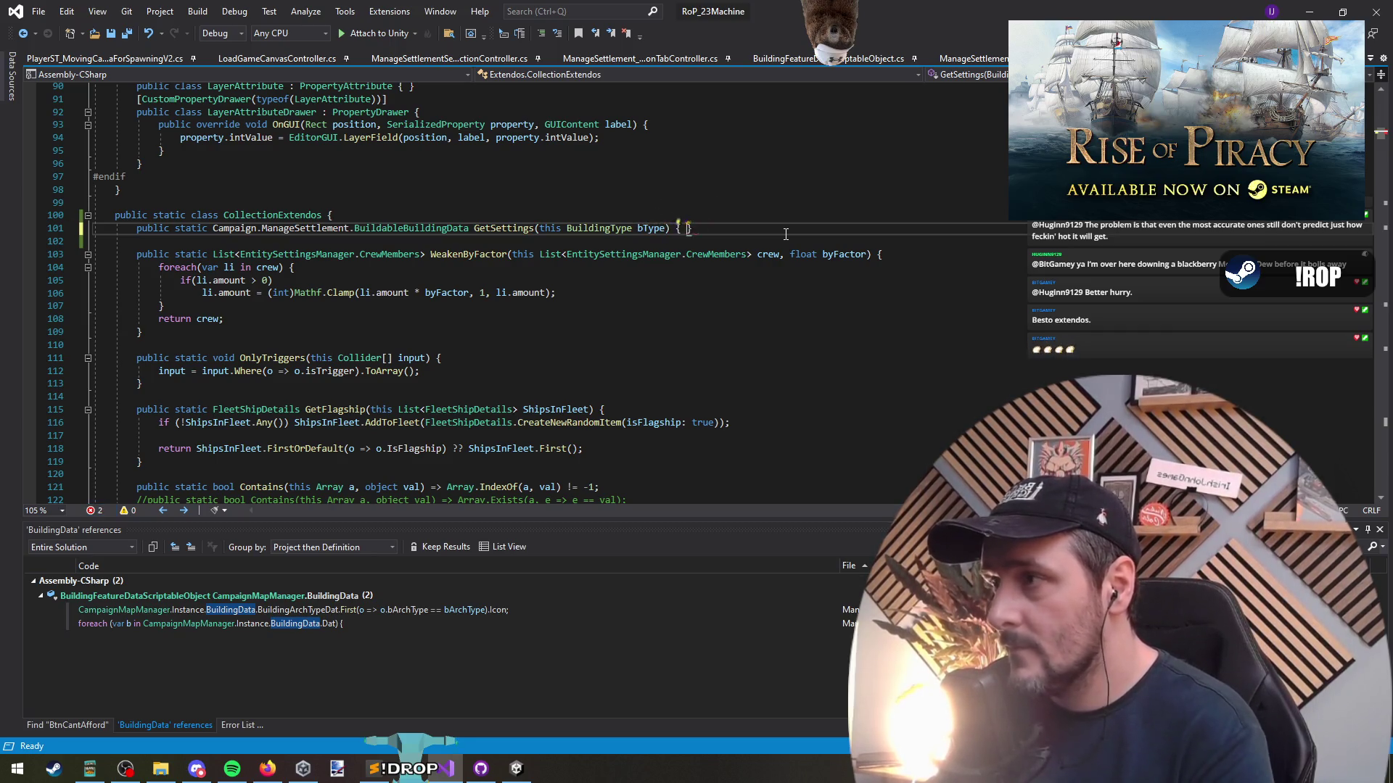
key("Return")
type("return CampaignMapManager.instance.BuildingData")
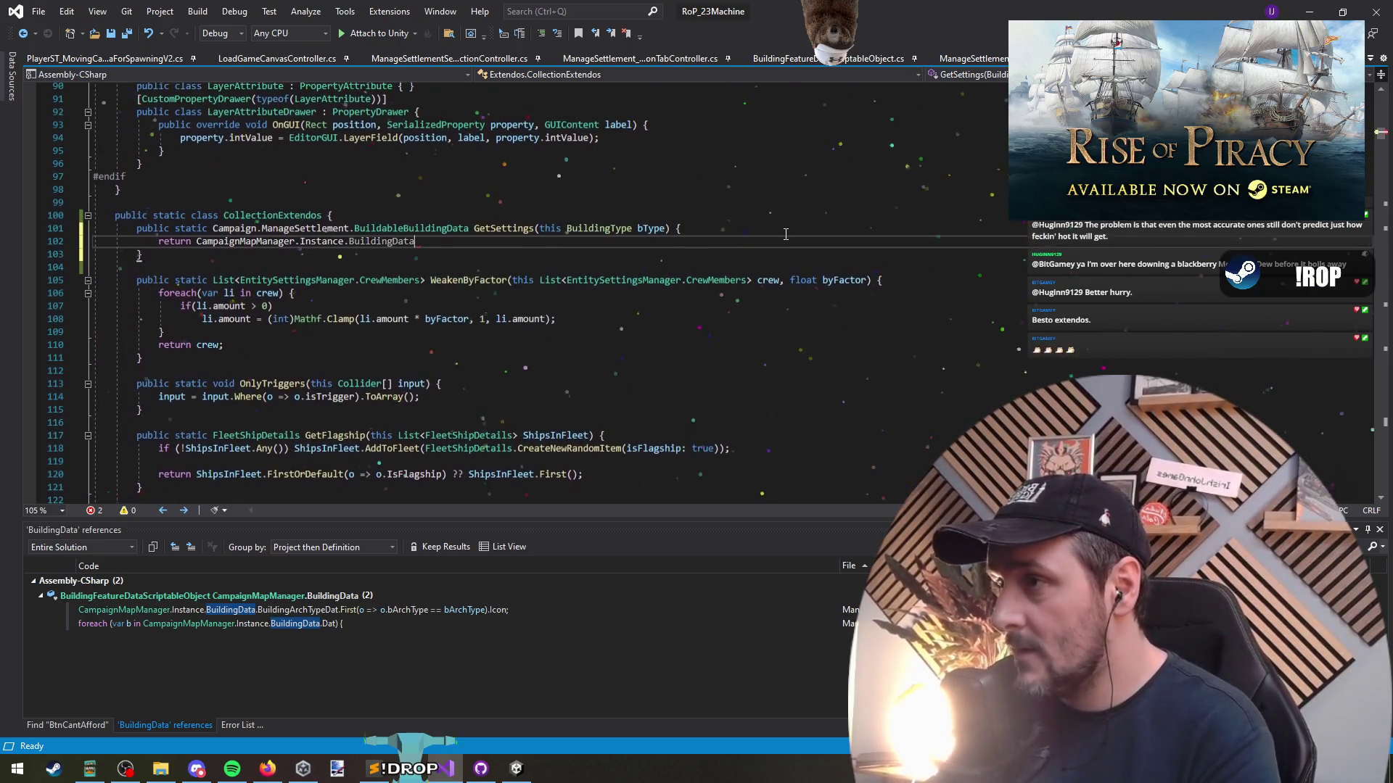
type(".Dat")
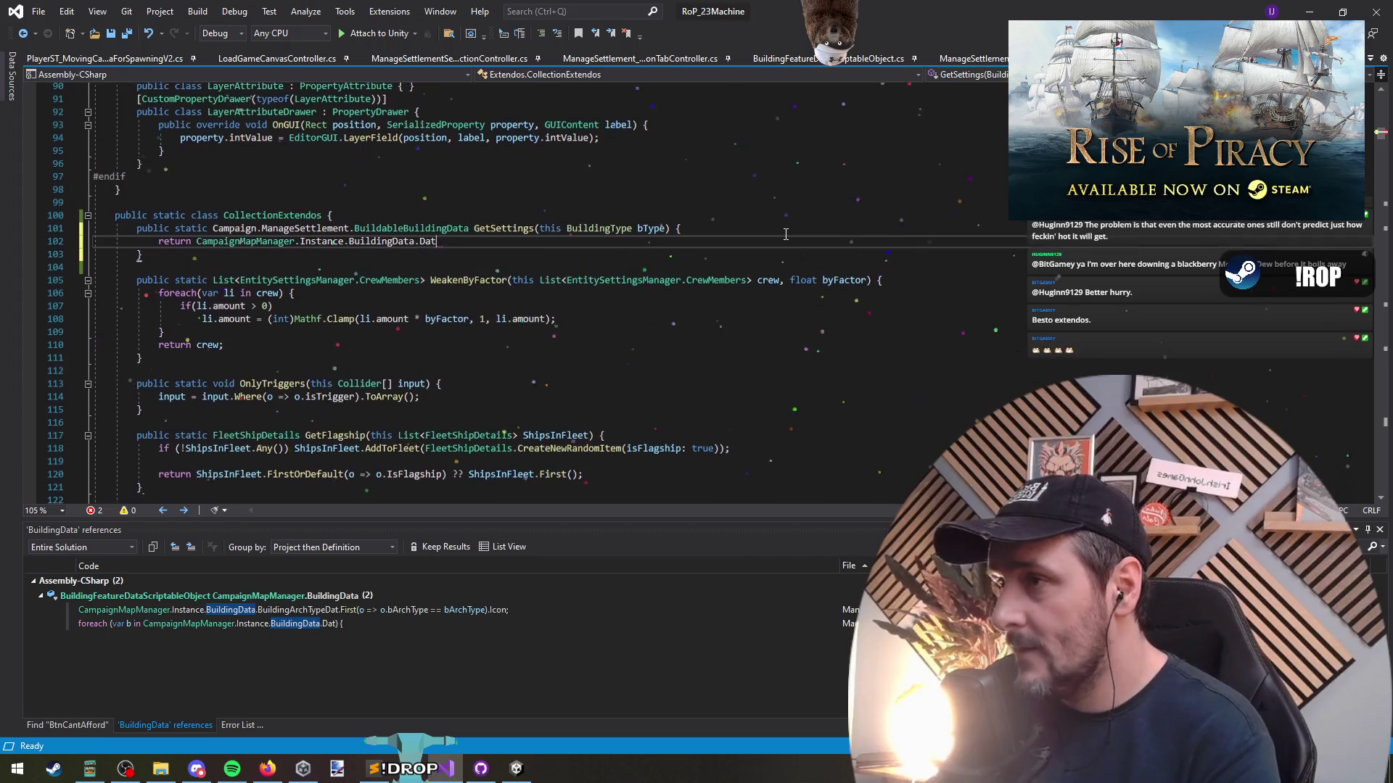
type(".Single")
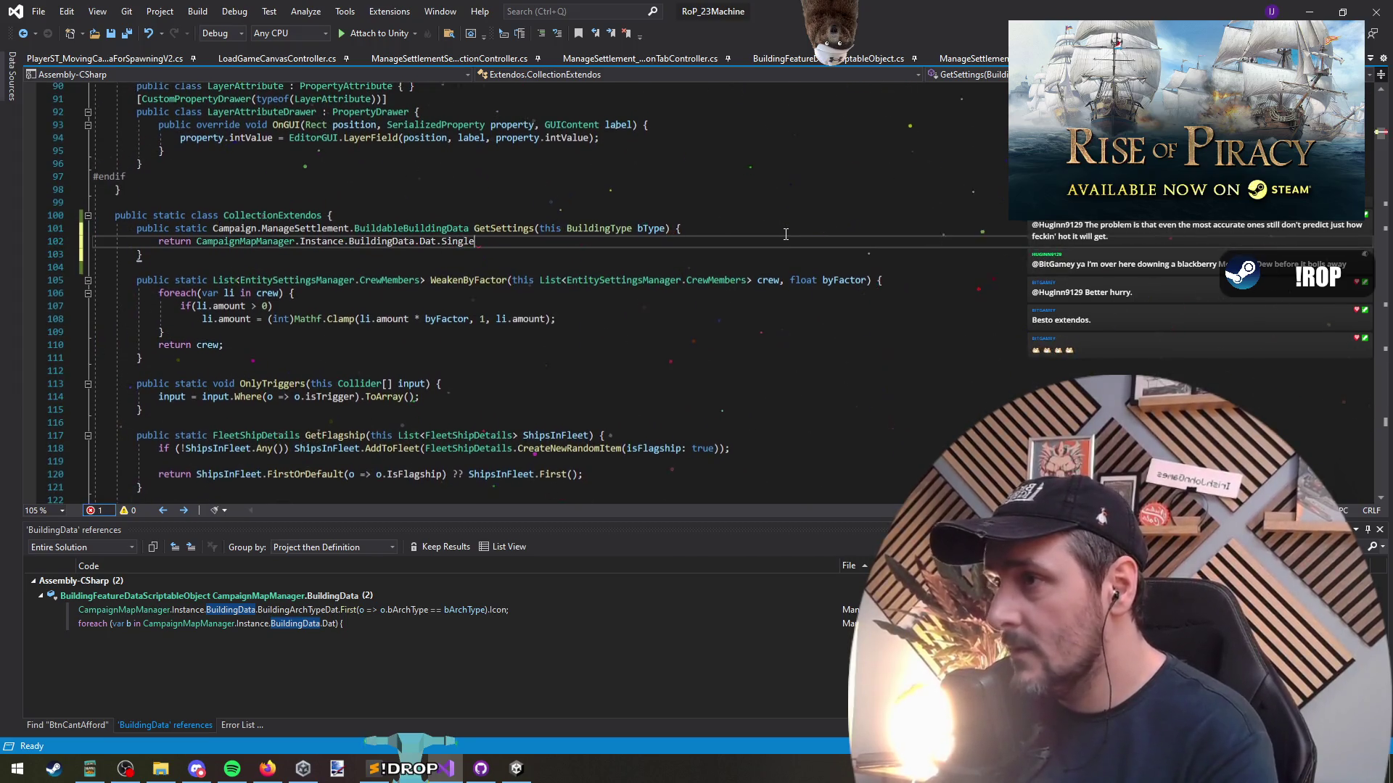
type("(o")
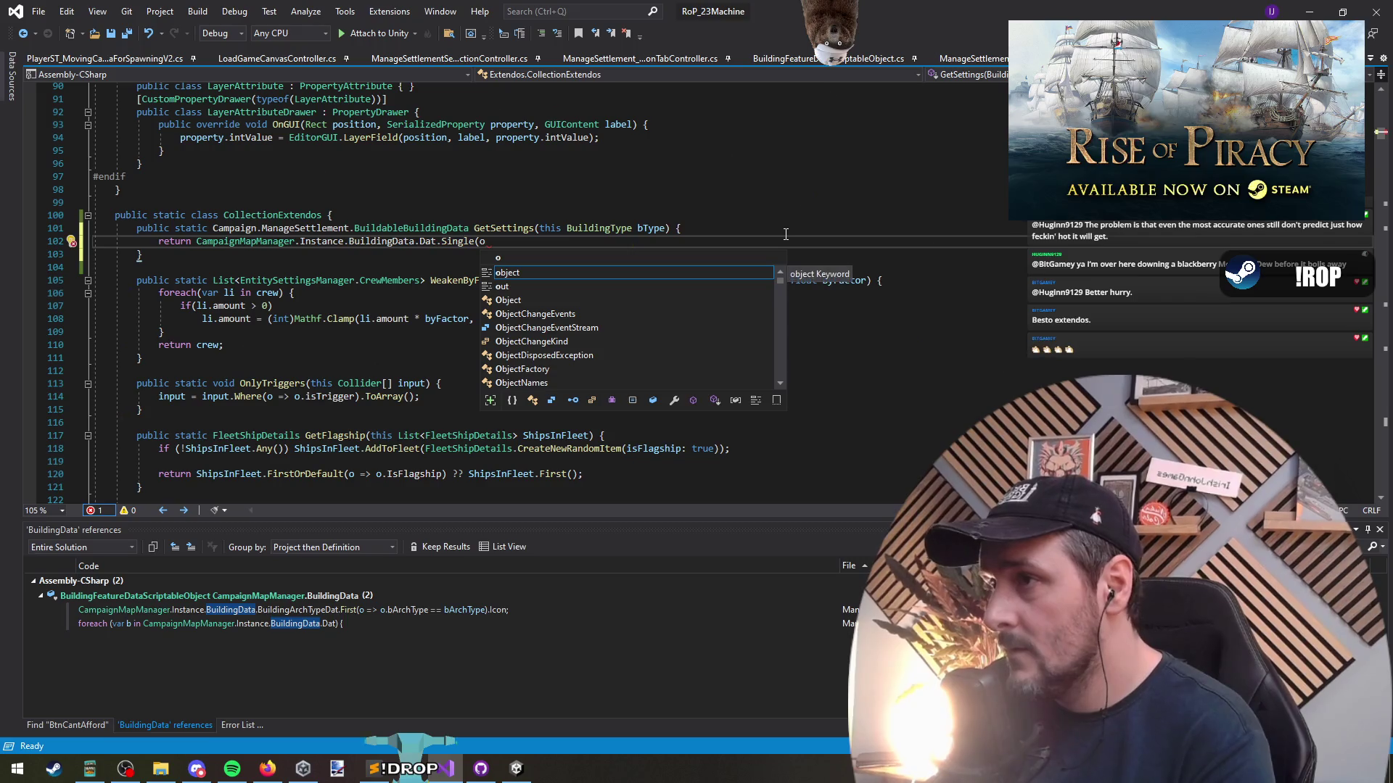
type(" =>")
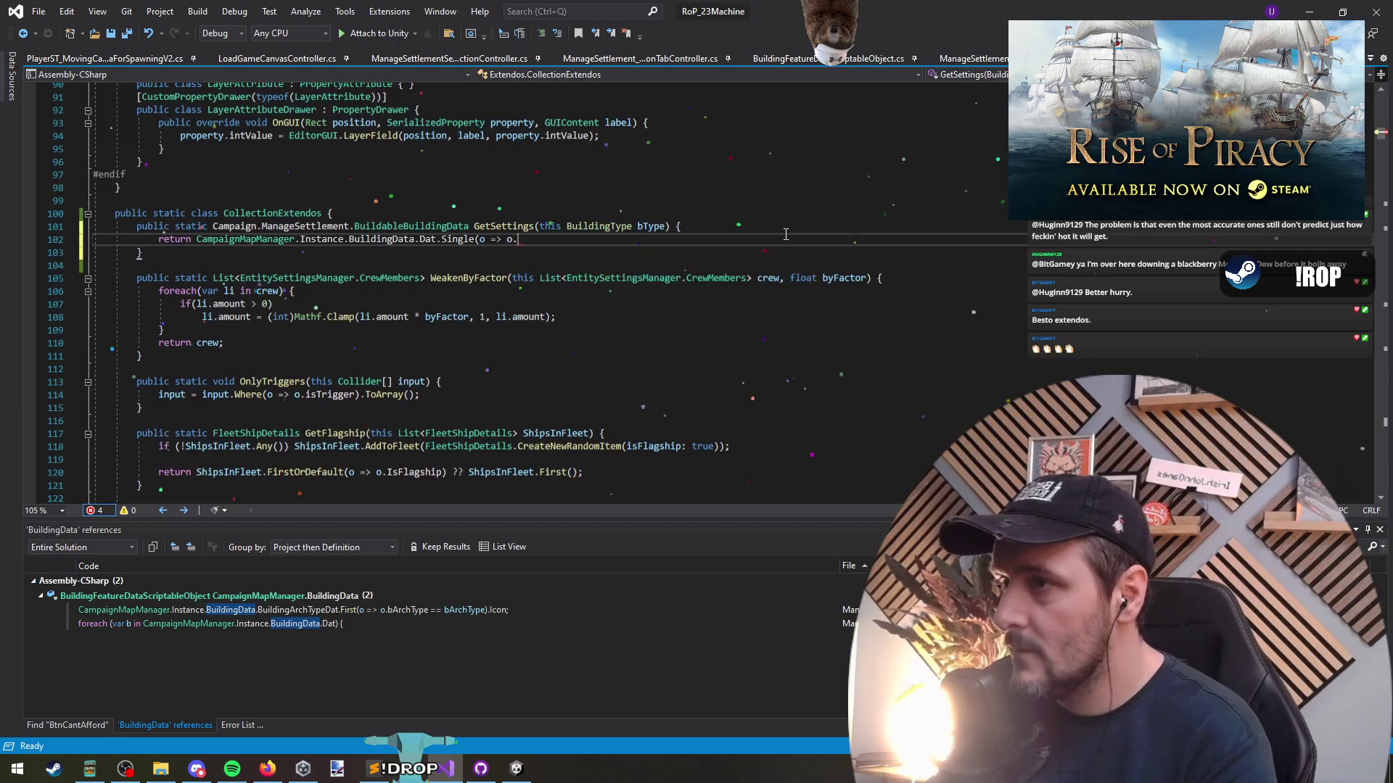
type("o.btype == BuildingType.")
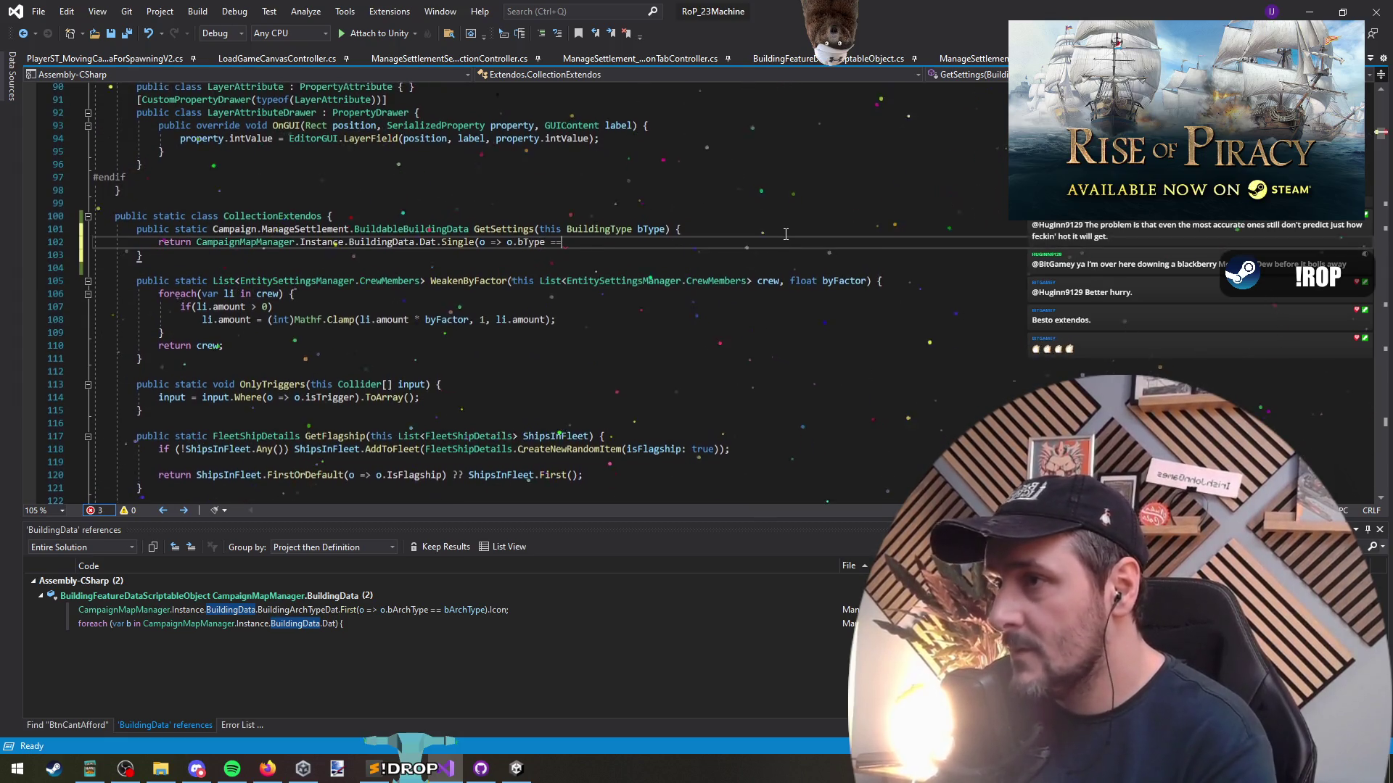
Make GetSettings an expression-bodied => returning Dat.Single(o => o.bType == bType), and save
key("BackSpace")
key("ctrl+shift+Left")
type("bty);")
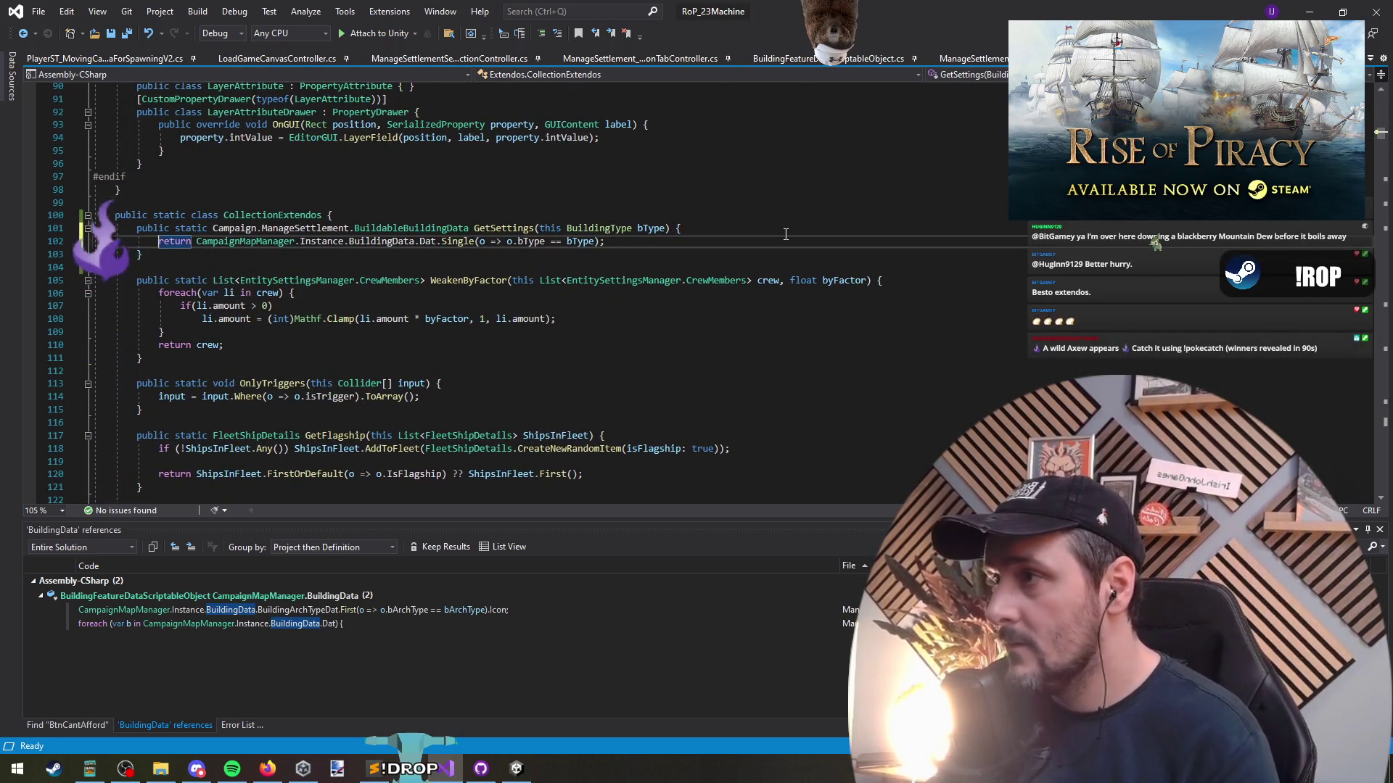
key("Delete")
left_click(786, 234)
key("BackSpace")
type("=>")
key("Down")
key("Down")
key("ctrl+x")
key("ctrl+s")
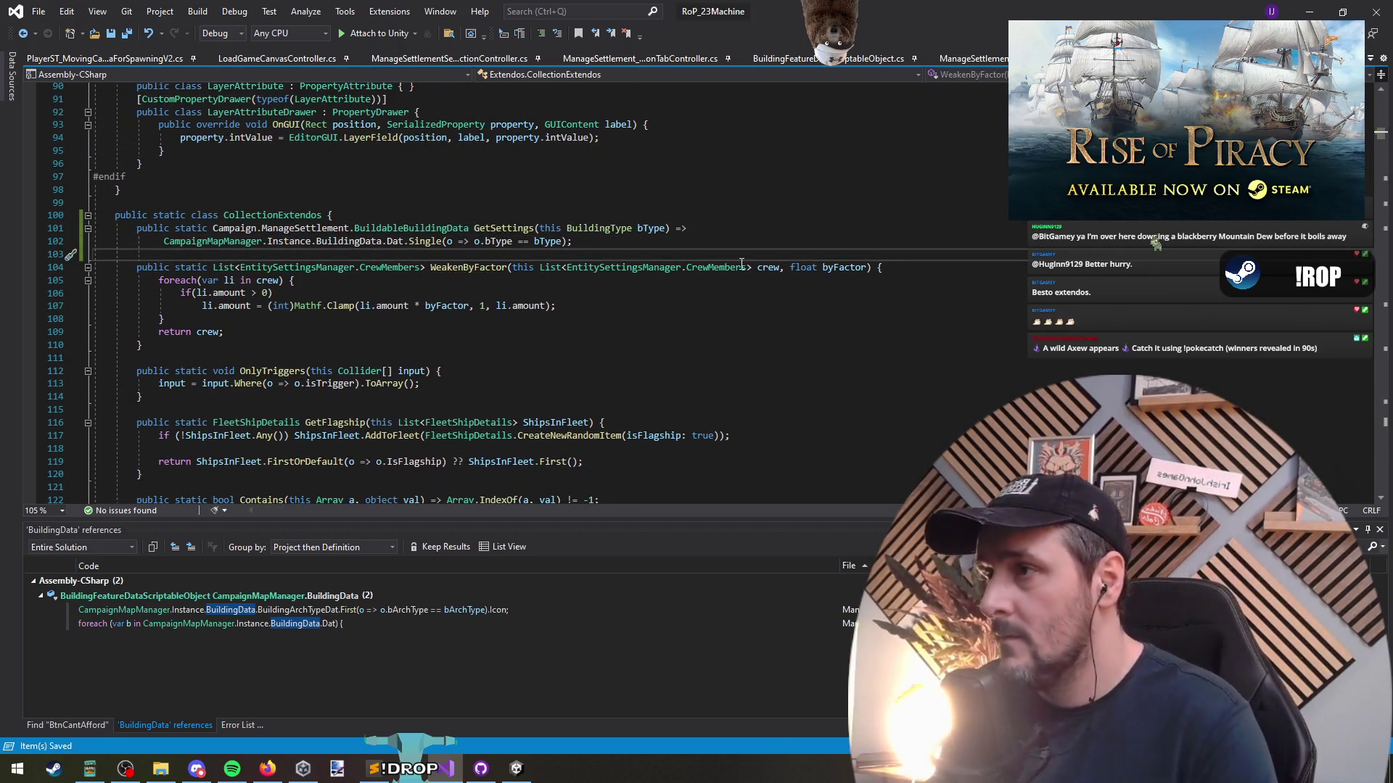
Review BuildingData's references, including the construction tab's foreach, then save all and return to Unity
key("ctrl+Tab")
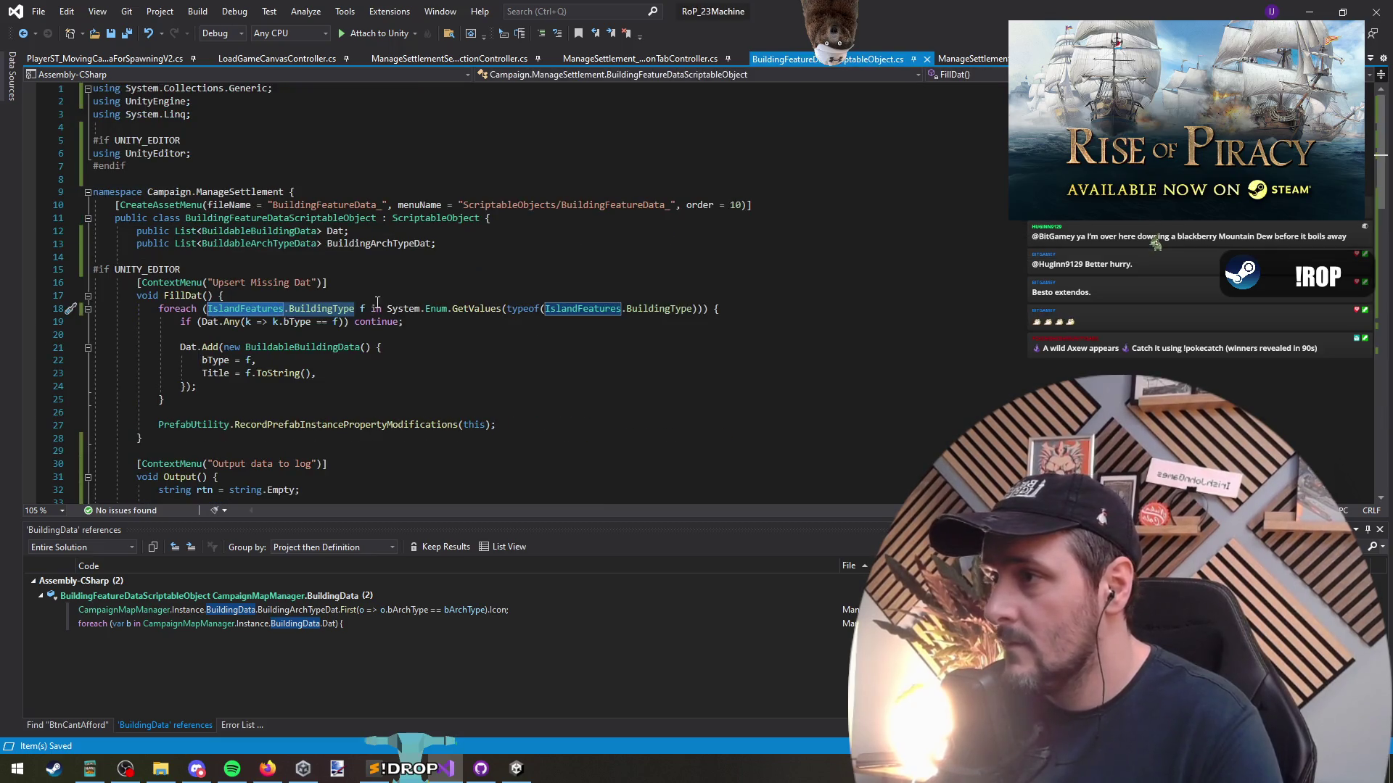
key("ctrl+Tab")
key("ctrl+Tab")
right_click(572, 312)
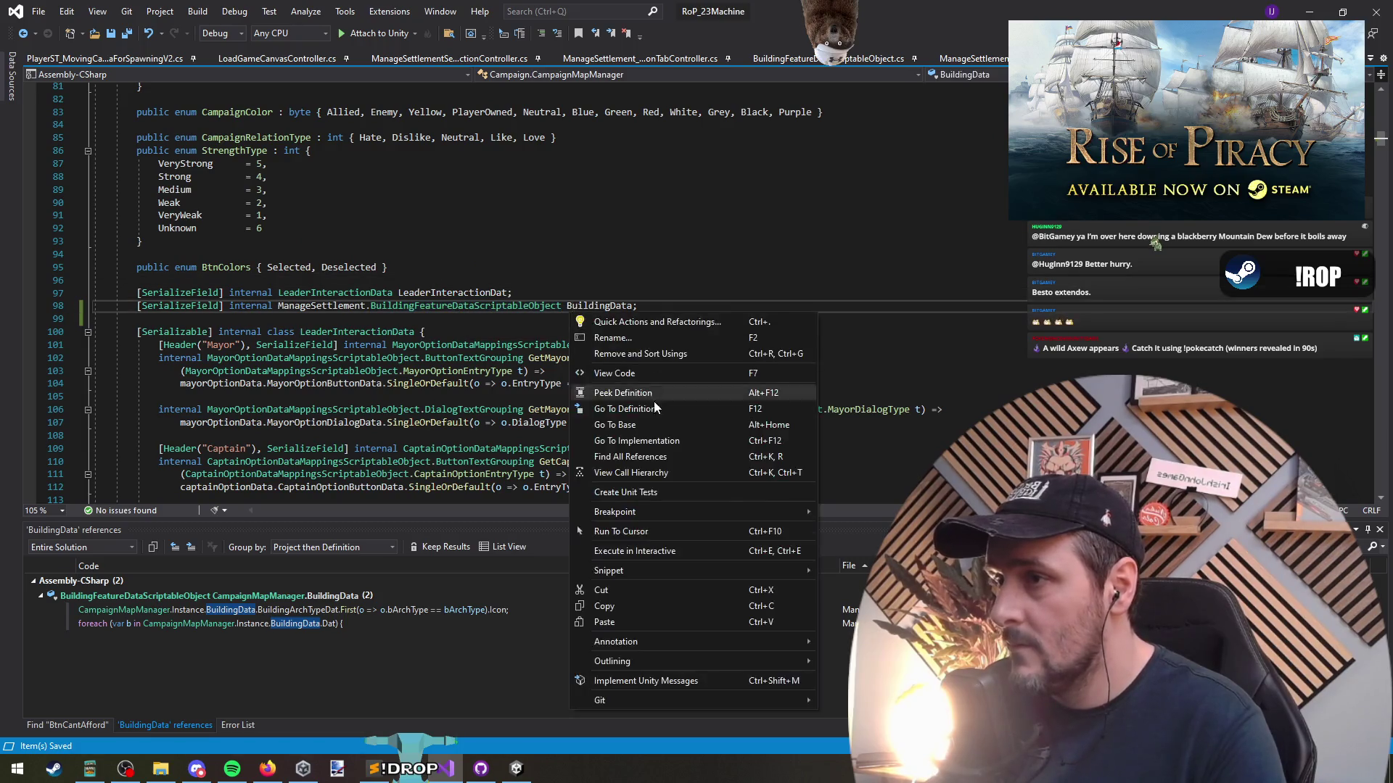
left_click(672, 456)
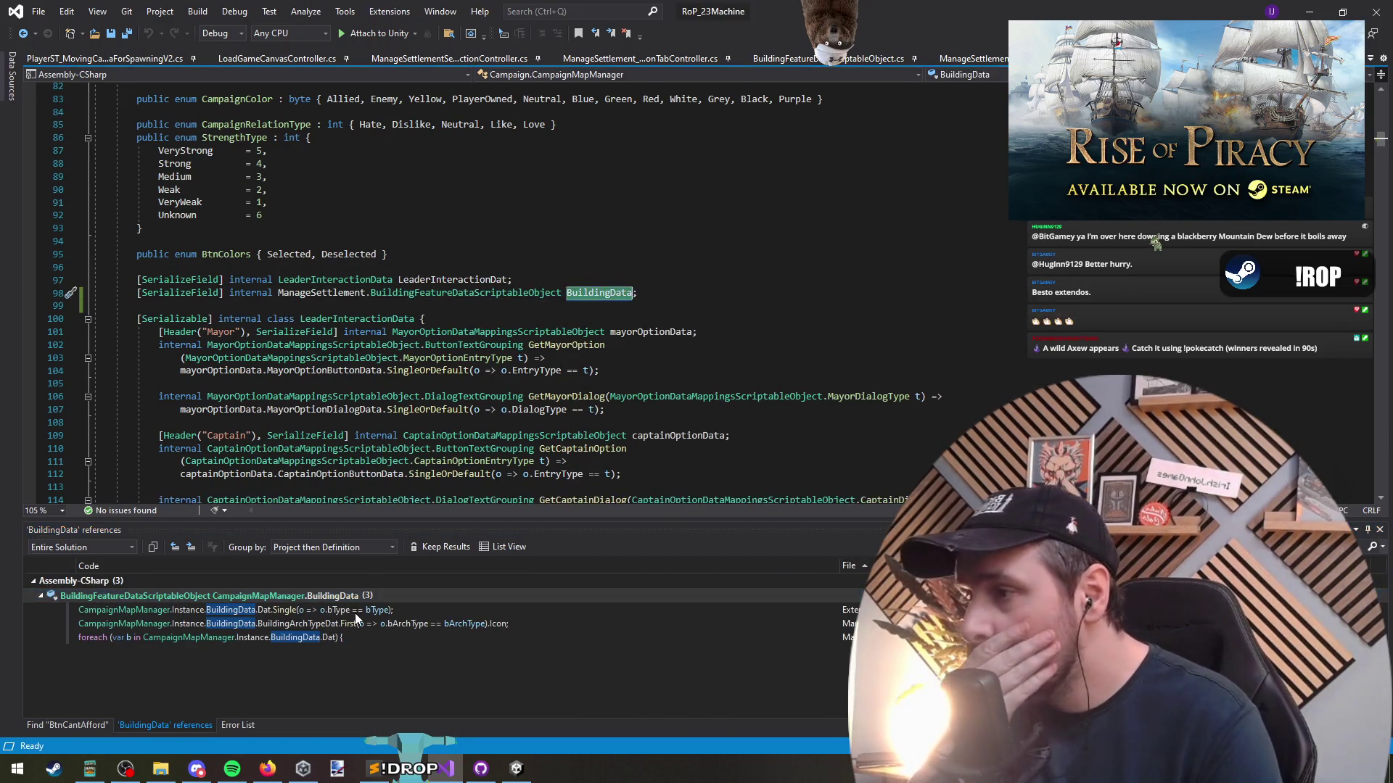
left_click(354, 612)
left_click(368, 626)
left_click(377, 637)
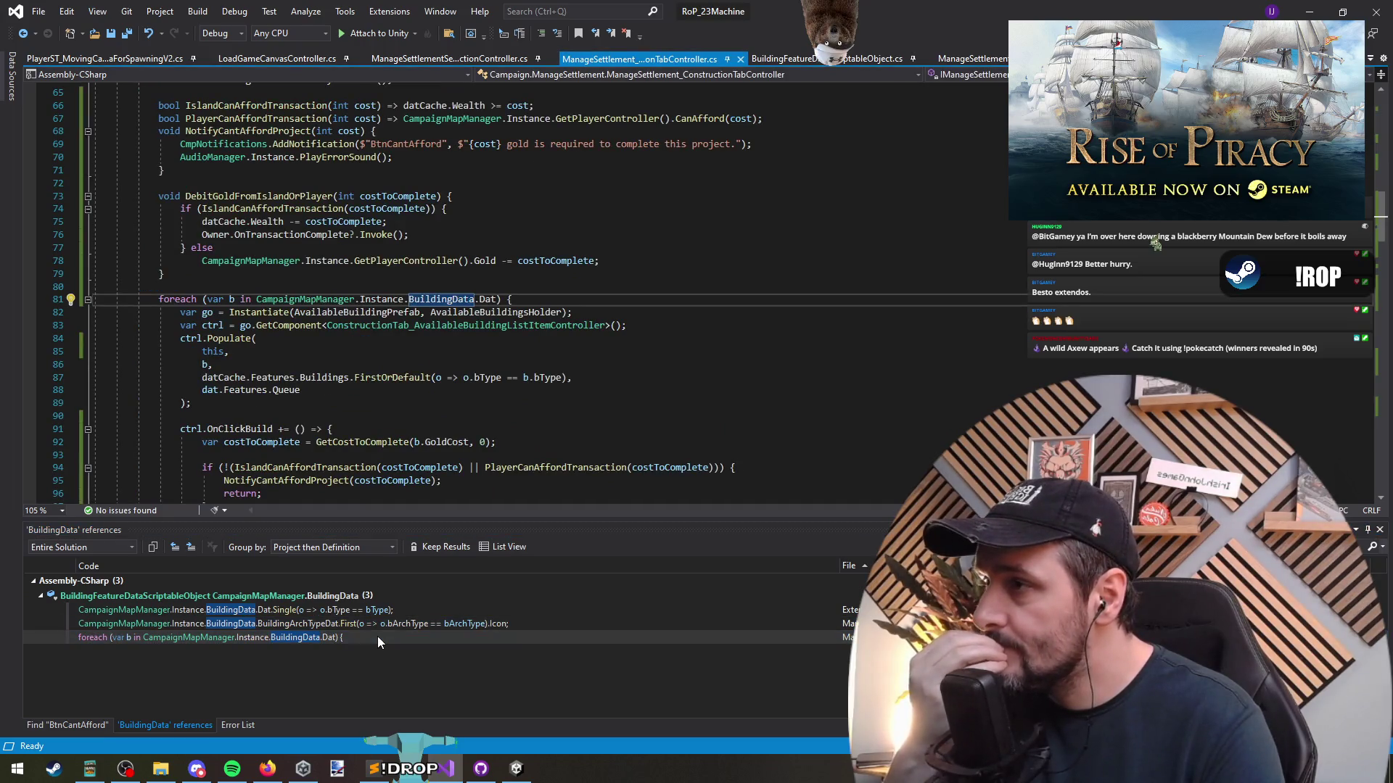
left_click(378, 418)
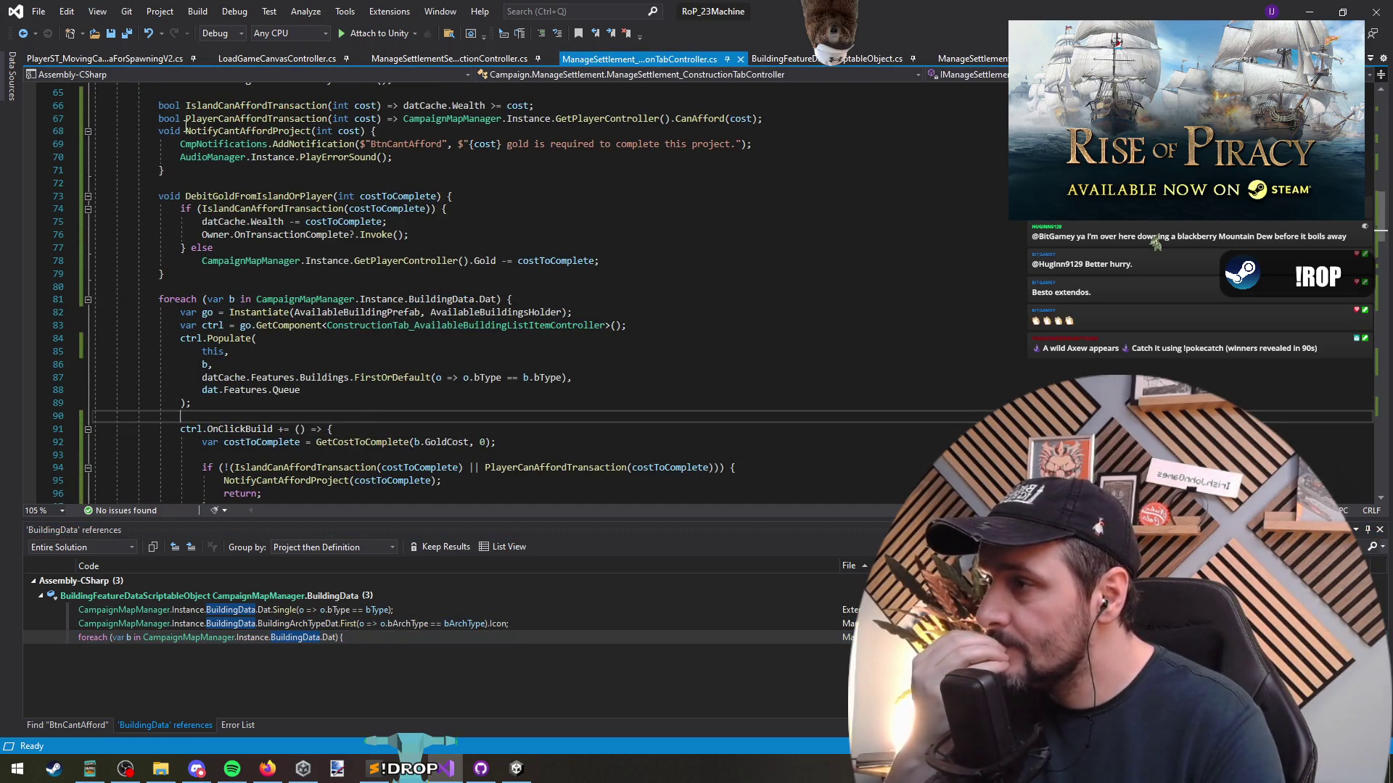
left_click(129, 33)
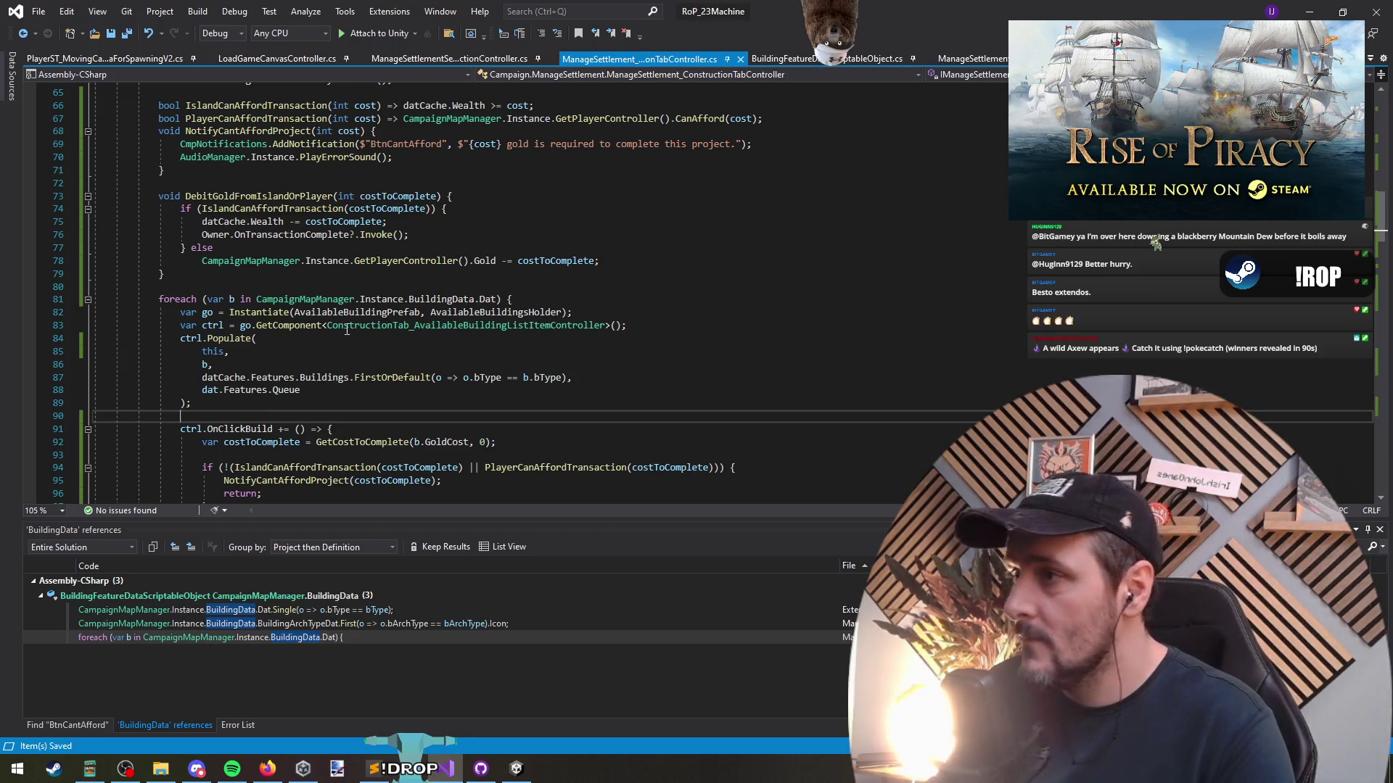
left_click(1312, 9)
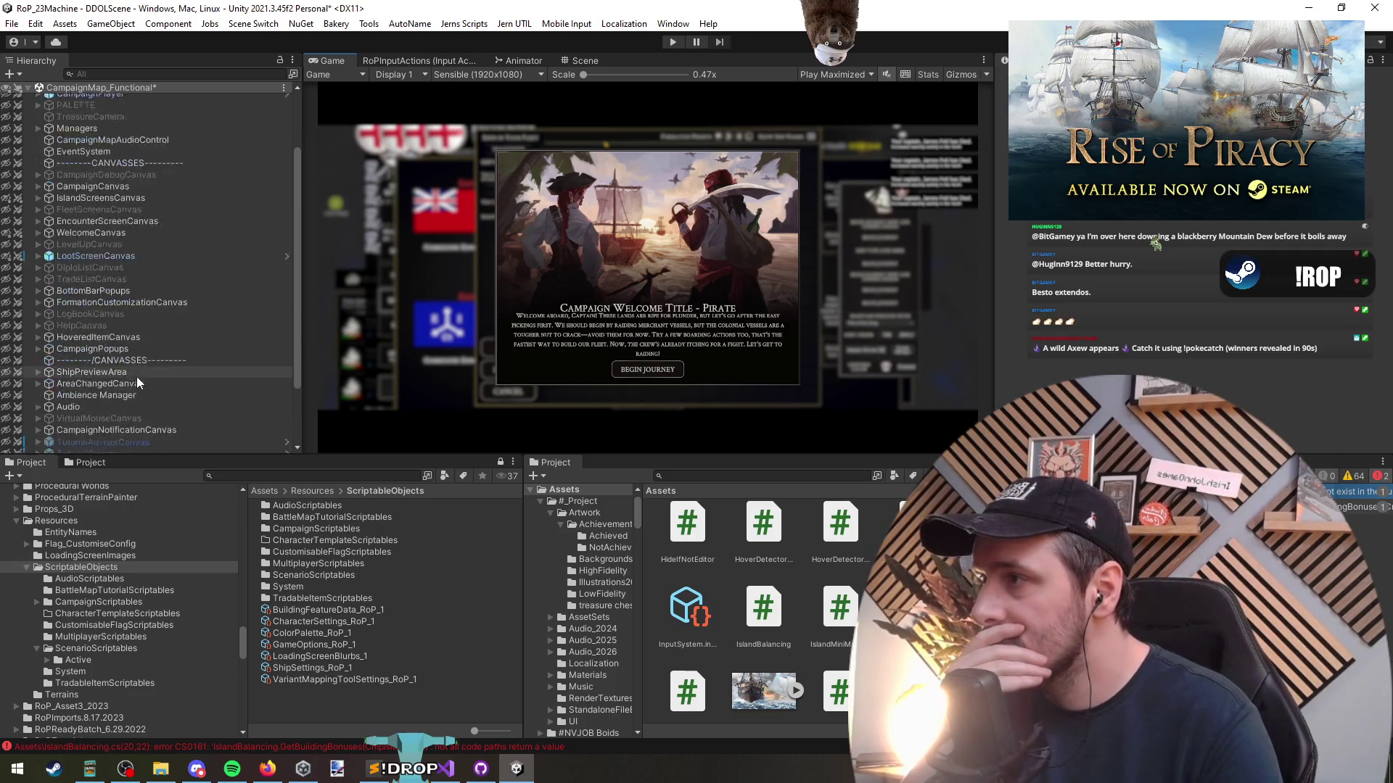
Search the Hierarchy for CampaignMapManager, collapse its Spawner component, and return to IslandBalancing.cs
left_click(113, 73)
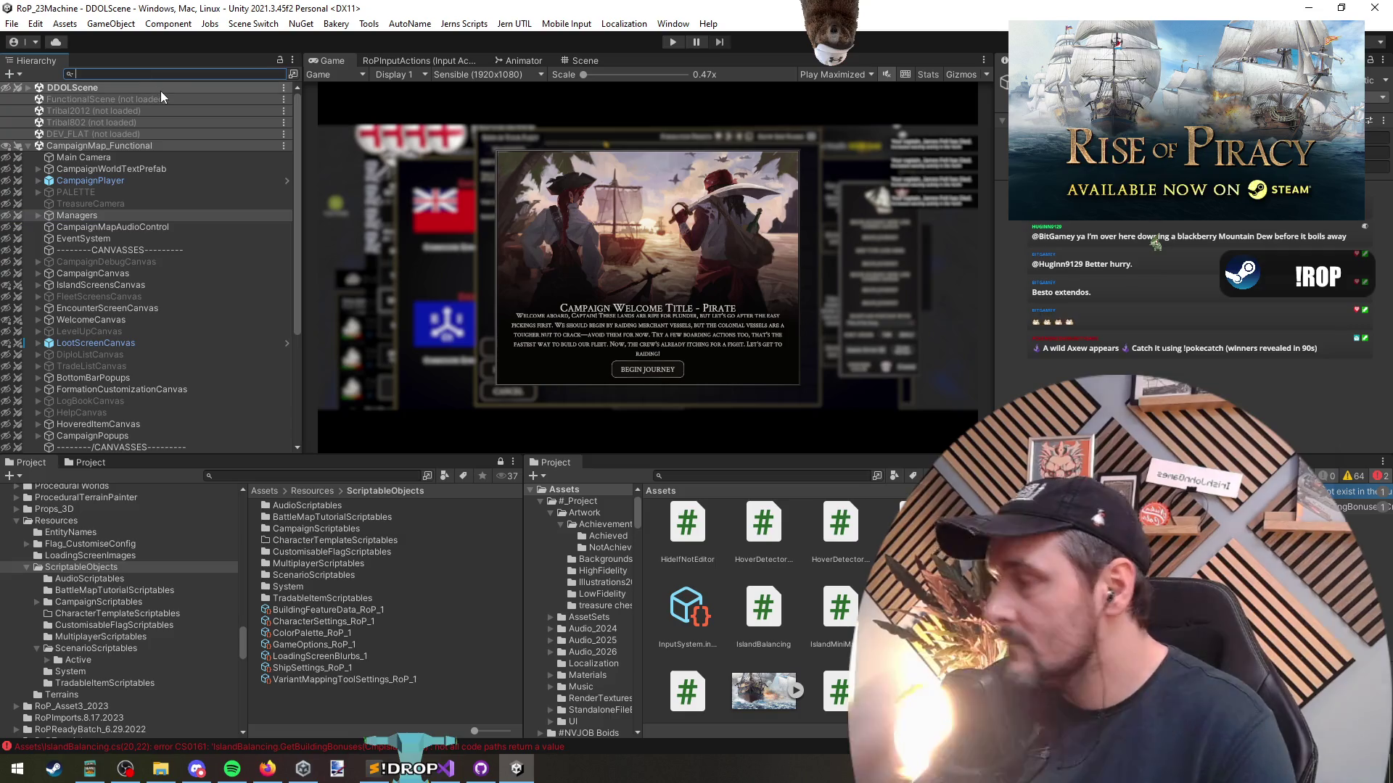
type("campaign")
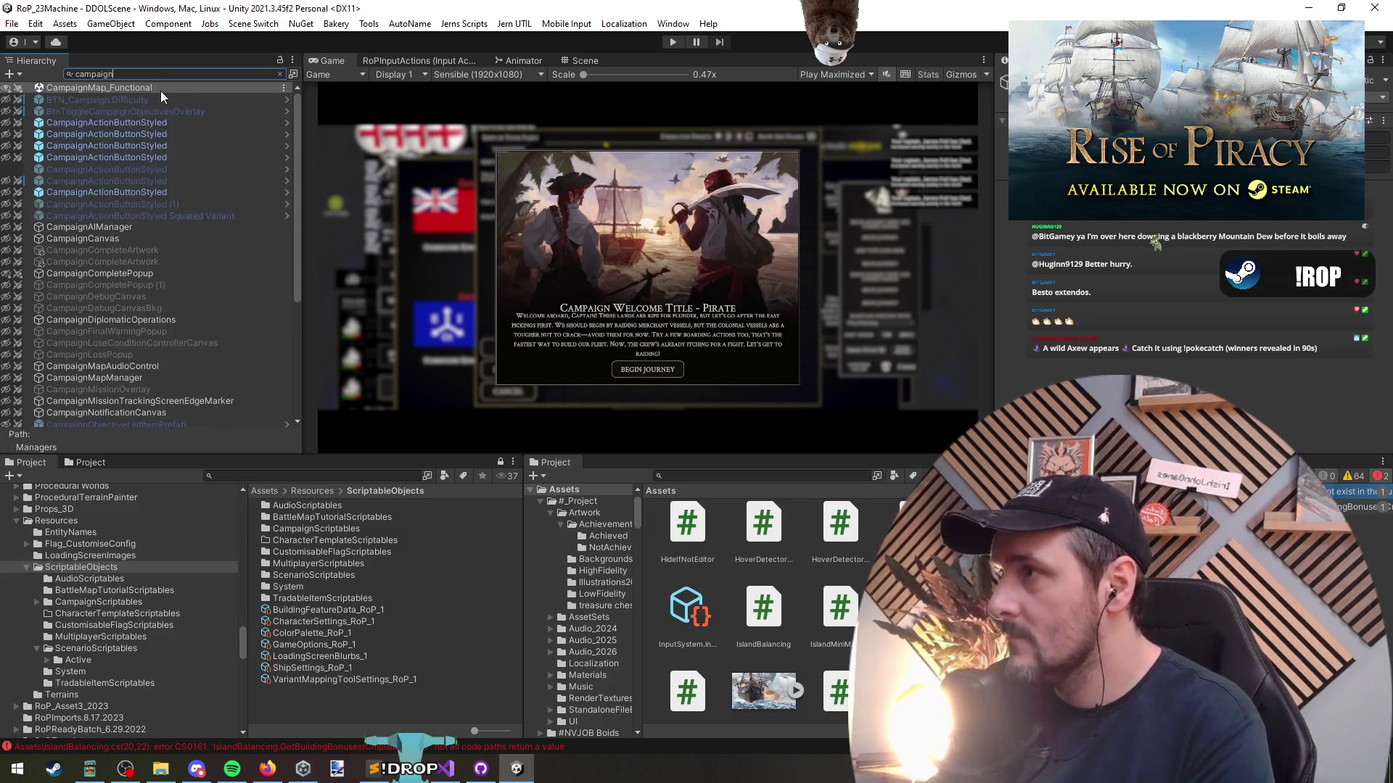
type("mapman")
left_click(191, 98)
left_click(280, 71)
left_click(281, 73)
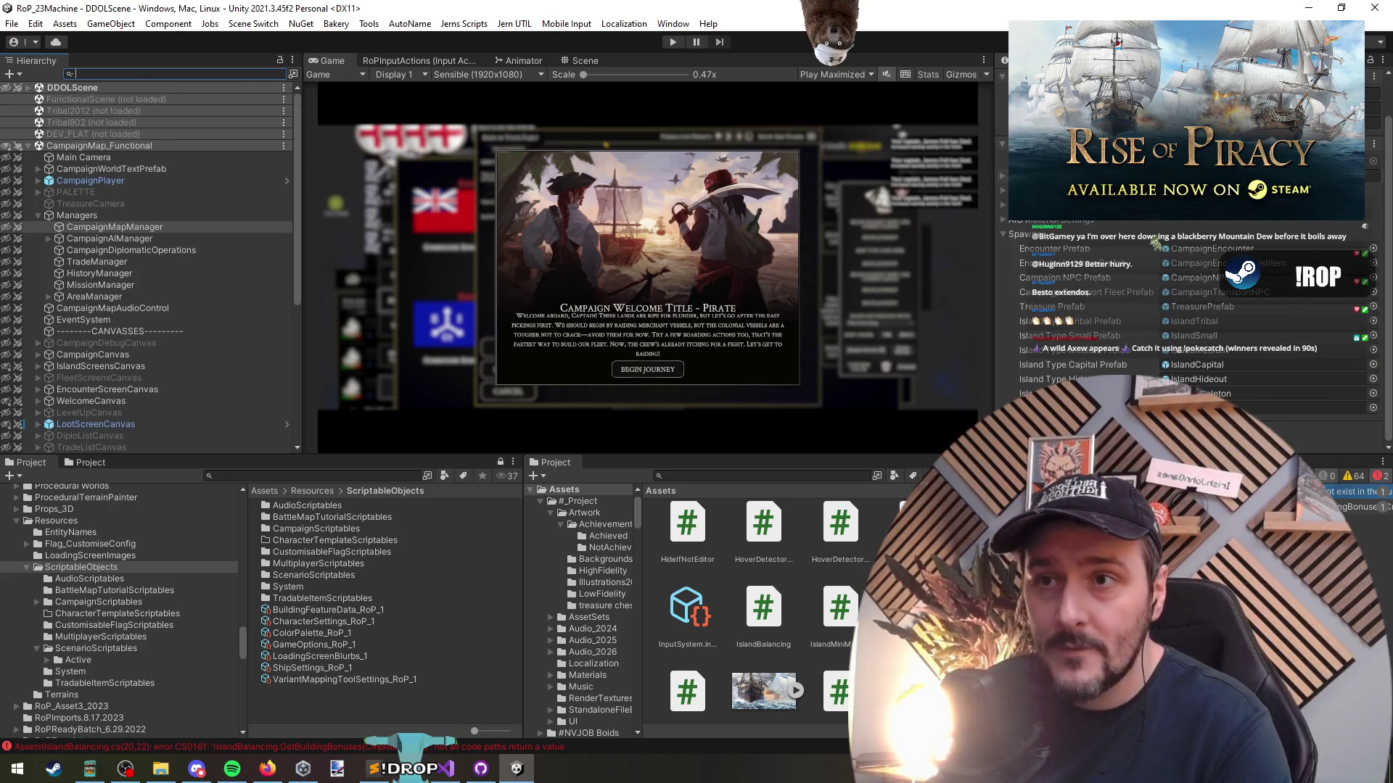
scroll(1156, 243, "up", 3)
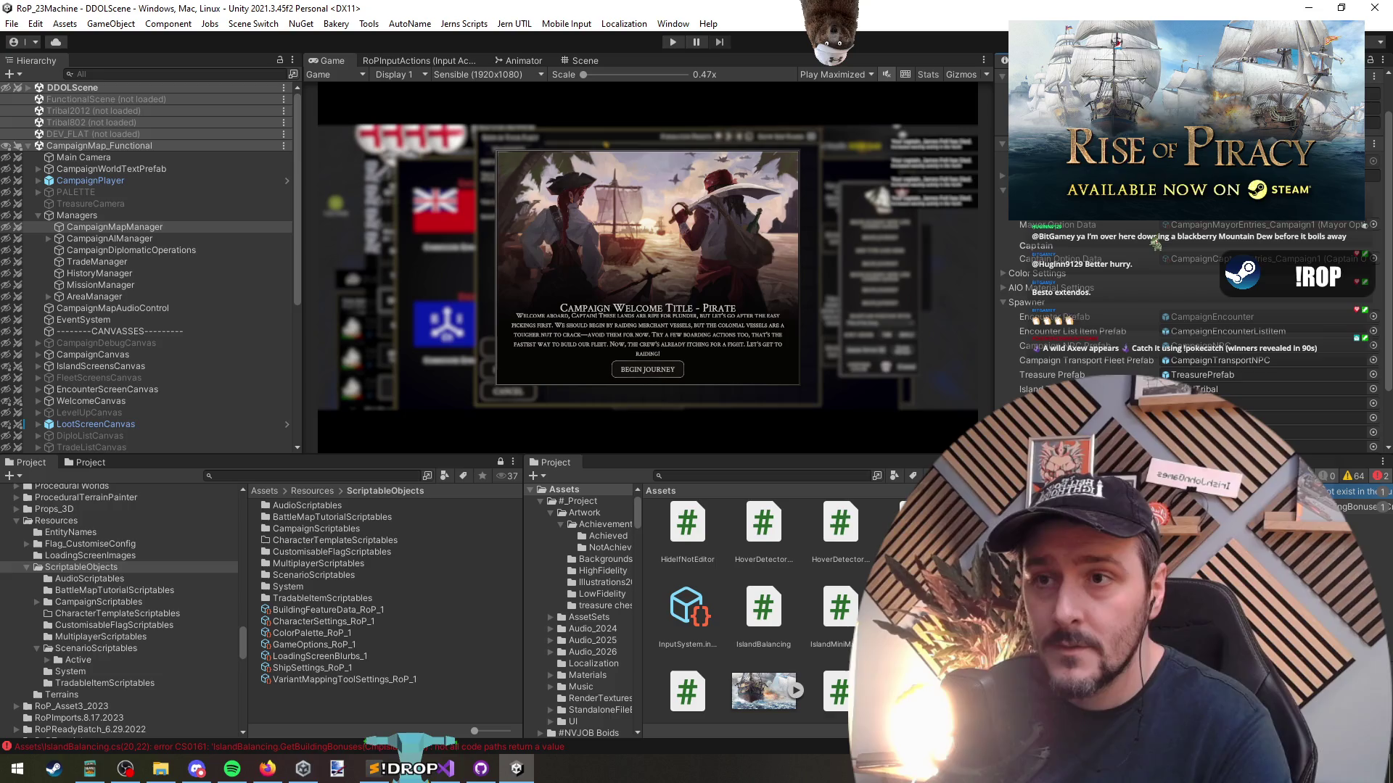
scroll(1155, 243, "down", 3)
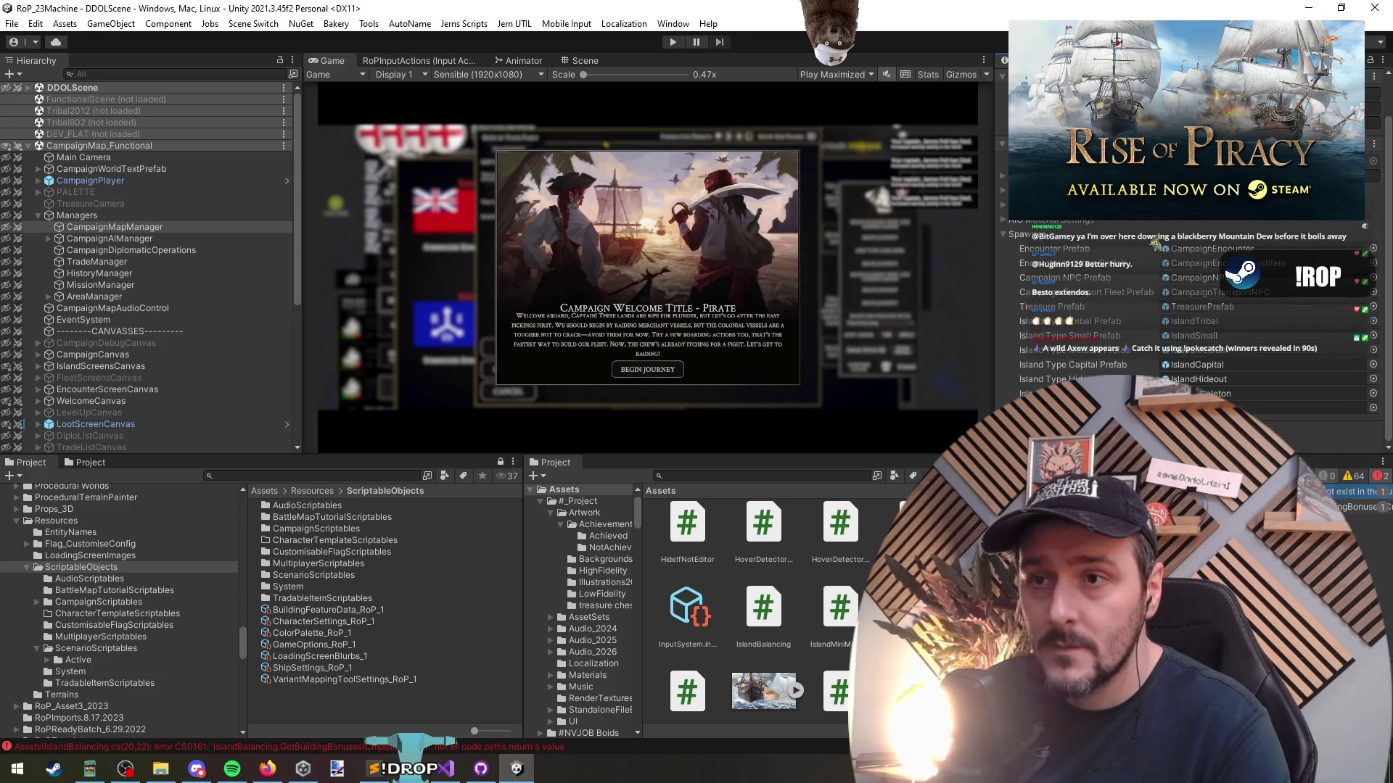
left_click(1020, 235)
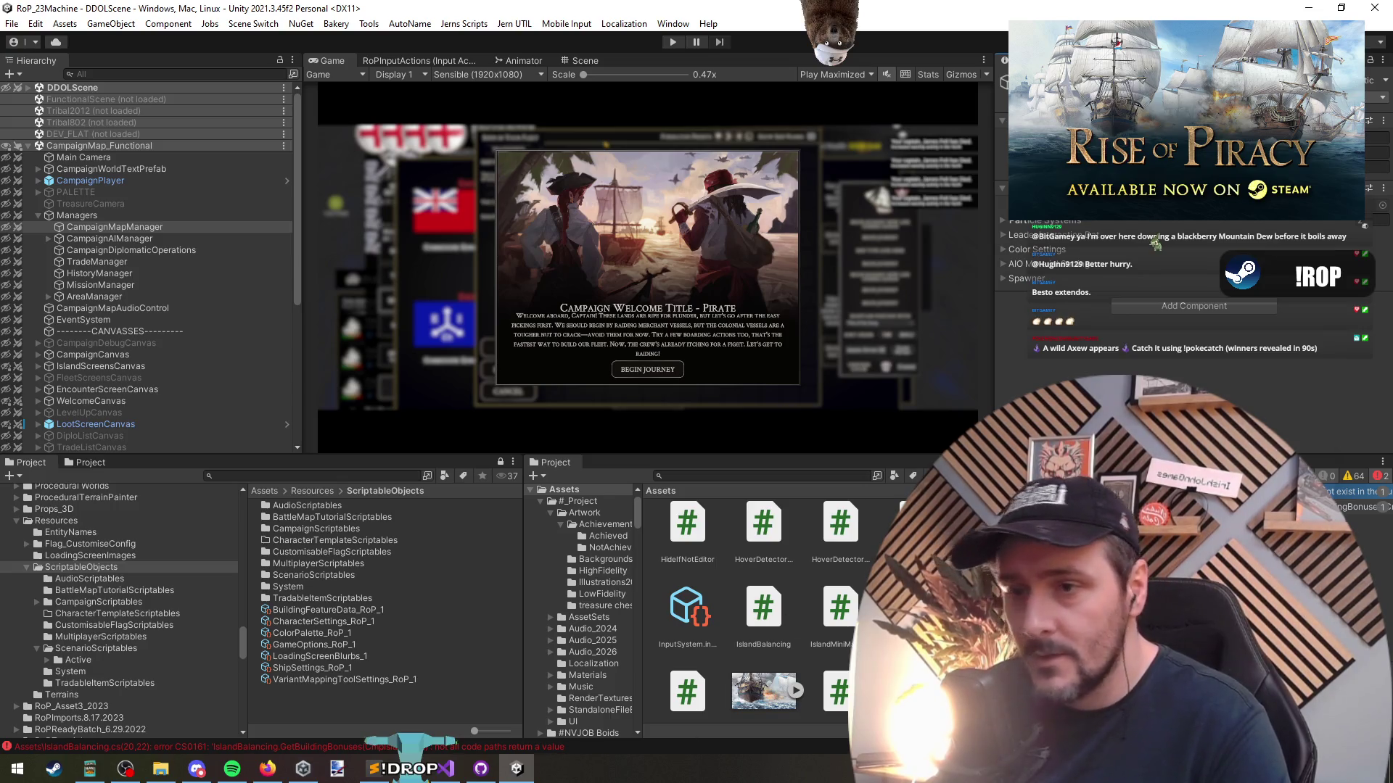
key("alt+Tab")
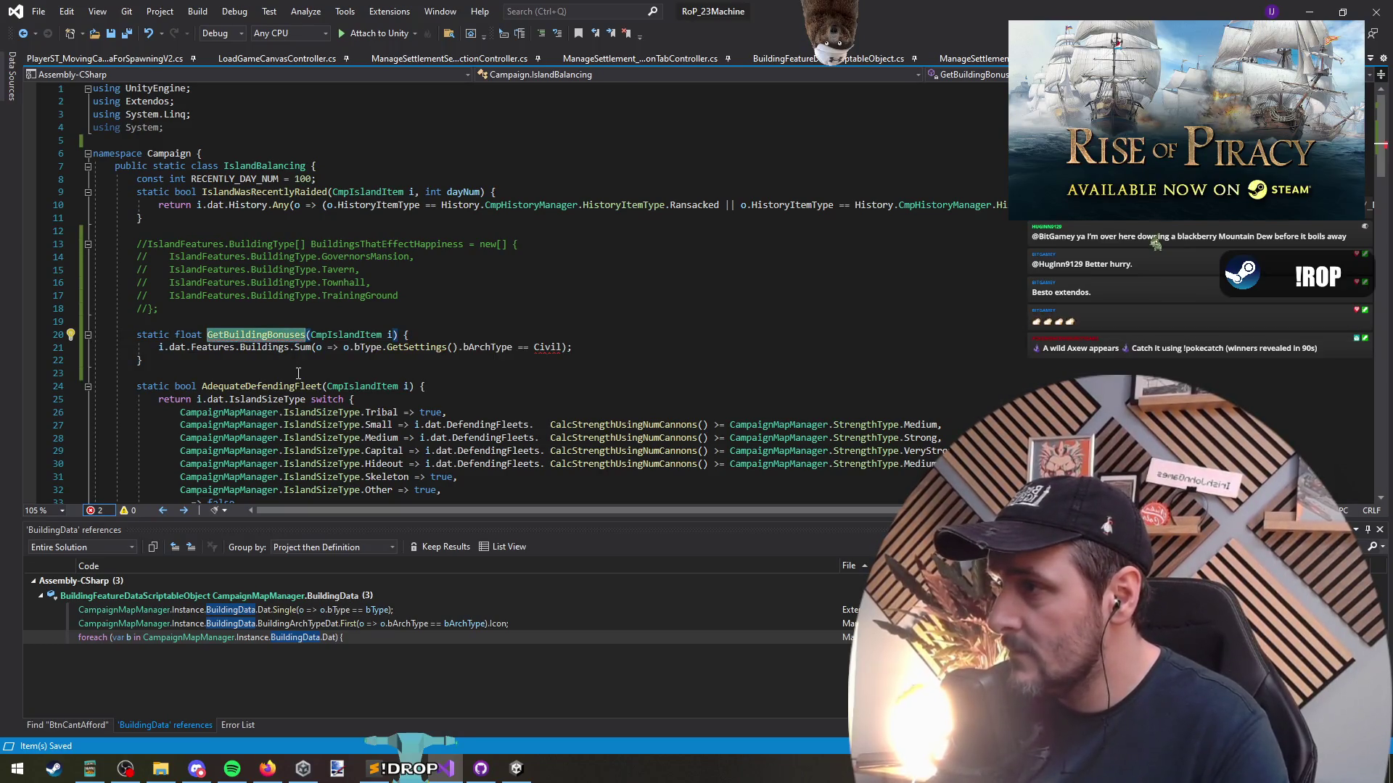
Write the return line comparing bArchType to IslandFeatures.BuildingArchType.Civil inside the Sum lambda
left_click(161, 348)
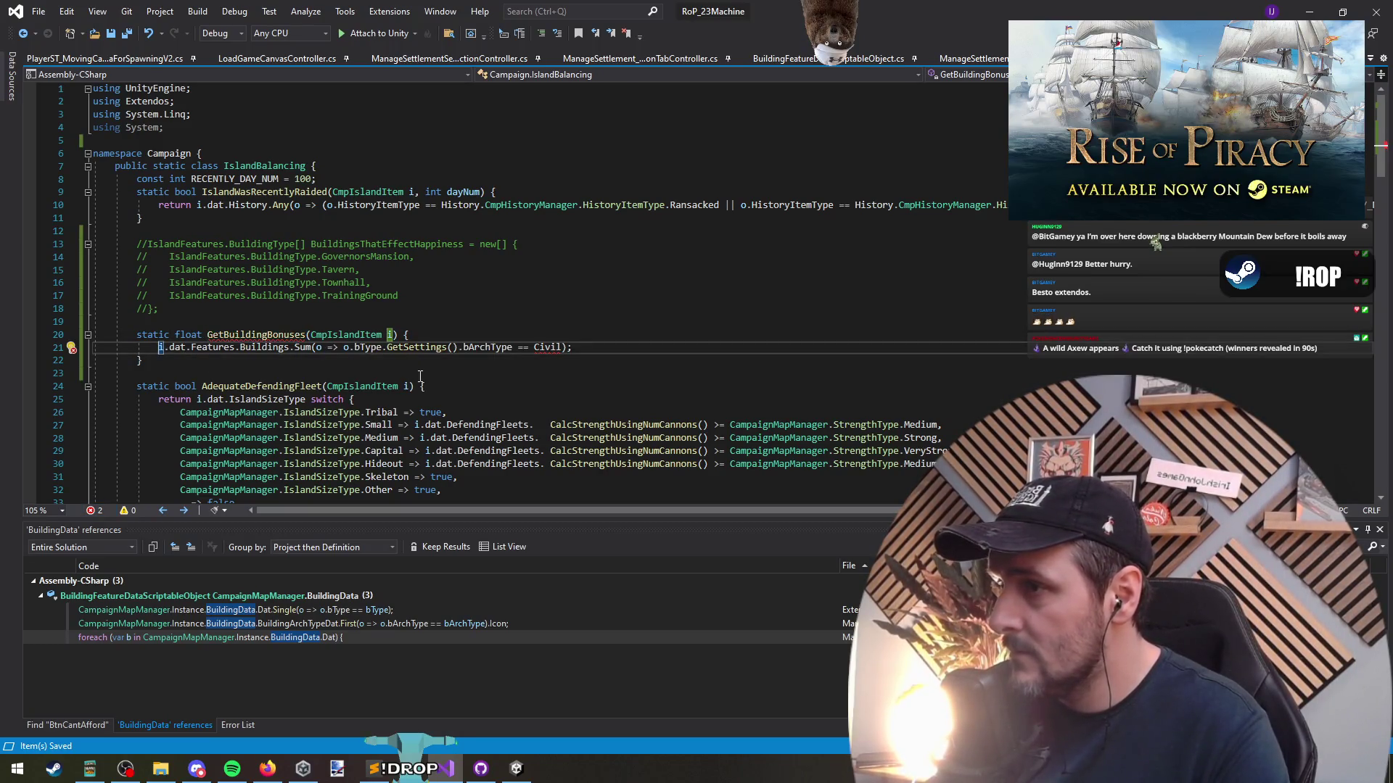
type("return")
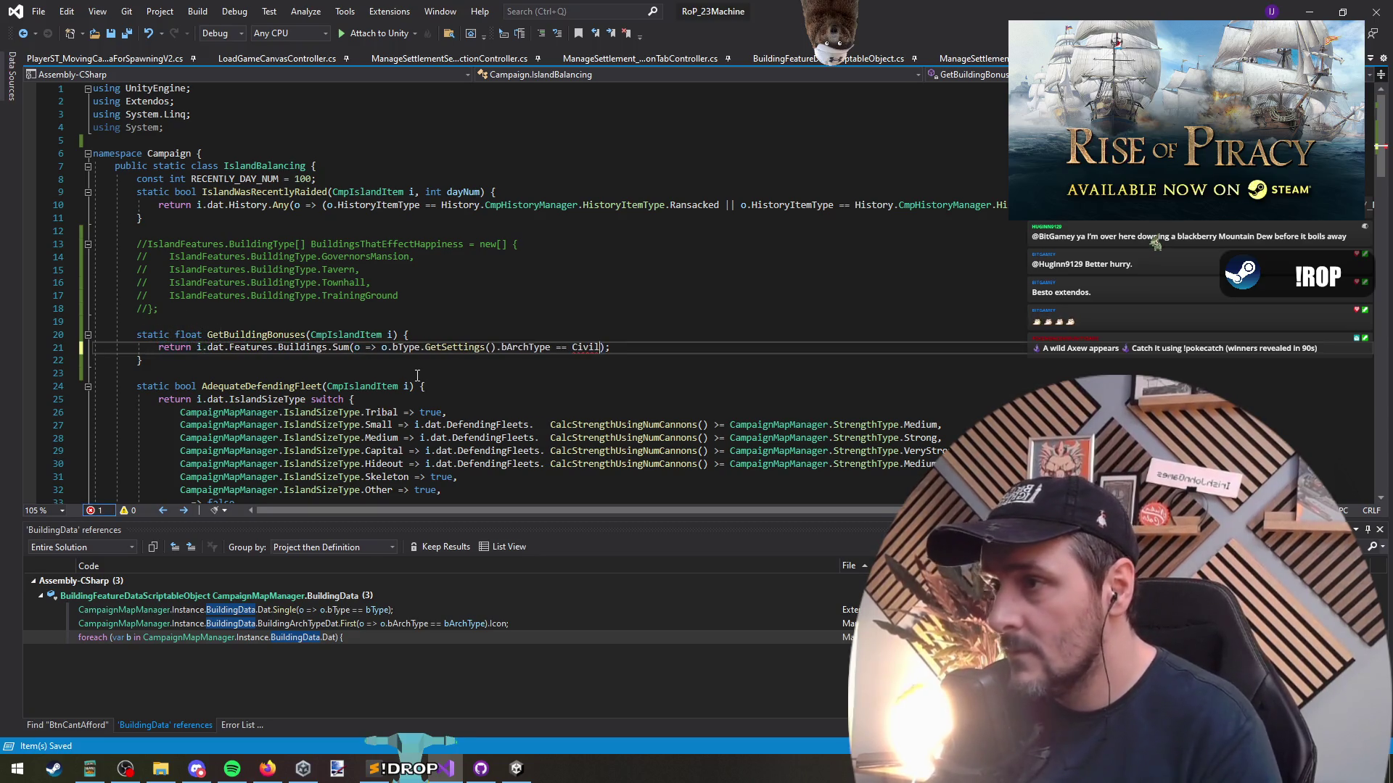
key("ctrl+shift+Left")
key("BackSpace")
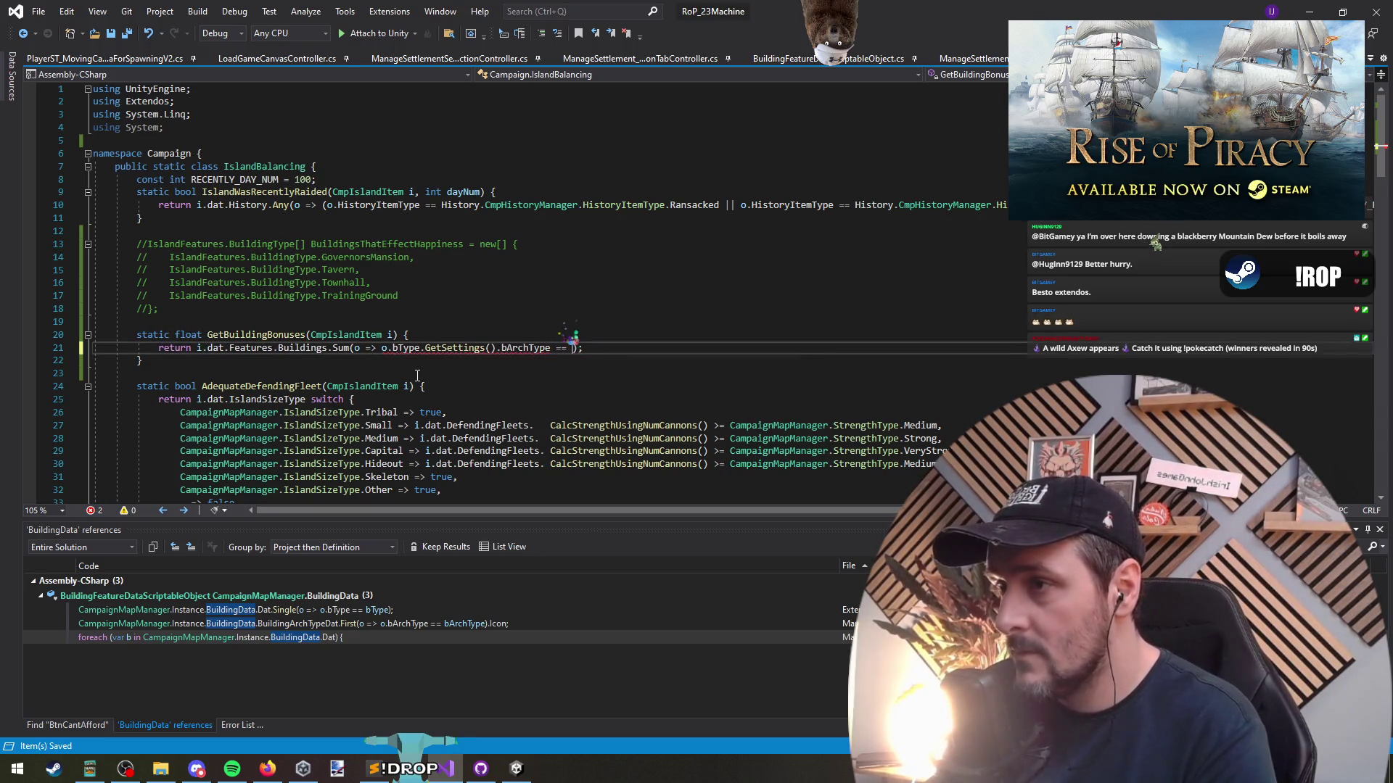
type("IslandFeatures.BuildingArchType.Civil")
key("Down")
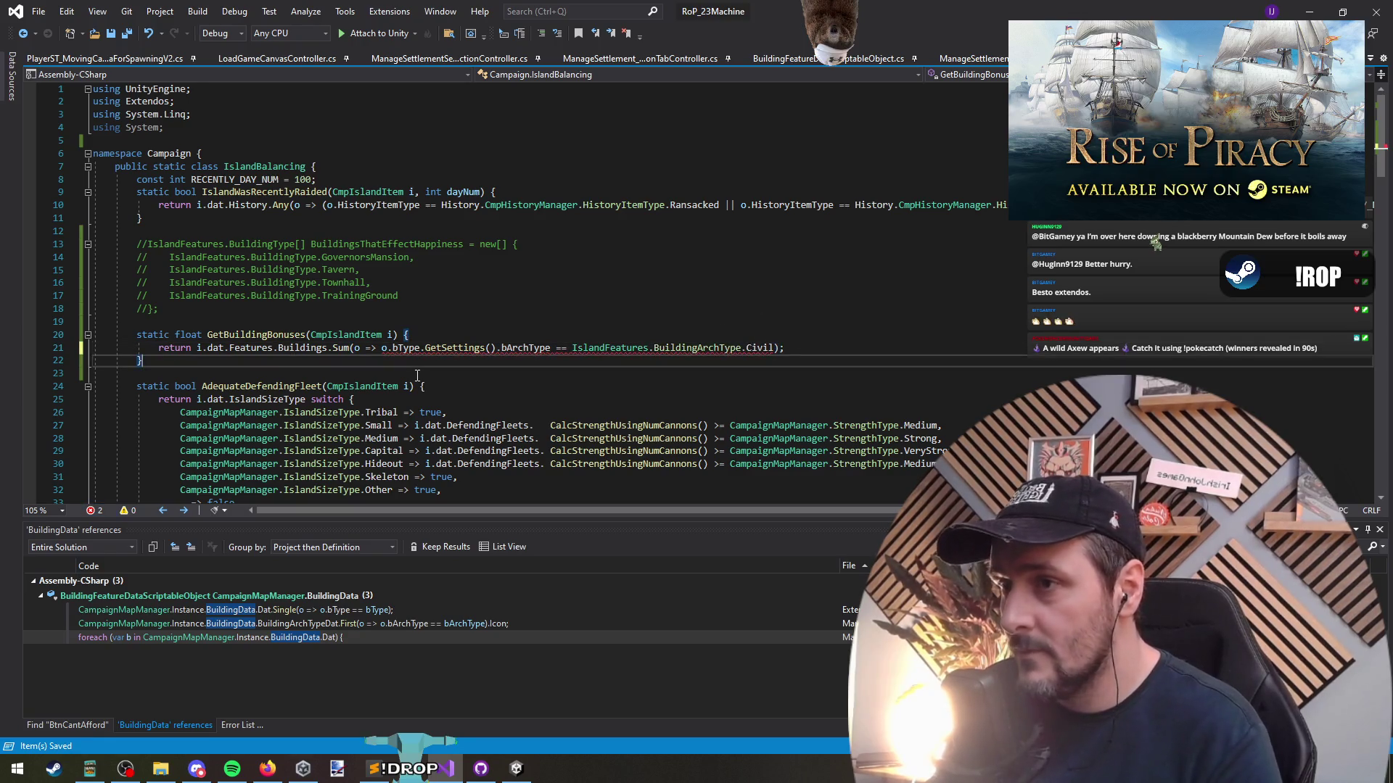
key("Up")
type(".")
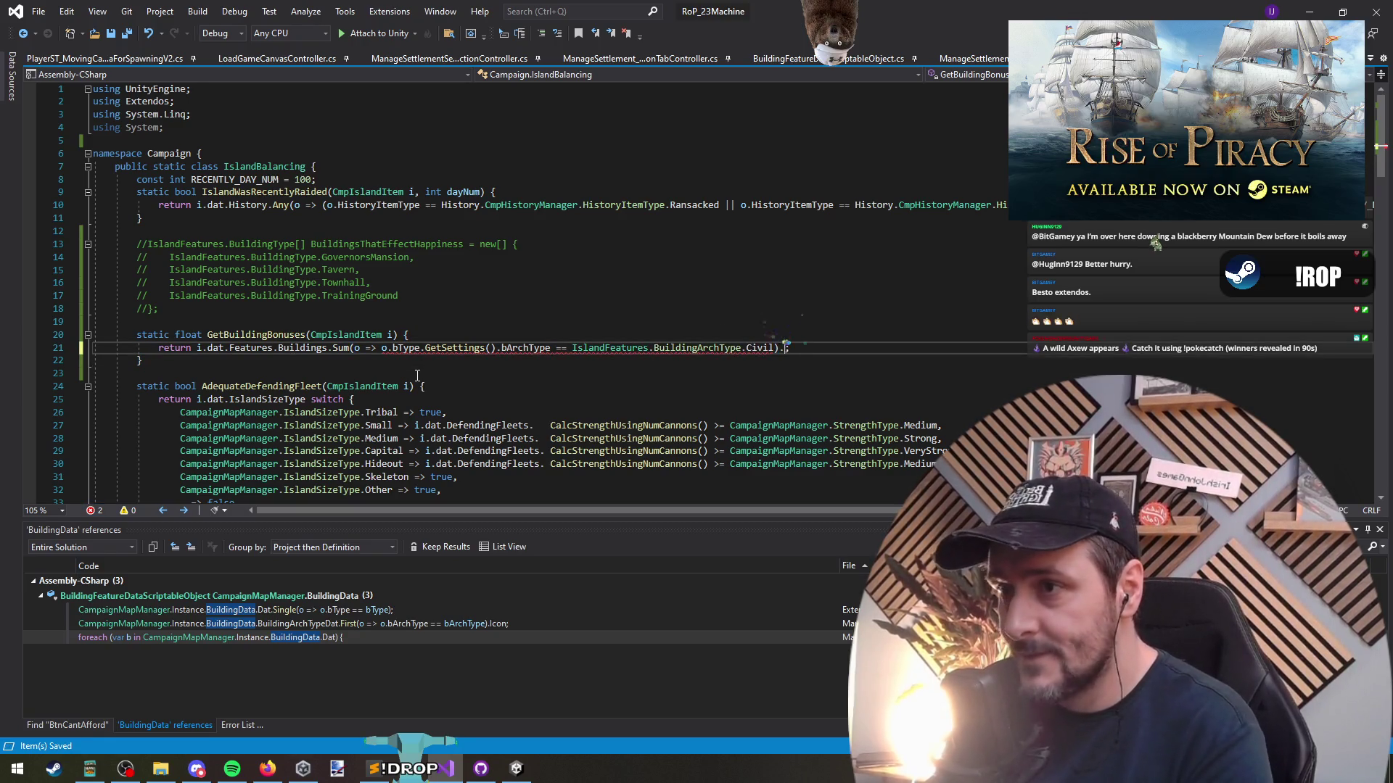
key("BackSpace")
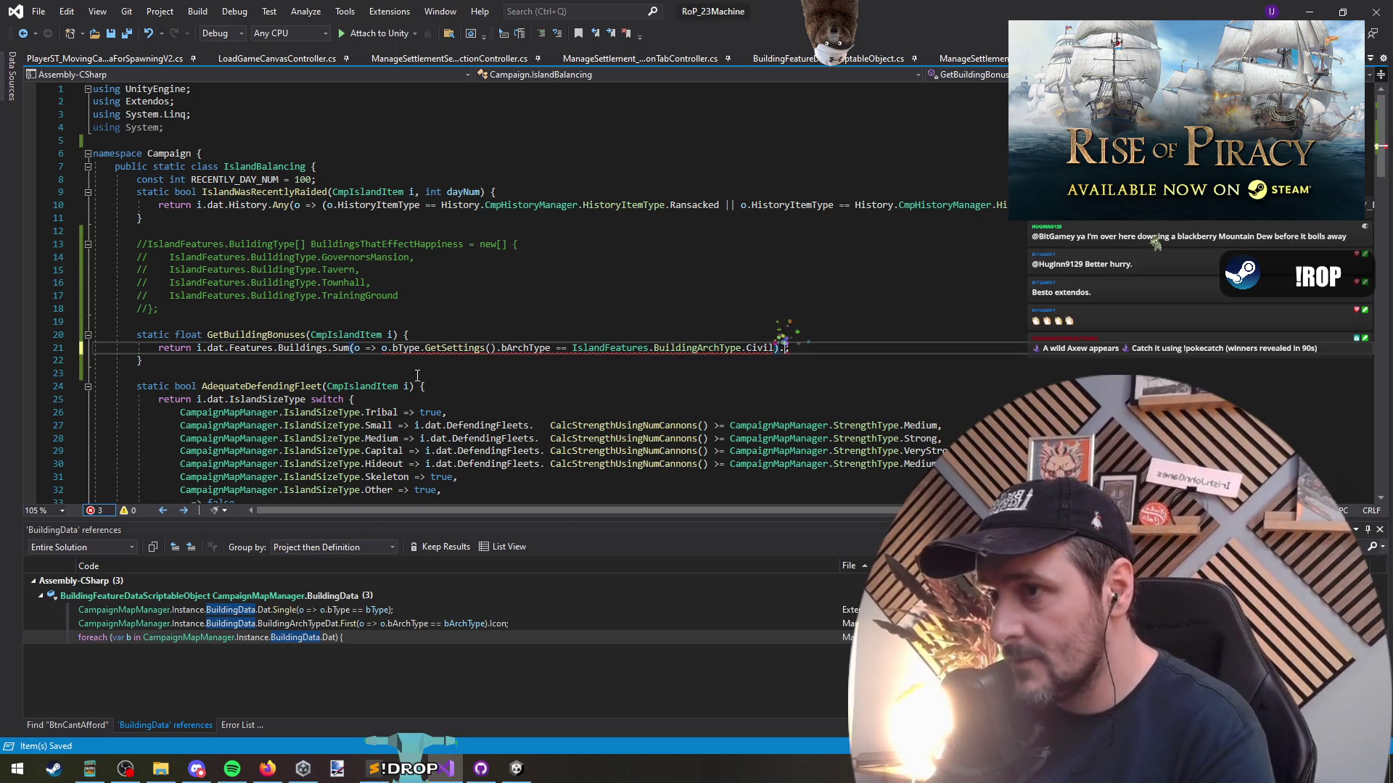
key("BackSpace")
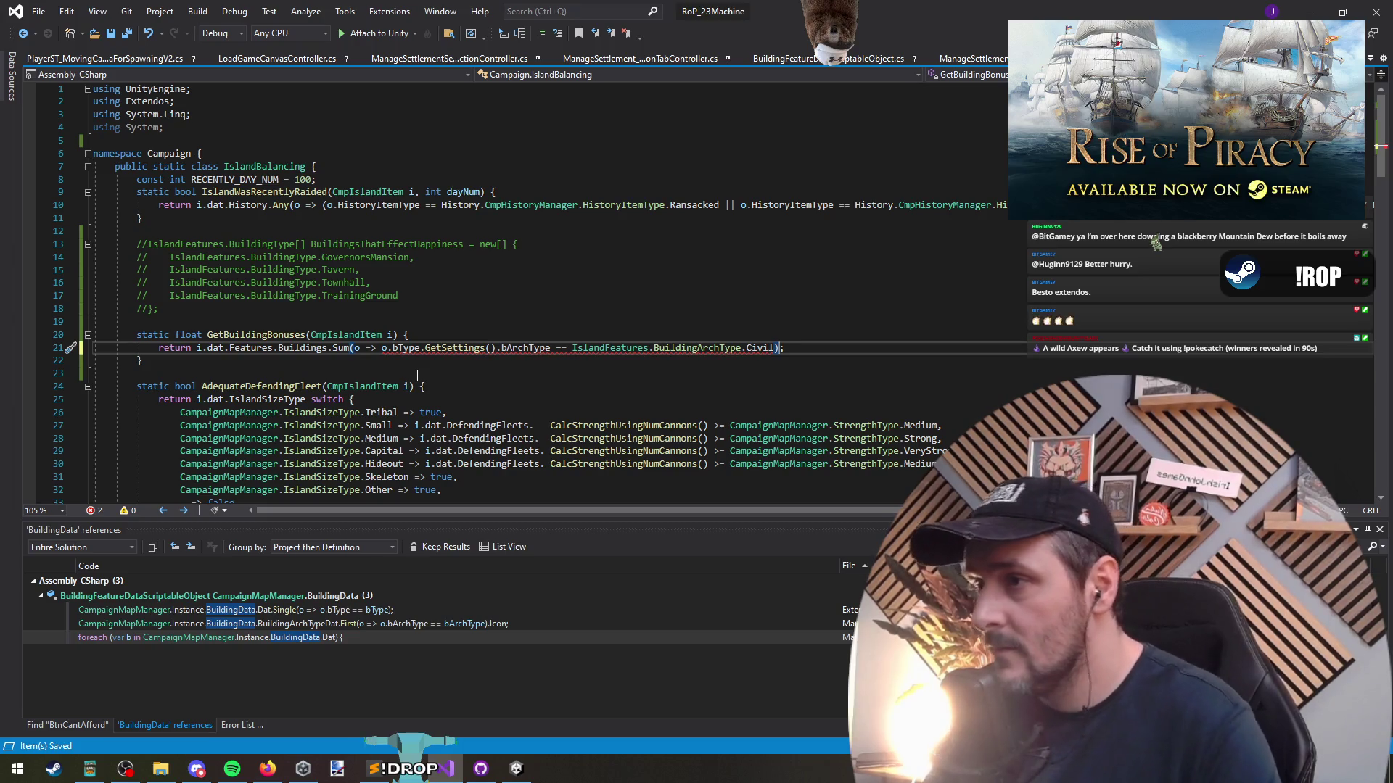
Inspect the Sum error on line 21 and select its Civil filter condition
mouse_move(523, 349)
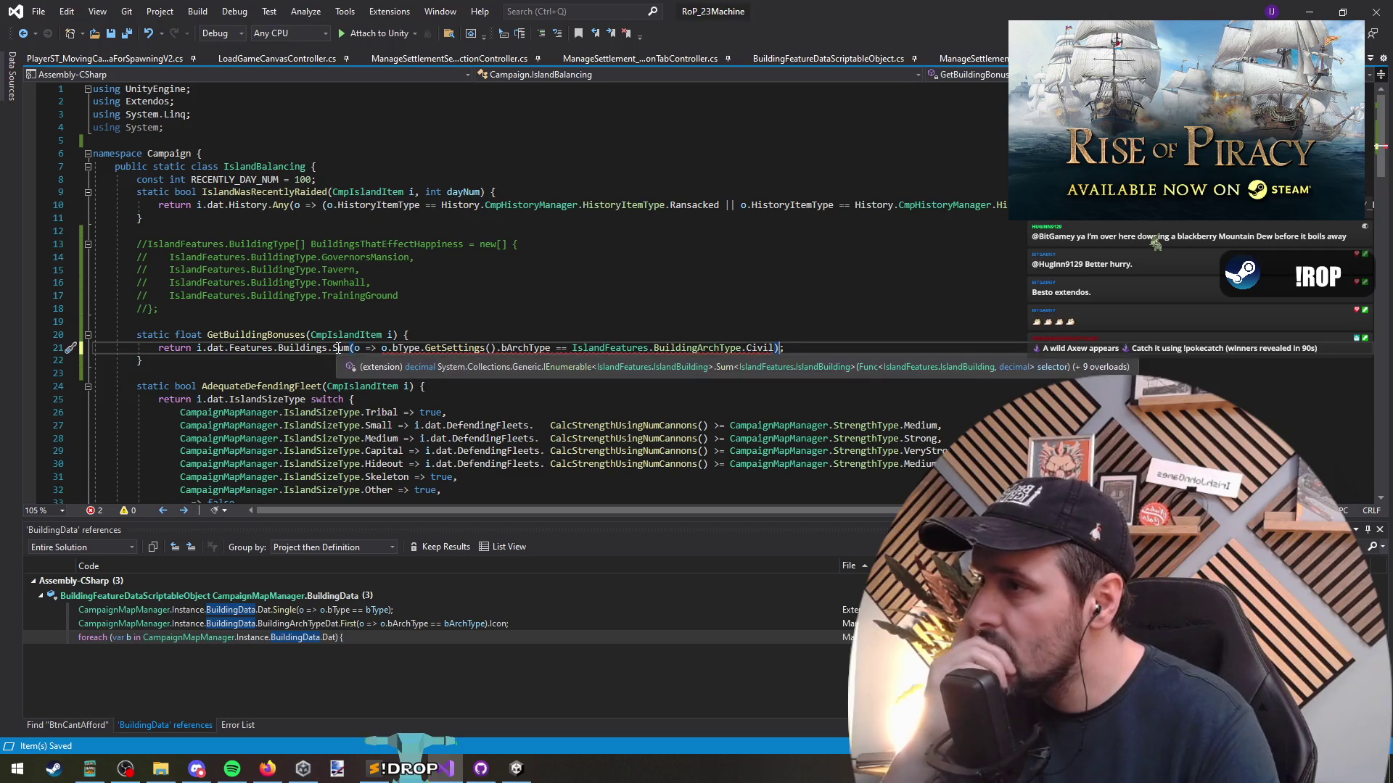
left_click(338, 347)
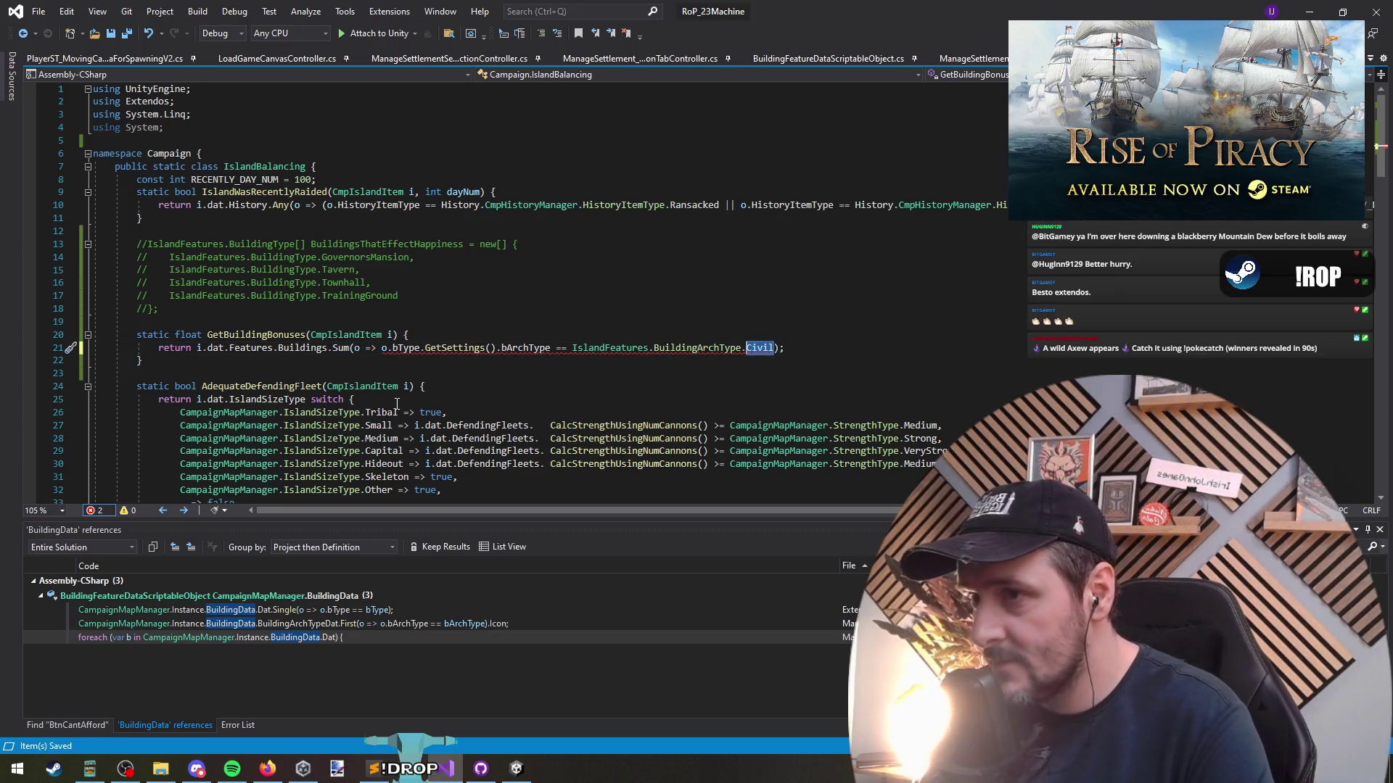
key("ctrl+shift+Left")
key("ctrl+shift+Left")
key("ctrl+shift+Left")
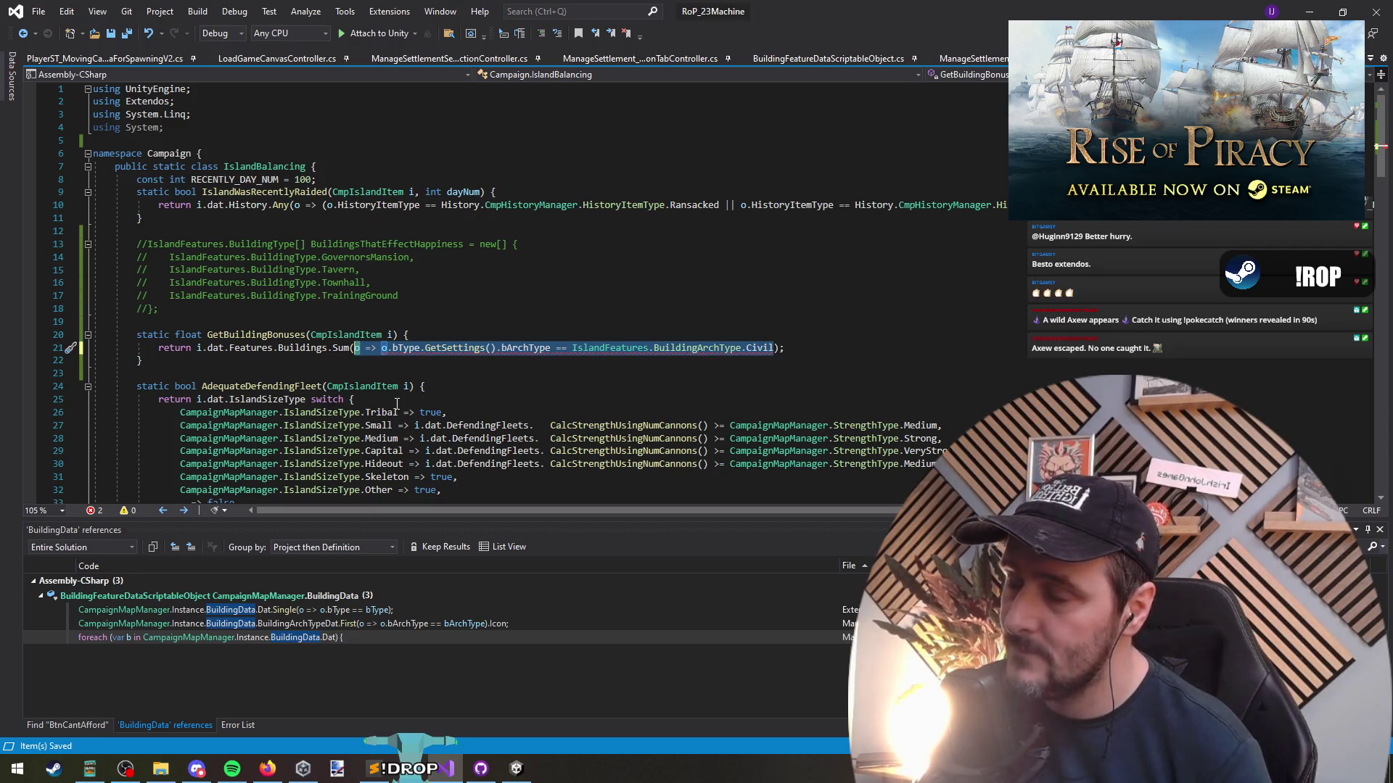
key("Right")
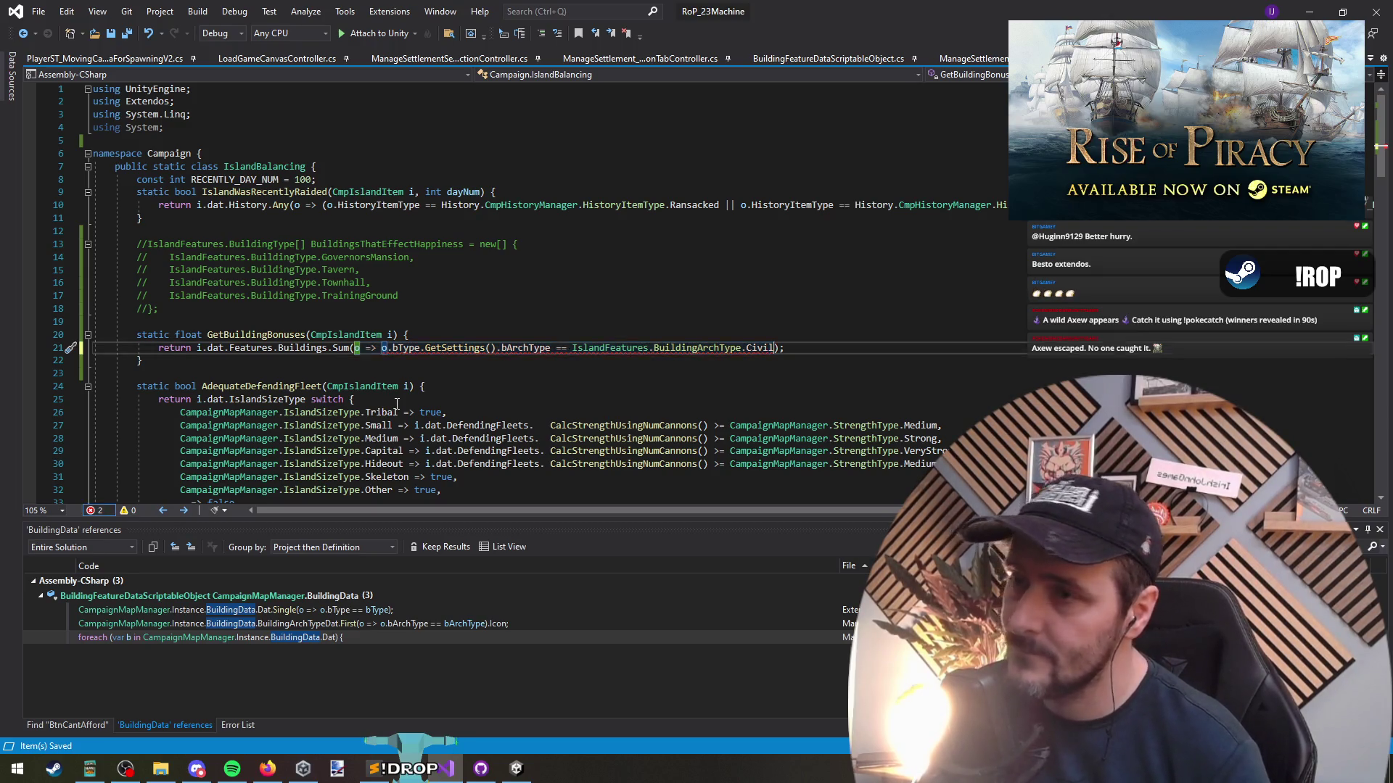
key("Home")
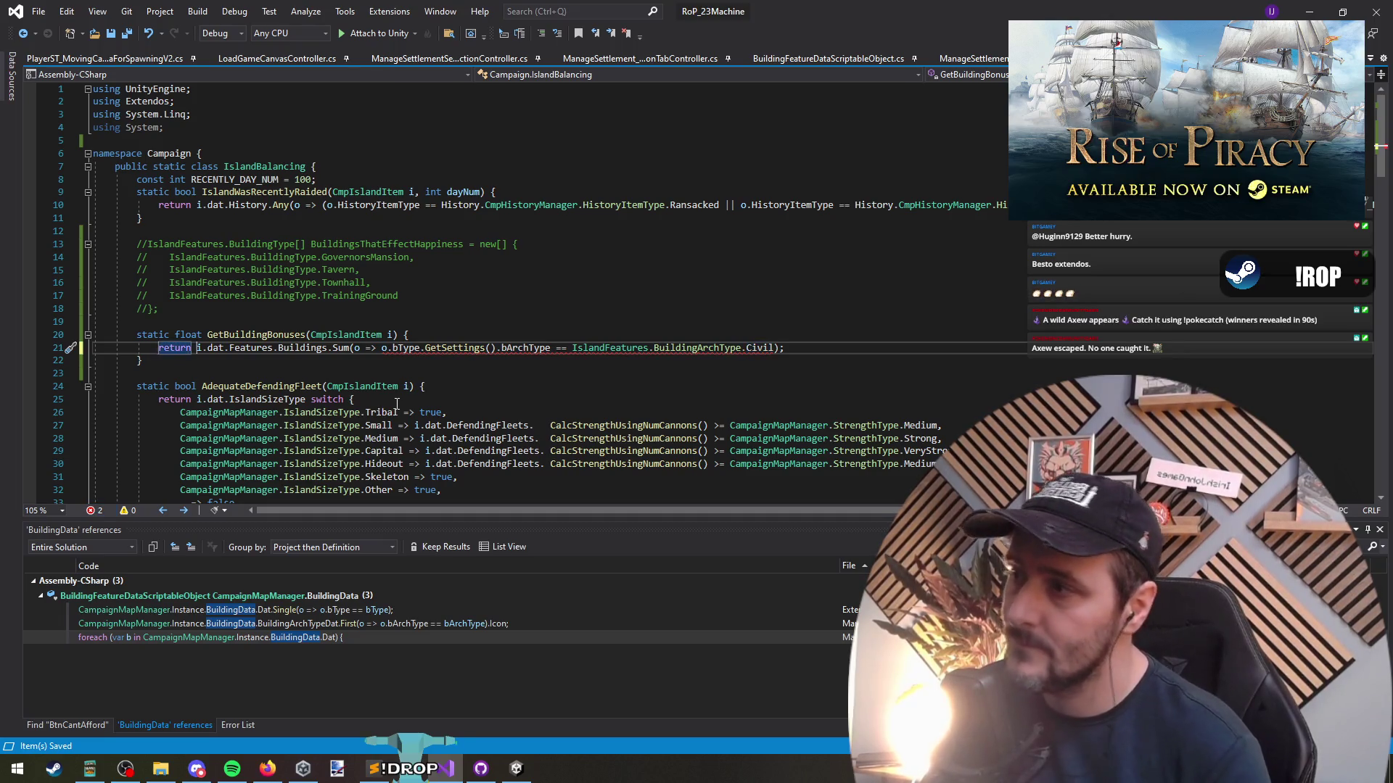
Replace the Sum call with a Where filter and append a Sum call
key("ctrl+shift+Right")
type("Where")
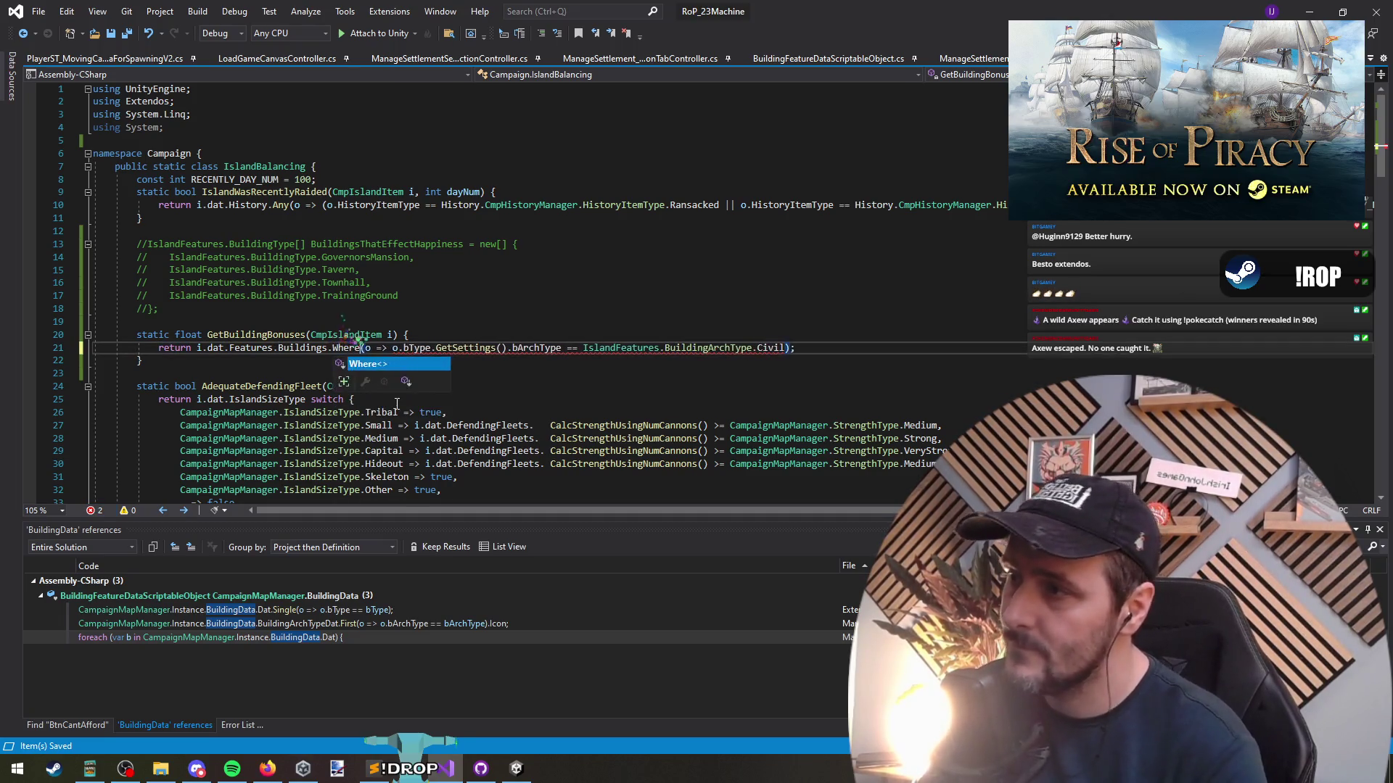
key("BackSpace")
key("BackSpace")
key("BackSpace")
type("Sum(")
key("Home")
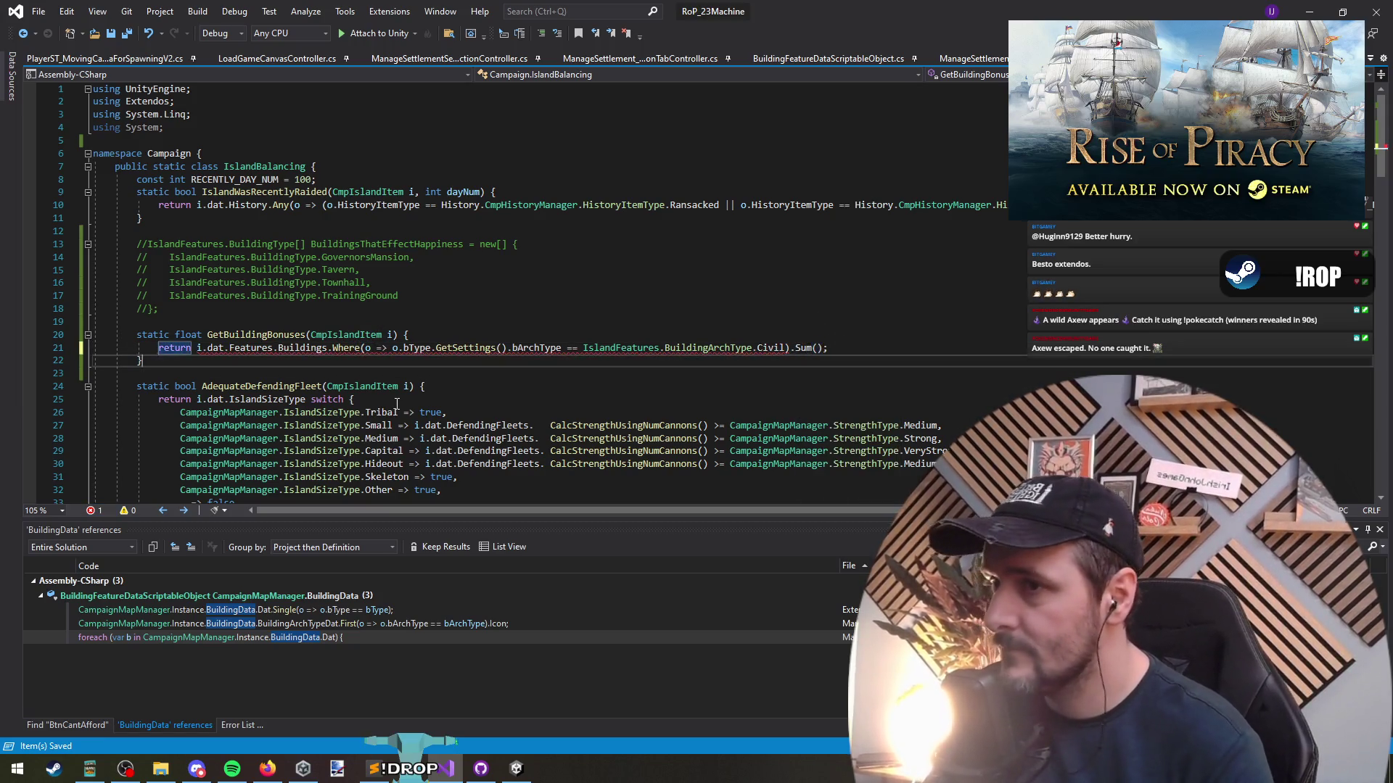
Try an int return type, then undo back to float and inspect the Where call
double_click(180, 334)
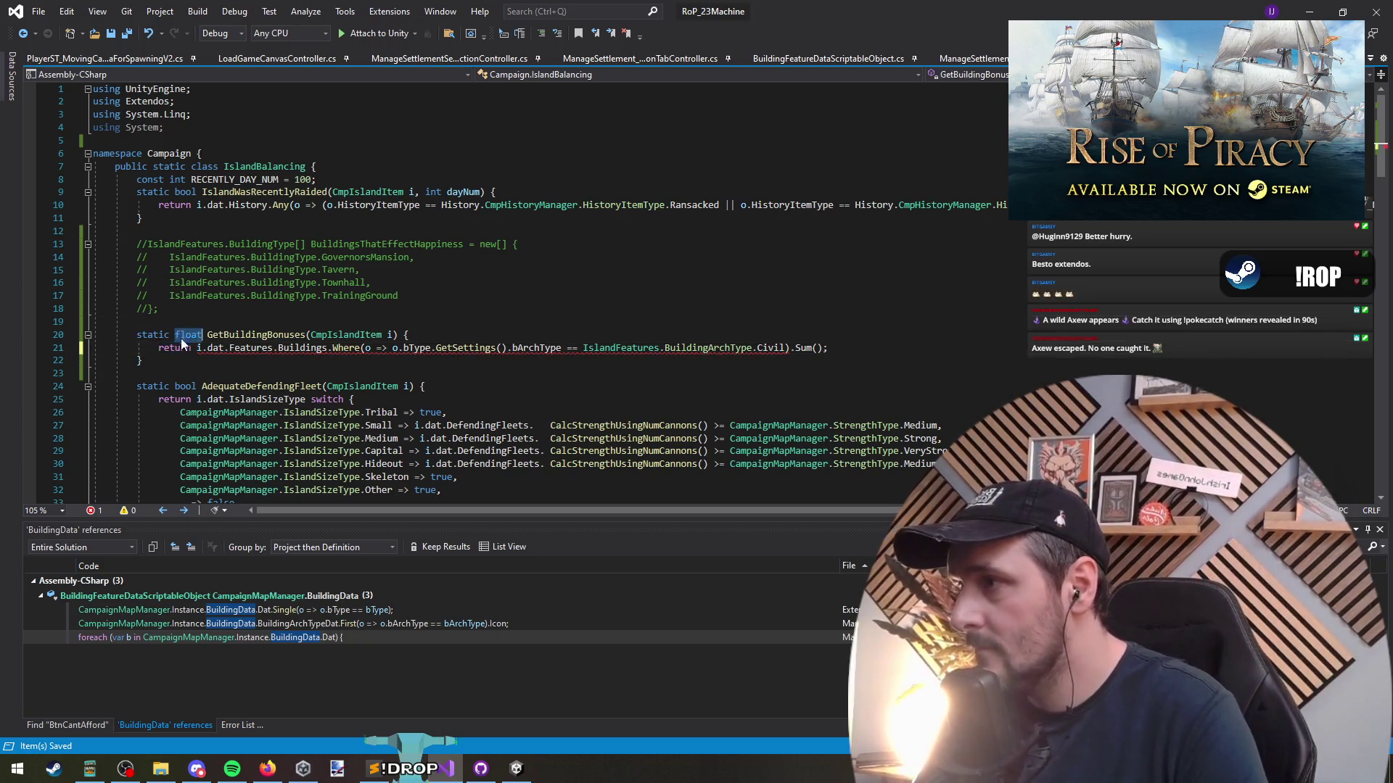
type("int")
key("Down")
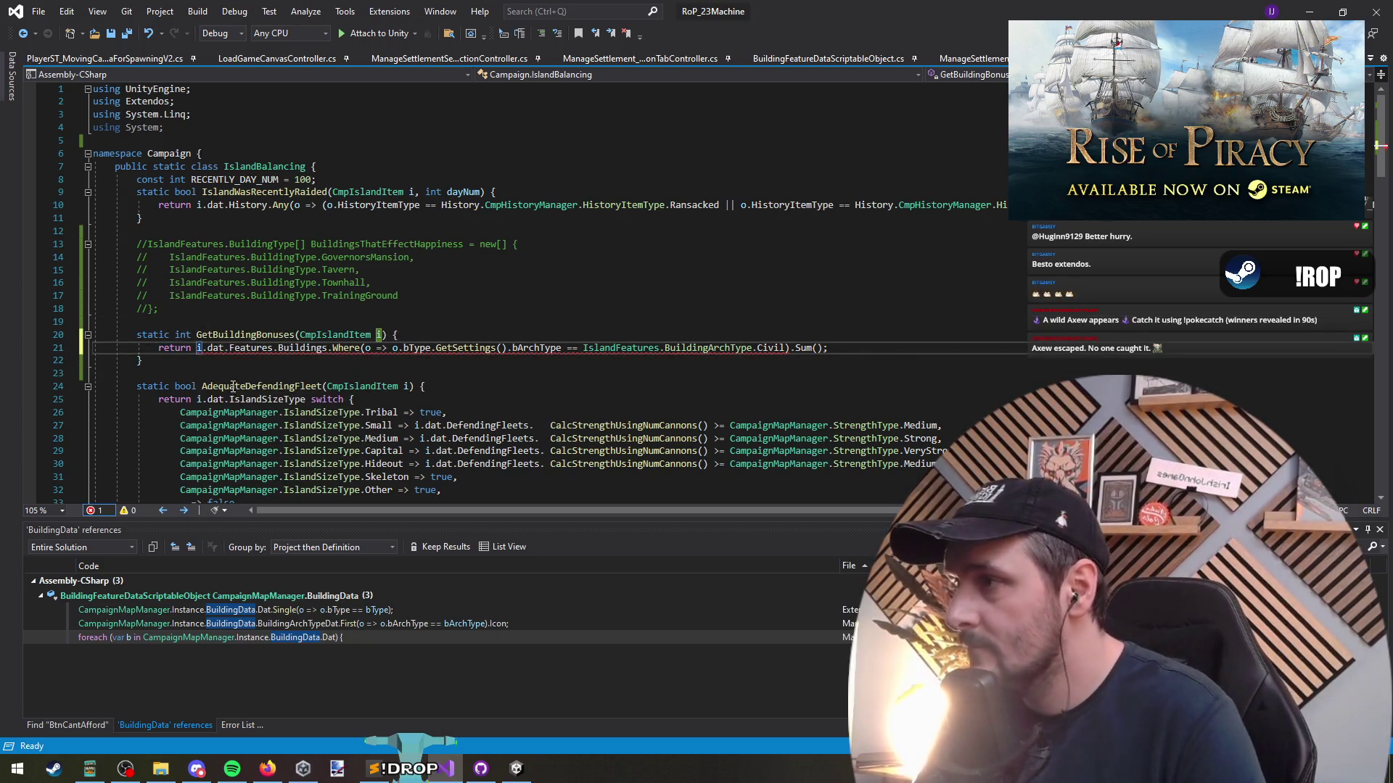
key("ctrl+z")
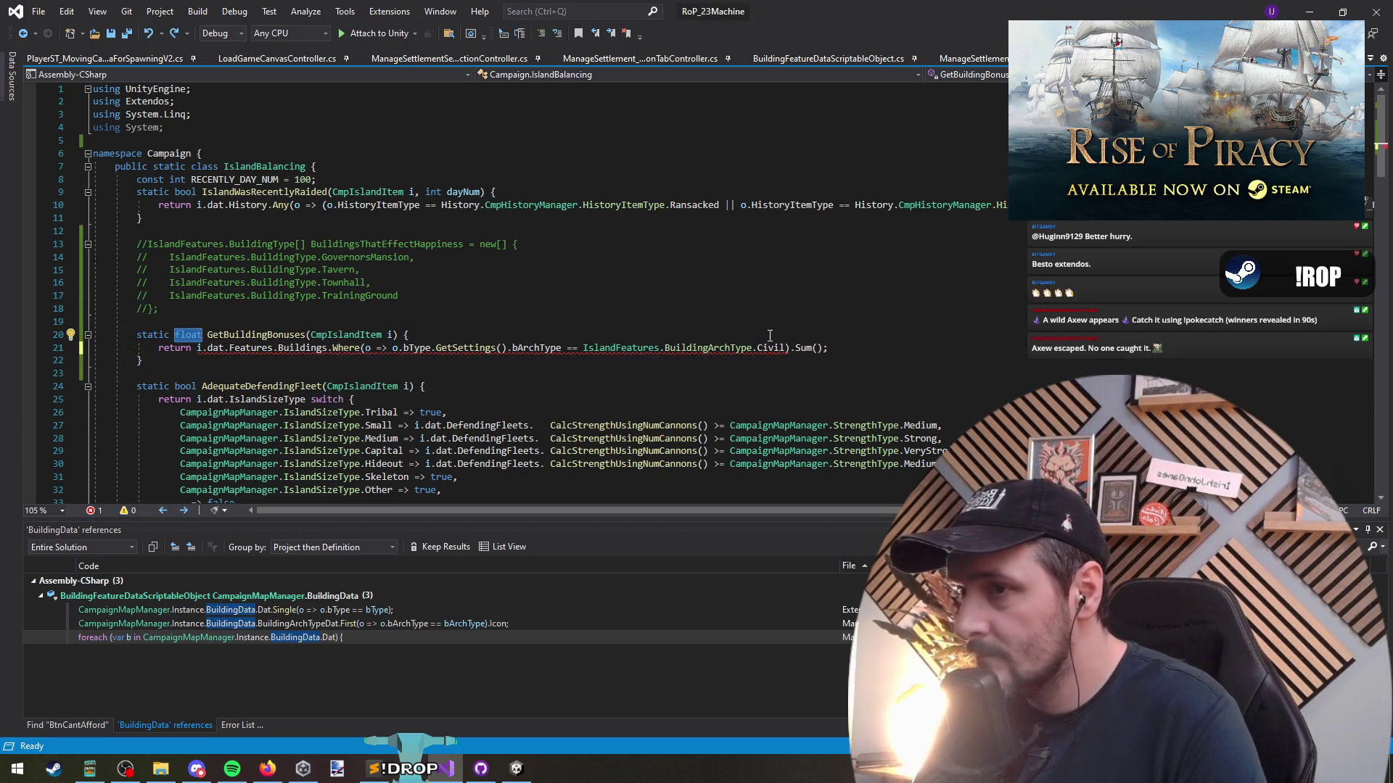
key("ctrl+z")
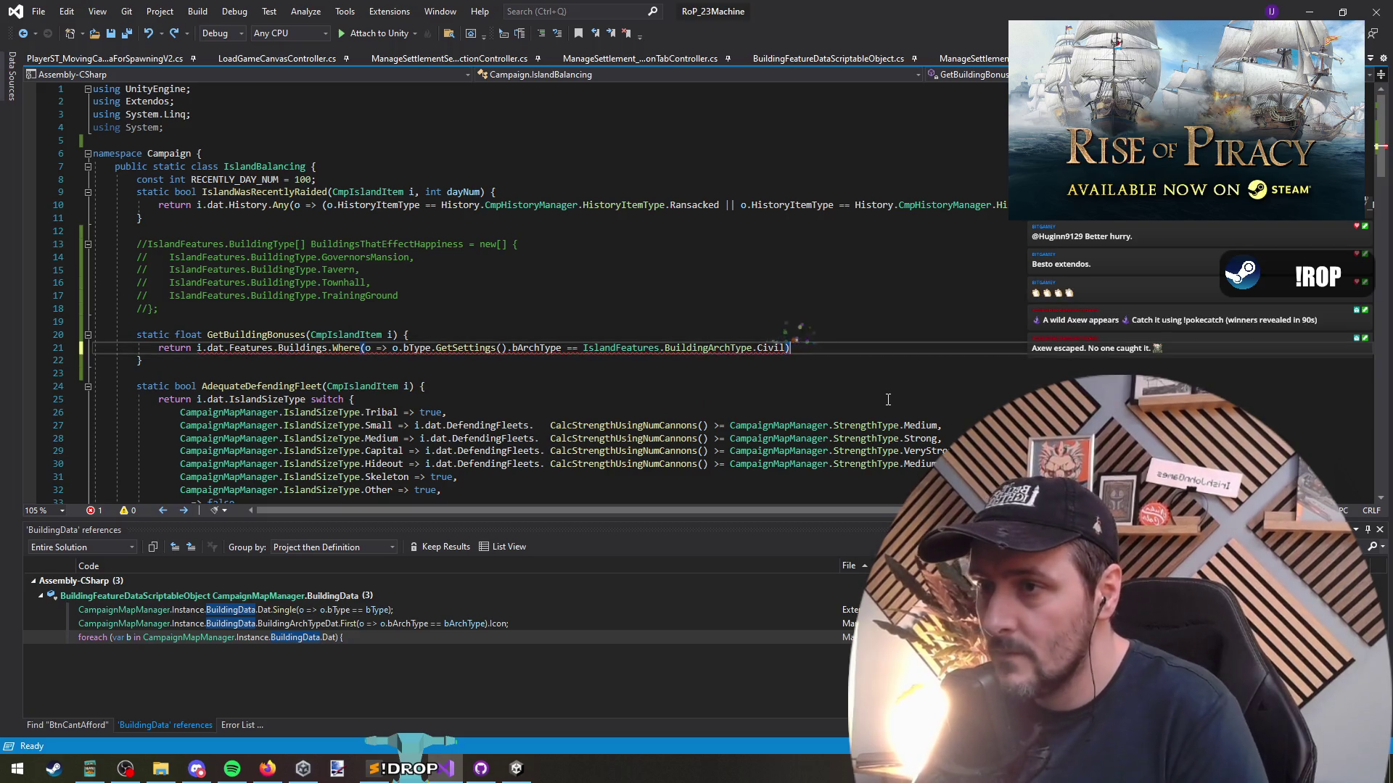
key("ctrl+z")
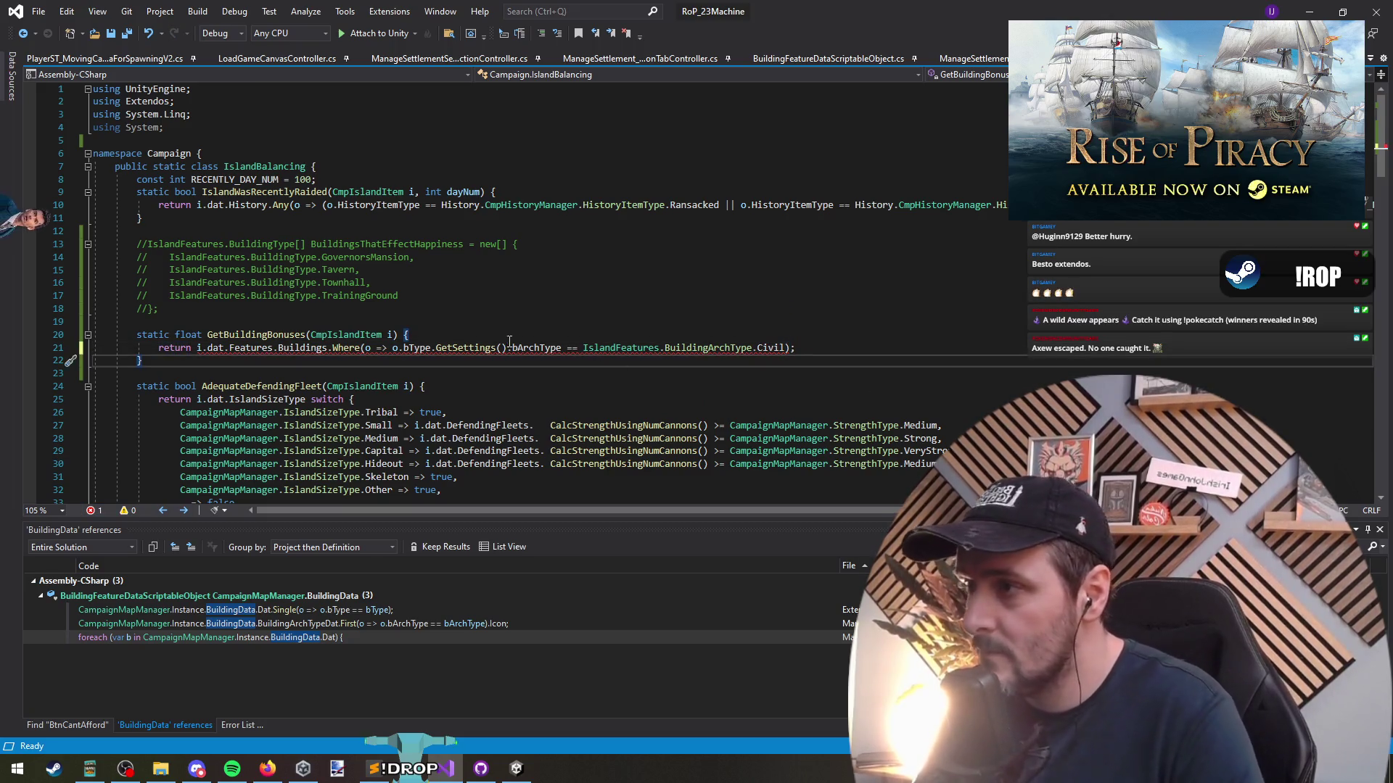
mouse_move(336, 347)
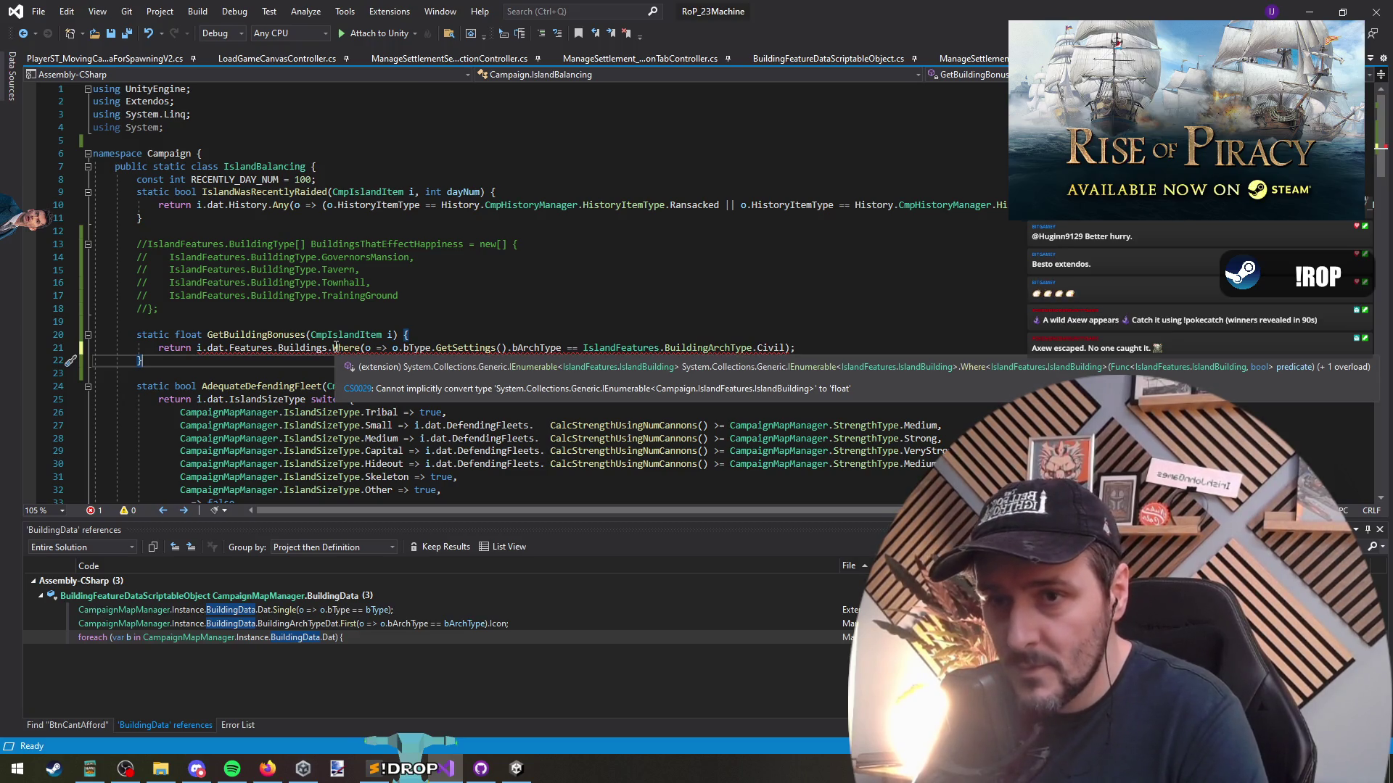
double_click(341, 348)
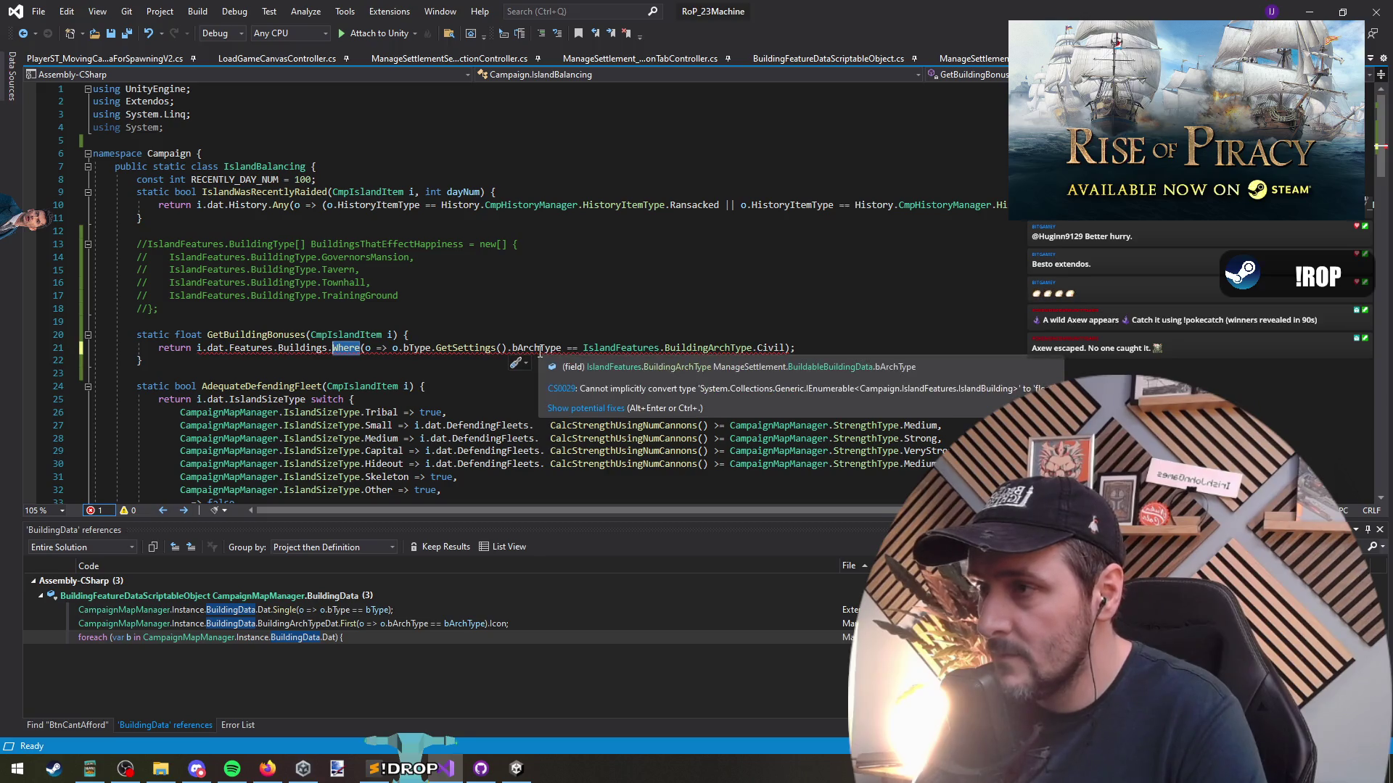
mouse_move(302, 347)
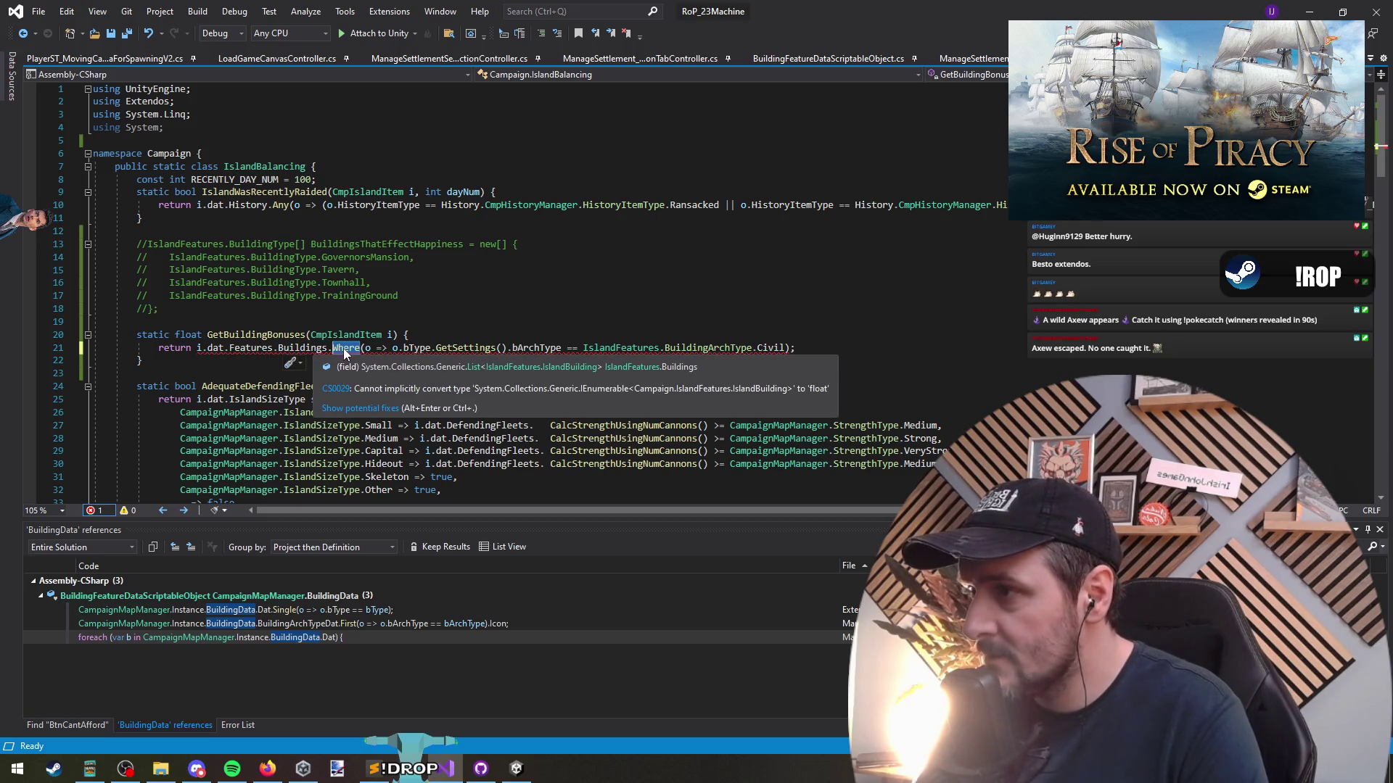
Append .Sum(o=>o.Level) after the Civil Where filter
left_click(789, 349)
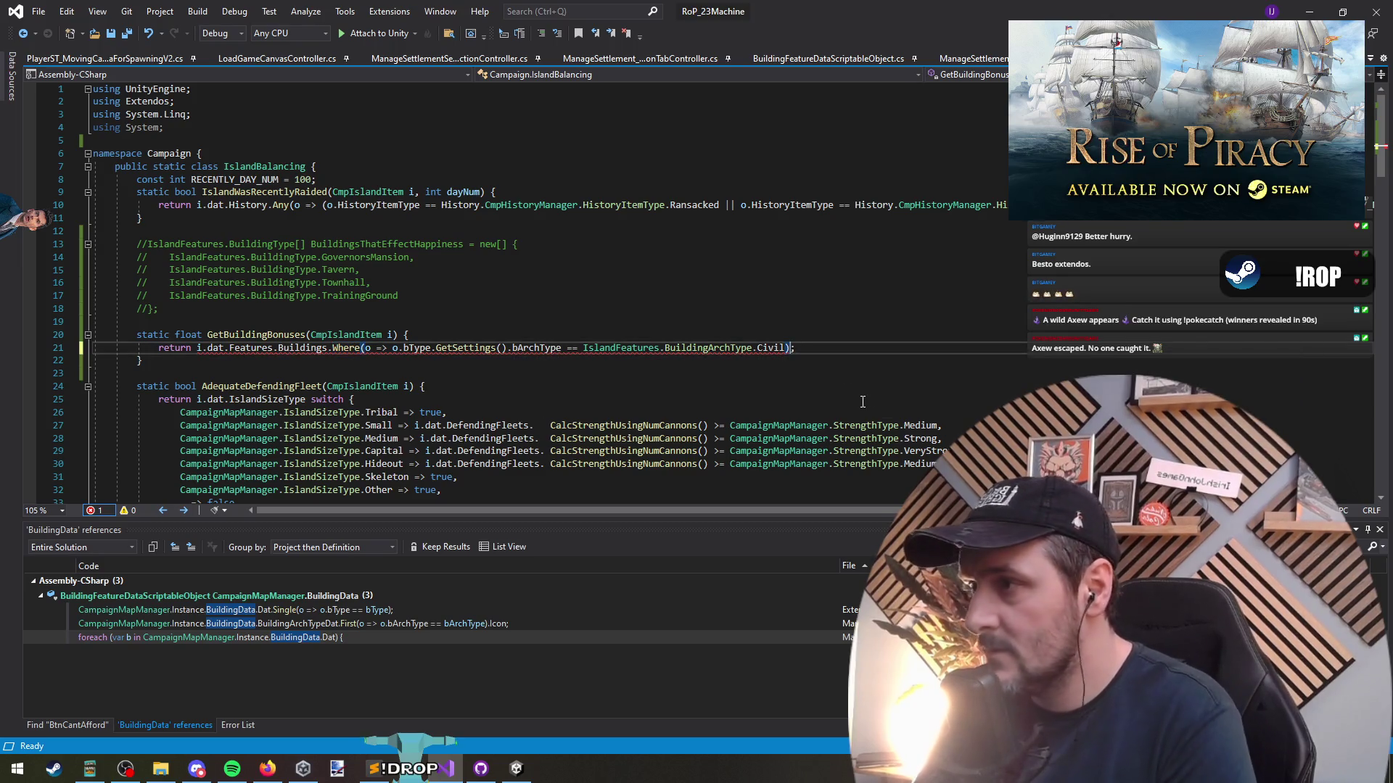
type(".Sum")
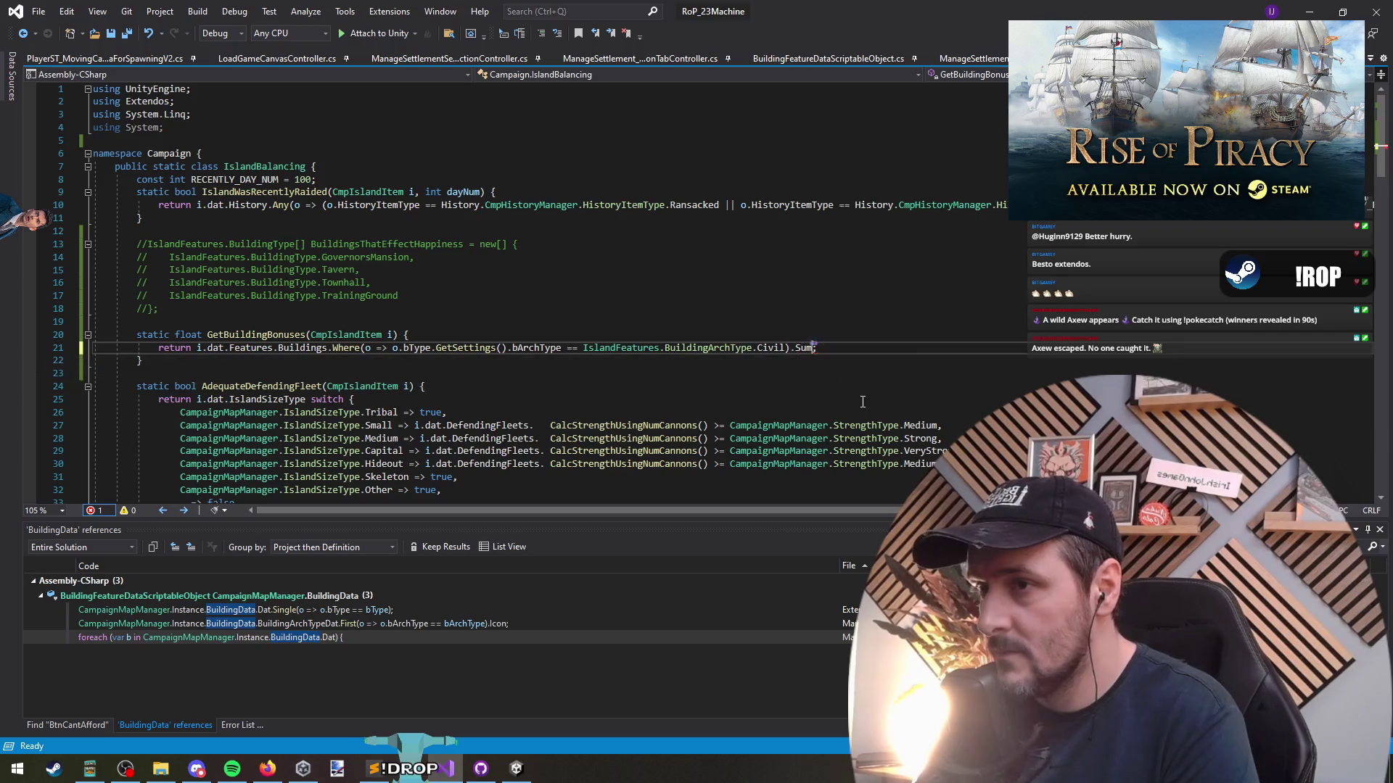
type("(o=>o.")
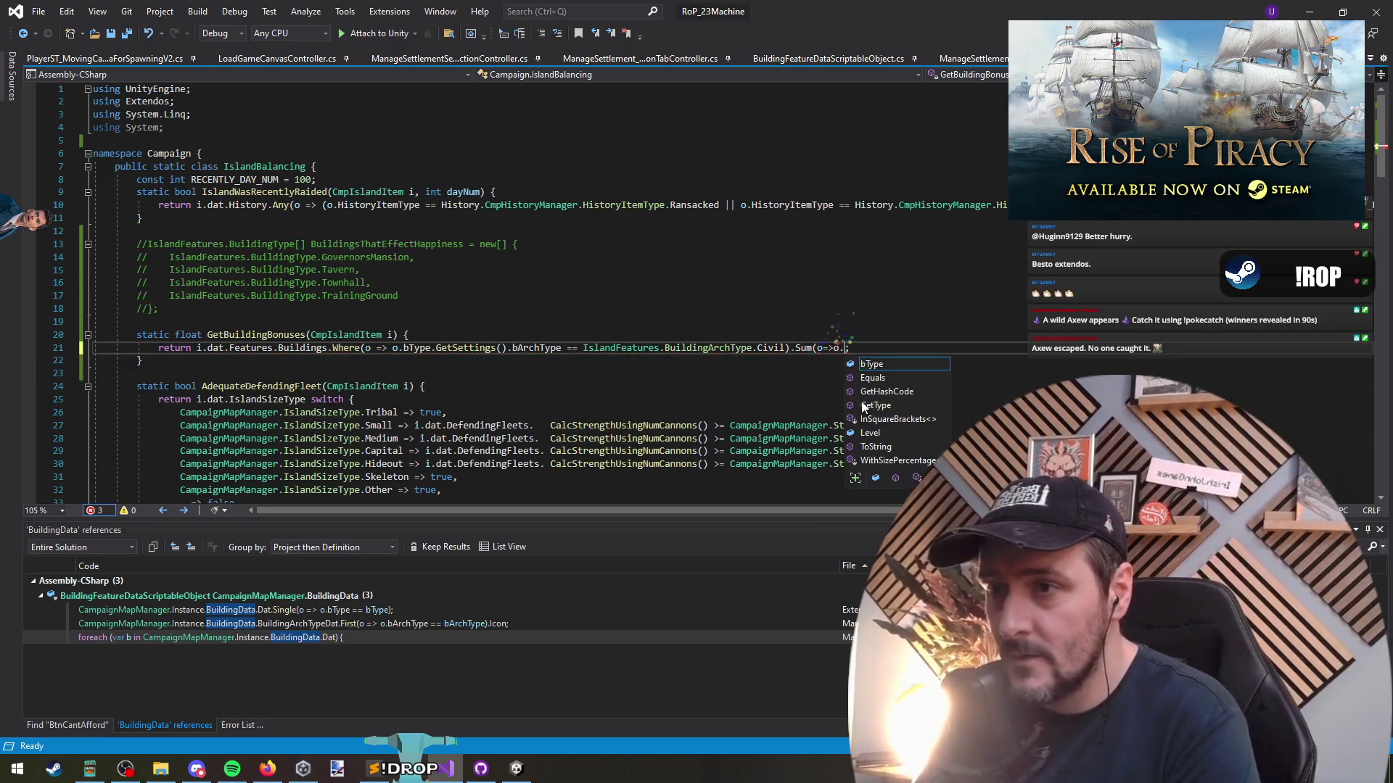
type("leve")
key("Tab")
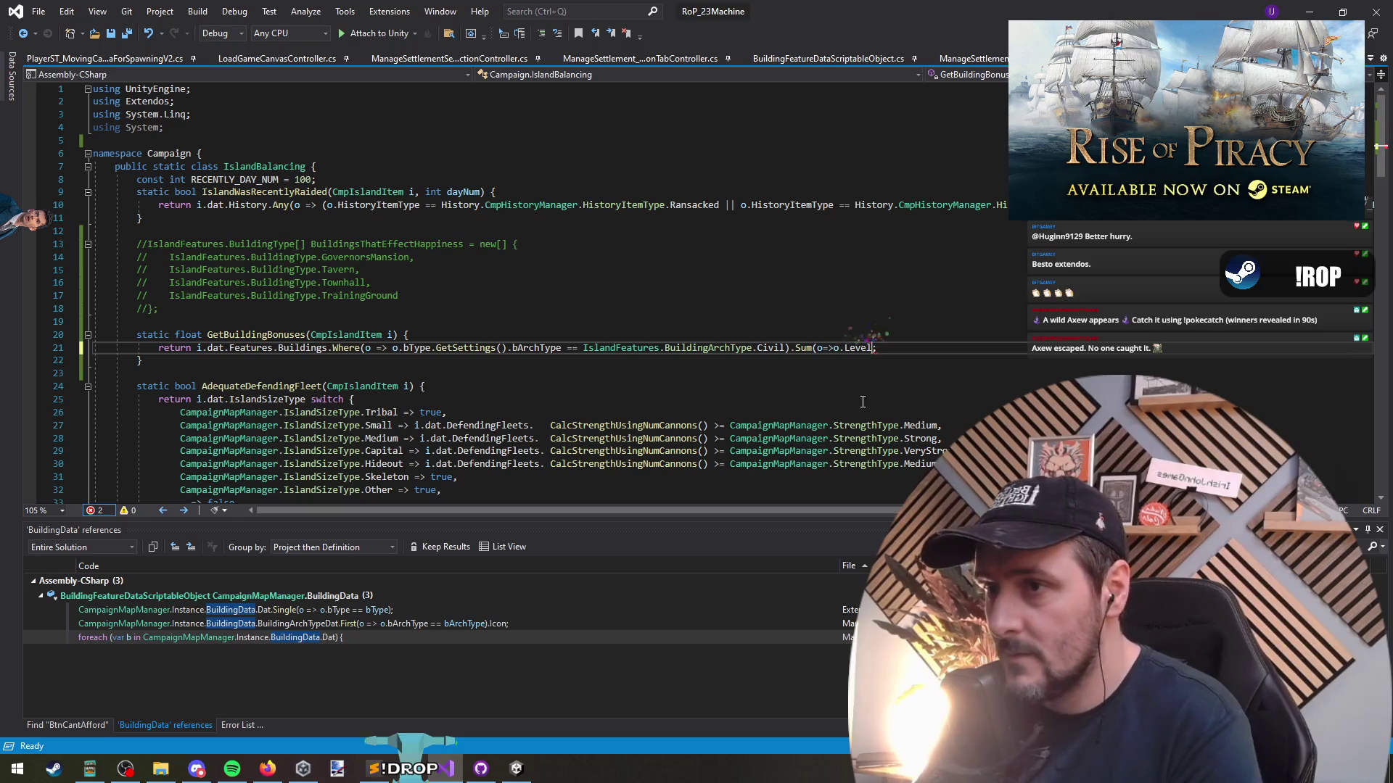
key("Down")
key("ctrl+Tab")
key("ctrl+Tab")
key("ctrl+Tab")
key("ctrl+Tab")
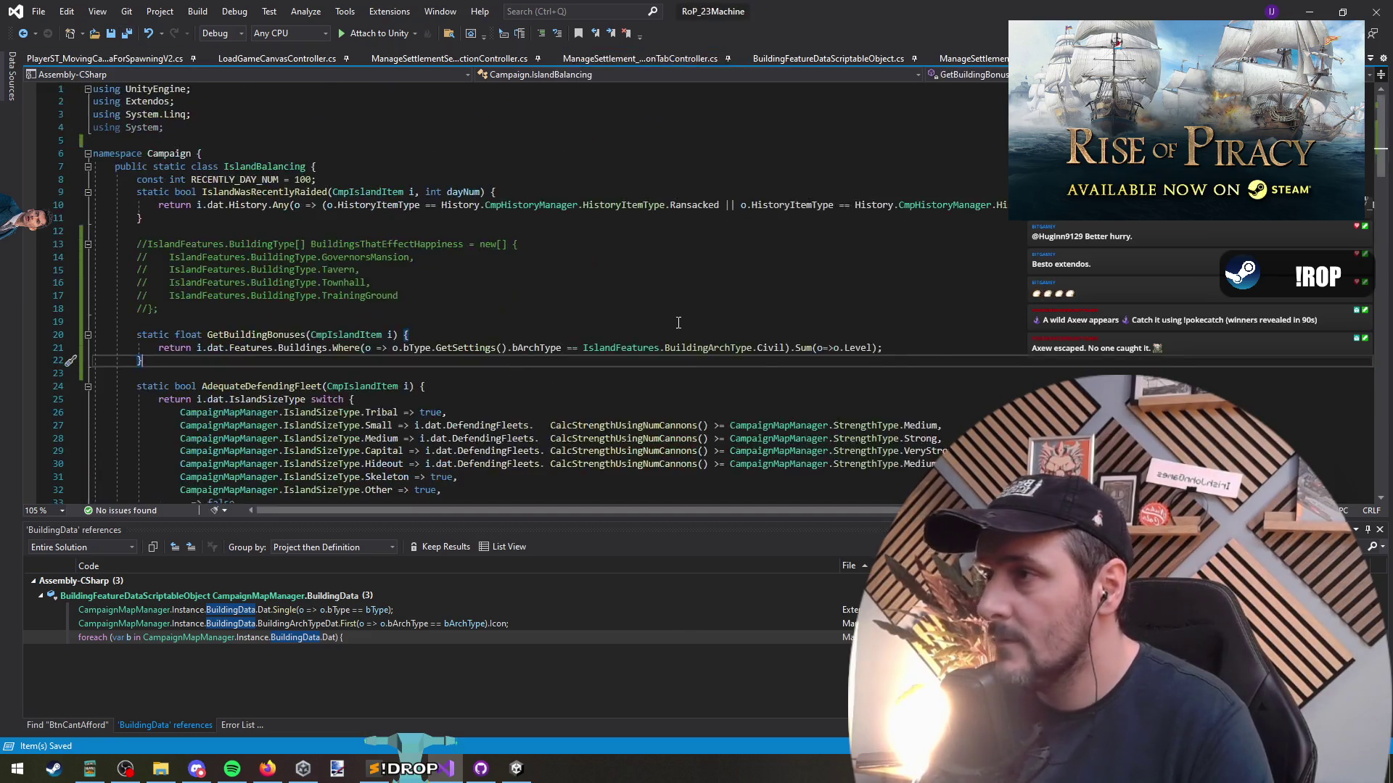
Let Unity compile, then assign BuildingFeatureData_RoP_1 to CampaignMapManager's Building Data field
key("alt+Tab")
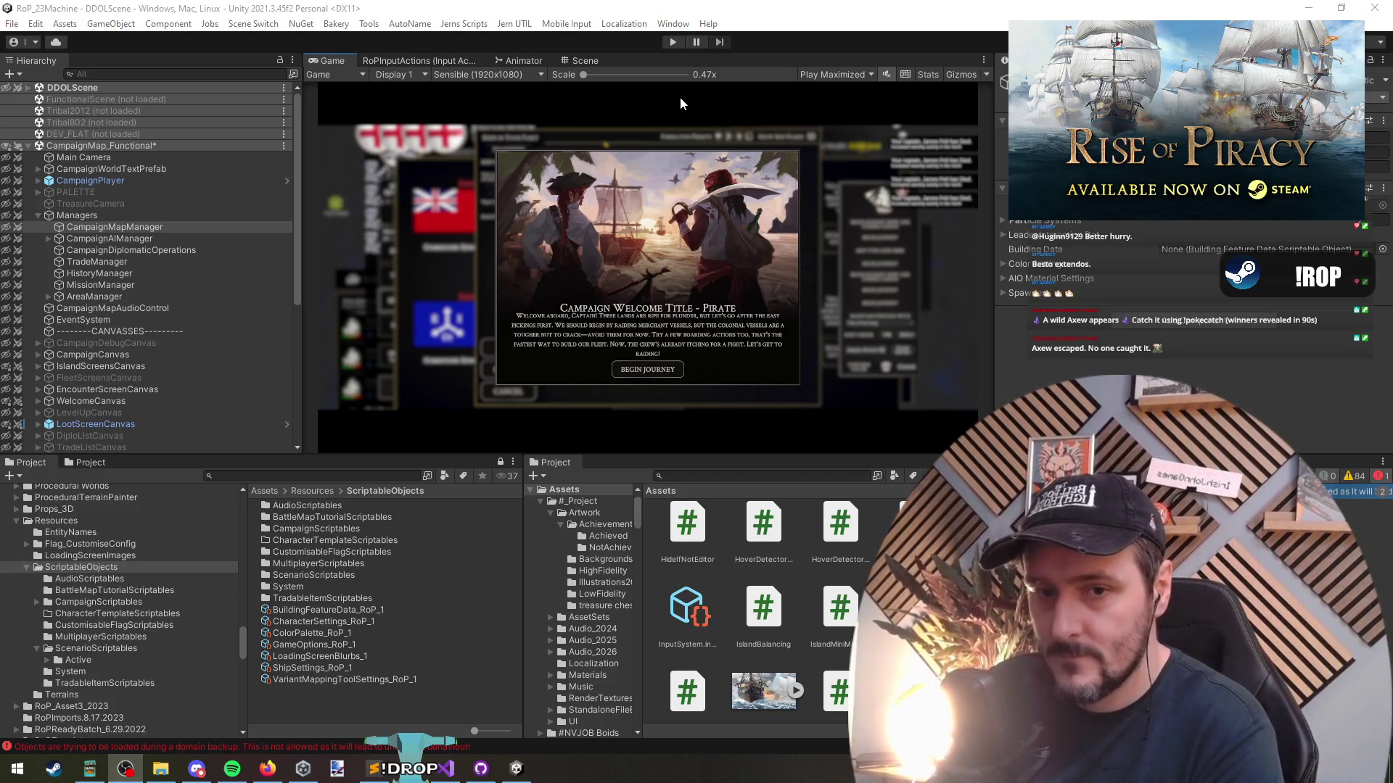
left_click(1320, 395)
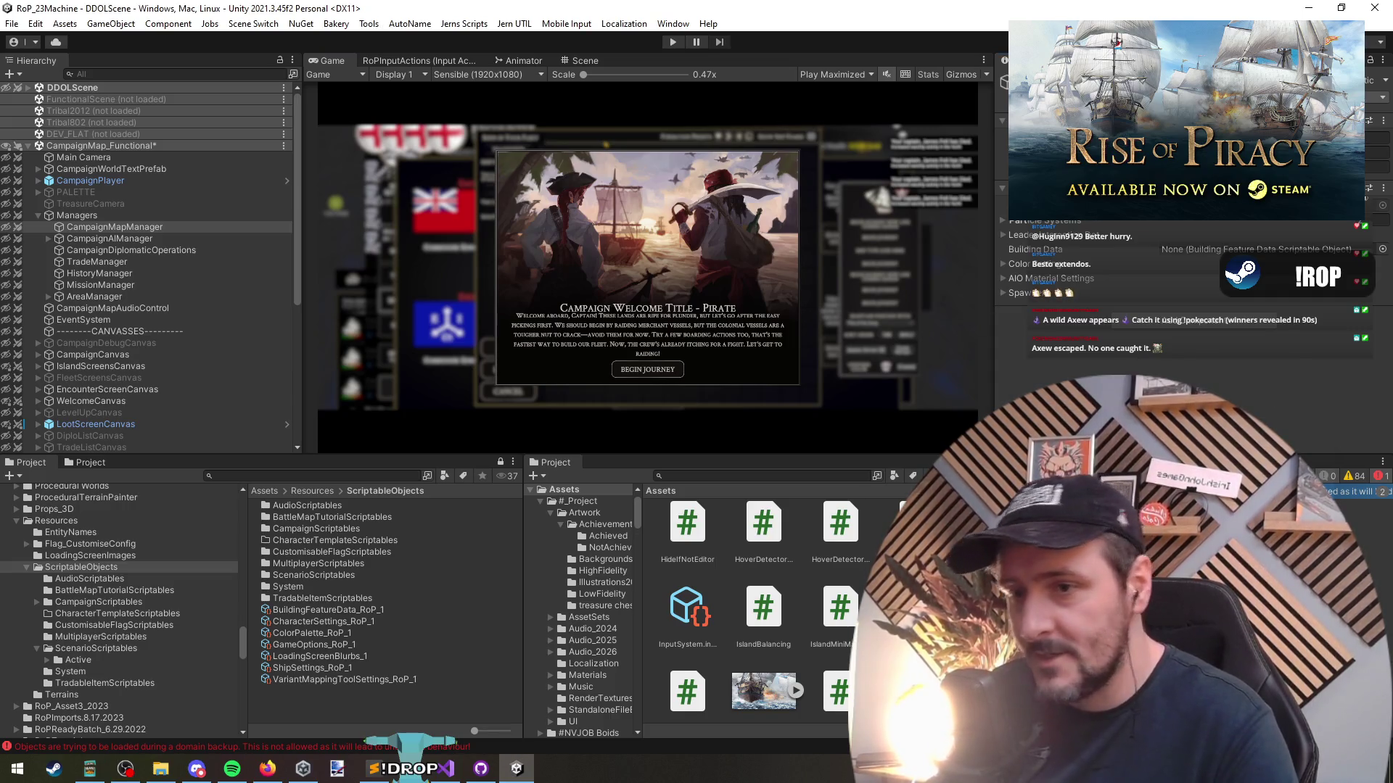
left_click(1382, 249)
double_click(955, 330)
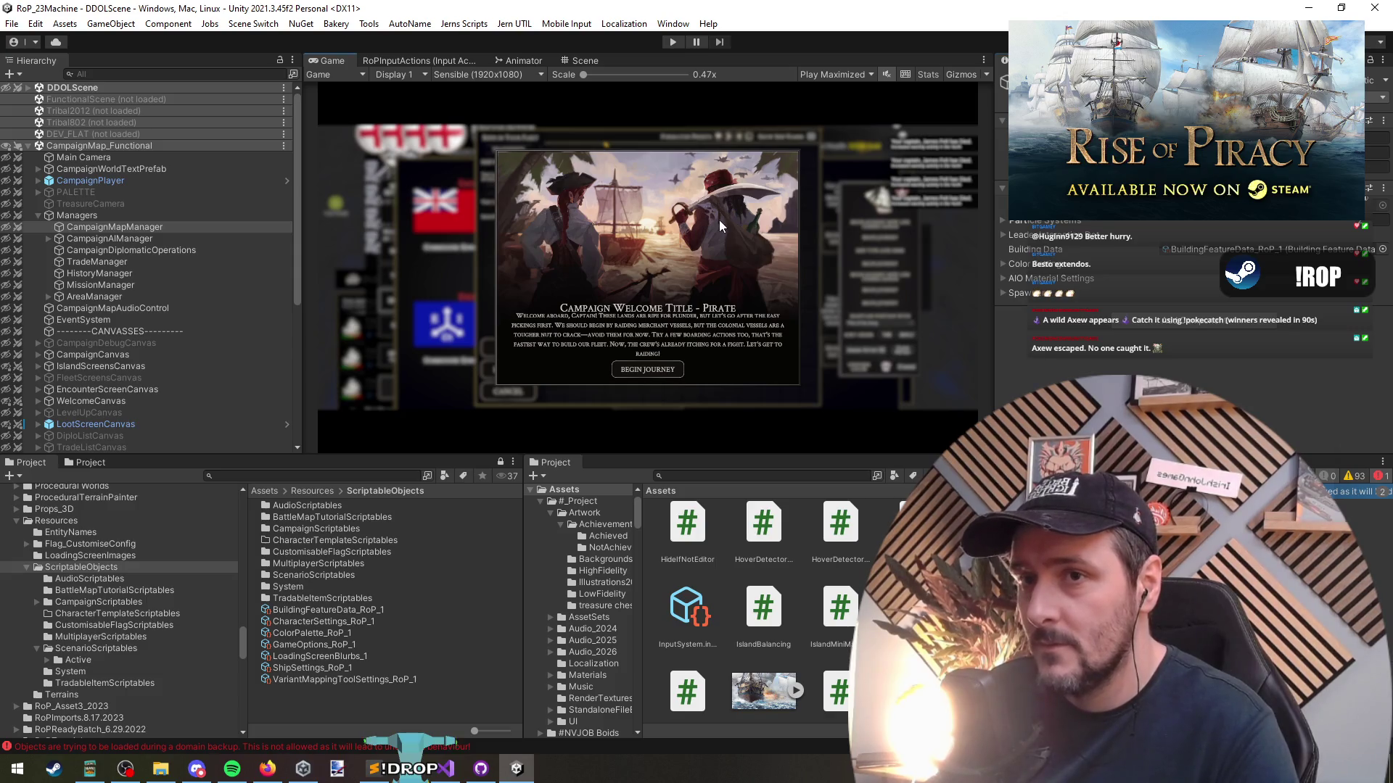
Inspect the Manage Settlement UI, select the Shipyard description, then return to IslandBalancing code
left_click(124, 227)
key("Left")
key("Left")
key("Down")
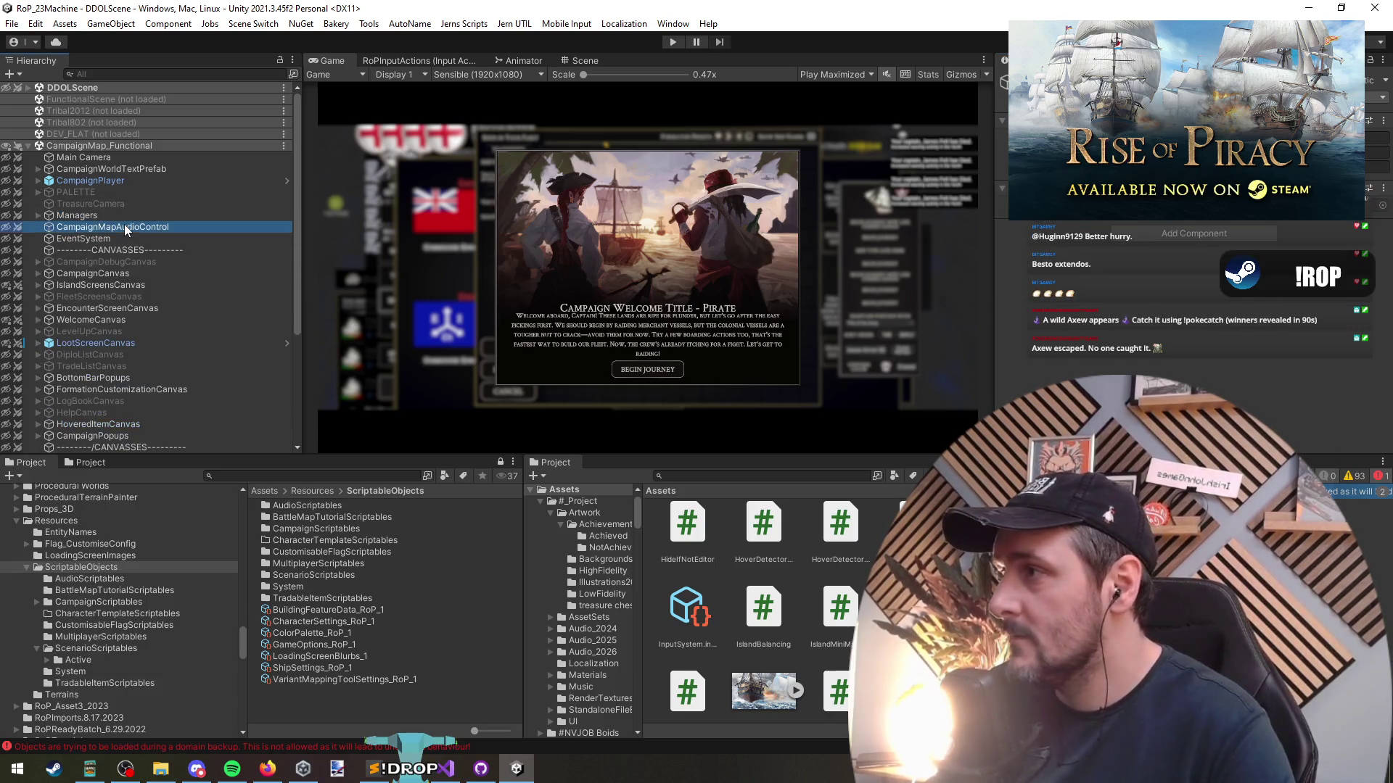
left_click(90, 146)
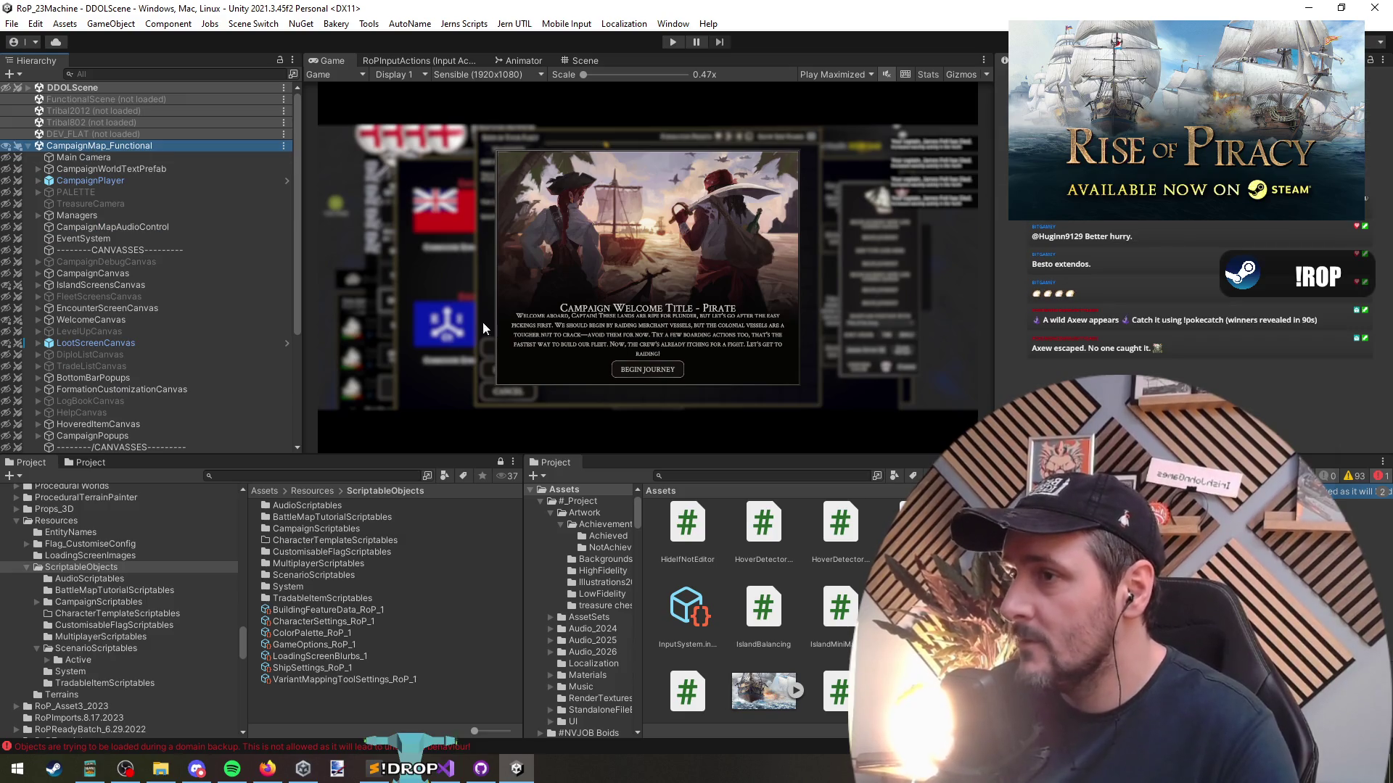
left_click(592, 65)
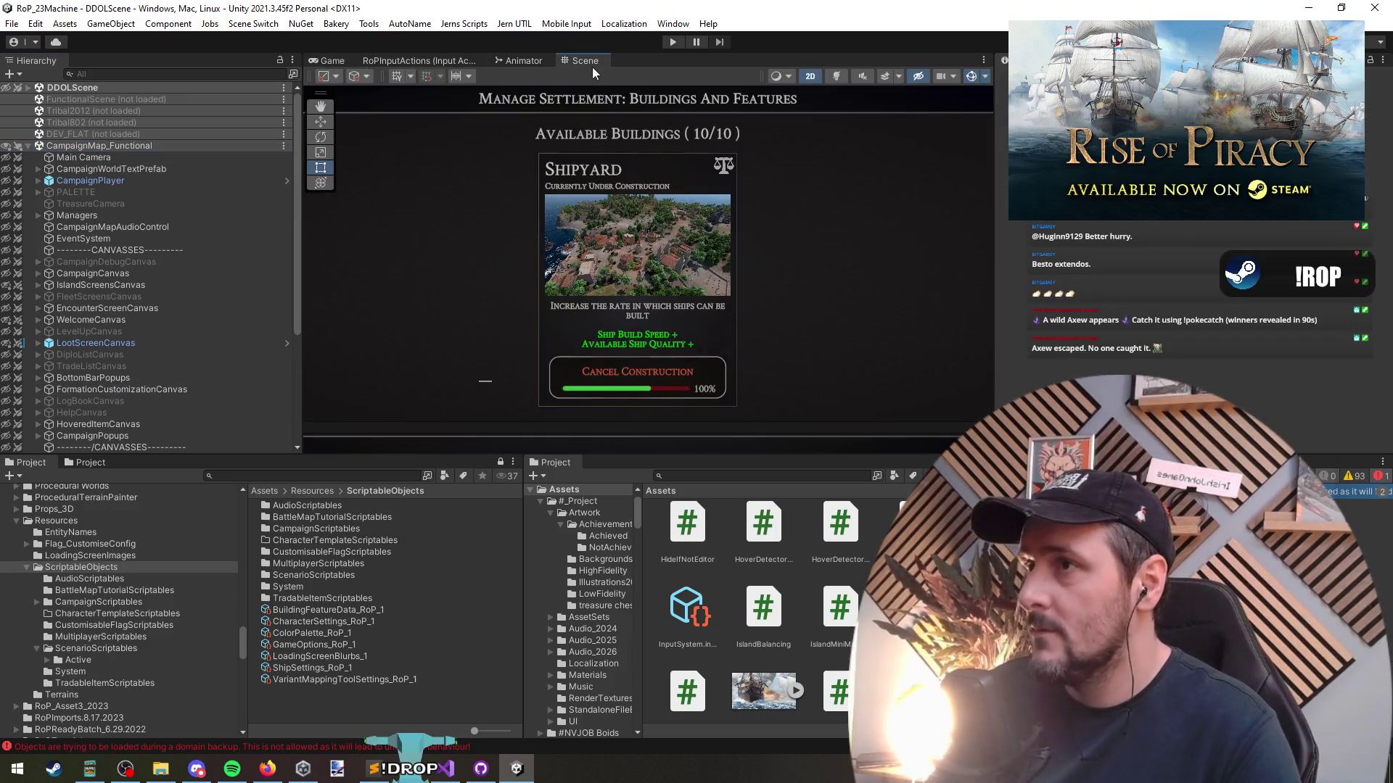
left_click(652, 302)
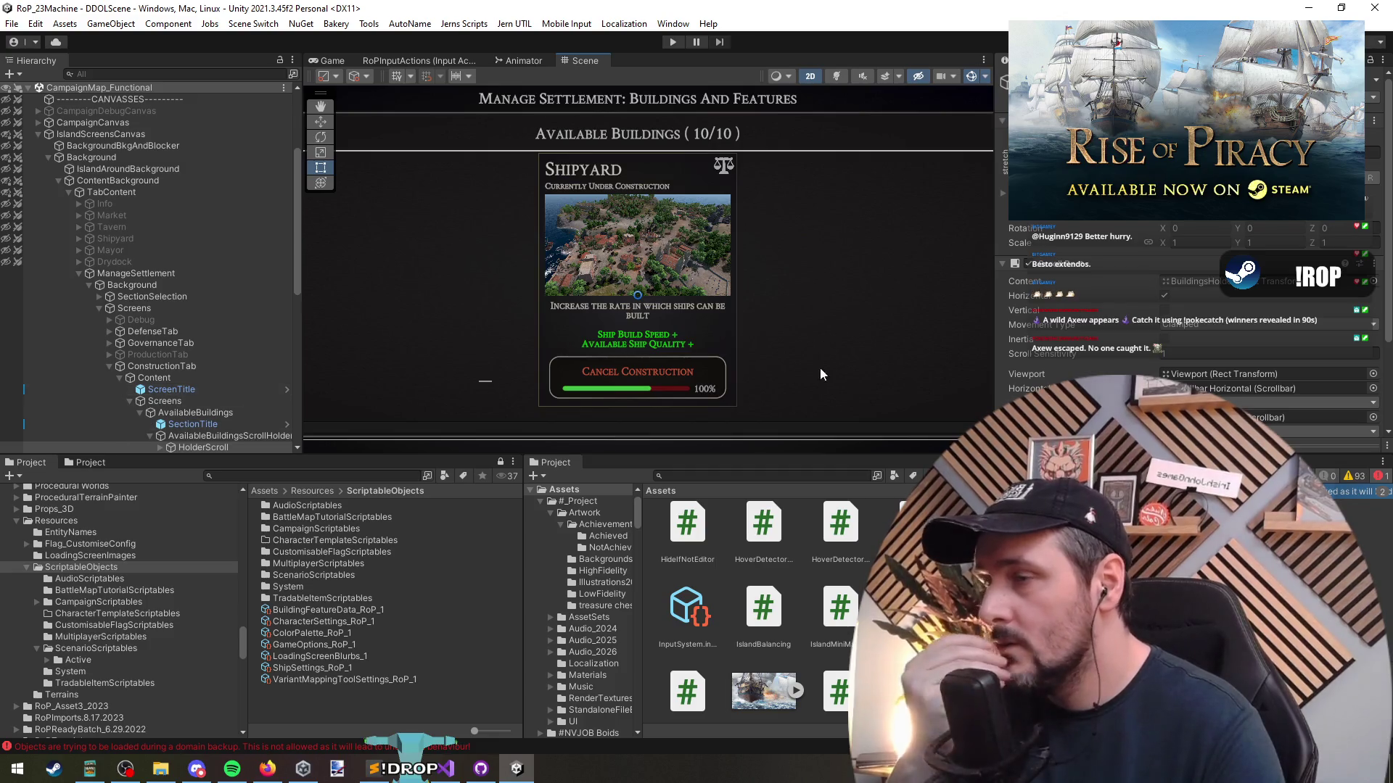
scroll(1175, 360, "down", 3)
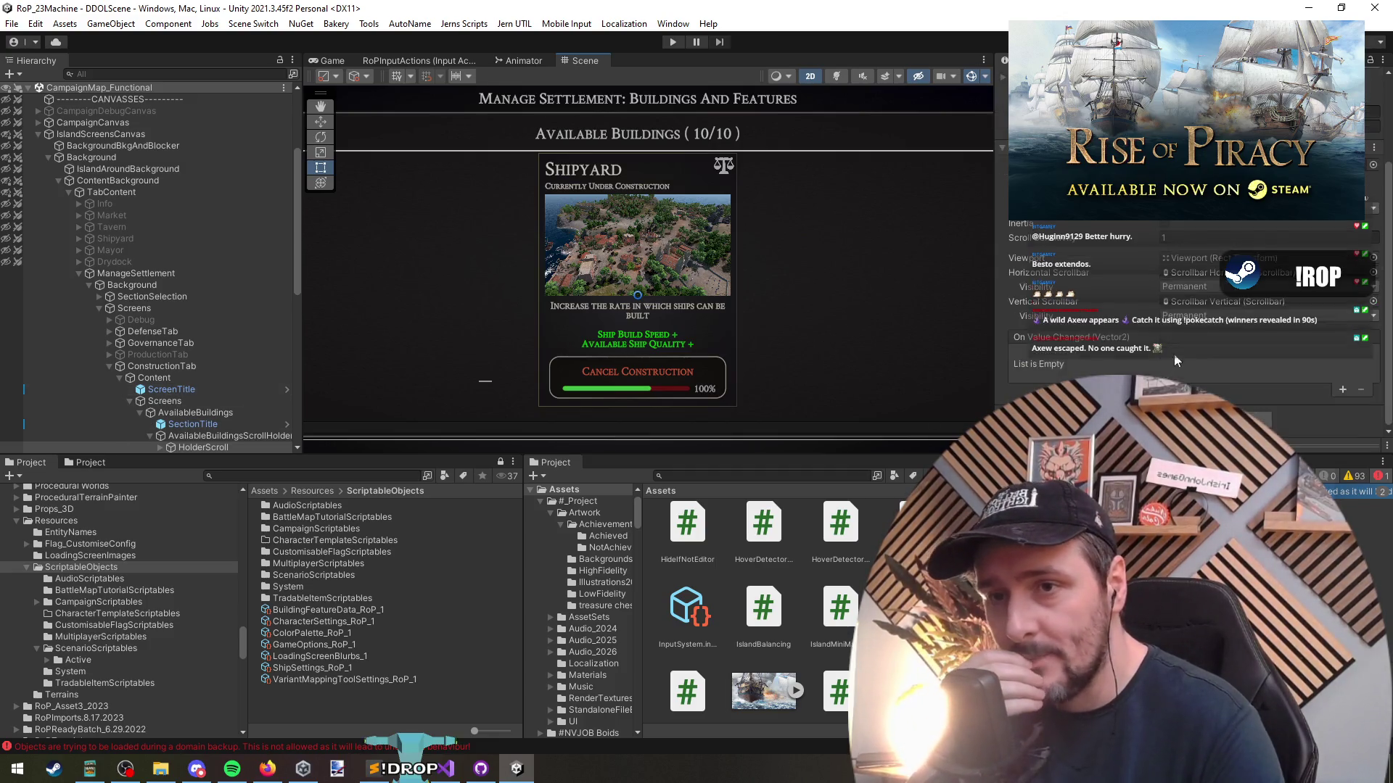
left_click(637, 305)
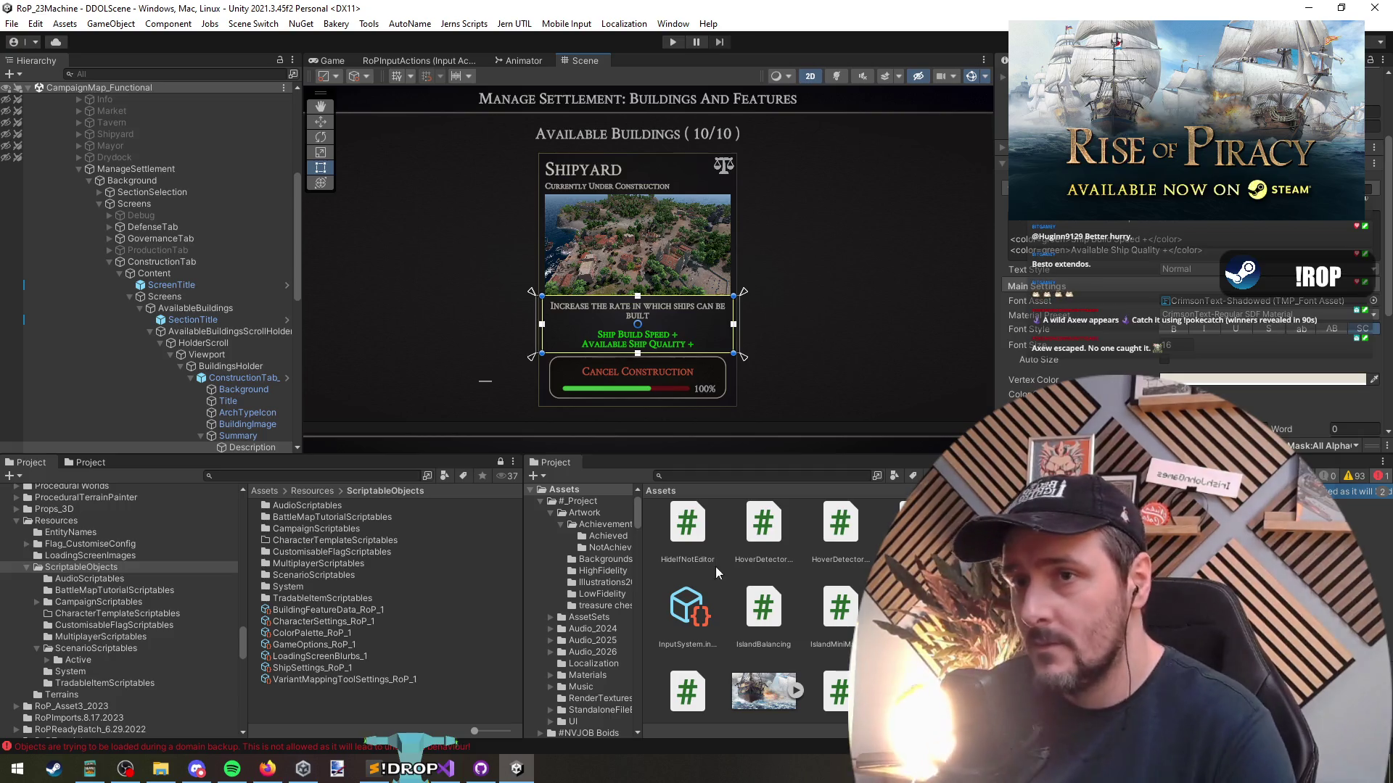
left_click(453, 774)
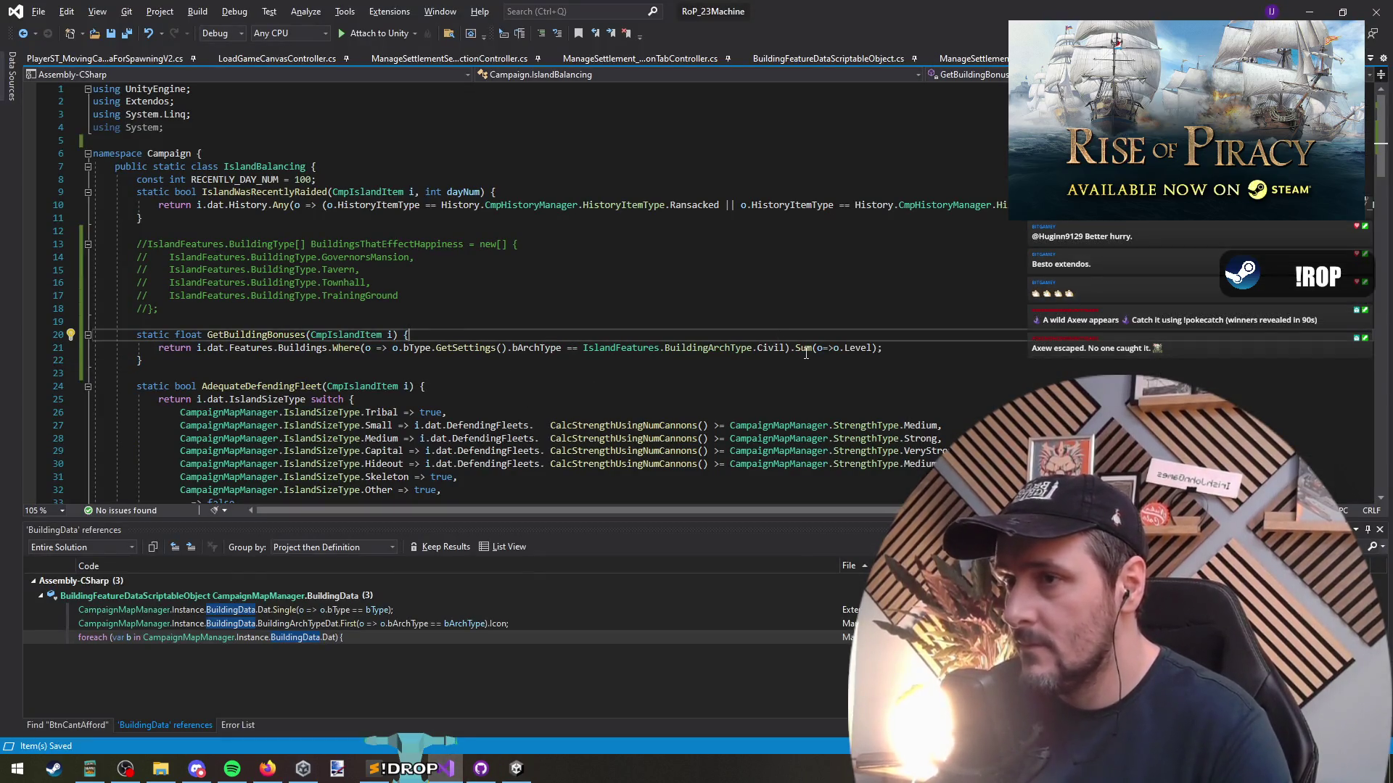
Find all references to GetBuildingBonuses and jump to its call site
key("Down")
key("End")
key("Left")
key("Left")
key("ctrl+shift+Left")
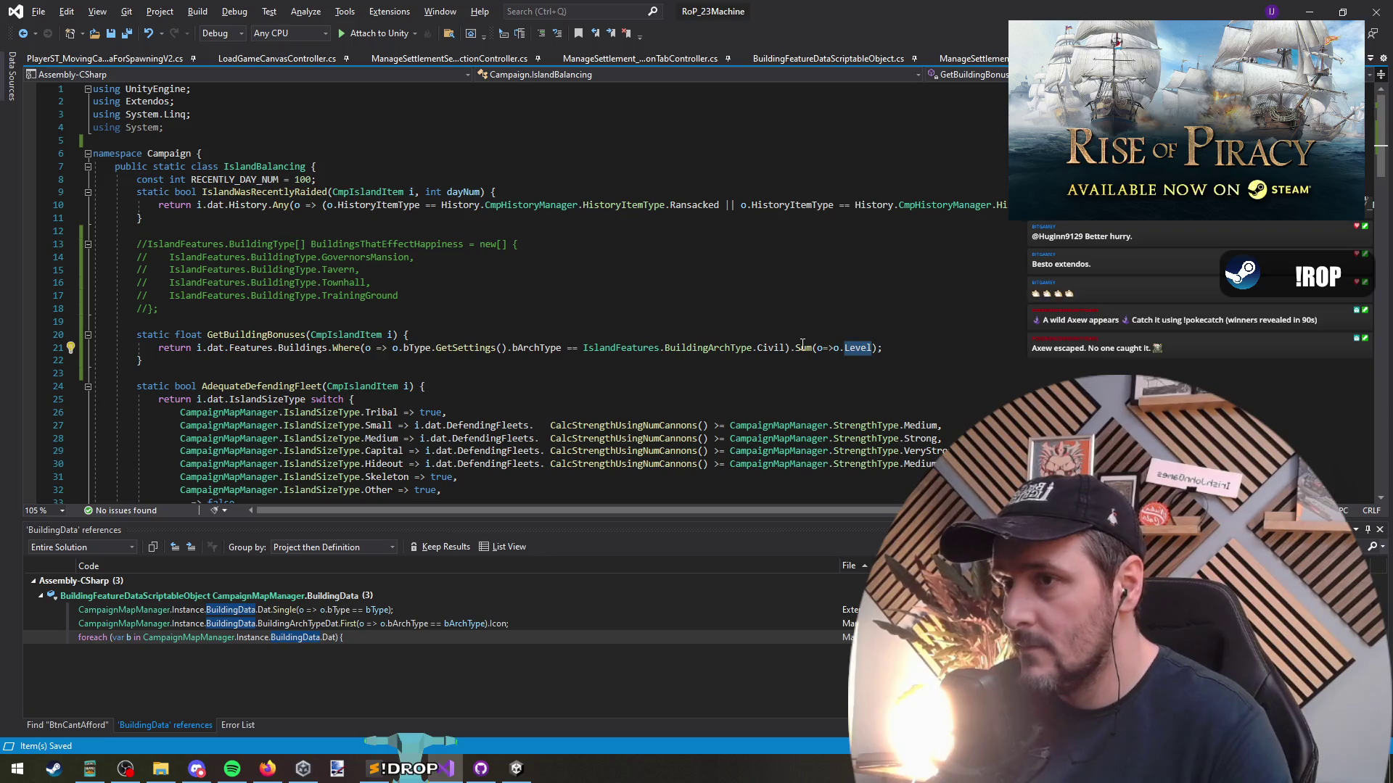
right_click(290, 336)
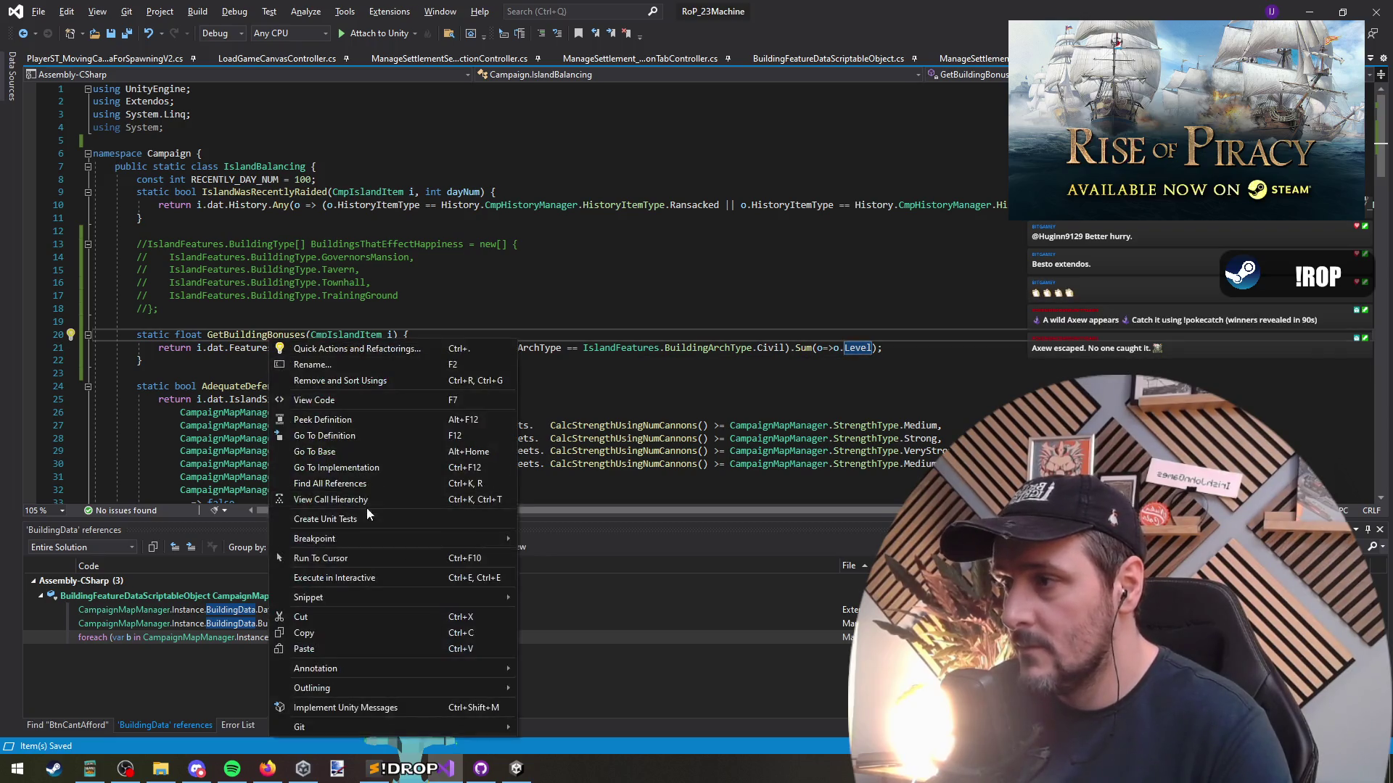
left_click(367, 508)
left_click(221, 610)
double_click(220, 610)
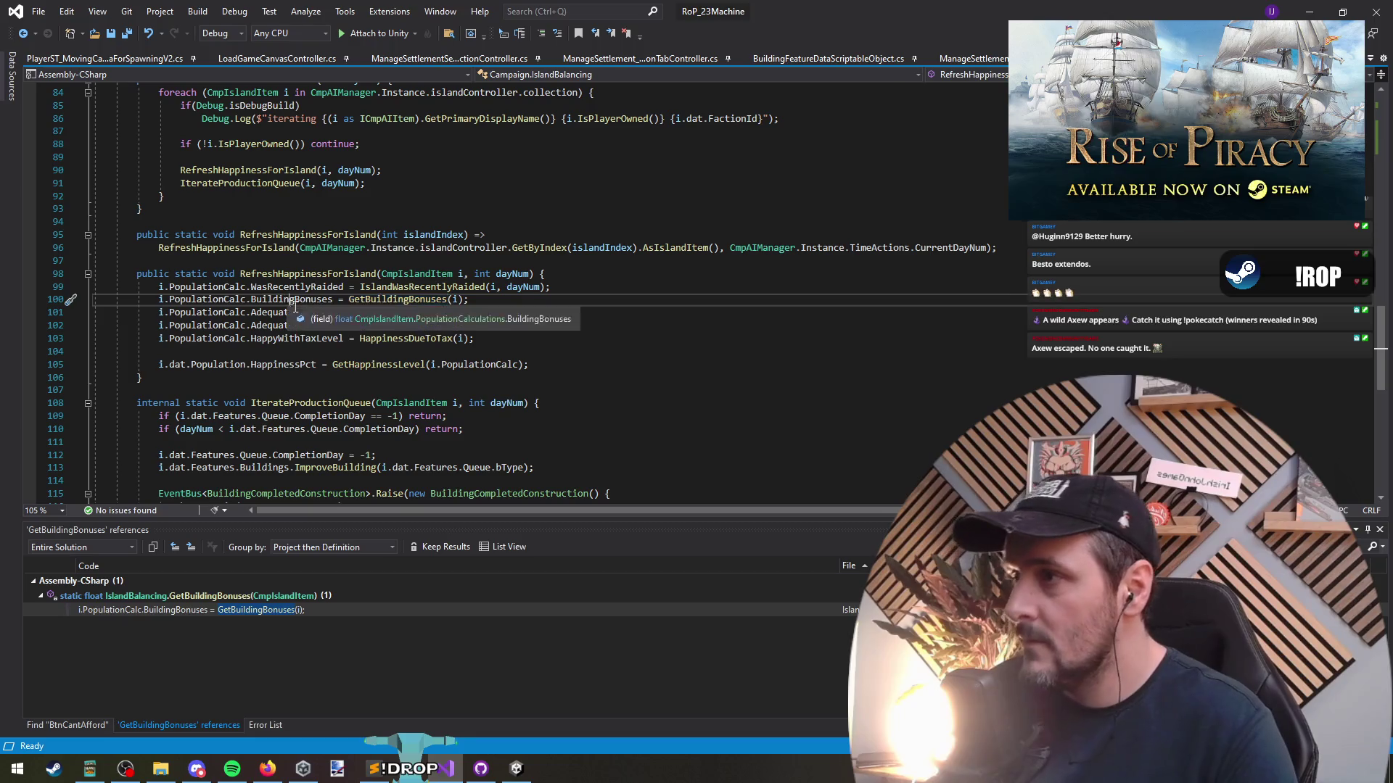
List all five uses of the BuildingBonuses field and view its check in GetHappinessLevel
key("F12")
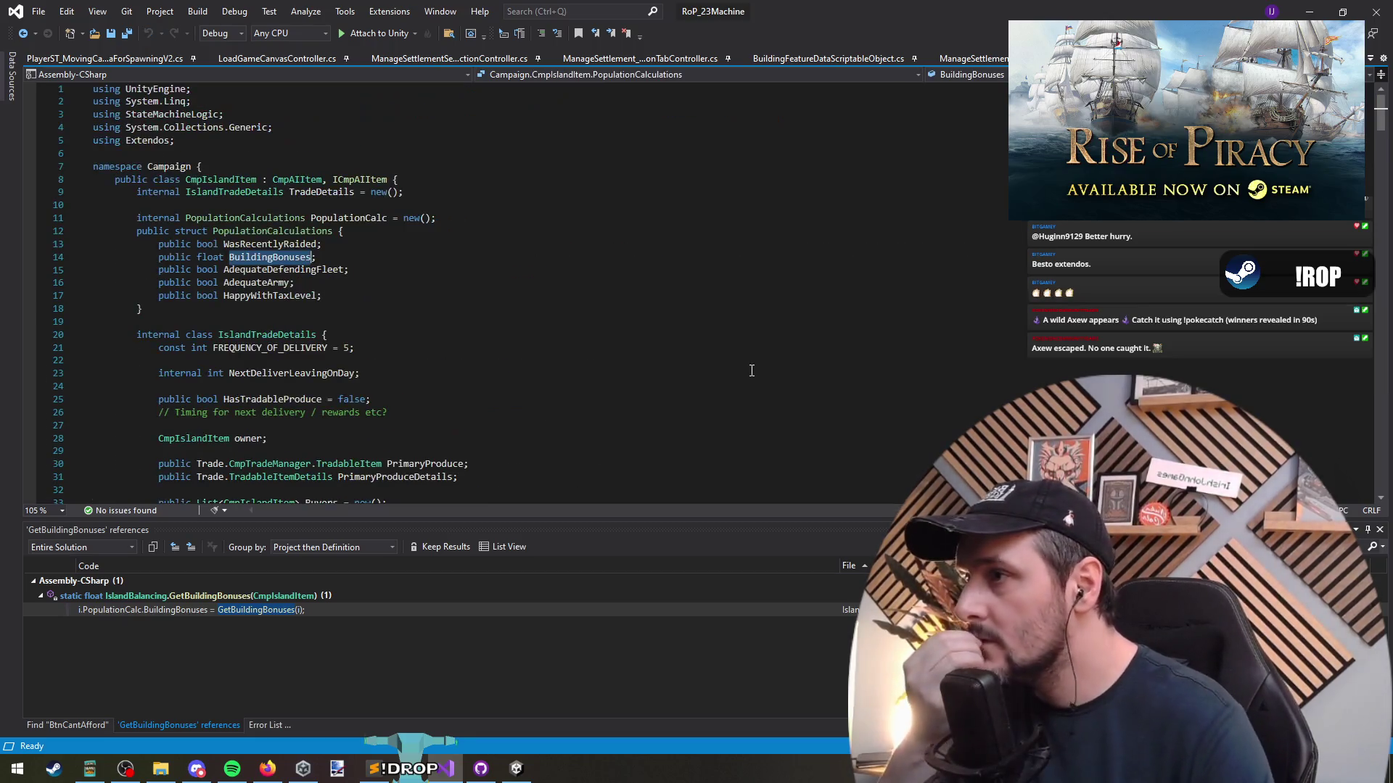
right_click(287, 258)
left_click(392, 423)
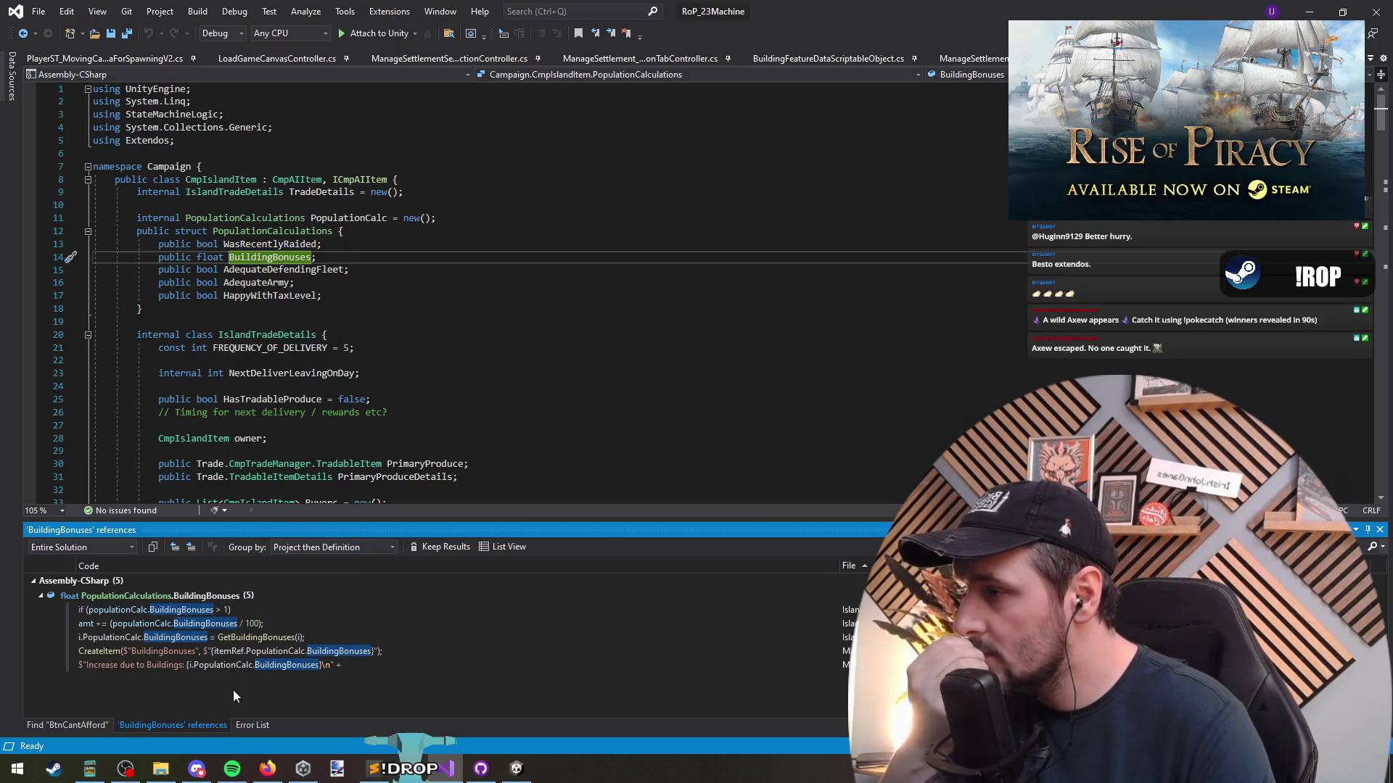
double_click(186, 613)
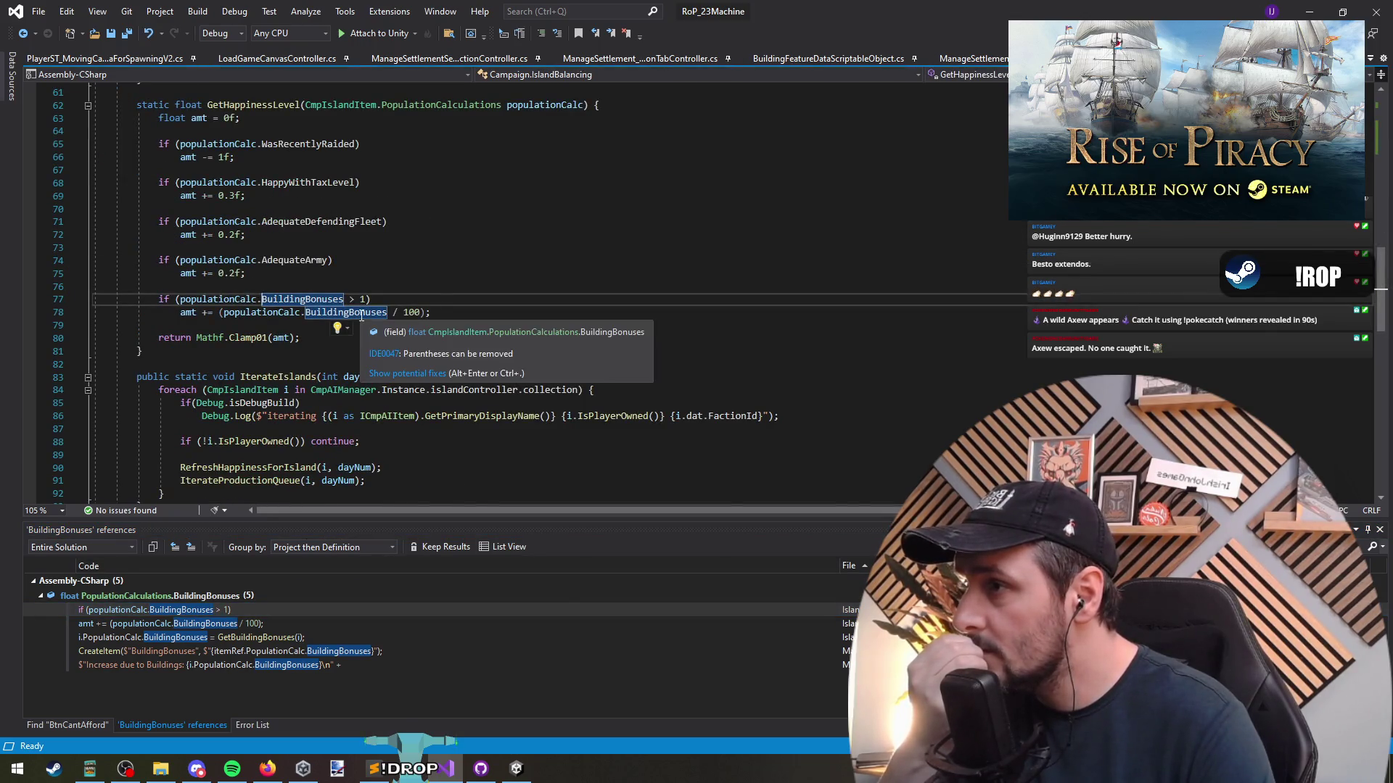
left_click(412, 324)
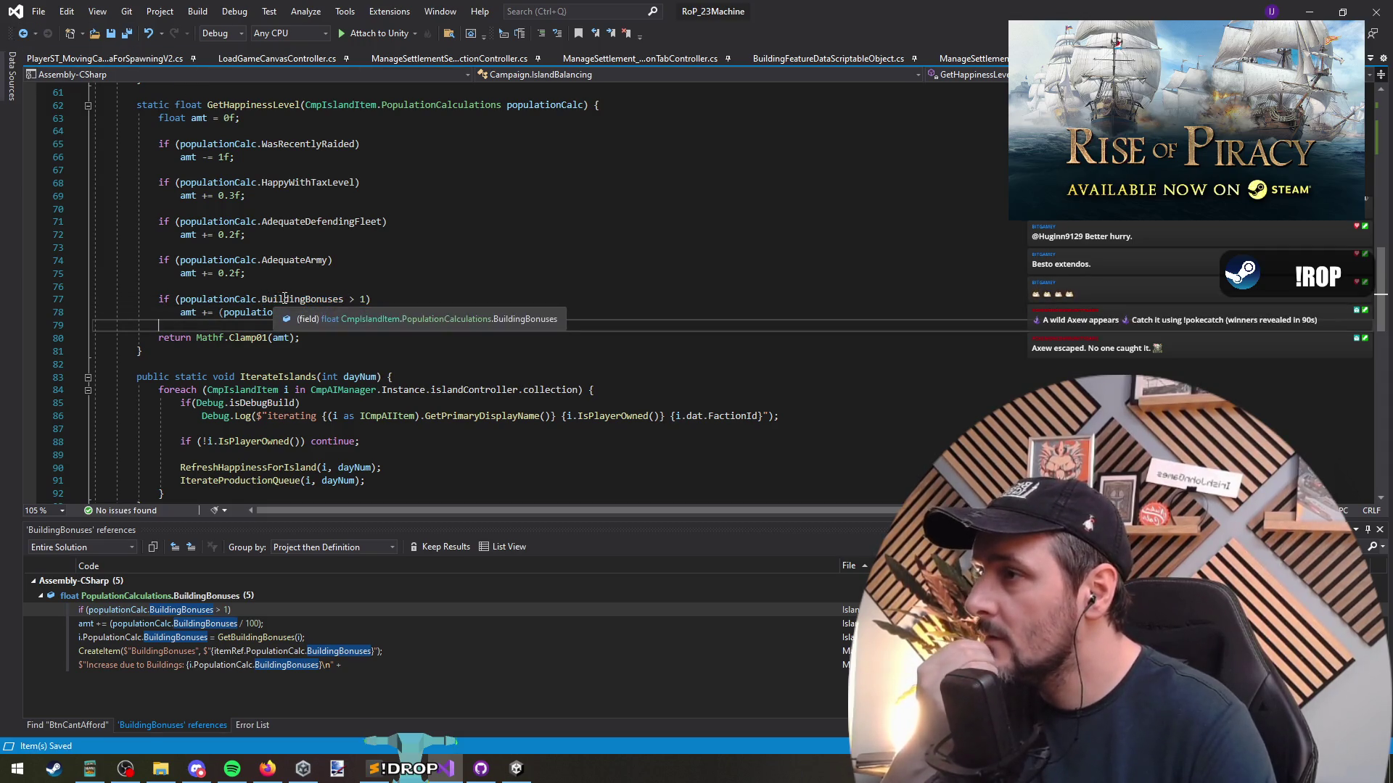
Navigate back to GetBuildingBonuses in IslandBalancing, then switch over to Unity
left_click(22, 33)
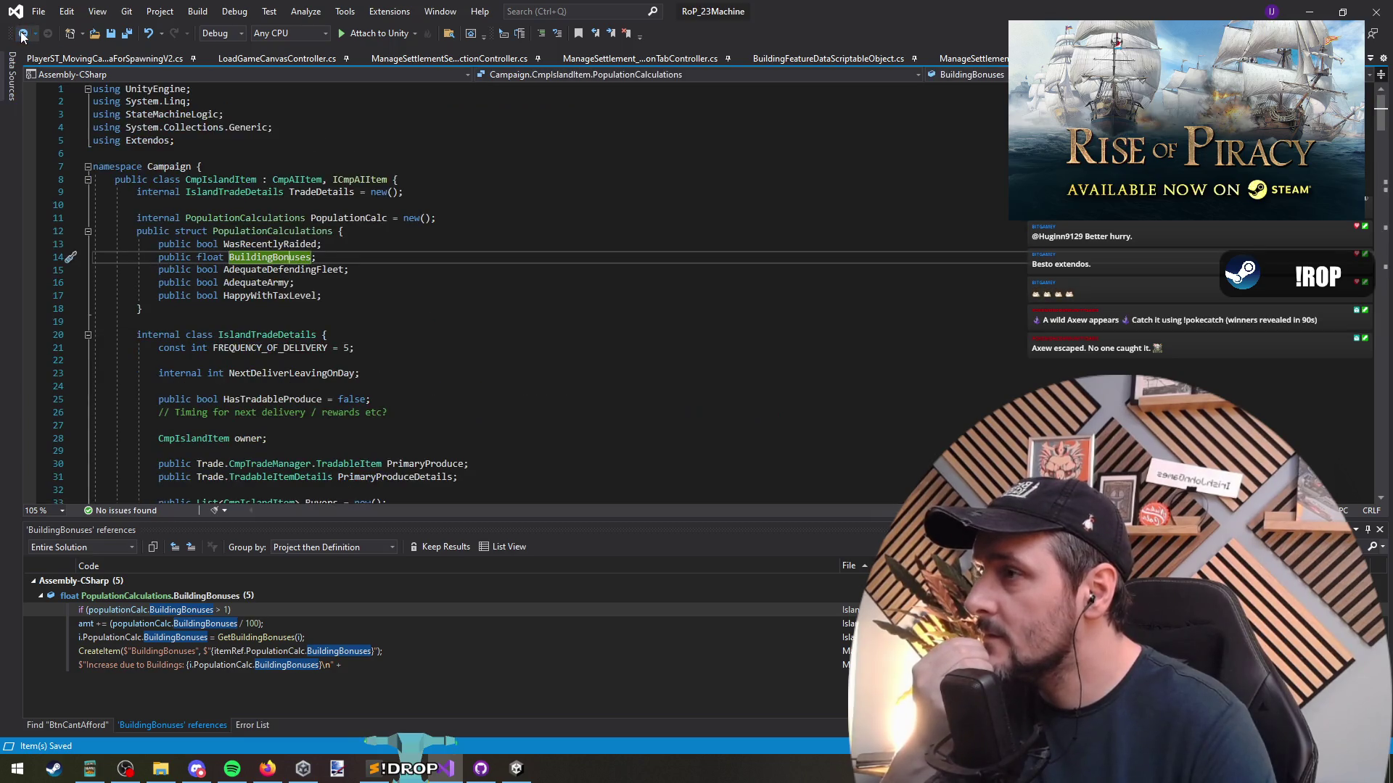
left_click(23, 33)
left_click(22, 33)
left_click(23, 33)
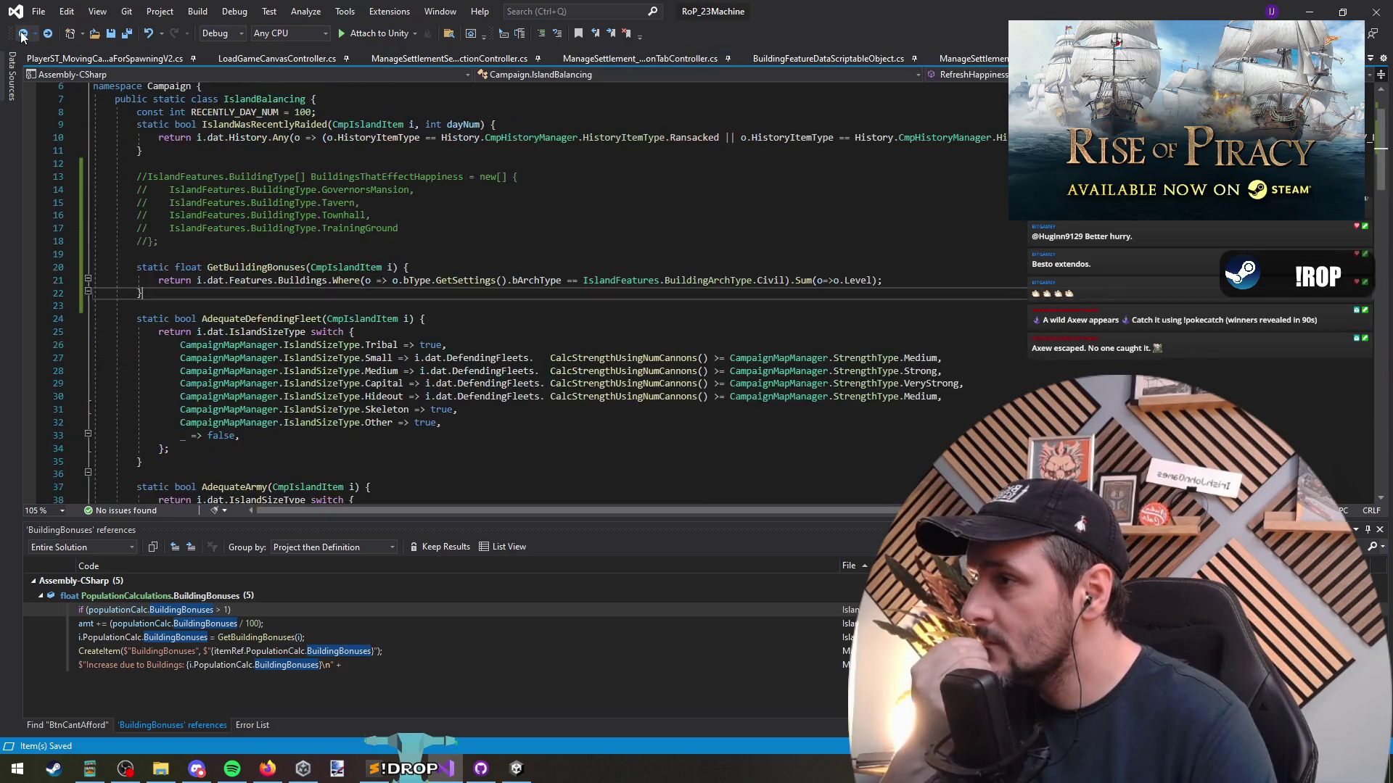
right_click(239, 259)
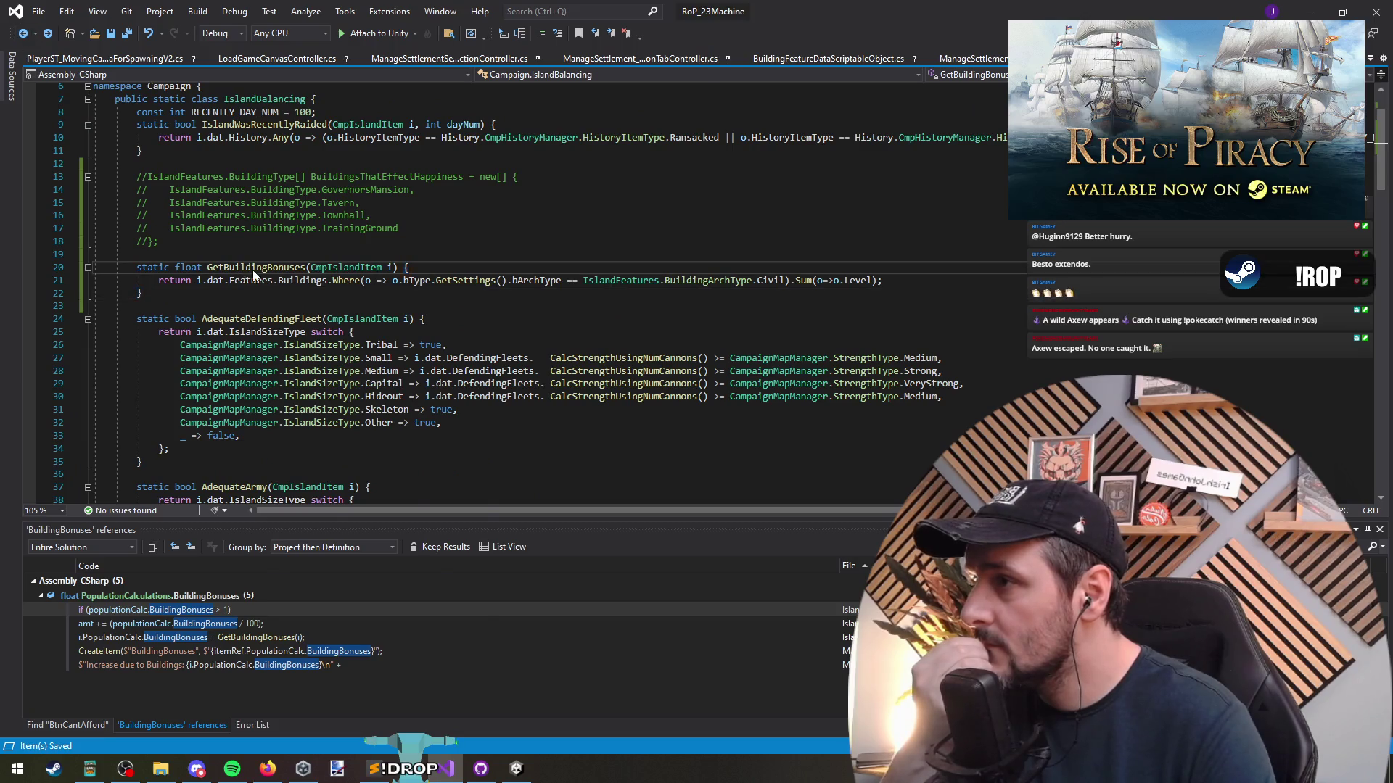
key("Escape")
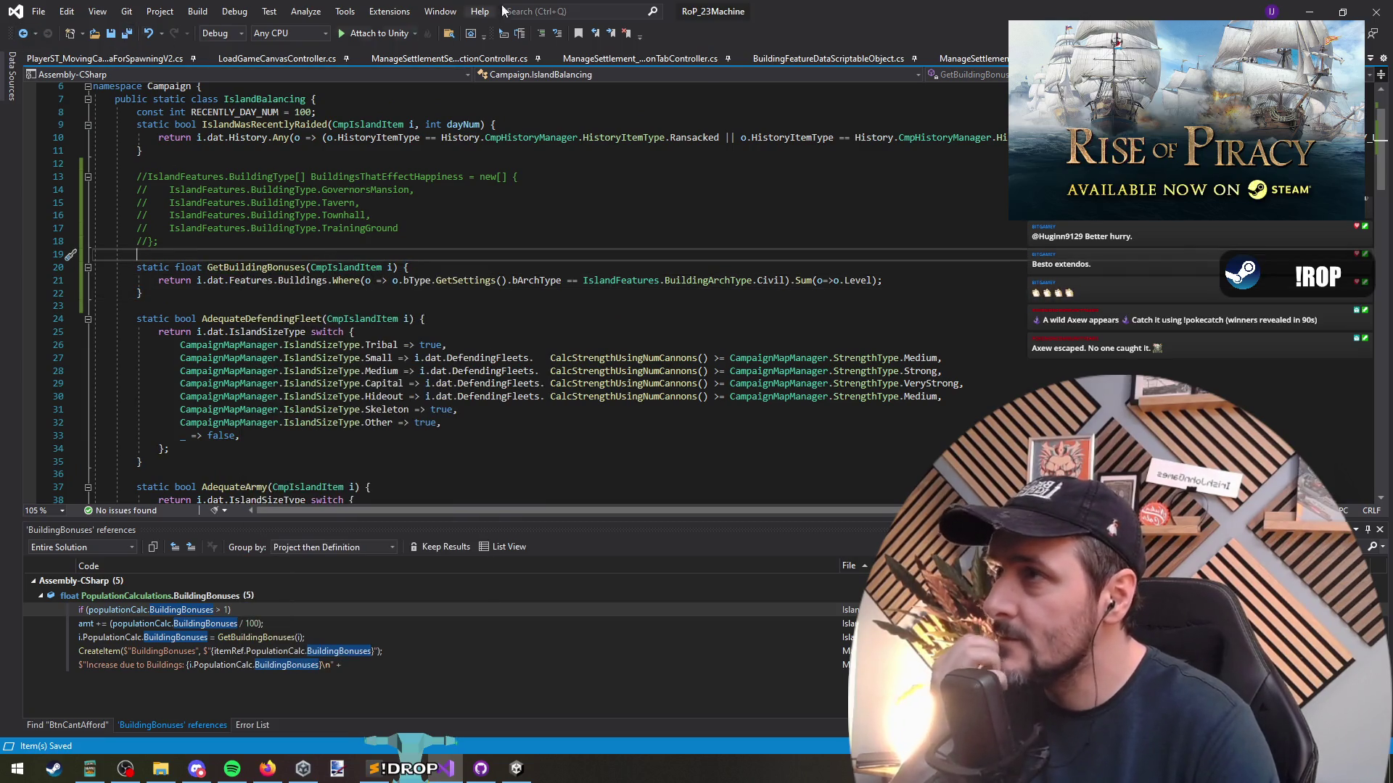
key("alt+Tab")
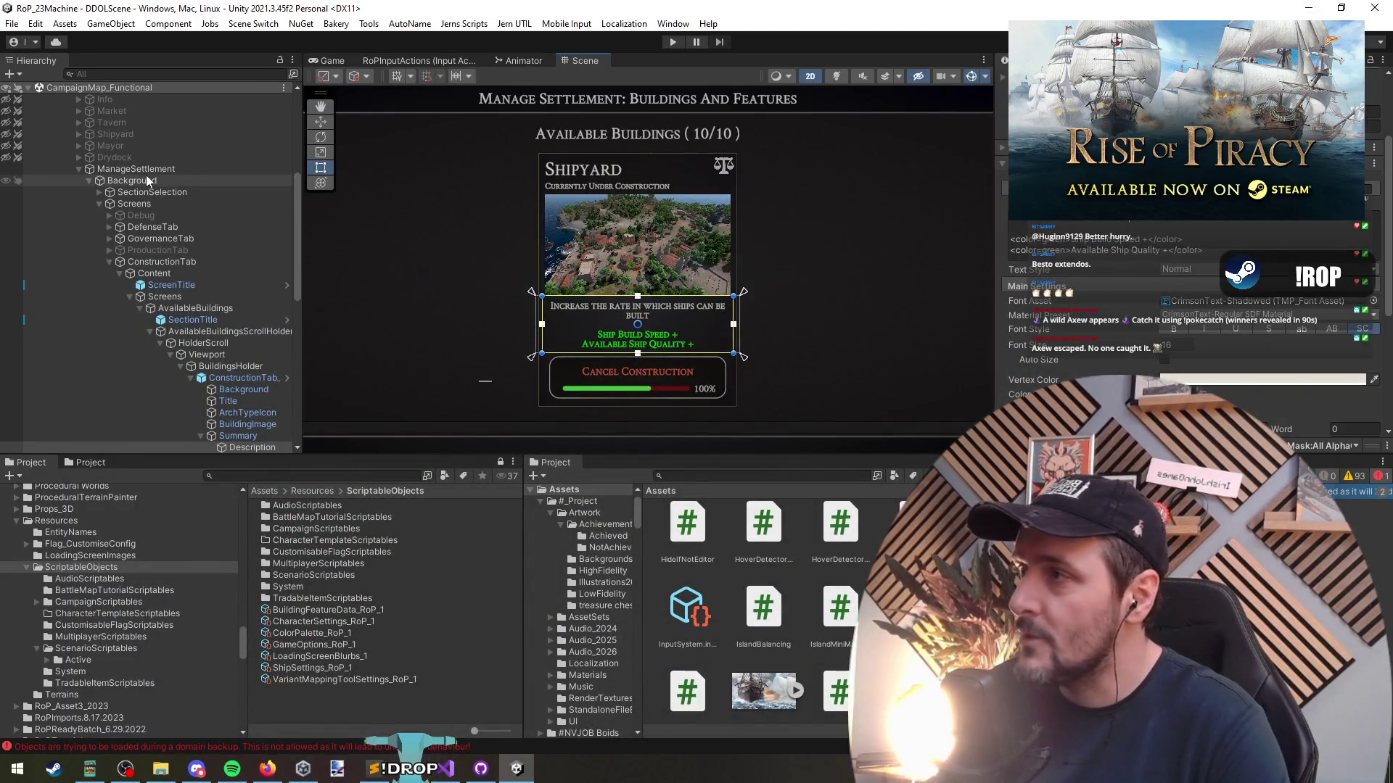
In the Hierarchy, deactivate ManageSettlement's Screens object so the section cards show
left_click(145, 170)
key("Left")
key("Left")
key("Left")
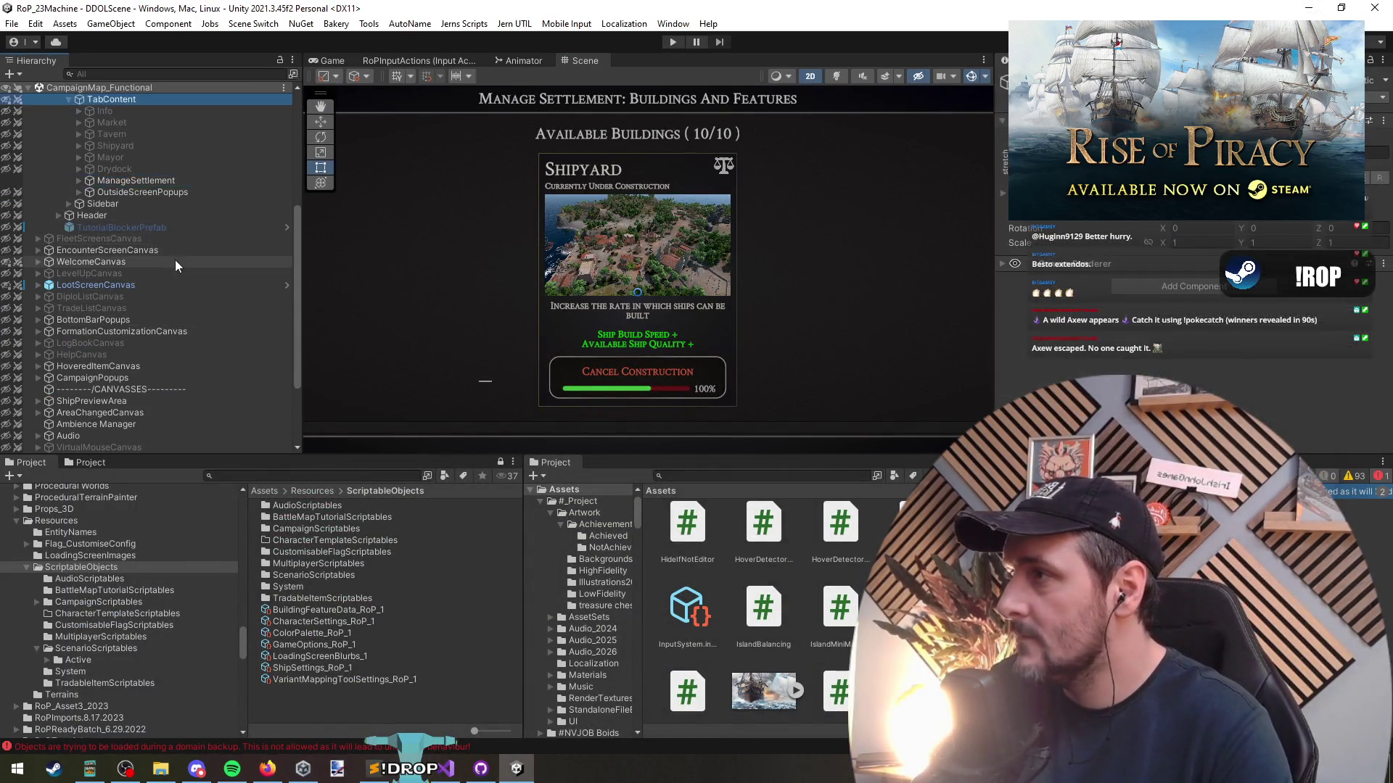
left_click(178, 293)
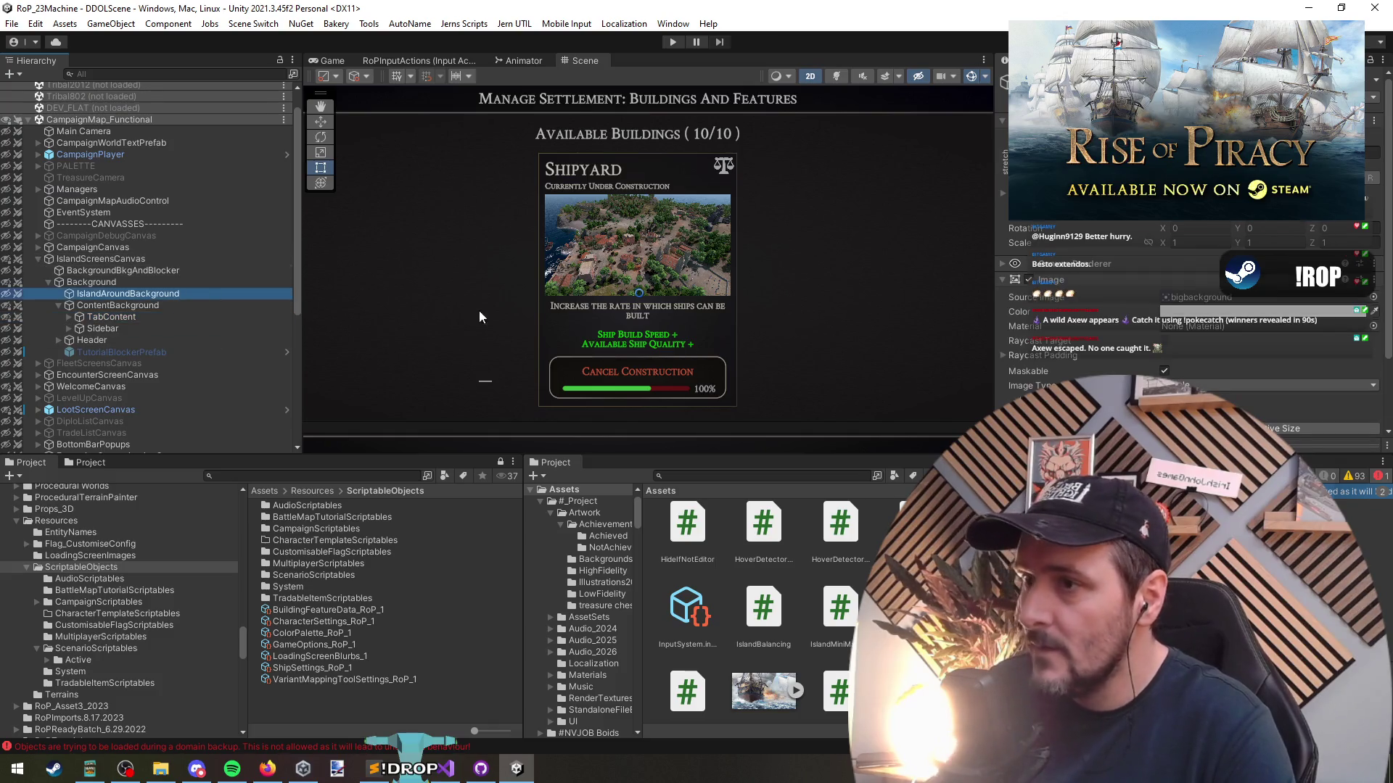
left_click(602, 321)
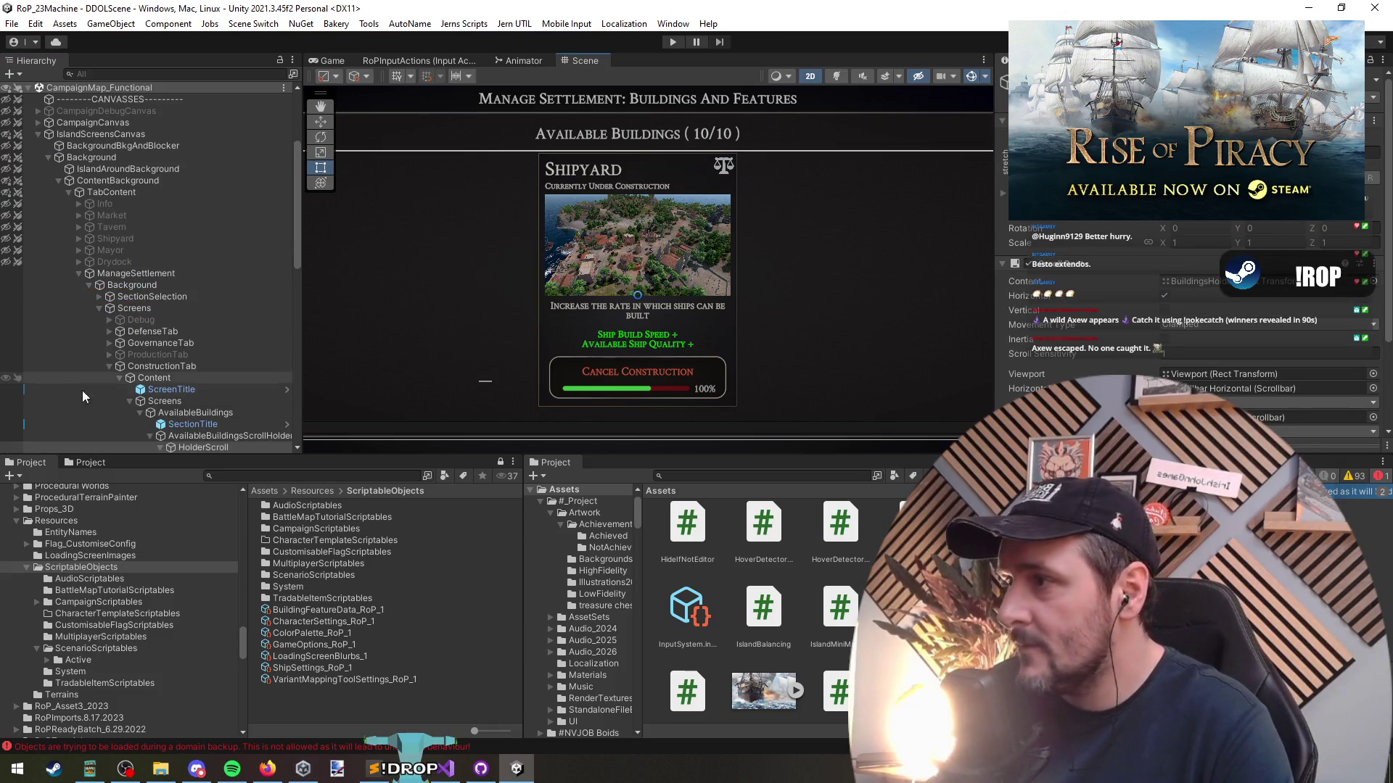
key("Left")
key("Left")
key("Left")
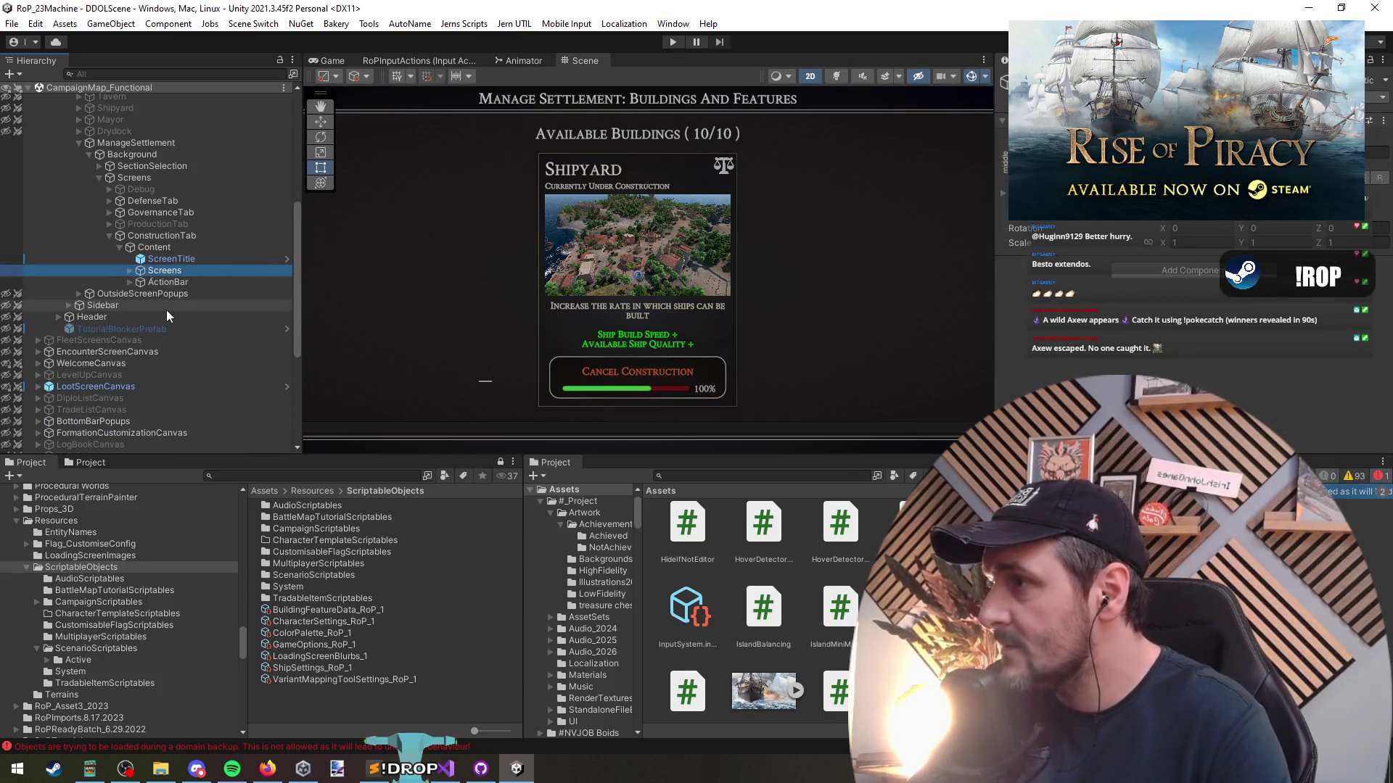
key("Left")
key("Left")
key("Up")
key("Up")
key("Up")
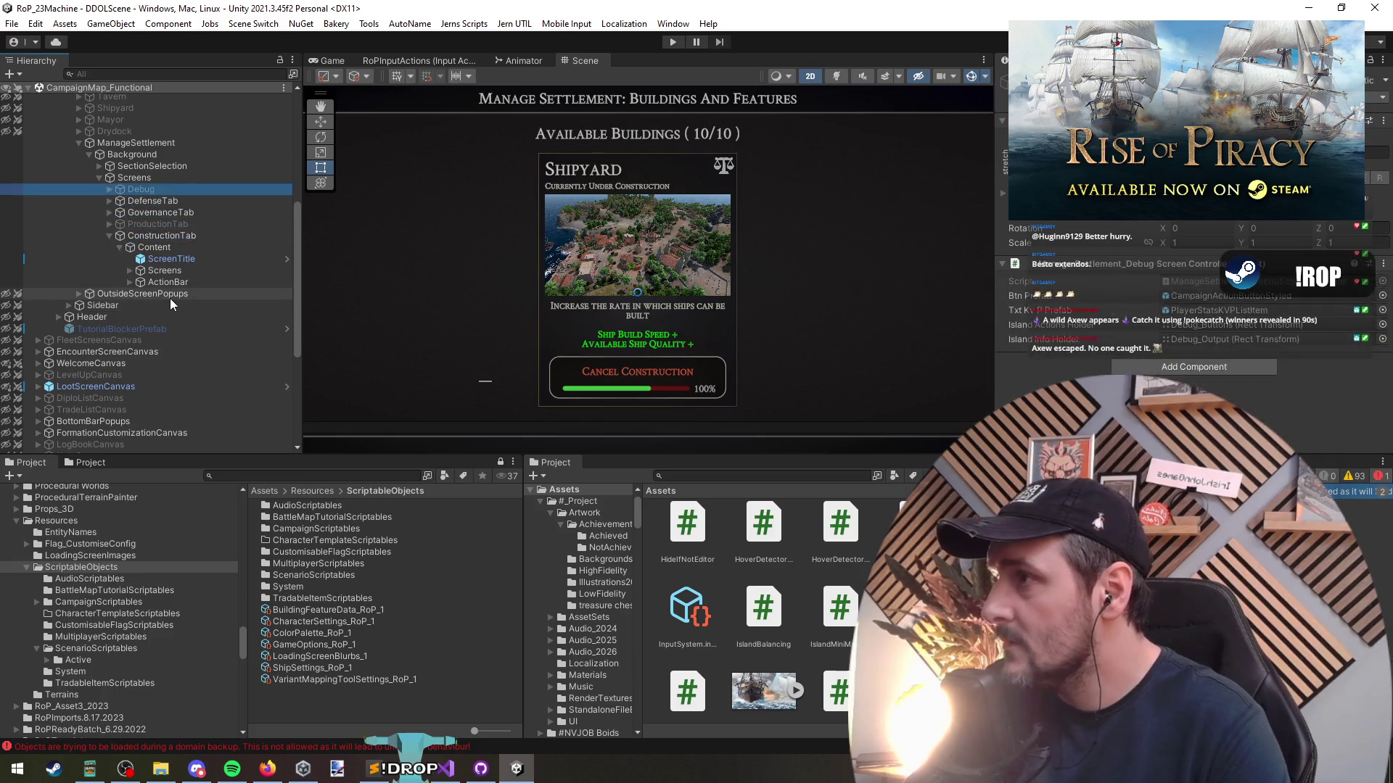
key("Right")
key("Down")
key("Down")
key("Down")
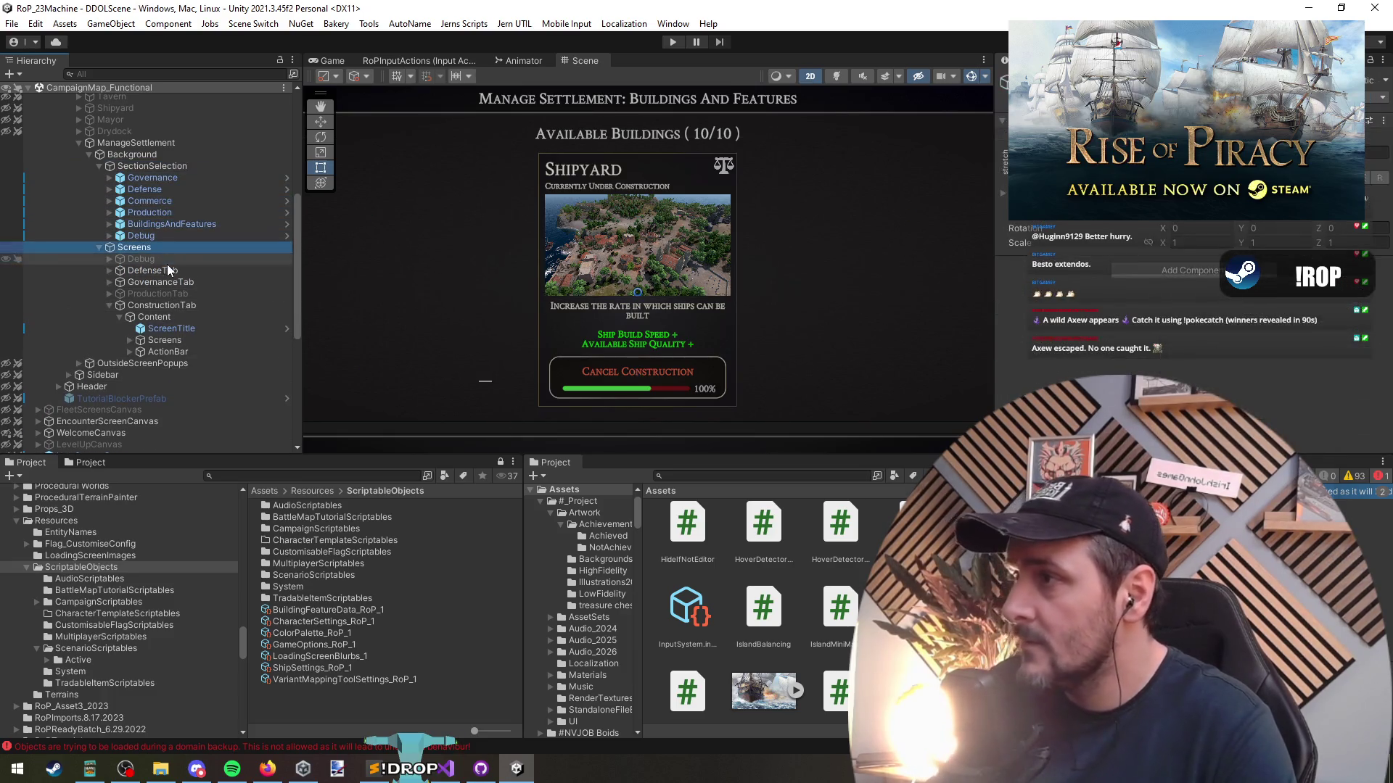
key("alt+shift+a")
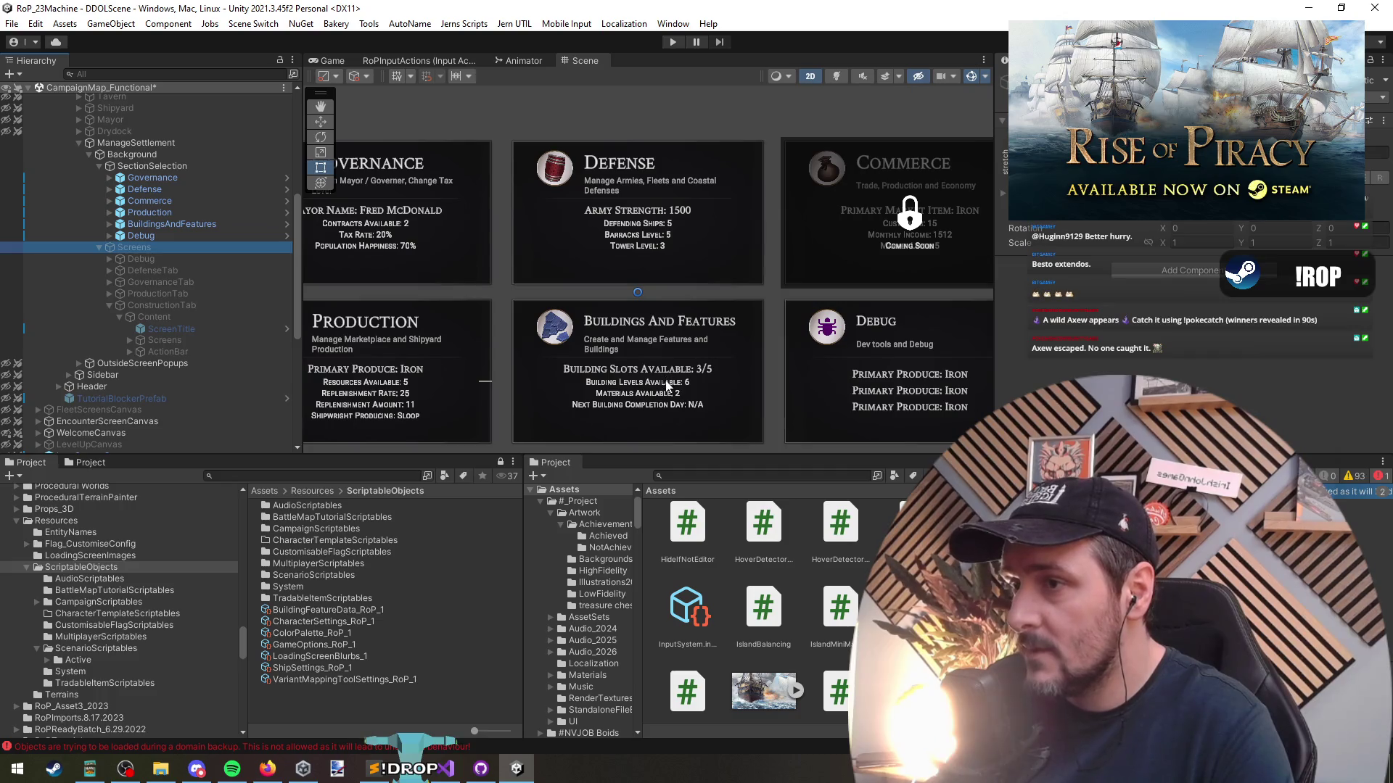
Select the Buildings And Features card in the Manage Settlement section
left_click(640, 323)
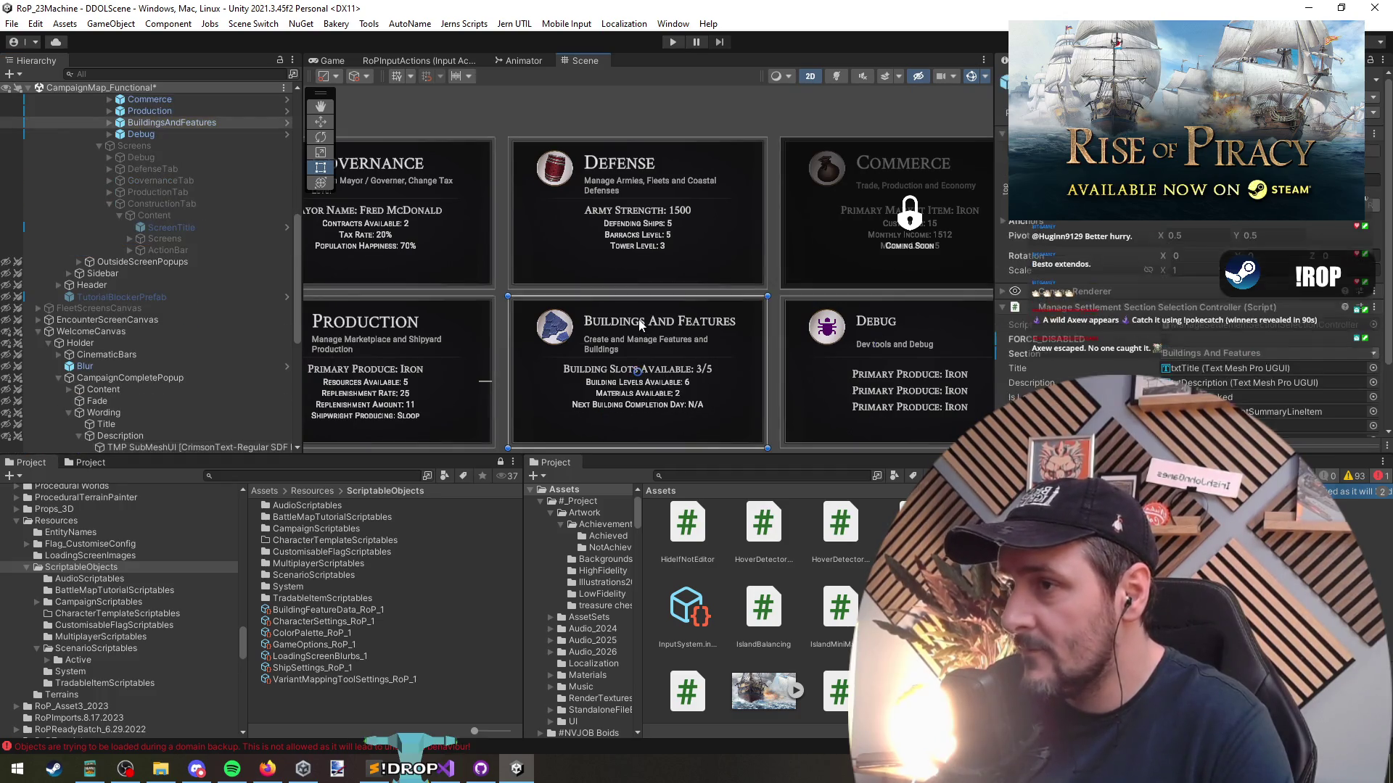
scroll(207, 238, "up", 5)
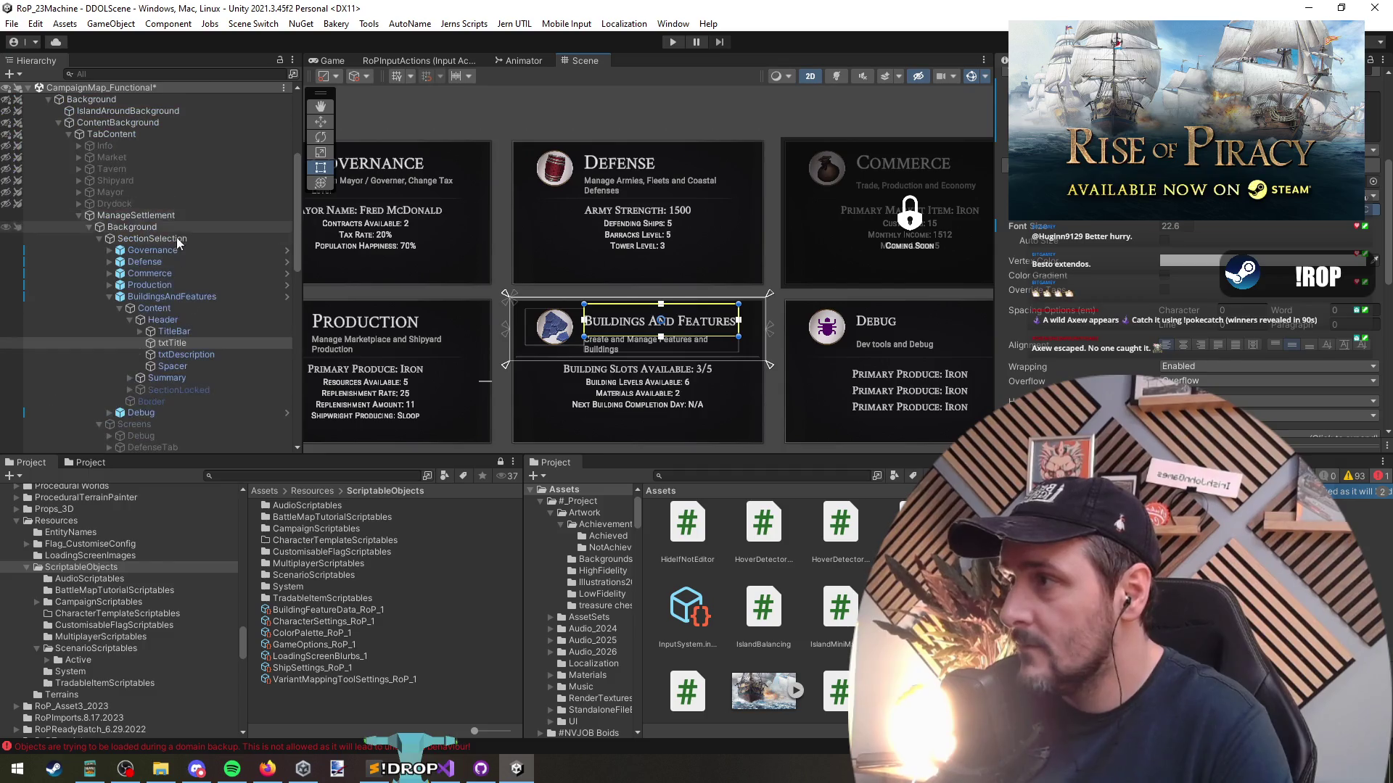
left_click(167, 296)
scroll(168, 299, "down", 6)
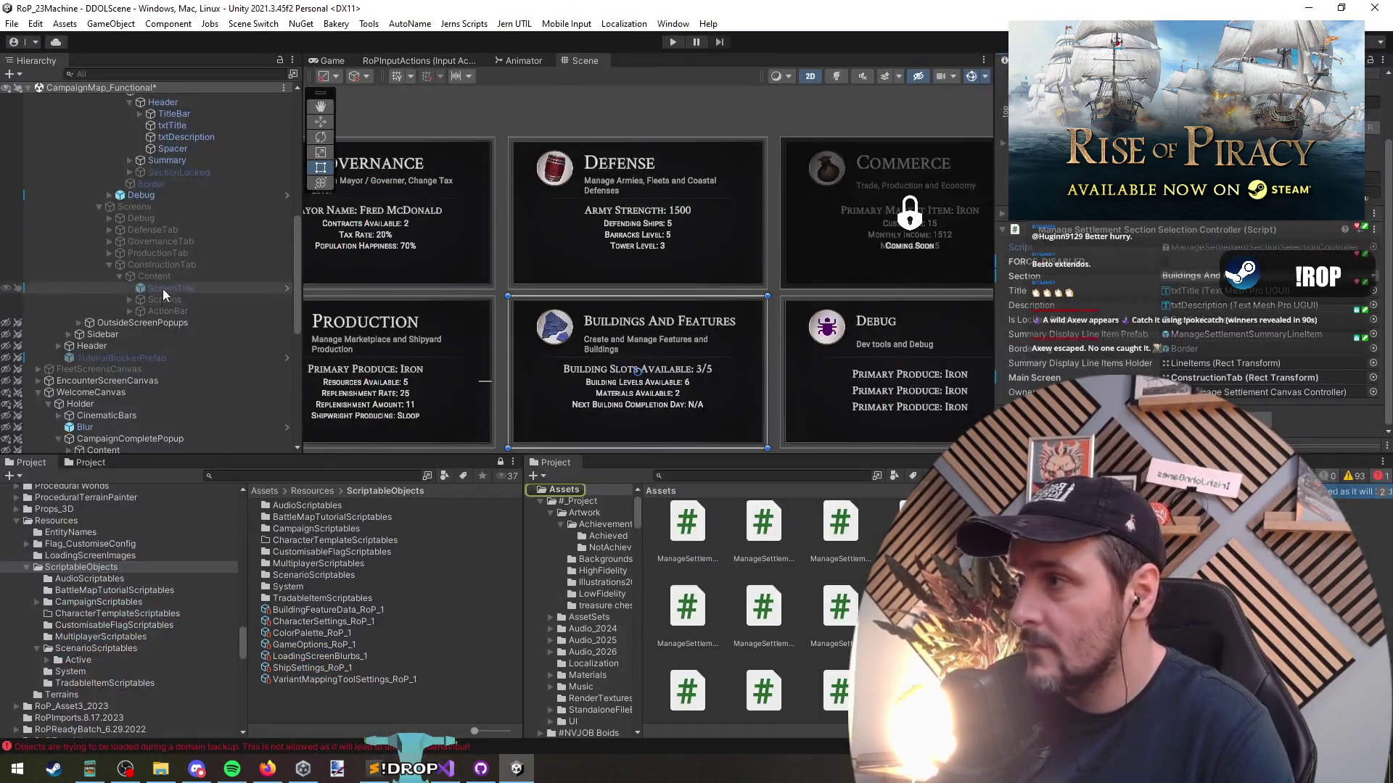
scroll(155, 298, "up", 3)
double_click(154, 293)
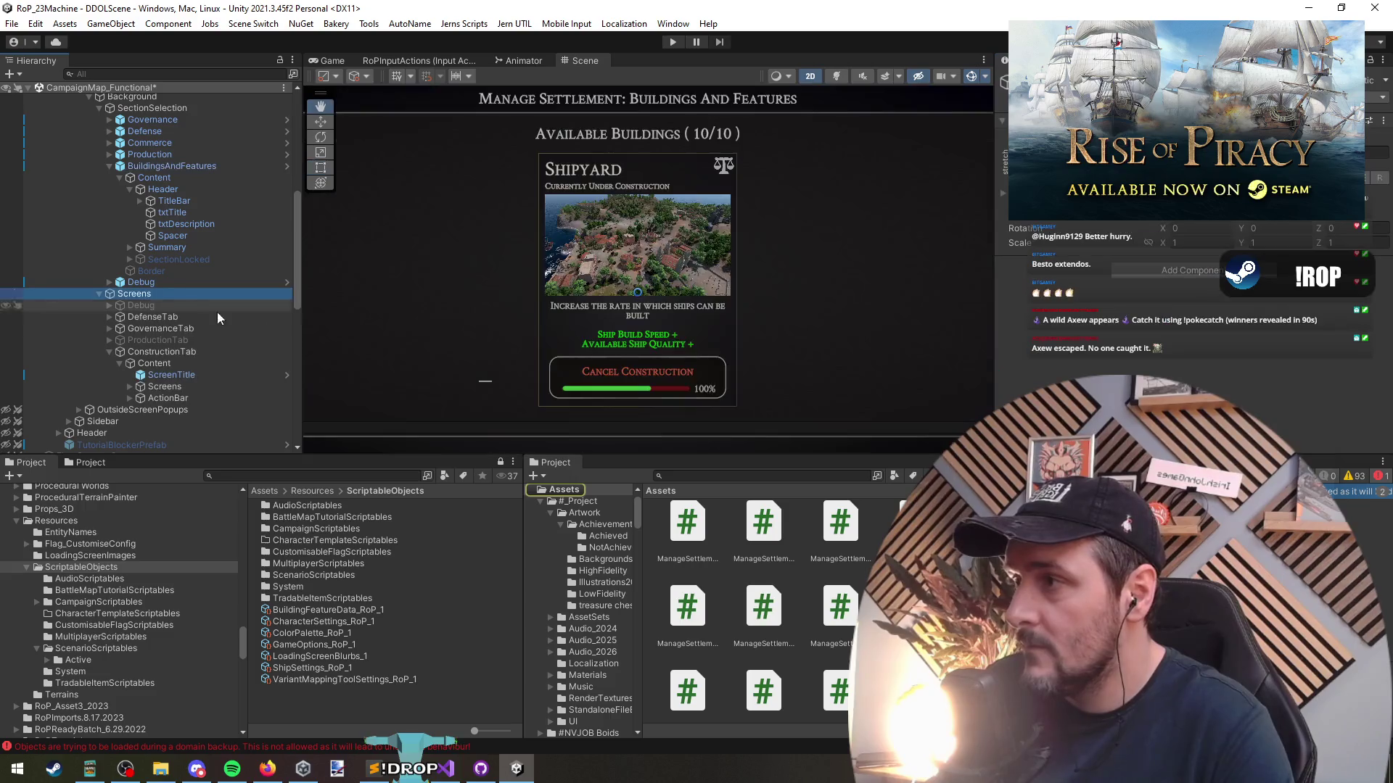
key("alt+Tab")
double_click(417, 299)
left_click(933, 299)
key("F12")
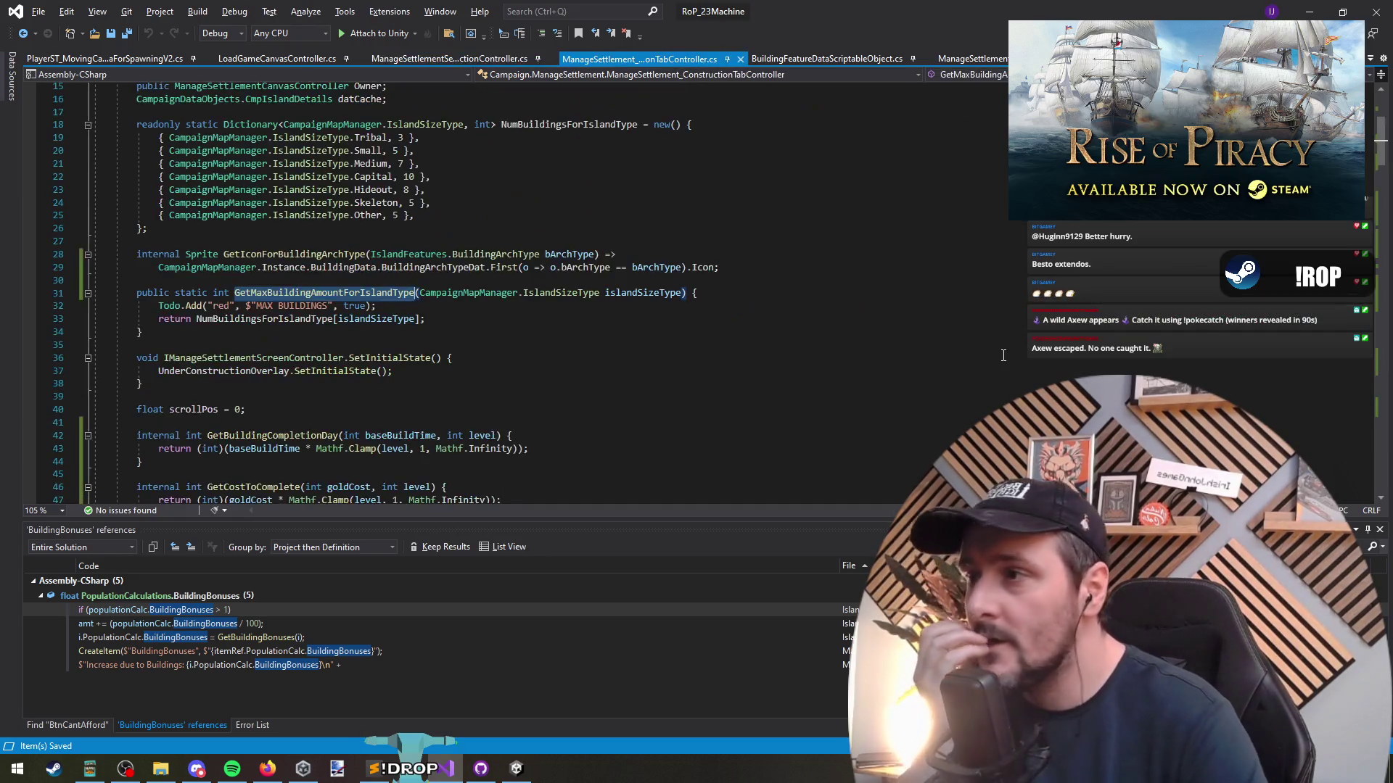
key("Down")
key("Down")
key("F12")
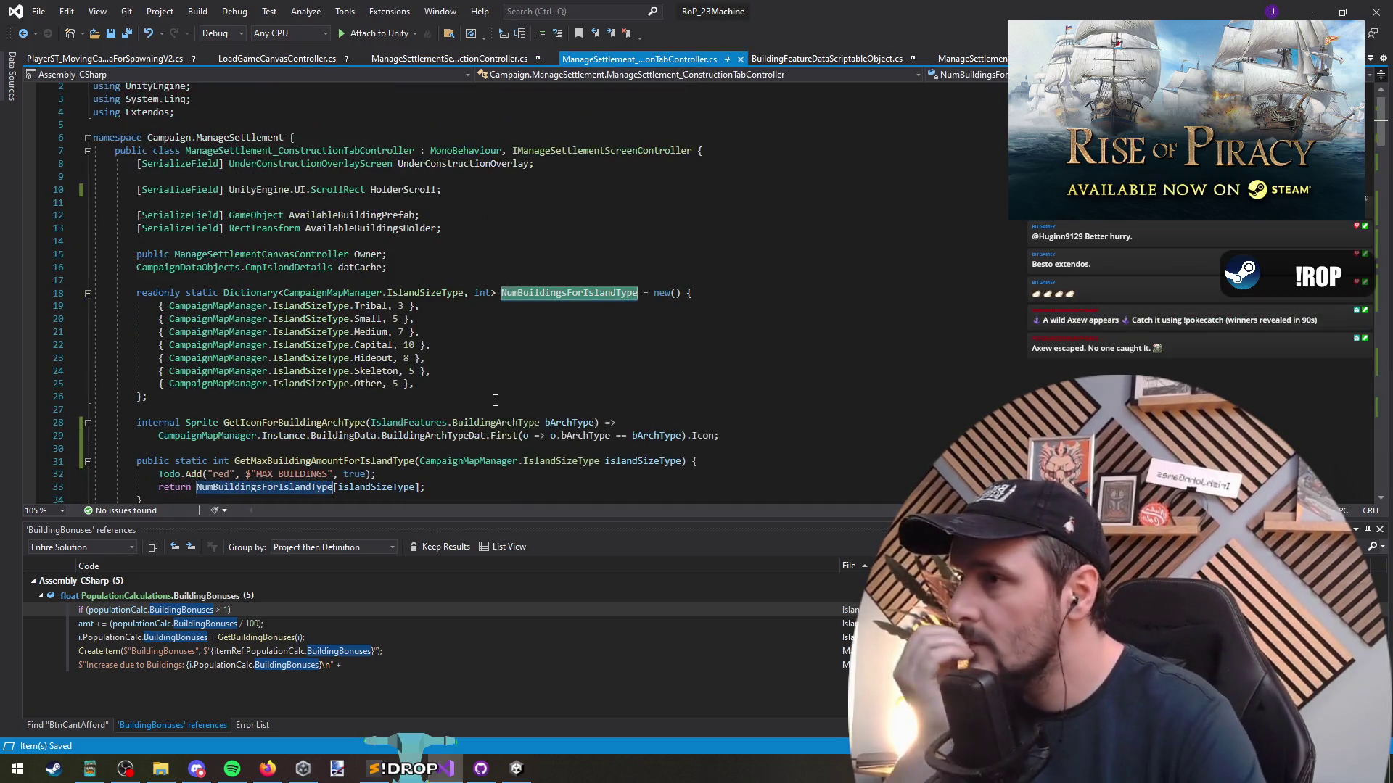
mouse_move(415, 384)
left_mouse_down()
mouse_move(162, 384)
mouse_move(0, 312)
left_mouse_up()
mouse_move(525, 394)
left_mouse_down()
mouse_move(531, 287)
mouse_move(435, 391)
left_mouse_up()
left_click(531, 287)
left_click(435, 395)
left_click(216, 281)
left_click(23, 33)
left_click(23, 33)
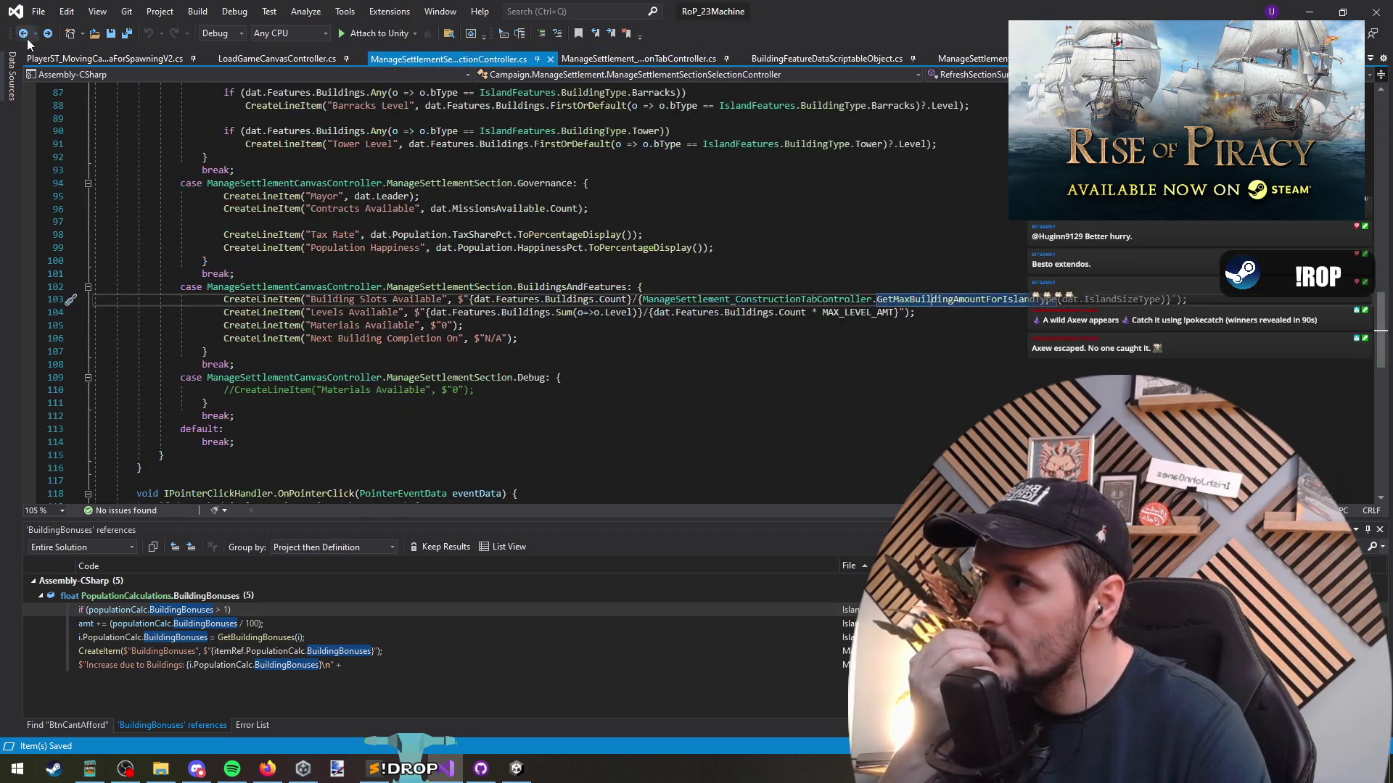
Review the Building Slots and Levels lines; try dat.Features.Buildings in place of N/A, then undo
left_click(596, 313)
key("Up")
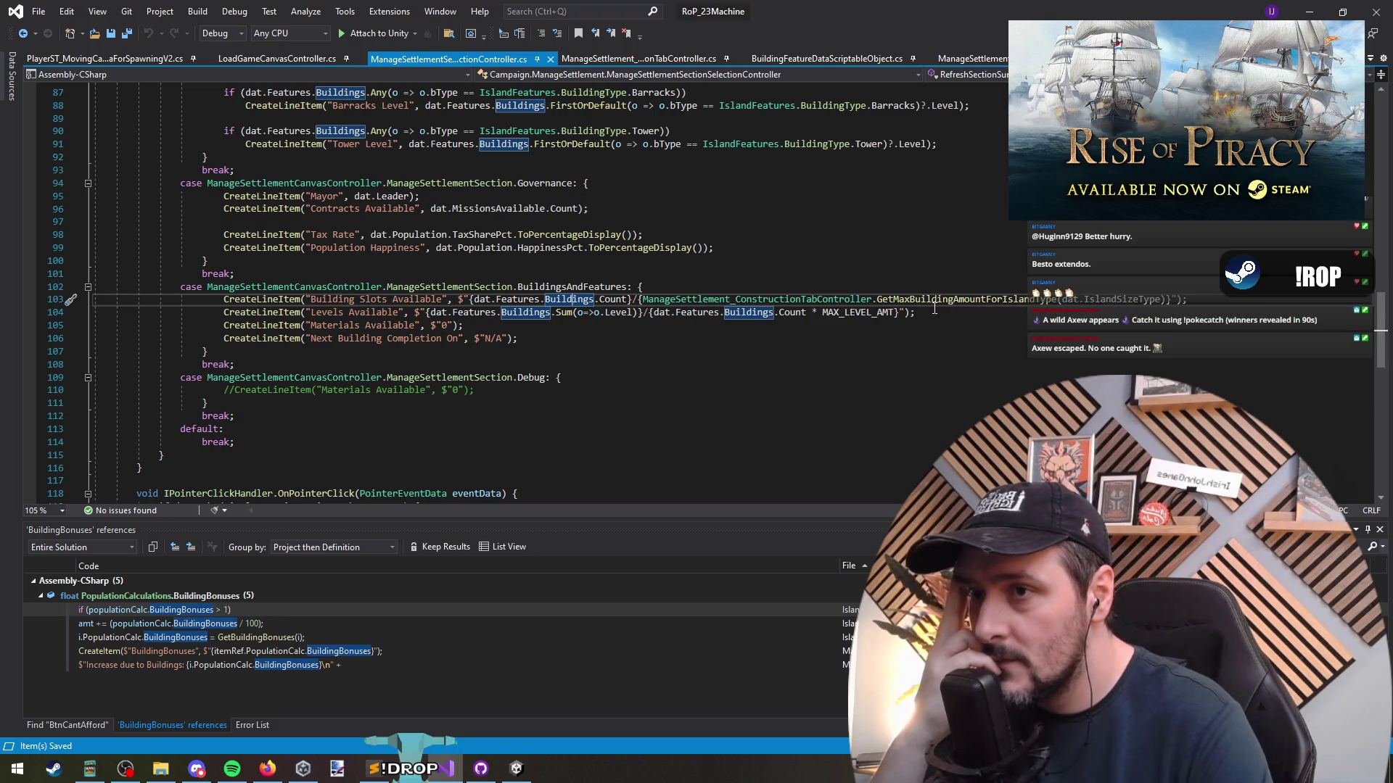
left_click(639, 299)
key("ctrl+shift+Right")
key("ctrl+shift+Right")
key("ctrl+shift+Right")
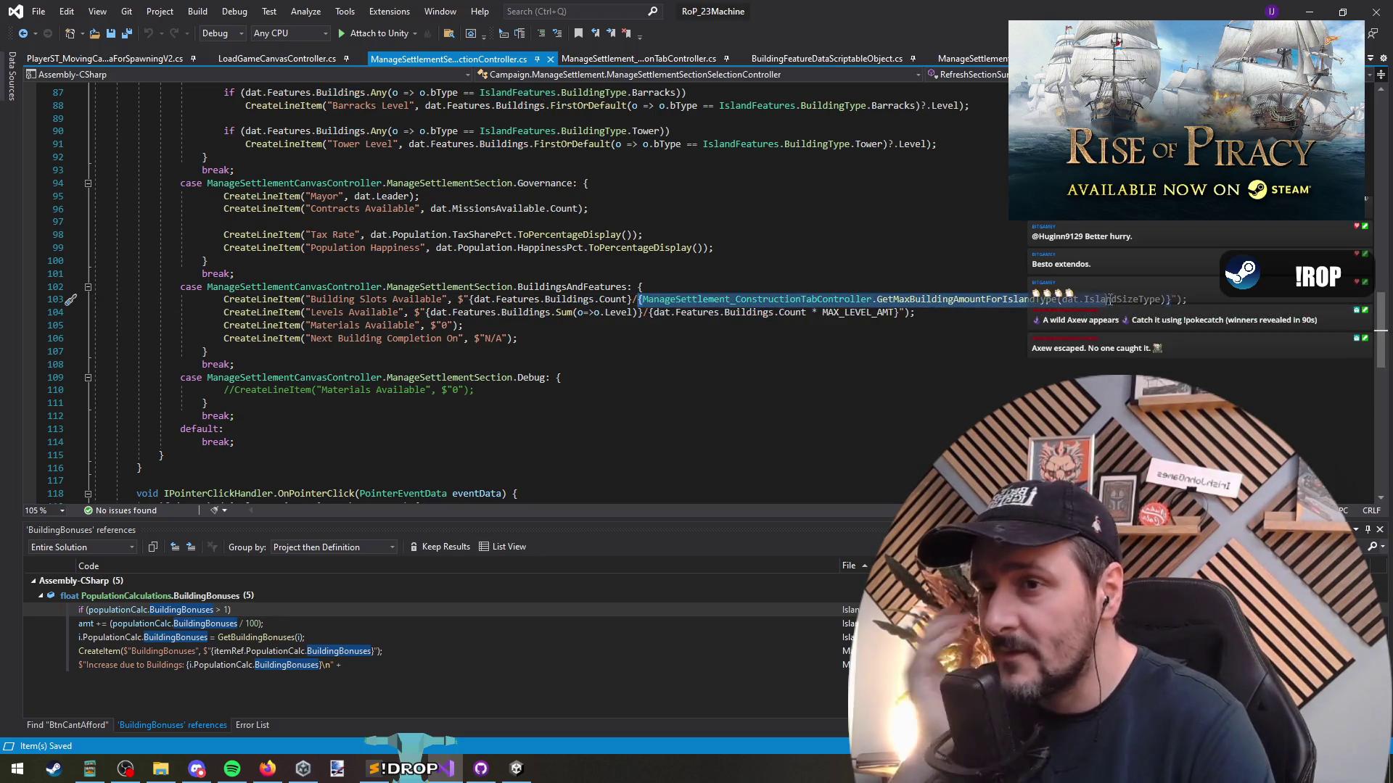
key("Right")
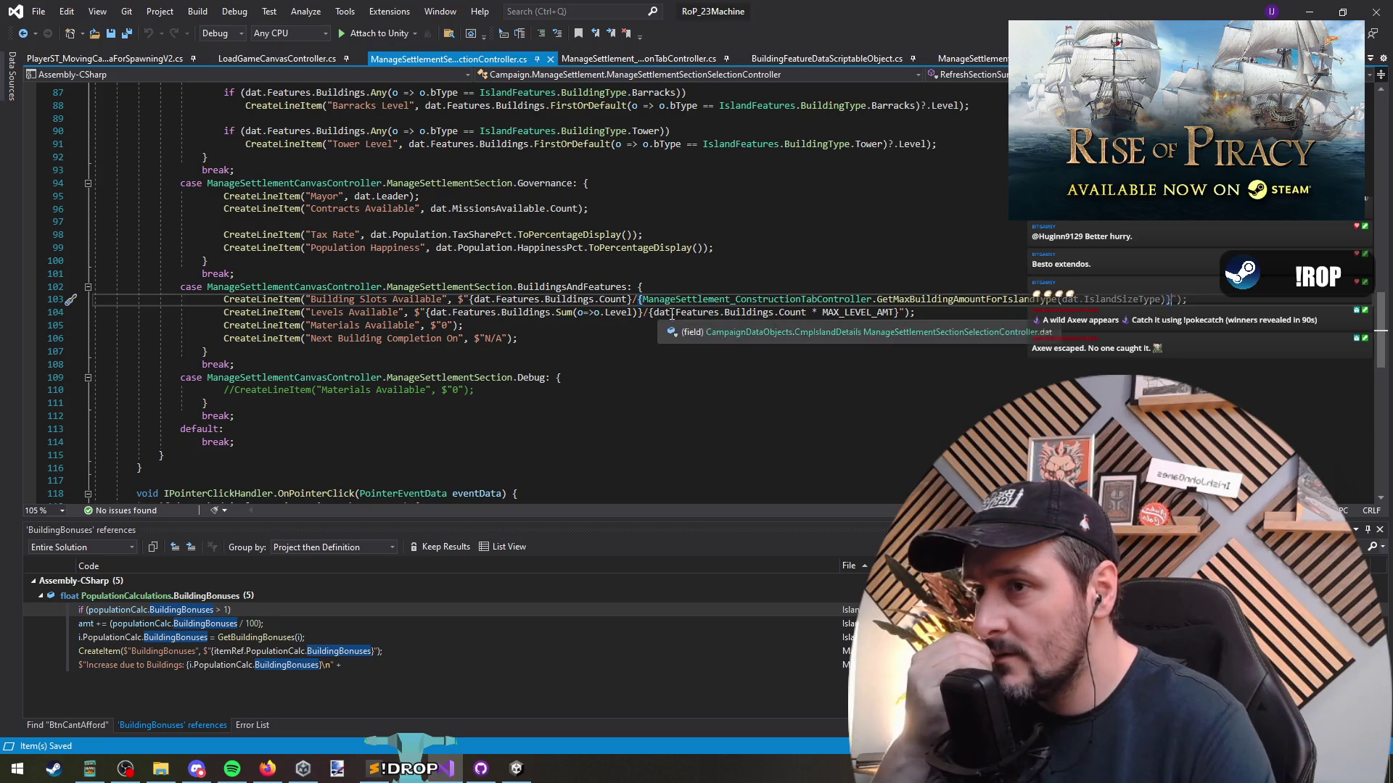
left_click(934, 312)
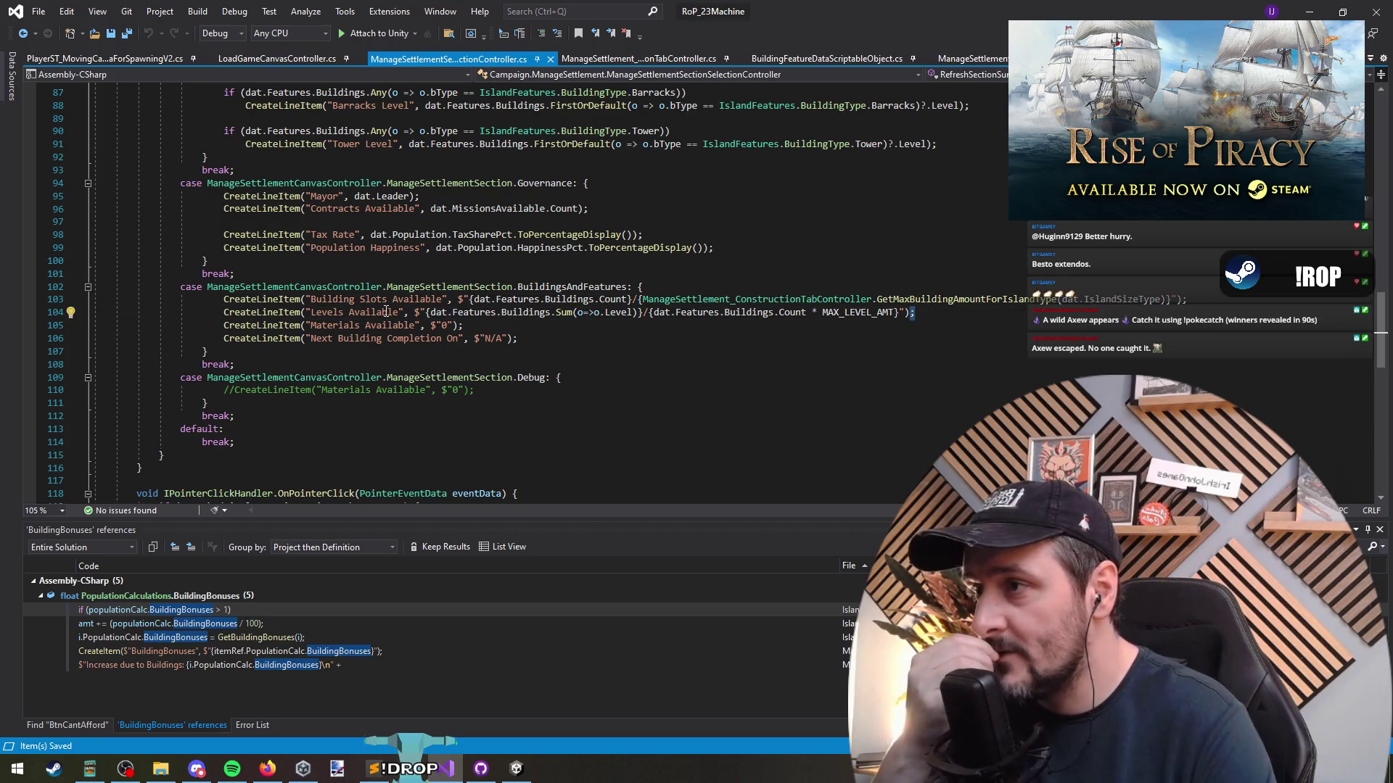
double_click(326, 312)
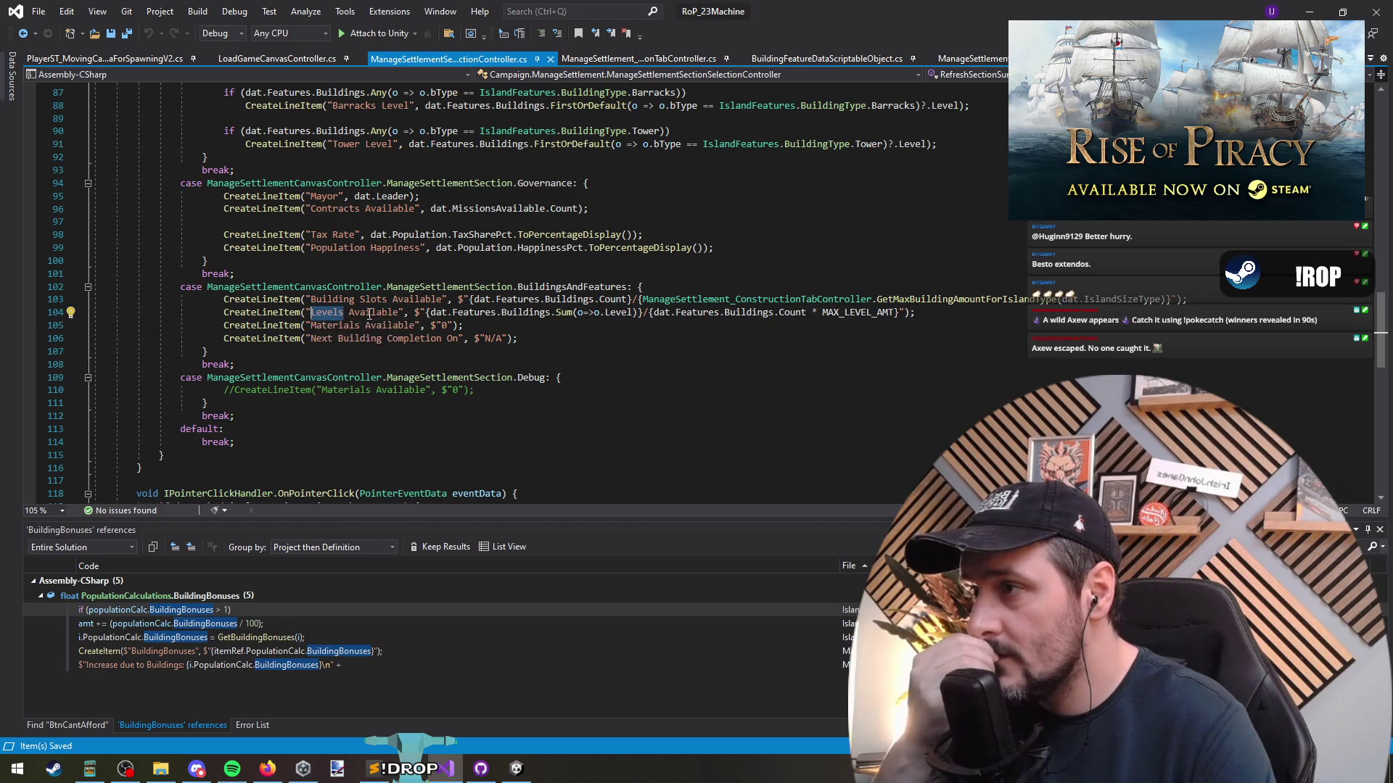
left_click(333, 326)
left_click(309, 340)
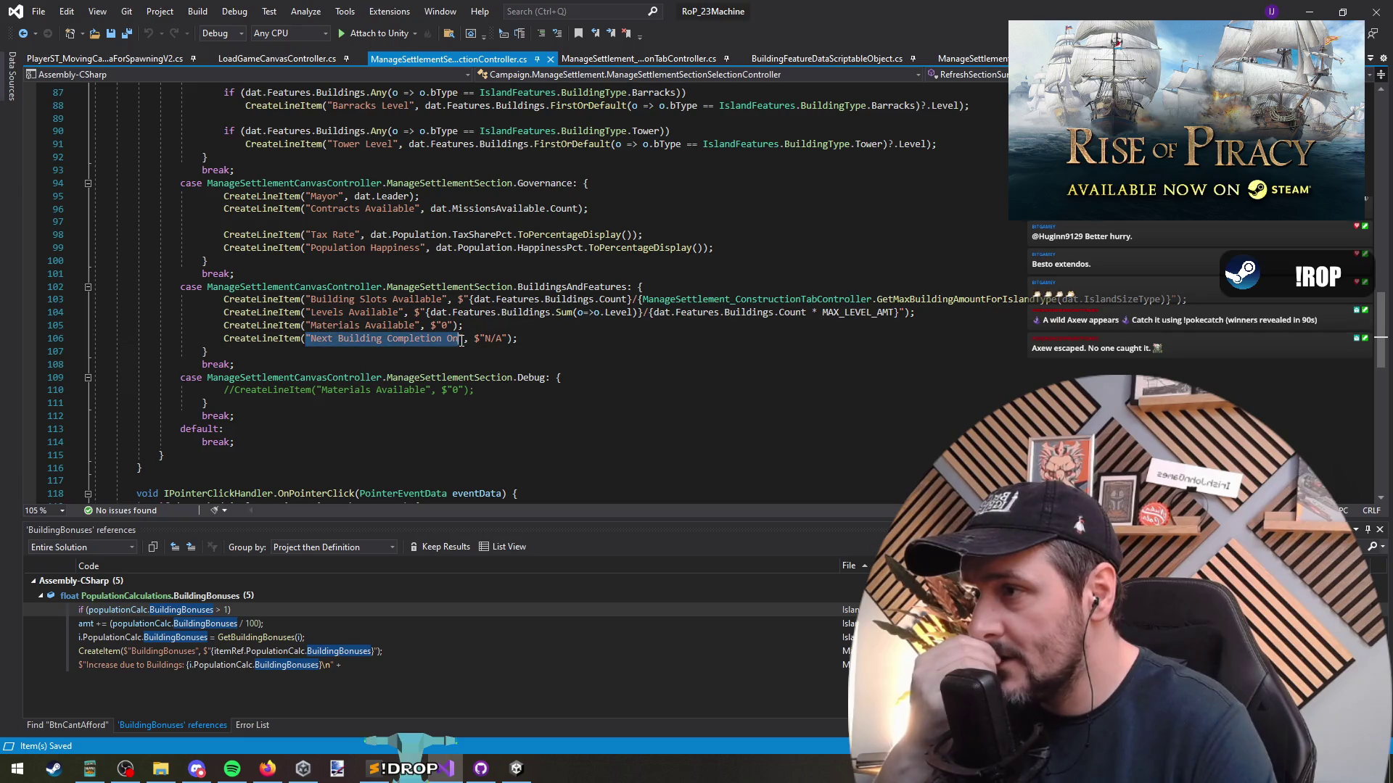
left_click_drag(484, 339, 506, 339)
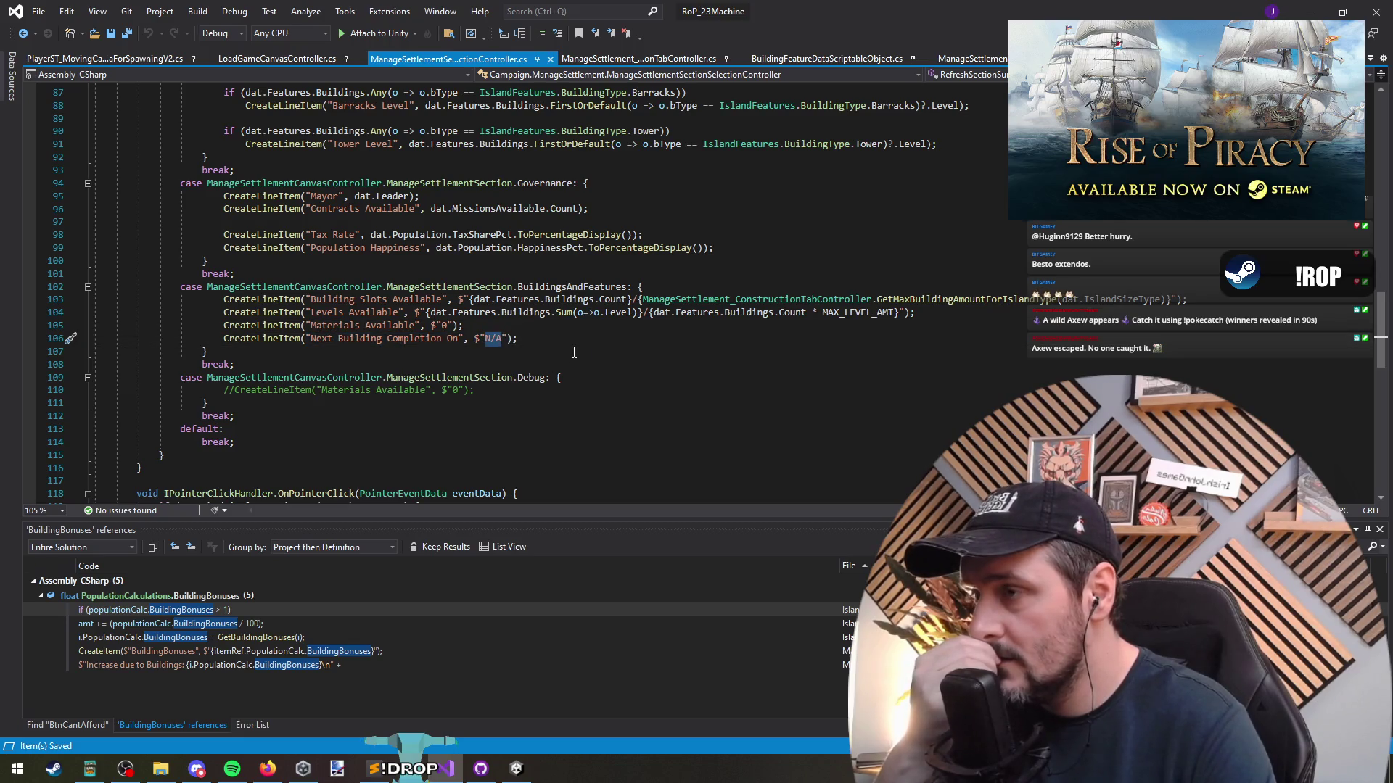
double_click(433, 313)
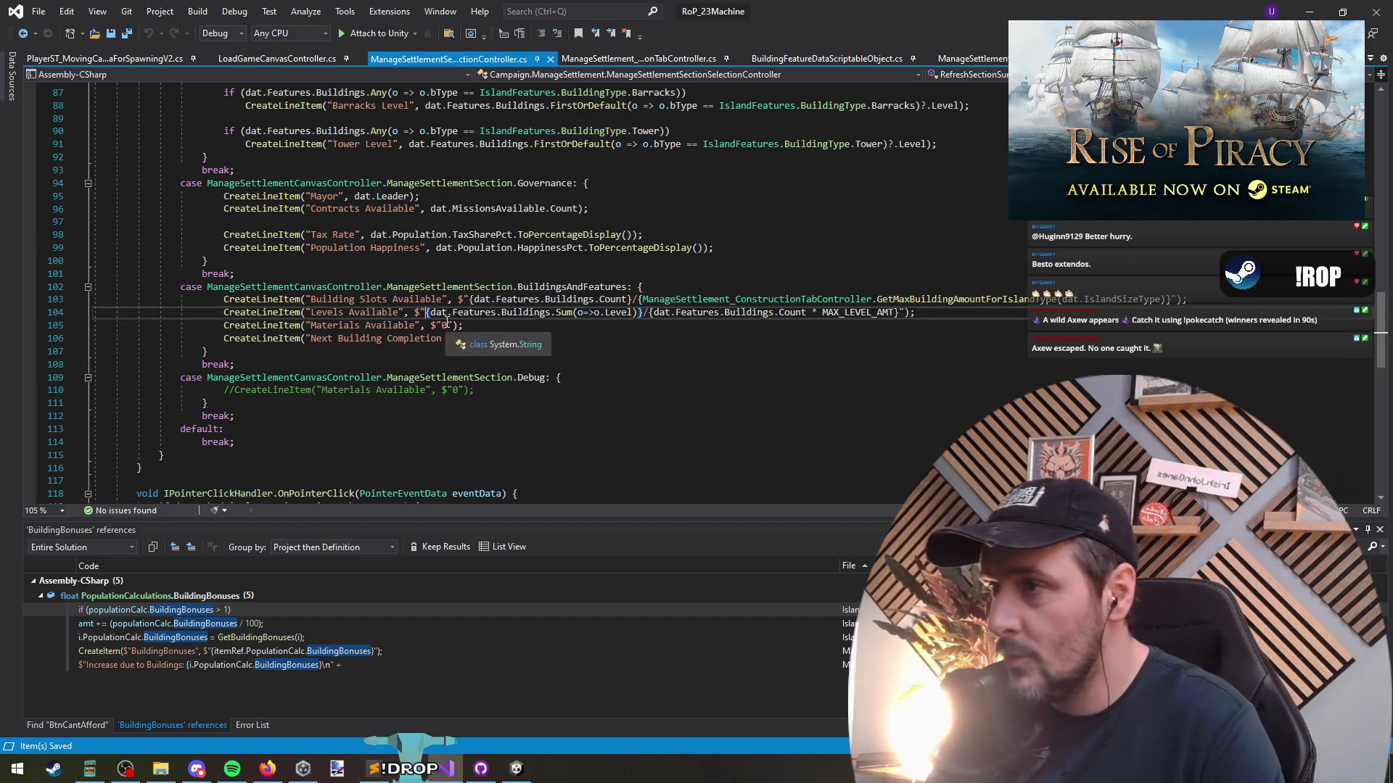
left_click(476, 341)
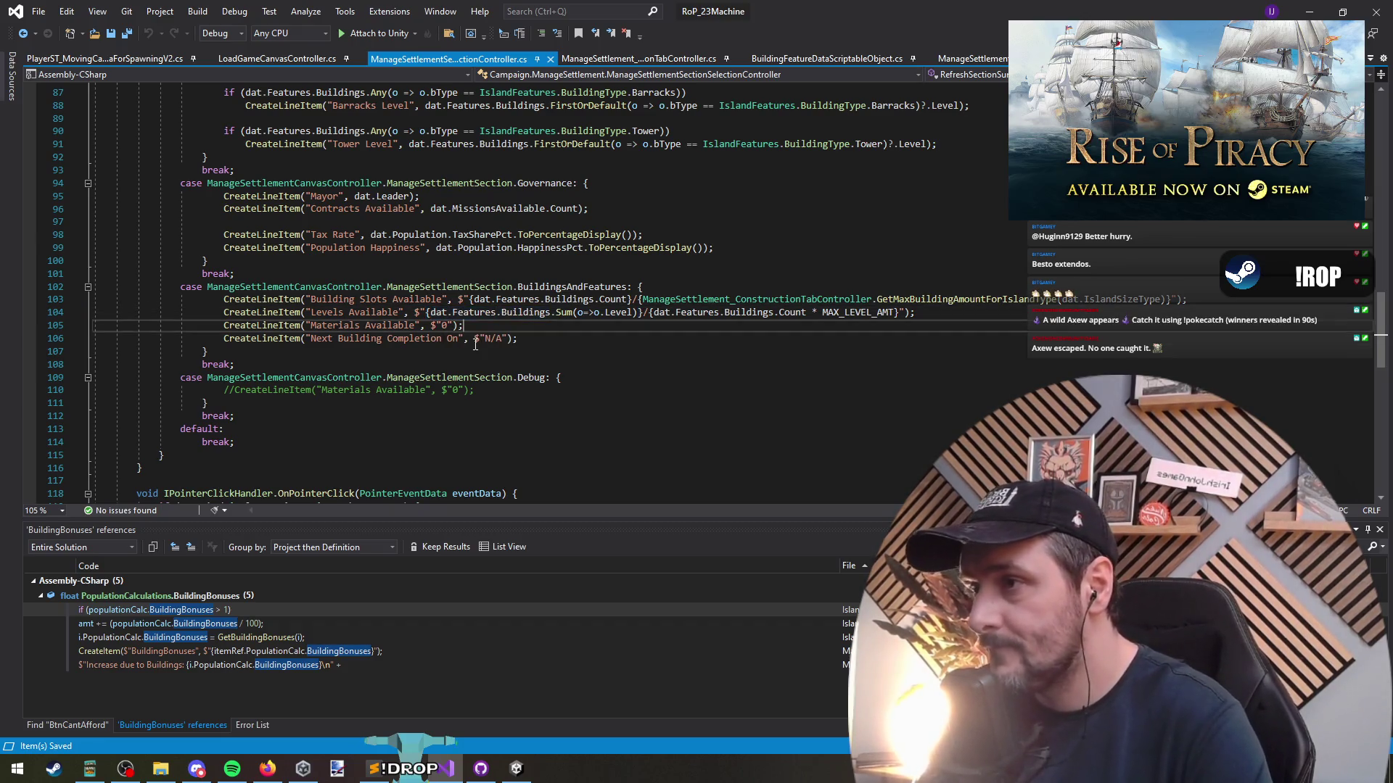
key("shift+Right")
key("shift+Right")
type("dat.Features.Buildings")
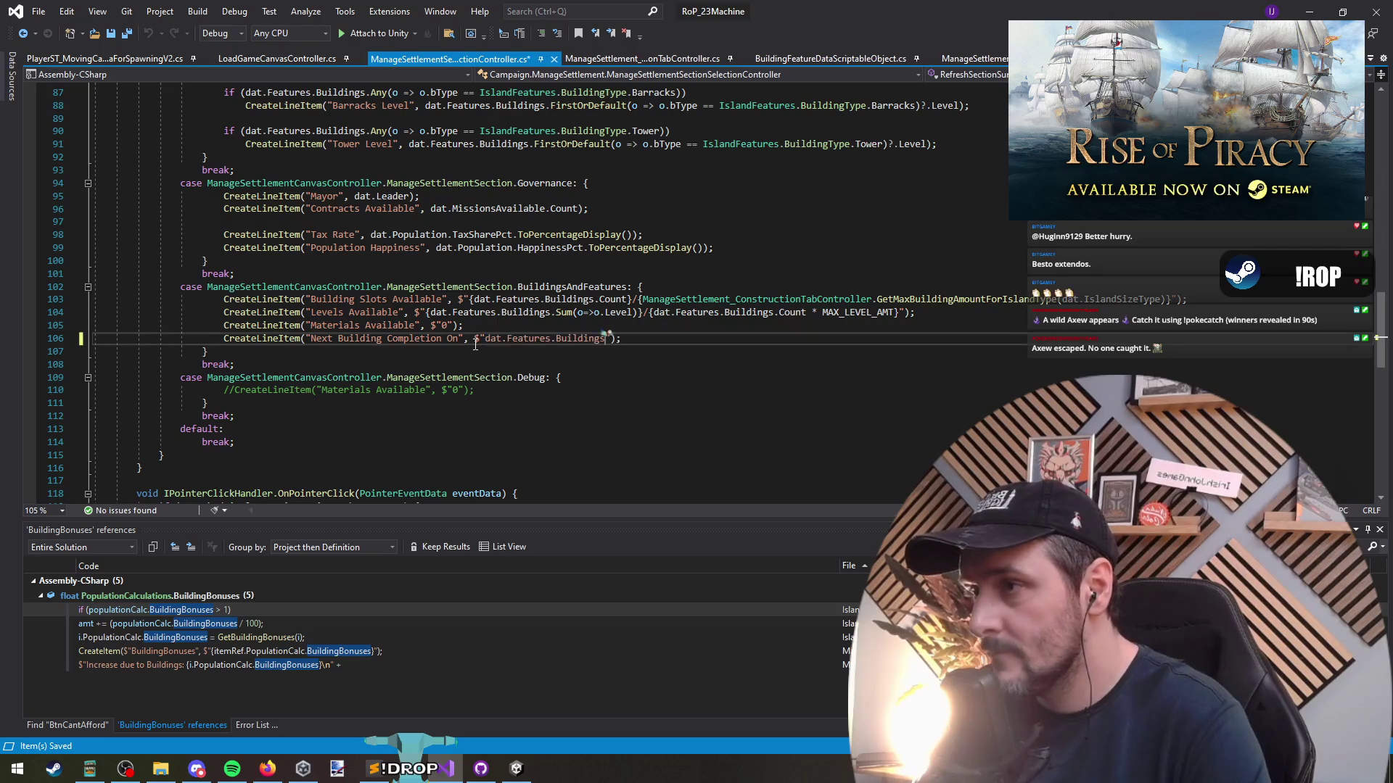
key("ctrl+z")
Add a line dat.Features.Queue.CompletionDay above the Next Building Completion On line
key("Up")
key("Return")
key("Return")
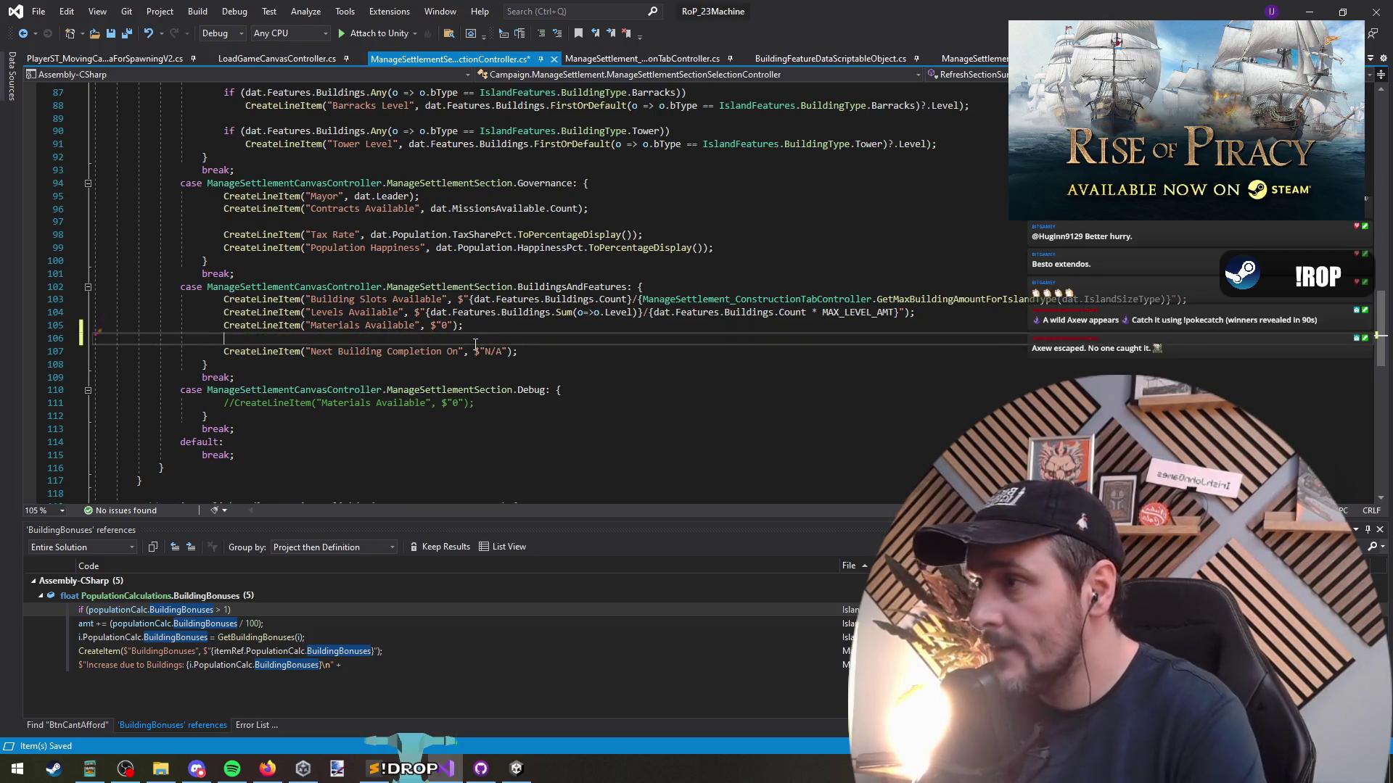
type(".que")
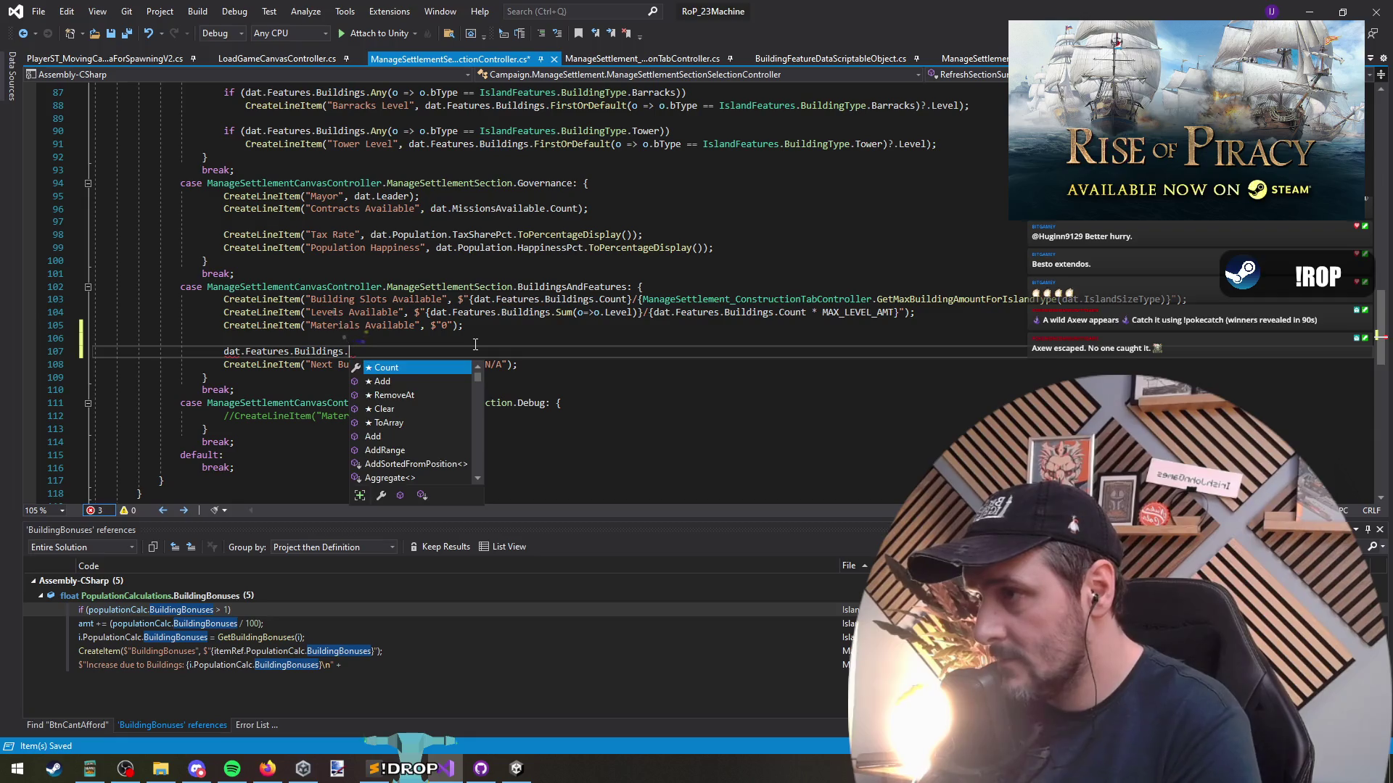
key("BackSpace")
key("BackSpace")
key("BackSpace")
type(".")
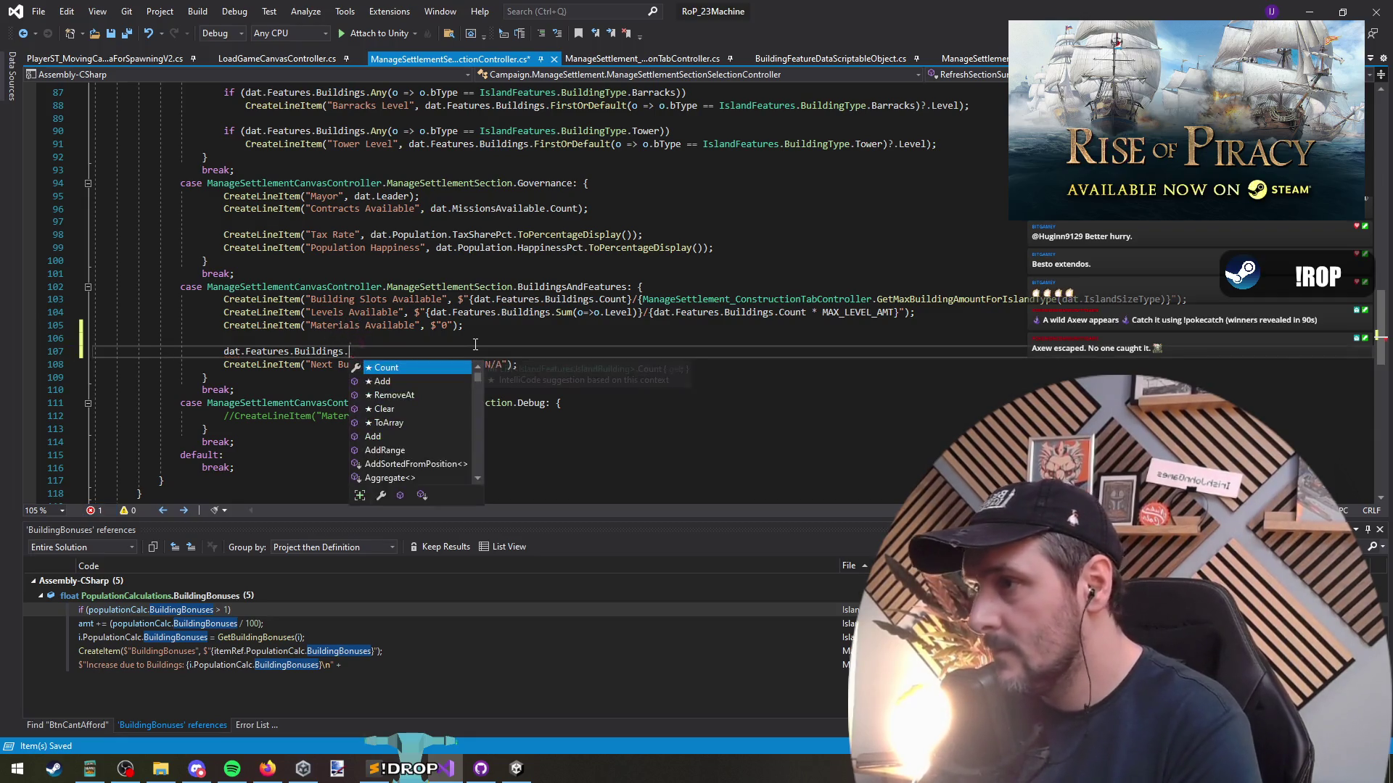
key("BackSpace")
type("Queue.c")
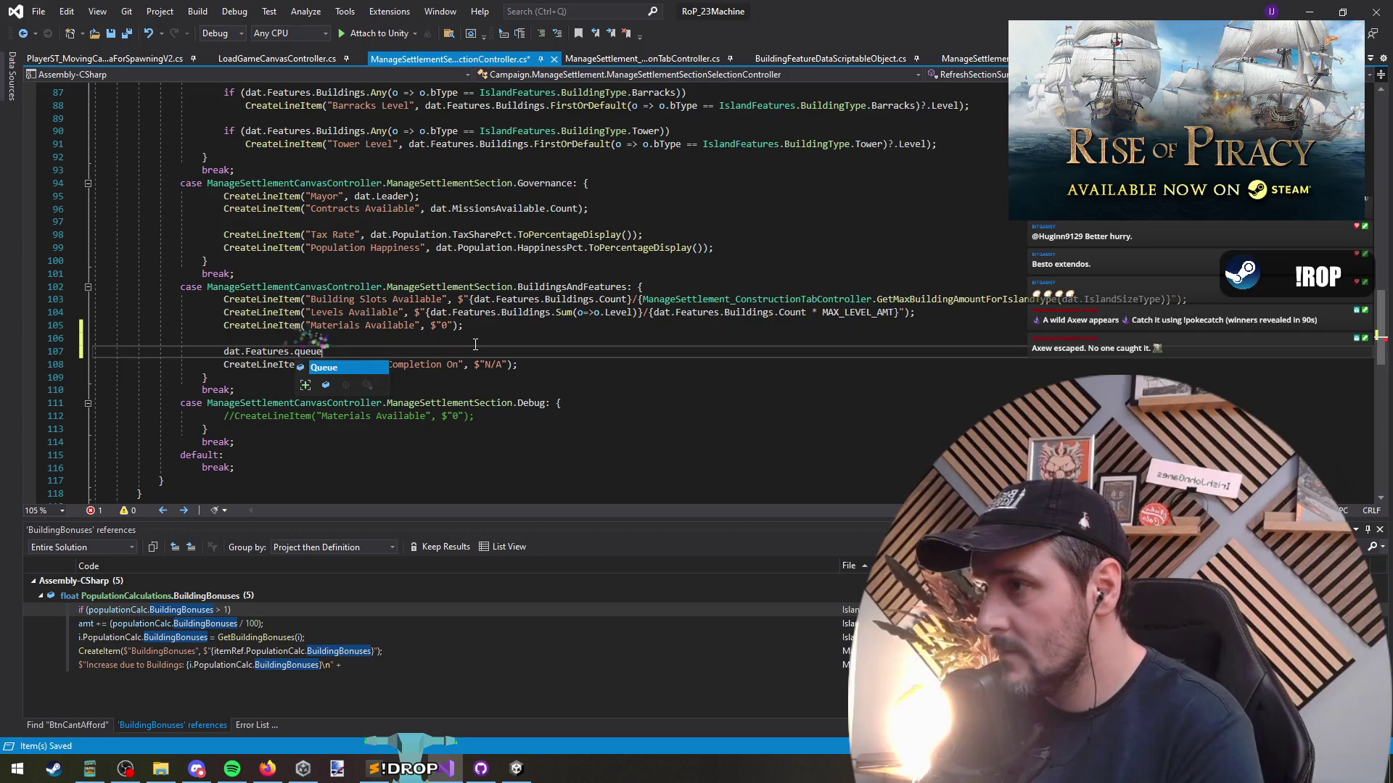
type("omp")
key("Tab")
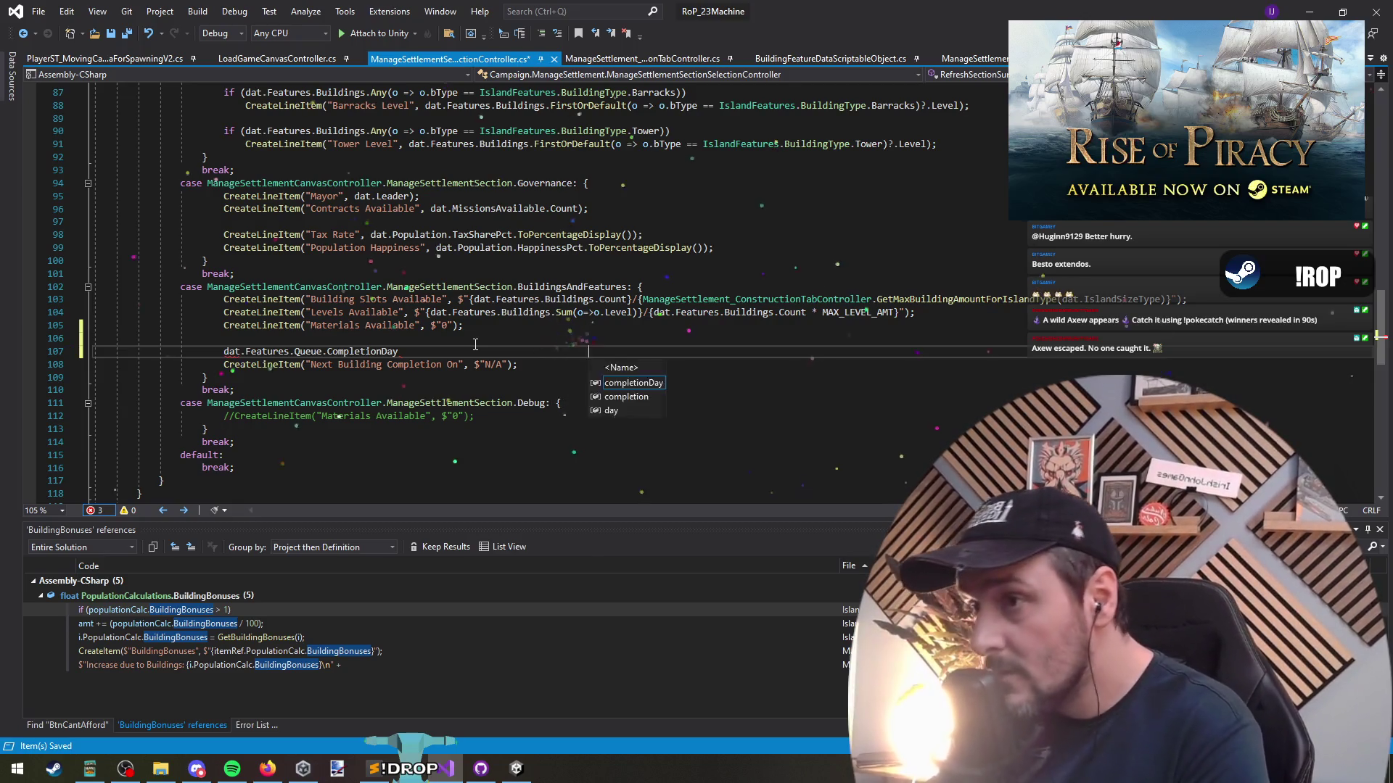
Trim the trailing spaces after CompletionDay and list all its references (11 found)
key("ctrl+shift+Left")
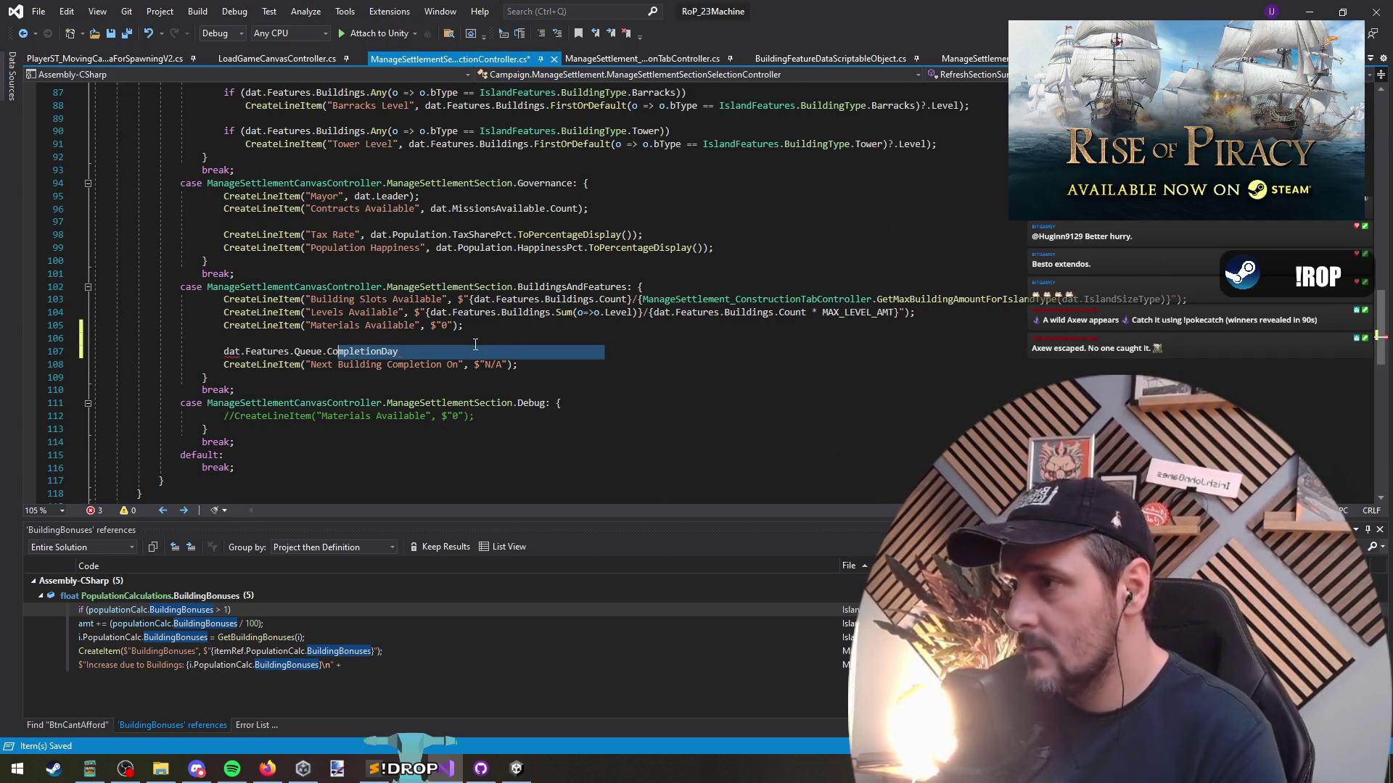
key("BackSpace")
key("ctrl+shift+Left")
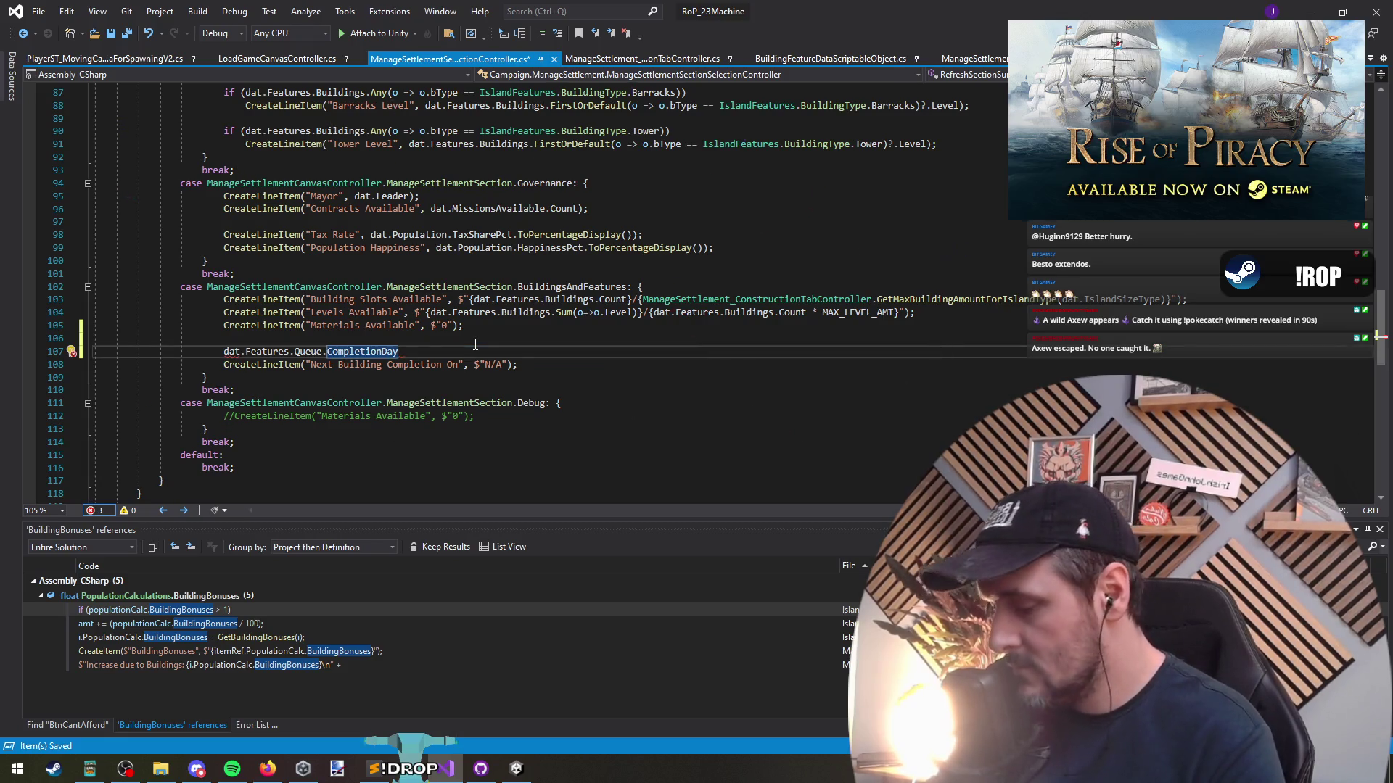
key("End")
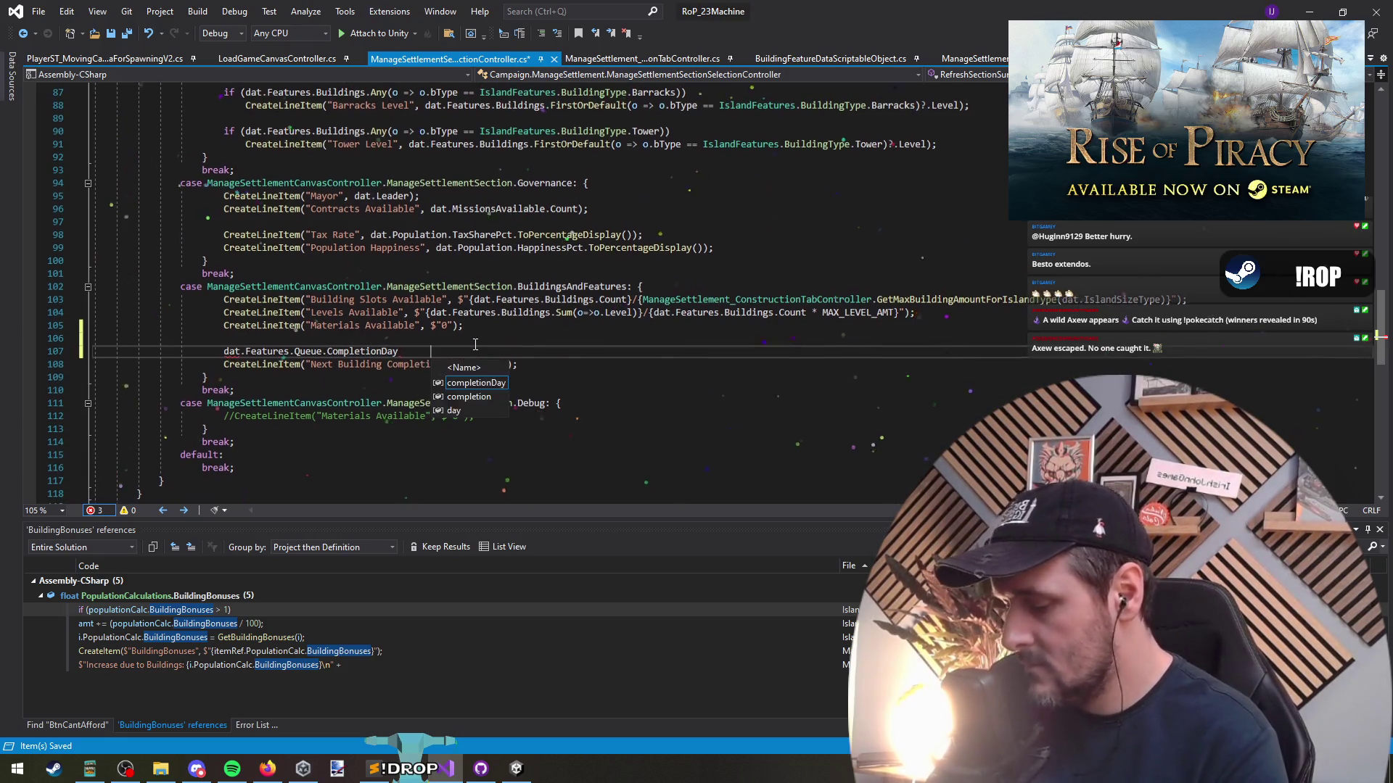
key("ctrl+shift+Right")
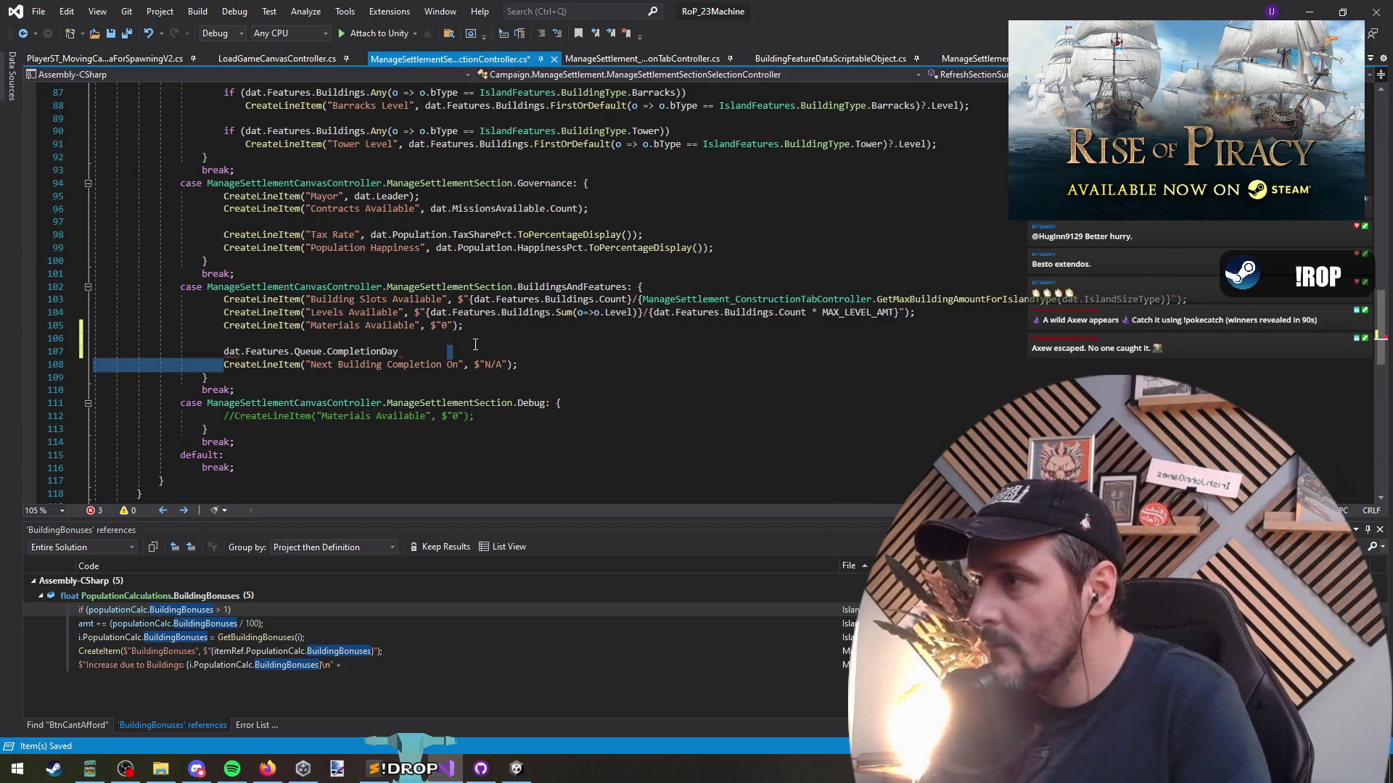
key("ctrl+shift+Left")
key("BackSpace")
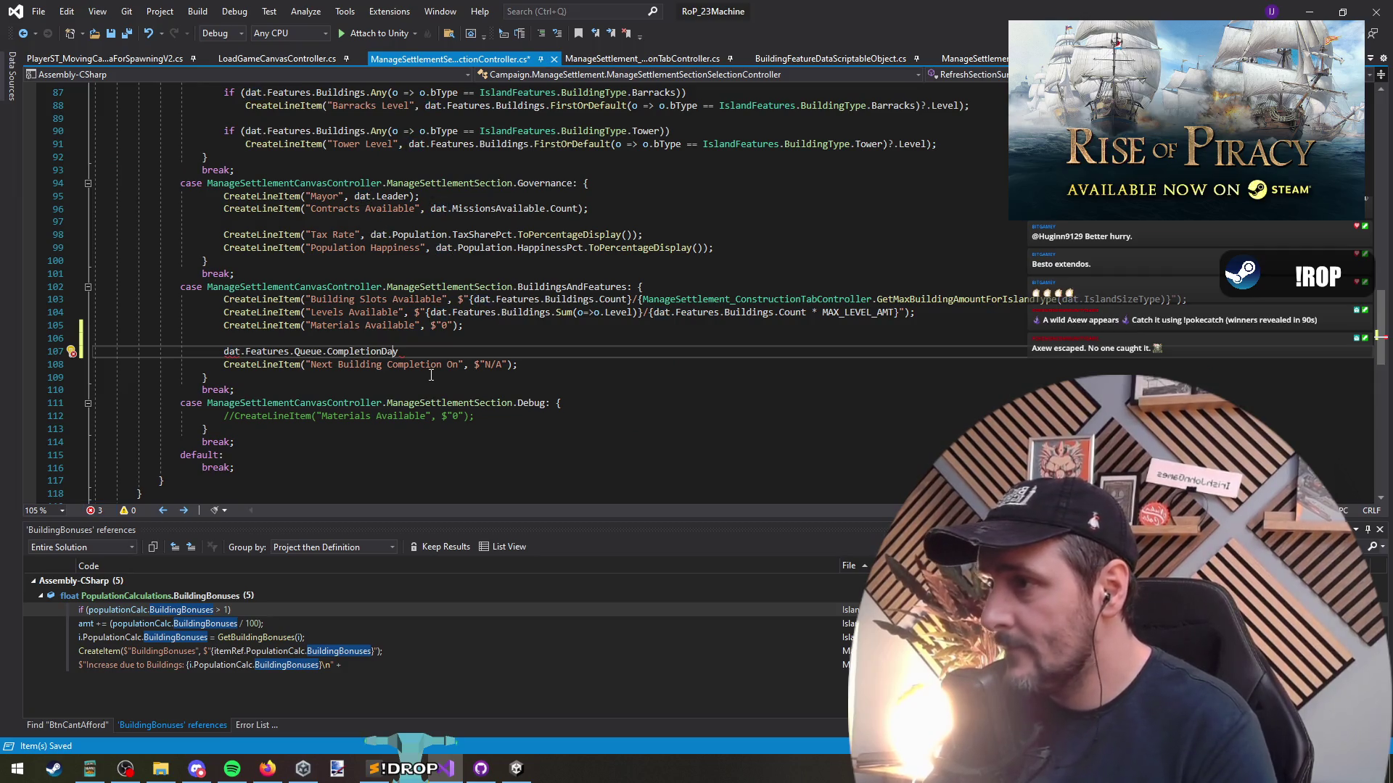
key("shift+F10")
key("Down")
key("Down")
key("Down")
key("Return")
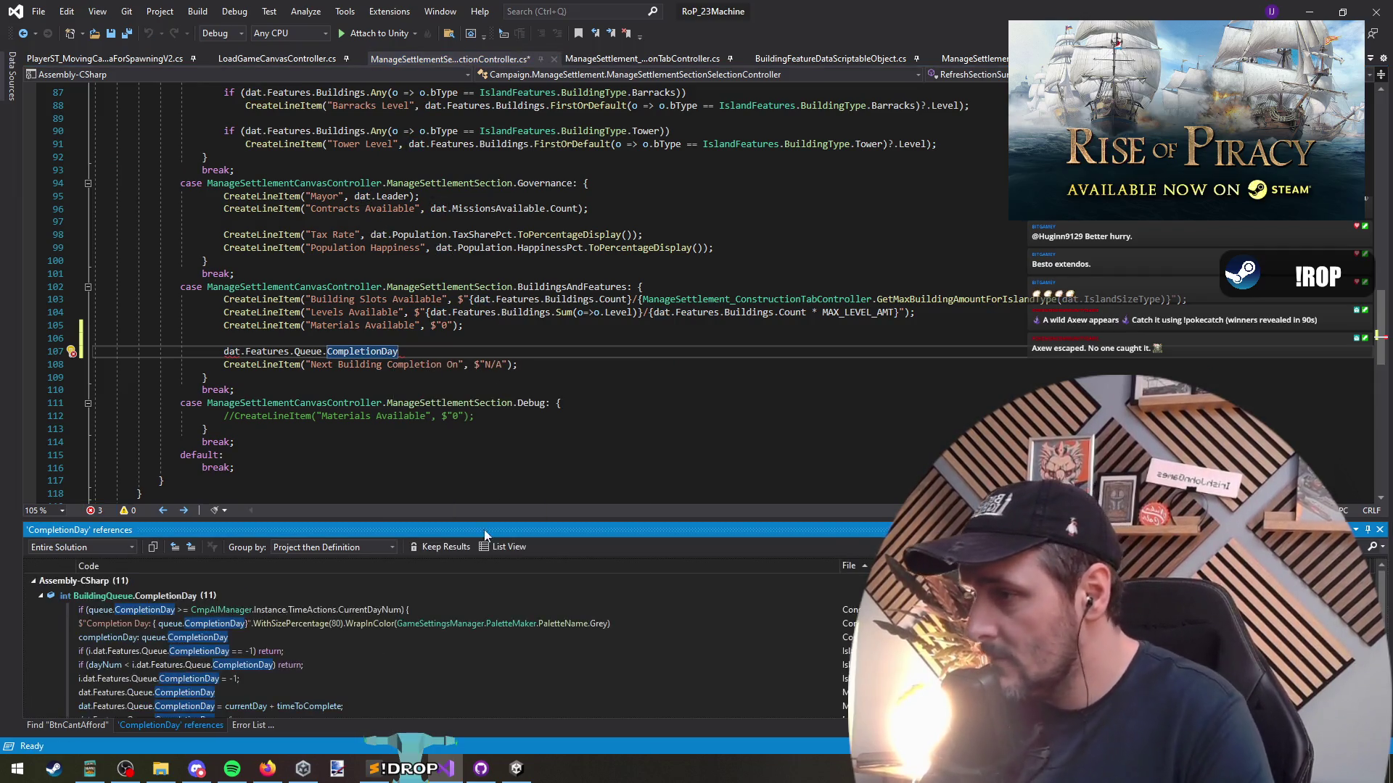
Copy the CompletionDay = -1 line from the construction tab code into the section controller
scroll(386, 642, "down", 3)
scroll(431, 589, "up", 2)
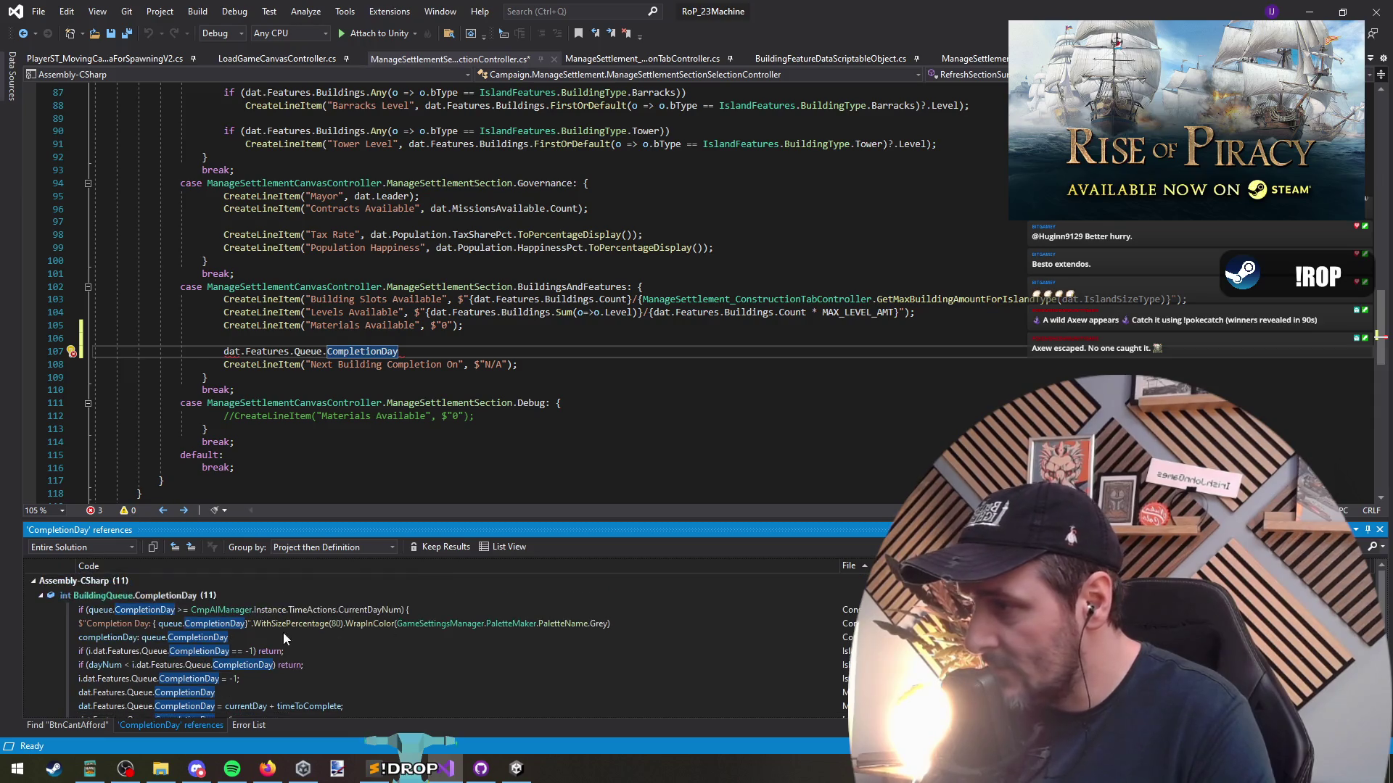
scroll(259, 685, "down", 1)
double_click(258, 685)
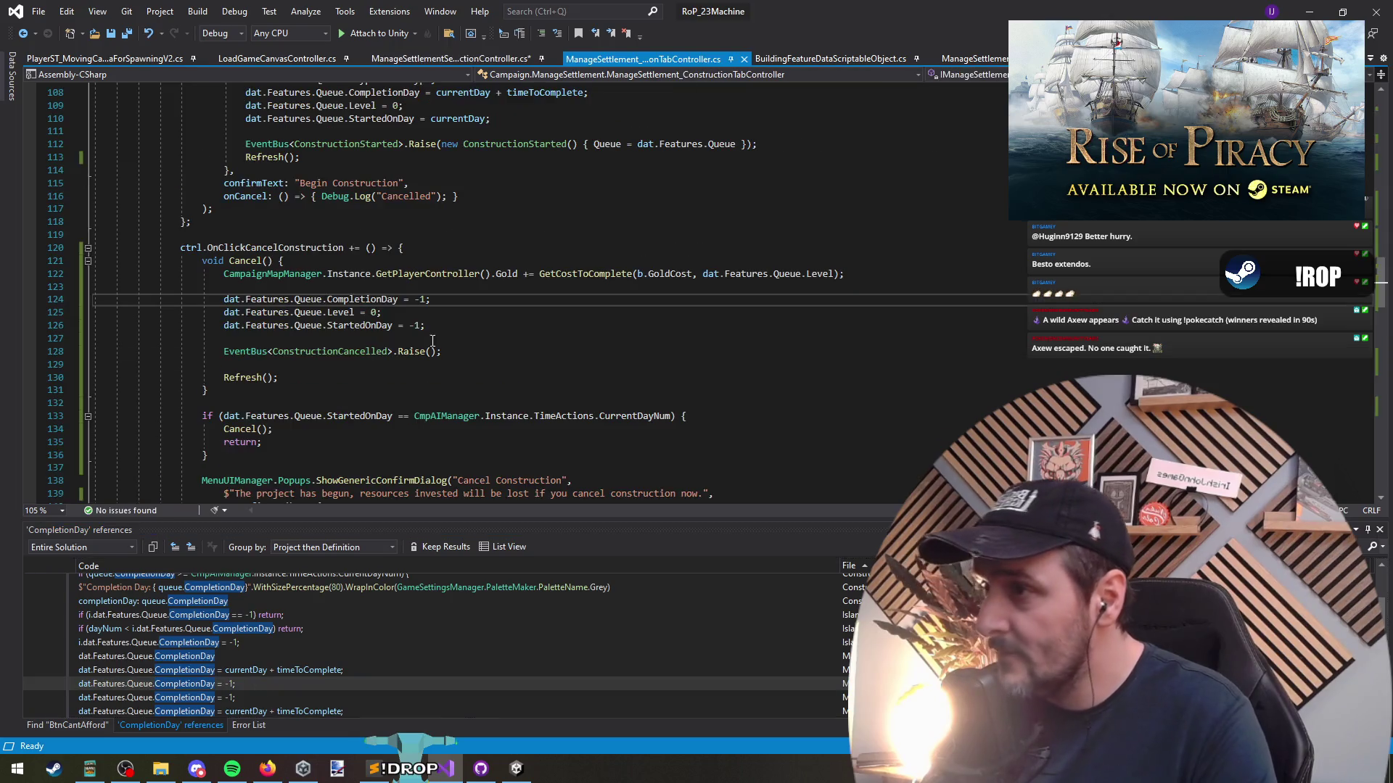
triple_click(437, 299)
key("ctrl+c")
key("ctrl+minus")
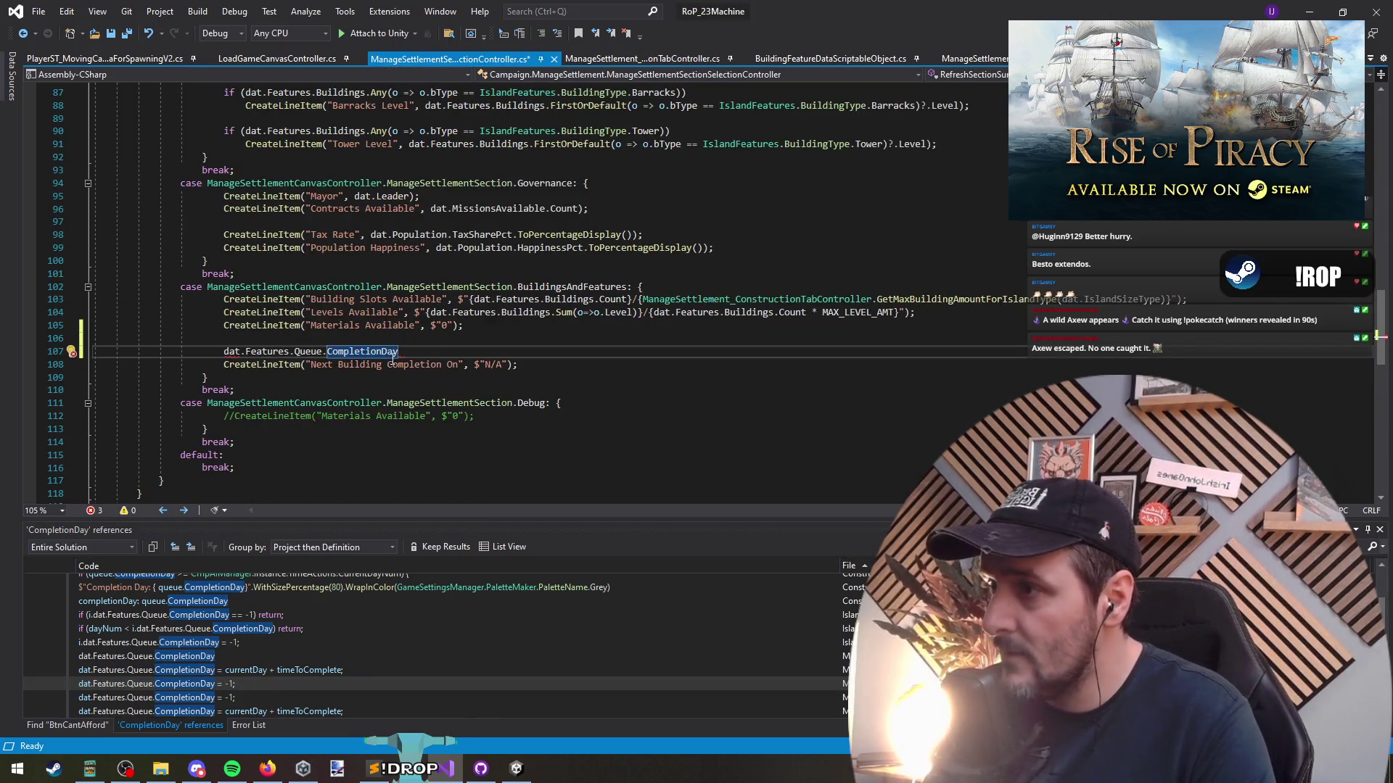
key("ctrl+v")
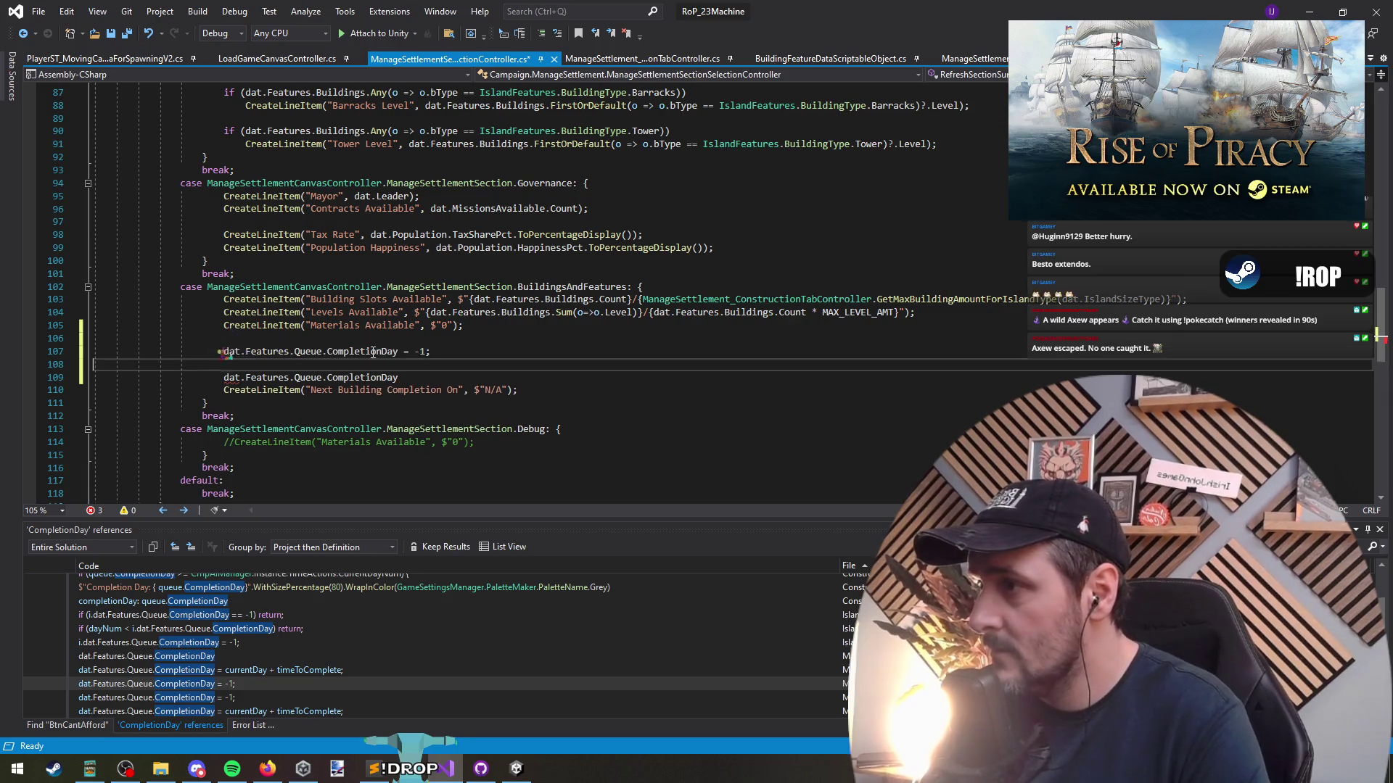
key("BackSpace")
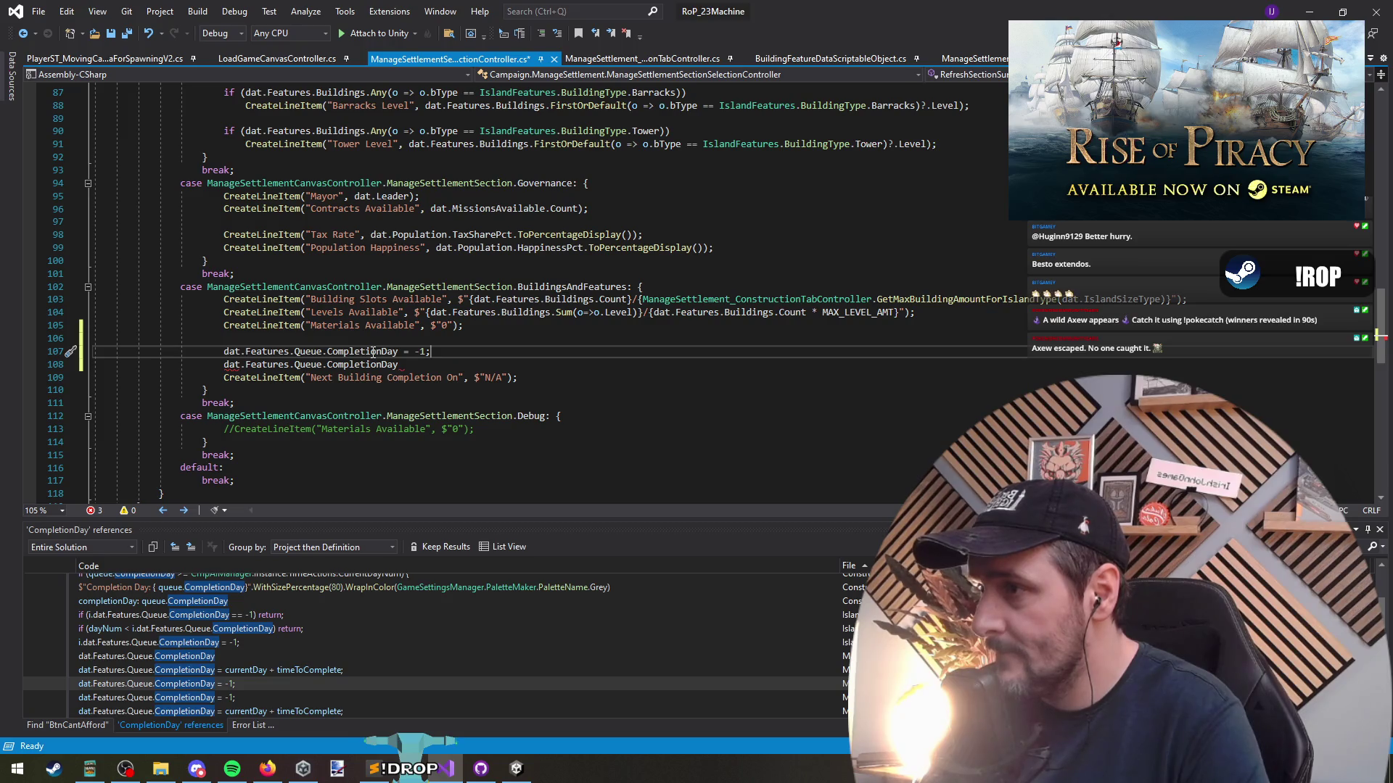
Declare string nextCompletion = $"N/A"; above the completion check
key("ctrl+Return")
type("string nextCompletion")
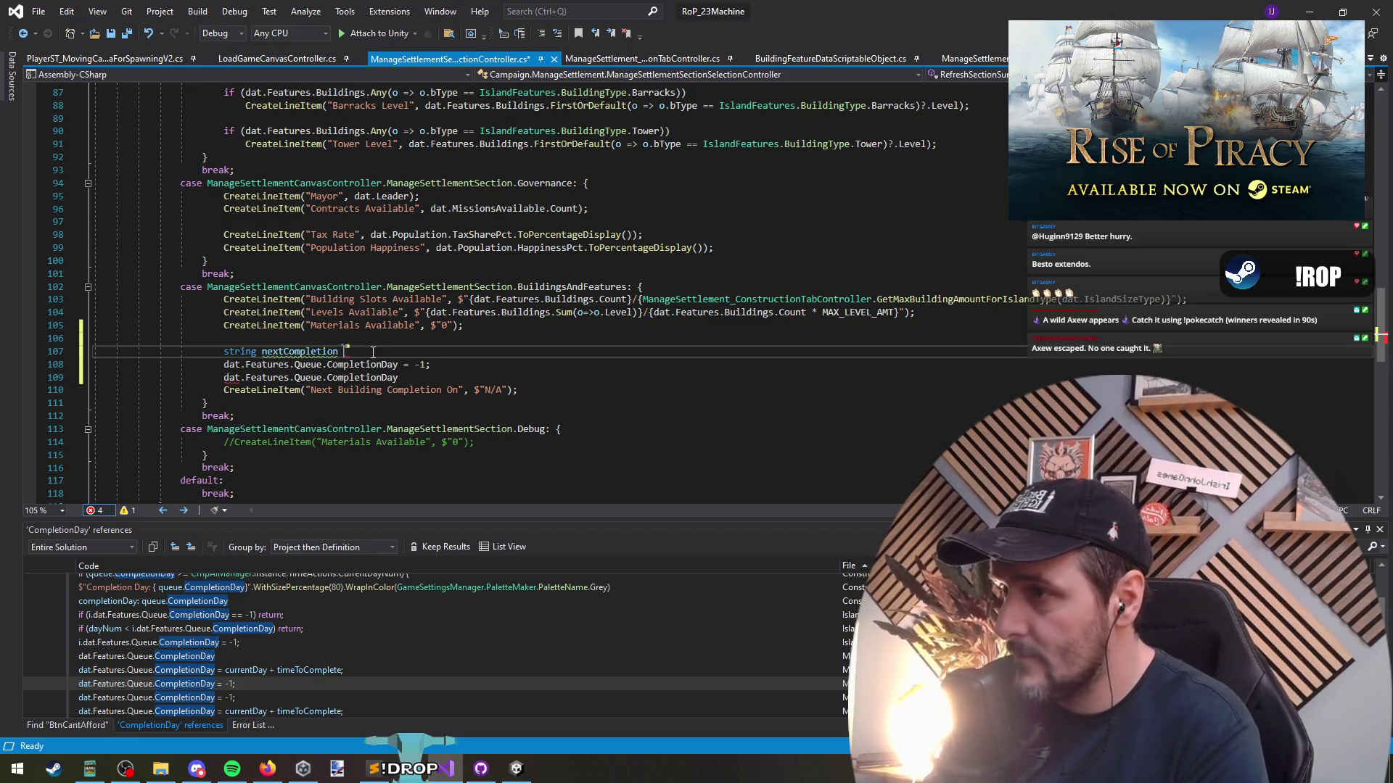
key("Down")
key("Down")
key("Down")
key("Left")
key("shift+Left")
key("shift+Left")
key("ctrl+c")
key("Up")
key("Up")
key("Up")
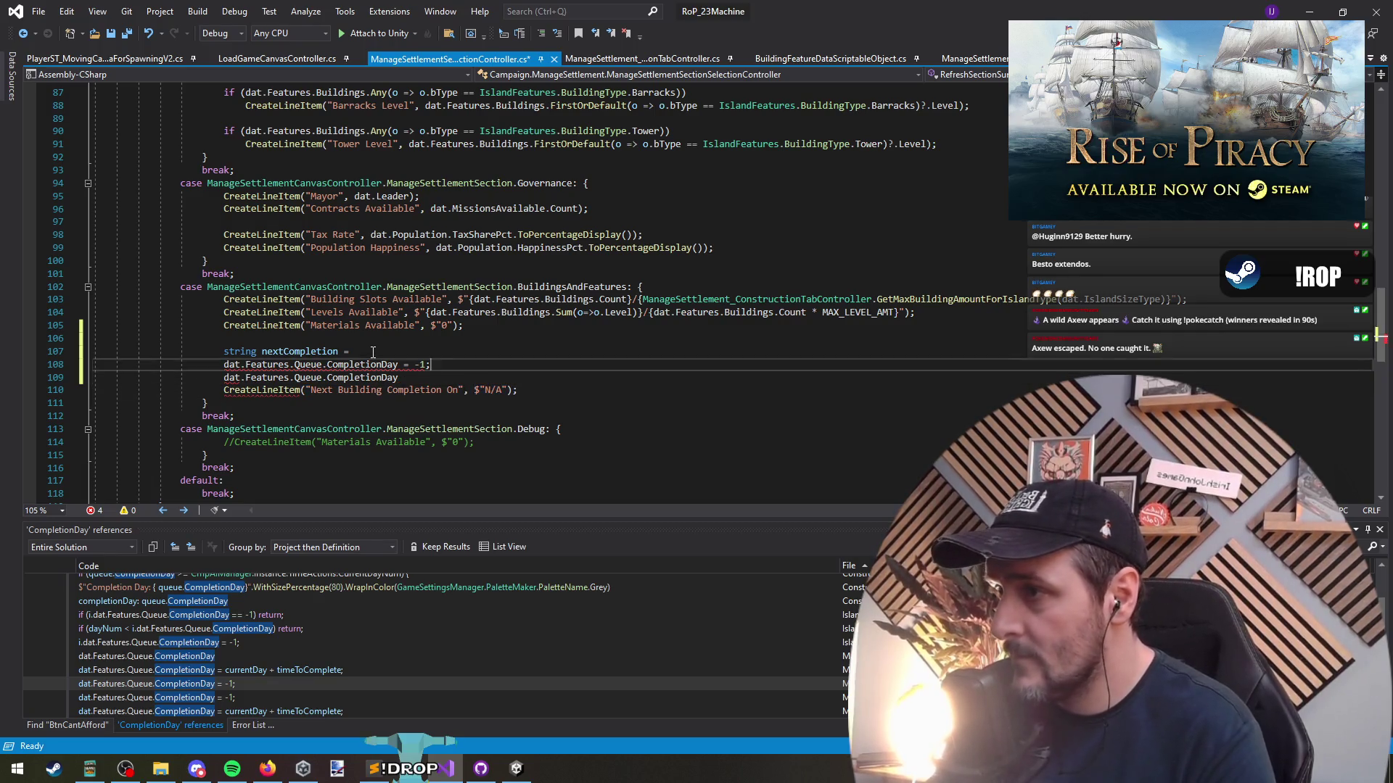
key("ctrl+v")
type(";")
Turn the CompletionDay line into an if condition testing CompletionDay != -1
key("Down")
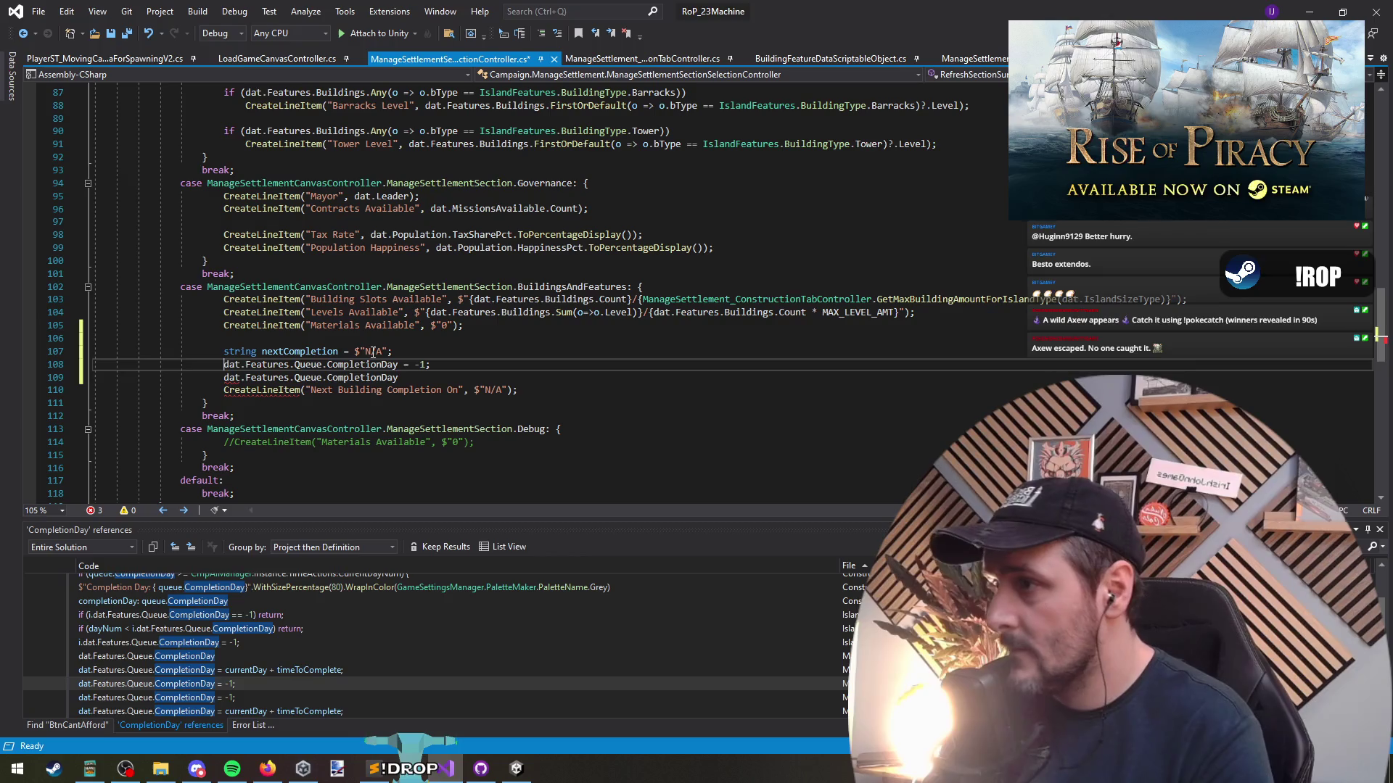
type("if(")
key("Delete")
type(")")
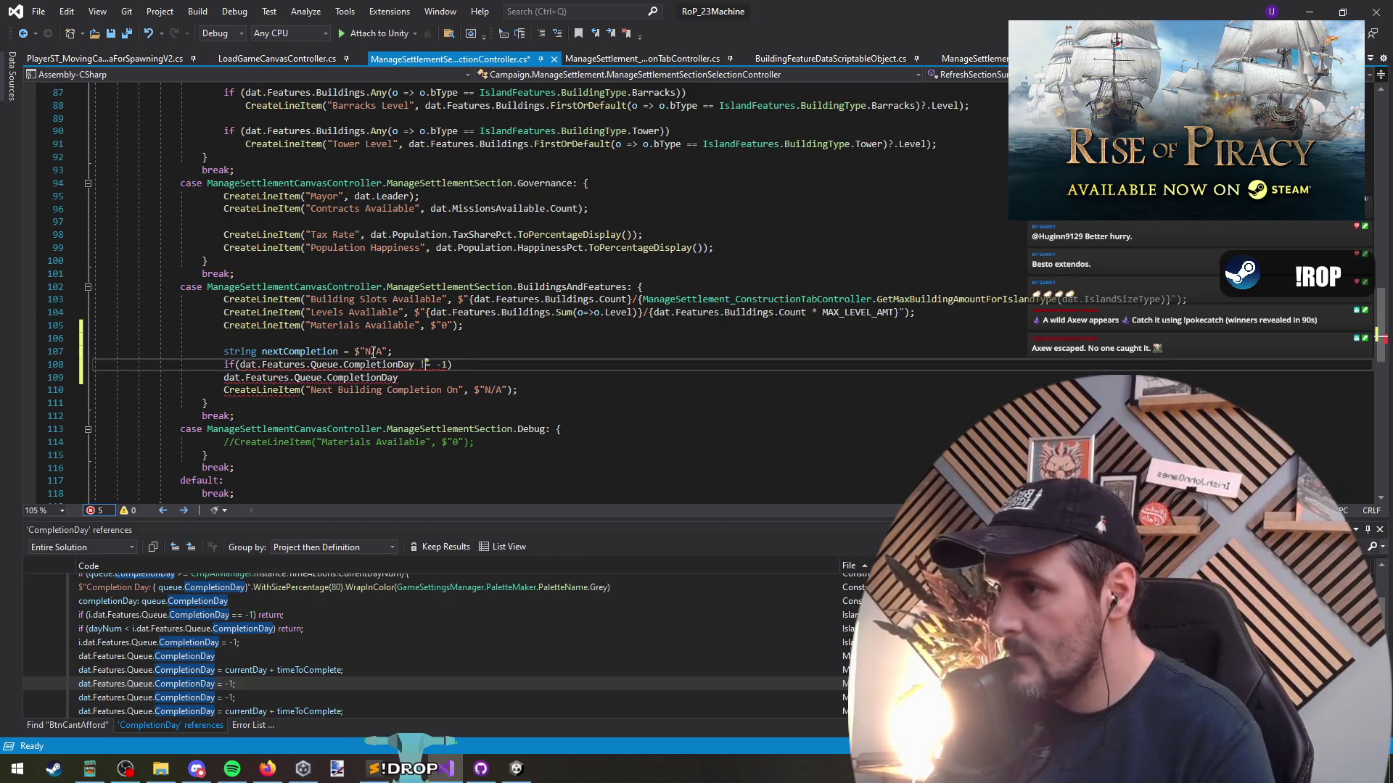
key("Return")
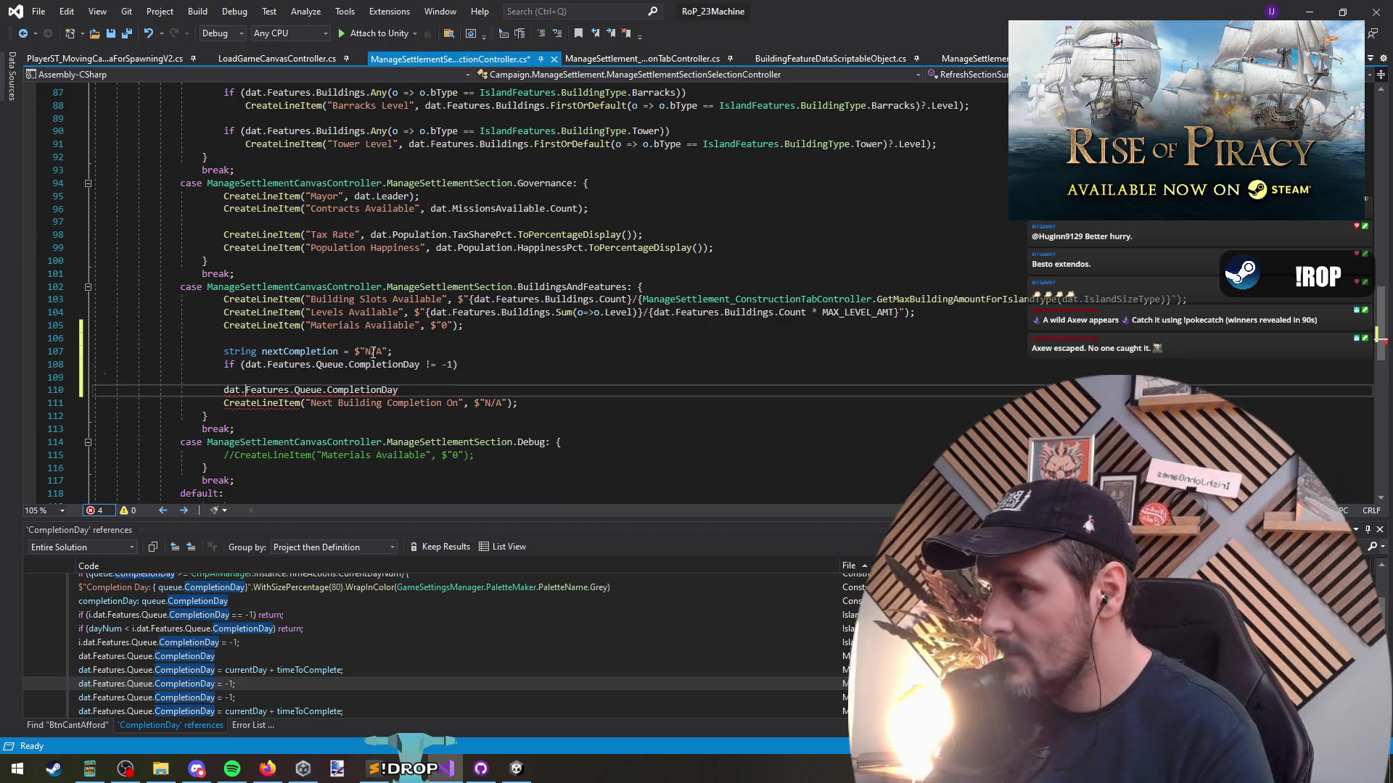
key("Delete")
key("Tab")
key("End")
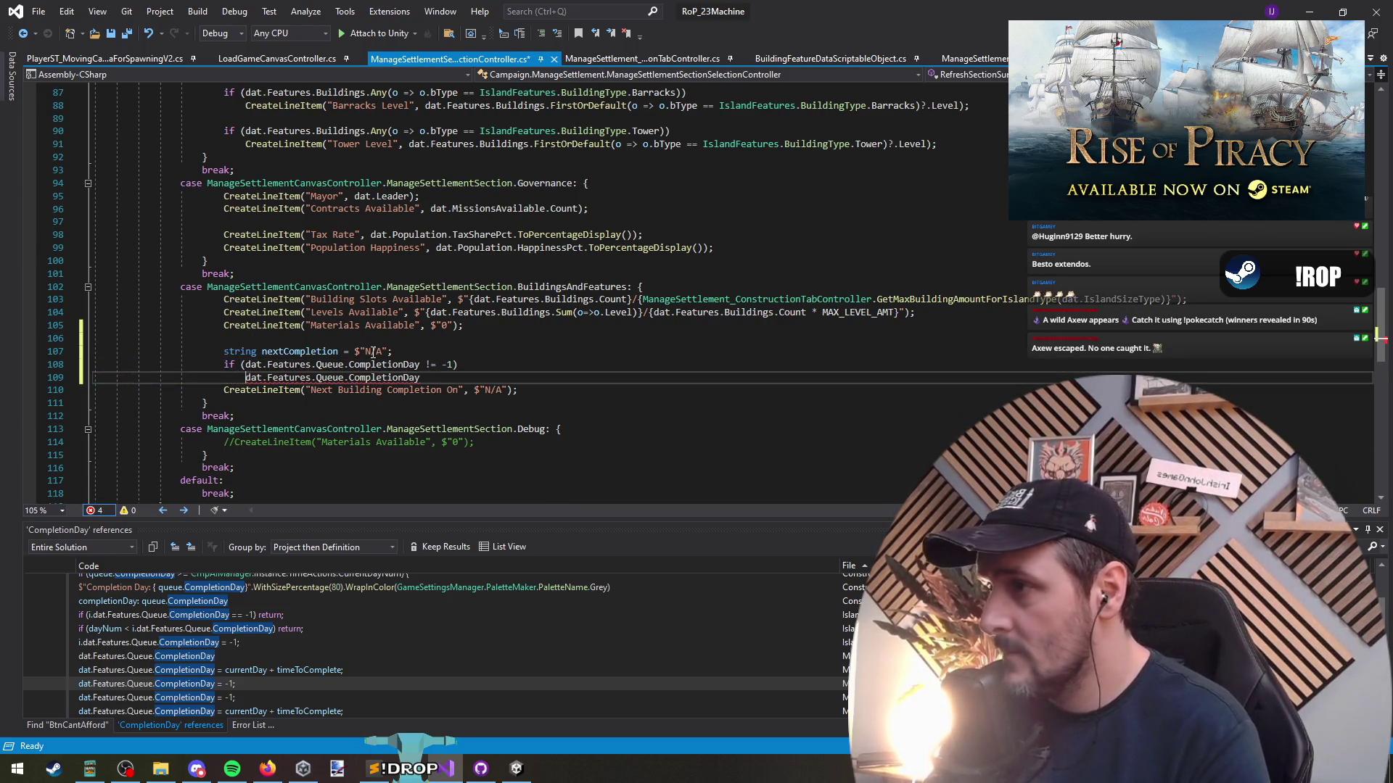
Inside the if, assign nextCompletion = "Day {CompletionDay}" as an interpolated string
key("Up")
key("Up")
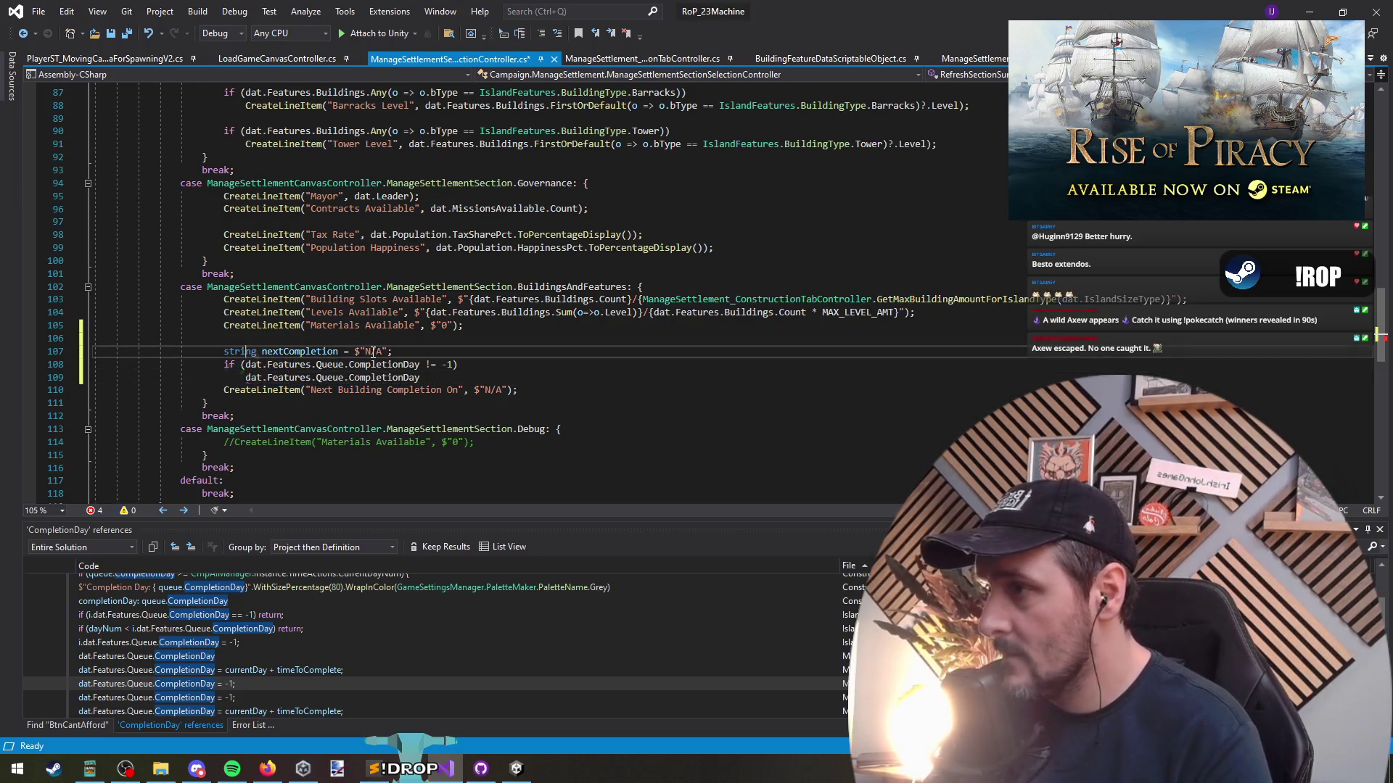
key("Down")
key("Down")
type("nextCompletion")
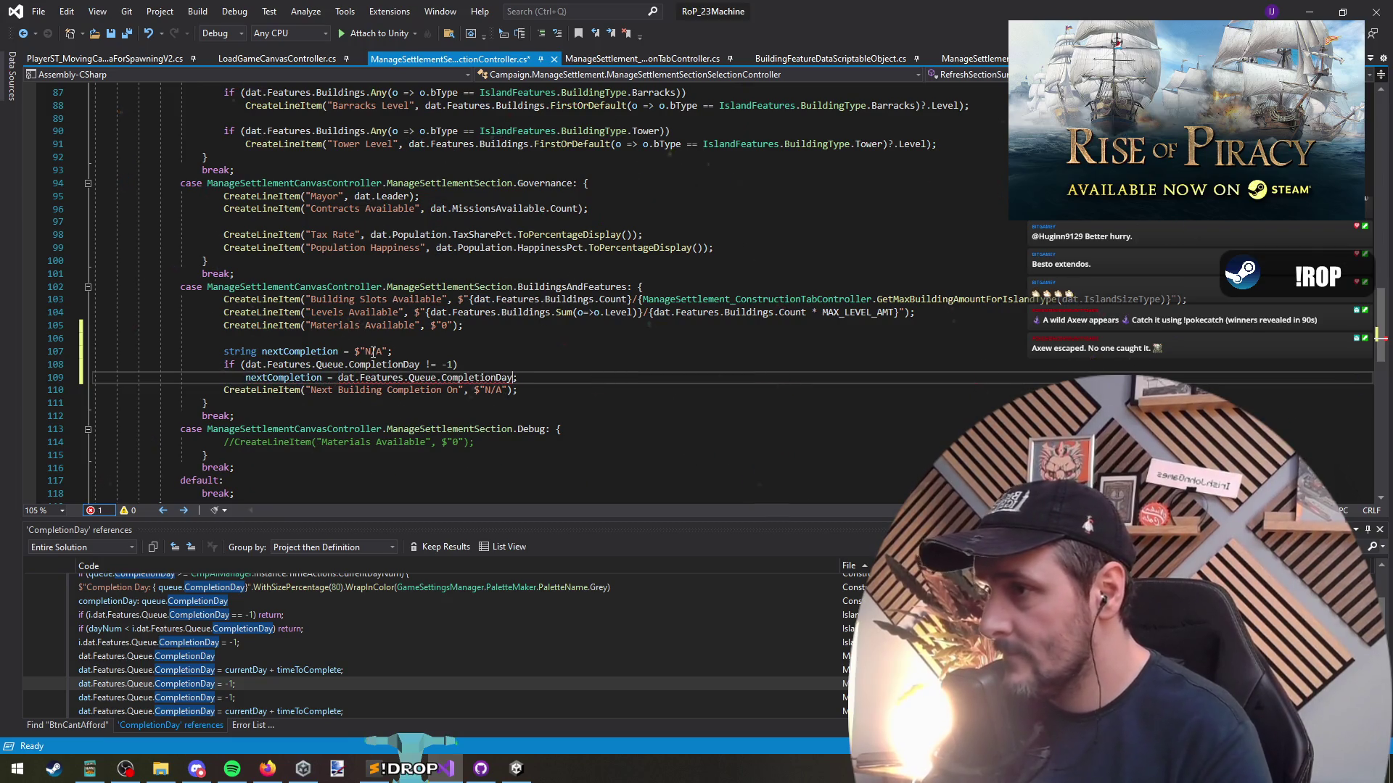
key("ctrl+Left")
key("ctrl+Left")
key("ctrl+Left")
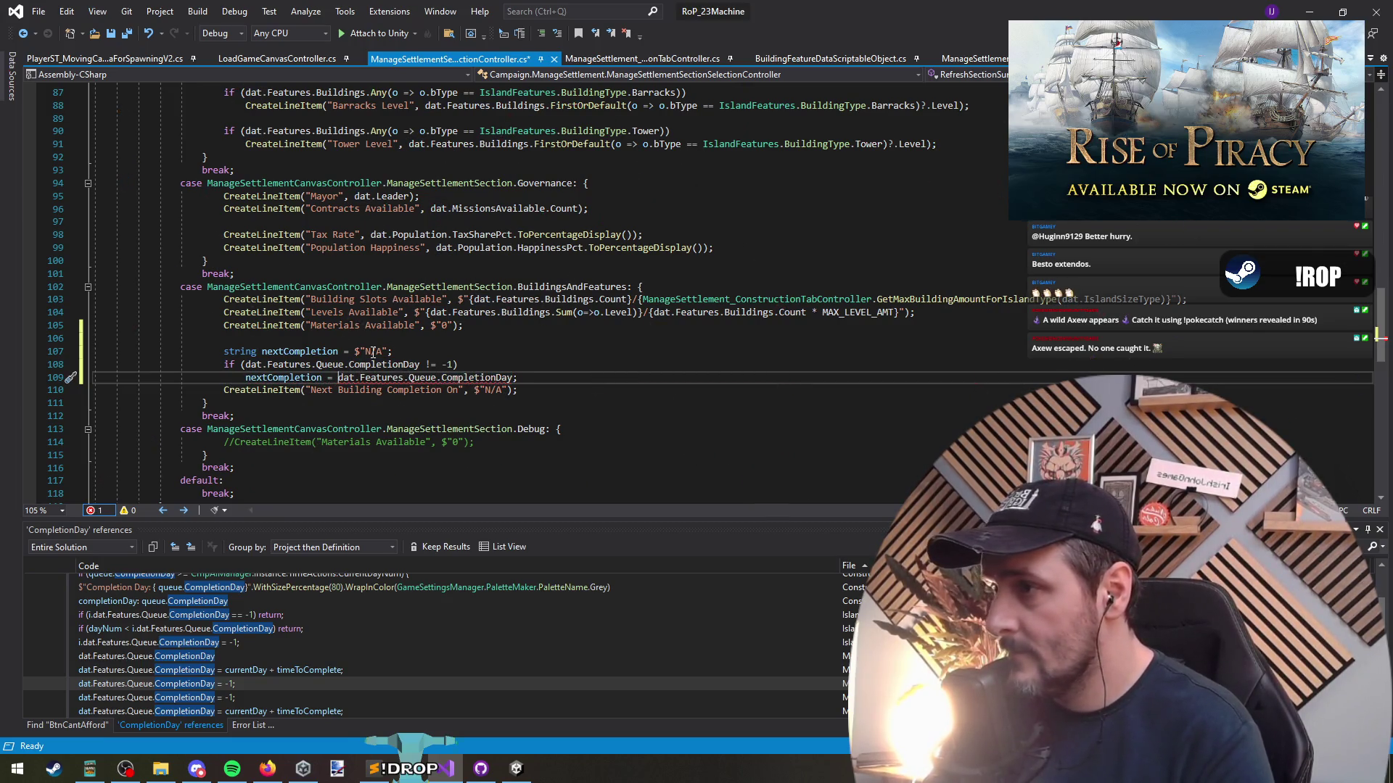
type("\"Day")
key("Delete")
type("{")
key("End")
key("Left")
type("}\"")
Replace $"N/A" with nextCompletion on the Next Building Completion On line and save
key("Down")
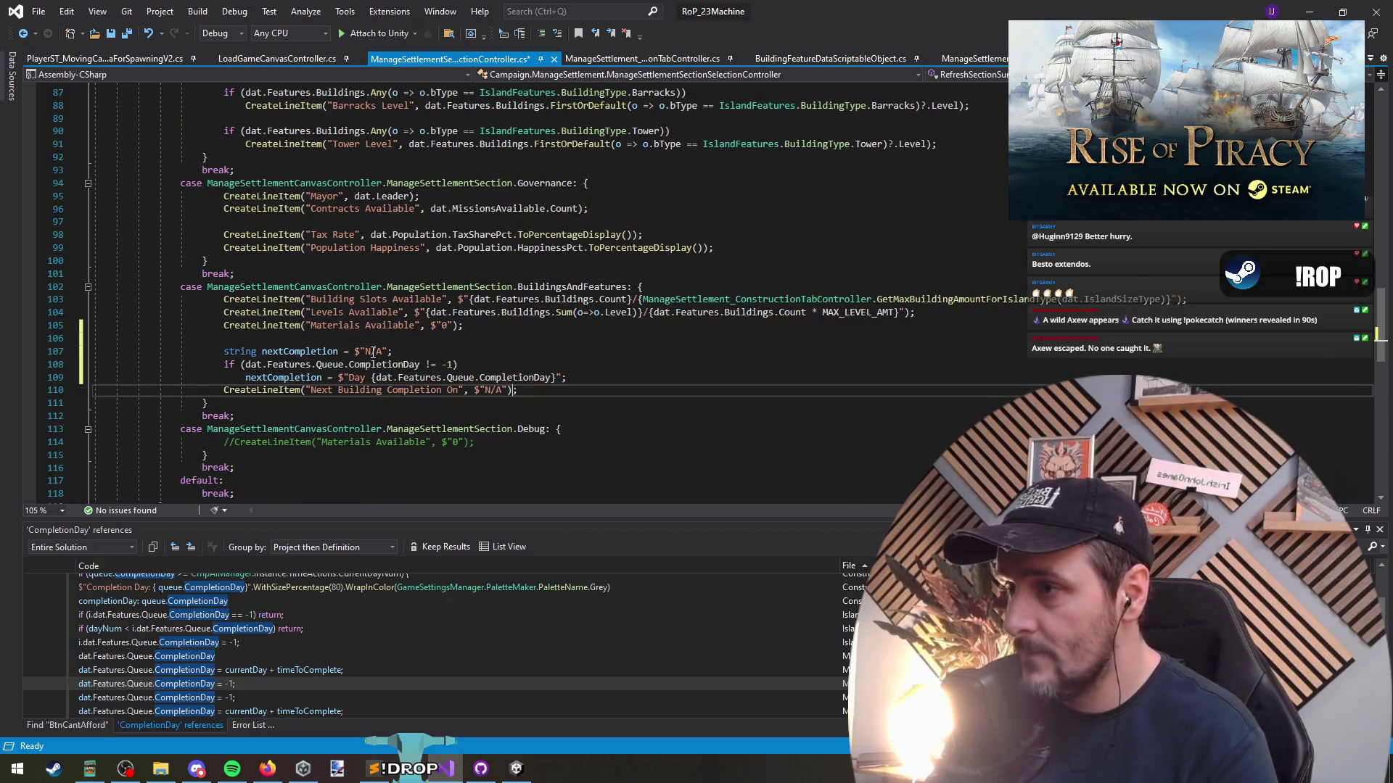
key("shift+Left")
key("shift+Left")
type("nextC")
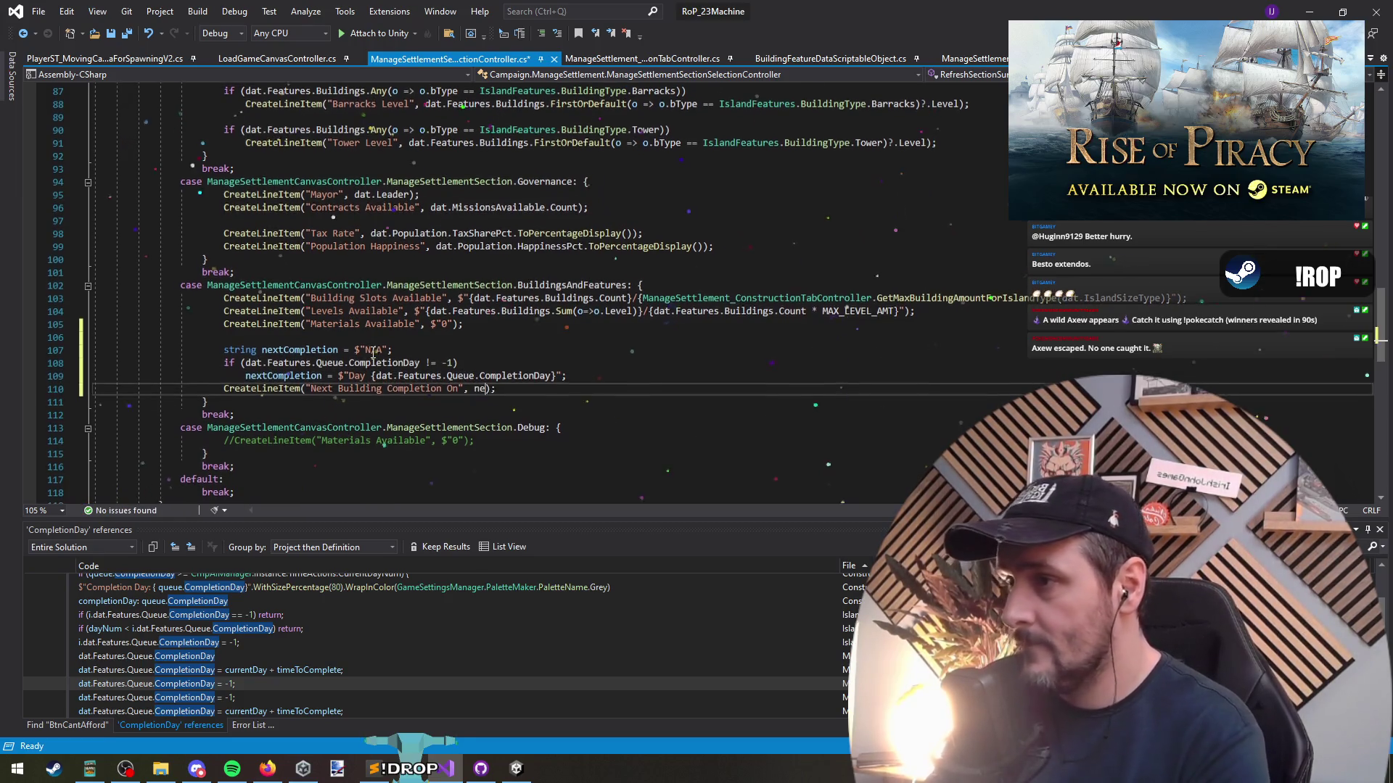
key("Tab")
key("Down")
key("ctrl+s")
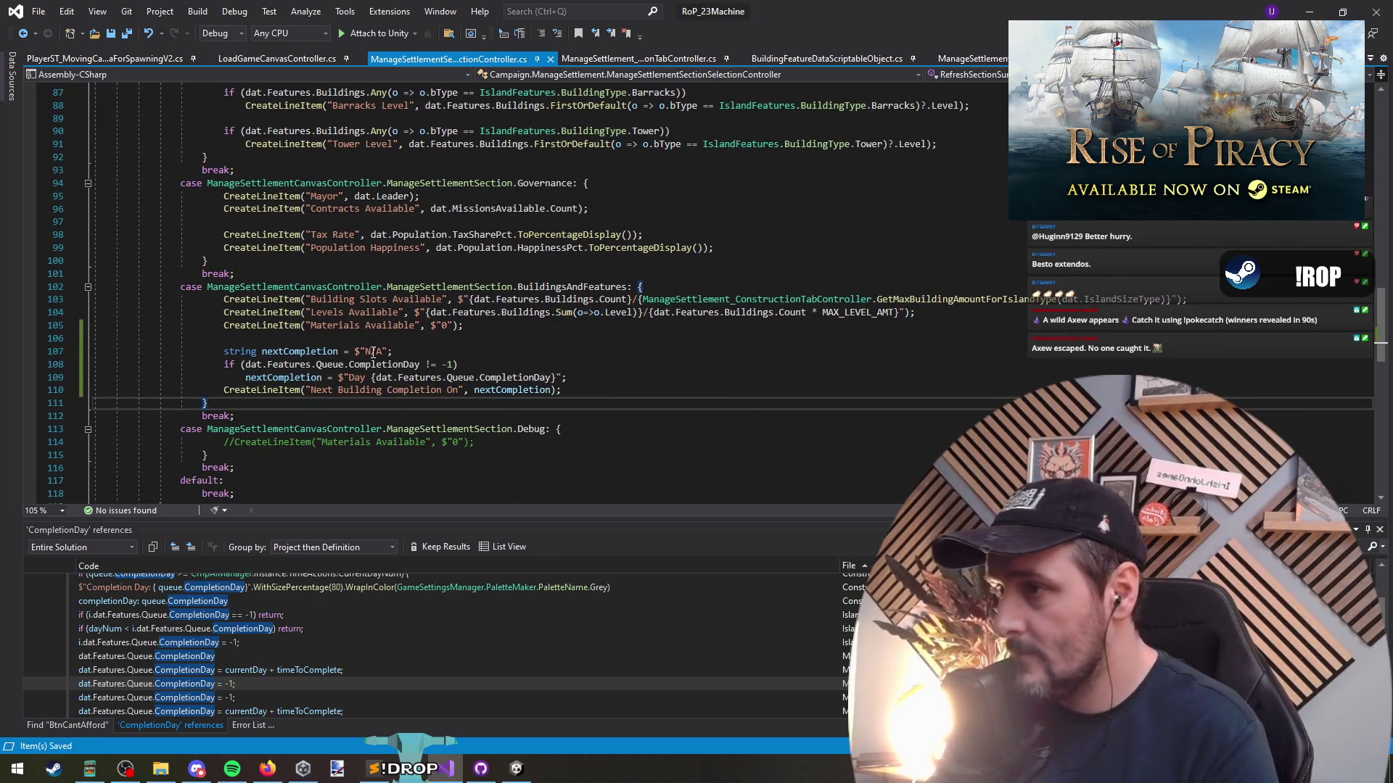
Delete the Materials Available and Levels Available lines plus leftover blank lines, then save
key("Up")
key("Up")
key("Up")
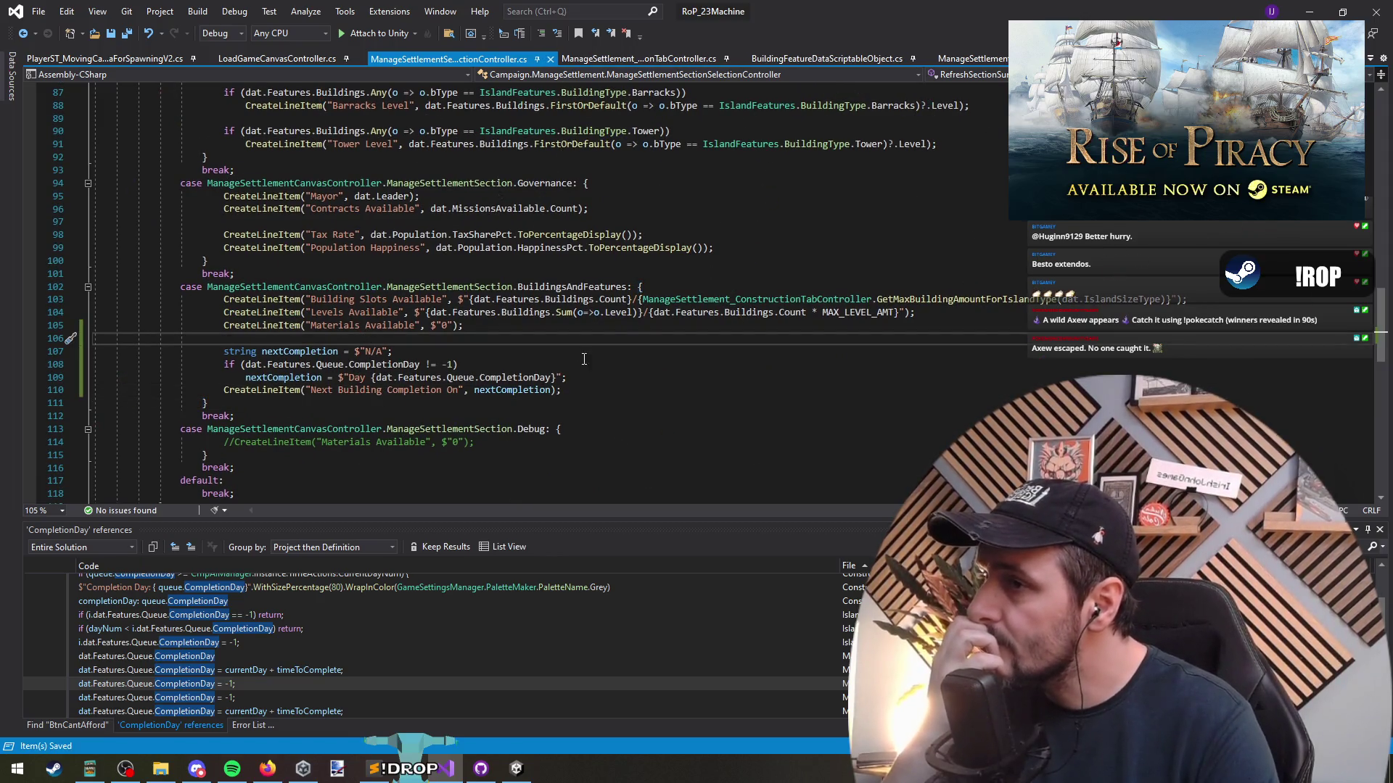
key("ctrl+shift+l")
key("Up")
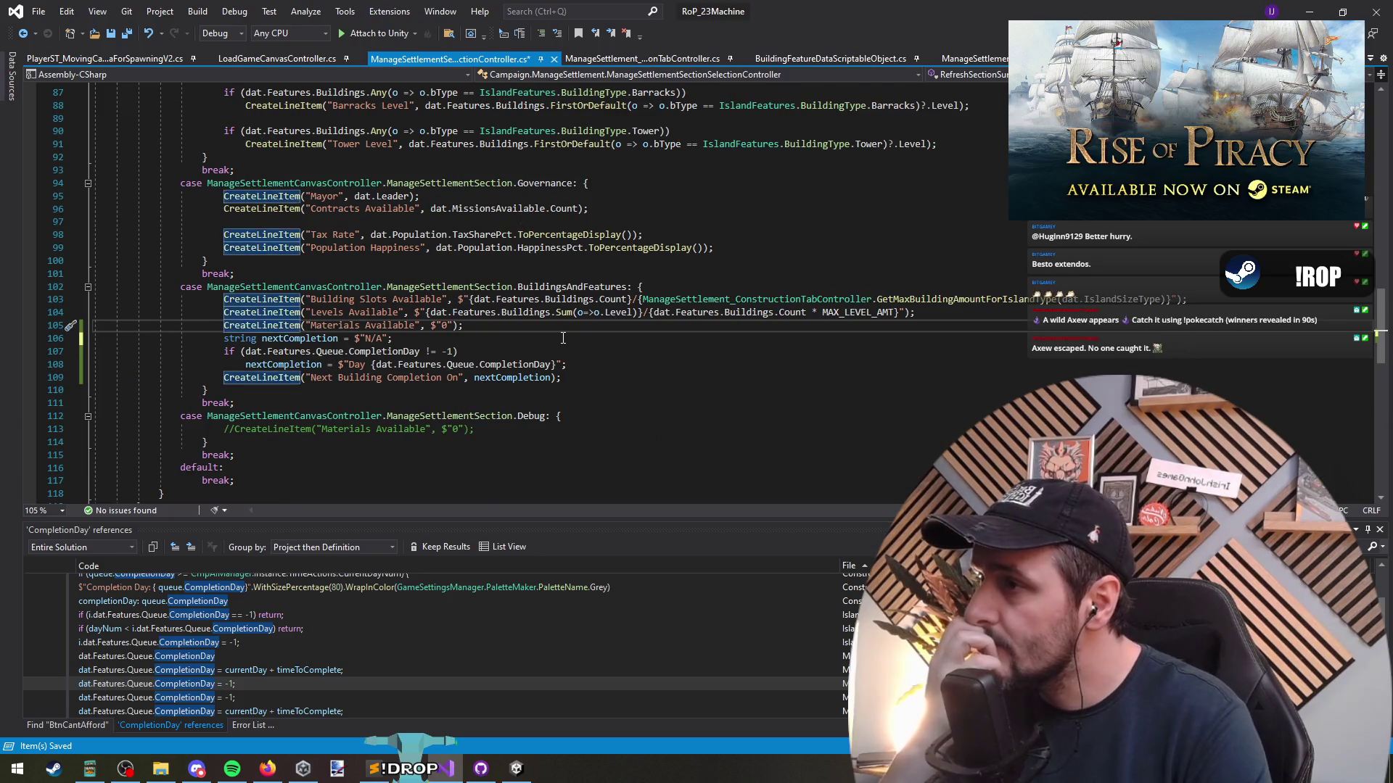
key("ctrl+shift+l")
key("Up")
key("ctrl+Right")
key("Right")
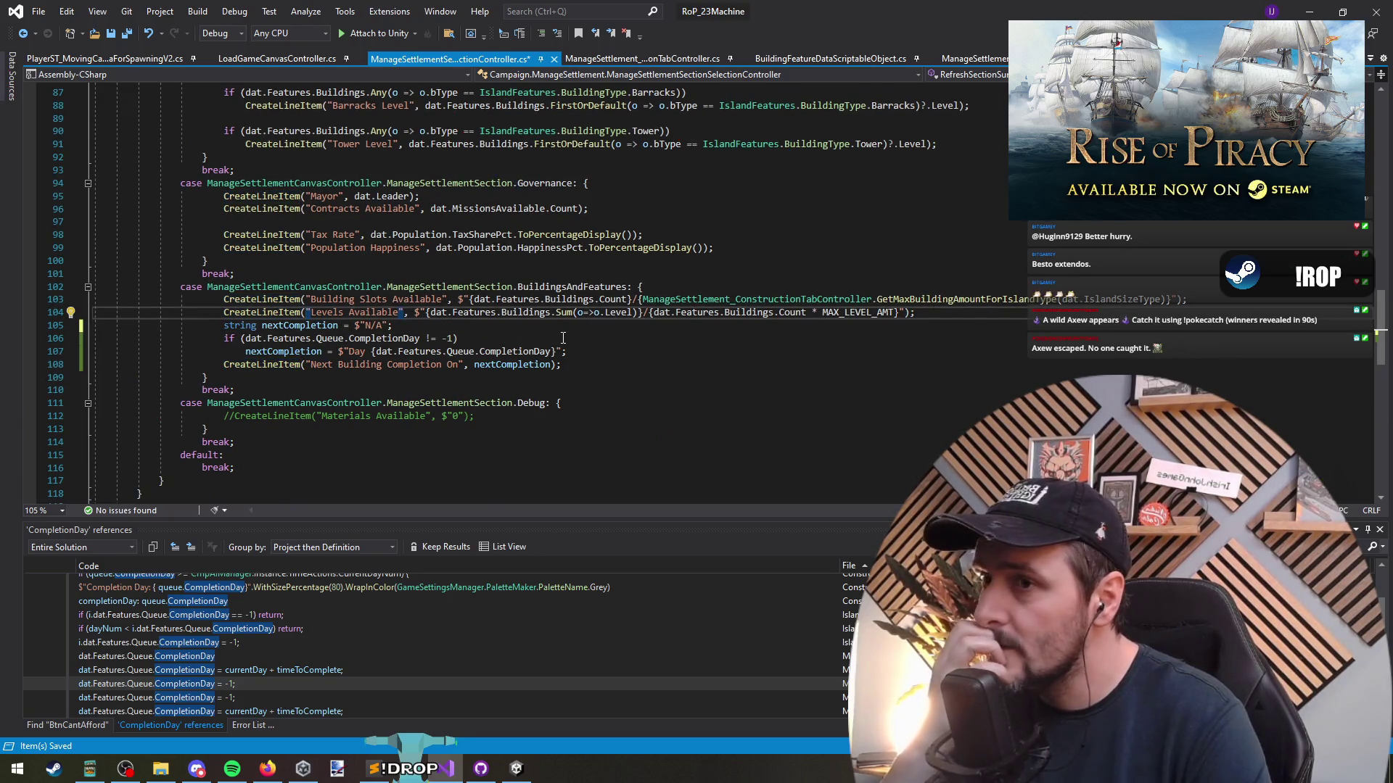
key("Home")
key("shift+End")
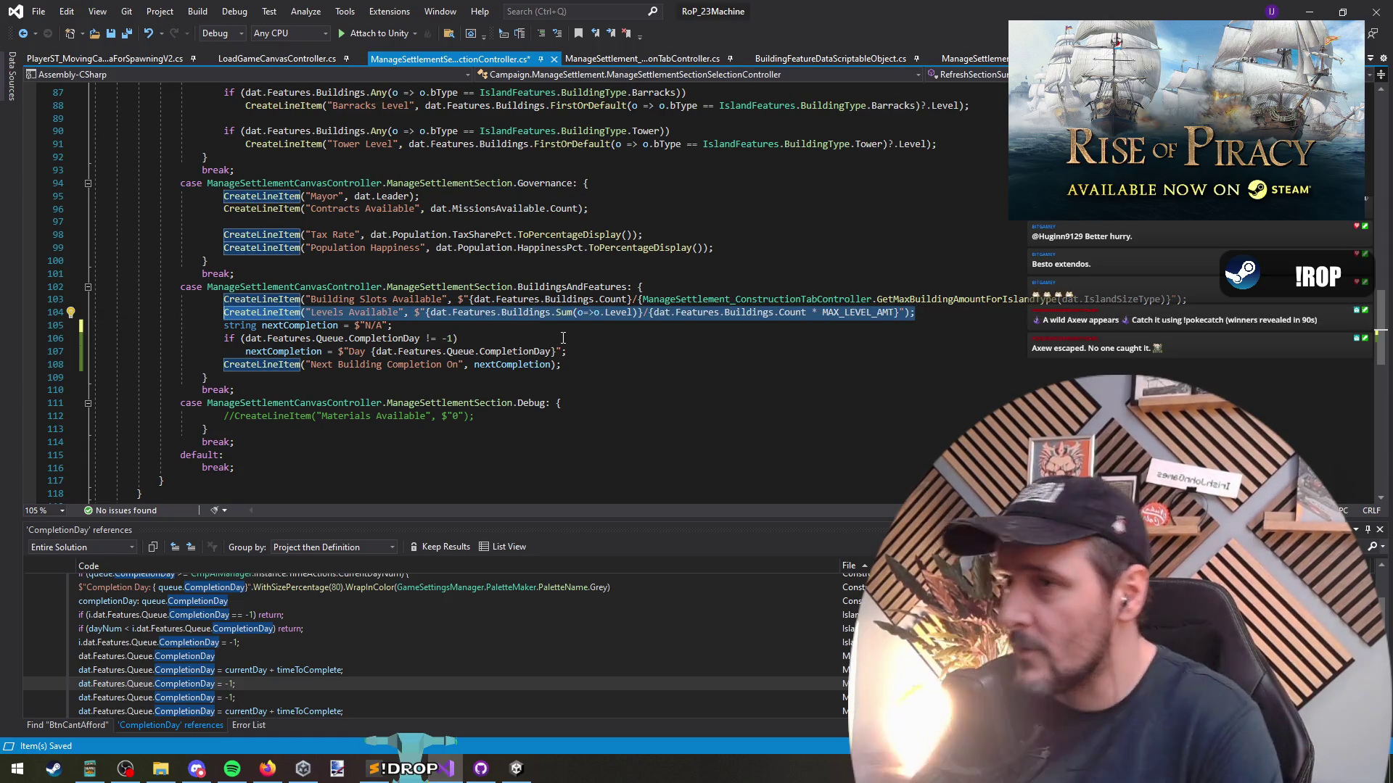
key("Delete")
key("BackSpace")
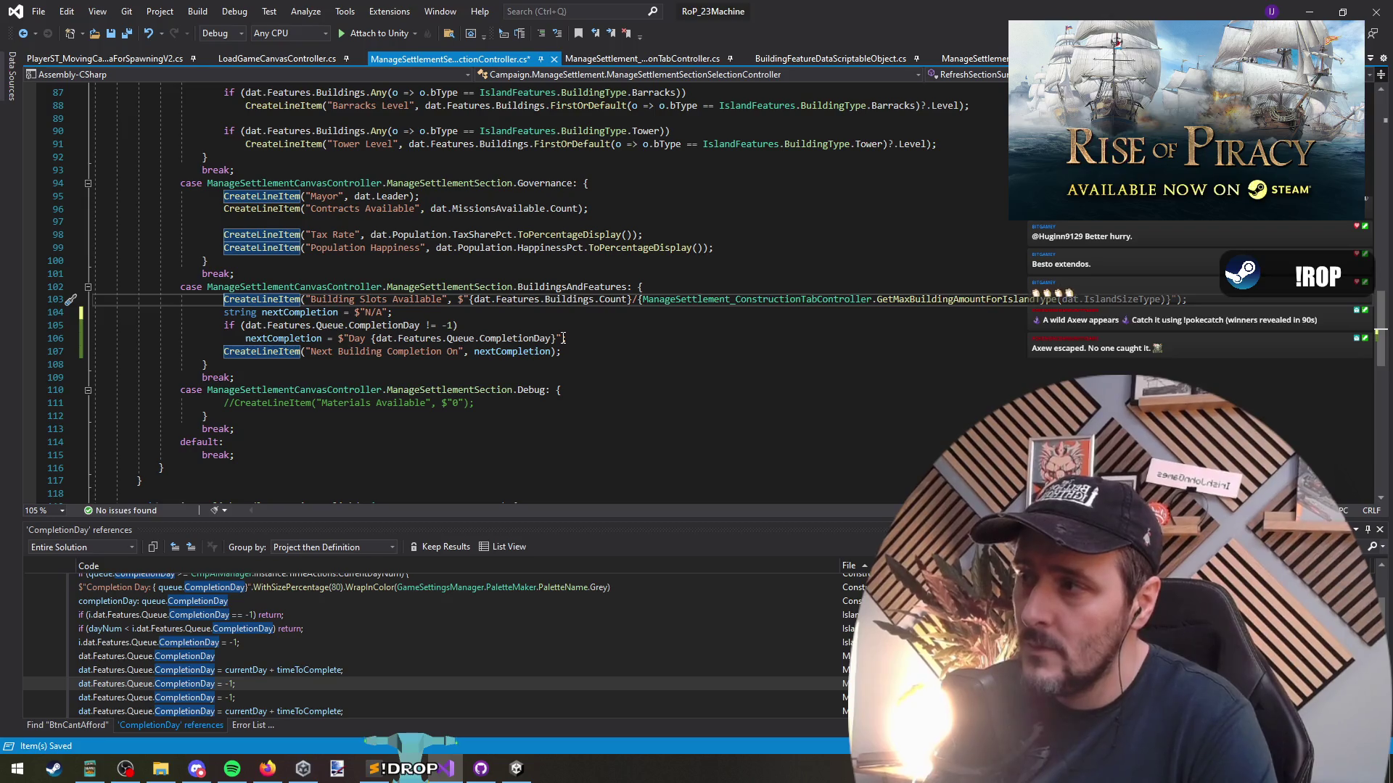
key("Down")
key("Down")
key("ctrl+s")
key("ctrl+Tab")
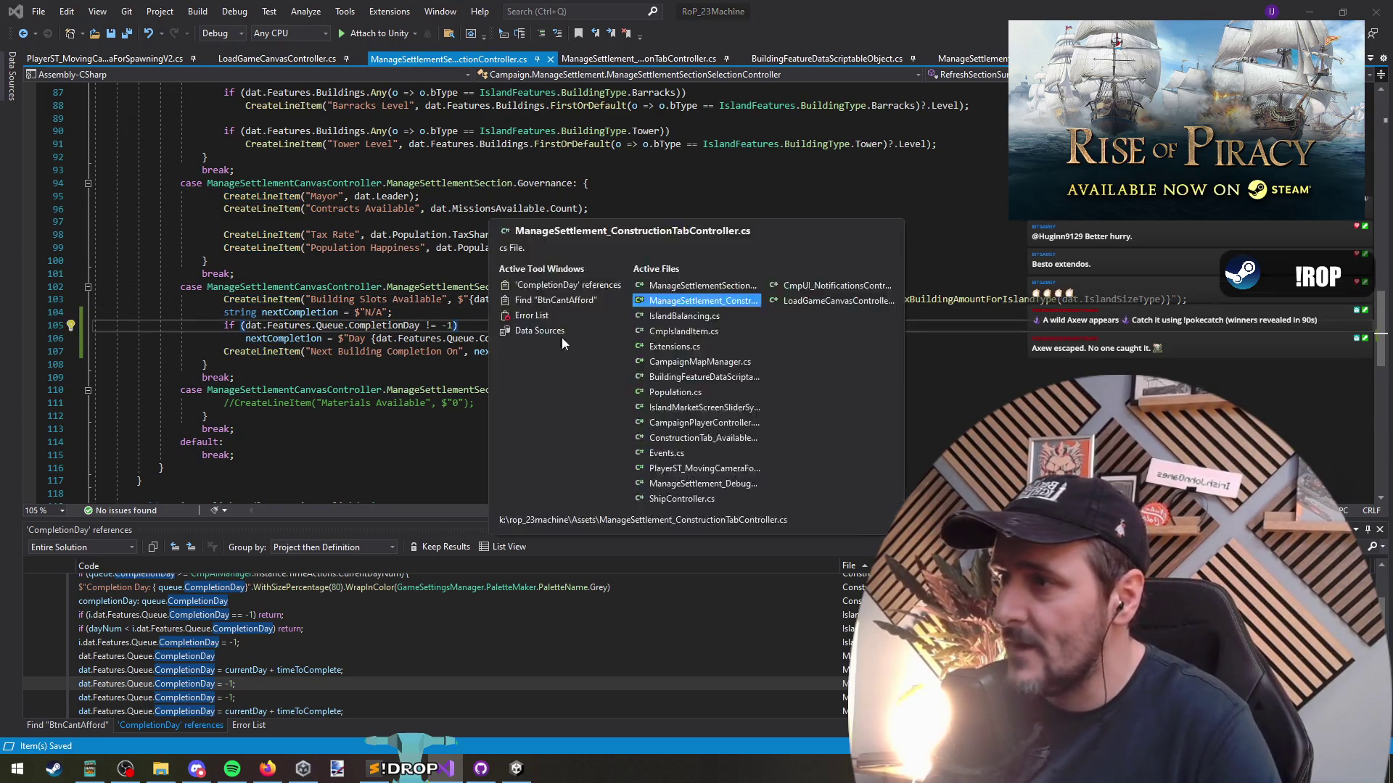
Switch to the construction tab controller code at the OnClickBuild handler
key("ctrl+Tab")
key("ctrl+Tab")
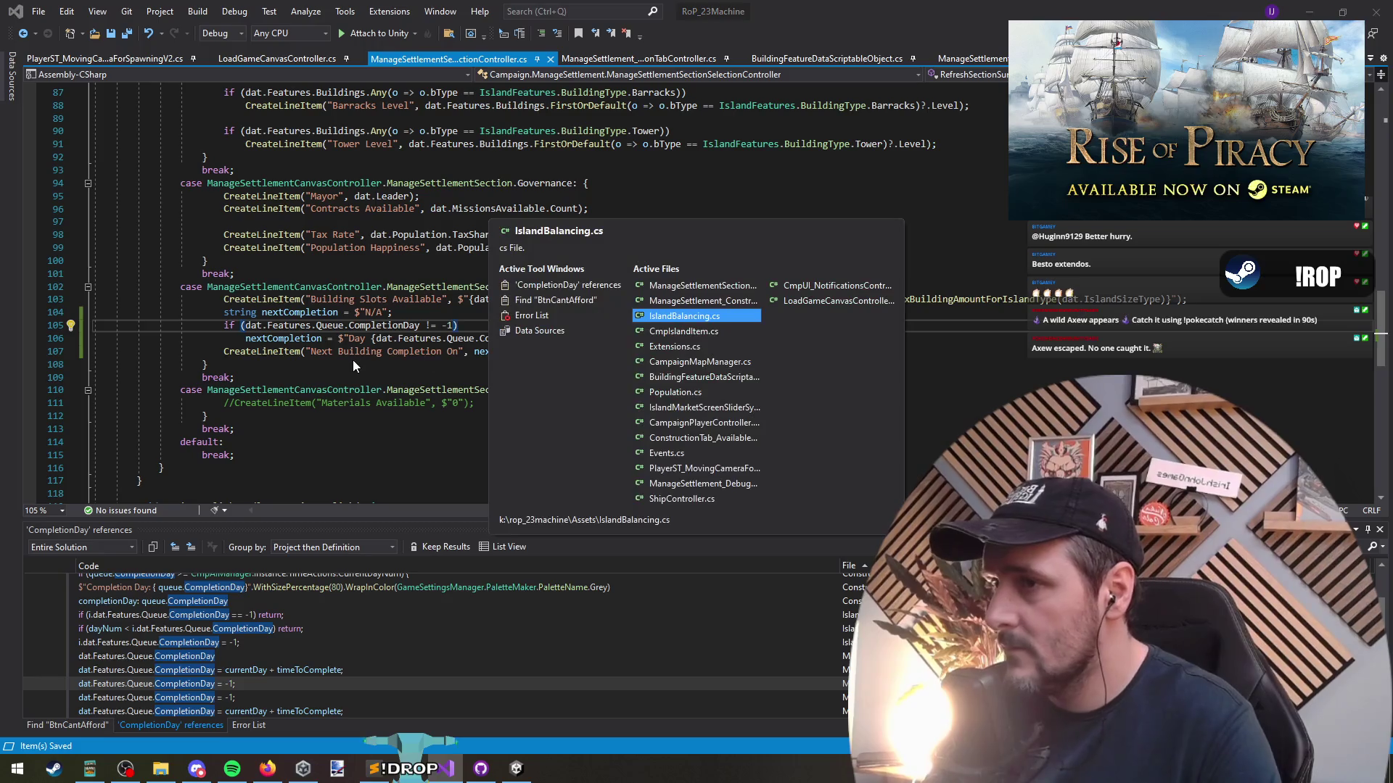
key("Escape")
left_click(478, 310)
key("ctrl+Tab")
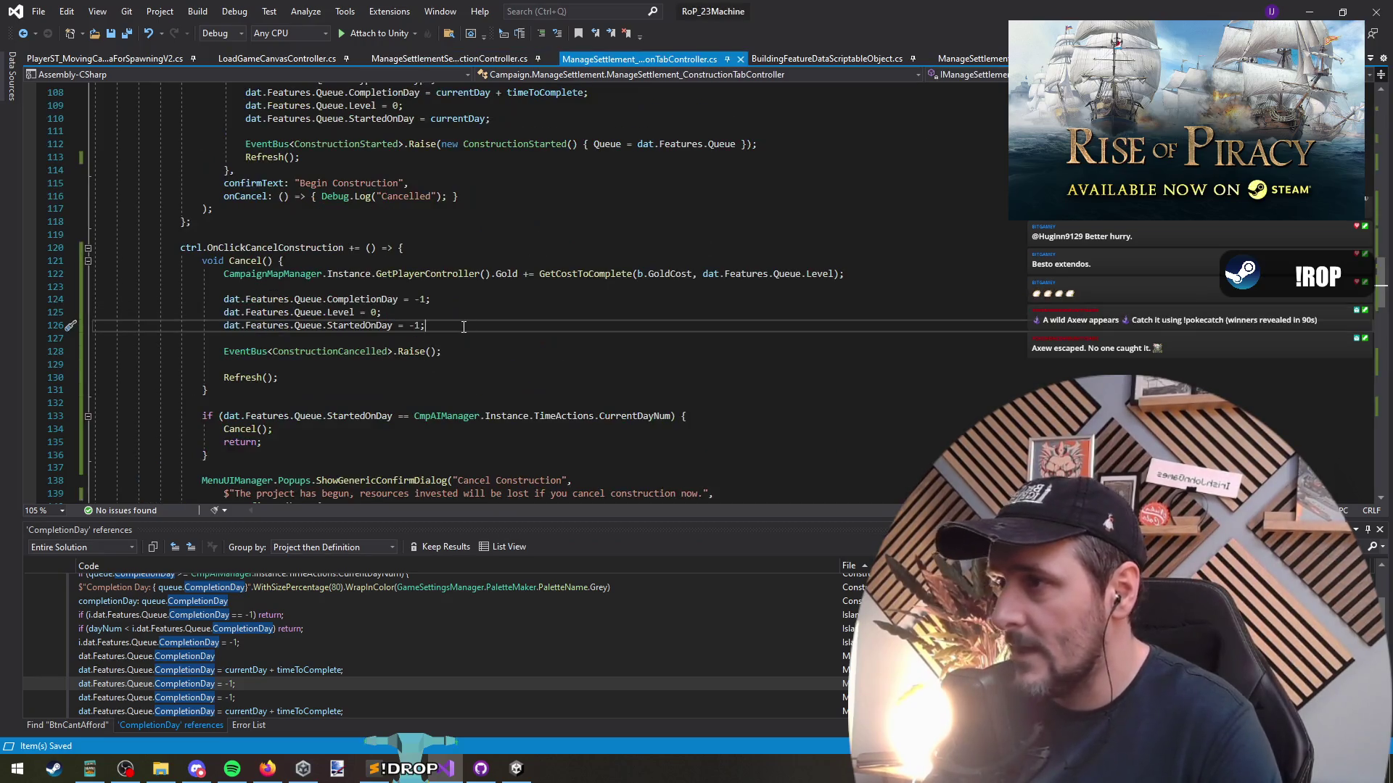
scroll(336, 347, "up", 12)
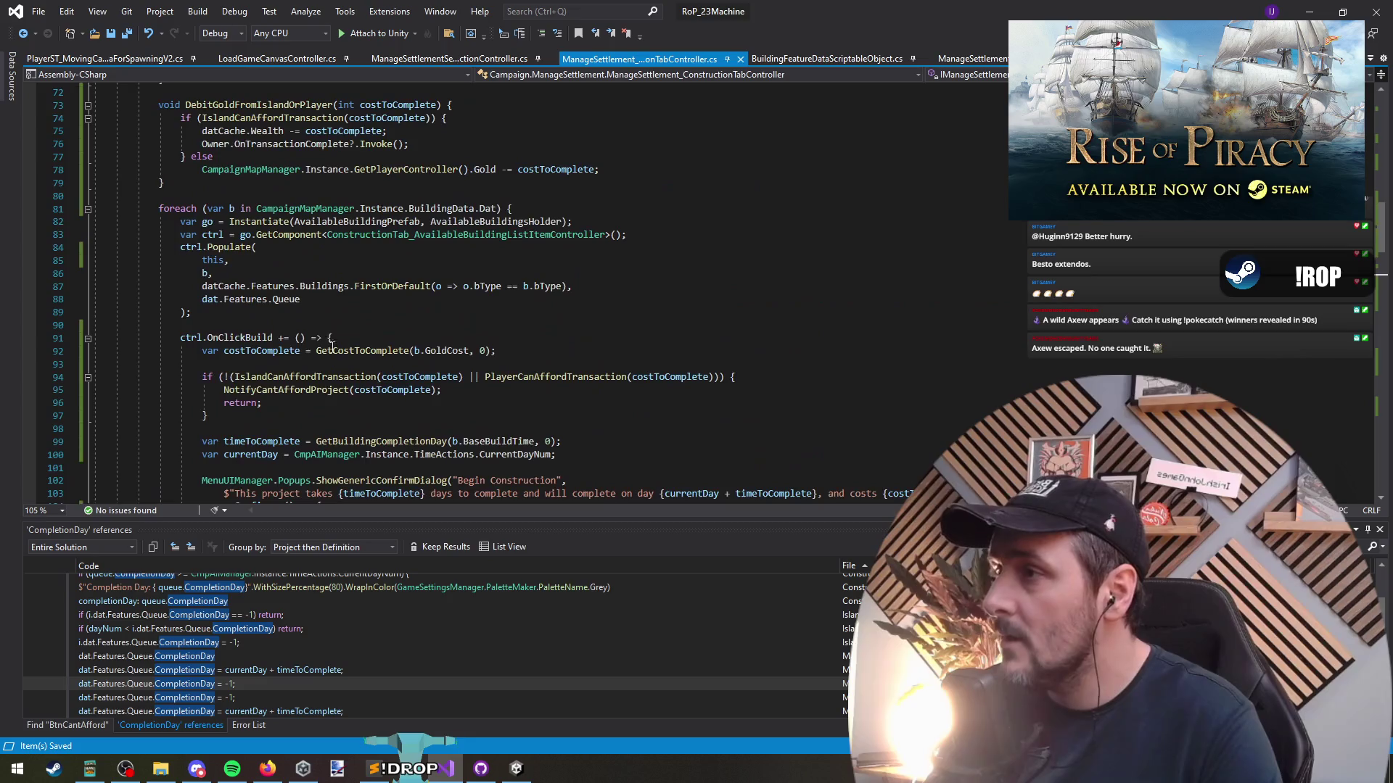
left_click(248, 339)
scroll(247, 338, "down", 20)
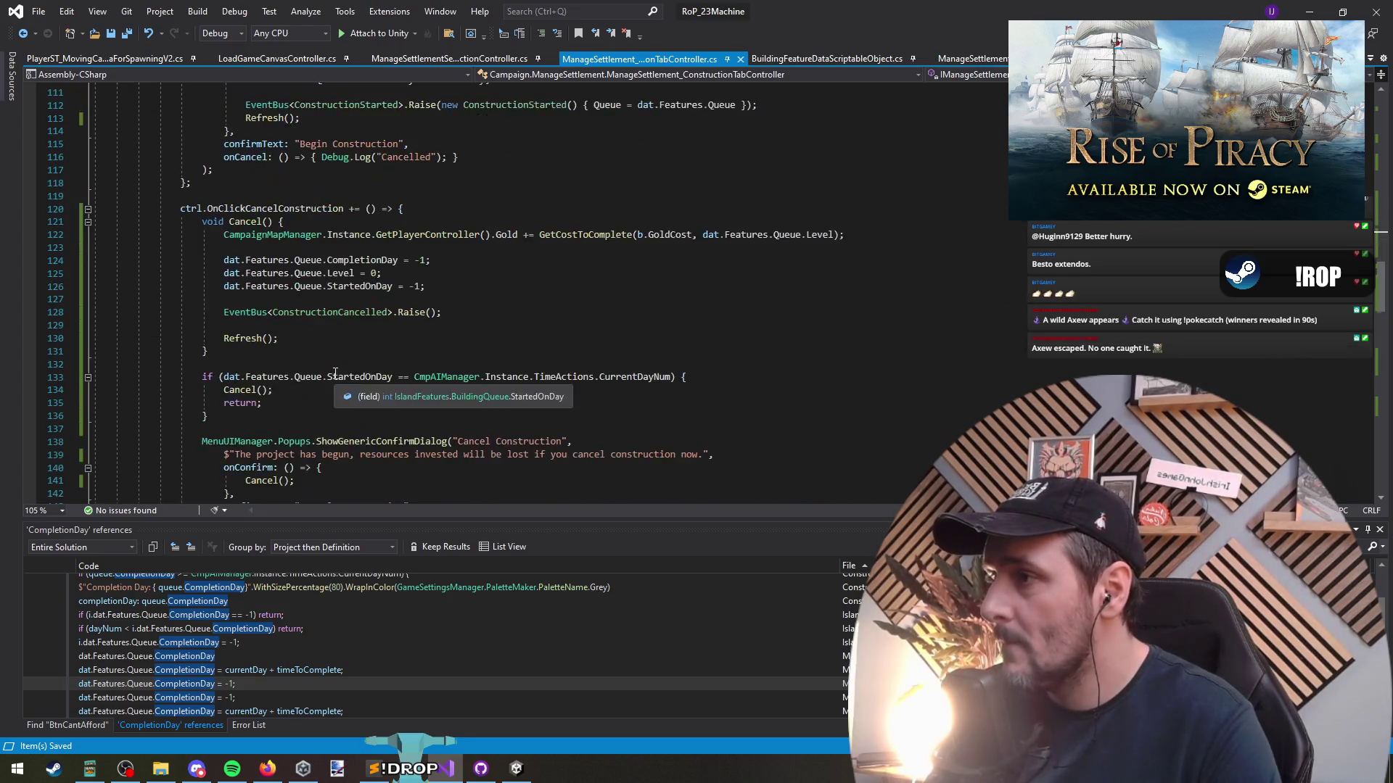
scroll(332, 413, "down", 7)
Find all references to OnClickUpgrade and jump to the BtnUpgrade click listener
left_click(259, 286)
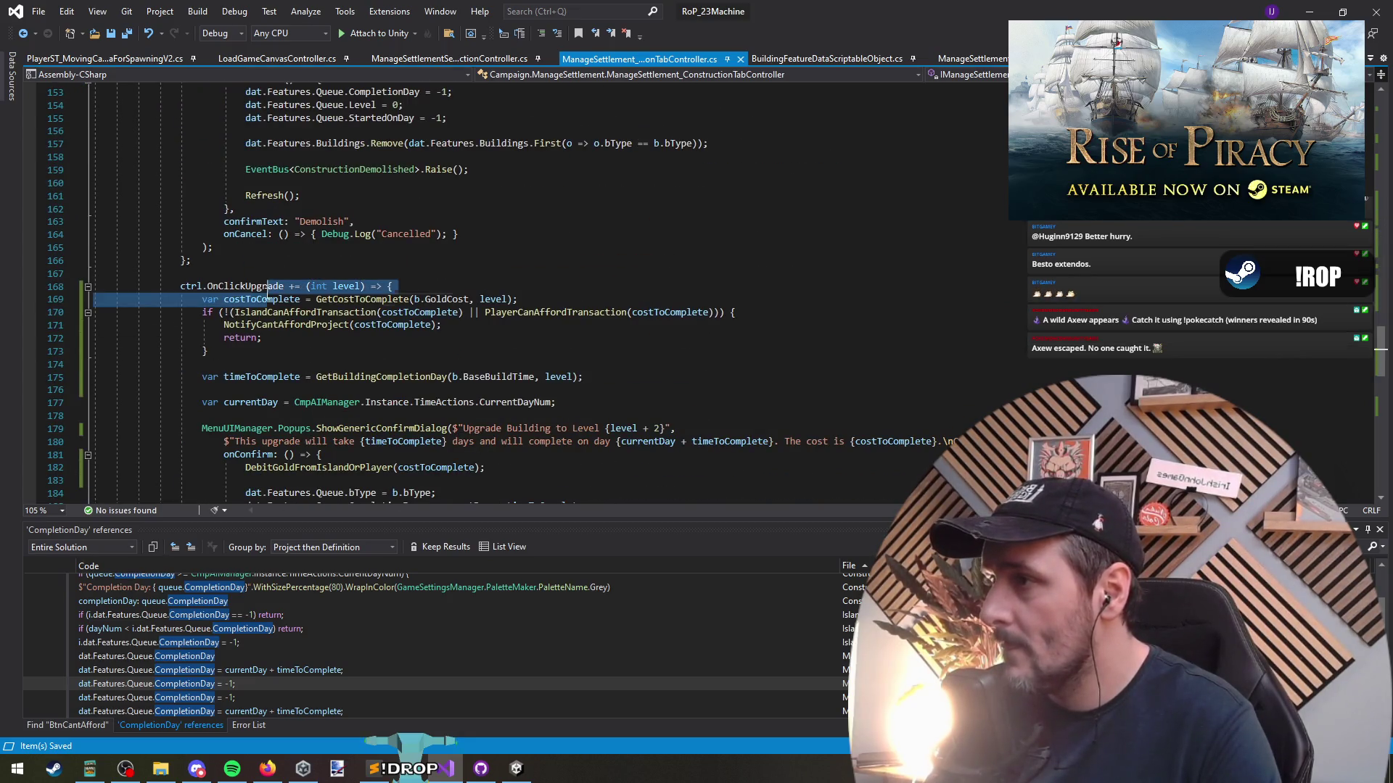
scroll(388, 376, "down", 2)
right_click(261, 208)
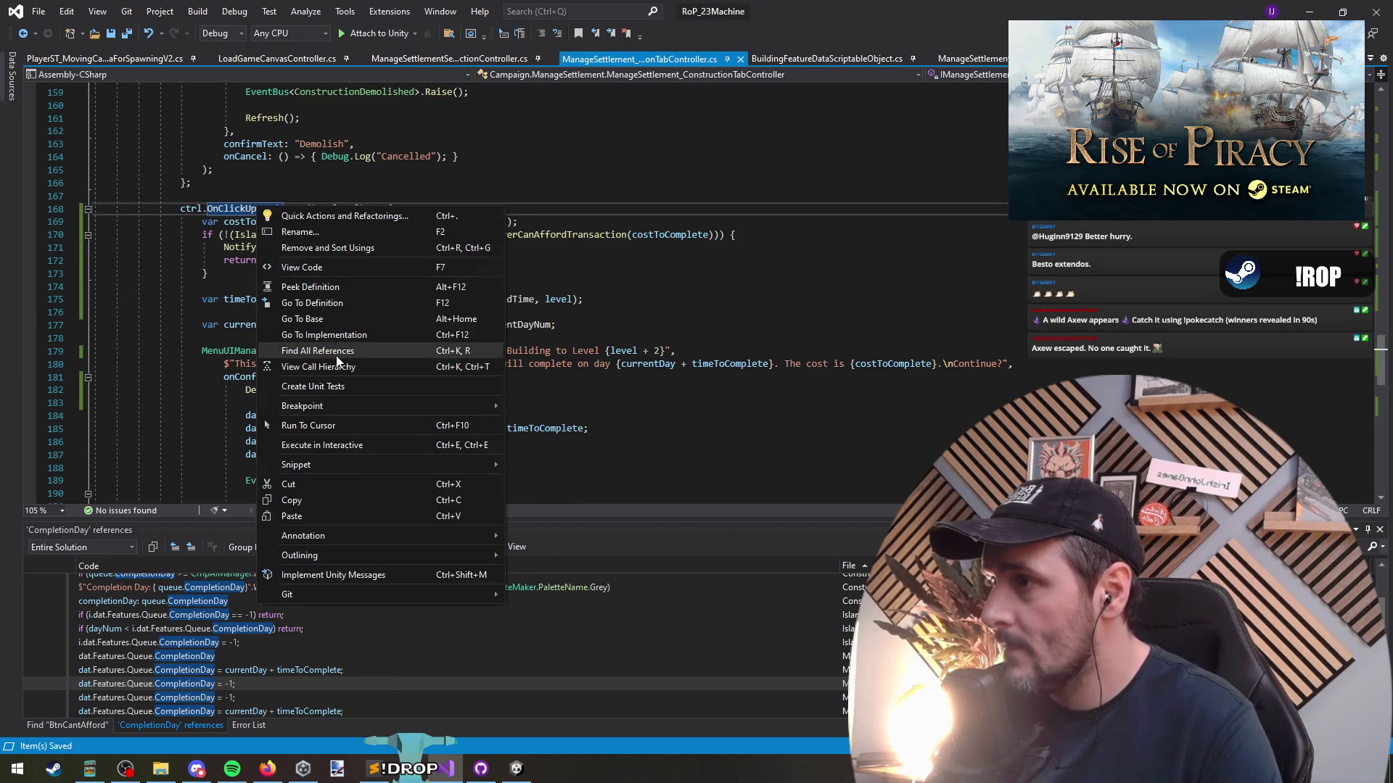
left_click(377, 353)
left_click(179, 607)
left_click(184, 623)
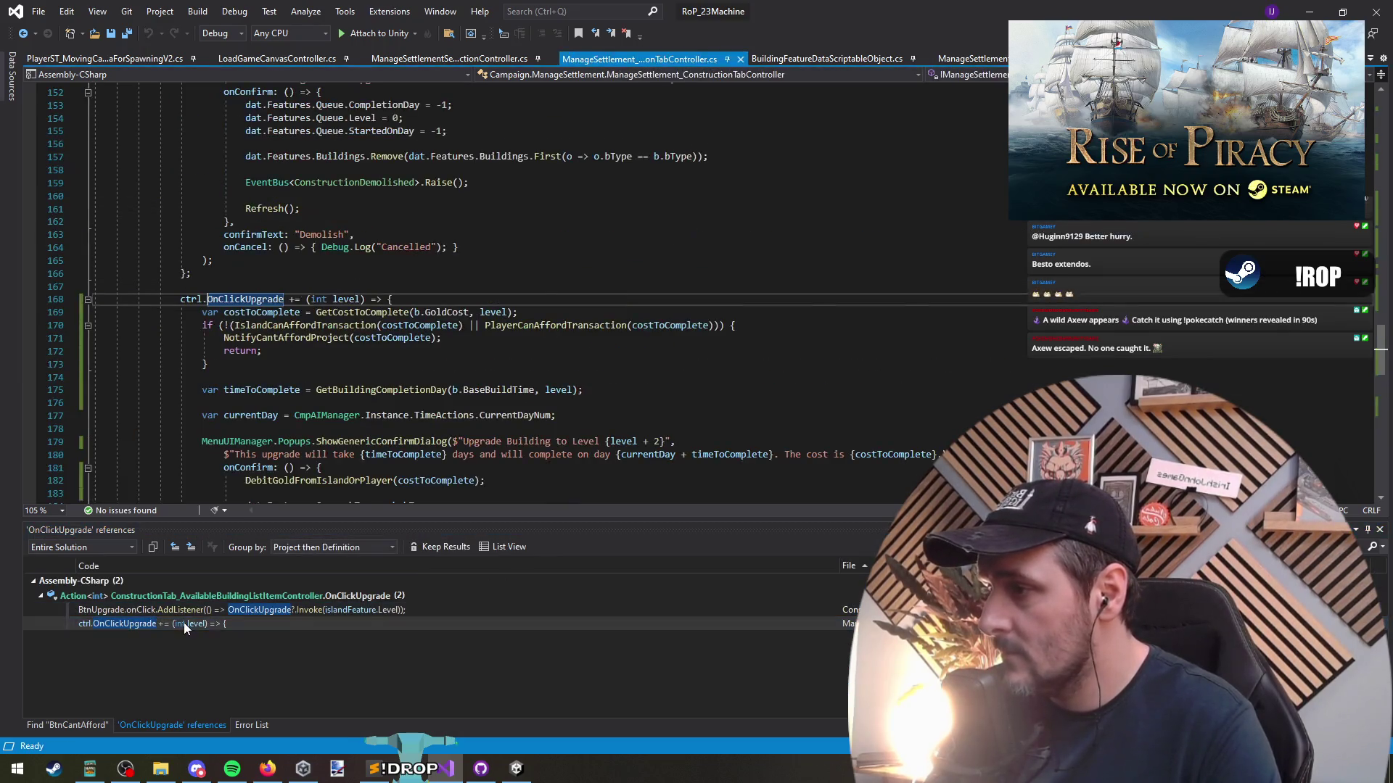
right_click(237, 298)
left_click(134, 625)
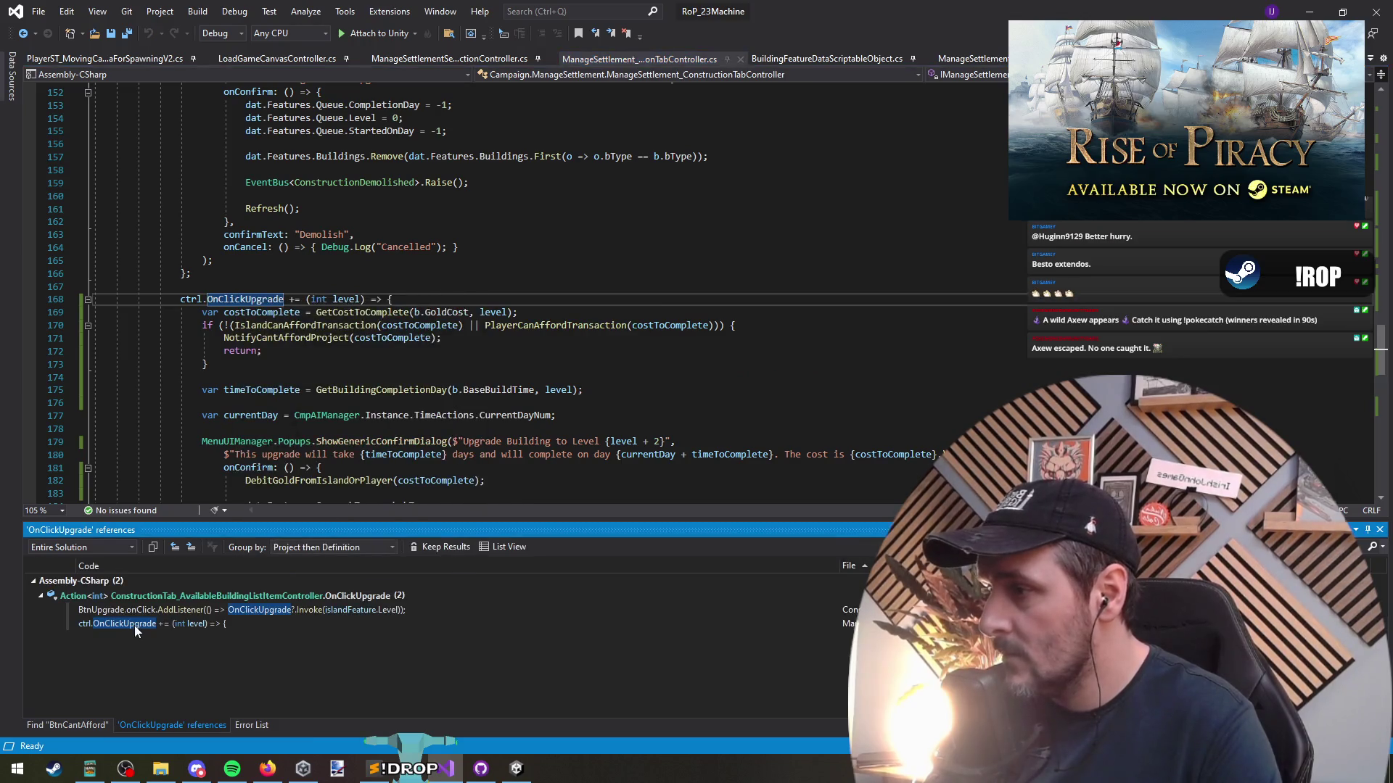
double_click(378, 608)
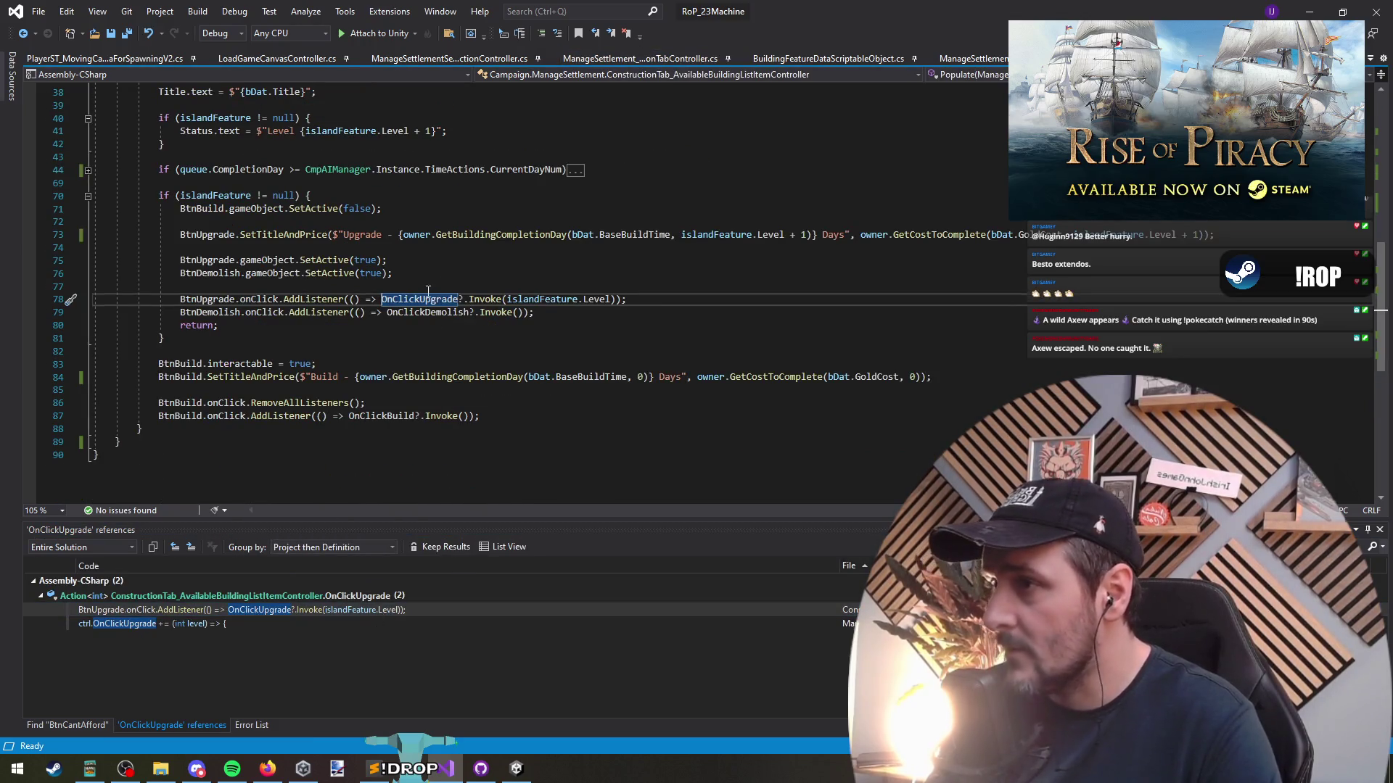
Insert a blank line above the BtnUpgrade click listener
left_click(200, 299)
scroll(377, 348, "up", 1)
key("Up")
key("Return")
Above BtnUpgrade.SetTitleAndPrice, write if (islandFeature.Level >= MAX_ISLAND_BUILDING_LEVEL), correcting the constant name
type("if(")
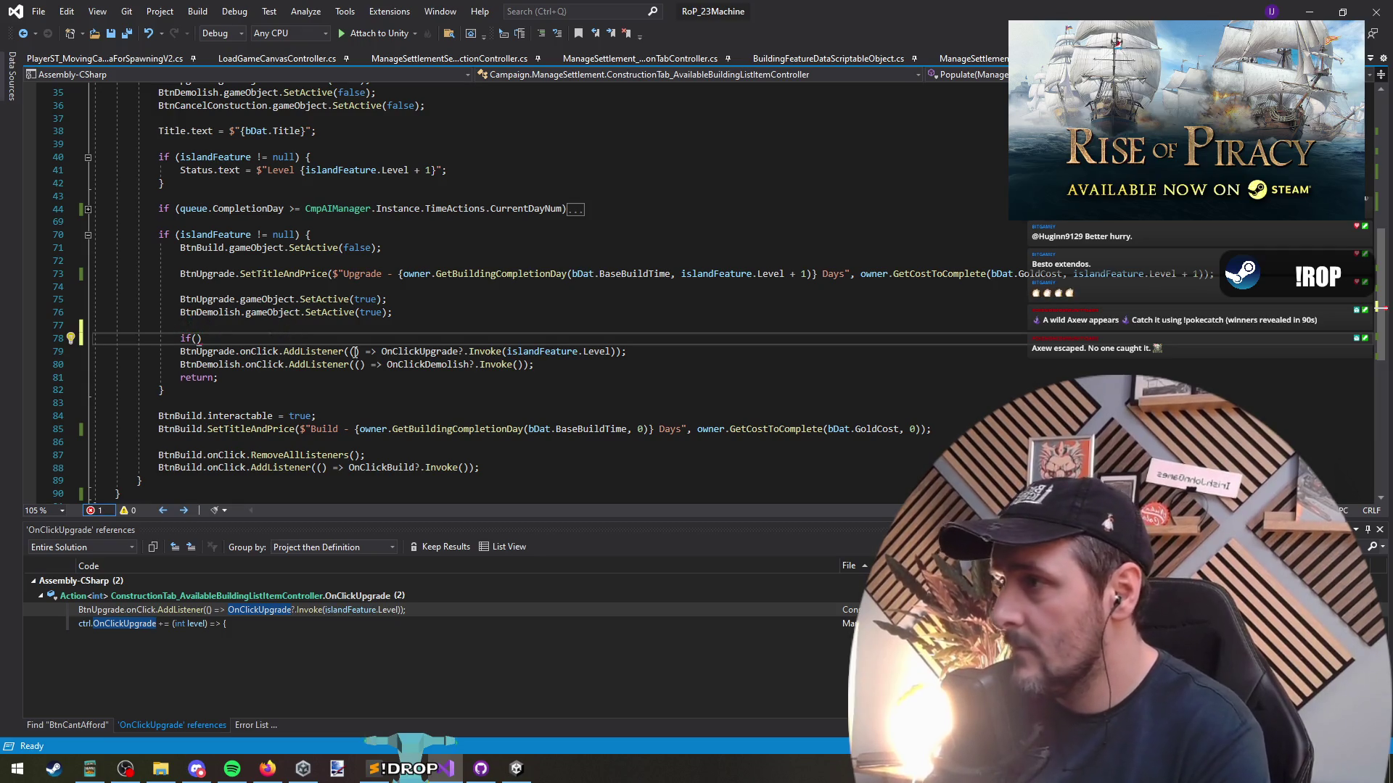
key("BackSpace")
key("BackSpace")
key("BackSpace")
key("Up")
key("Up")
key("Up")
key("Return")
type("if(")
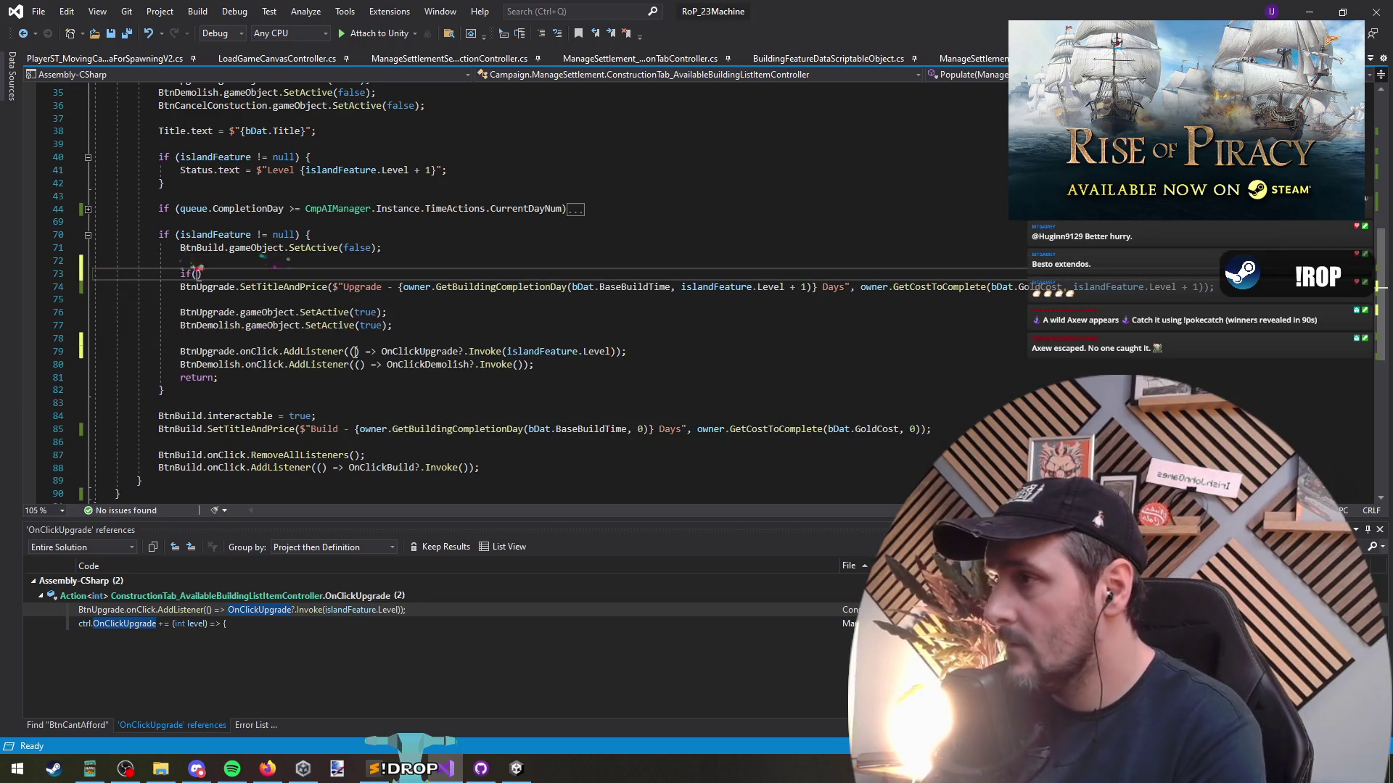
key("BackSpace")
type("(")
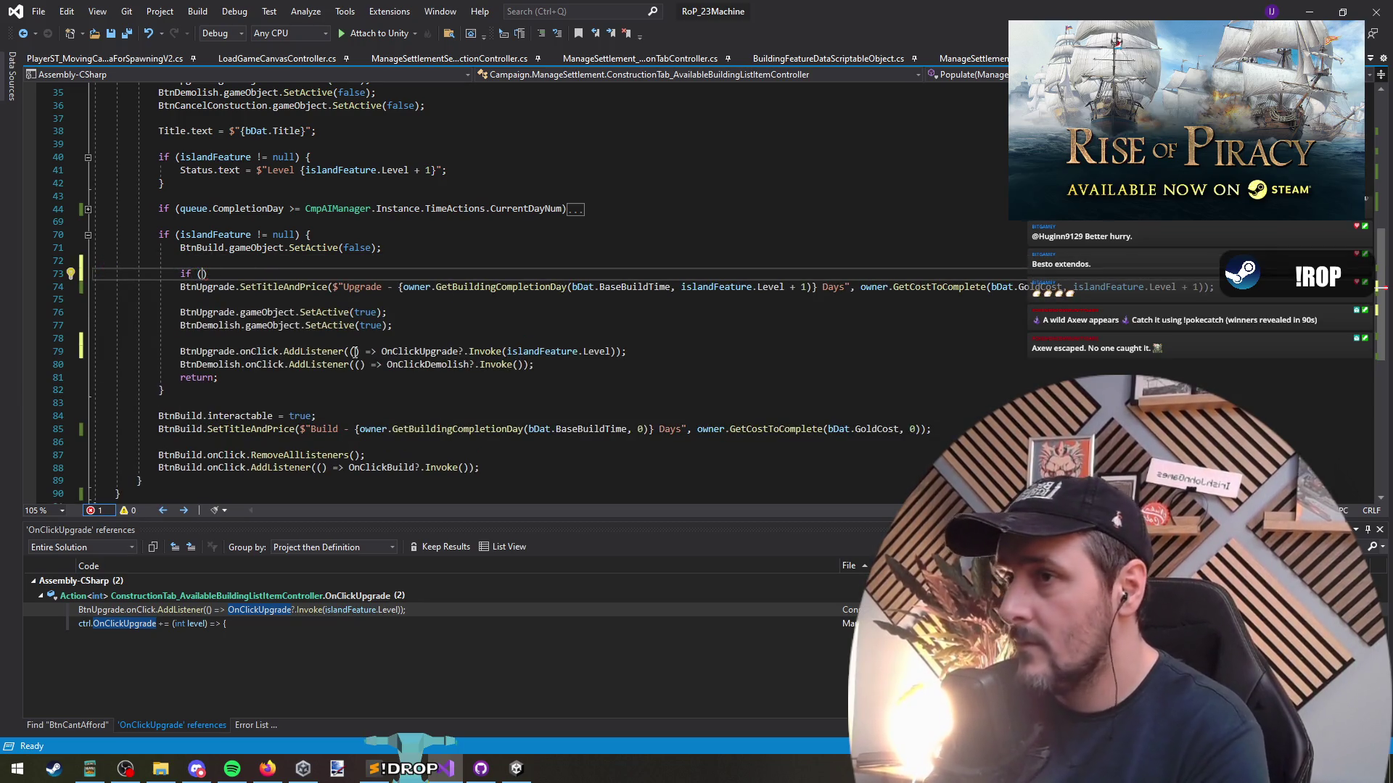
type("islandFeature.Level >= M")
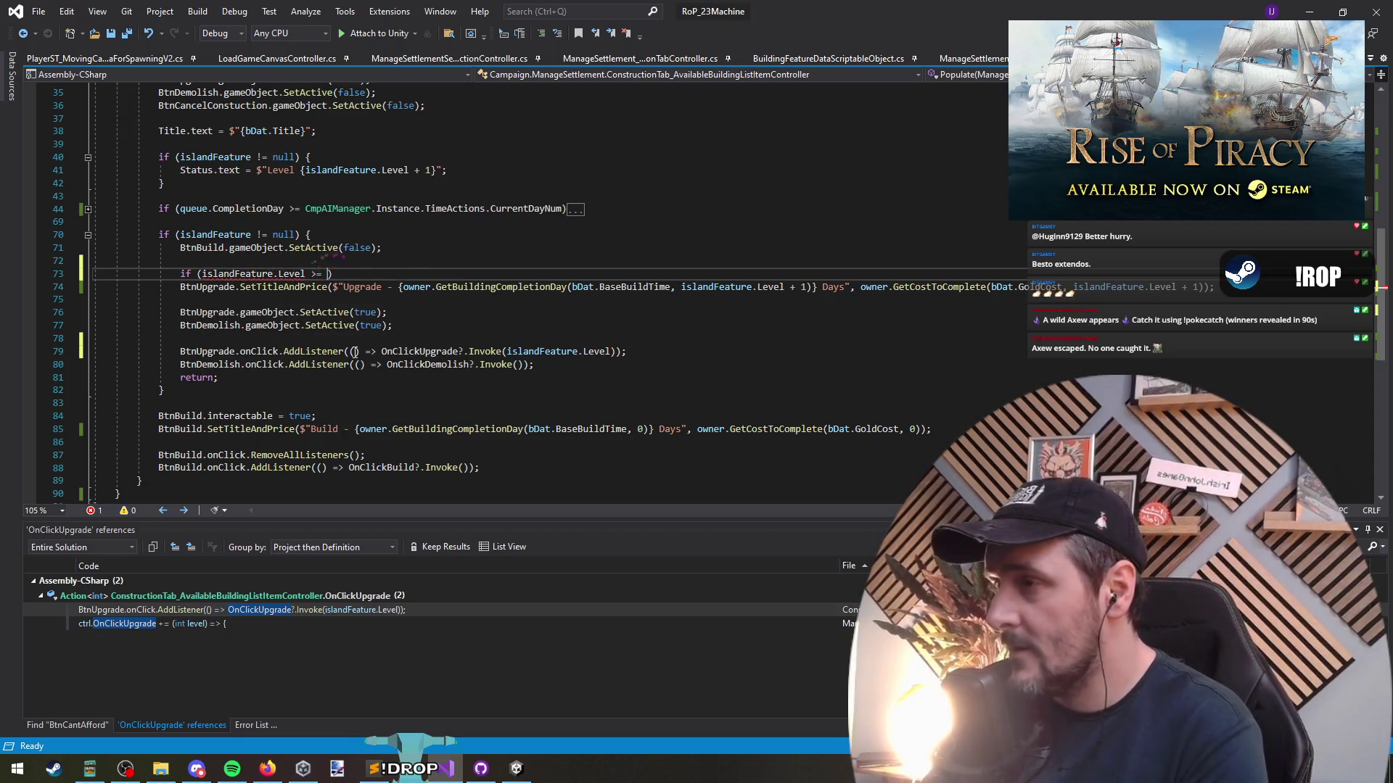
type("AX_ISLAND_I")
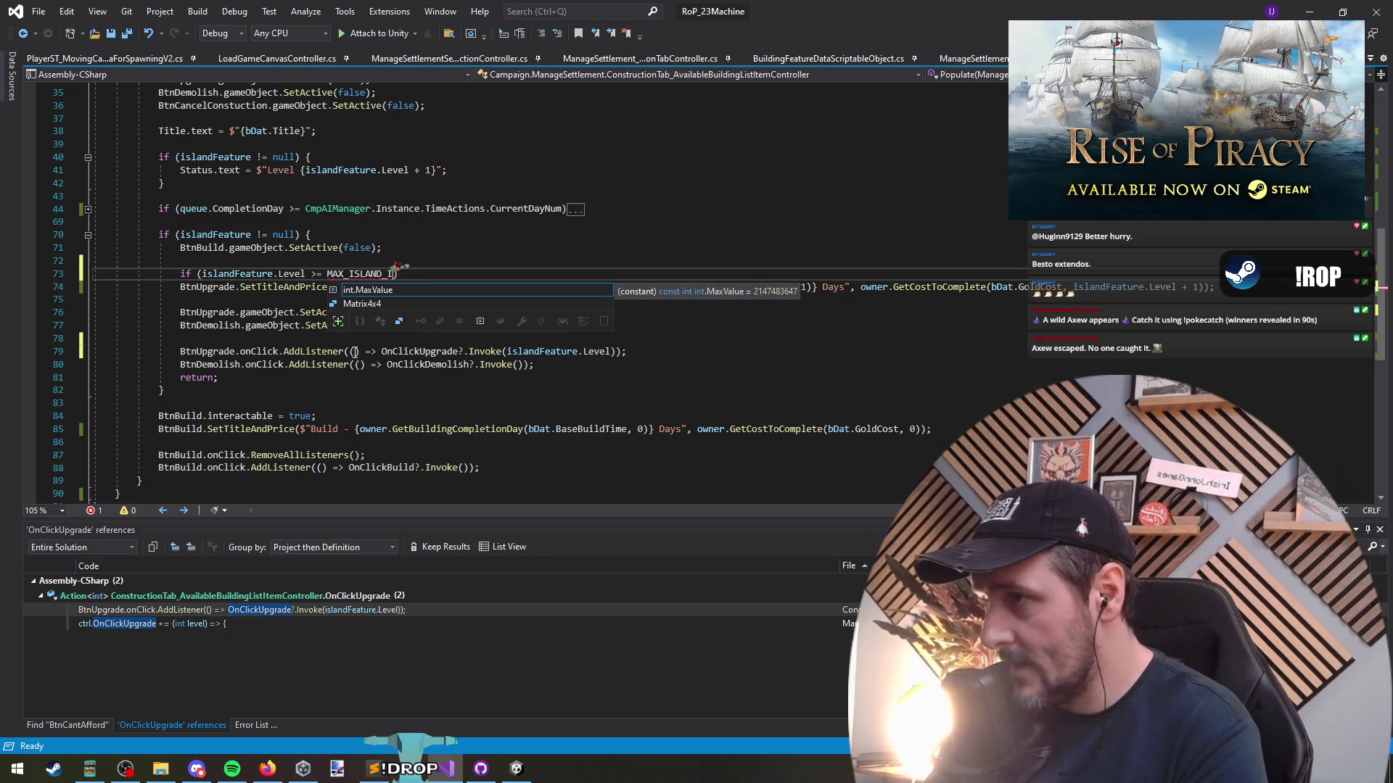
key("BackSpace")
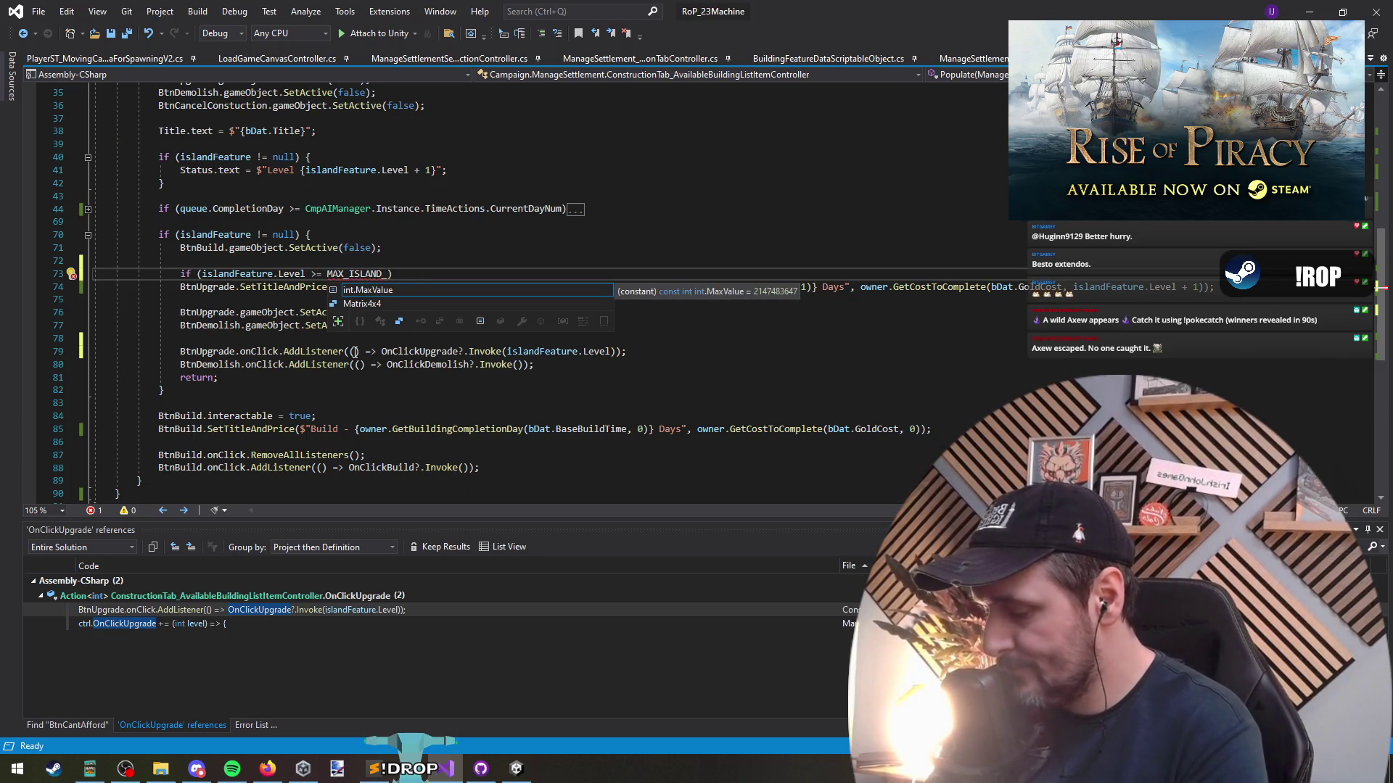
type("LEVEL_AMOUNT")
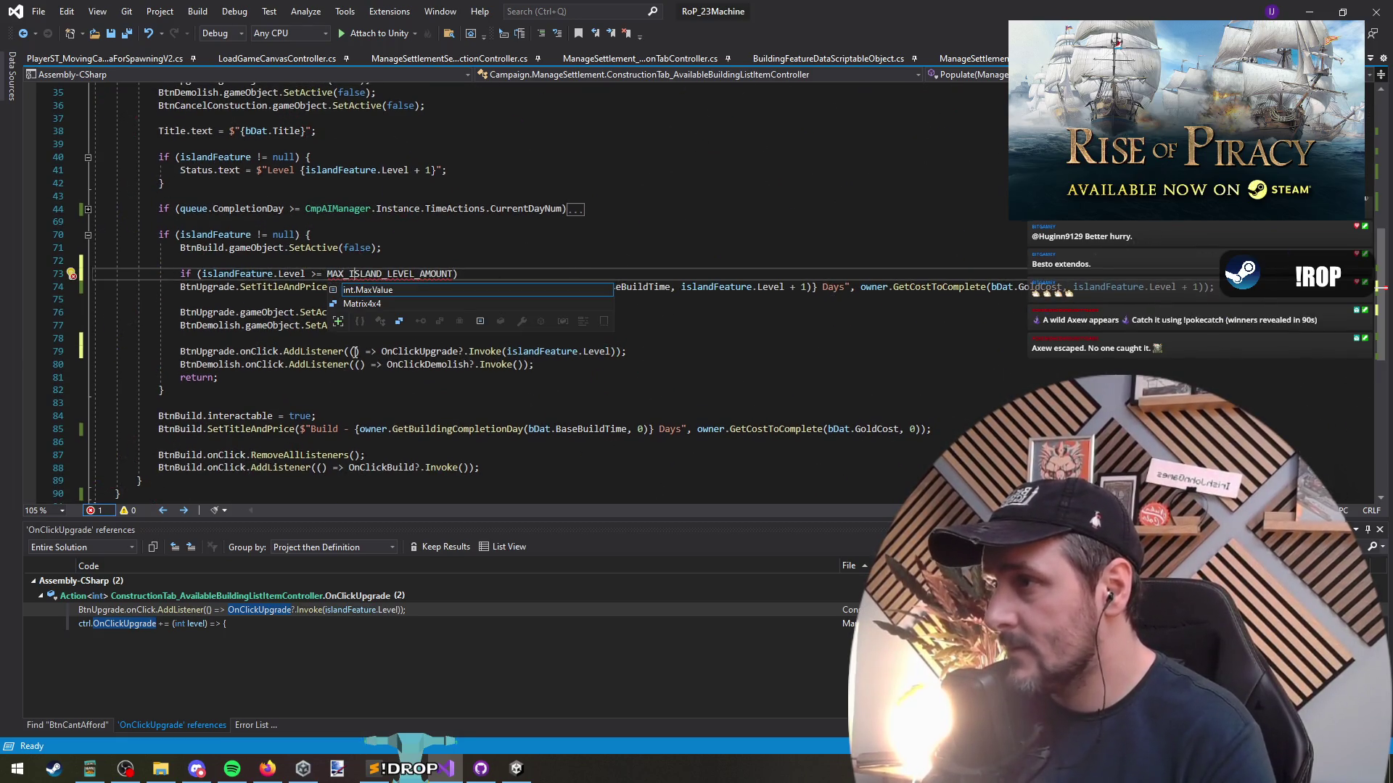
type("UILDING_")
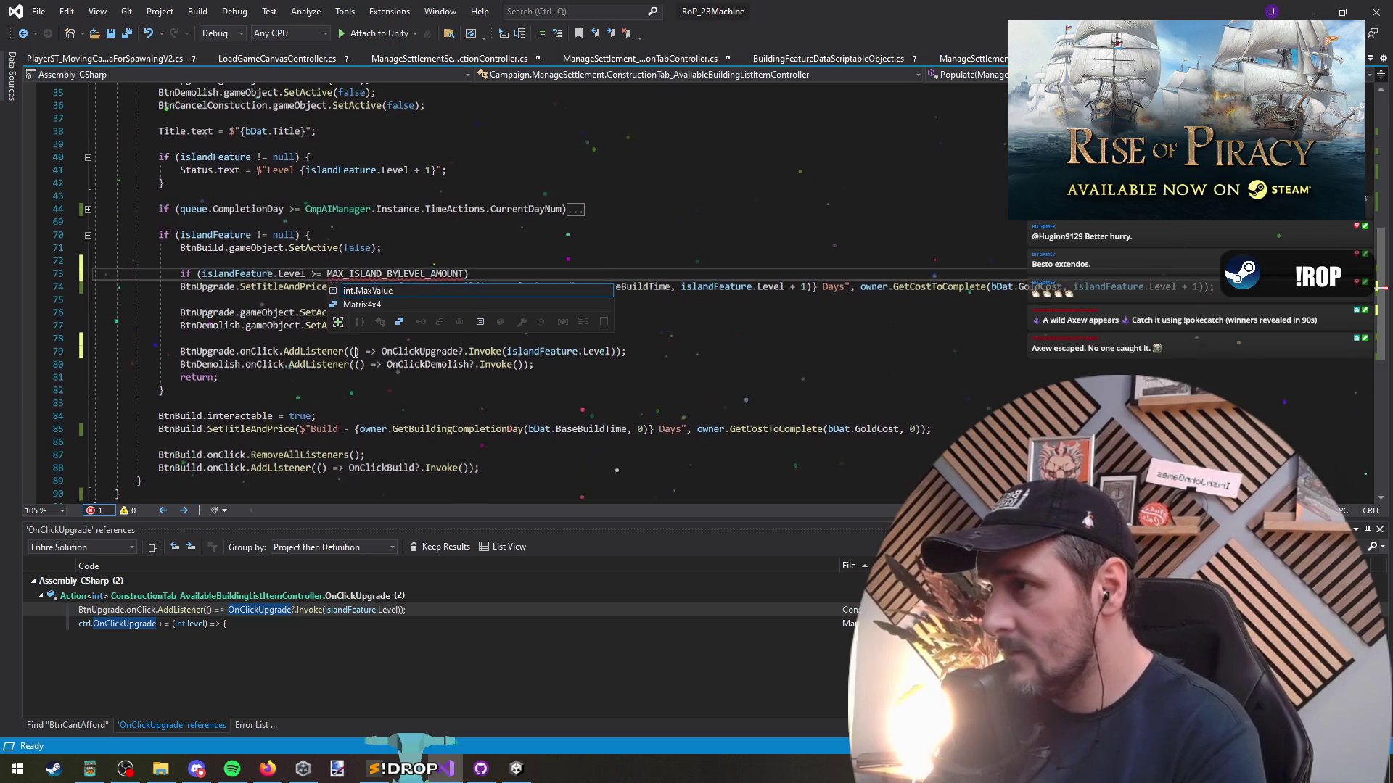
key("ctrl+Right")
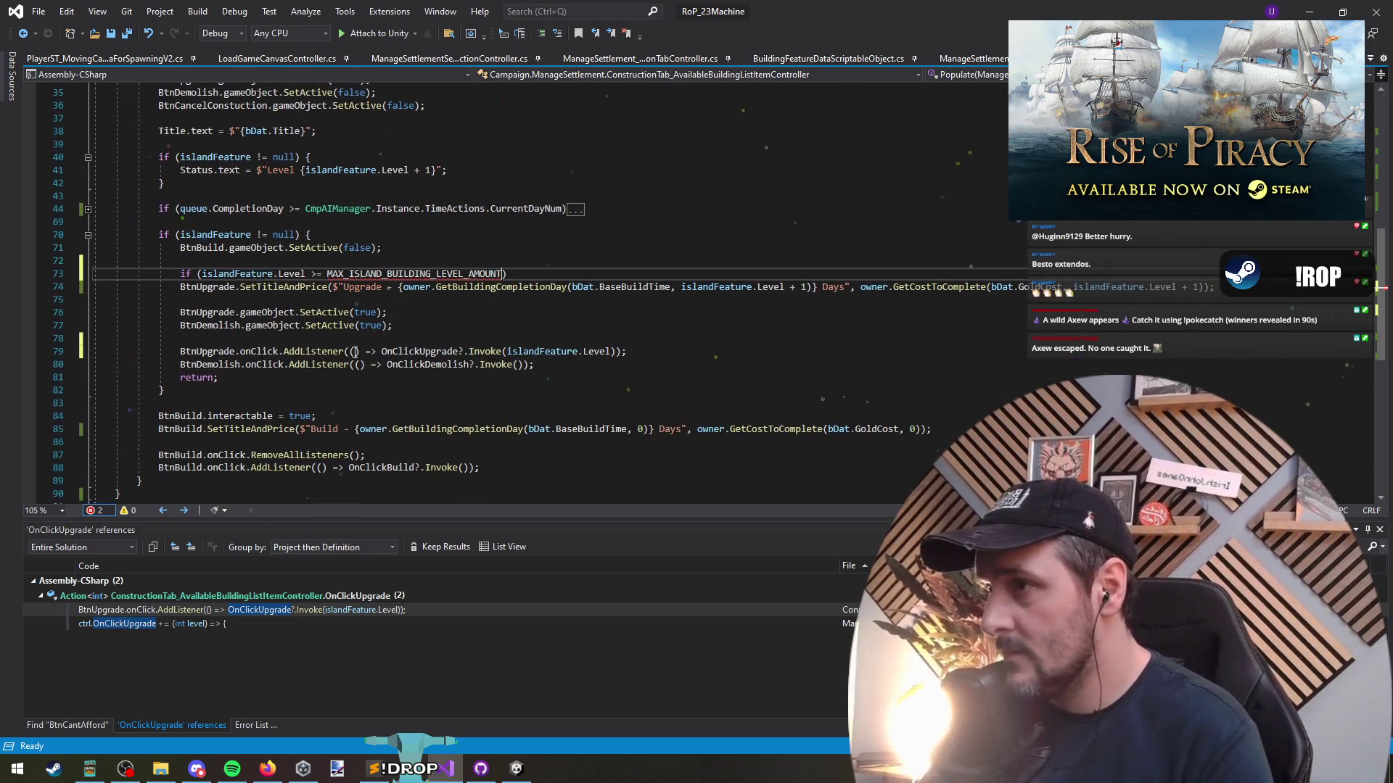
key("BackSpace")
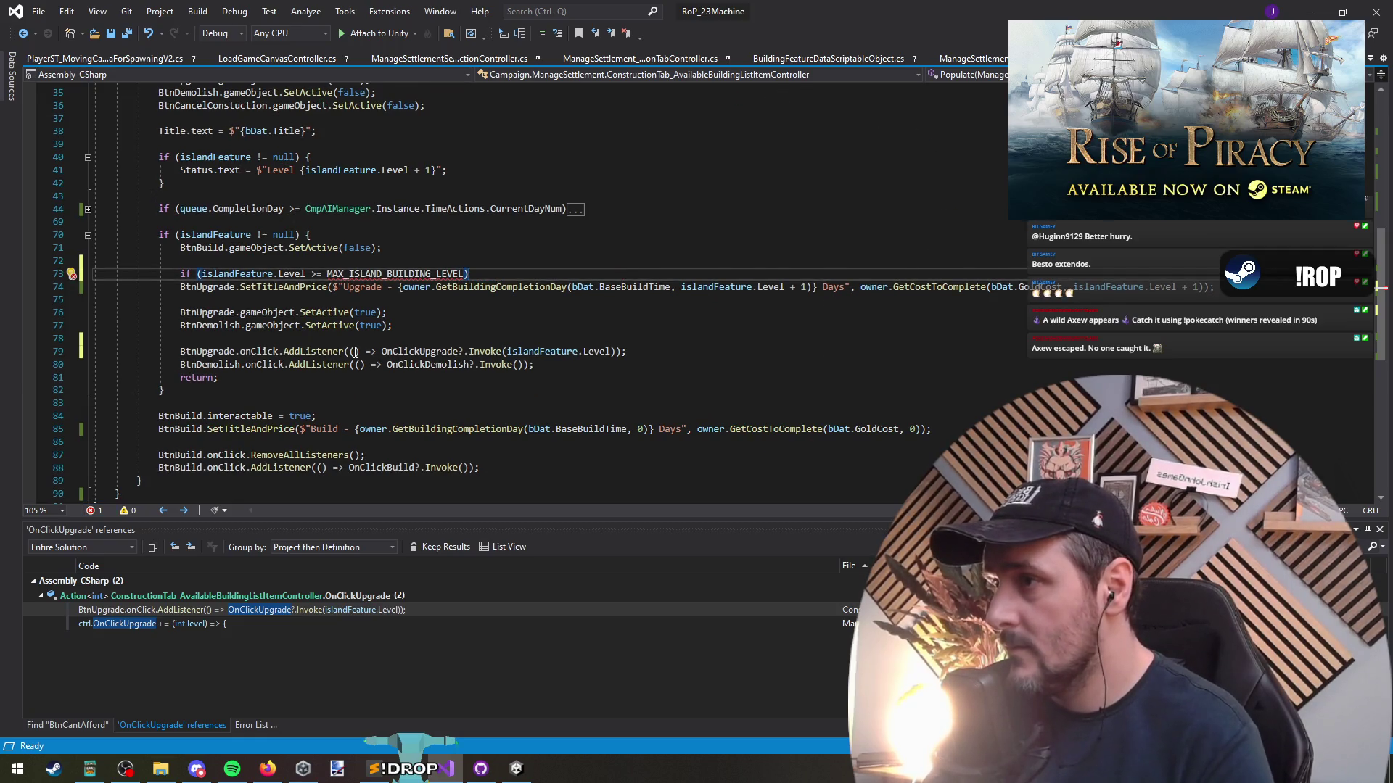
key("Return")
key("Down")
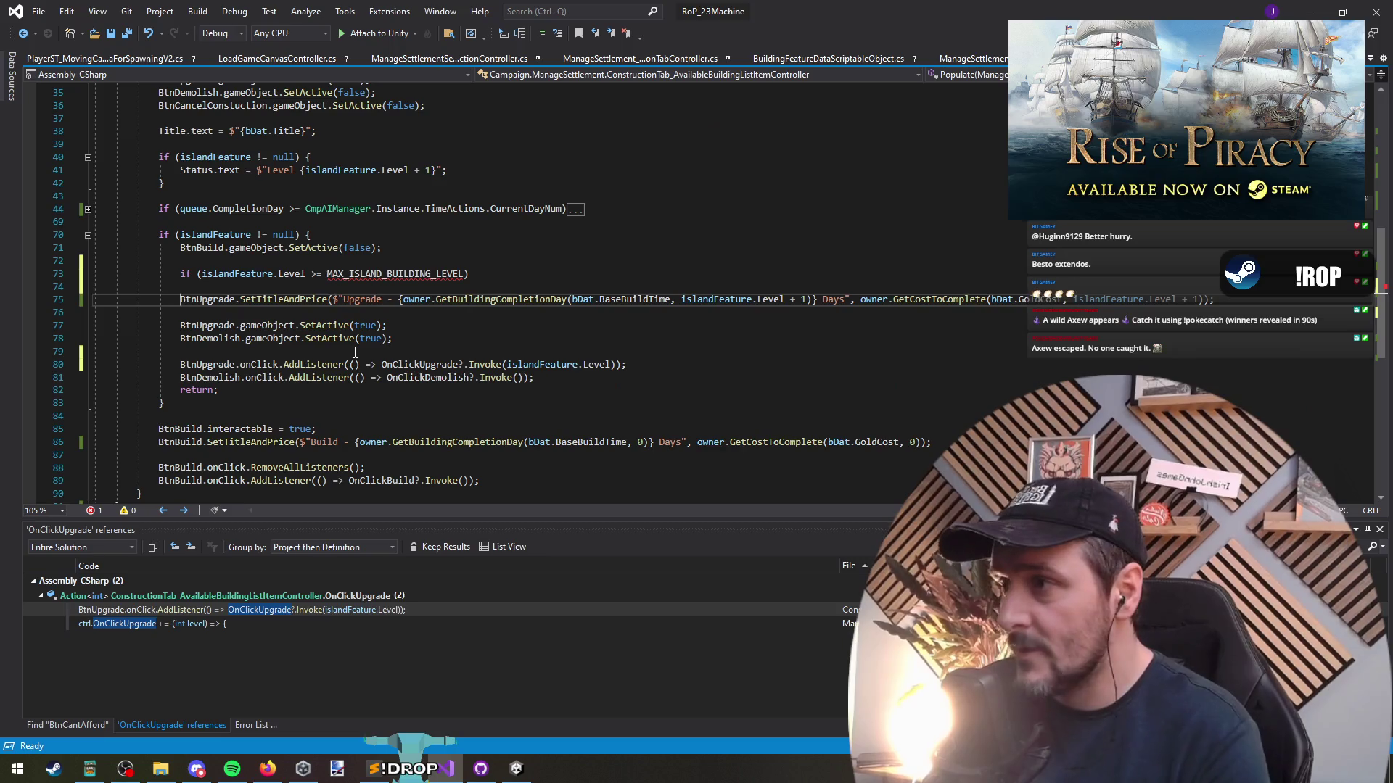
Move the upgrade click listener under the max-level check and wrap it in a braced else block
key("Down")
key("Down")
key("Down")
key("Down")
key("alt+Up")
key("alt+Up")
key("alt+Up")
key("Up")
key("Up")
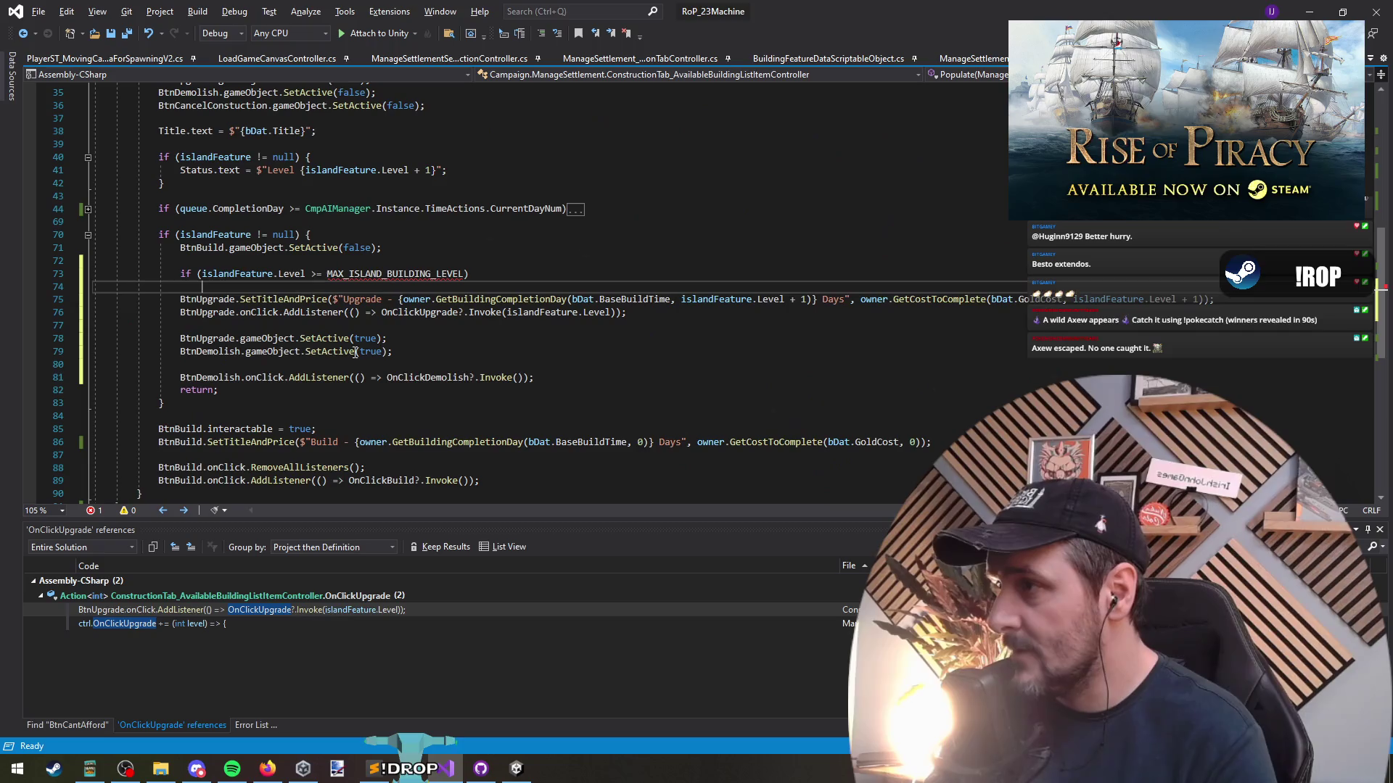
key("Return")
type("else")
key("Escape")
key("Down")
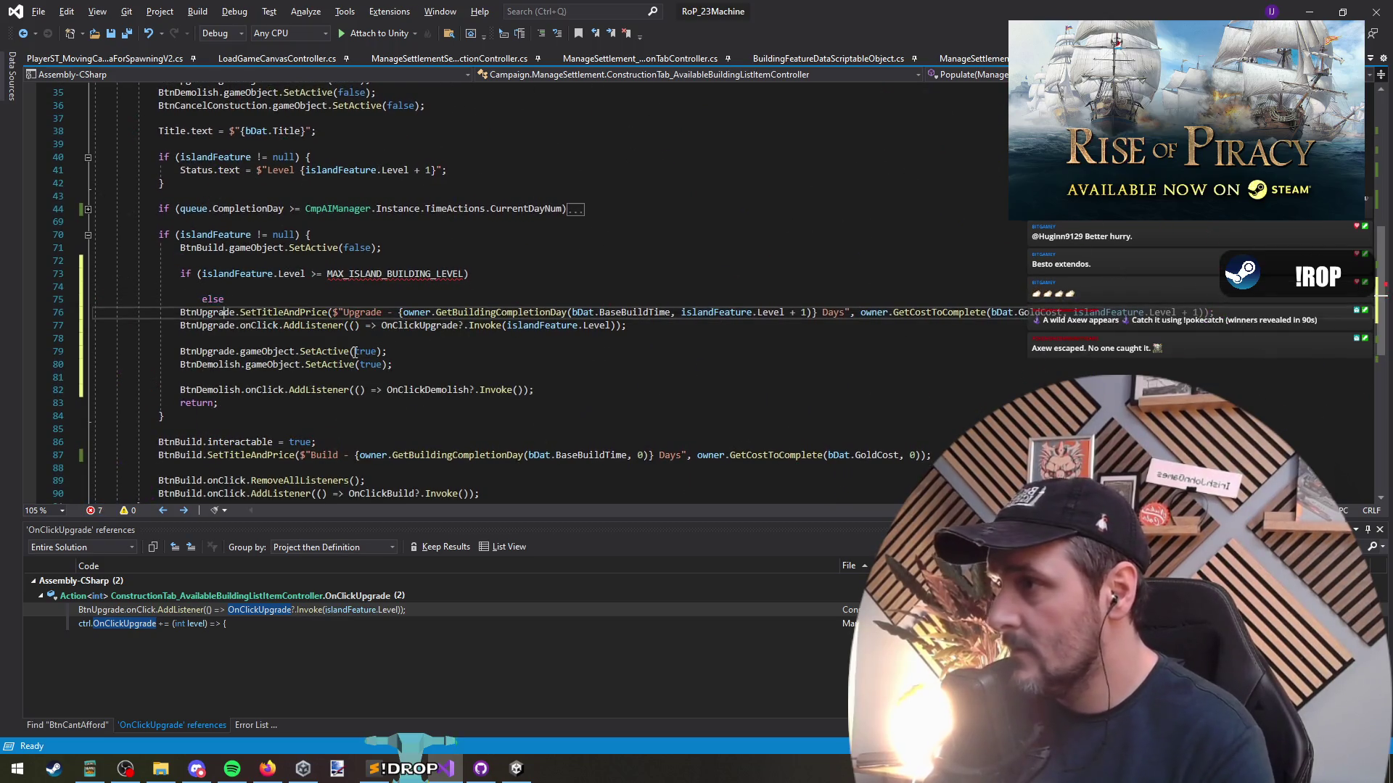
type("{")
key("Return")
key("Down")
key("End")
key("Return")
type("}")
key("Up")
key("Up")
key("Up")
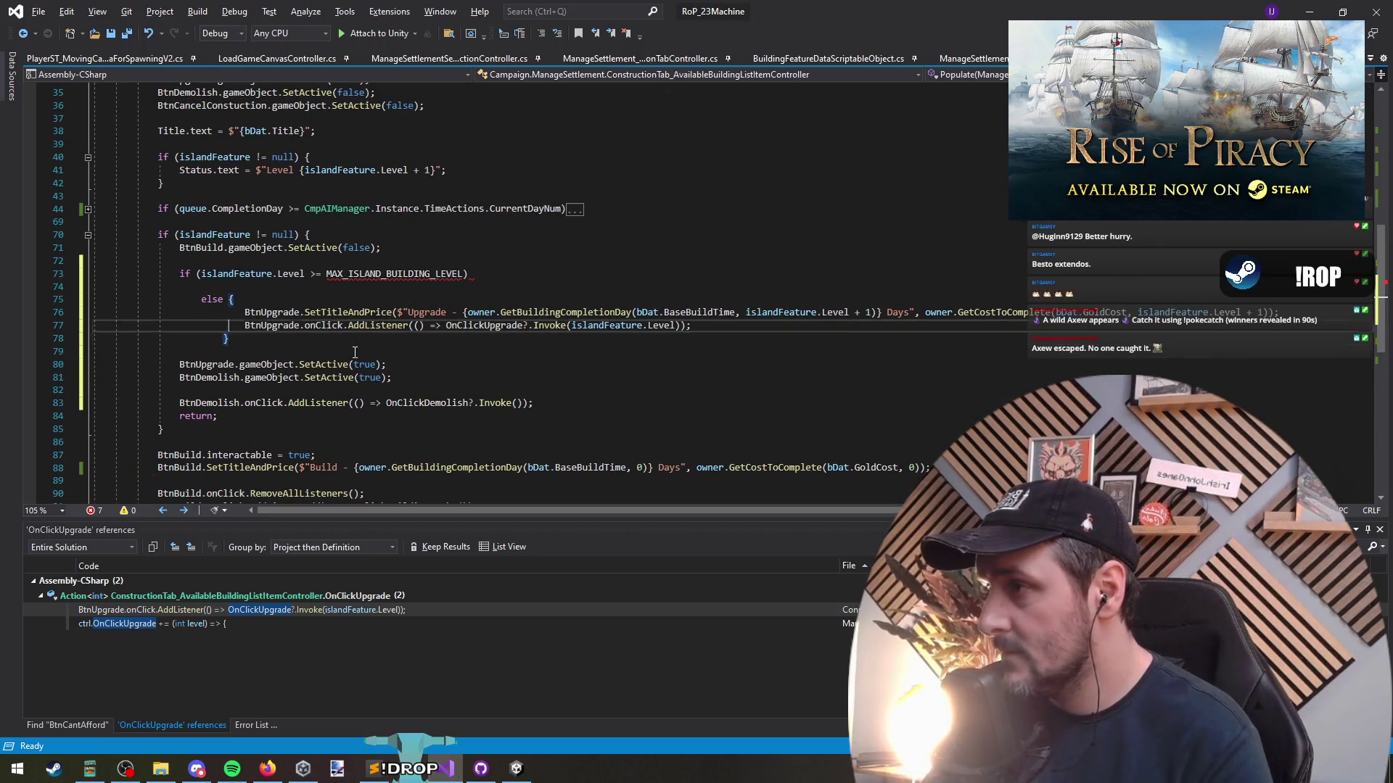
key("Down")
key("Down")
key("Return")
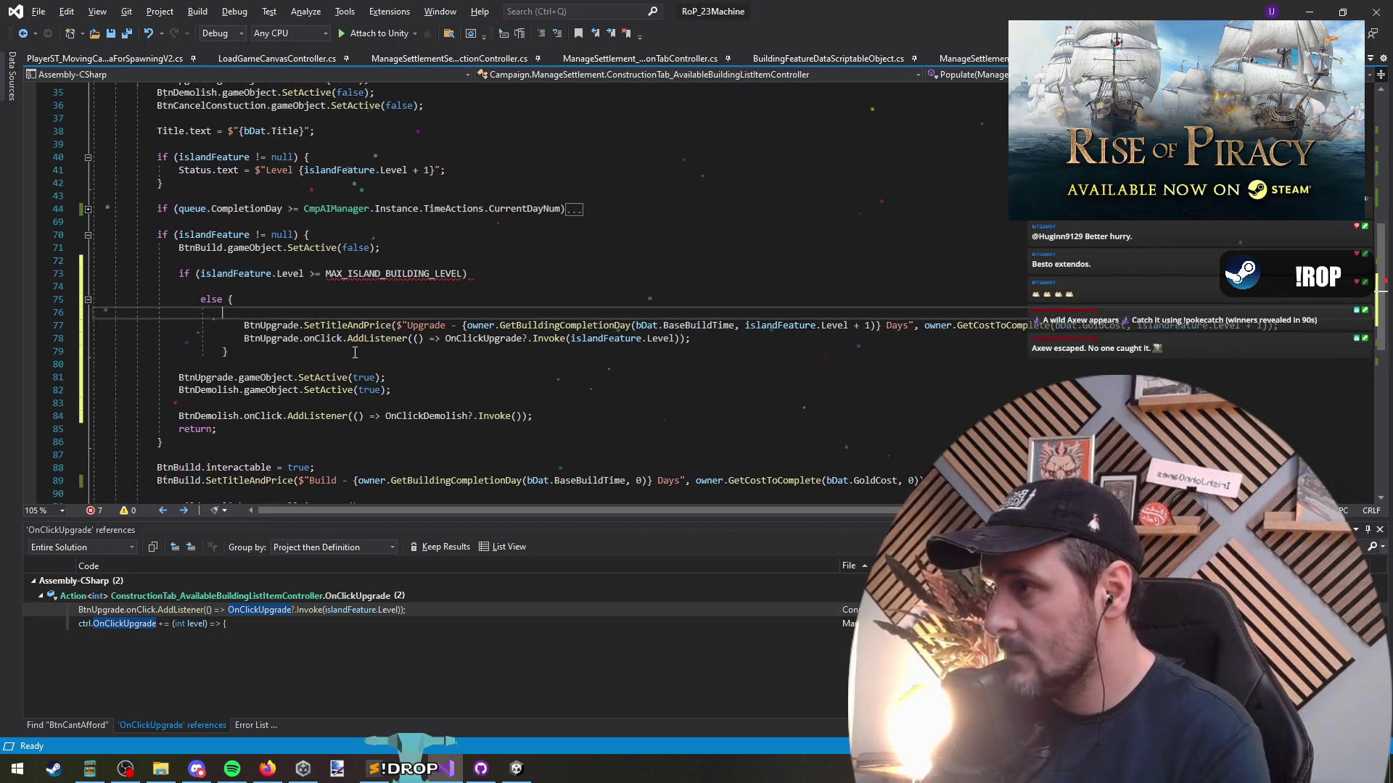
Add BtnUpgrade.interactable = true; and copy the interactable and SetTitleAndPrice lines into the if branch
key("Up")
type("BtnUpgrade.")
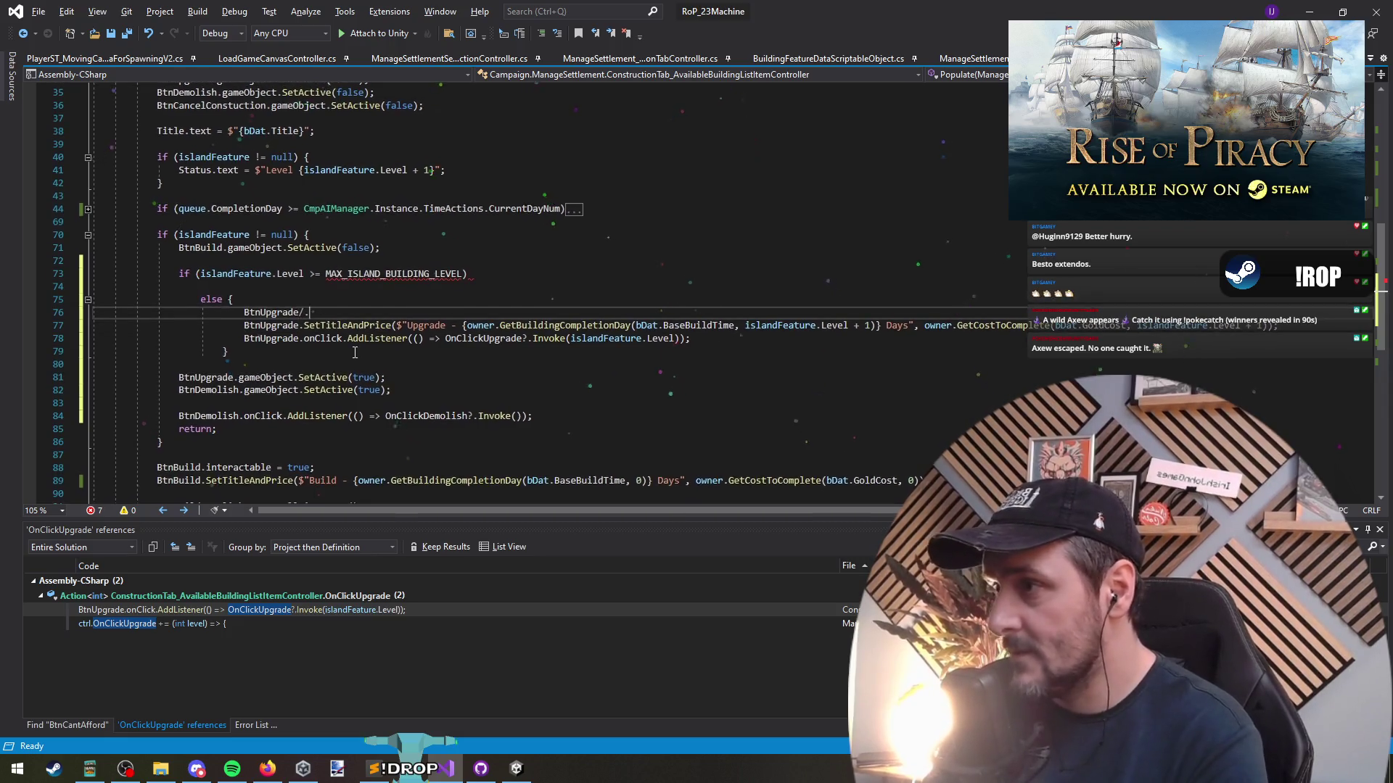
type("int")
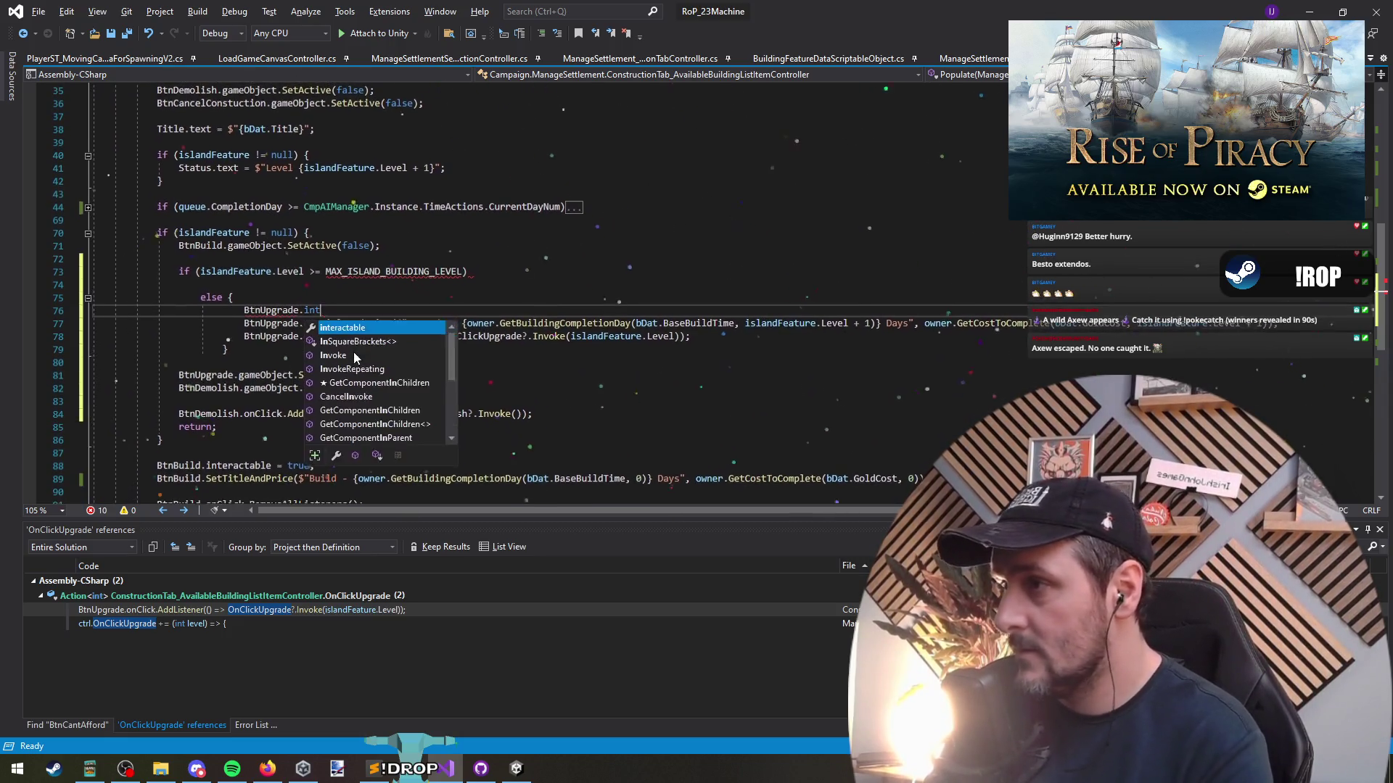
type("eractable = true;")
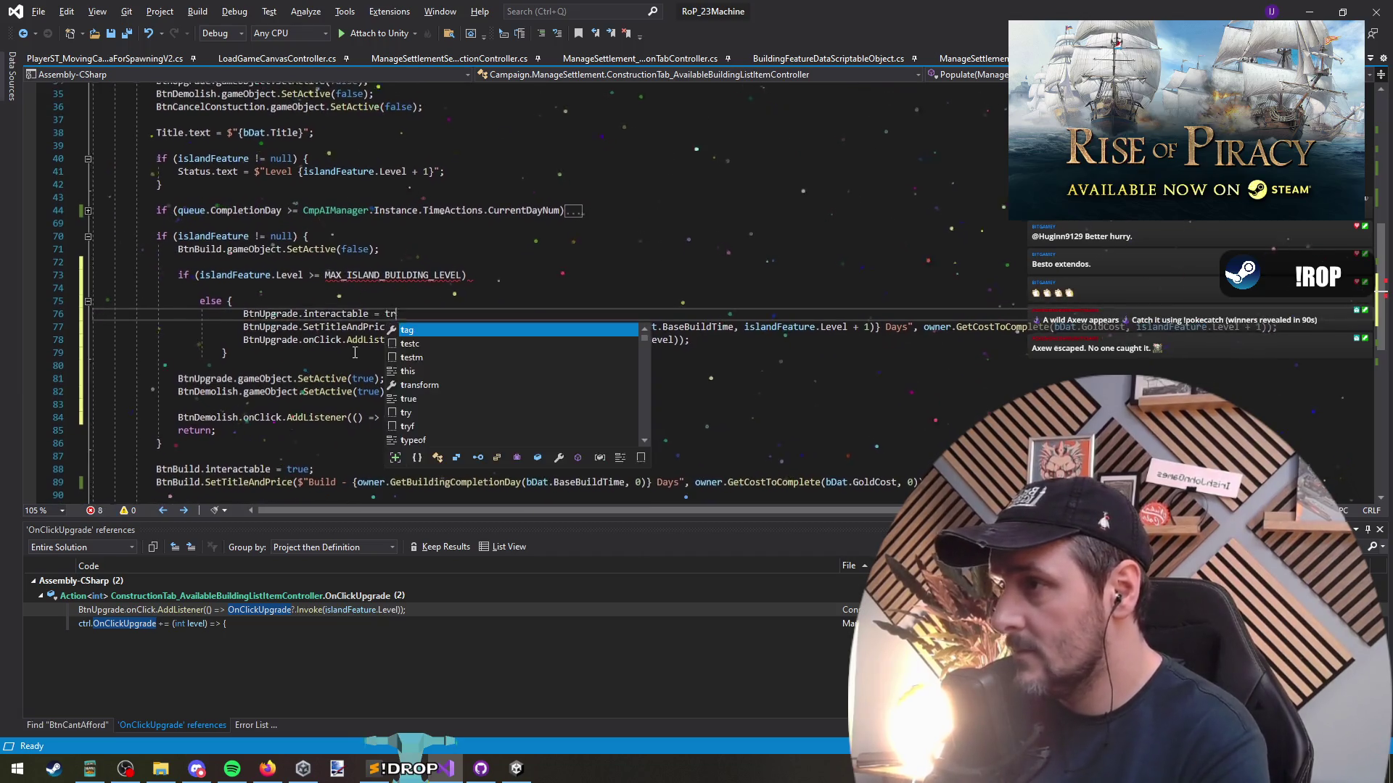
key("Home")
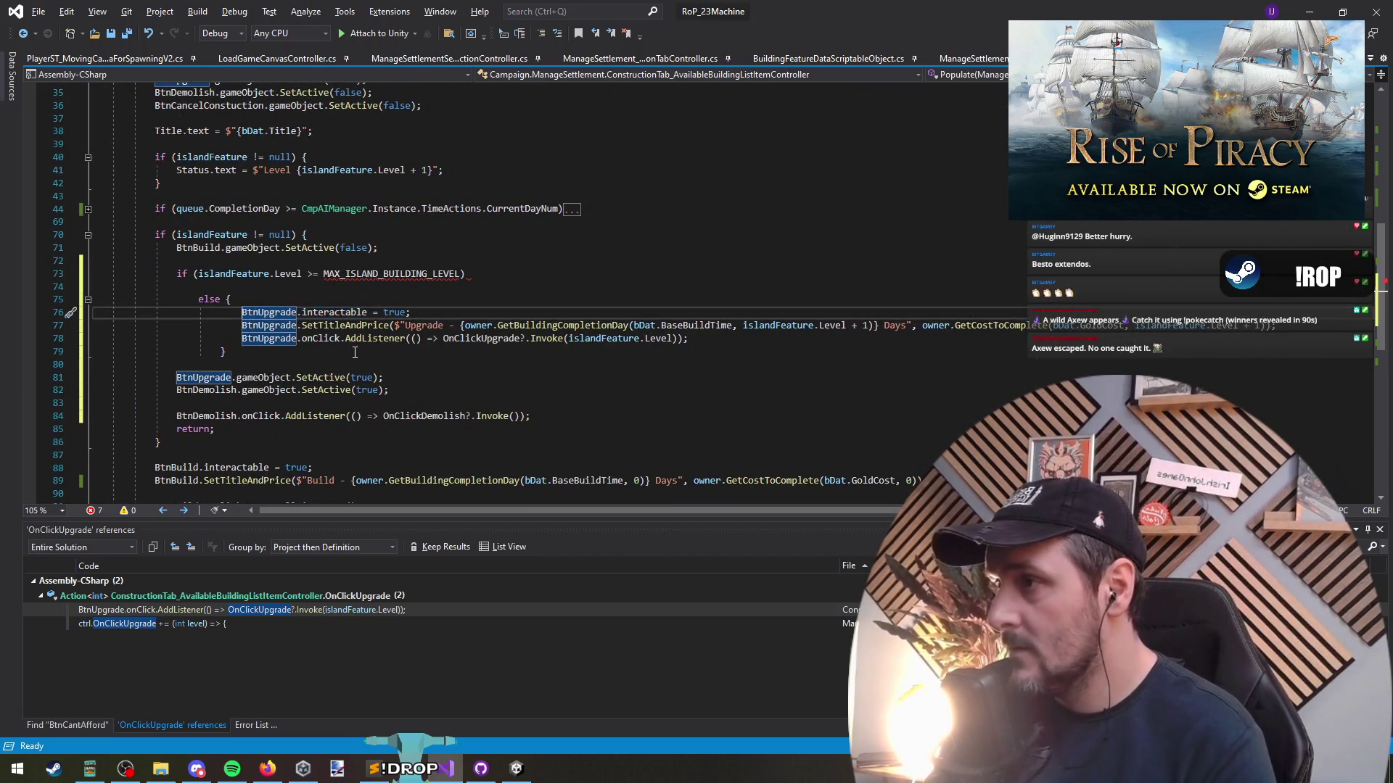
key("shift+Down")
key("Up")
key("Up")
key("Up")
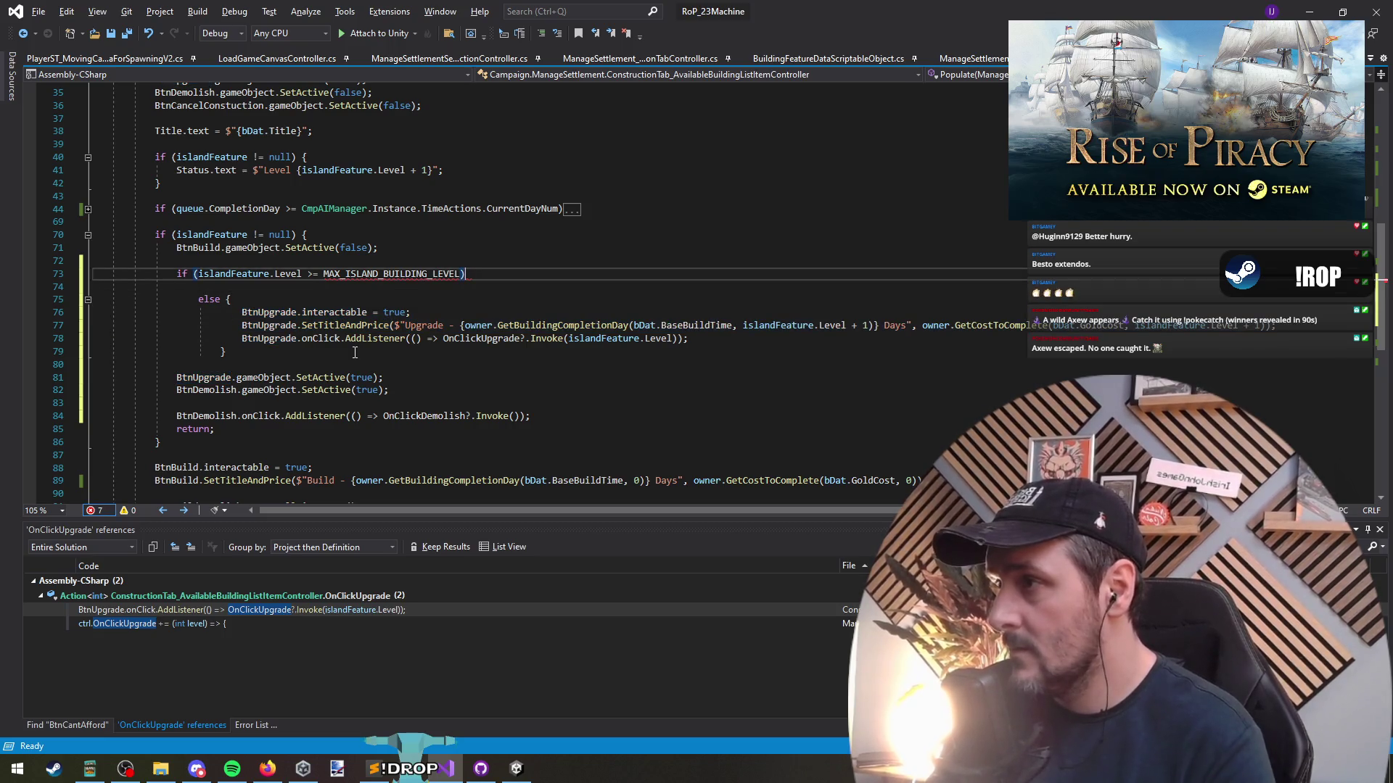
key("ctrl+v")
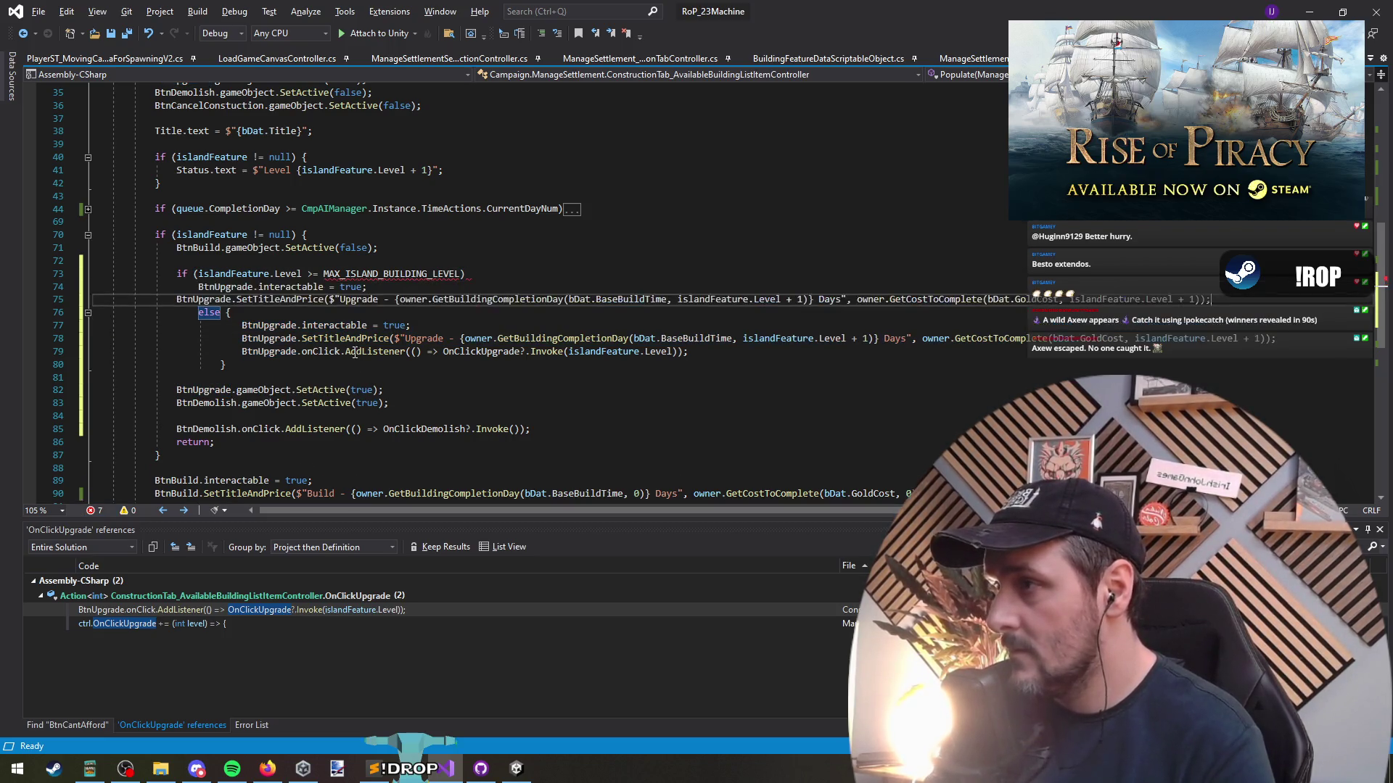
Fix the braces so the if branch closes right before the else
key("Up")
key("Up")
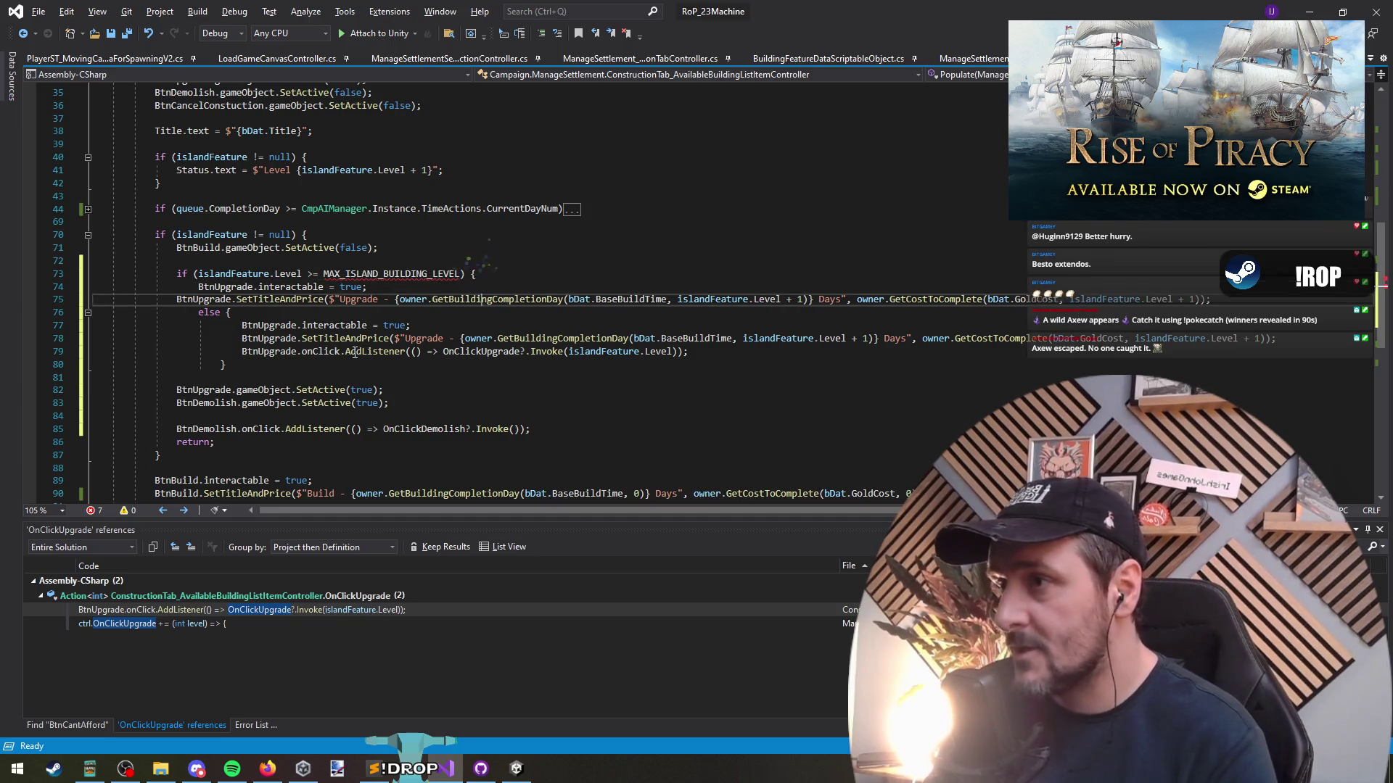
key("Delete")
key("Down")
key("Down")
key("Down")
key("Home")
type("}")
key("Down")
key("Down")
key("Down")
key("Down")
key("Up")
key("Up")
key("Up")
key("Up")
key("Up")
key("Up")
key("Down")
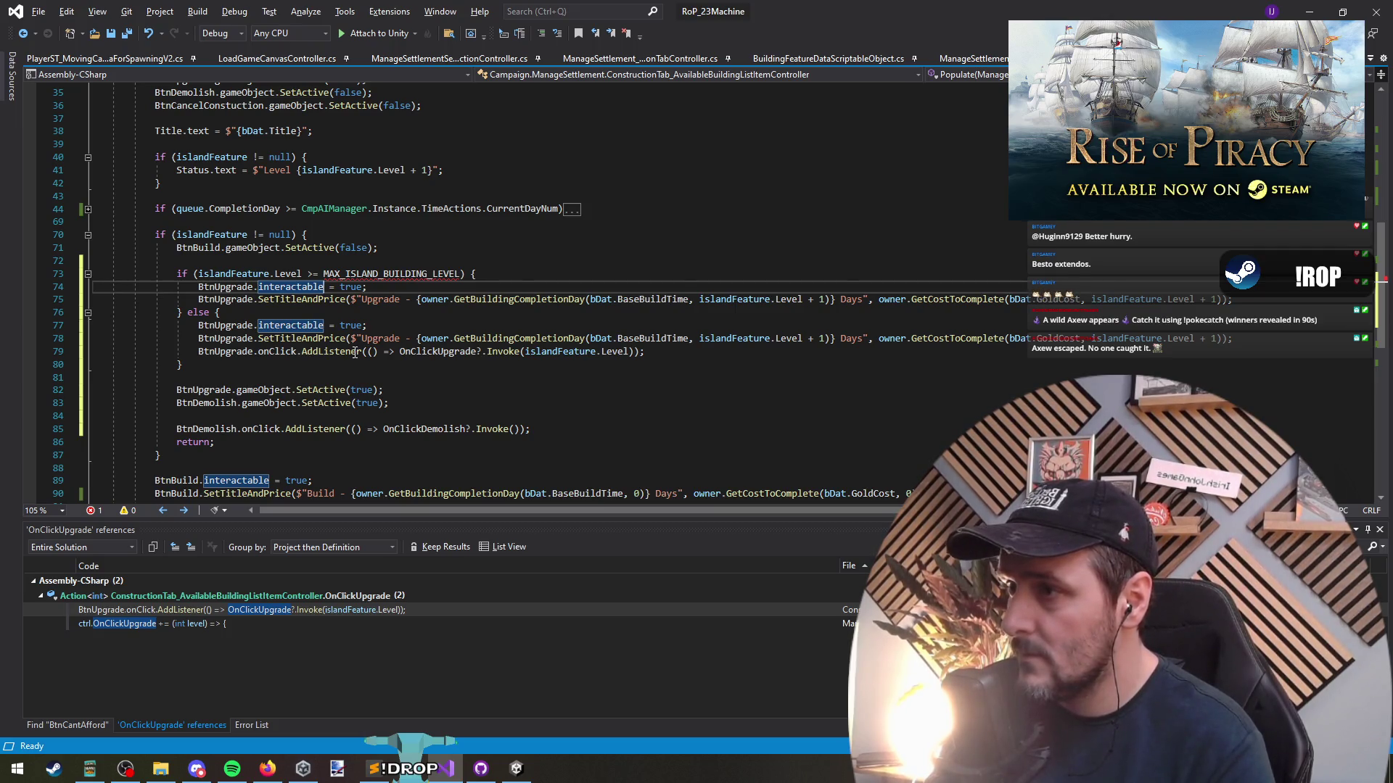
key("Down")
key("Down")
key("Down")
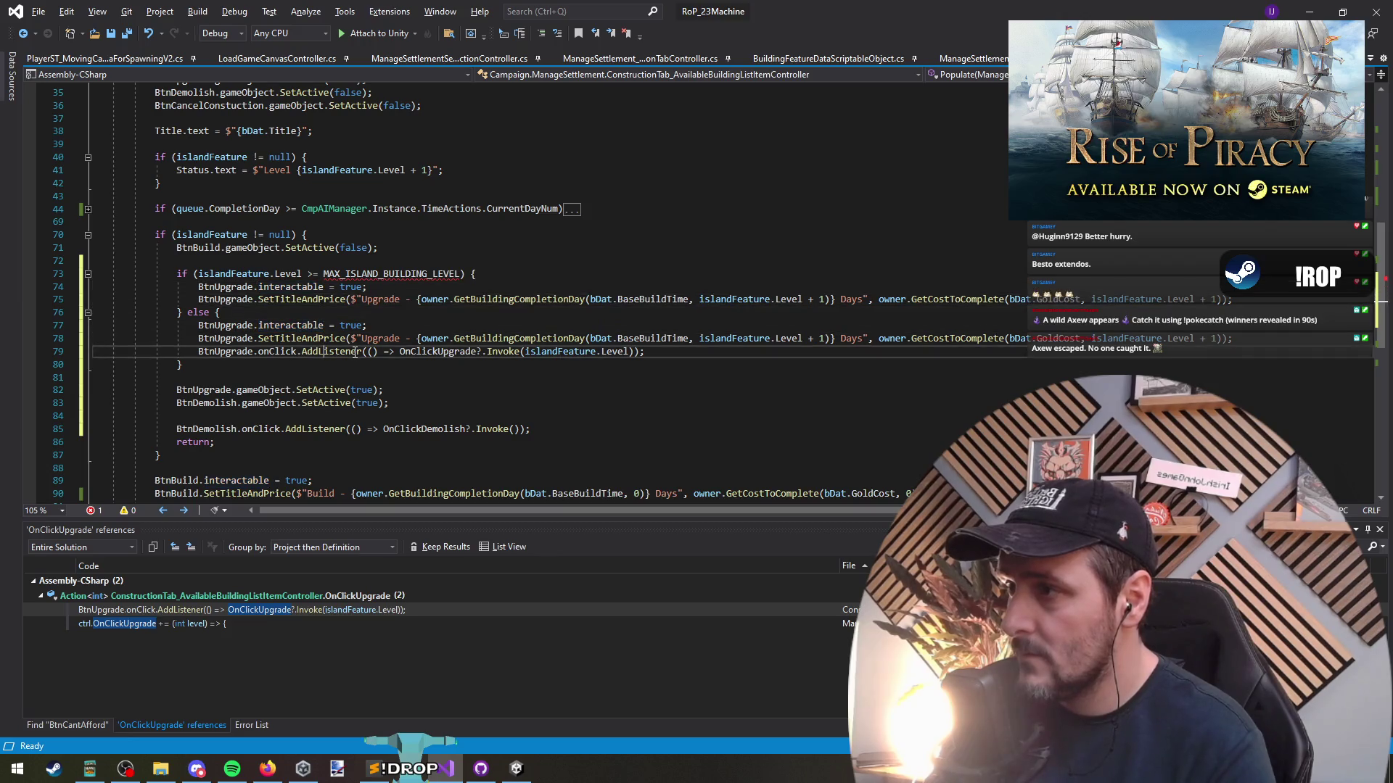
Copy the listener into the if branch, calling CmpNotifications.AddNotification("Max level reached", "Building is at maximum level")
key("ctrl+d")
key("alt+Up")
key("alt+Up")
key("alt+Up")
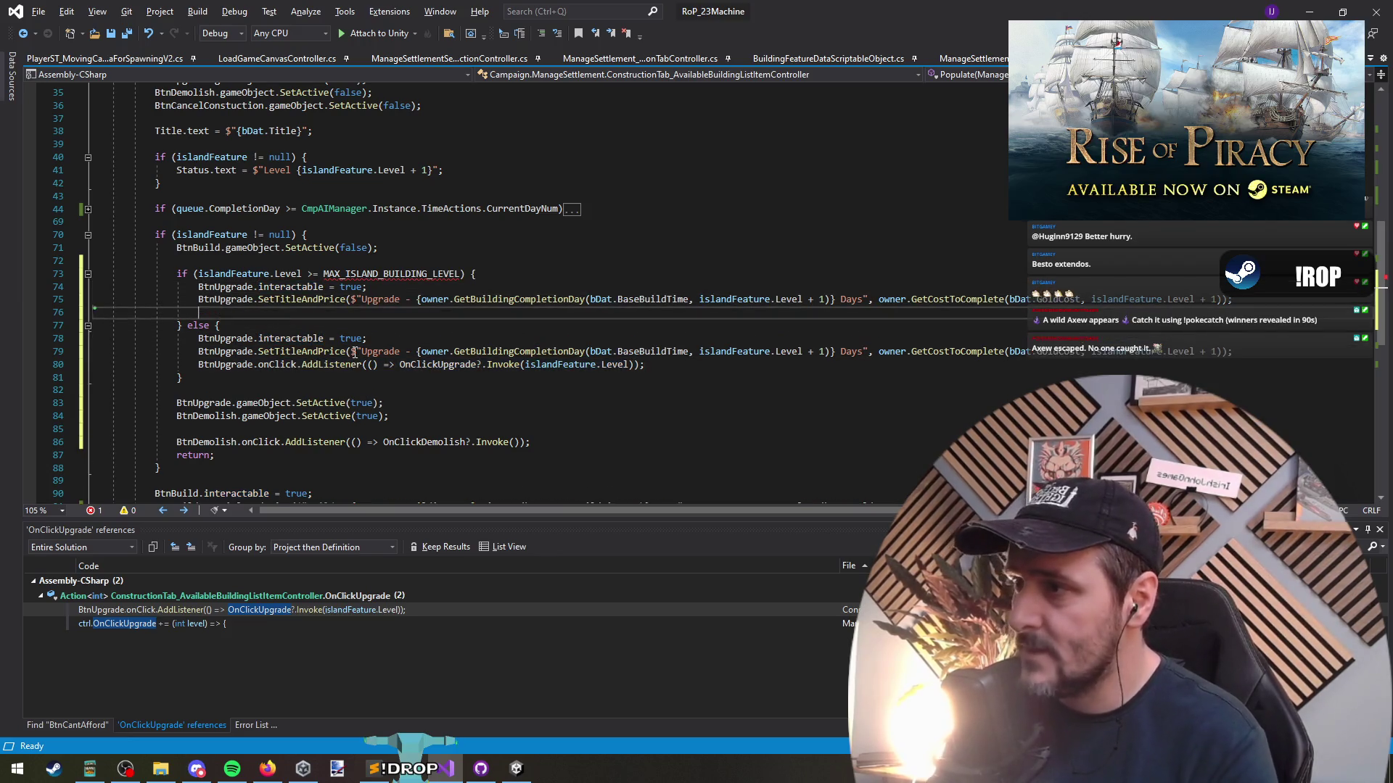
key("Left")
key("Left")
key("Left")
key("shift+alt+equal")
key("shift+alt+equal")
key("shift+alt+equal")
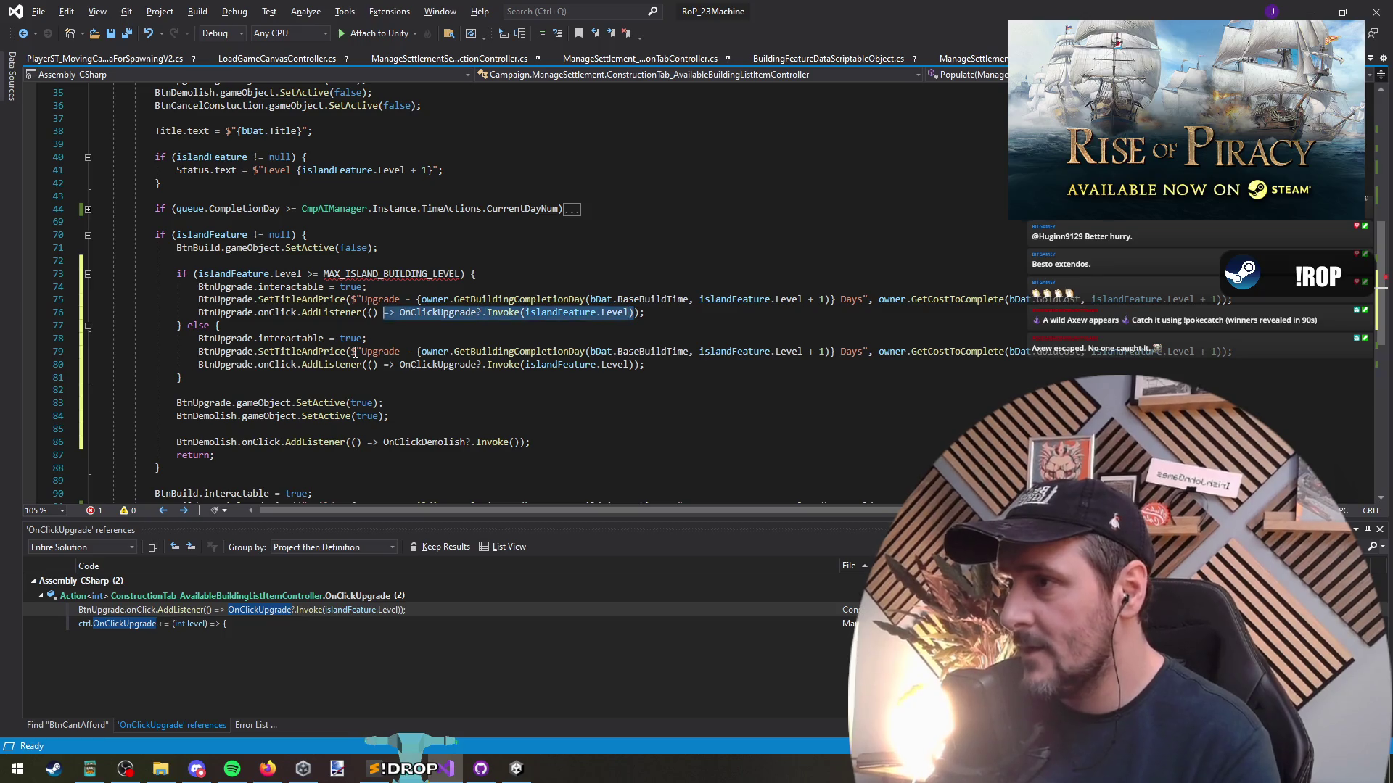
type("CmpNotifications.")
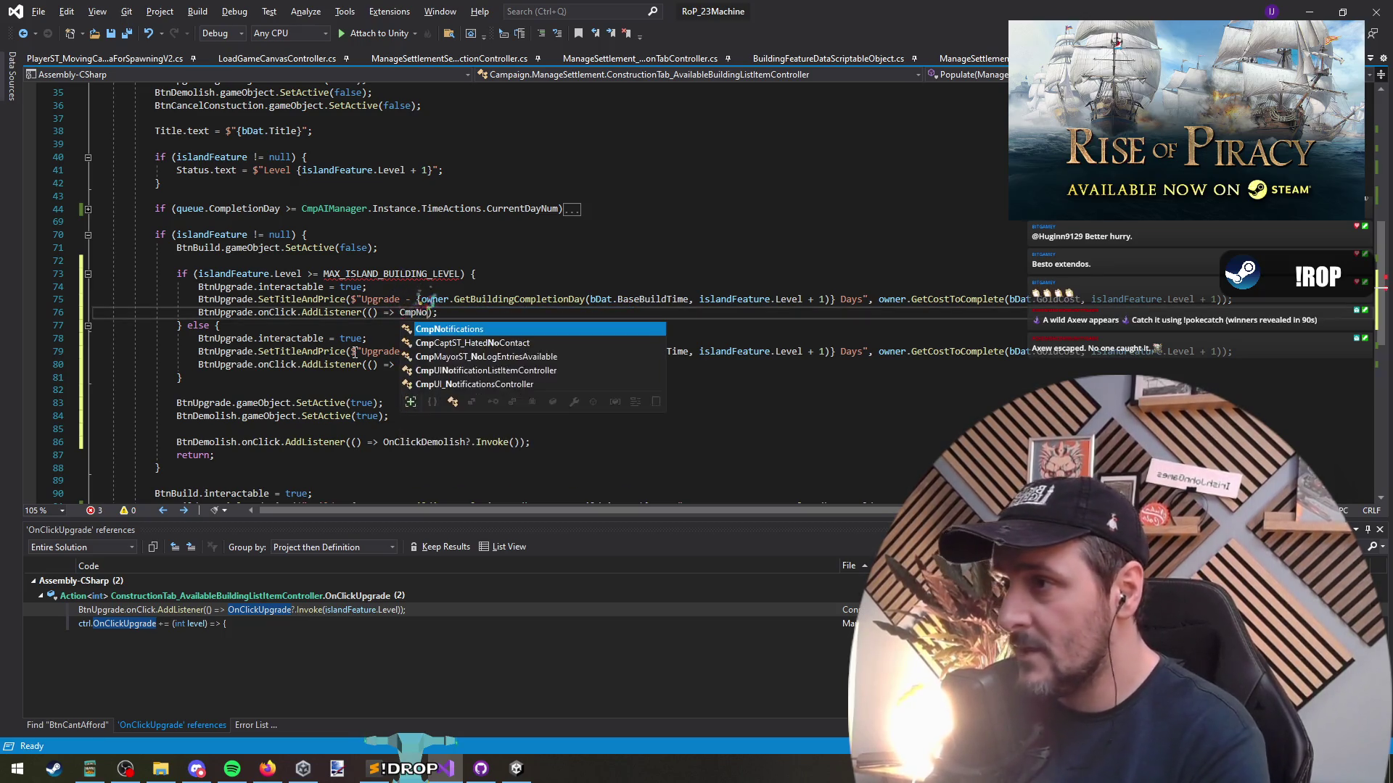
type("AddNotification($\"Max")
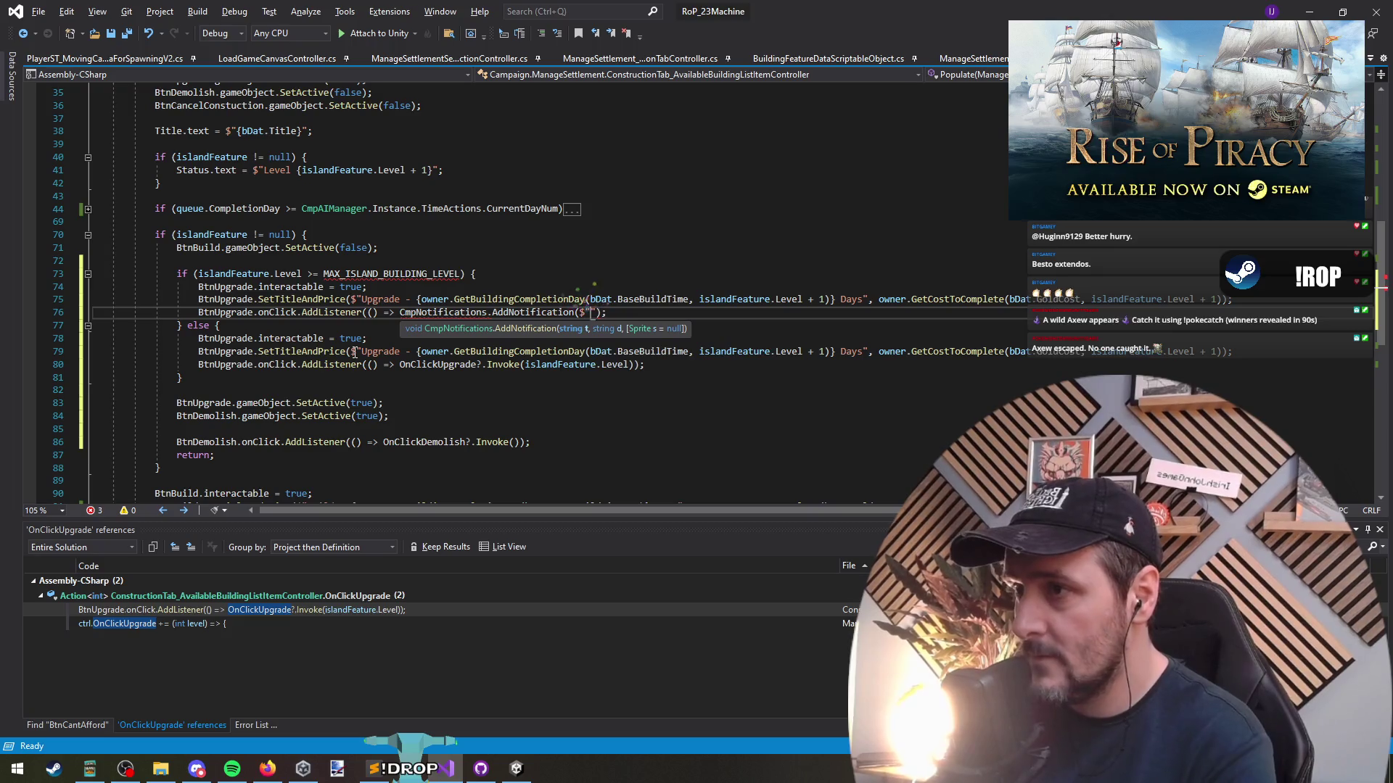
type(" level reached\"")
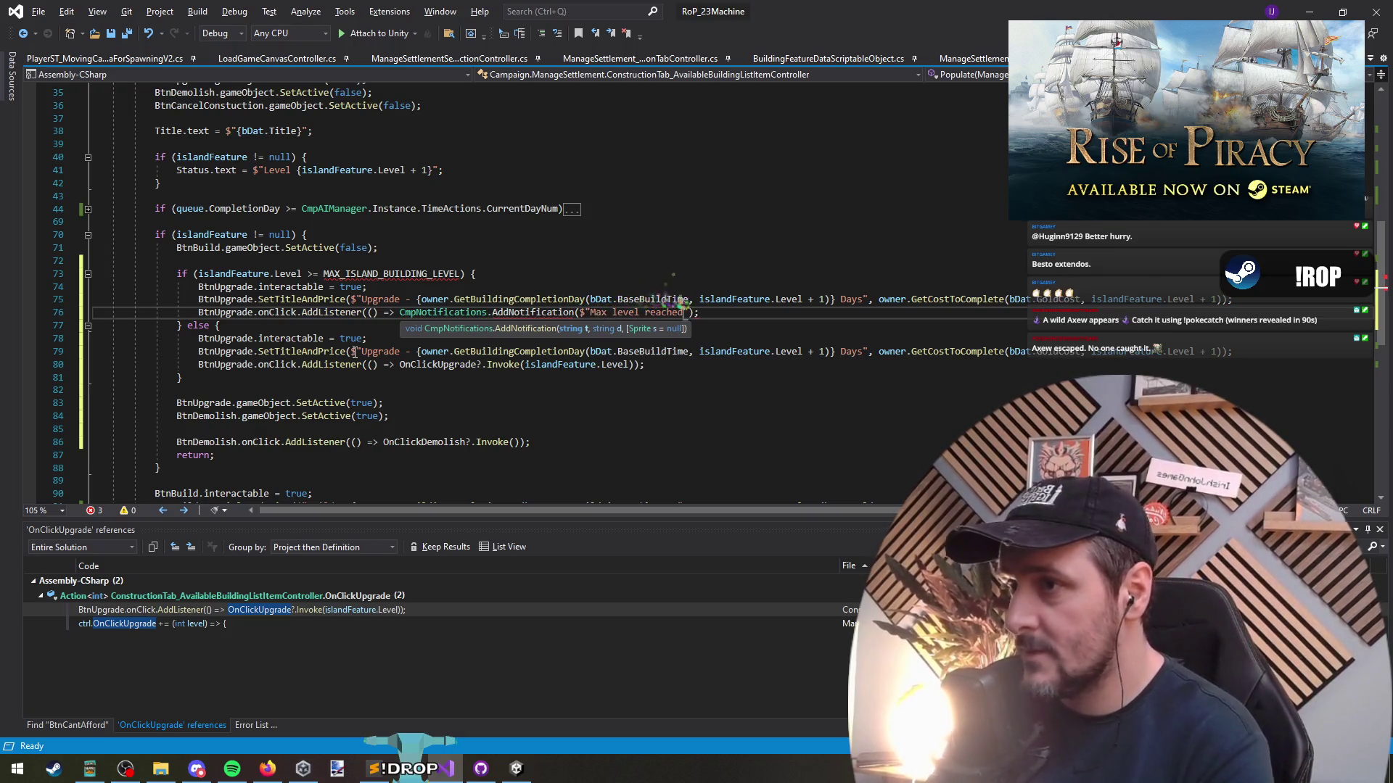
type(", \"Building is ")
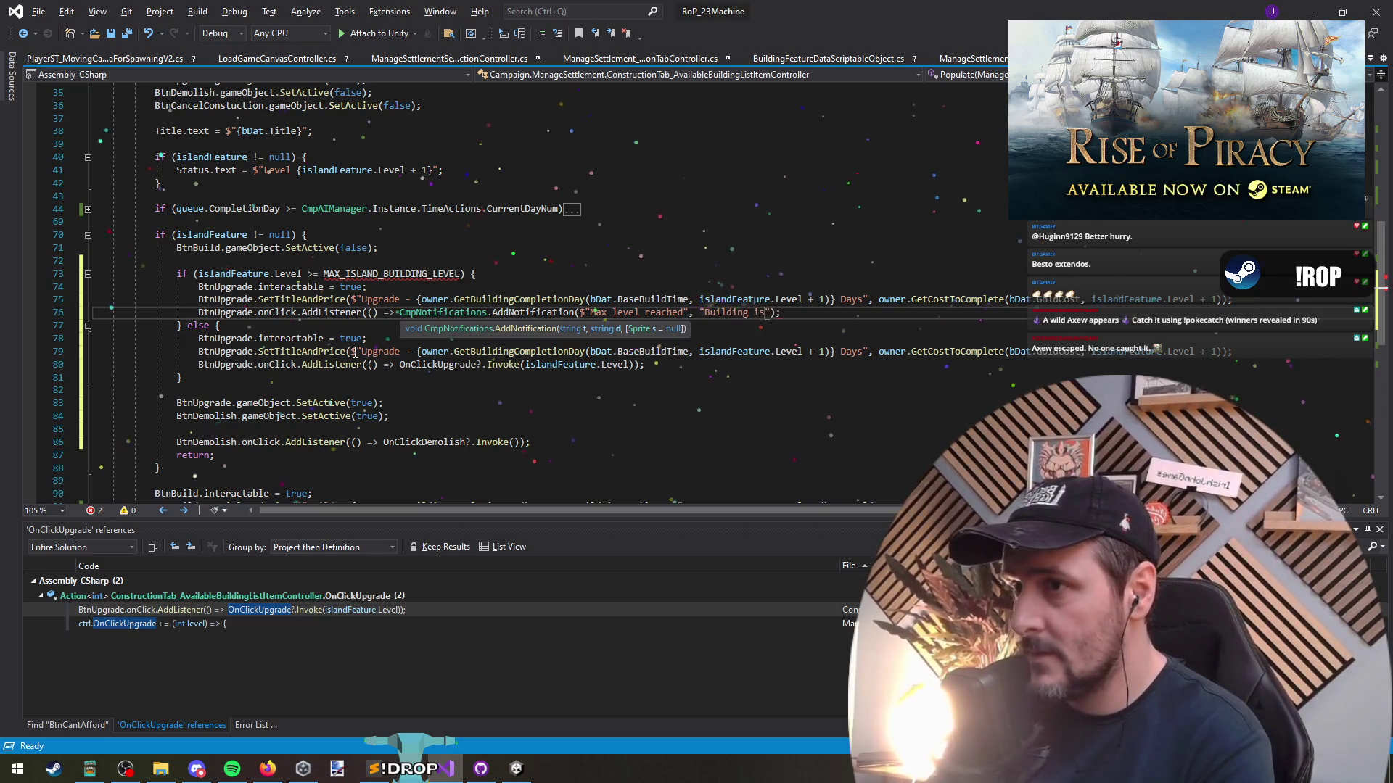
type("at maximum level")
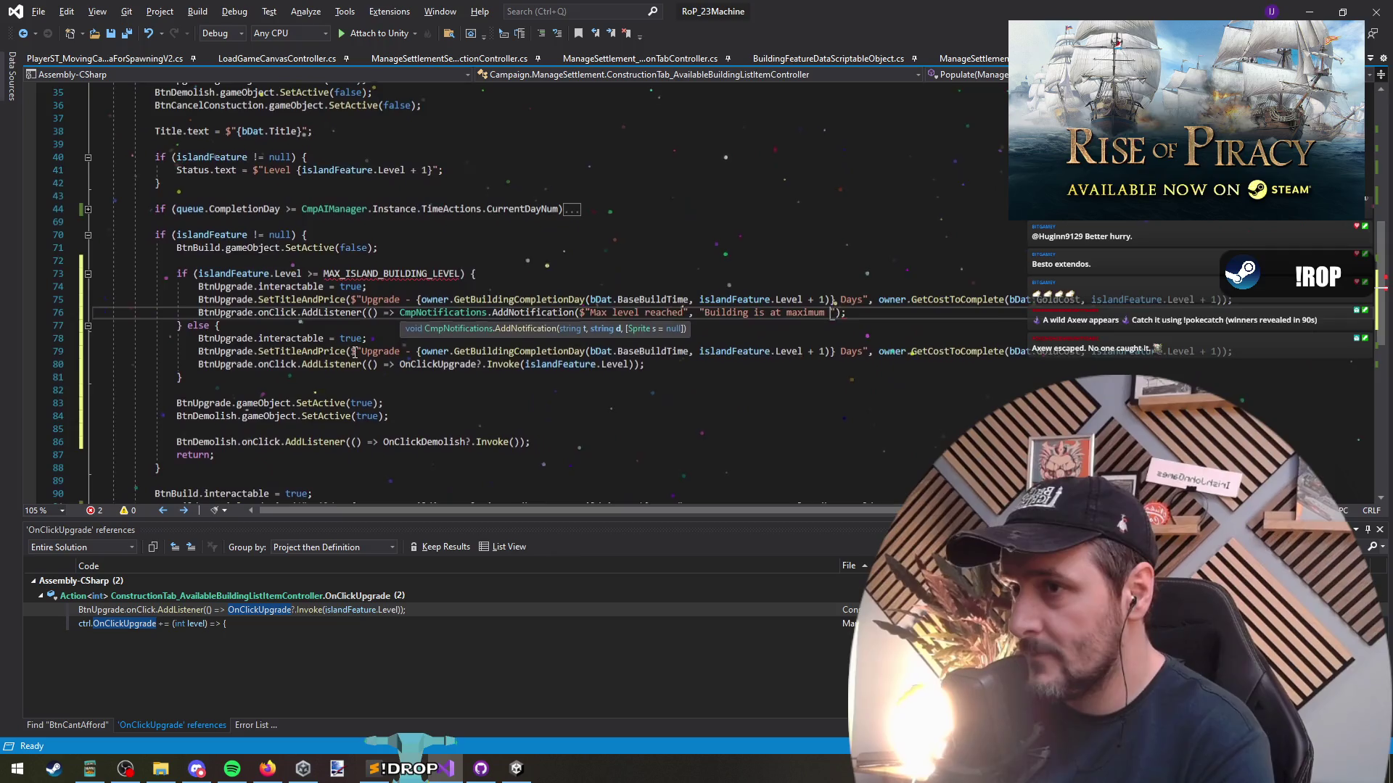
key("End")
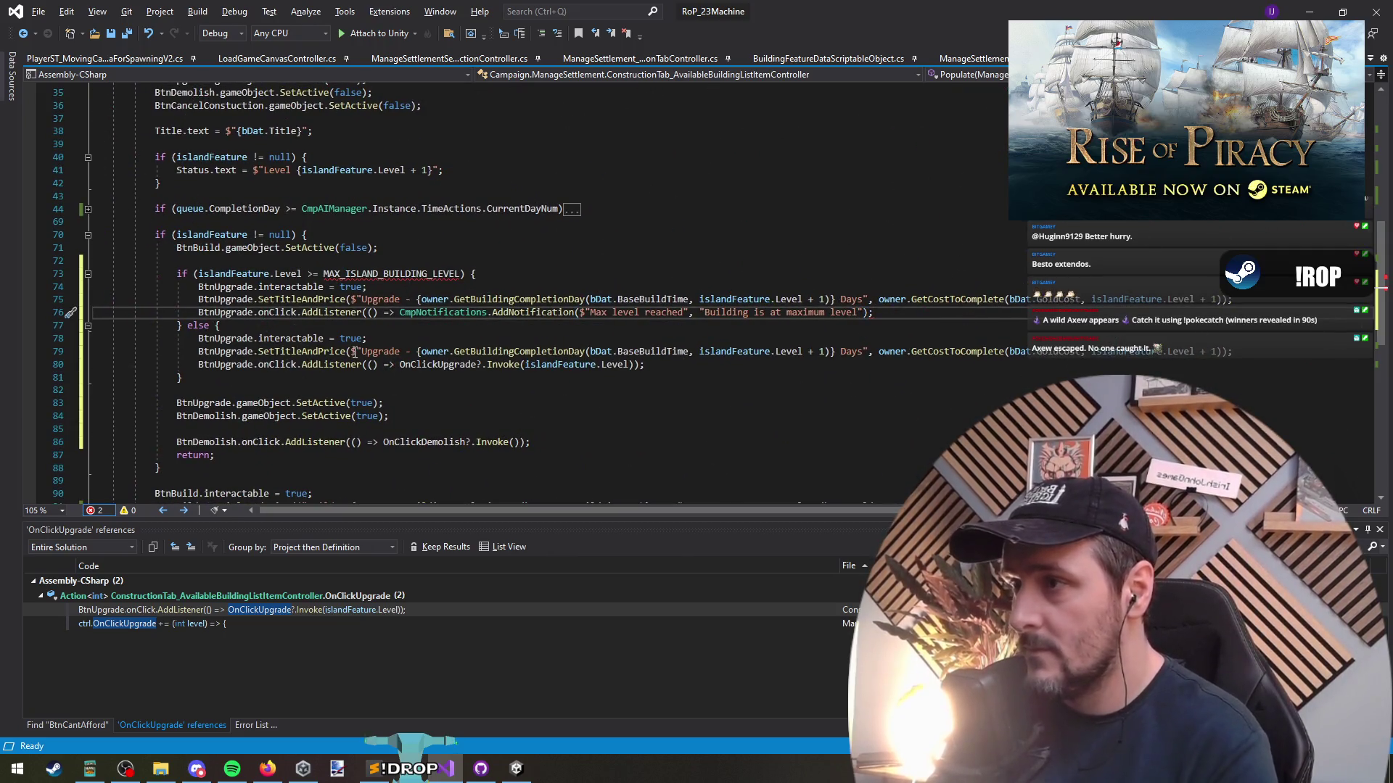
key("Left")
type(")")
key("Up")
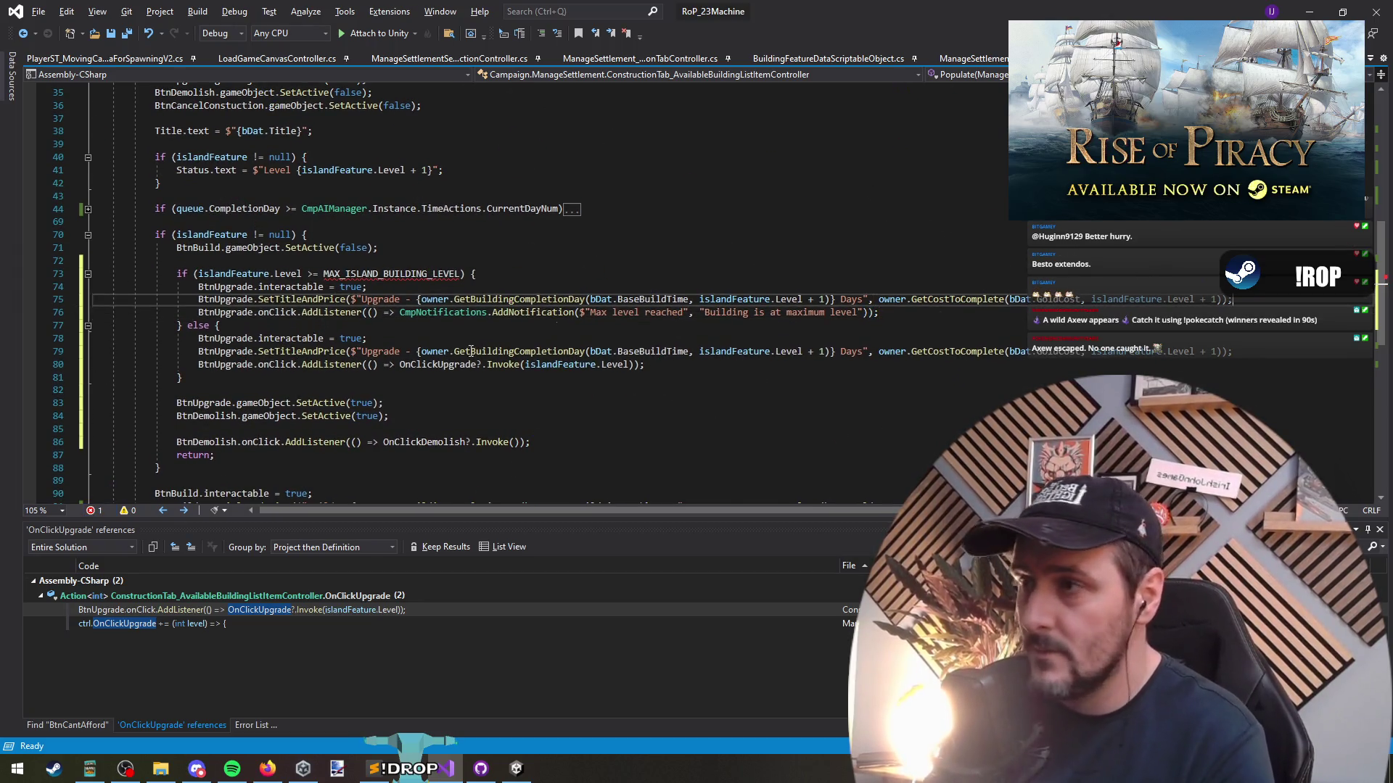
key("alt+Tab")
left_click(464, 273)
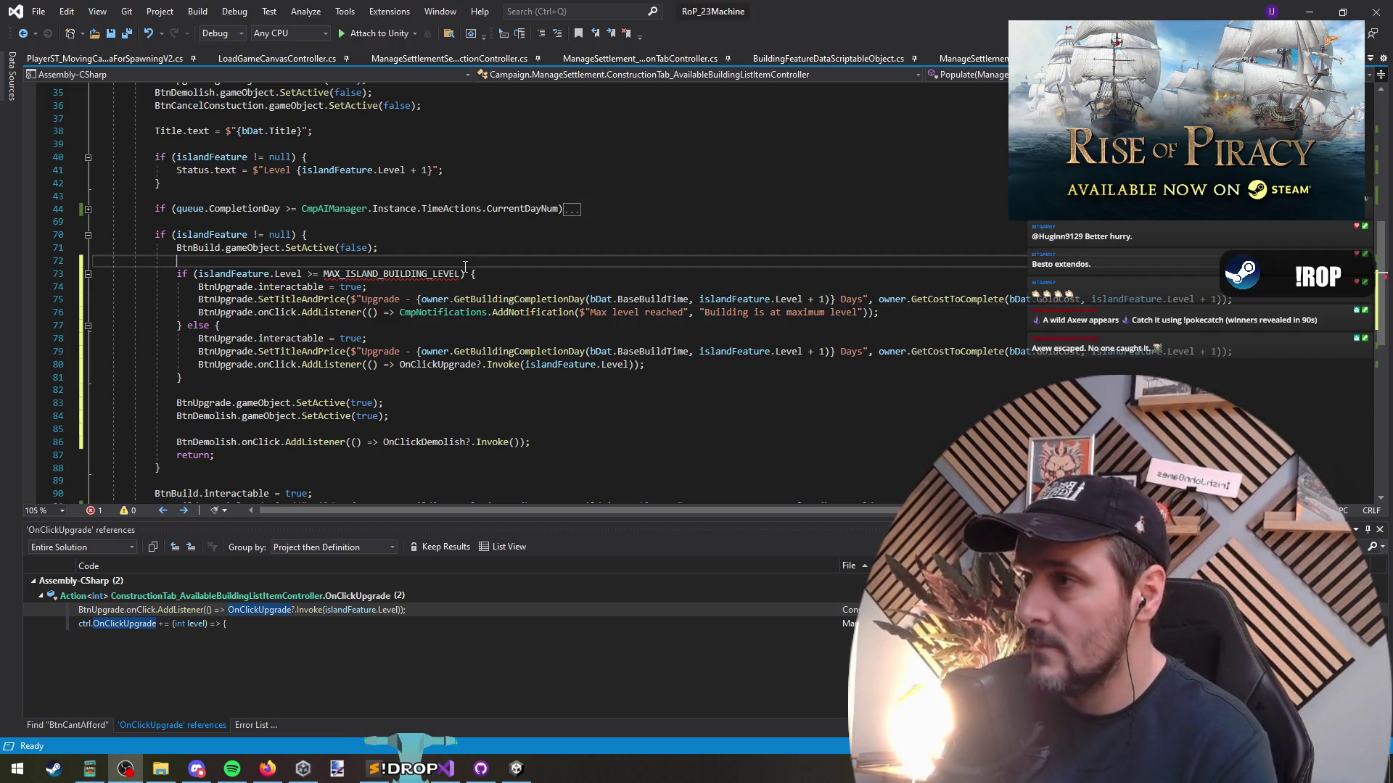
In the max-level branch, set interactable to false and replace the price call with SetText("Max Level Reached")
double_click(443, 274)
key("Left")
key("Down")
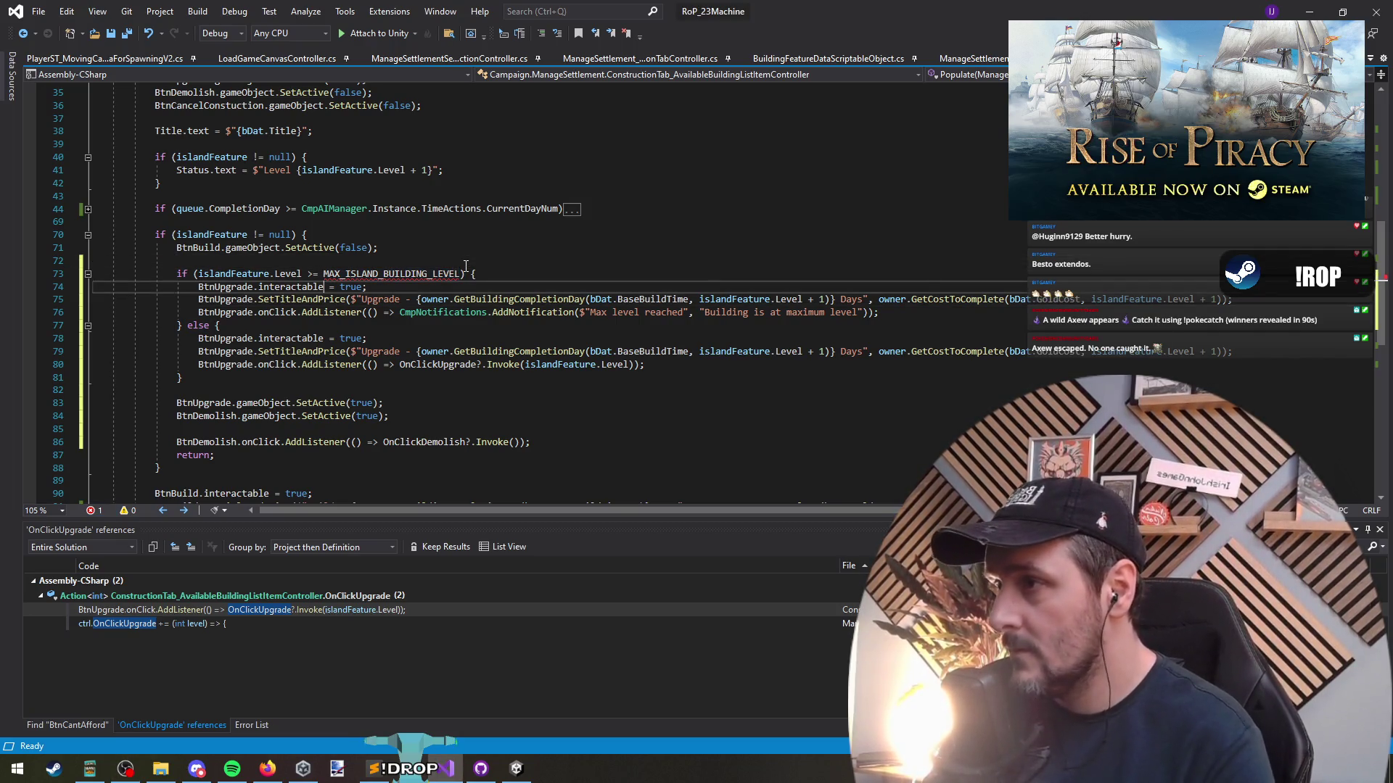
key("ctrl+shift+Right")
type("false")
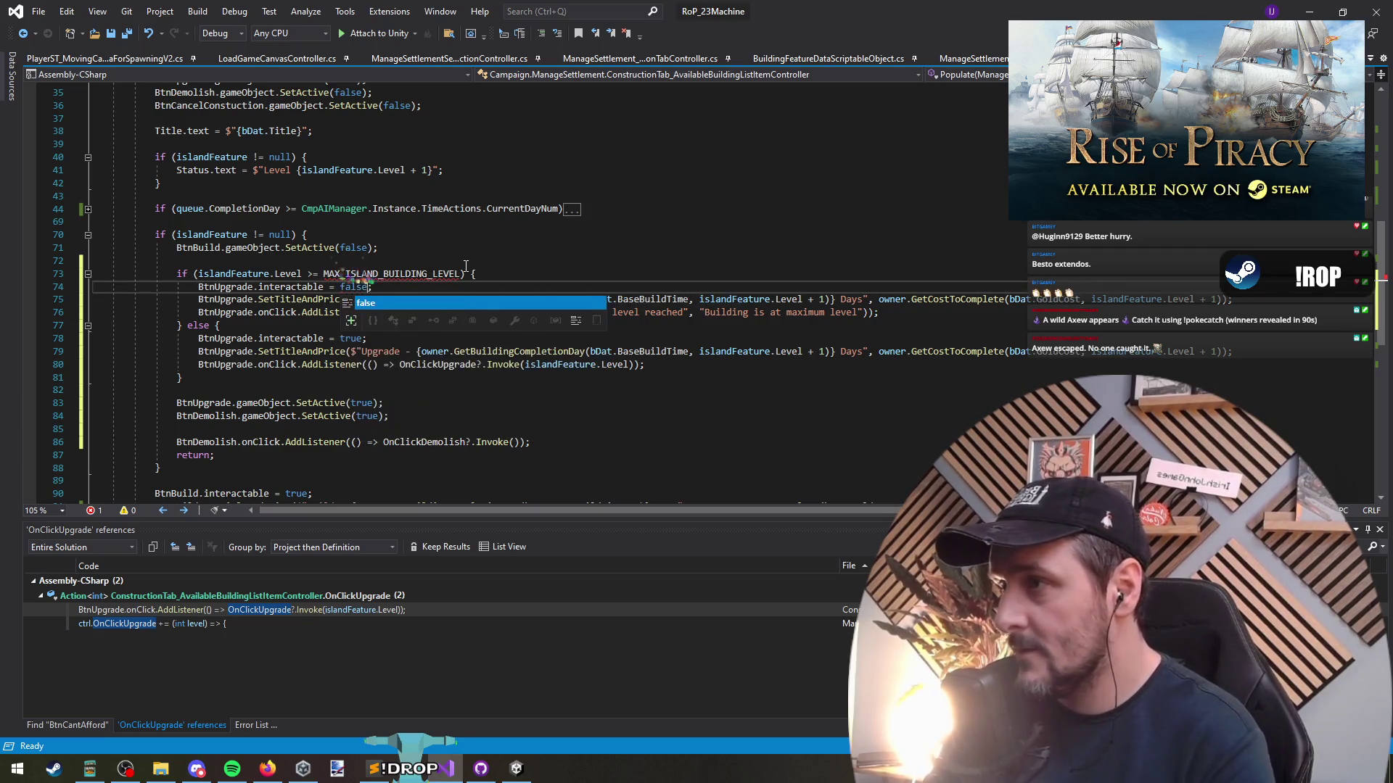
key("Down")
key("shift+End")
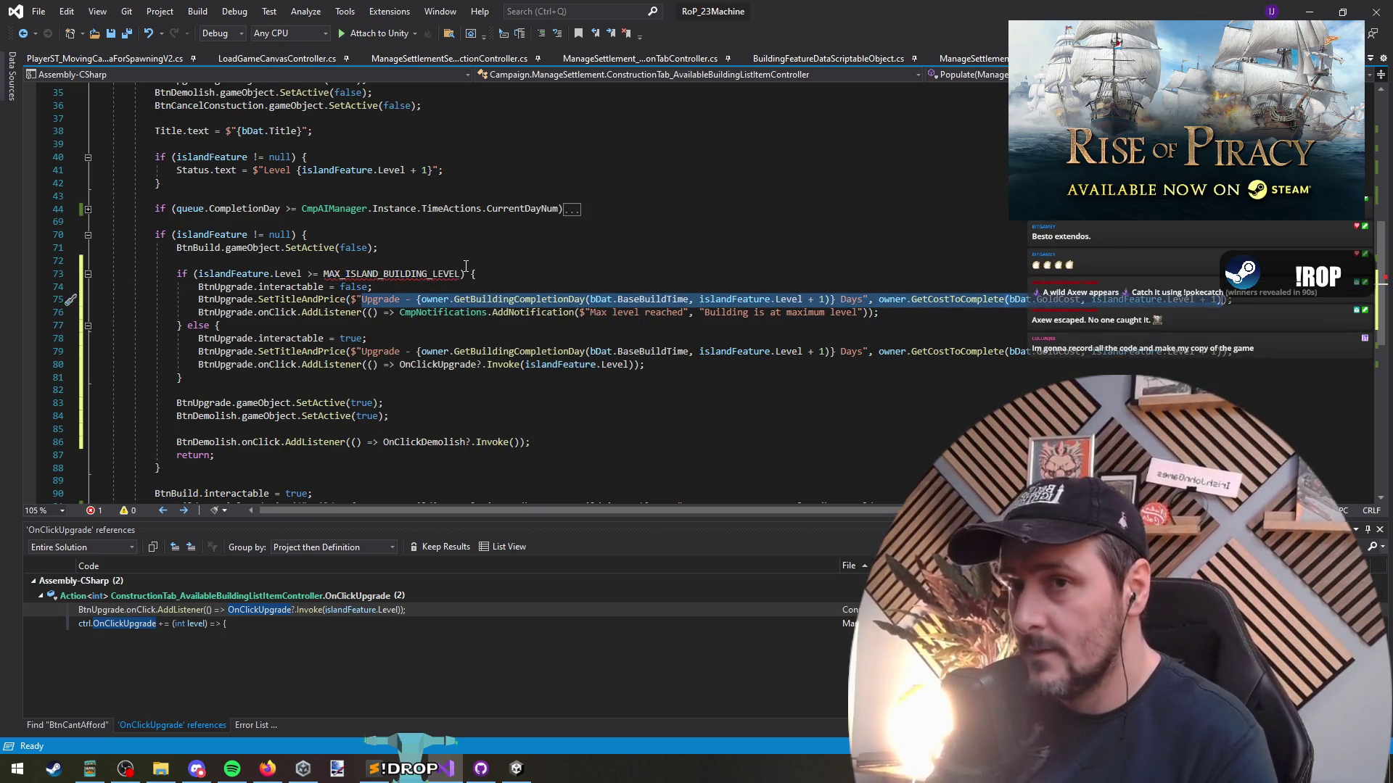
key("Delete")
type(");")
key("ctrl+shift+Left")
key("BackSpace")
type("Set")
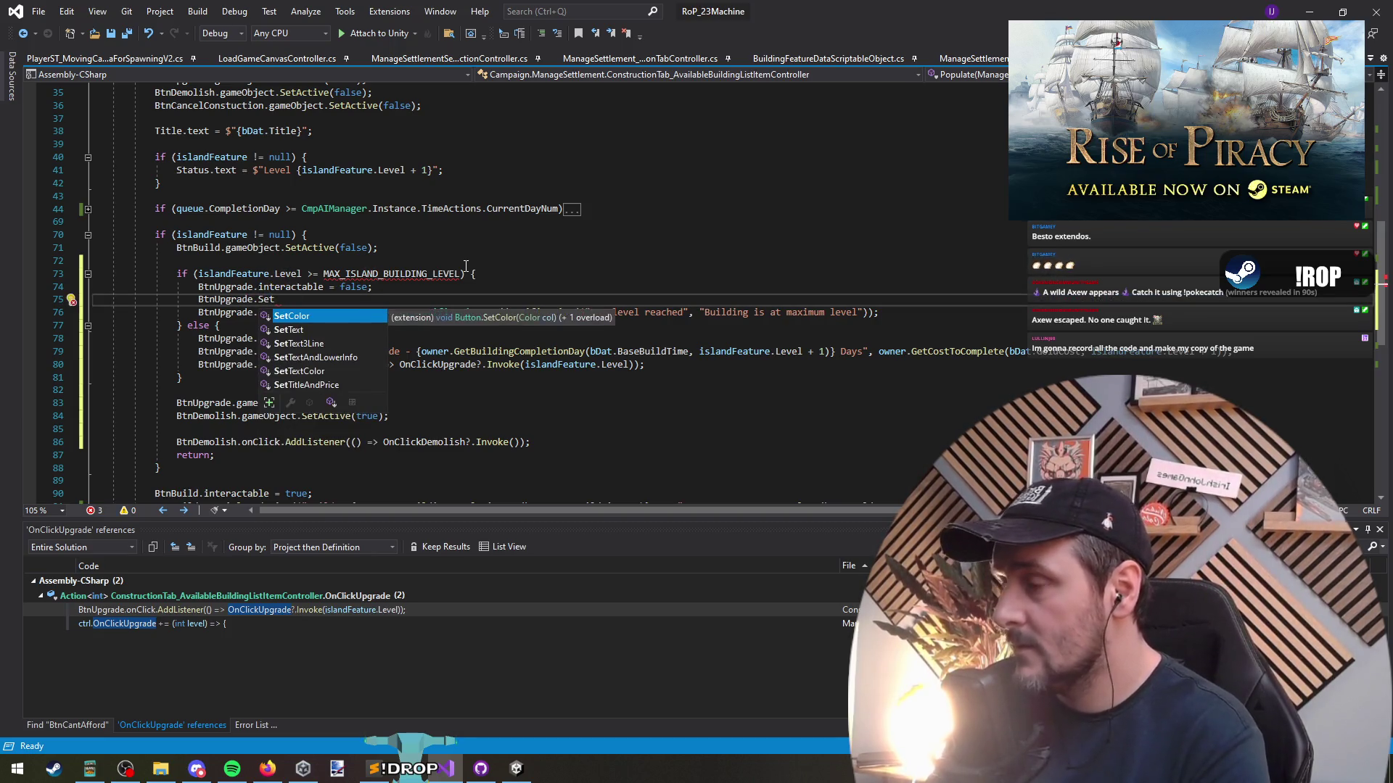
type("Text($\"Max L")
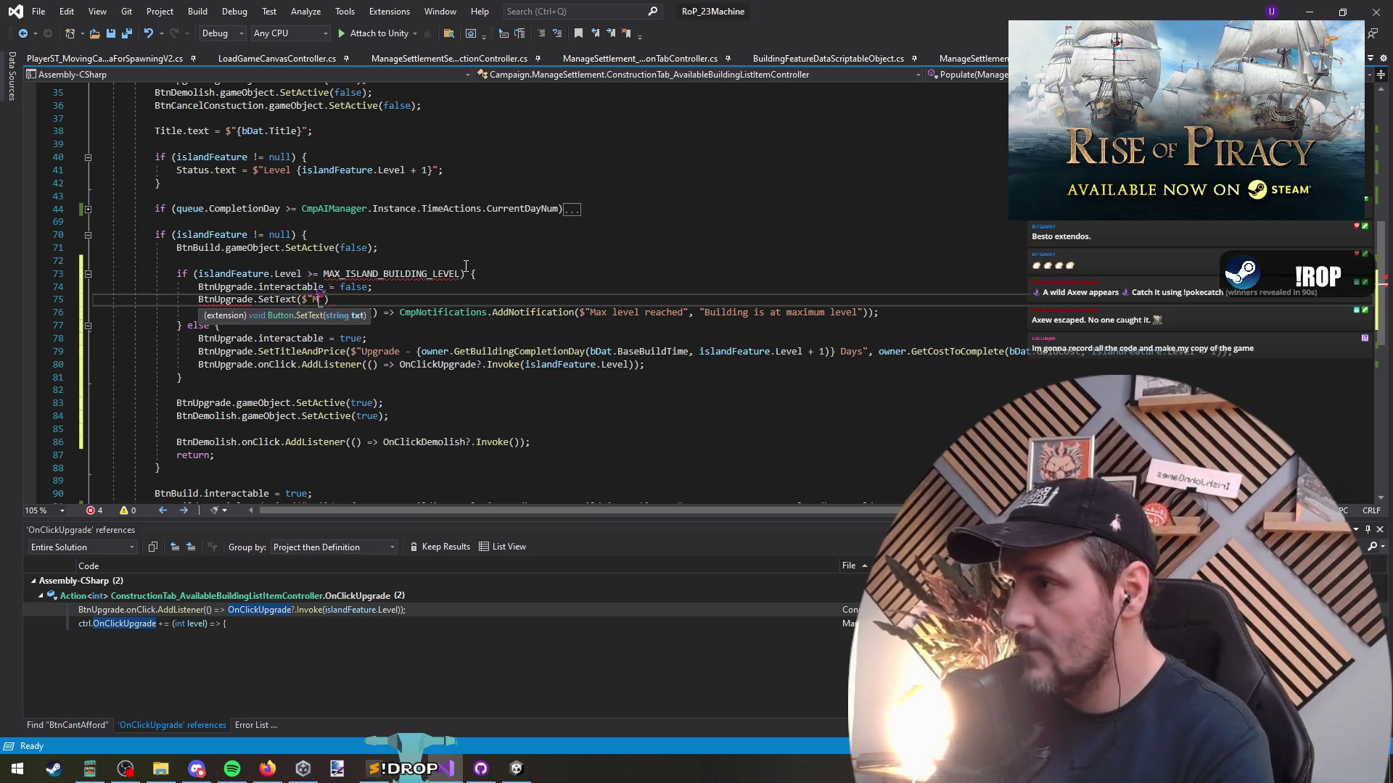
type("evel Reached")
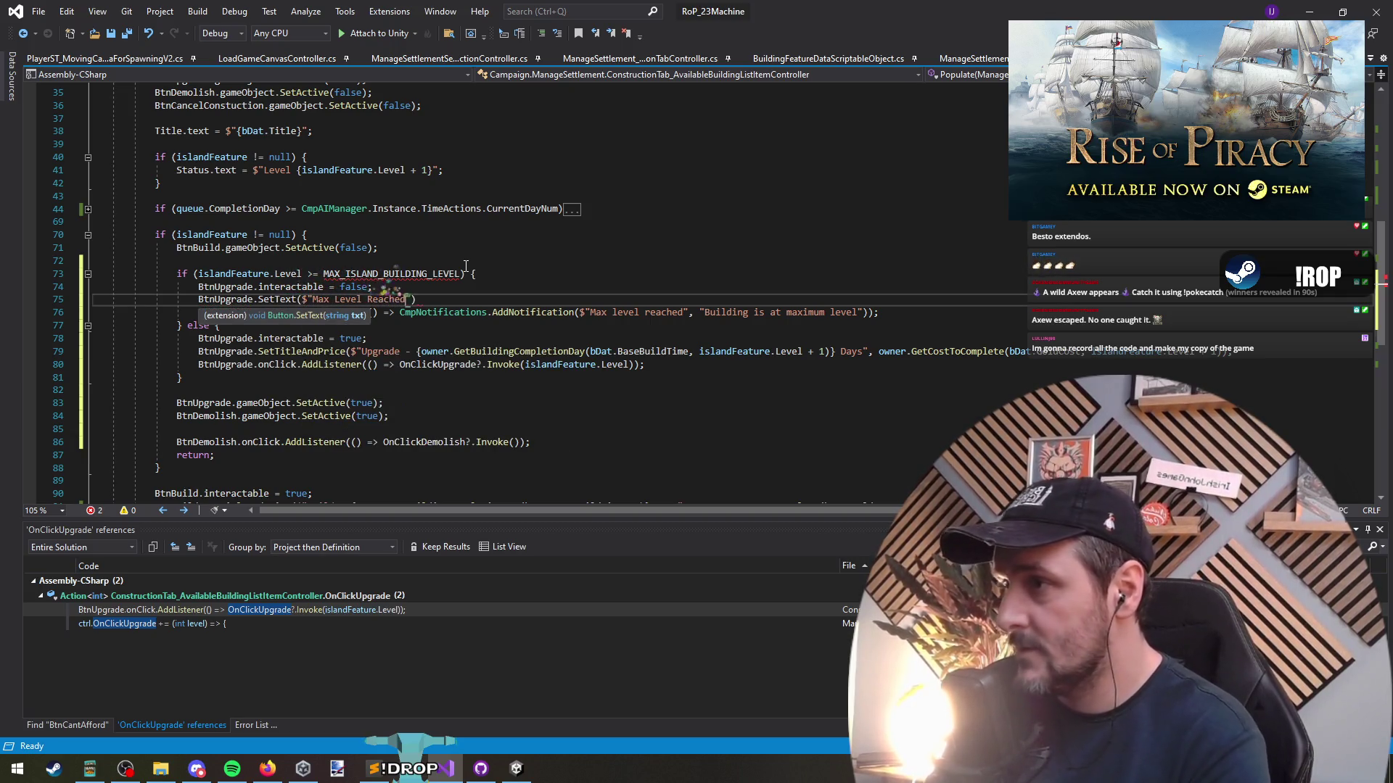
key("End")
key("Up")
key("Up")
key("Up")
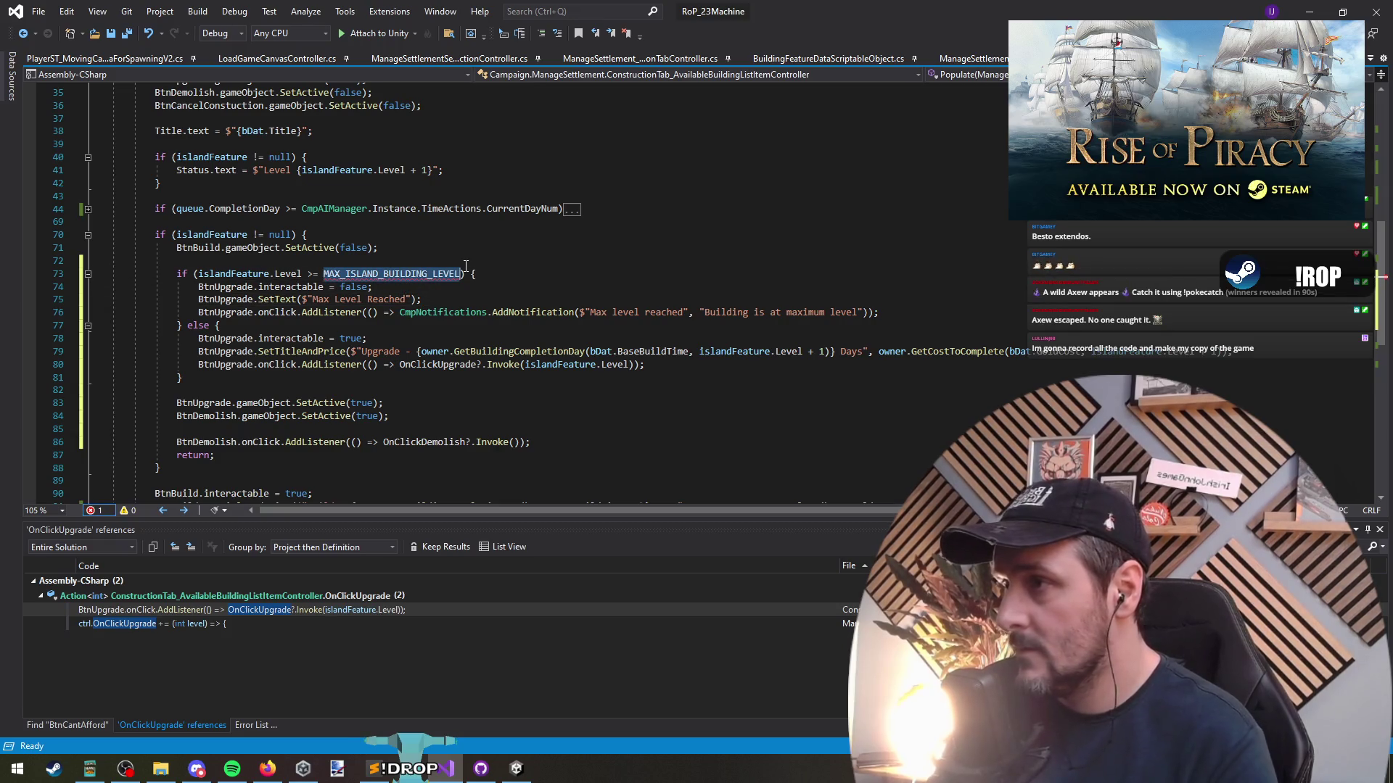
Declare const int MAX_ISLAND_BUILDING_LEVEL = 5 under the class declaration and save
scroll(407, 232, "up", 12)
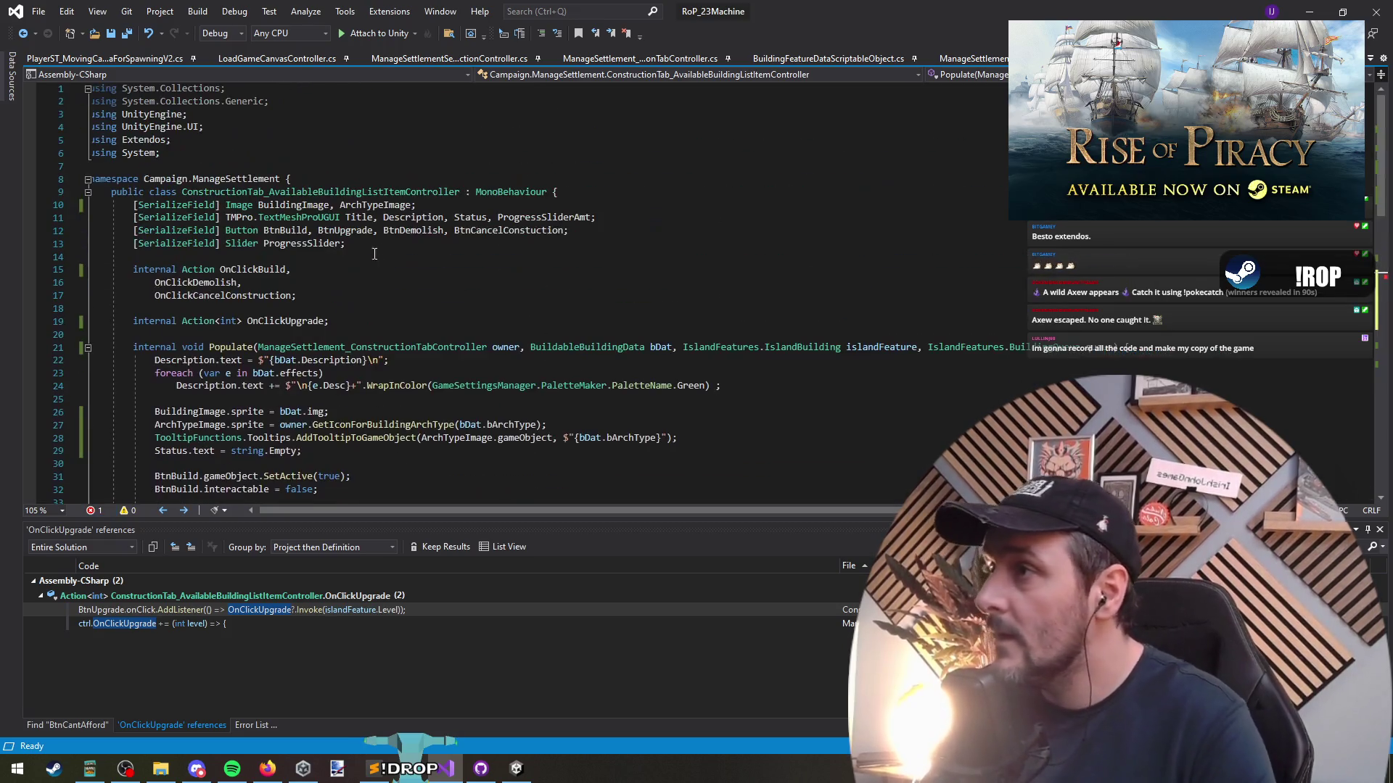
left_click(354, 193)
key("End")
key("Return")
key("Return")
key("Up")
type("c")
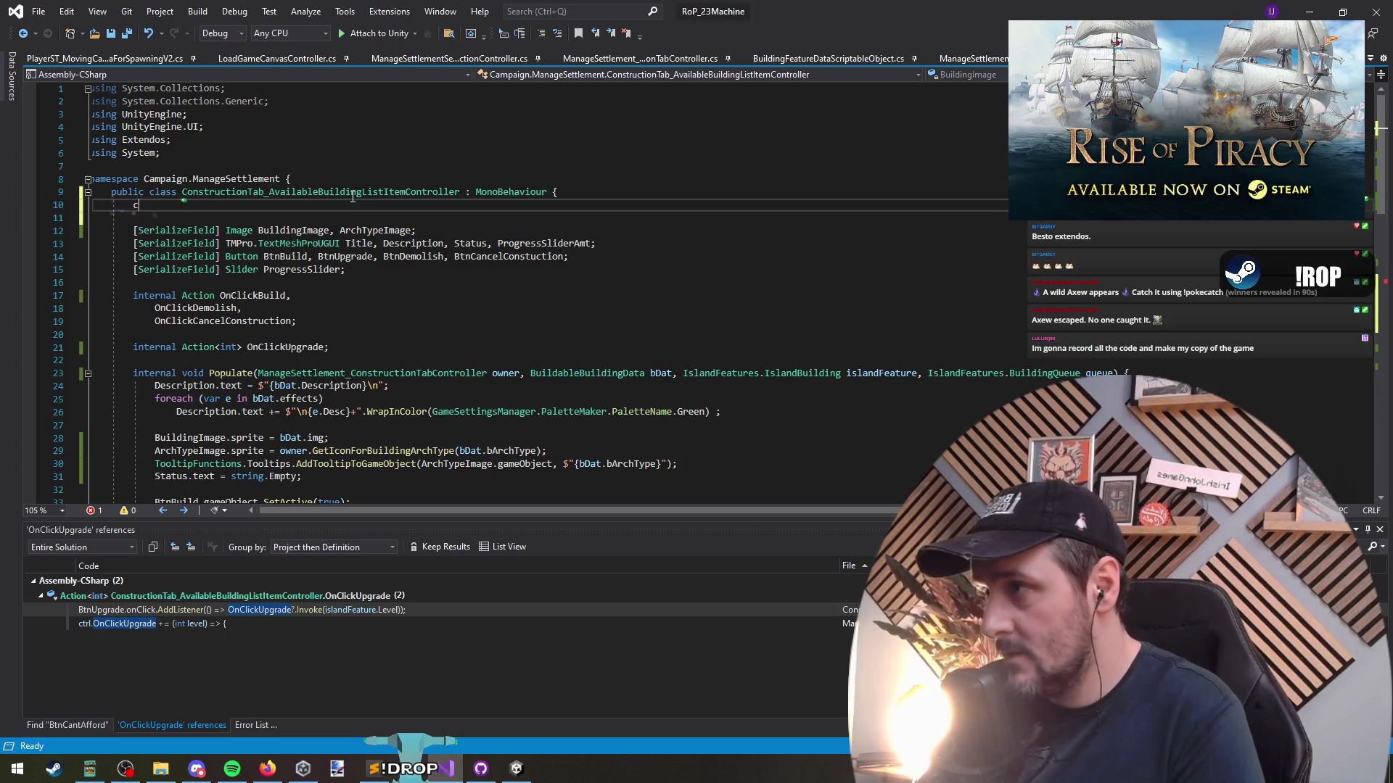
type("onst int MAX_ISLAND_BUILDING_LEVEL5")
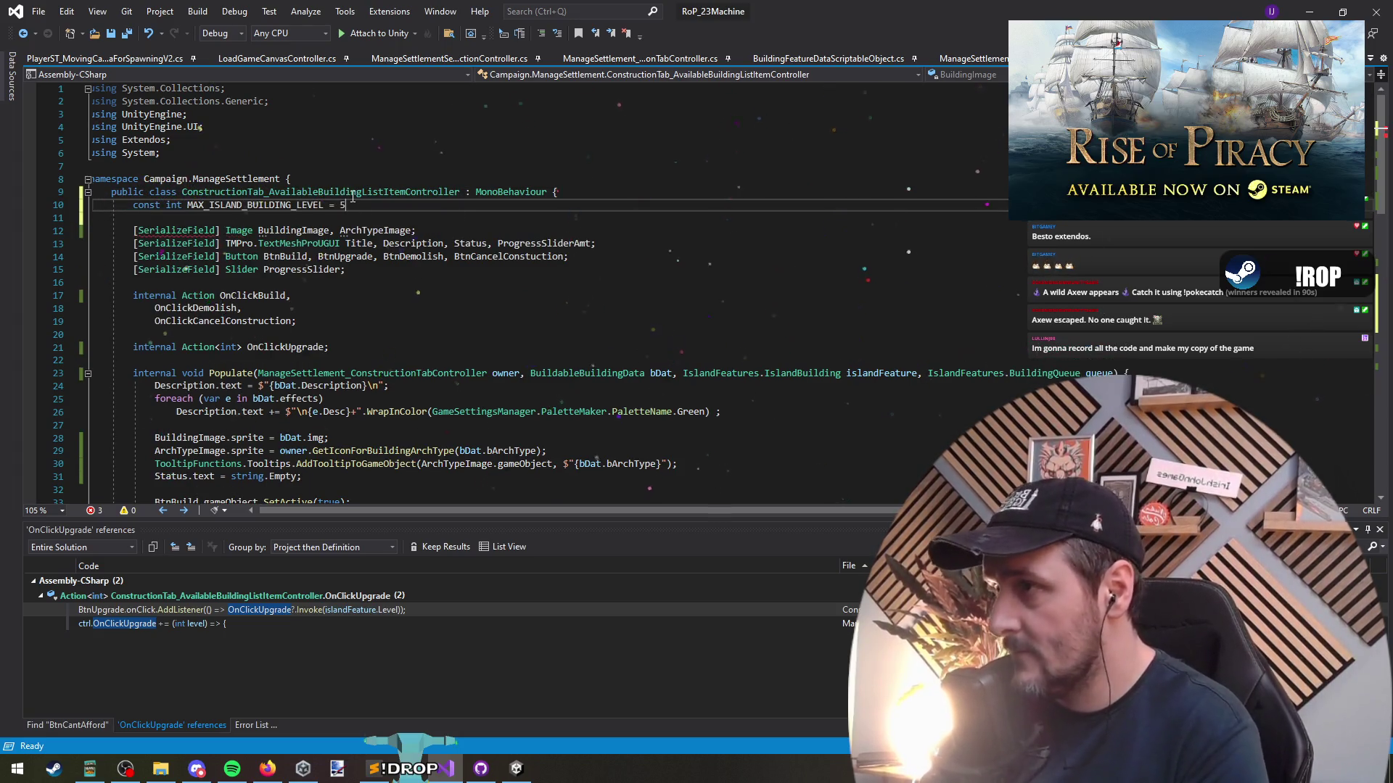
type(";")
key("ctrl+s")
Review the Populate method's island feature and maximum level checks and the Level field
scroll(432, 331, "down", 14)
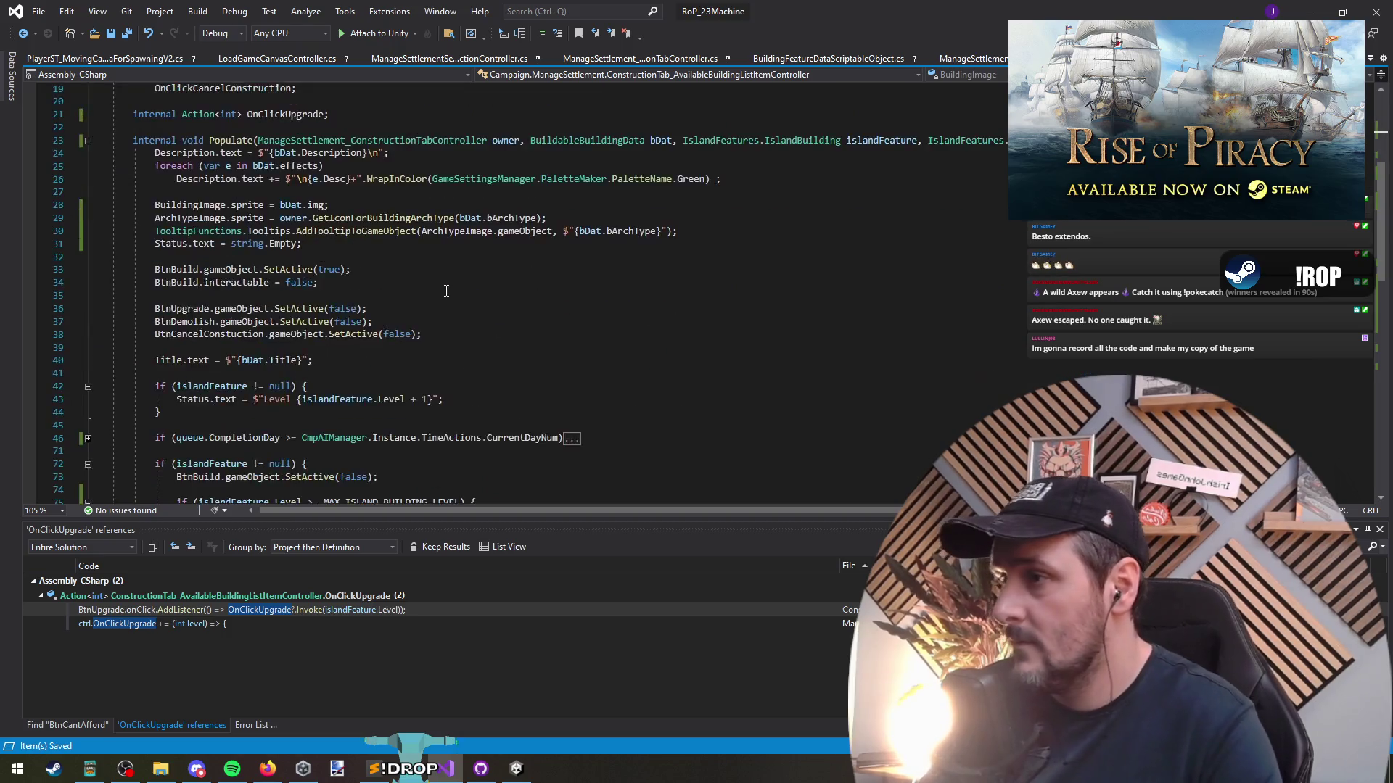
scroll(362, 307, "up", 4)
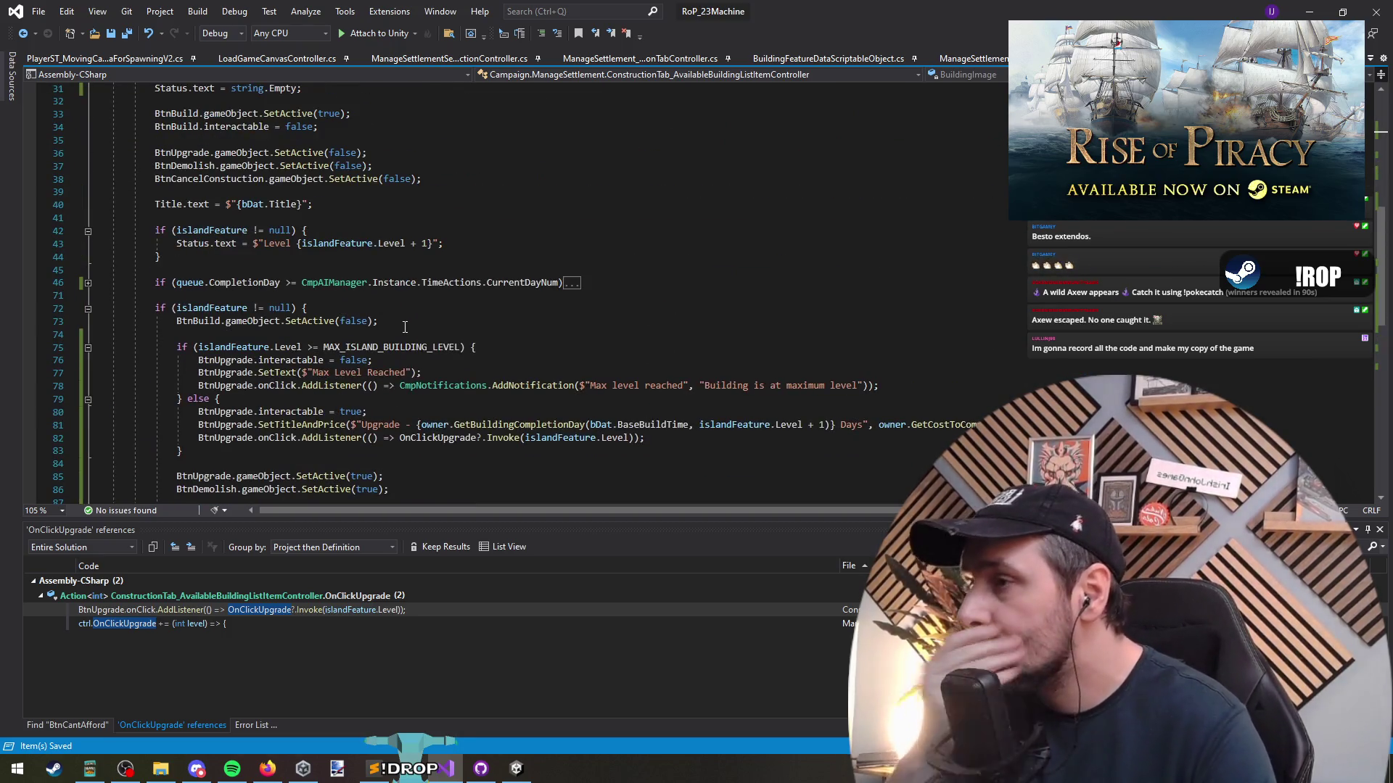
left_click(350, 295)
left_click(317, 269)
left_click(297, 321)
left_click(277, 295)
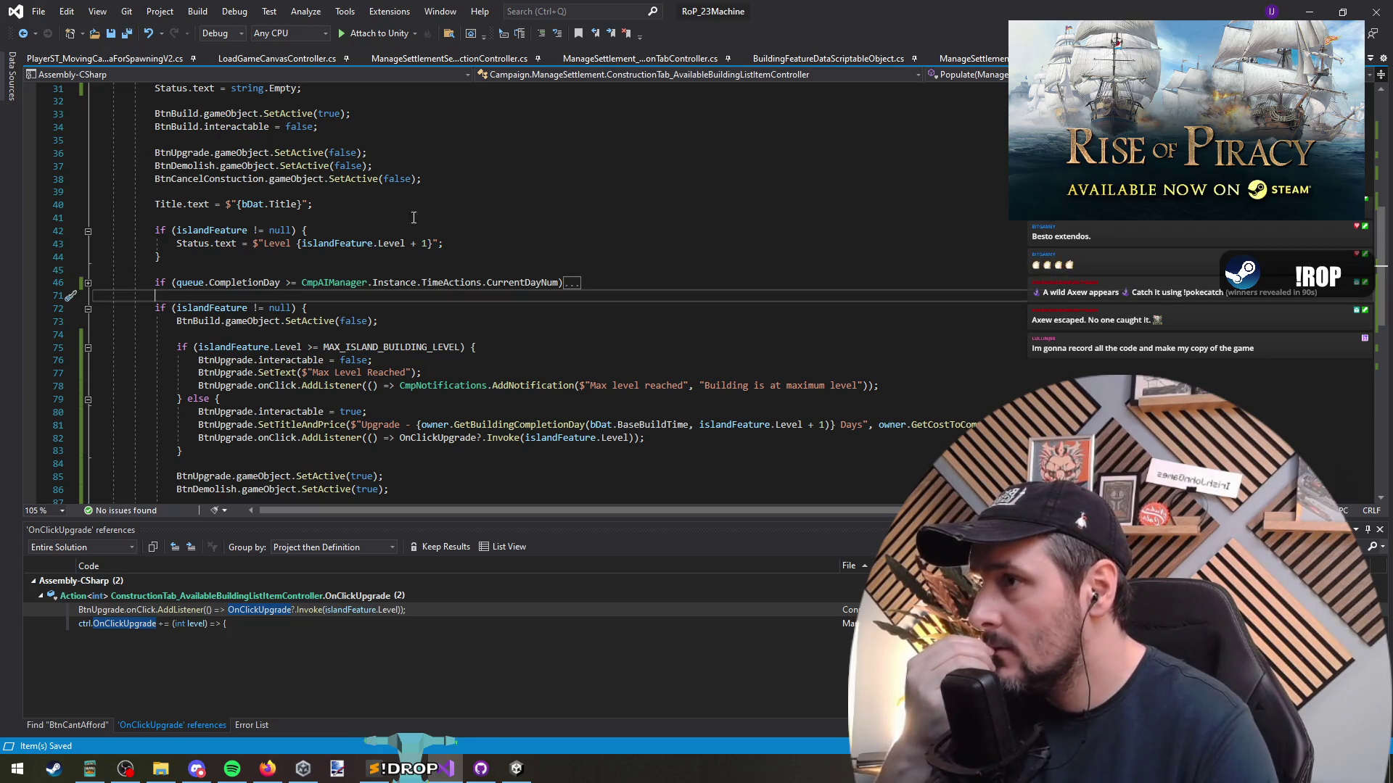
left_click(320, 348)
left_click(282, 348)
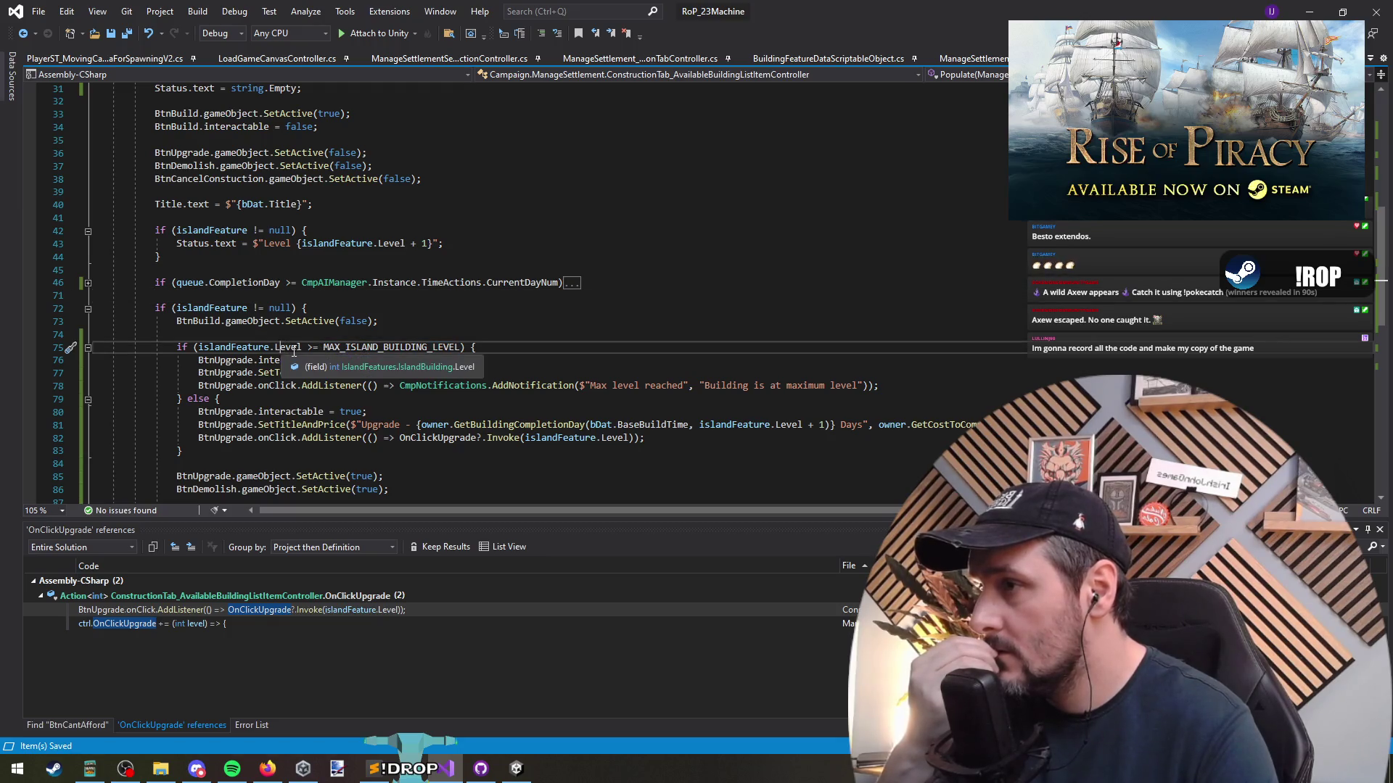
left_click(513, 345)
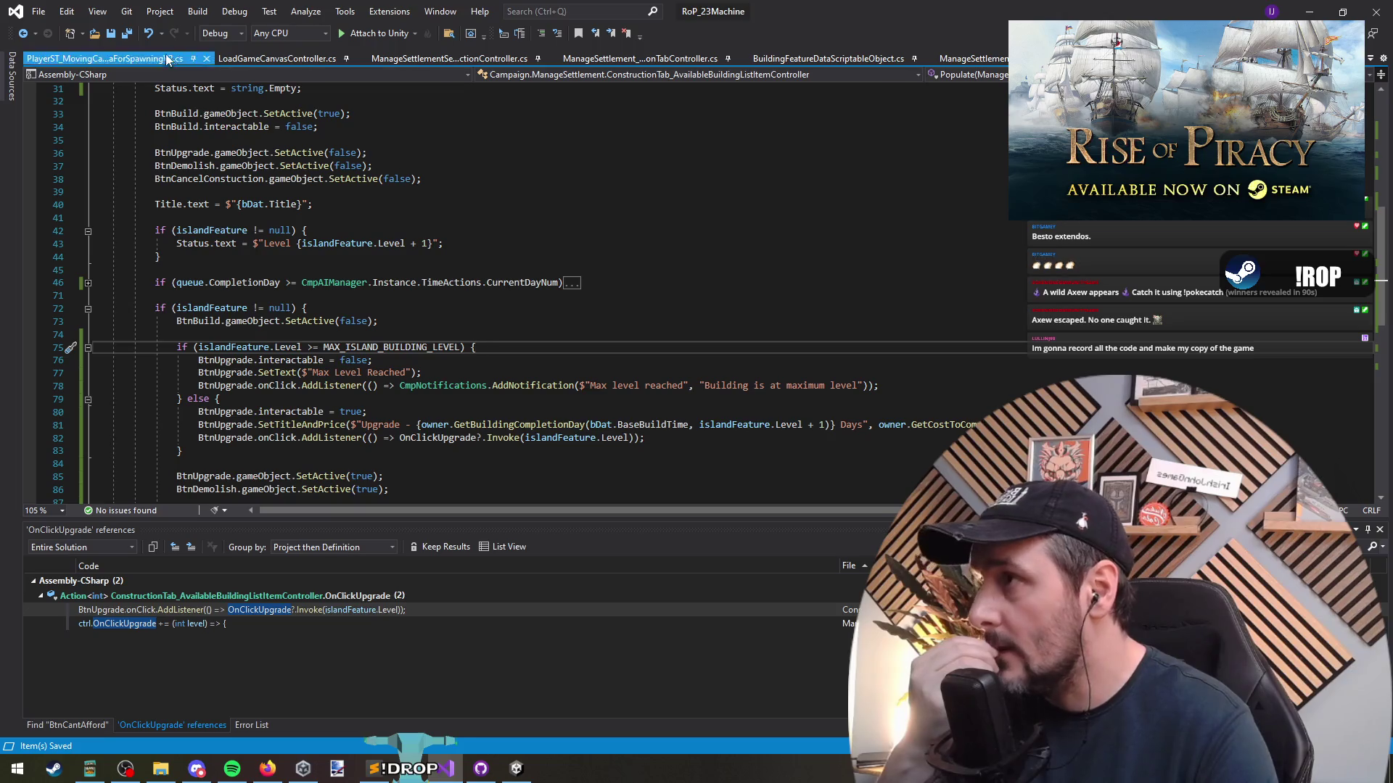
key("Up")
key("ctrl+Tab")
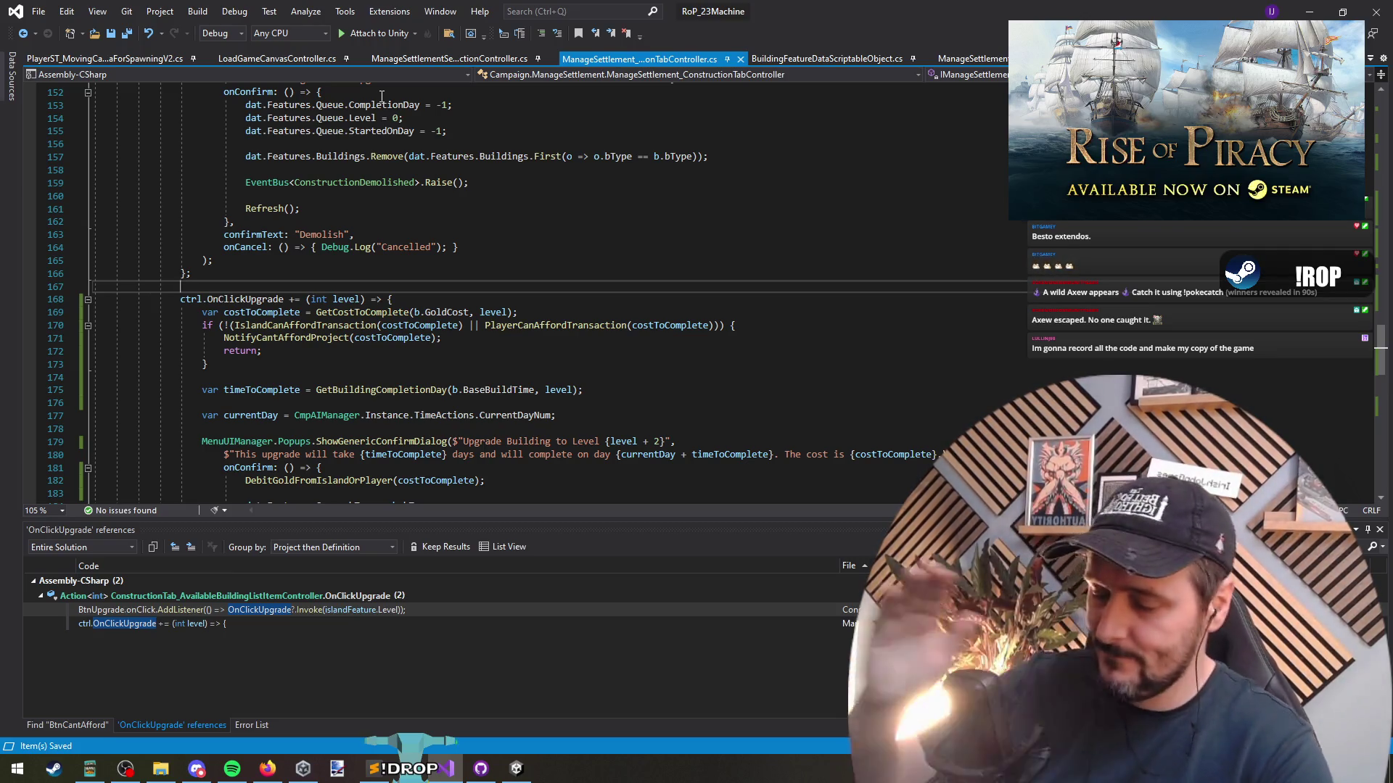
Review the upgrade cost check and the island feature check in the controller files
key("alt+Tab")
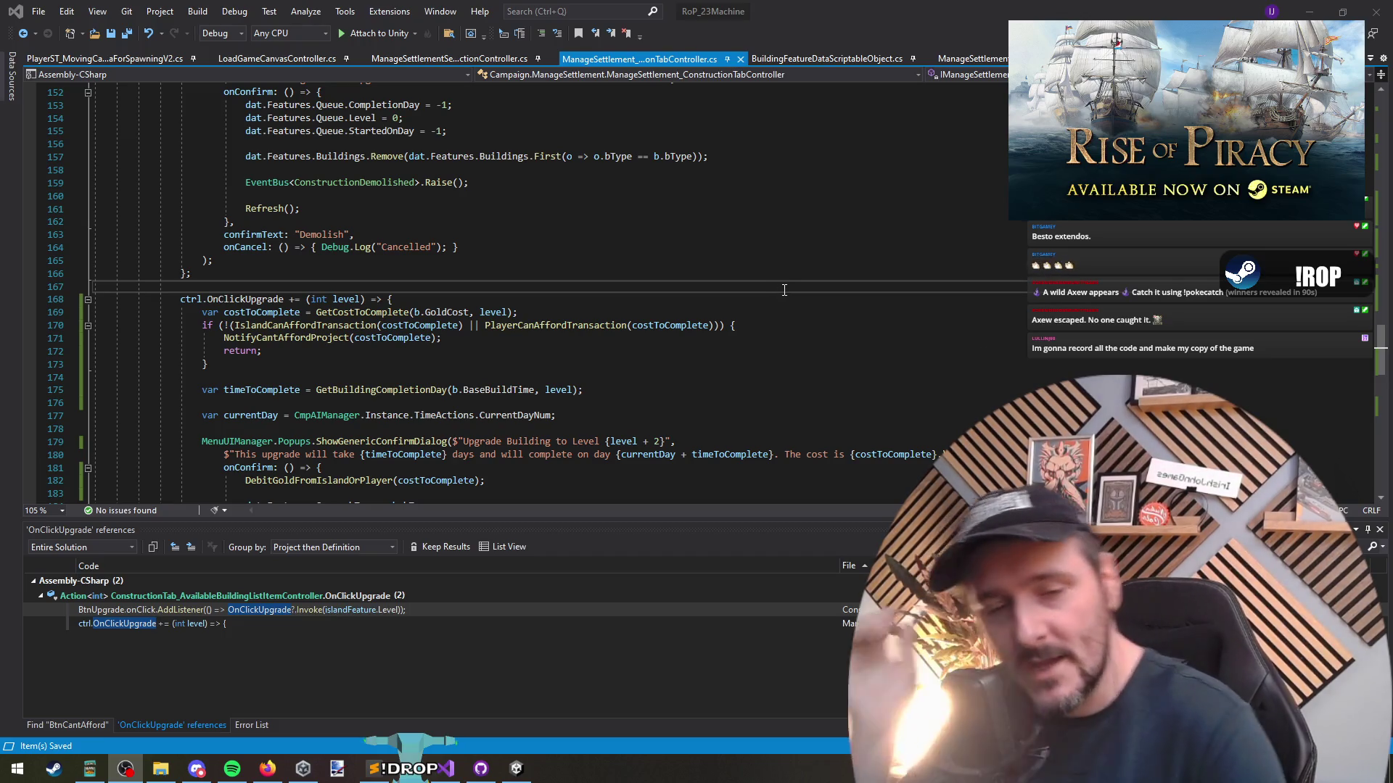
left_click(436, 234)
scroll(470, 398, "up", 5)
scroll(469, 397, "down", 7)
left_click(349, 298)
key("ctrl+minus")
left_click(374, 308)
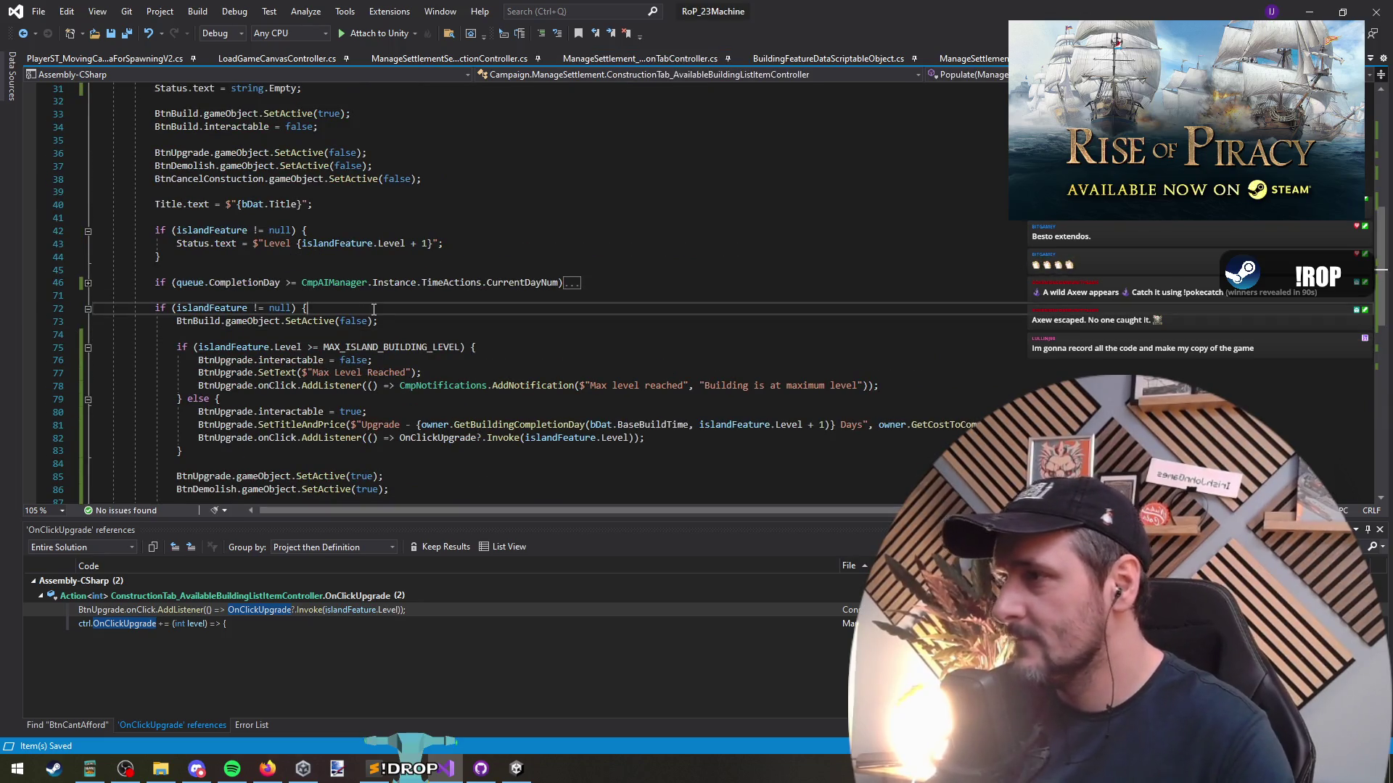
double_click(395, 426)
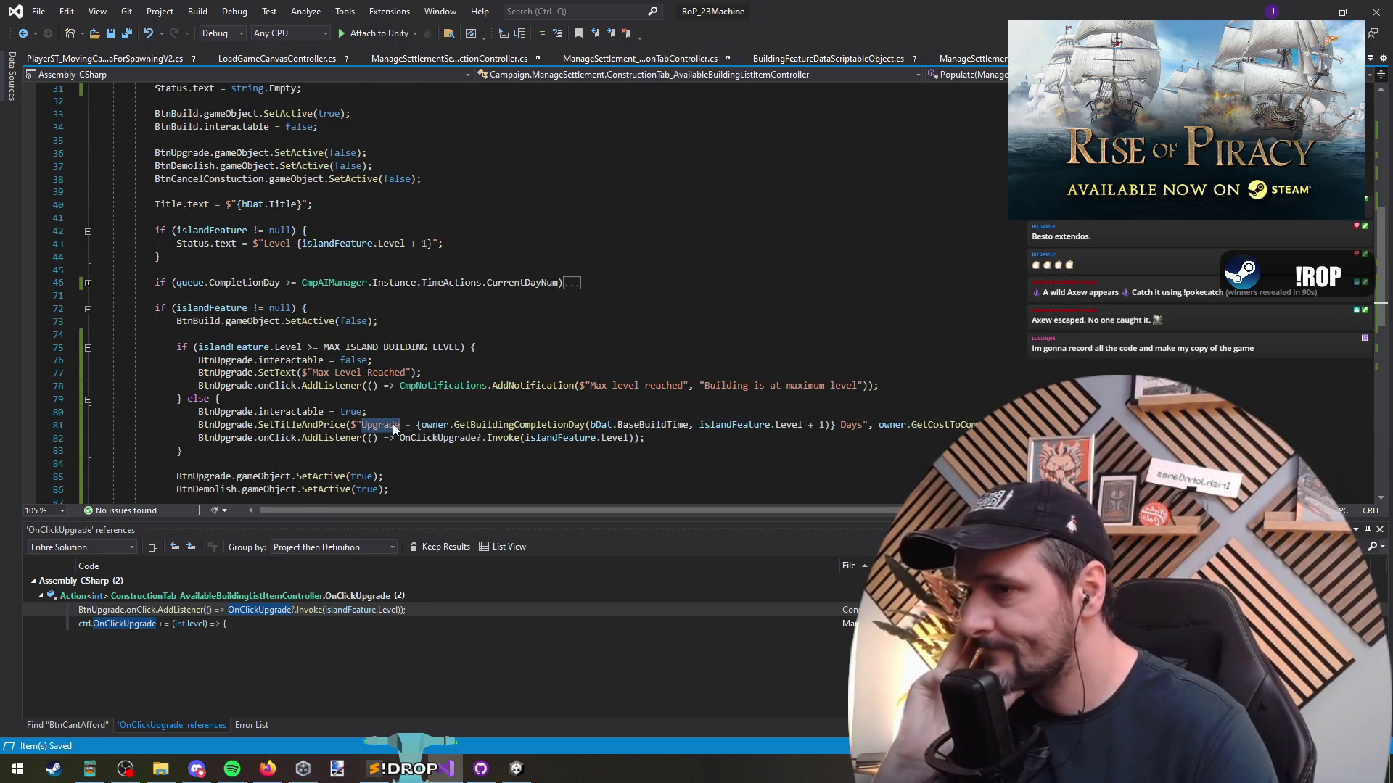
left_click(757, 433)
key("Up")
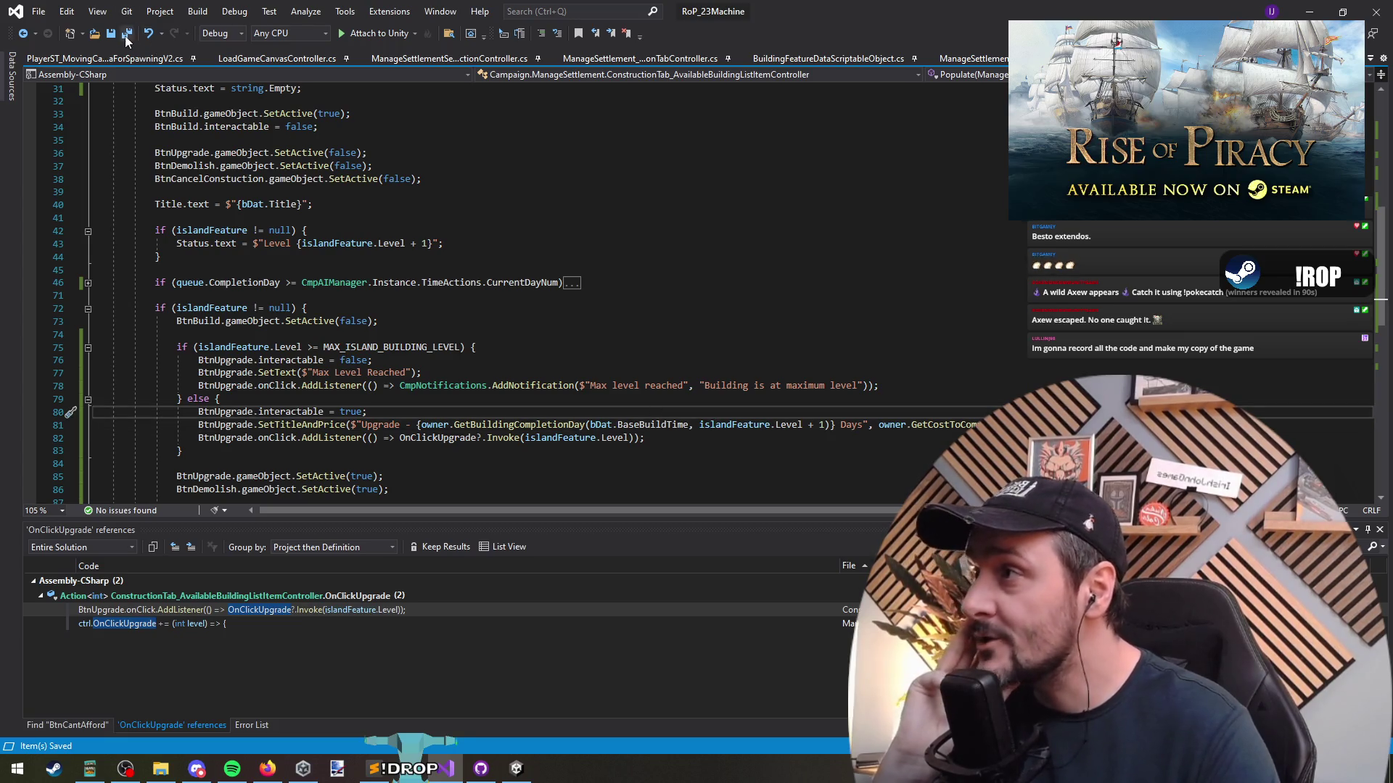
Let Unity recompile the scripts, then bring up ManageSettlementSectionSelectionController.cs
left_click(1309, 11)
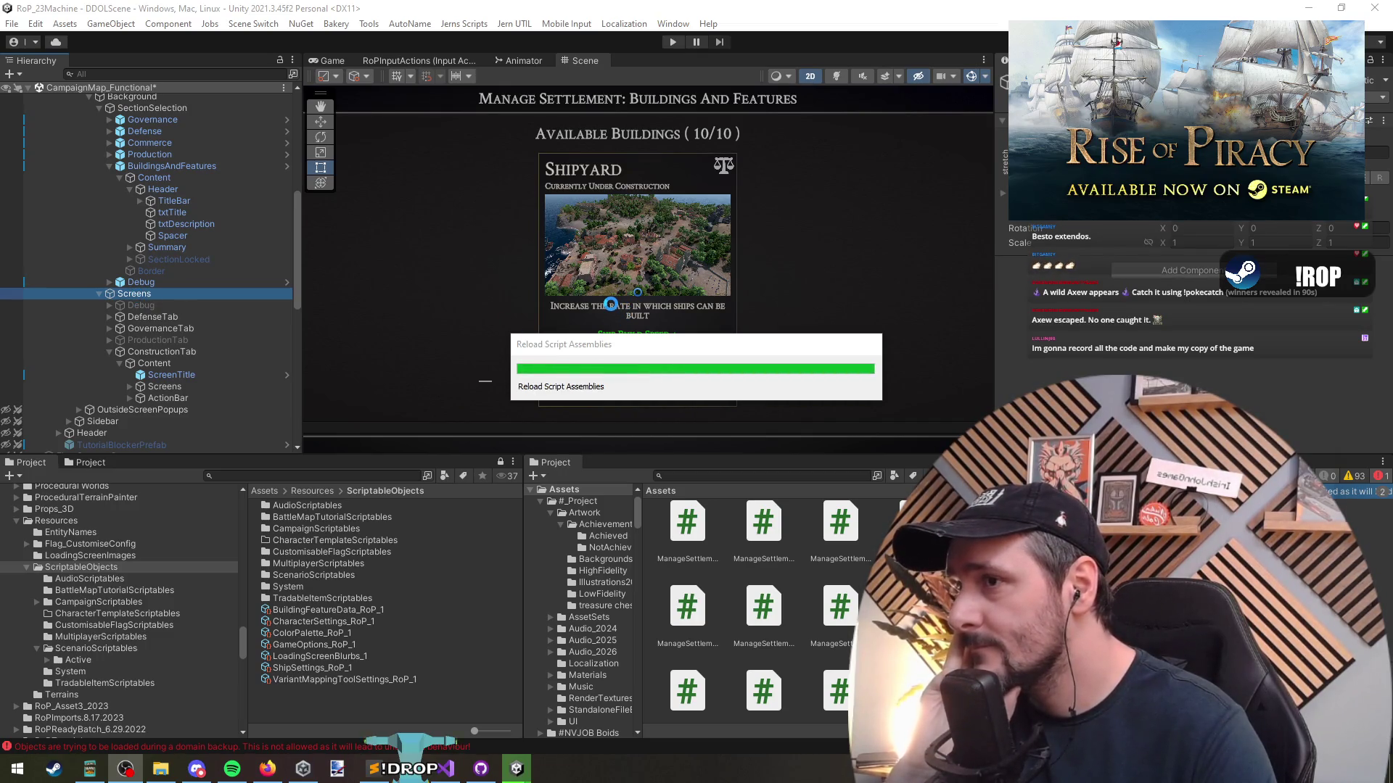
key("alt+Tab")
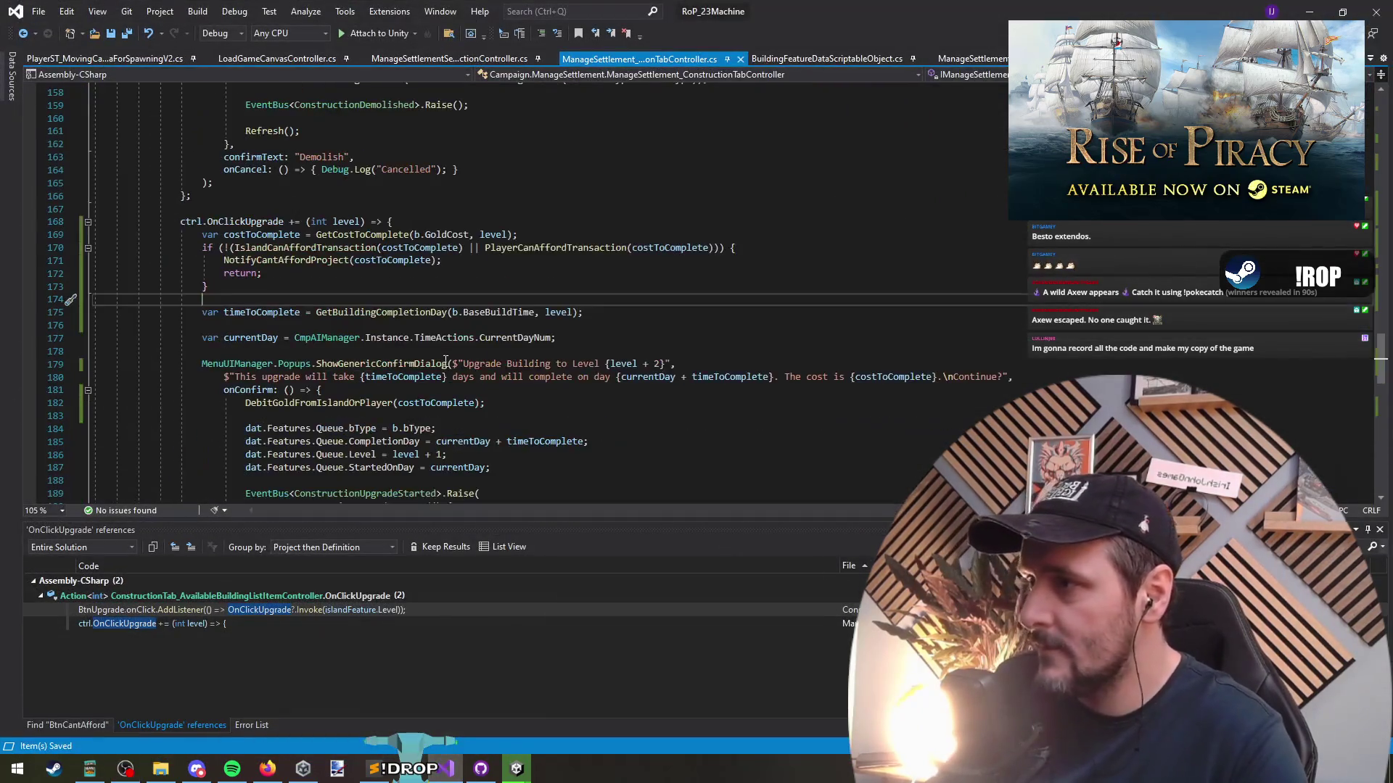
key("ctrl+Tab")
key("ctrl+Tab")
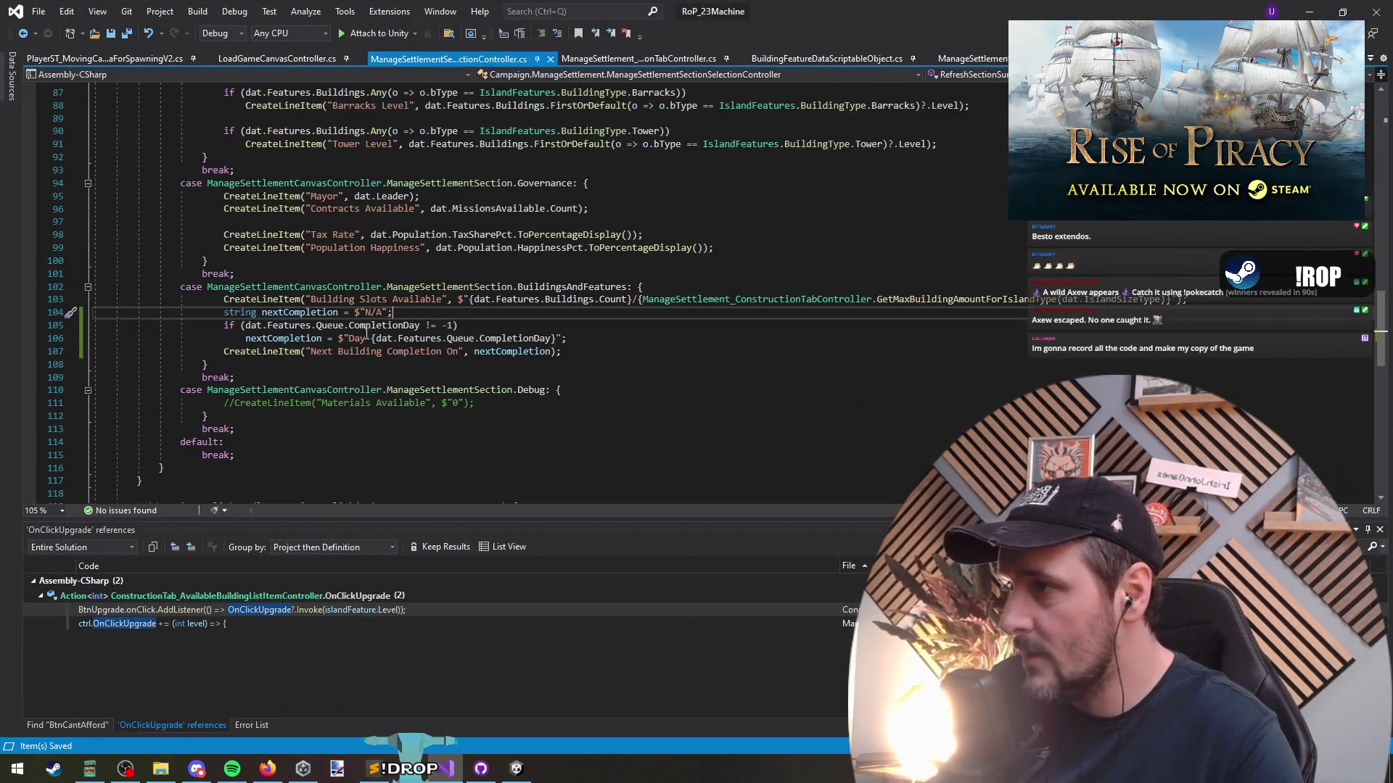
Duplicate the Building Slots Available line with blank lines around the copy
triple_click(338, 317)
left_click(425, 304)
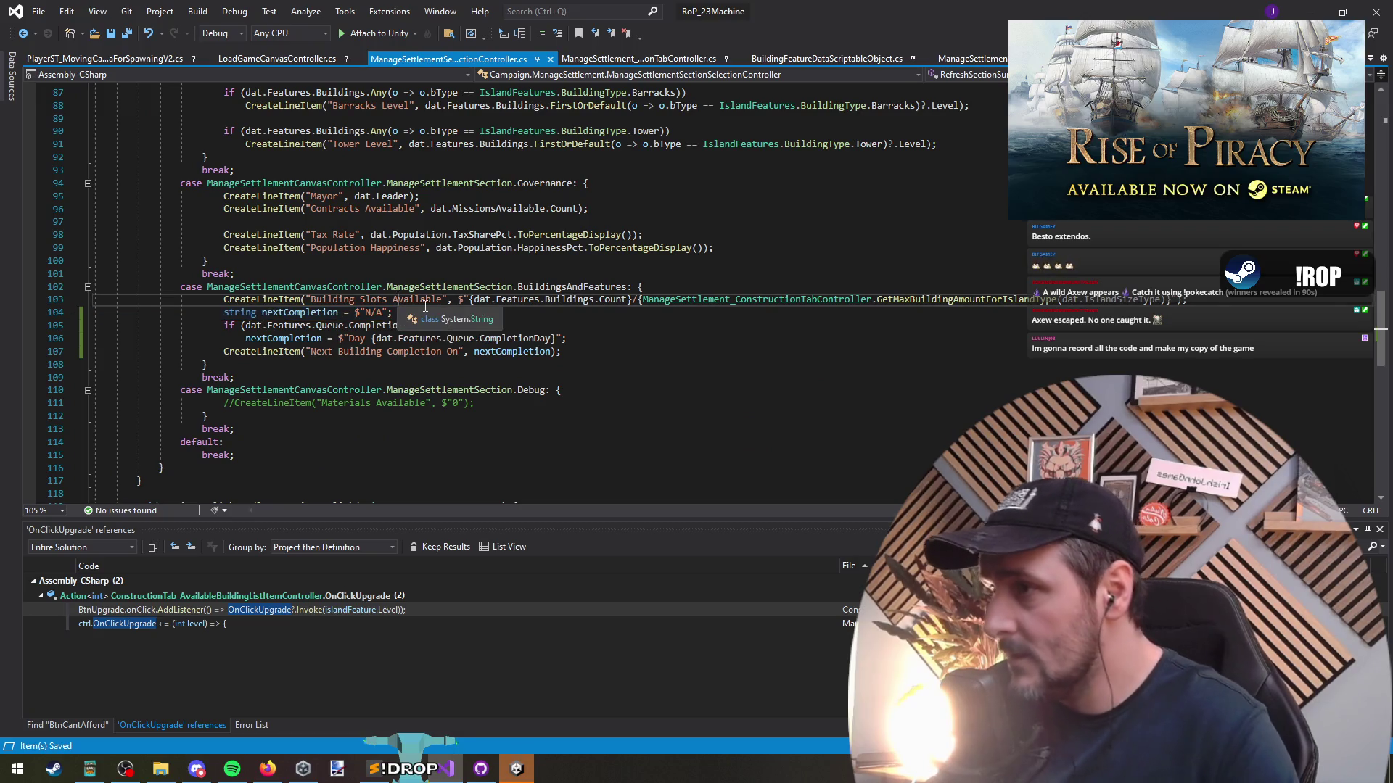
key("End")
key("Return")
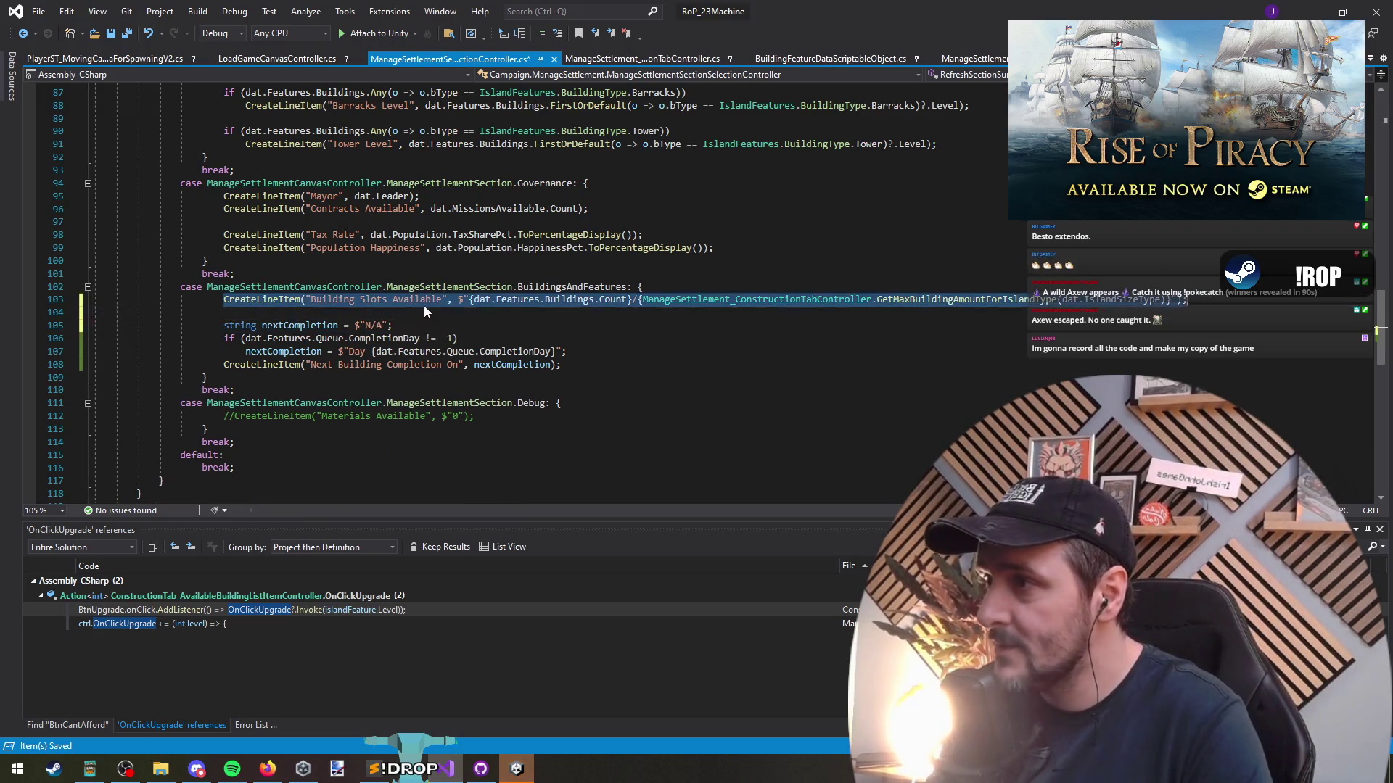
key("Up")
key("ctrl+c")
key("ctrl+v")
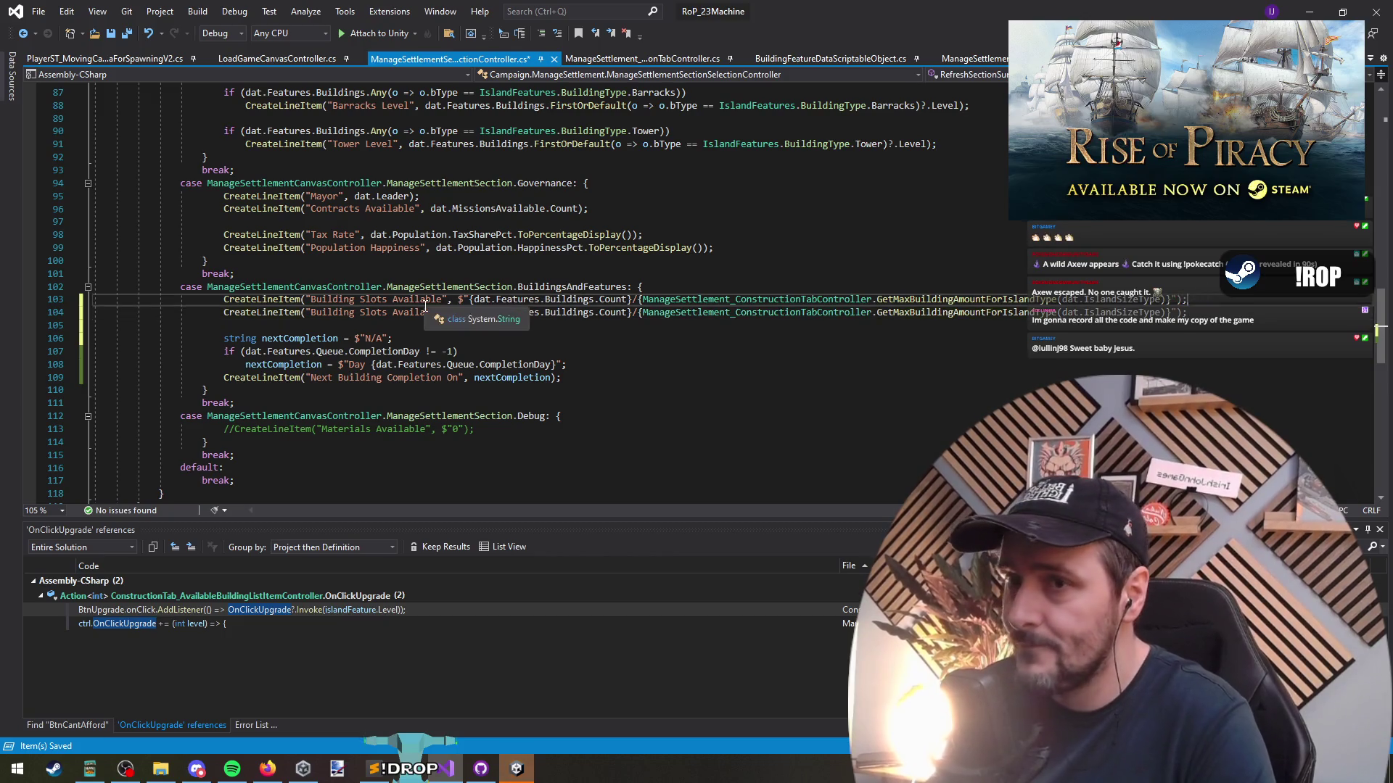
key("ctrl+Return")
key("Down")
key("End")
key("Return")
key("Up")
key("ctrl+Return")
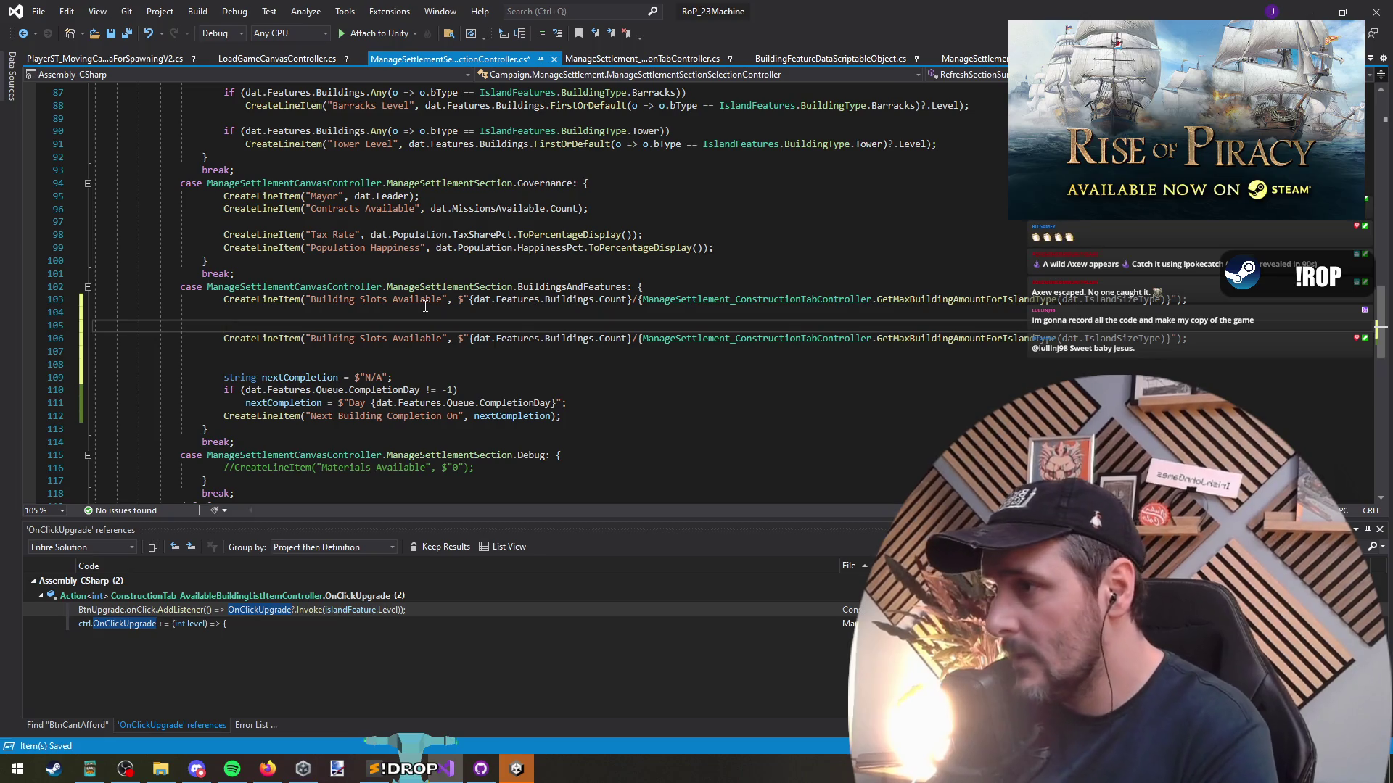
Write dat.Features.Buildings.GroupBy(o=>o.bType) on the new blank line
type("dat.")
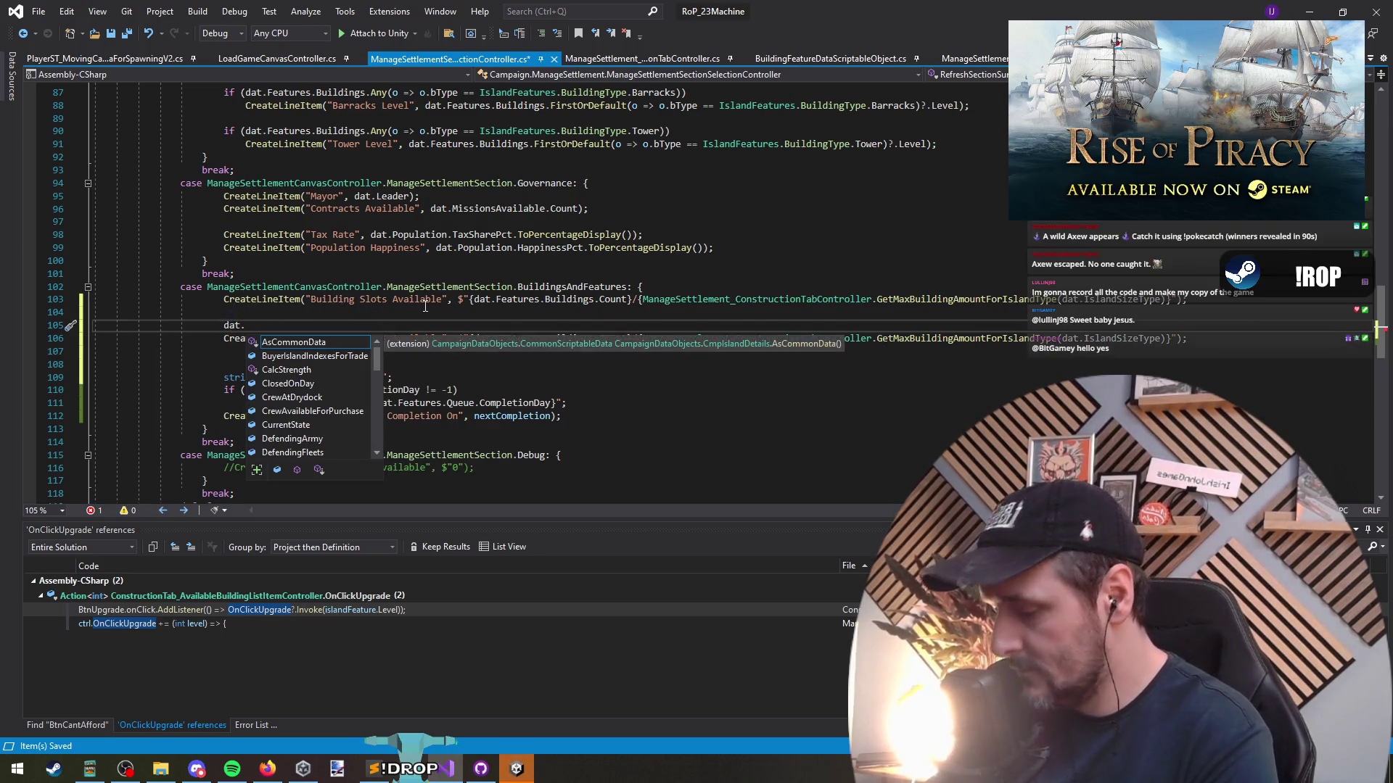
type("buildings")
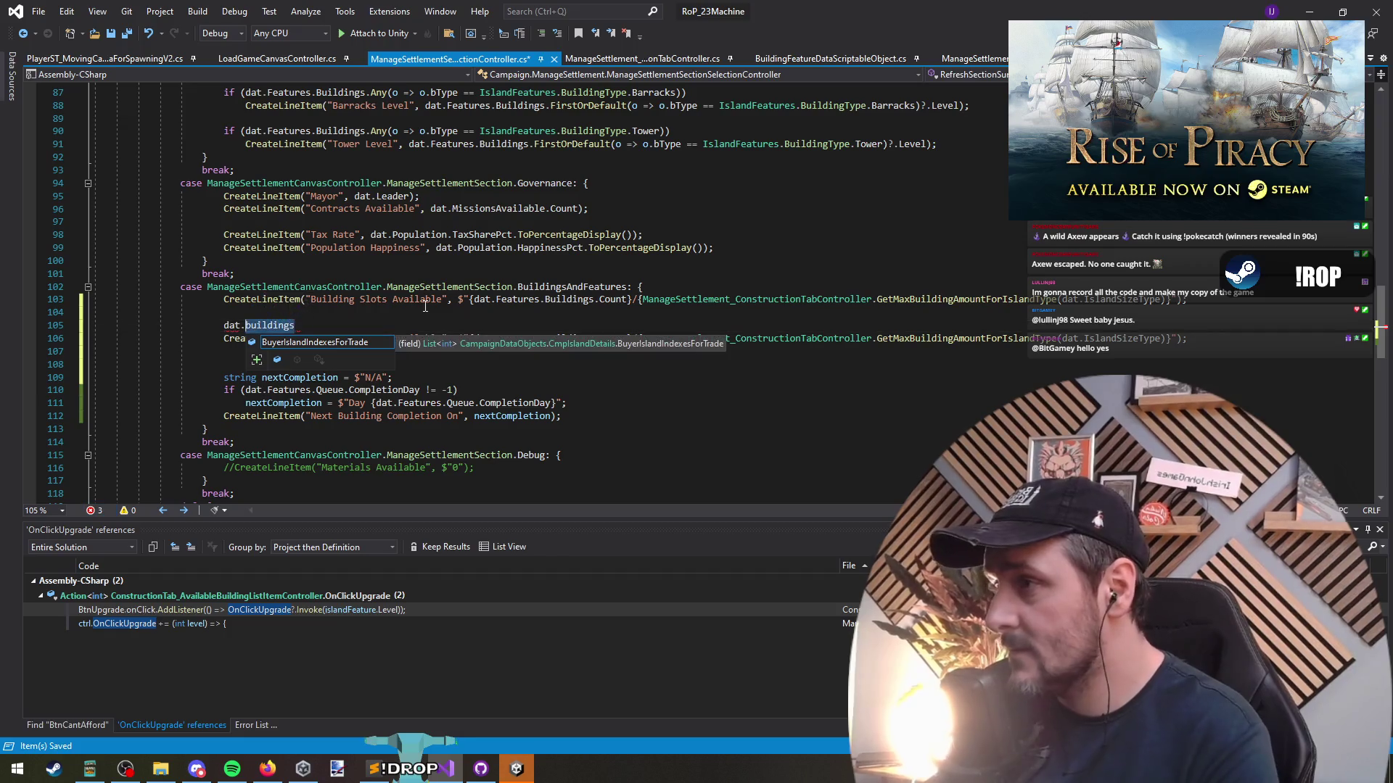
key("ctrl+BackSpace")
type("fea")
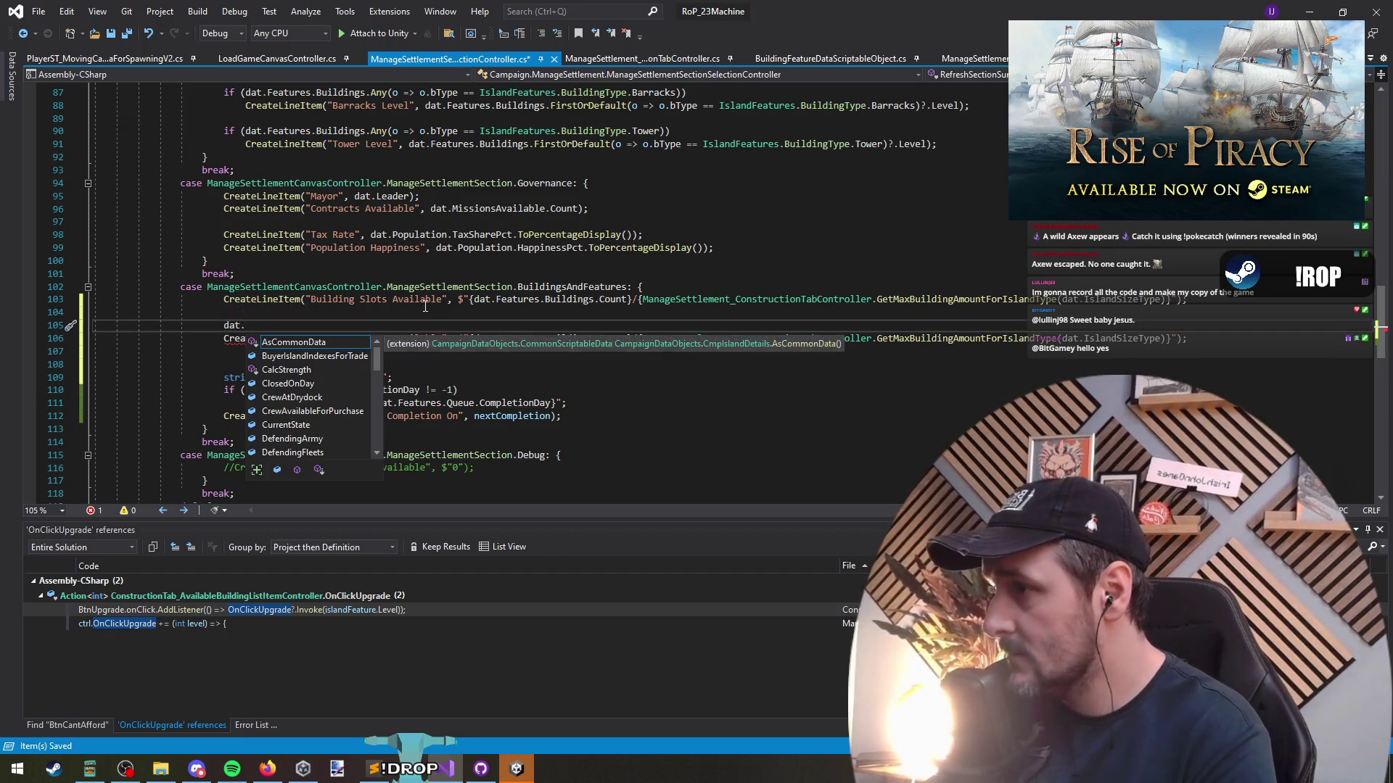
key("Tab")
type(".")
key("Tab")
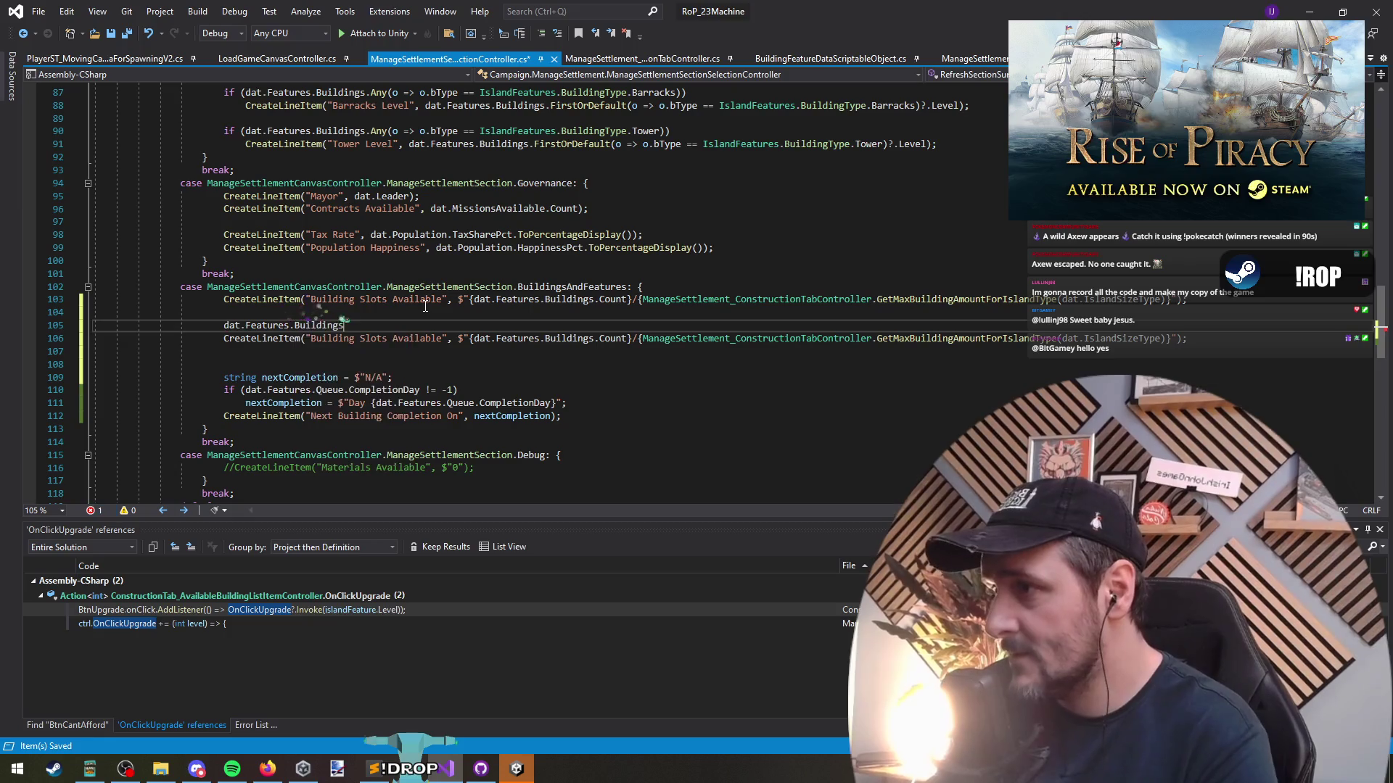
type(".group")
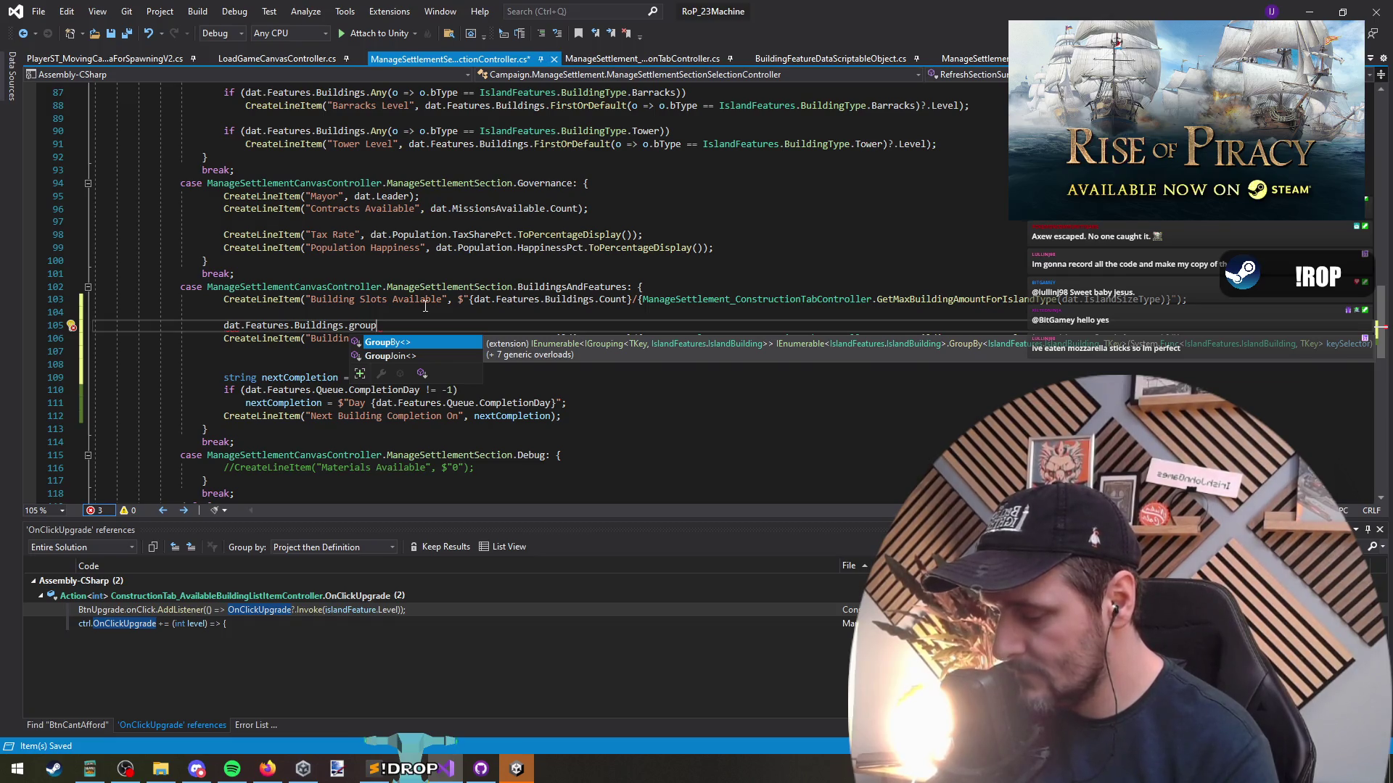
type("(o=>o.")
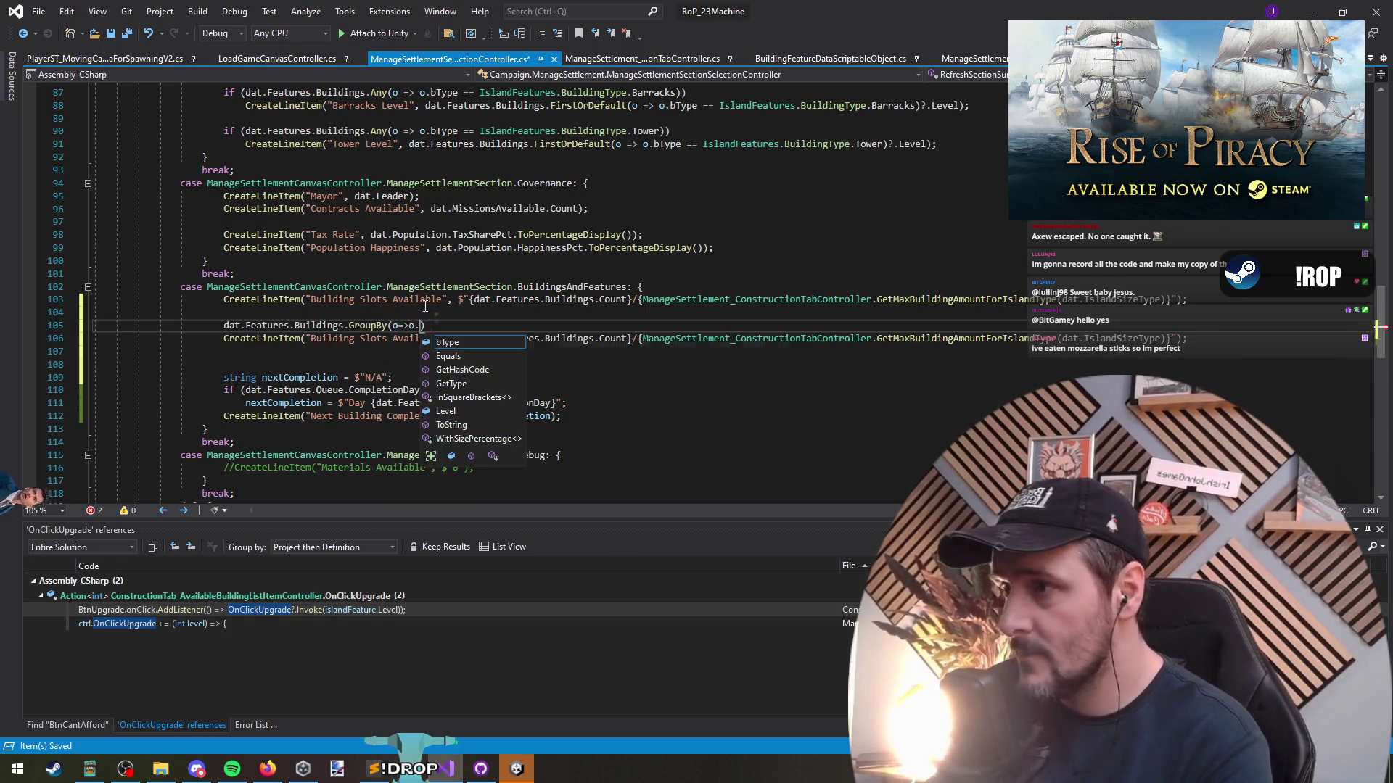
type("bType")
key("ctrl+Home")
Add 'using Extendos;' to the using block, save, and return to the GroupBy code
key("Down")
key("Down")
key("Down")
key("End")
key("Return")
type("using Extendos;")
key("Return")
key("ctrl+s")
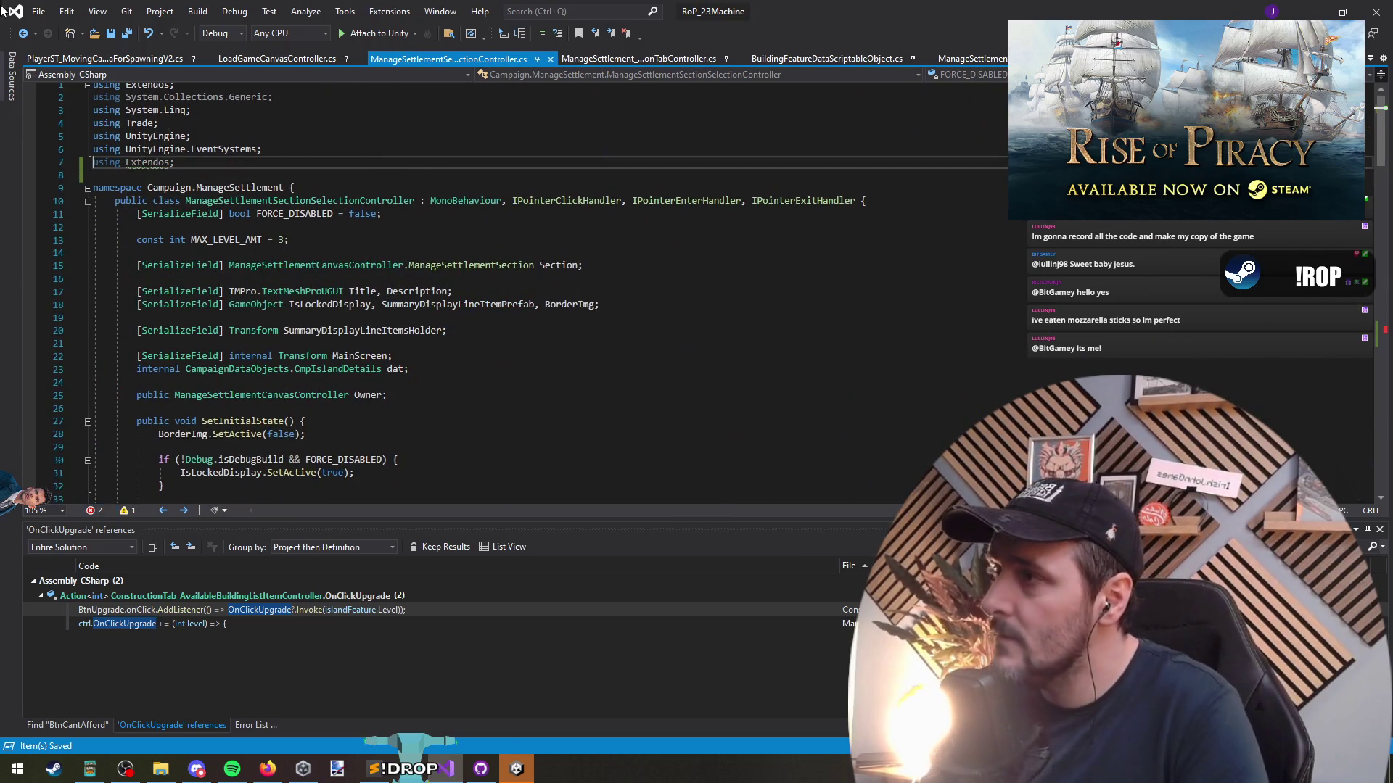
left_click(22, 33)
left_click(46, 33)
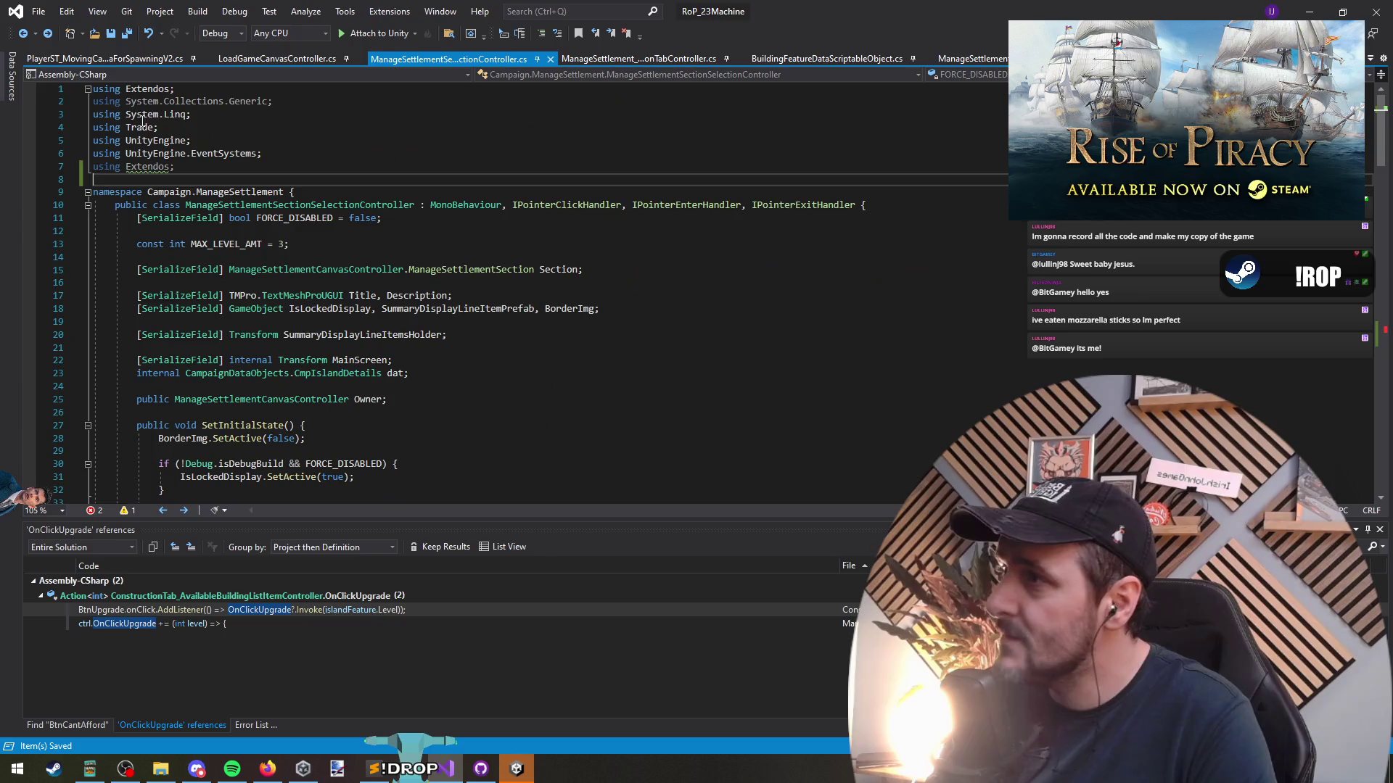
left_click(23, 35)
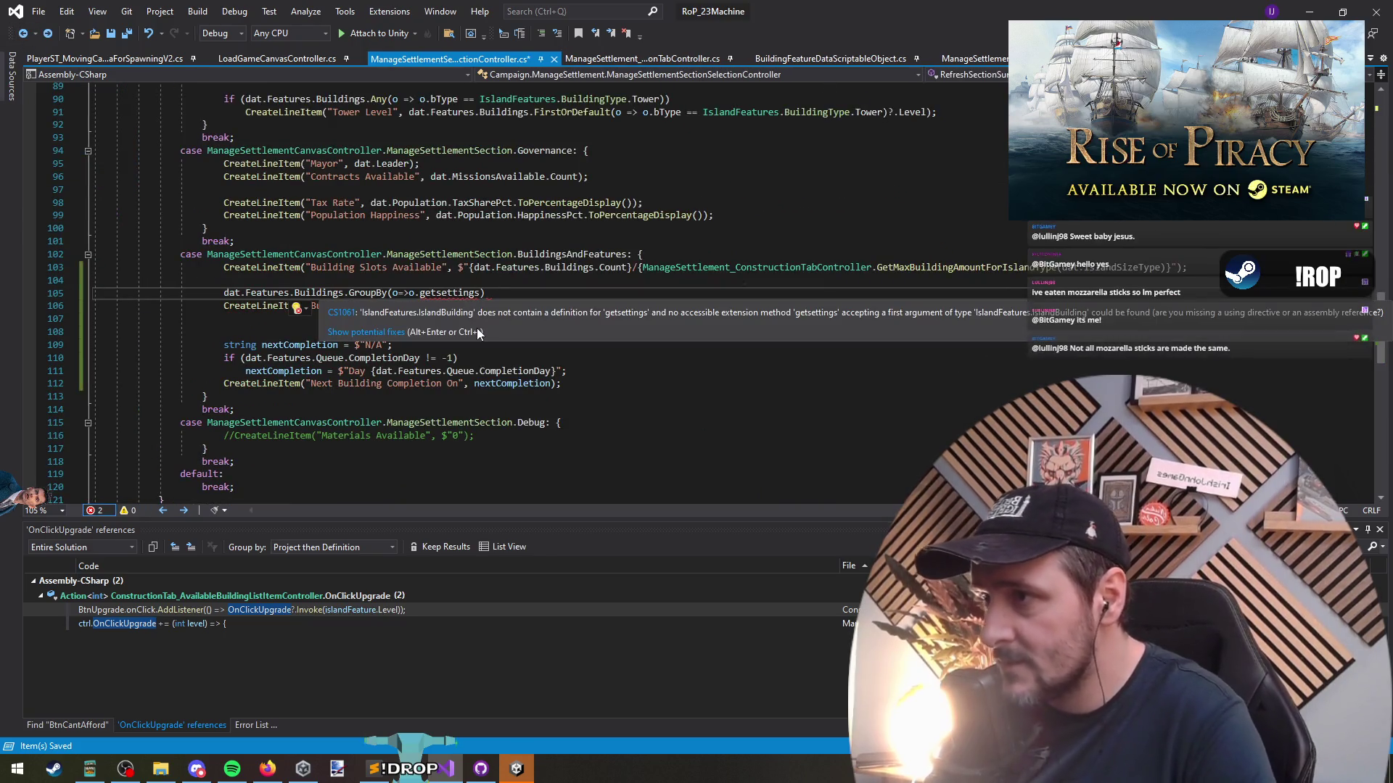
Complete the GroupBy key selector as o.bType.GetSettings().bArchType
mouse_move(421, 296)
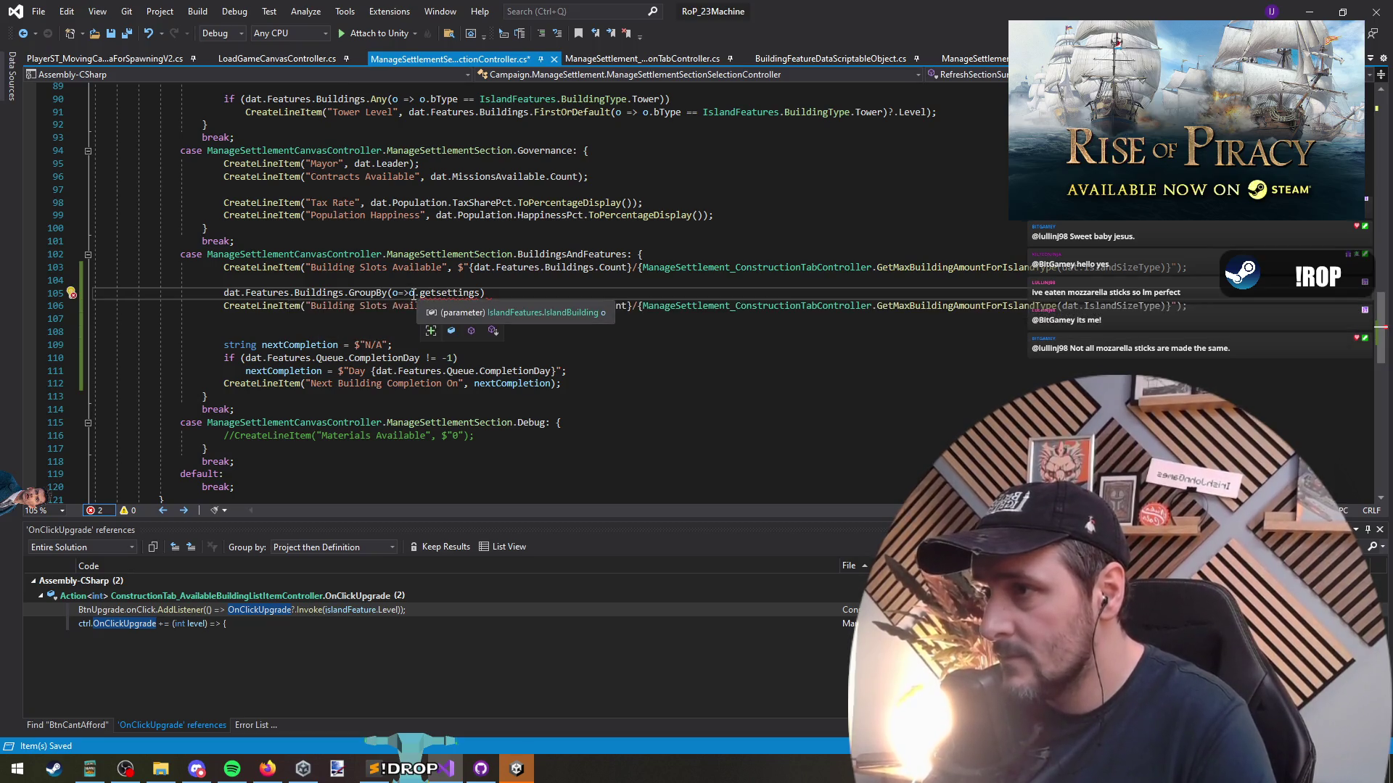
double_click(446, 293)
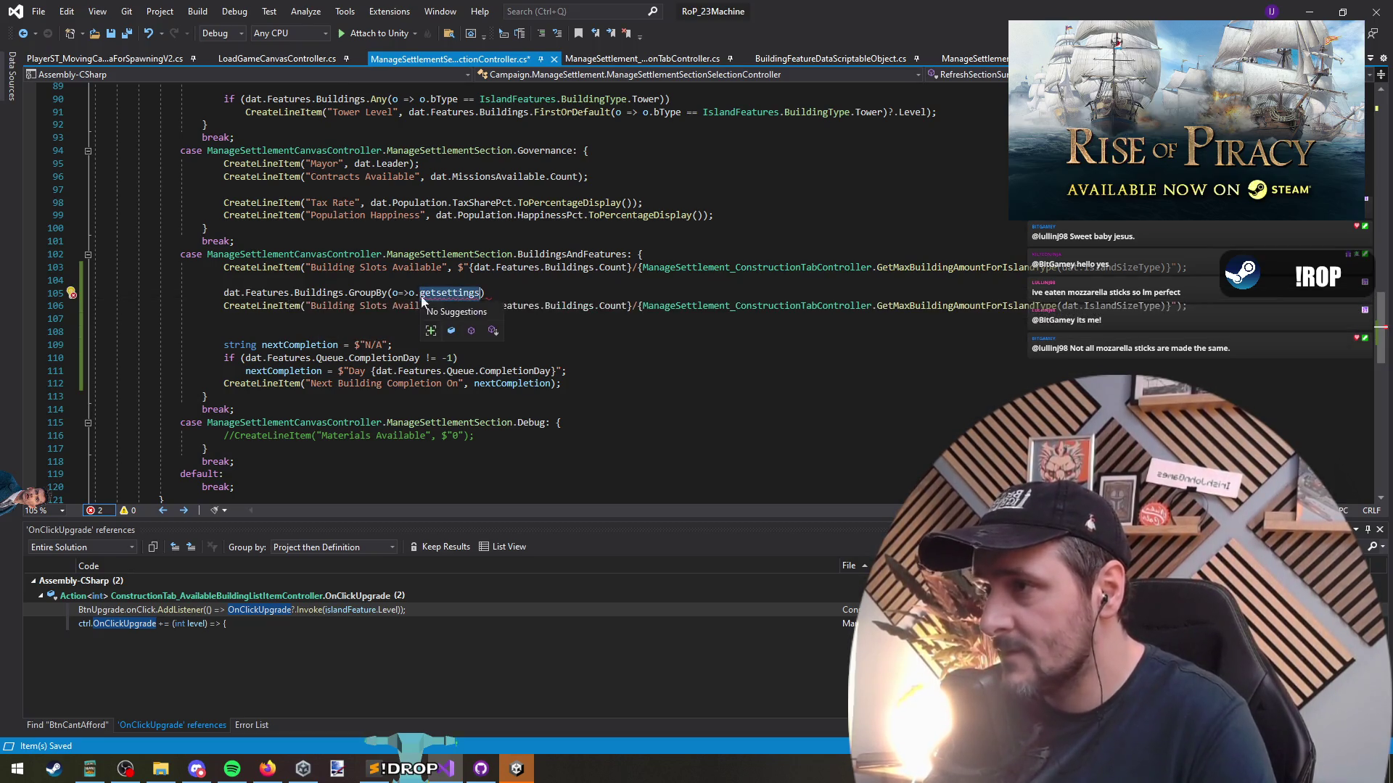
type("bType.")
type("GetSettings()")
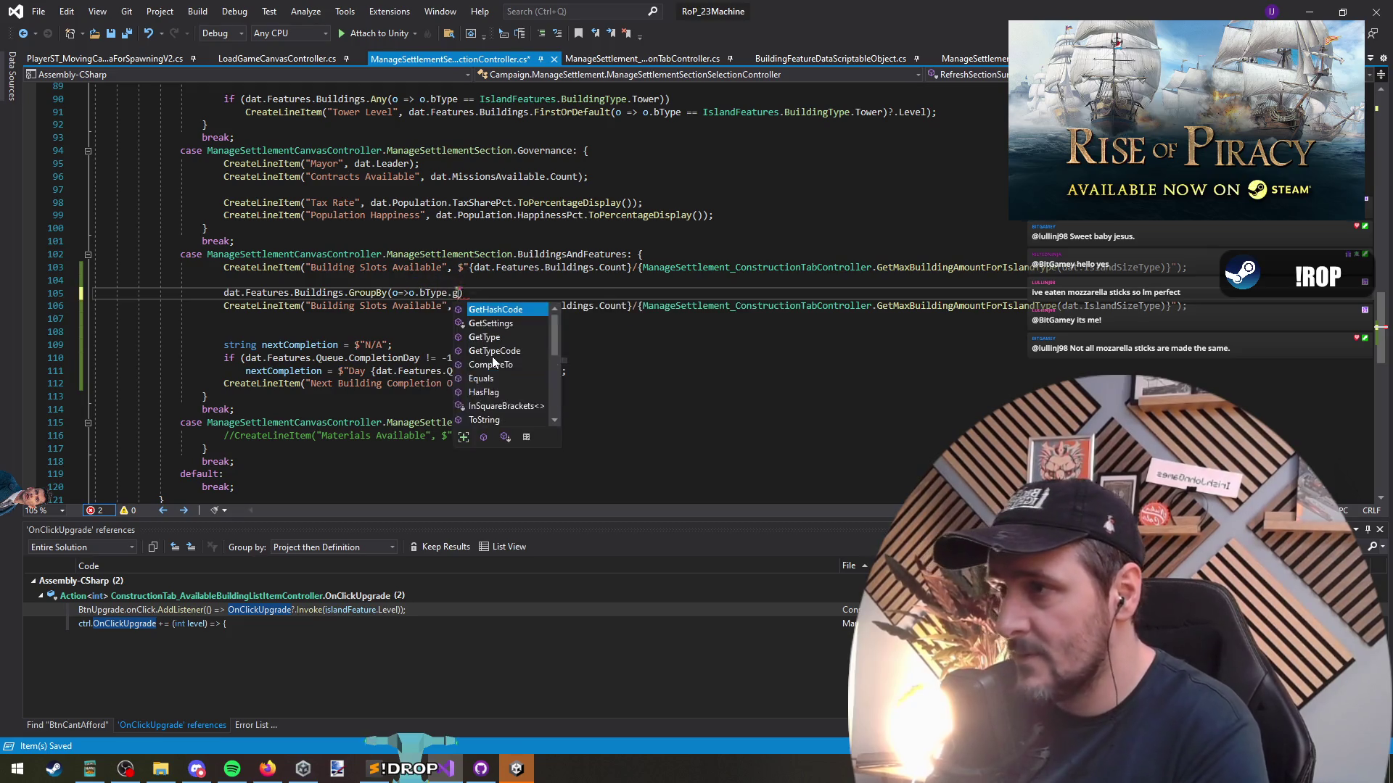
type(".a")
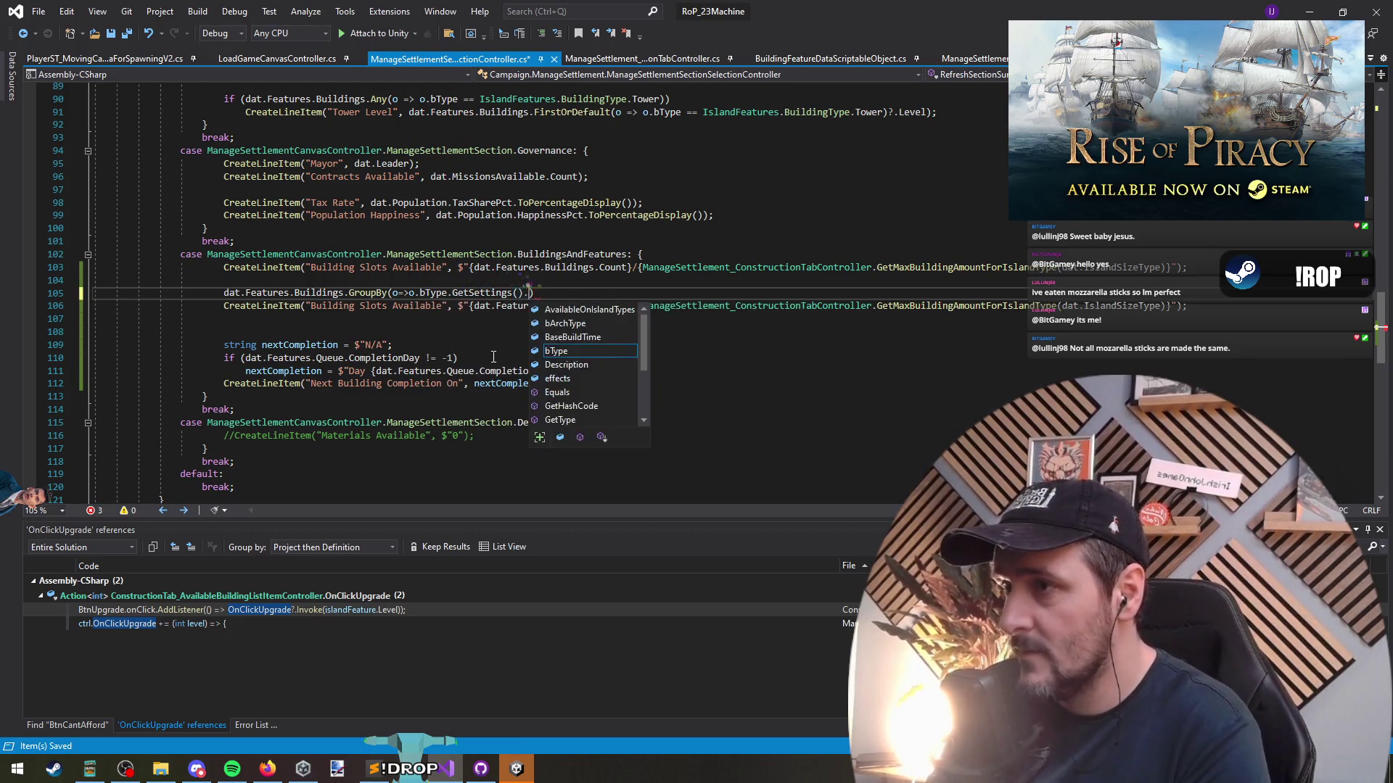
type("r")
key("Tab")
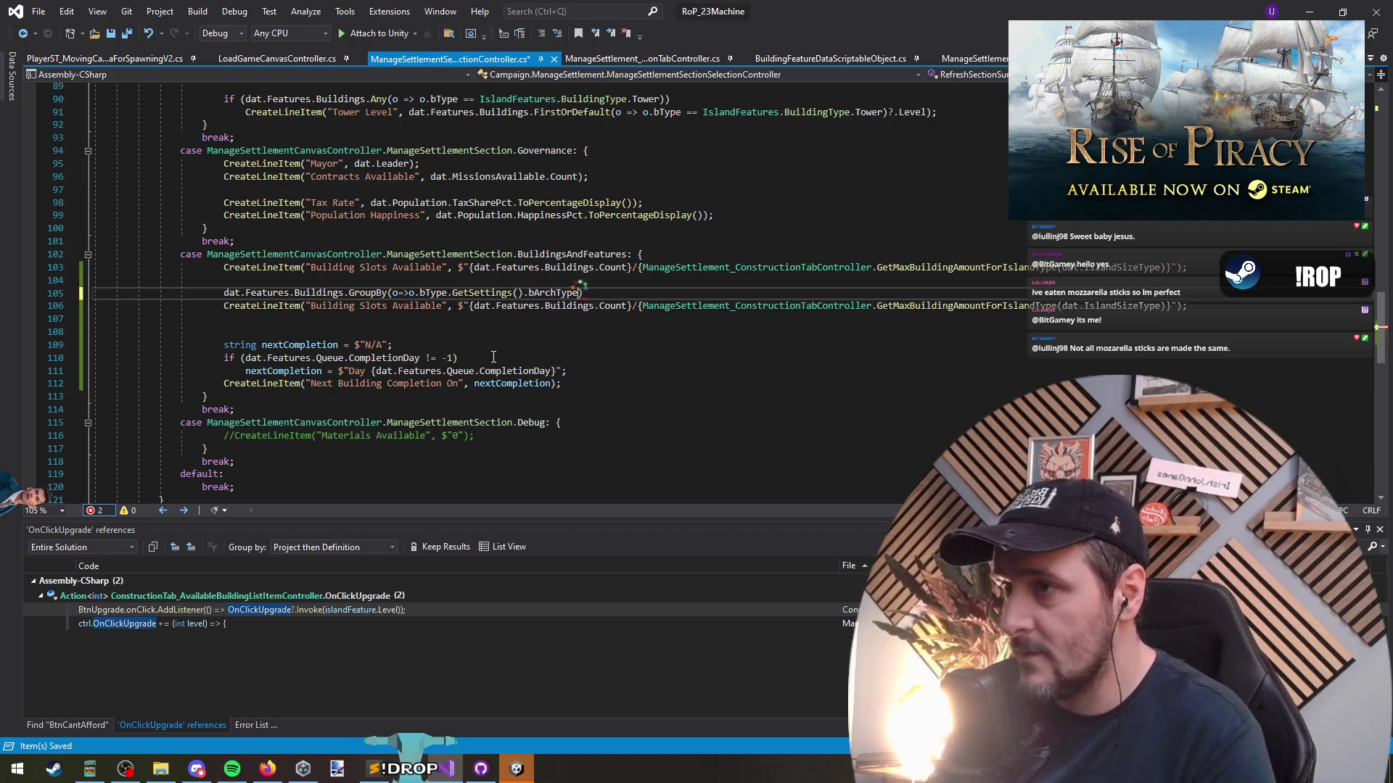
Wrap the grouping in a foreach (var b in …) loop header with an empty body
type(";")
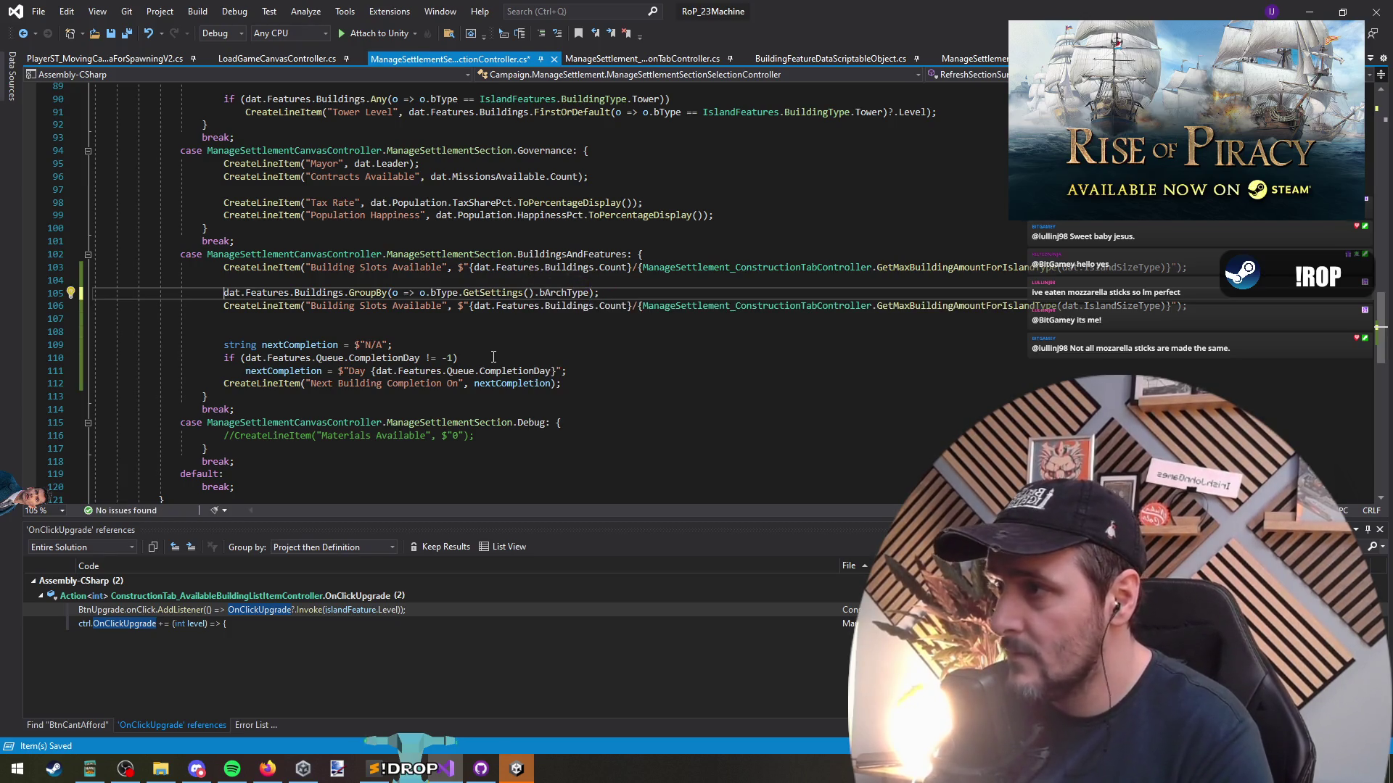
type("foreach(var ")
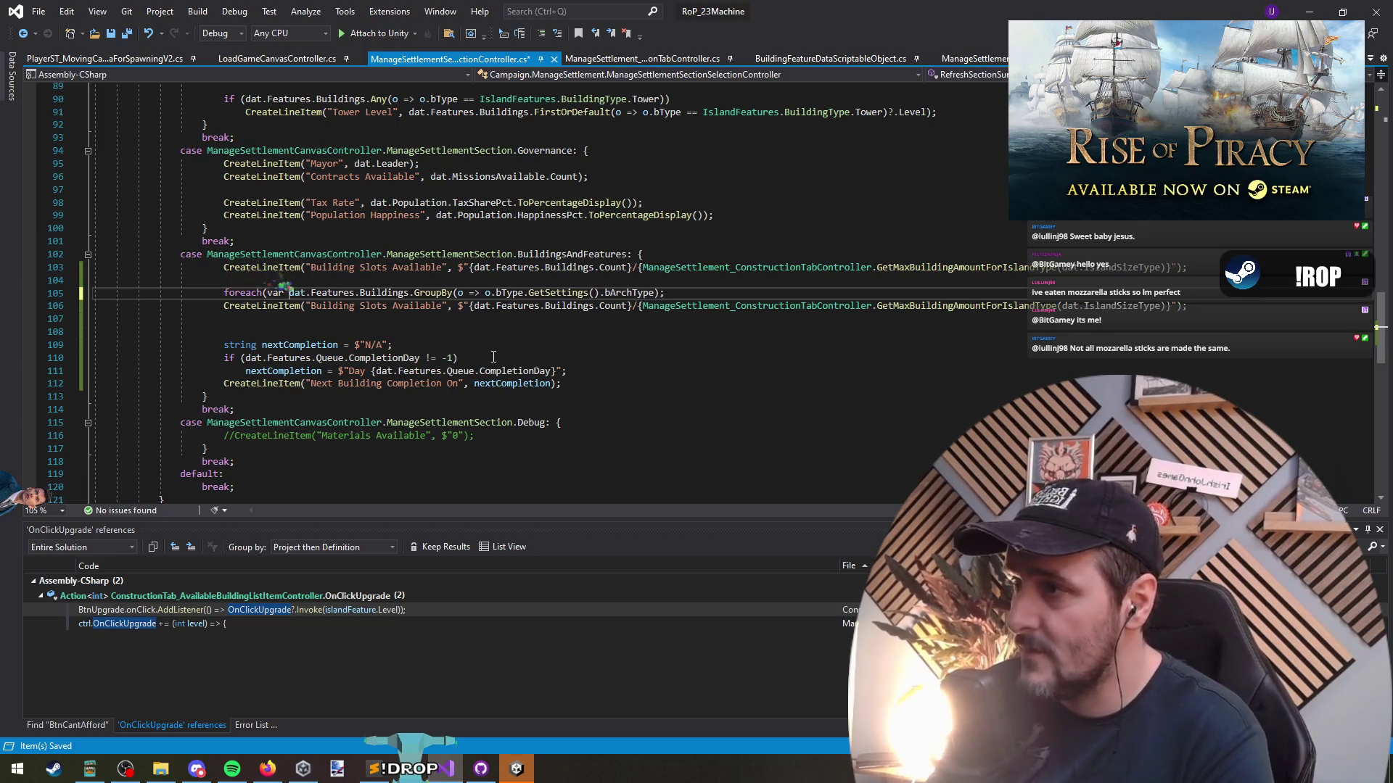
type("b in")
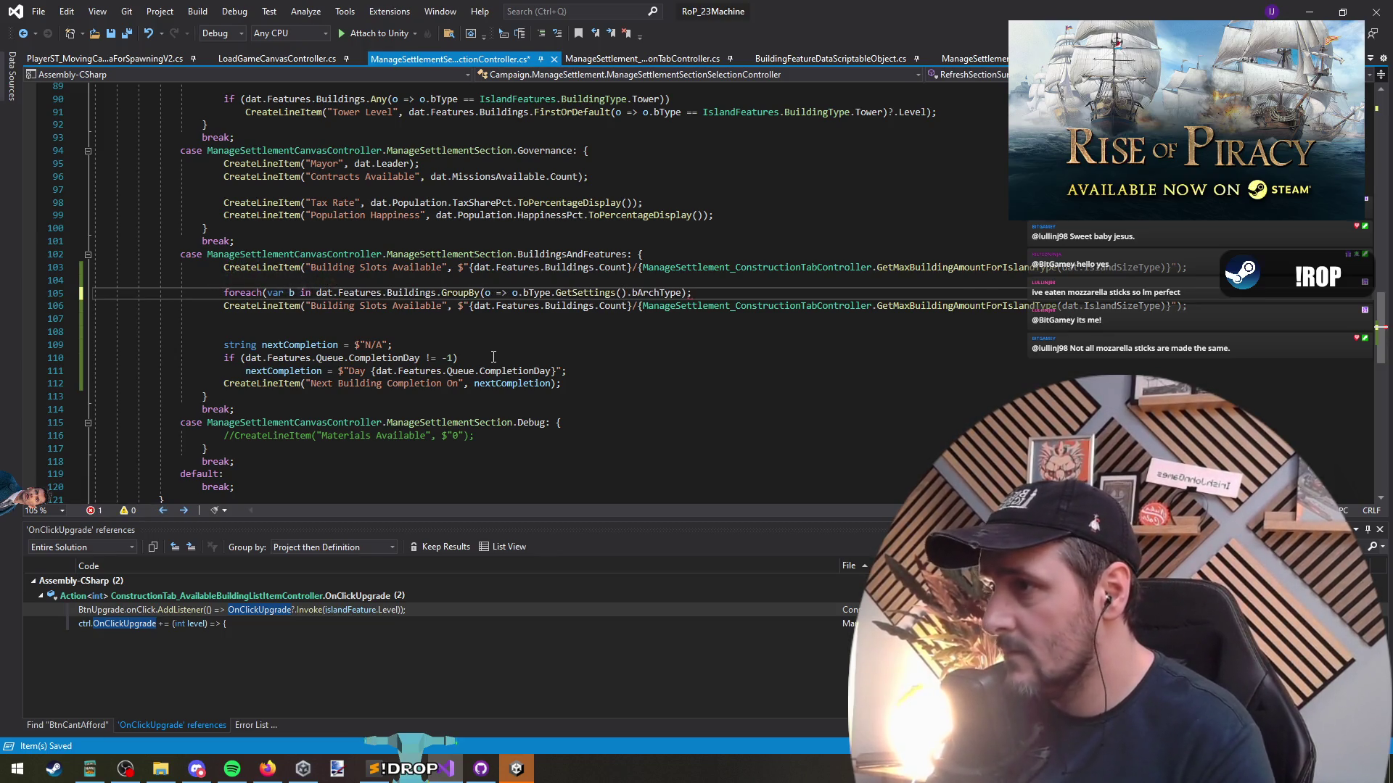
key("End")
key("BackSpace")
type(")")
key("Return")
key("BackSpace")
type("{")
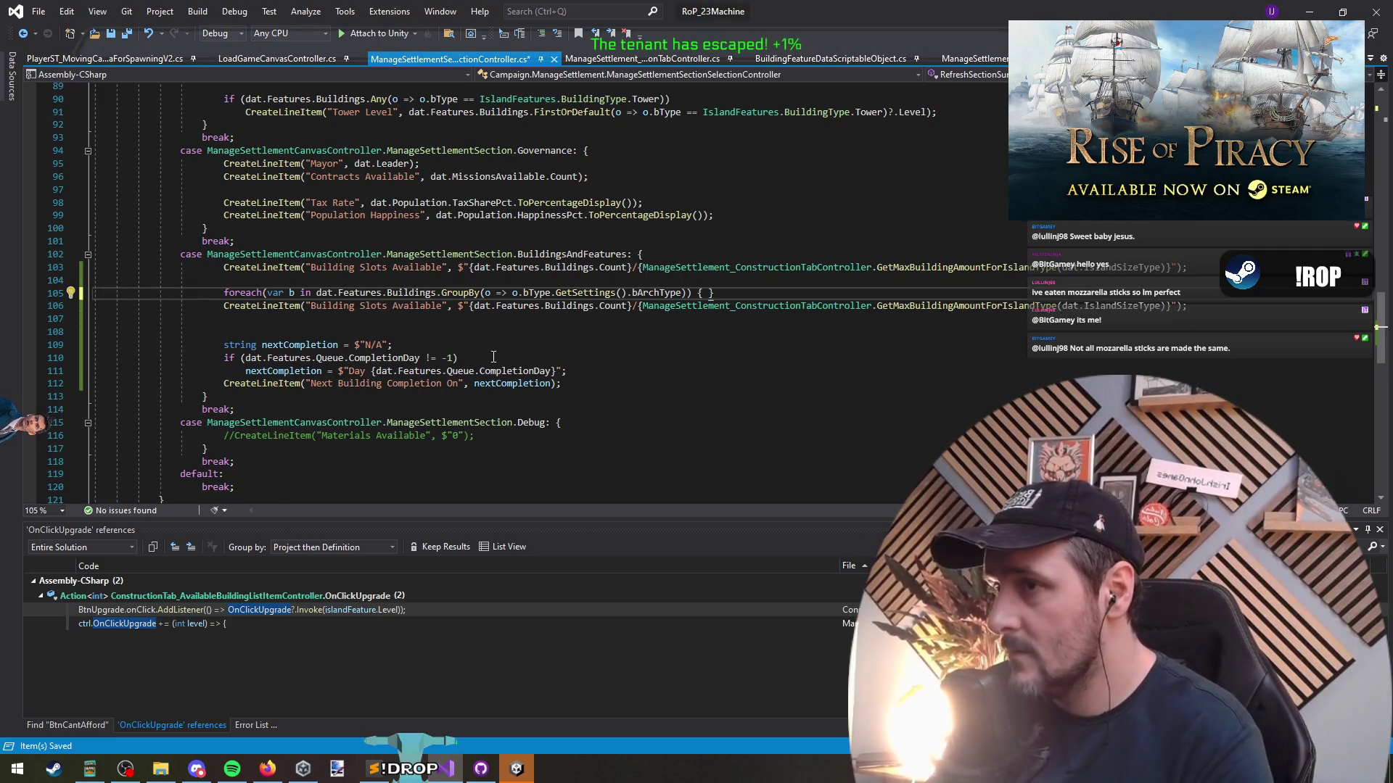
key("Return")
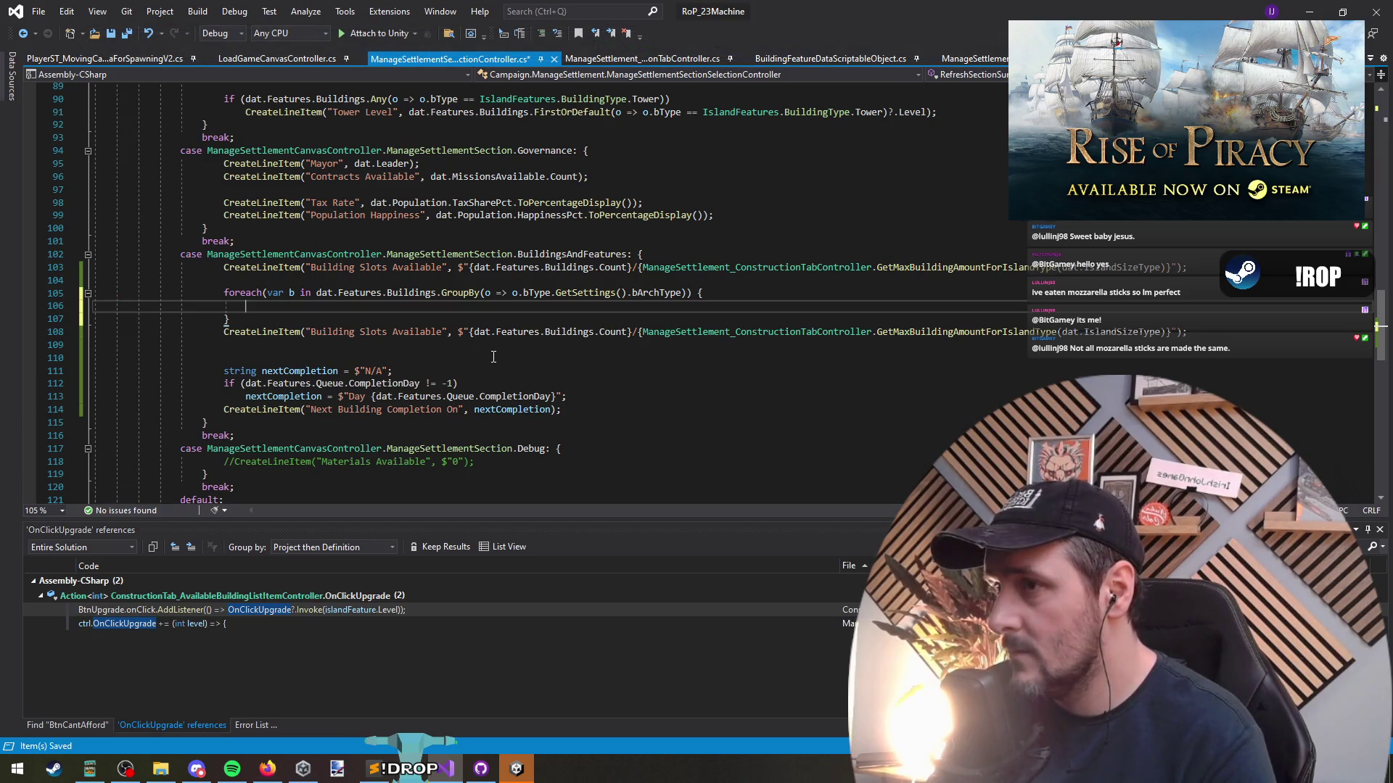
key("Up")
type(",")
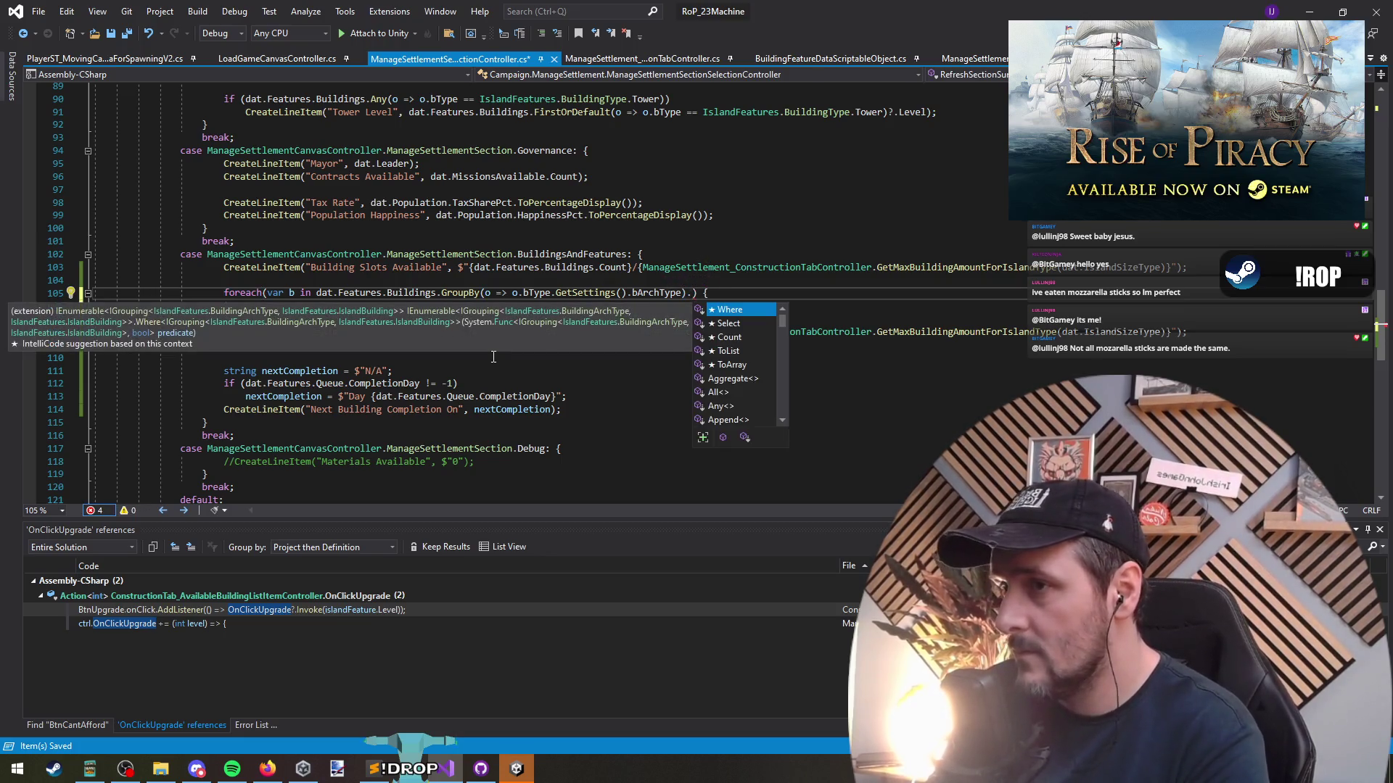
key("BackSpace")
key("BackSpace")
key("Down")
Replace var with the explicit IGrouping type for the loop variable via Quick Actions
right_click(274, 292)
left_click(312, 305)
left_click(124, 312)
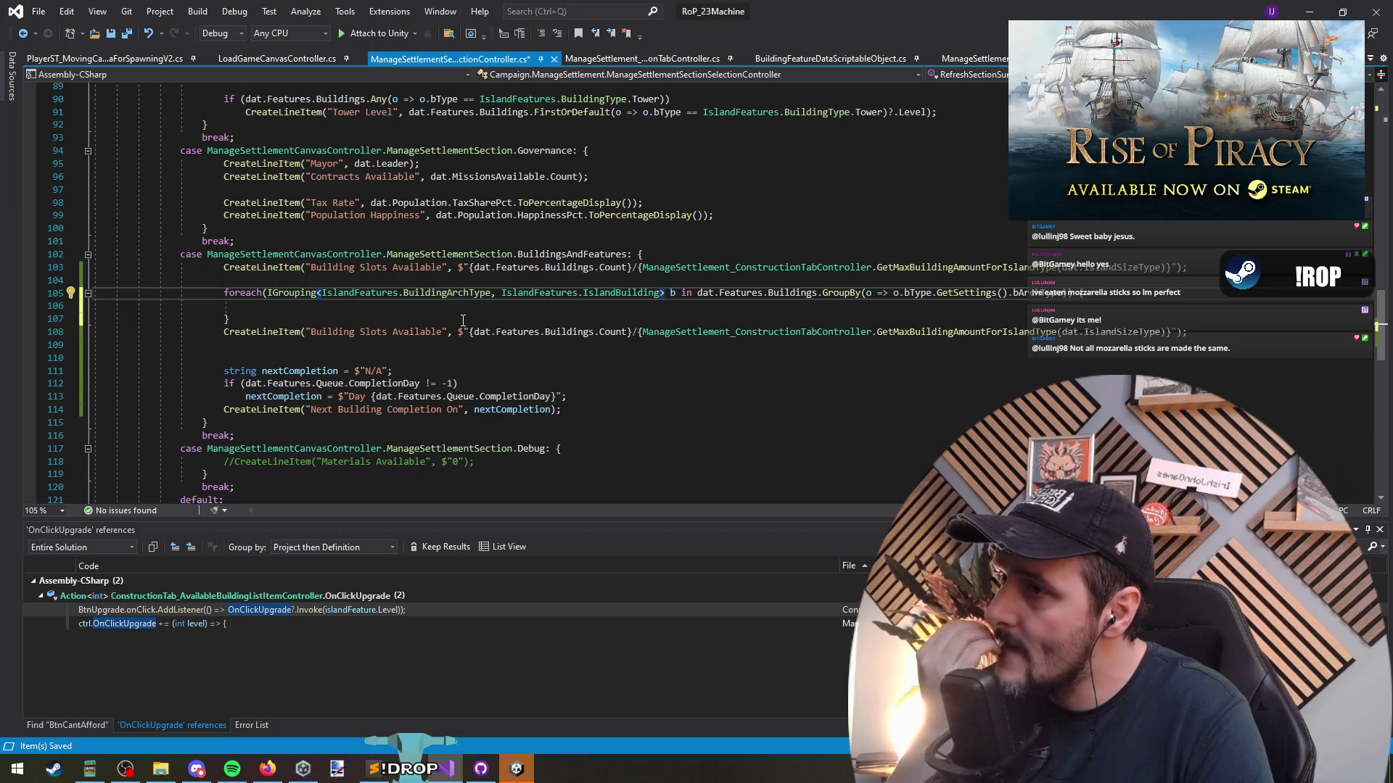
Move dat.Features.Buildings out of the loop header onto its own line above
mouse_move(644, 293)
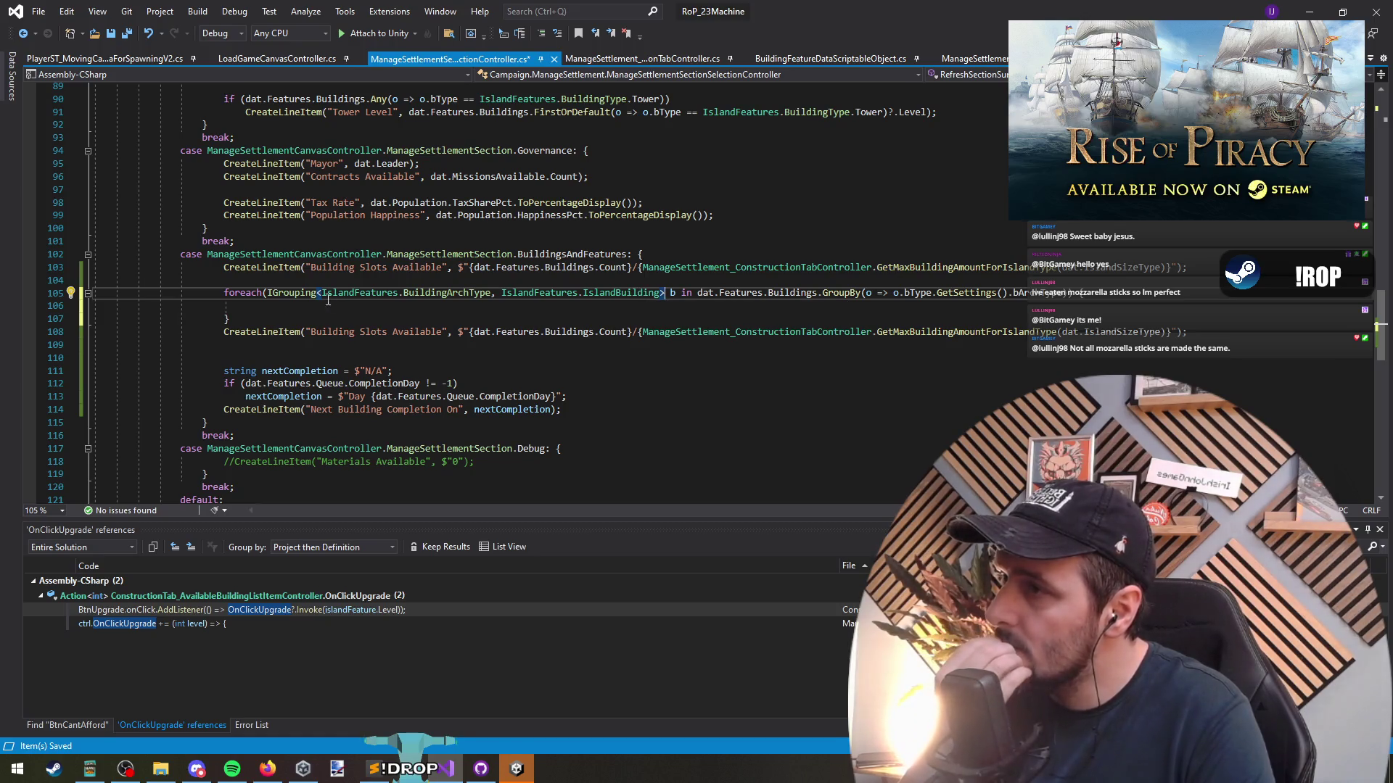
triple_click(666, 294)
left_click_drag(666, 294, 661, 320)
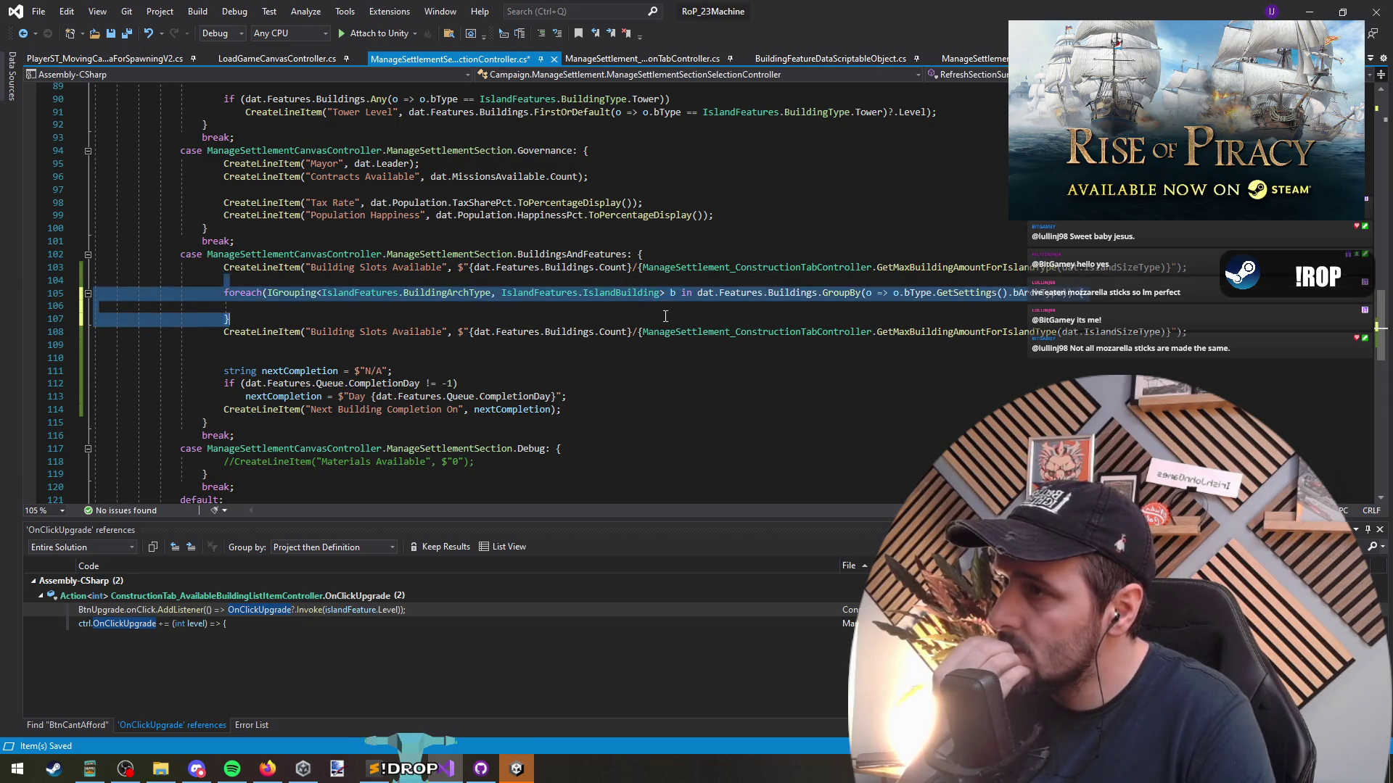
key("Escape")
key("Up")
key("Up")
key("Up")
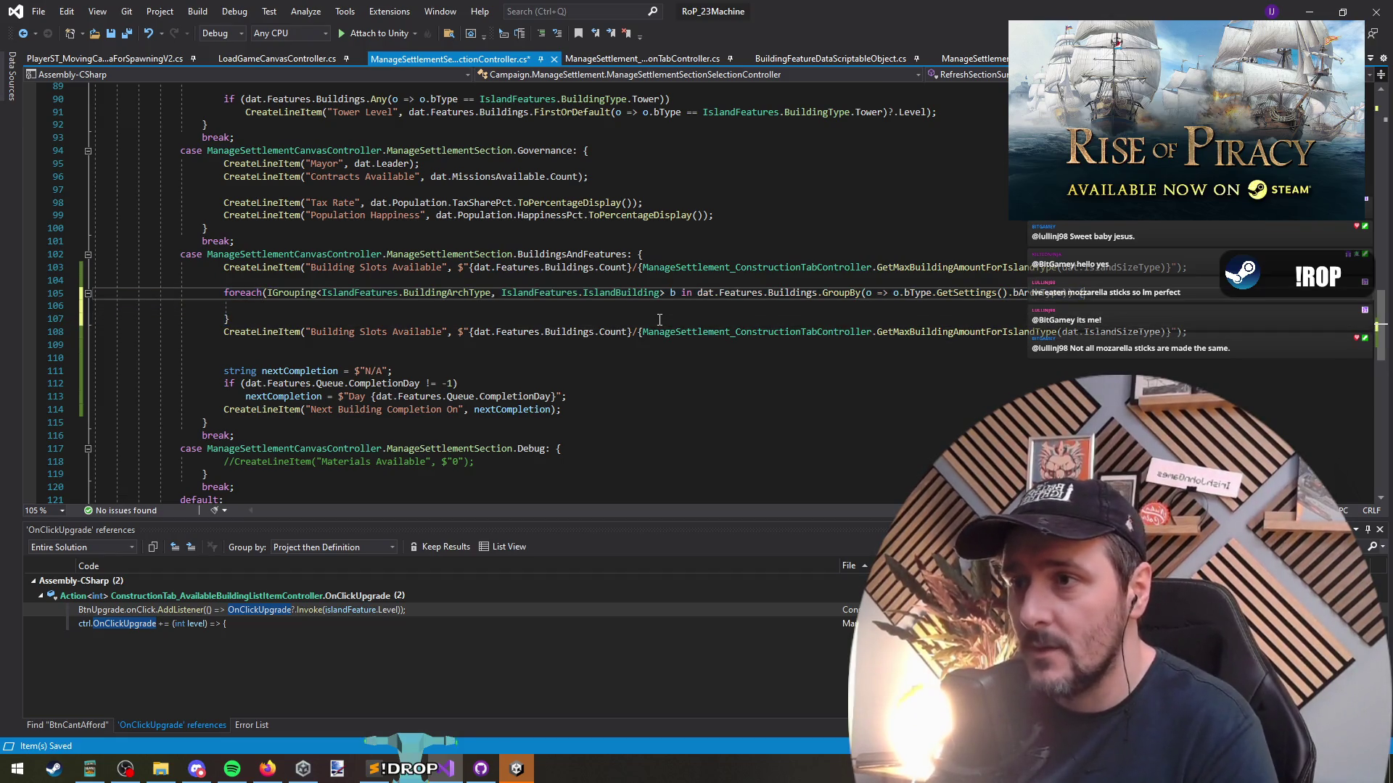
key("ctrl+Left")
key("ctrl+Left")
key("ctrl+Left")
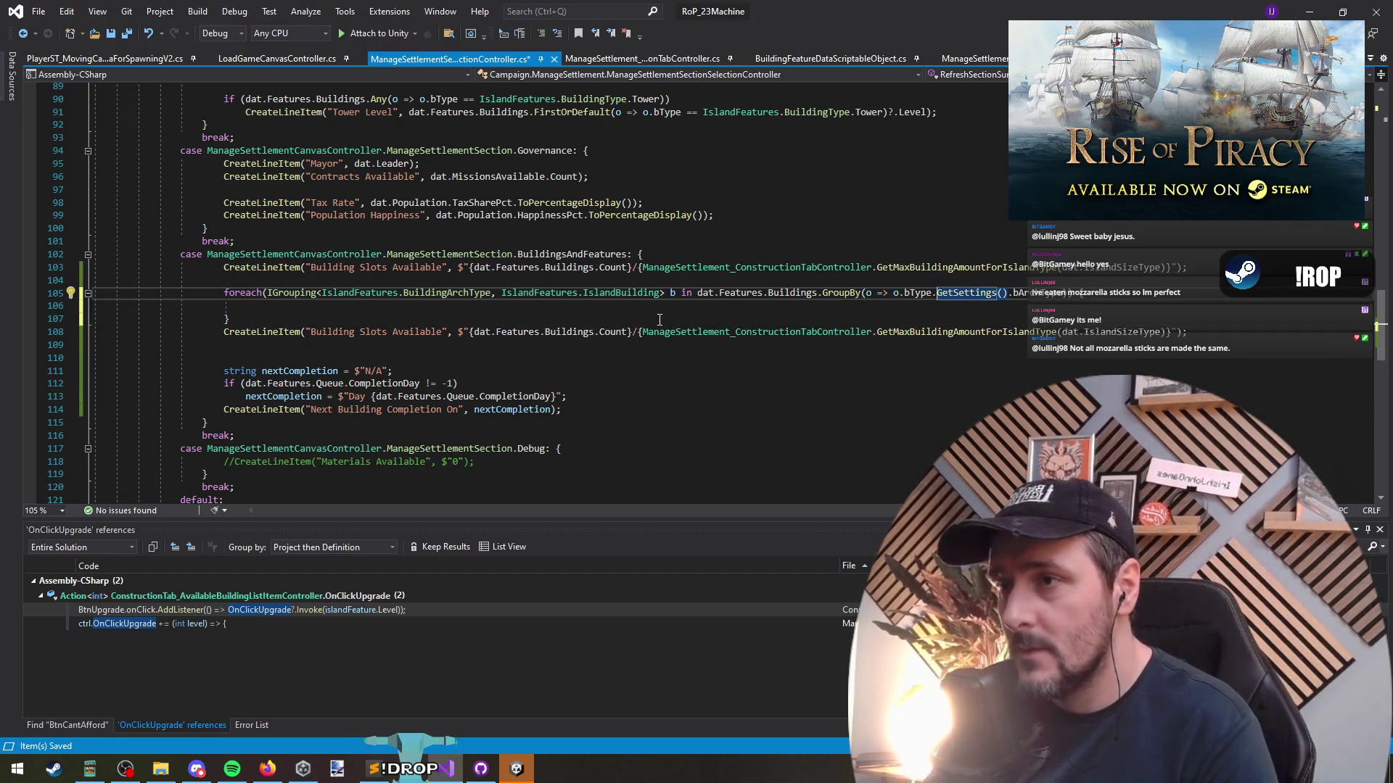
key("ctrl+shift+Left")
key("ctrl+shift+Left")
key("ctrl+shift+Left")
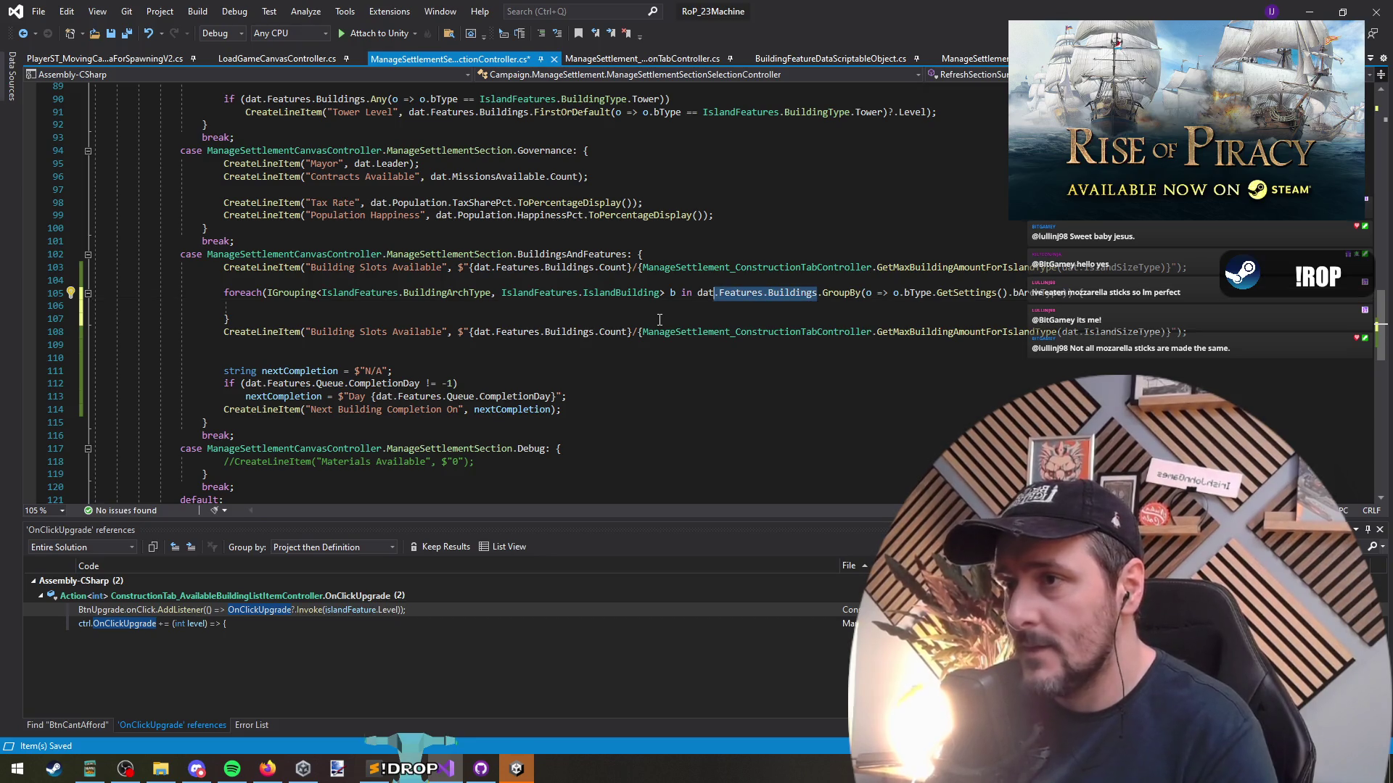
key("ctrl+x")
key("ctrl+Return")
key("ctrl+Return")
key("ctrl+v")
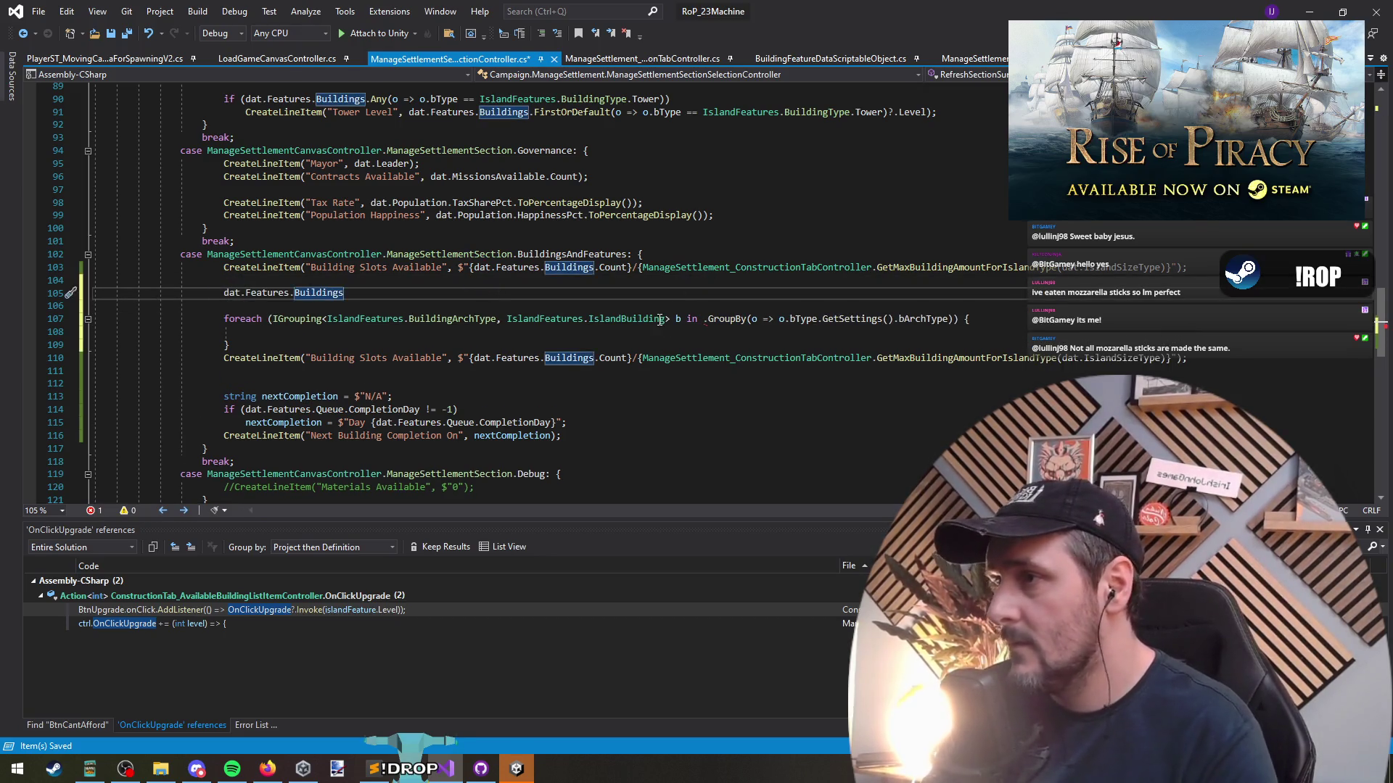
Filter buildings whose bArchType == IslandFeatures.BuildingArchType.Civil, switching Where to Count
type(".wher")
type("(o=")
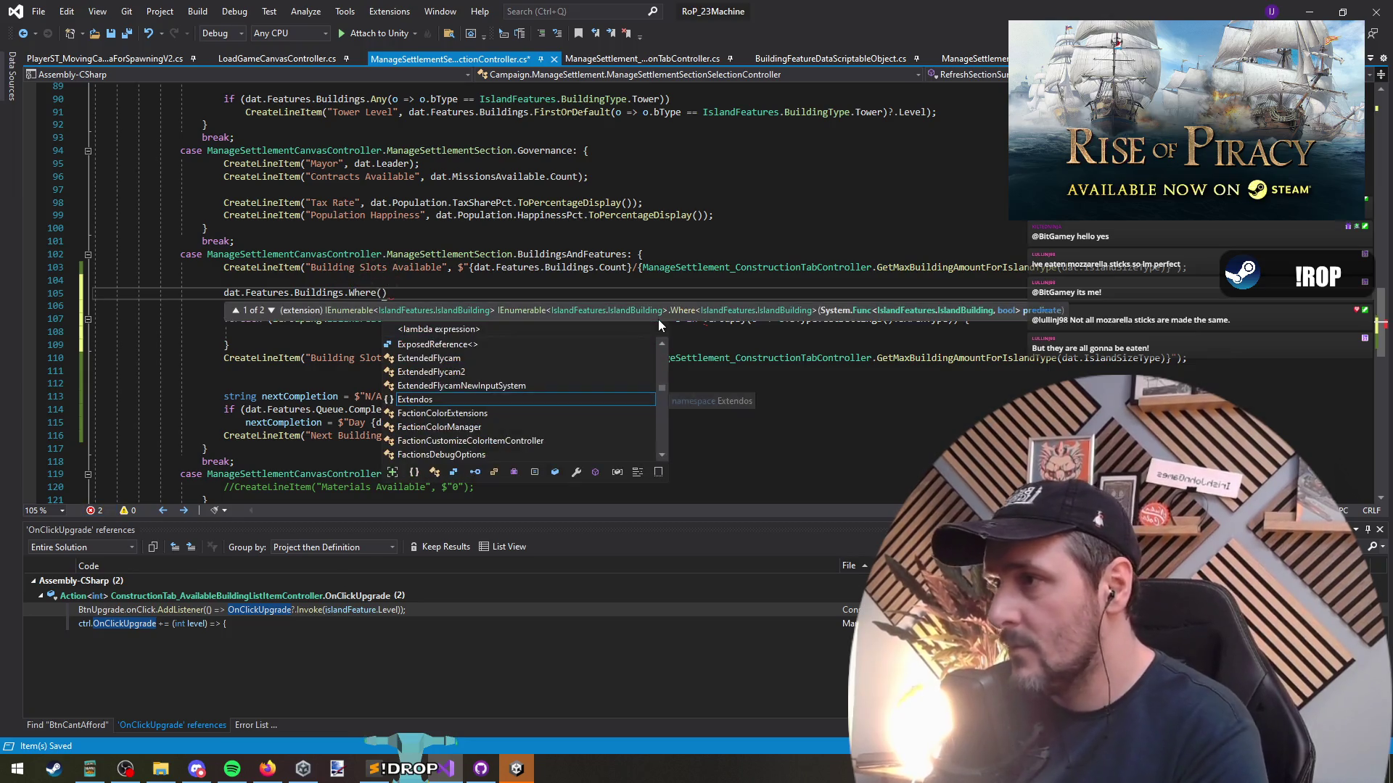
type(">o.")
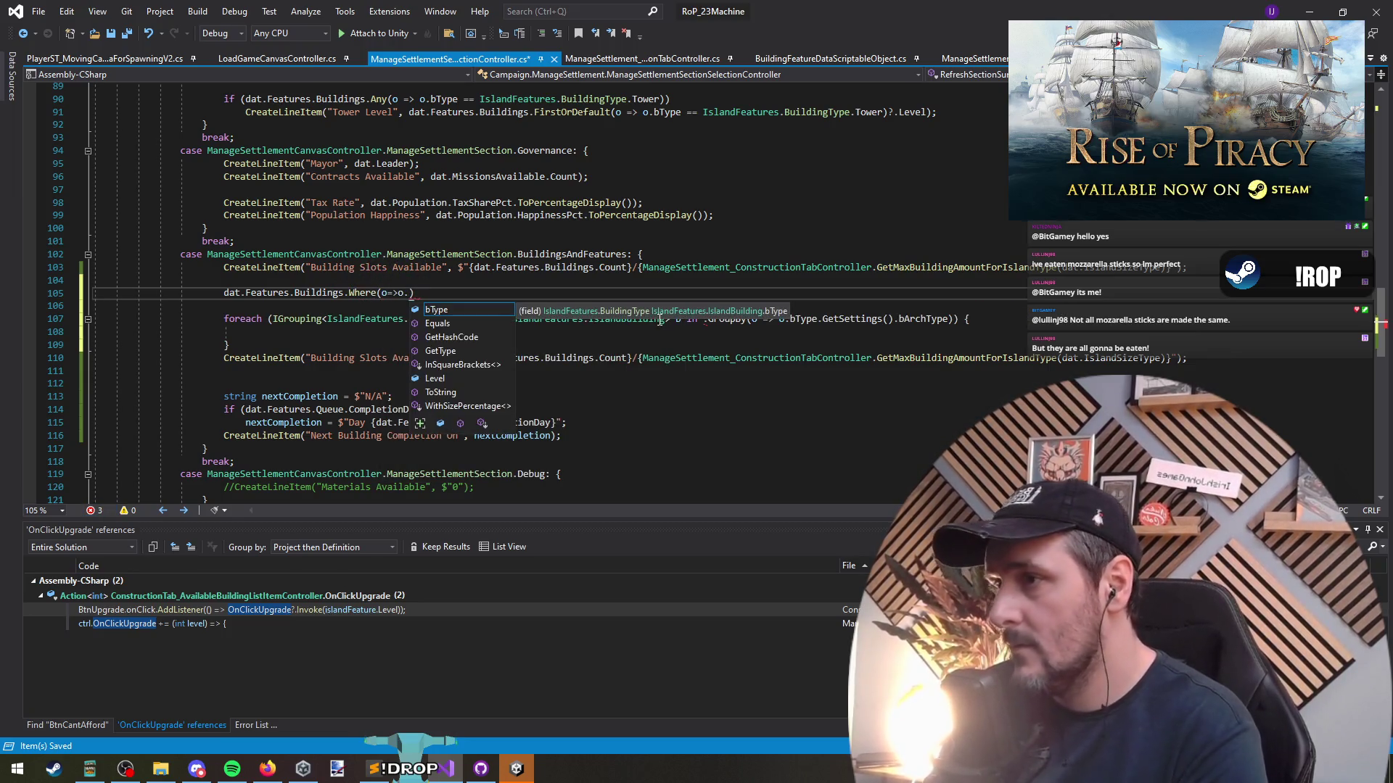
type("bType.ge")
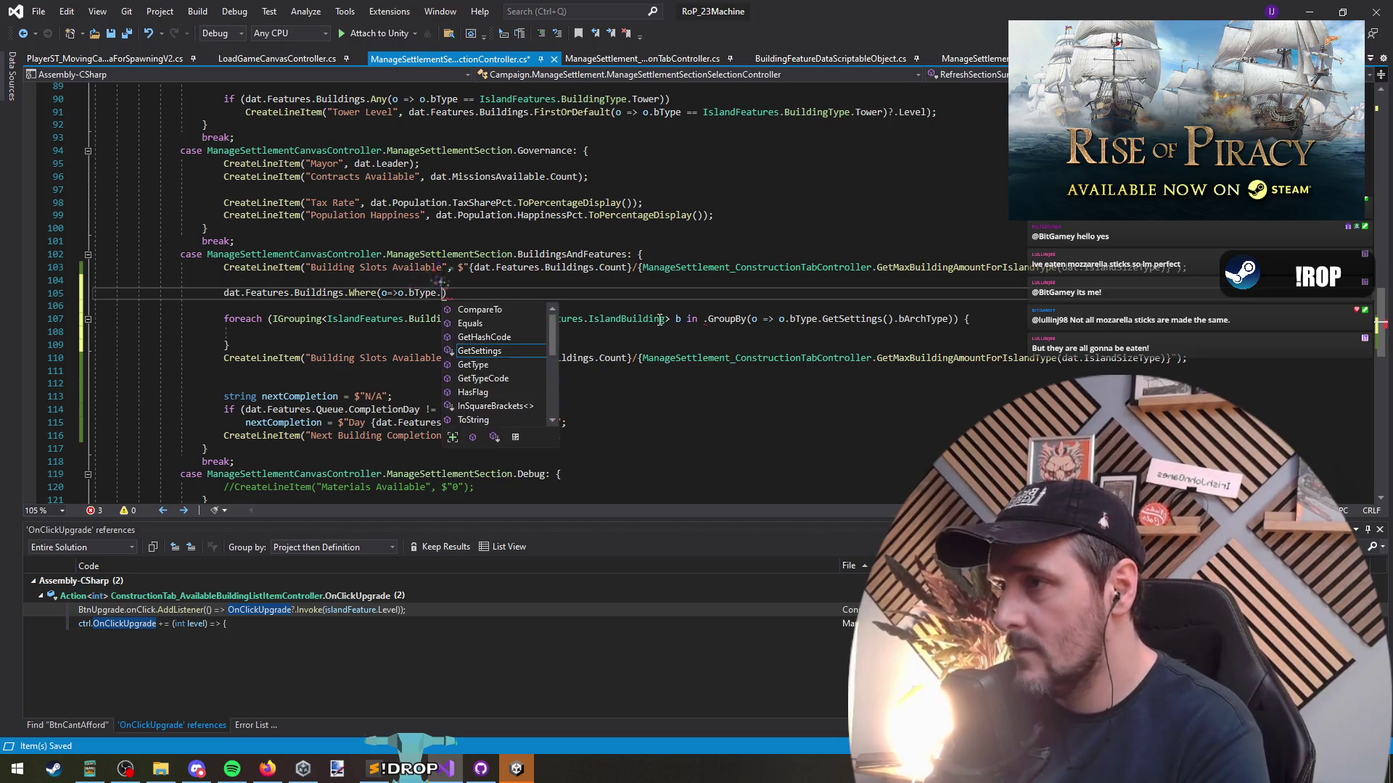
type("().")
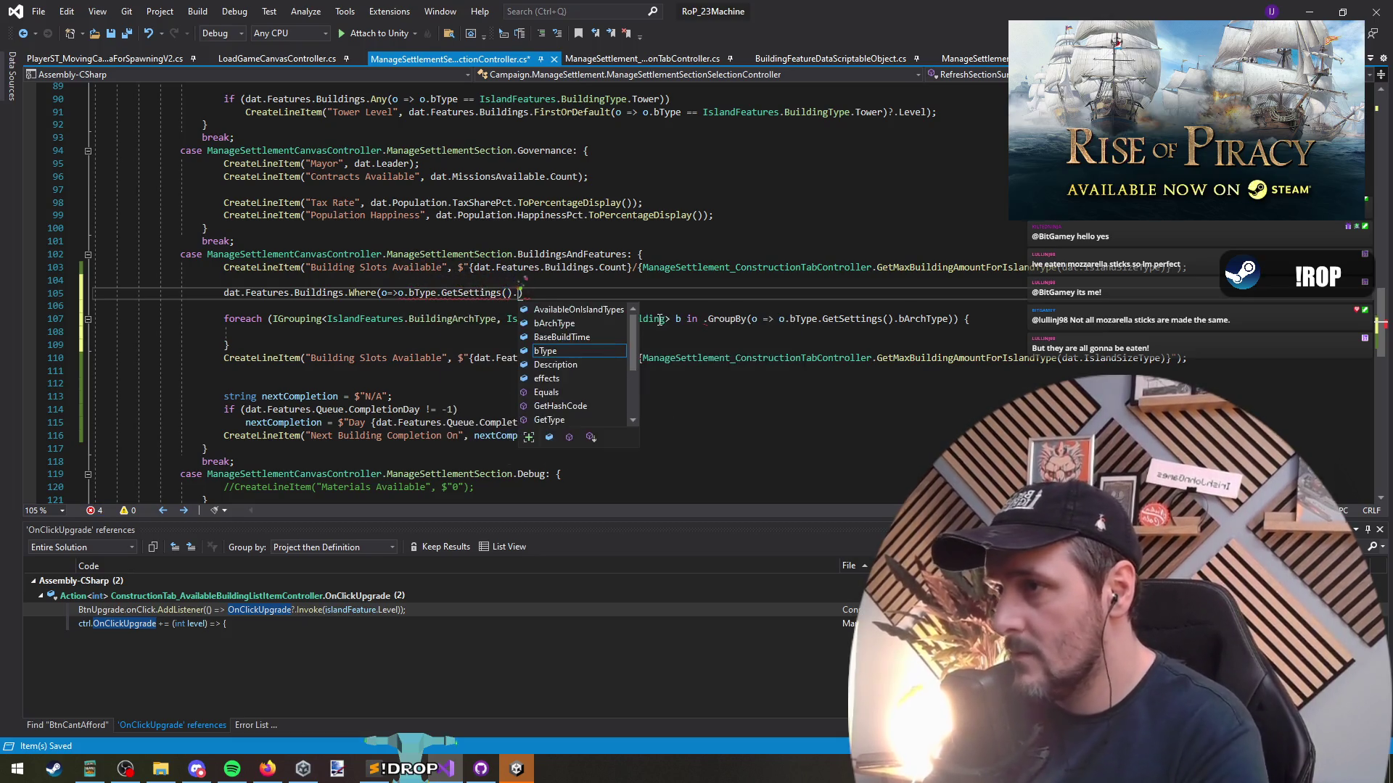
type("barc")
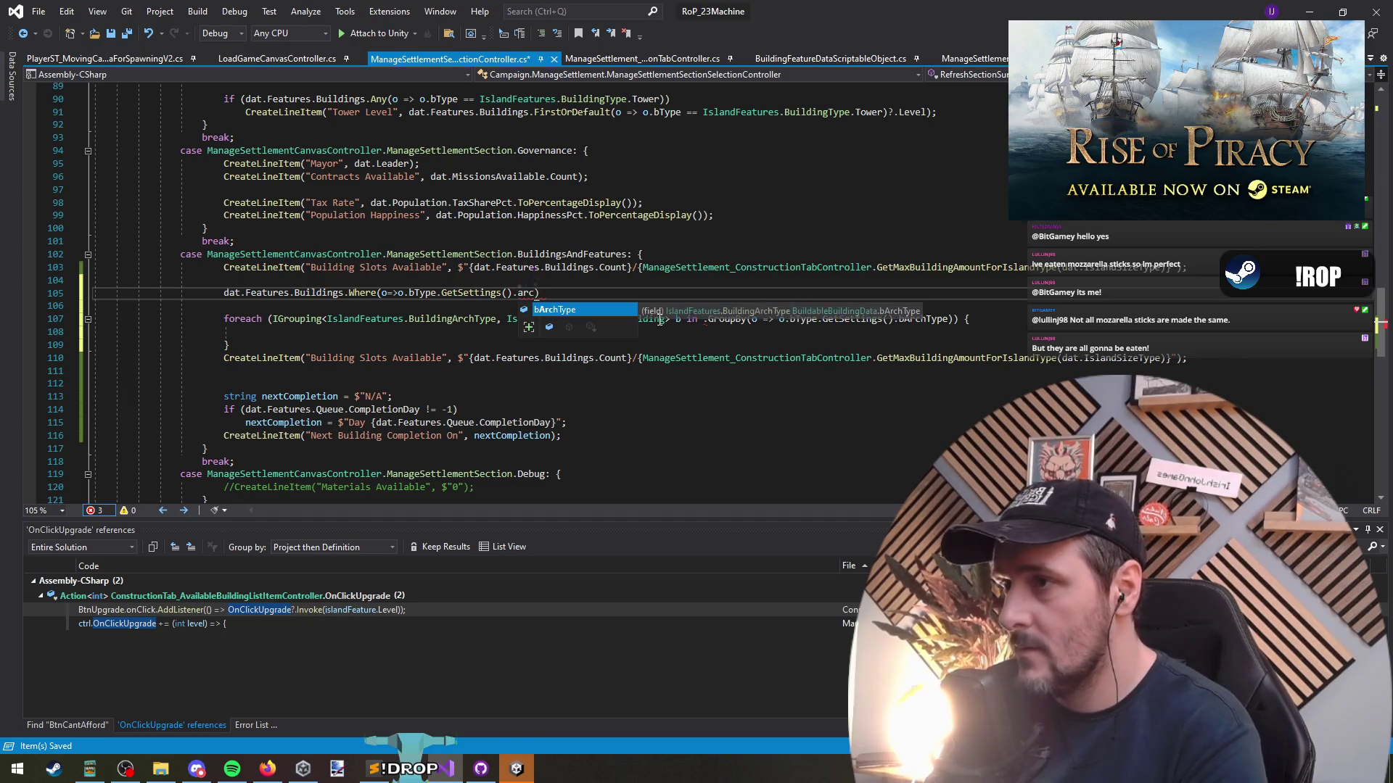
key("Tab")
type("== IslandFeatures.BuildingArchType.Civil")
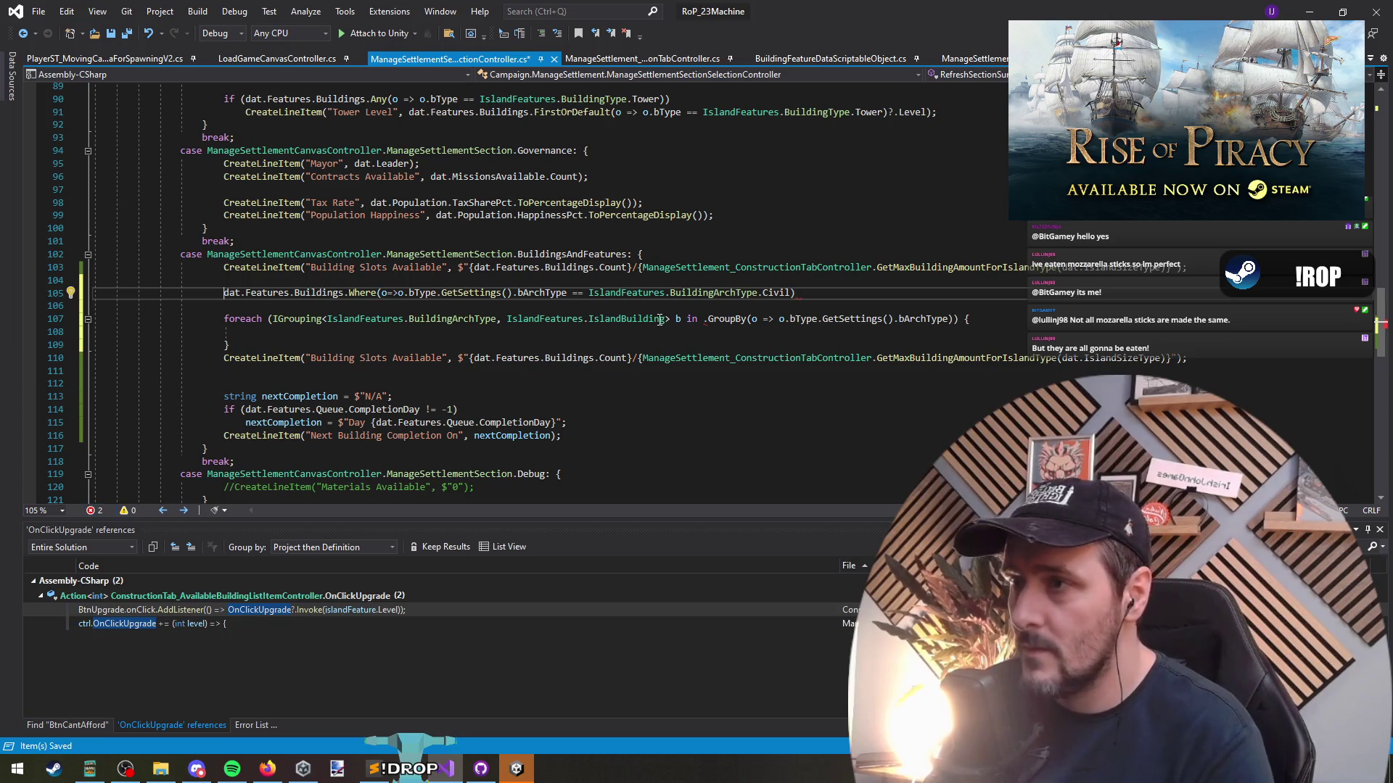
key("ctrl+Right")
key("ctrl+Right")
key("ctrl+Right")
key("ctrl+shift+Right")
type("Co")
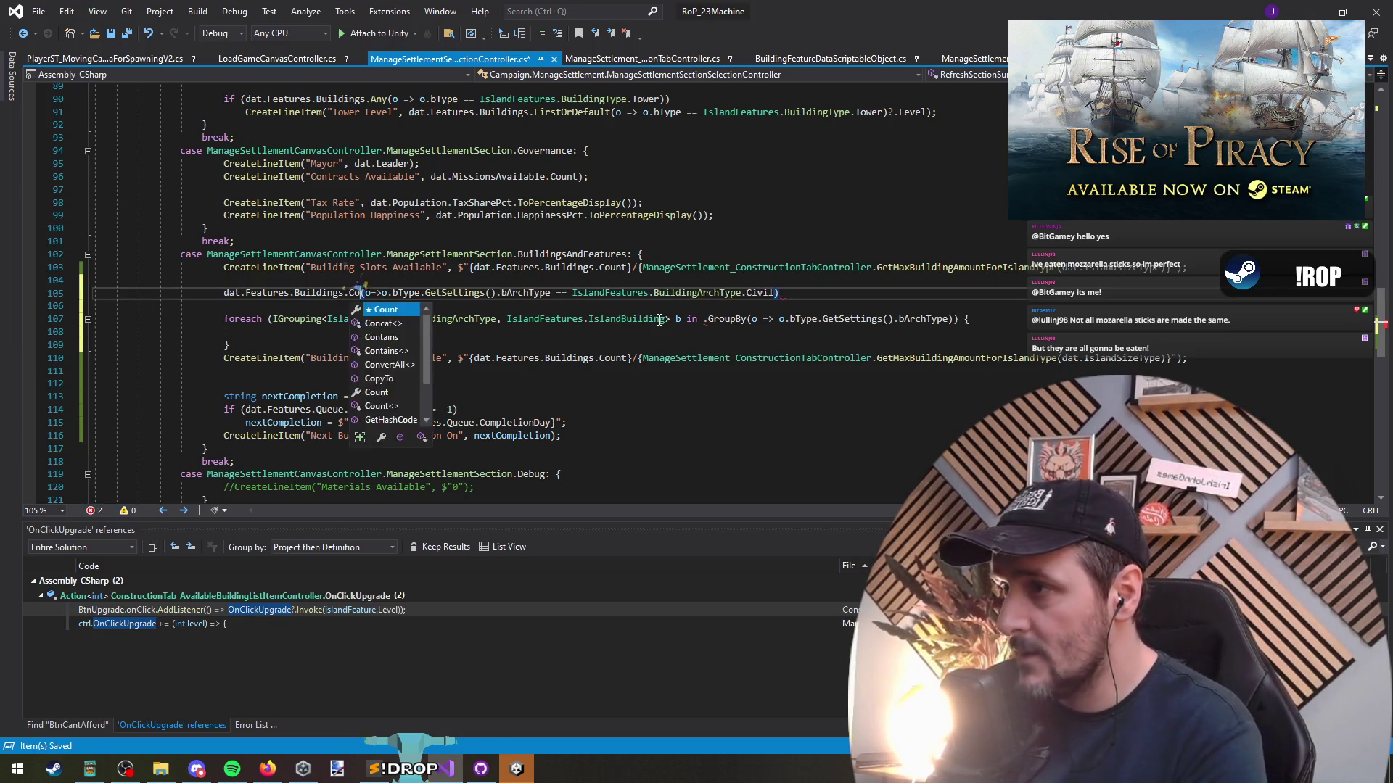
key("Tab")
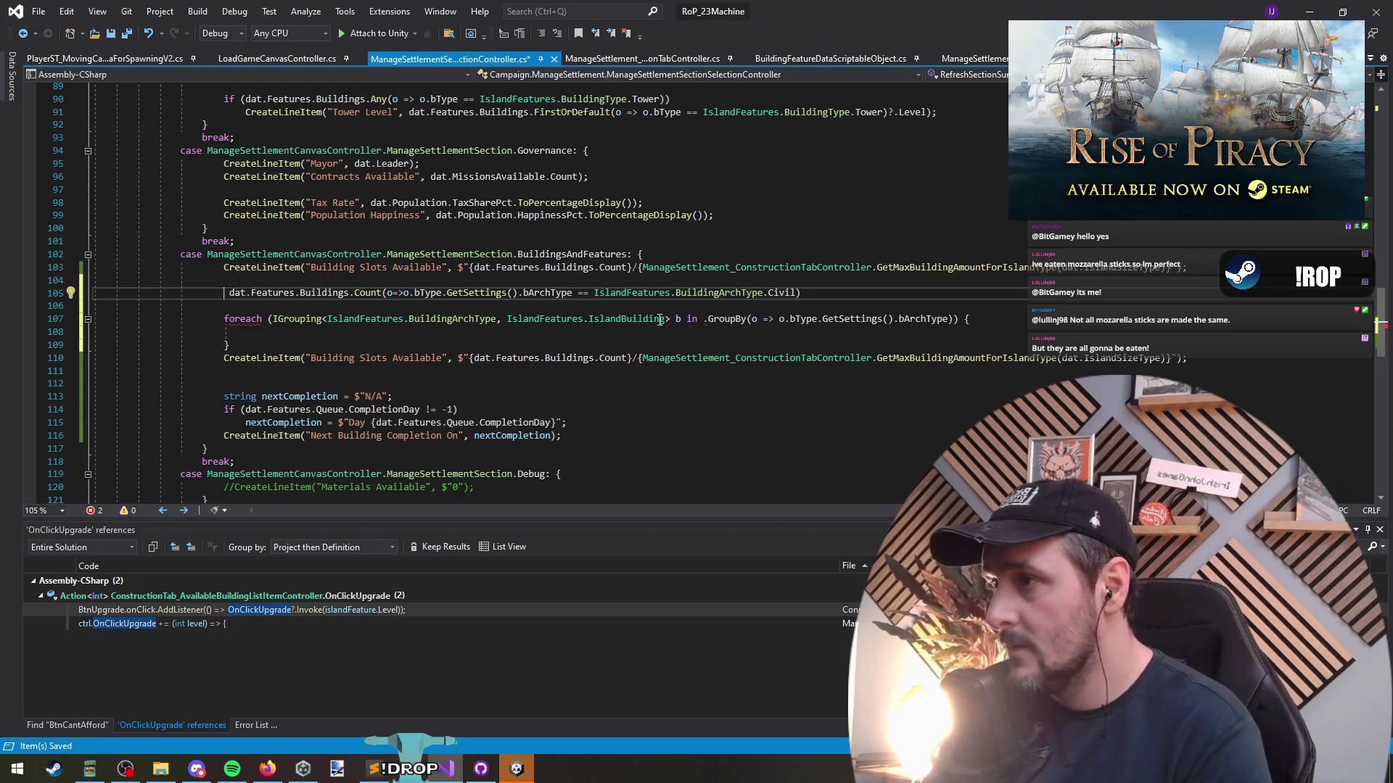
Duplicate the Building Slots Available line as a new CreateLineItem with an empty label string
key("Up")
key("Up")
key("ctrl+shift+Right")
key("ctrl+shift+Right")
key("ctrl+shift+Right")
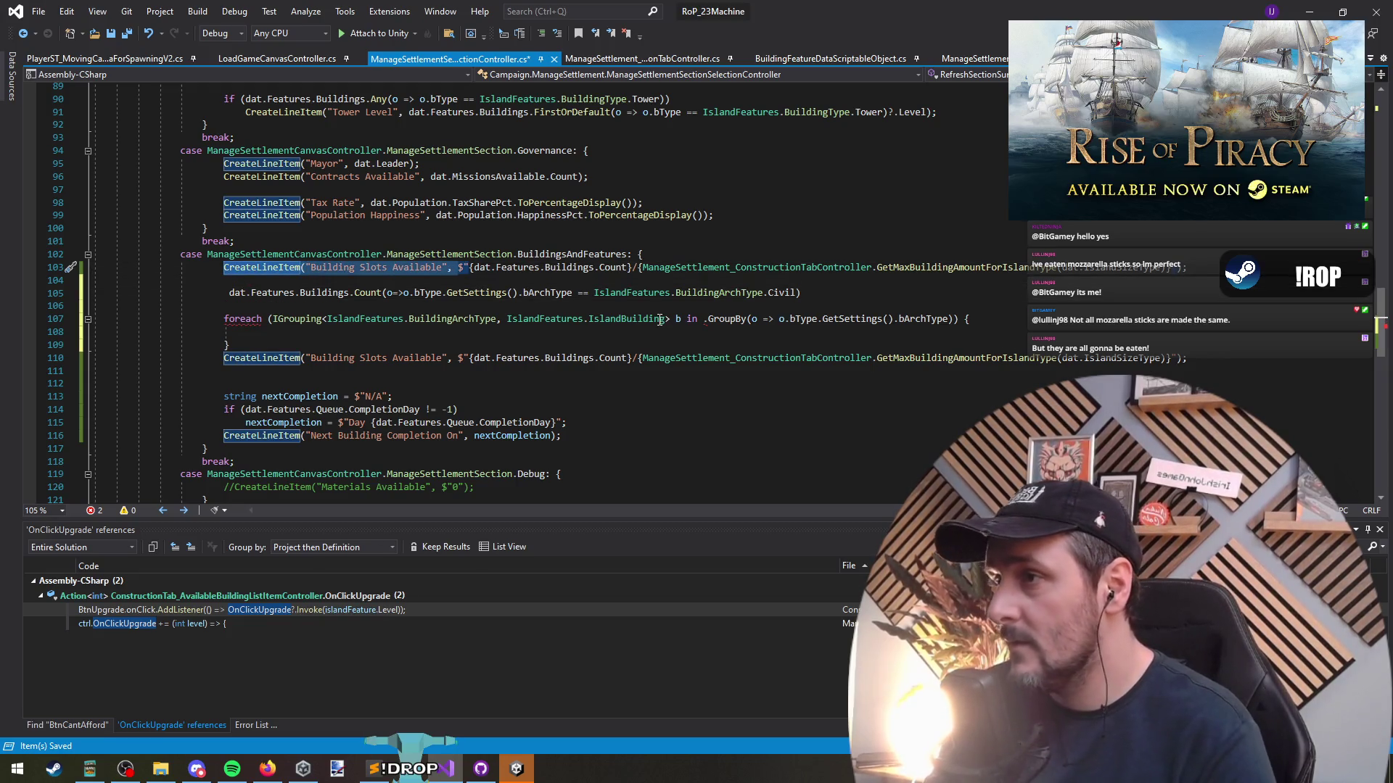
key("Down")
key("Return")
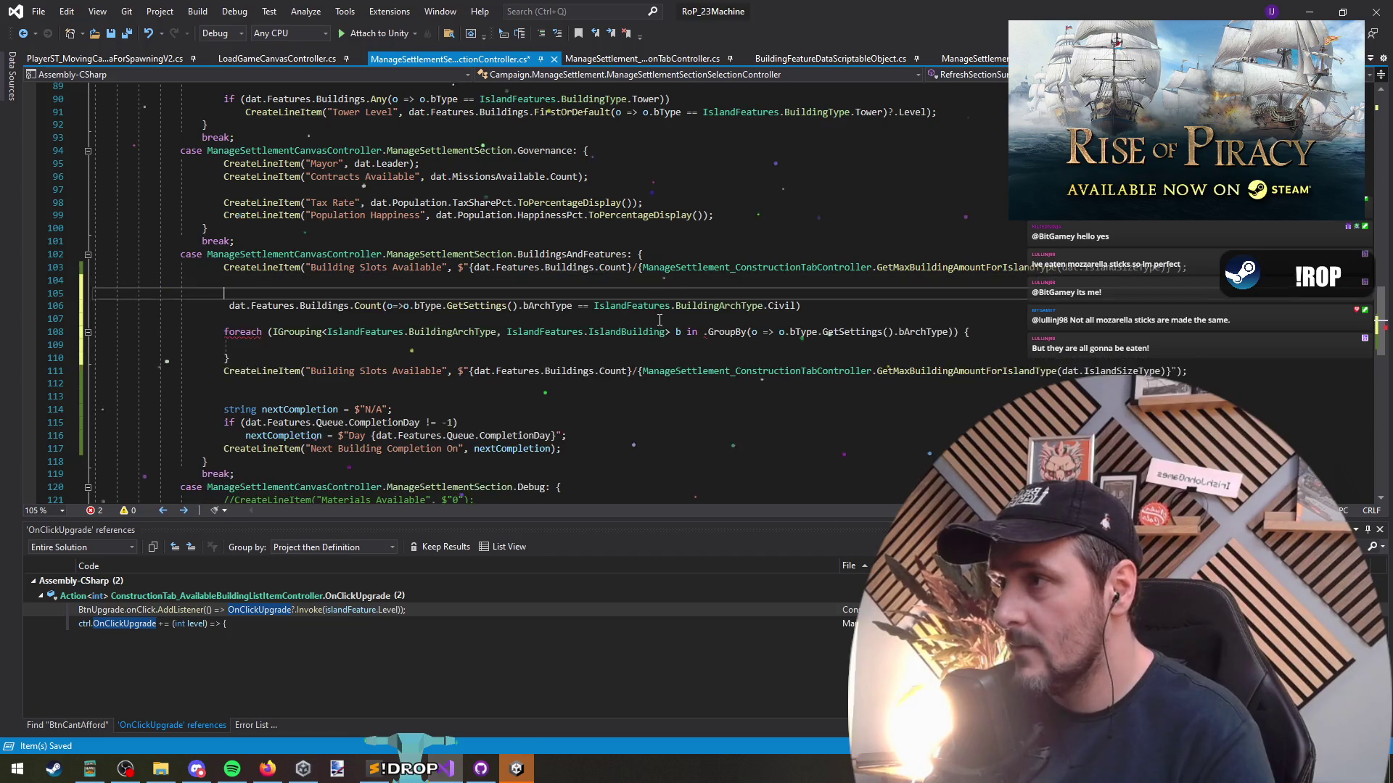
key("ctrl+v")
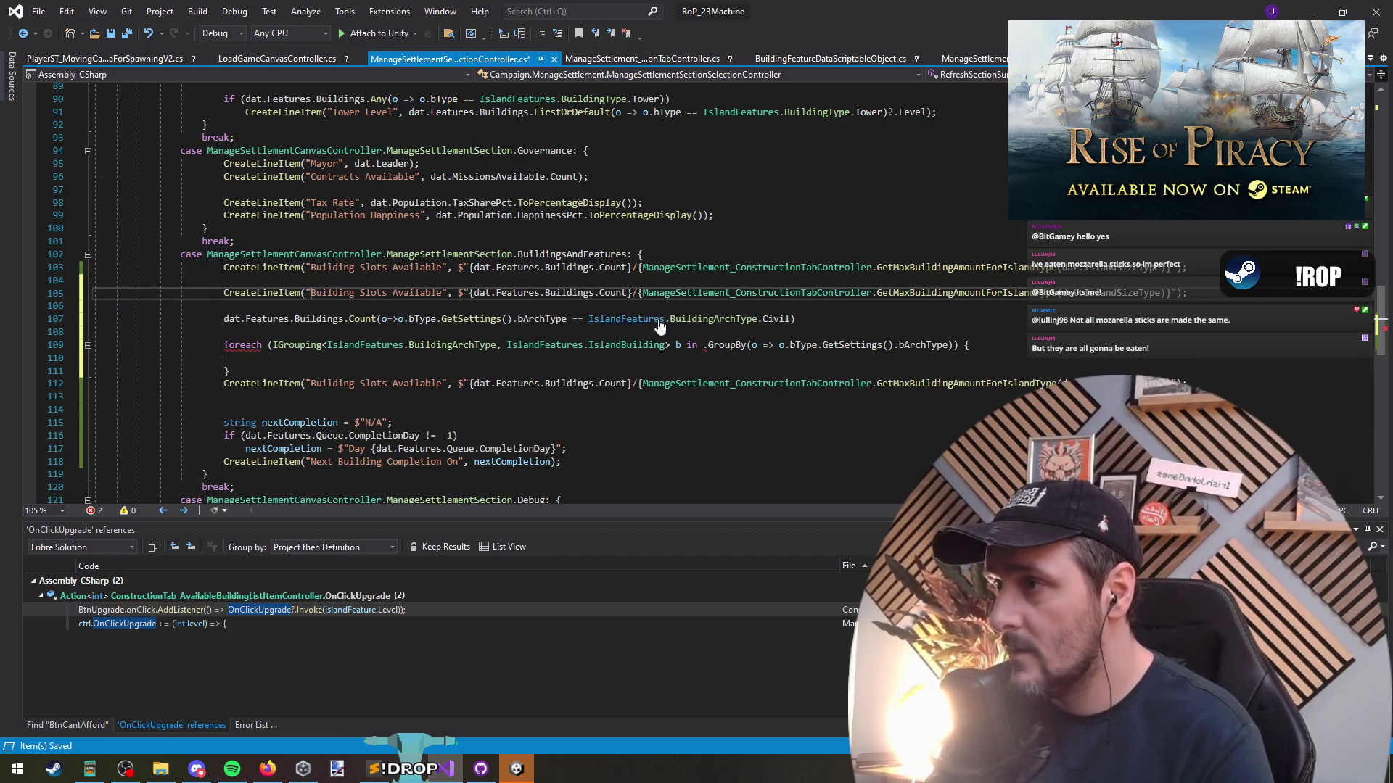
key("shift+End")
key("BackSpace")
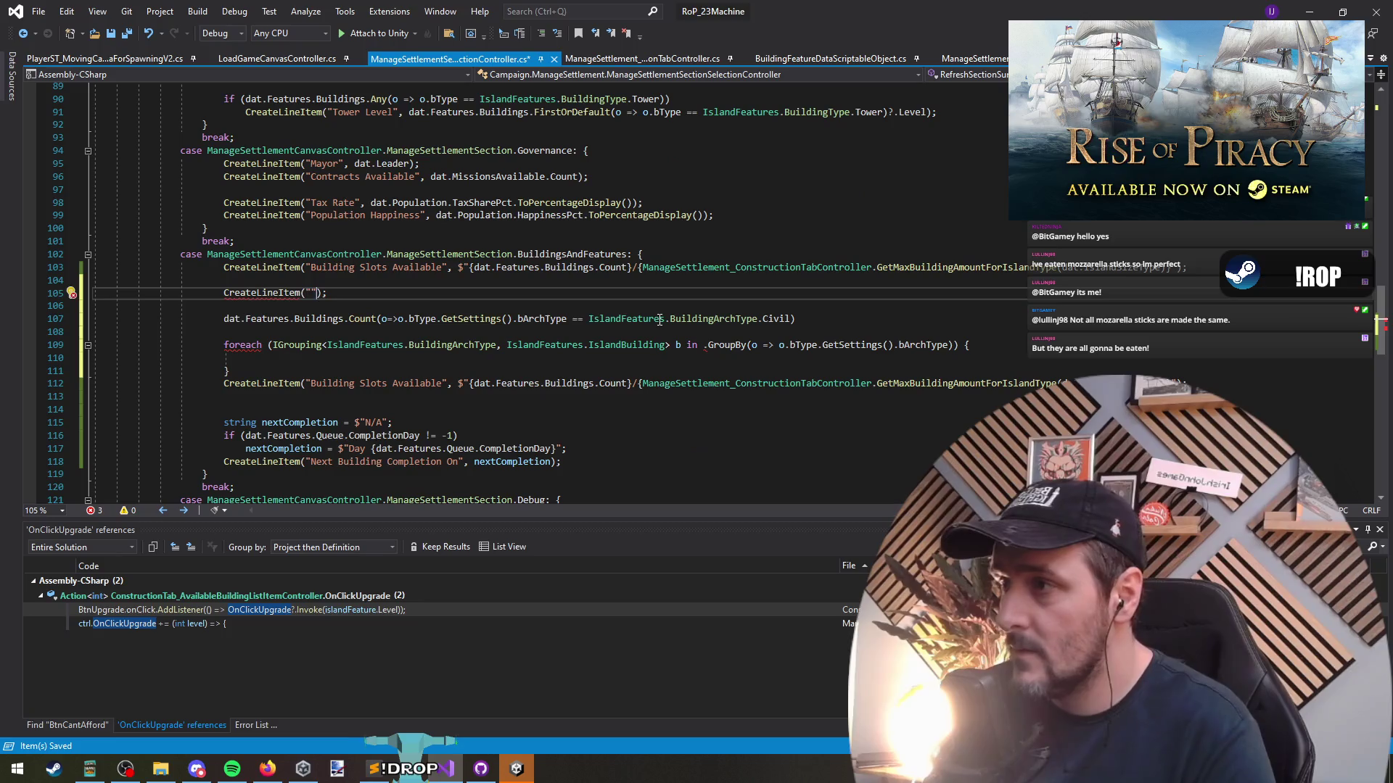
type(", \"\"")
Move the Civil count into the new line's value as an interpolated $ string
key("Down")
key("Down")
key("Home")
key("shift+End")
key("ctrl+x")
key("Up")
key("Up")
key("End")
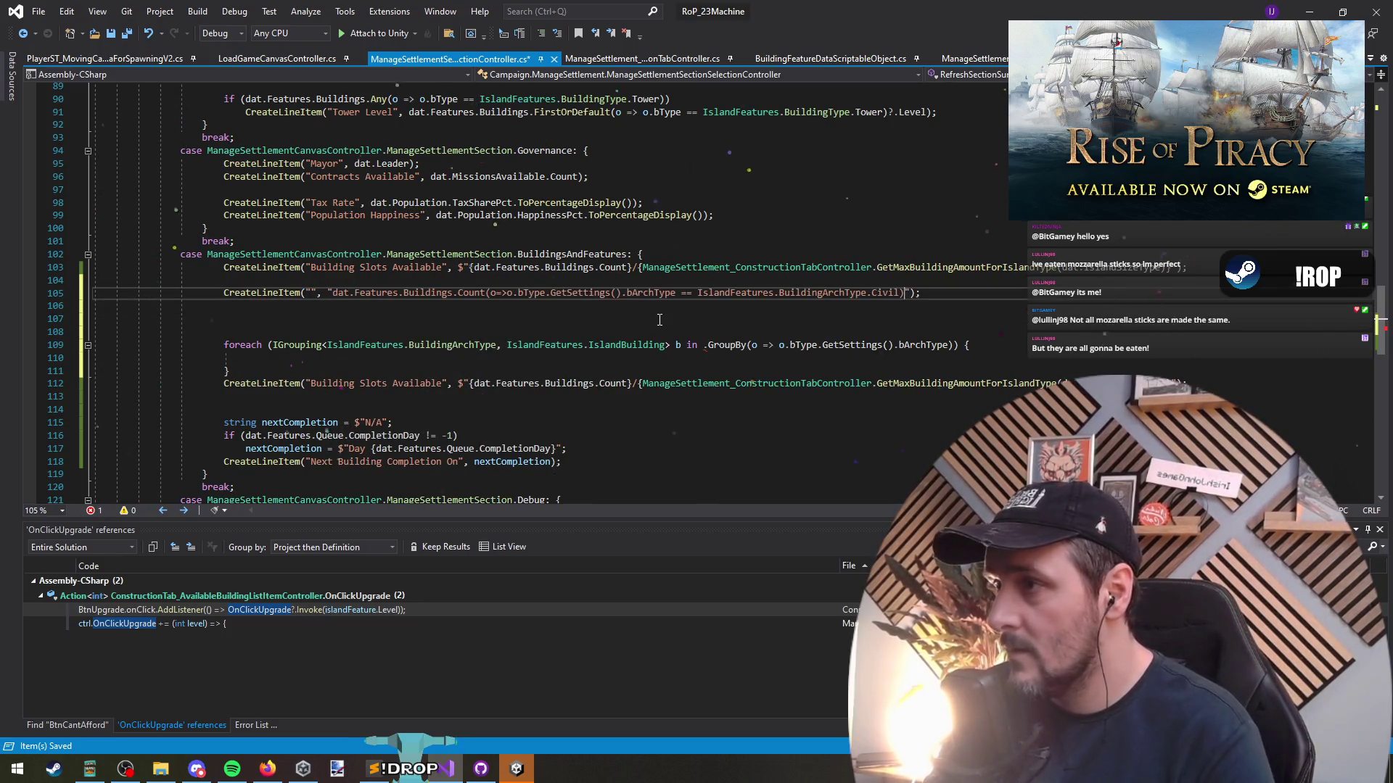
key("ctrl+v")
key("End")
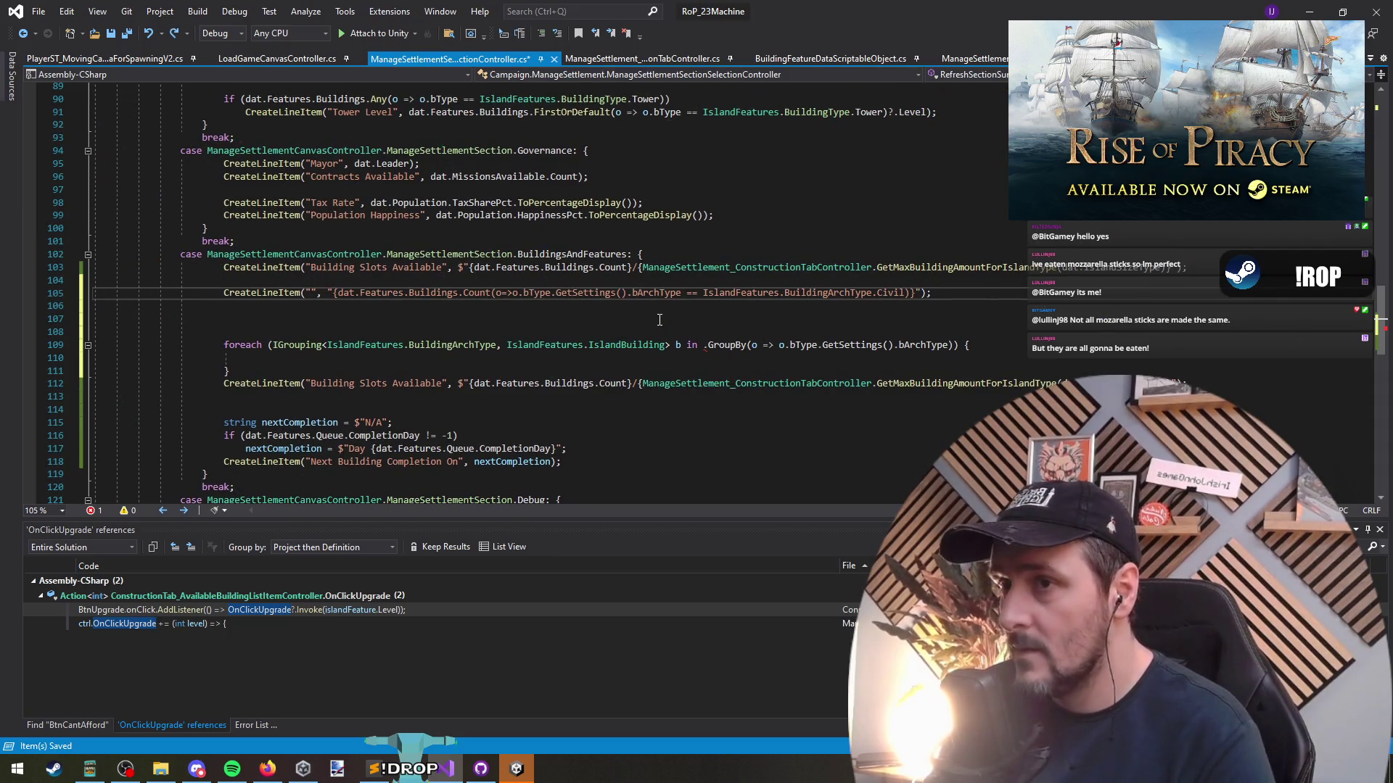
key("Right")
key("Right")
key("Right")
type("$")
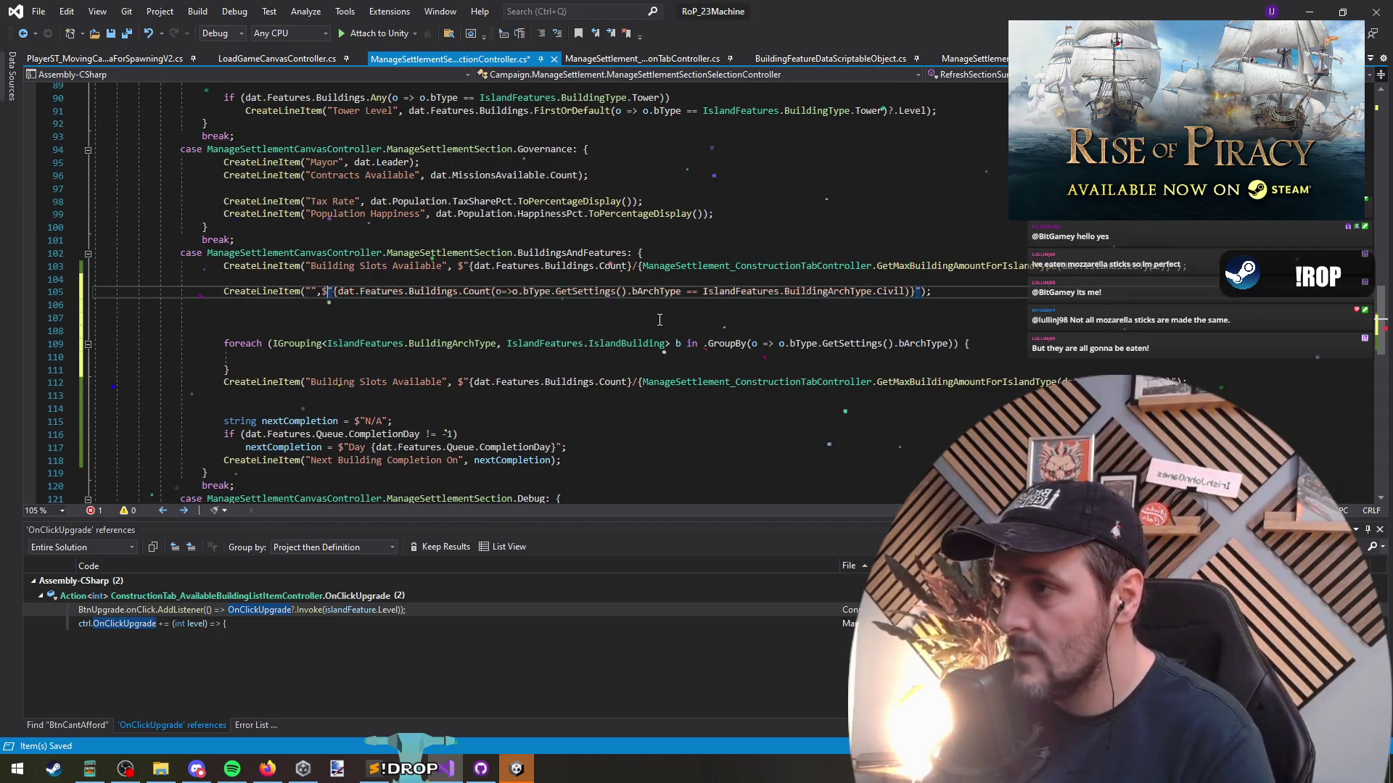
Label the line 'Civil Buildings' and delete the leftover foreach lines
key("End")
type("Civil Buildings")
key("Down")
key("Down")
key("shift+Down")
key("shift+Down")
key("shift+Down")
key("Delete")
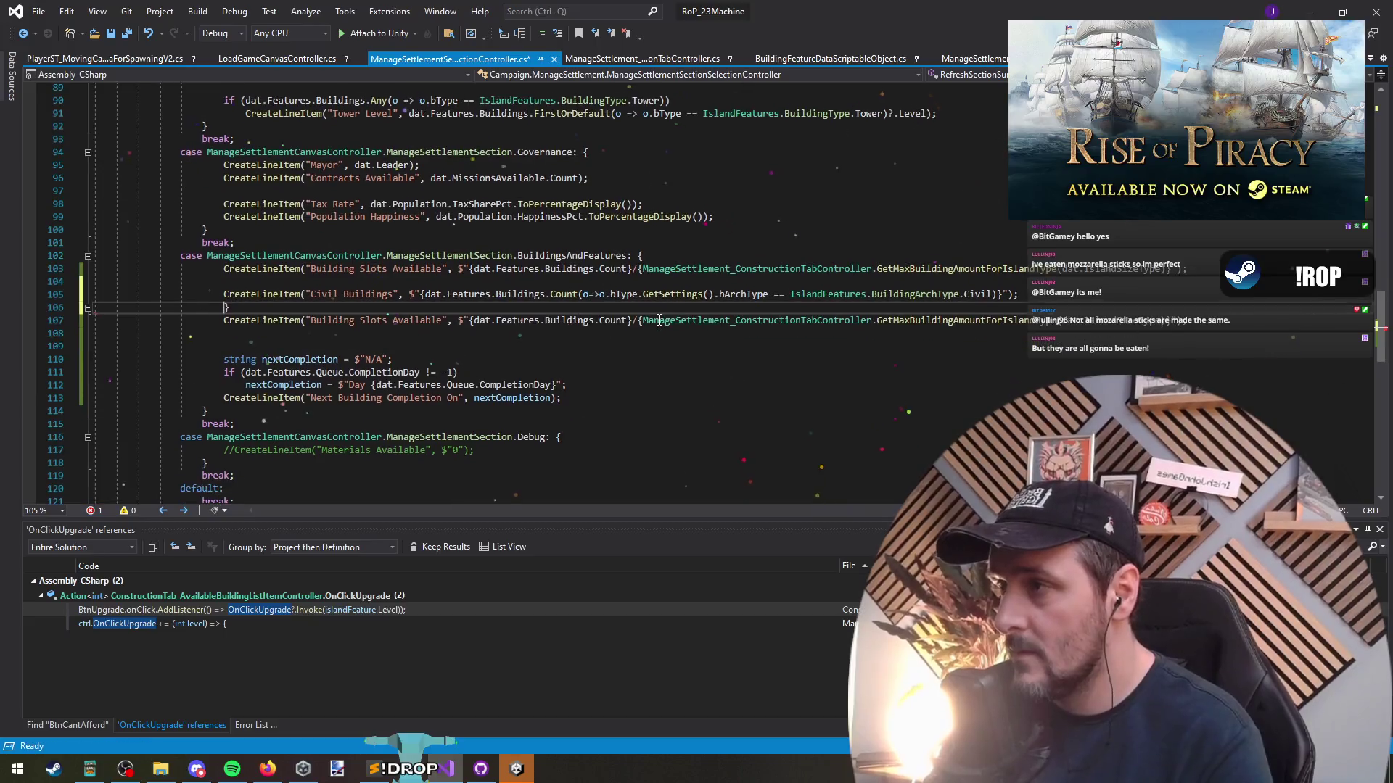
Copy the Civil Buildings line and paste duplicates of it below
key("Up")
key("Up")
key("Home")
key("shift+End")
key("ctrl+c")
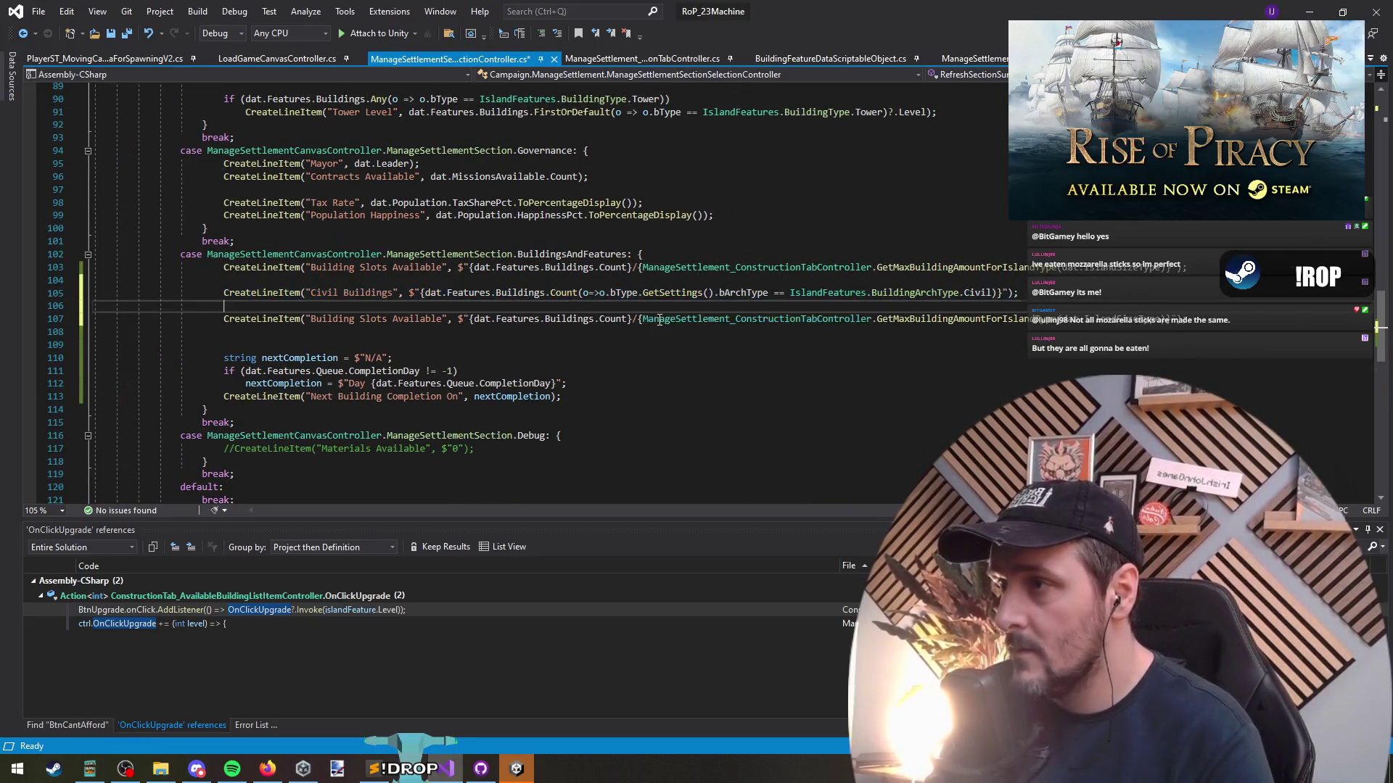
key("End")
key("Return")
key("ctrl+v")
key("Return")
key("ctrl+v")
key("Return")
key("ctrl+v")
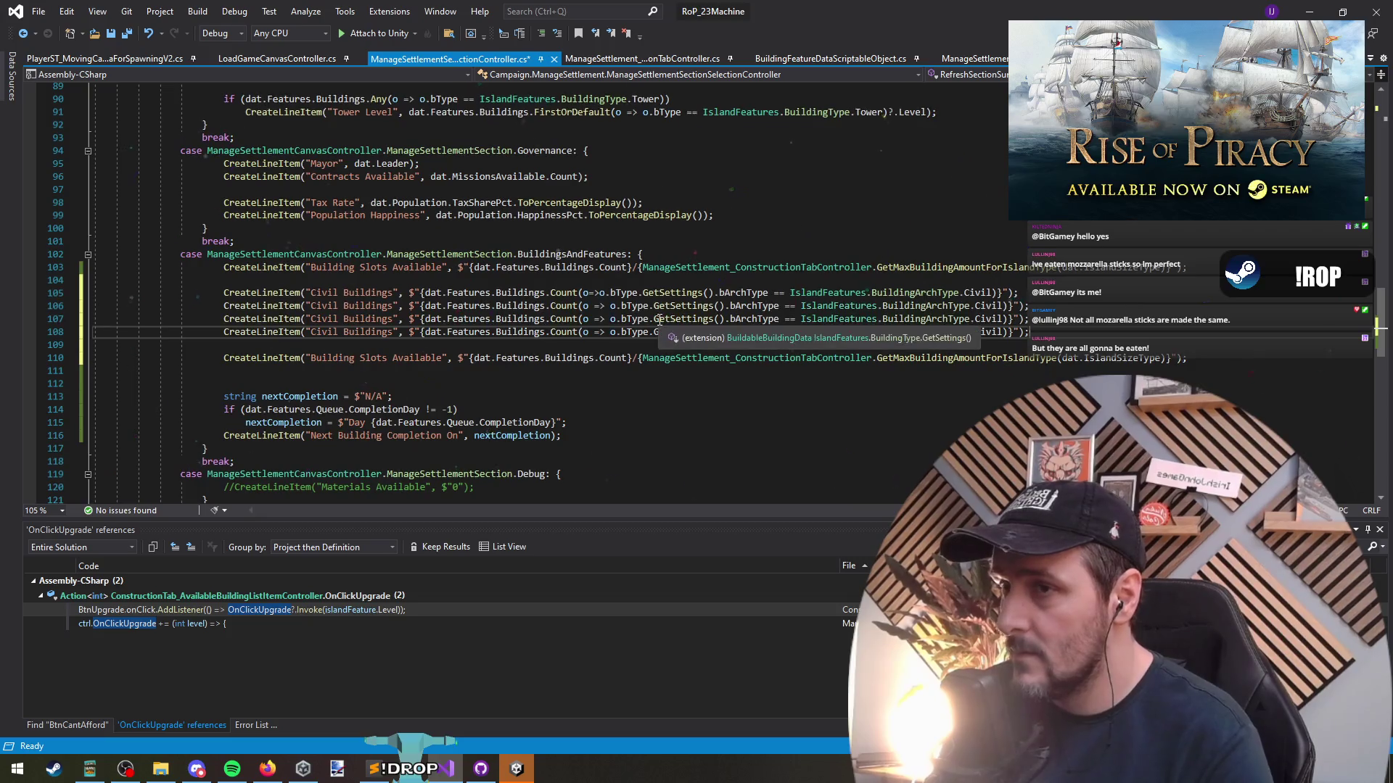
Delete the duplicate Civil Buildings lines again
left_click(317, 306)
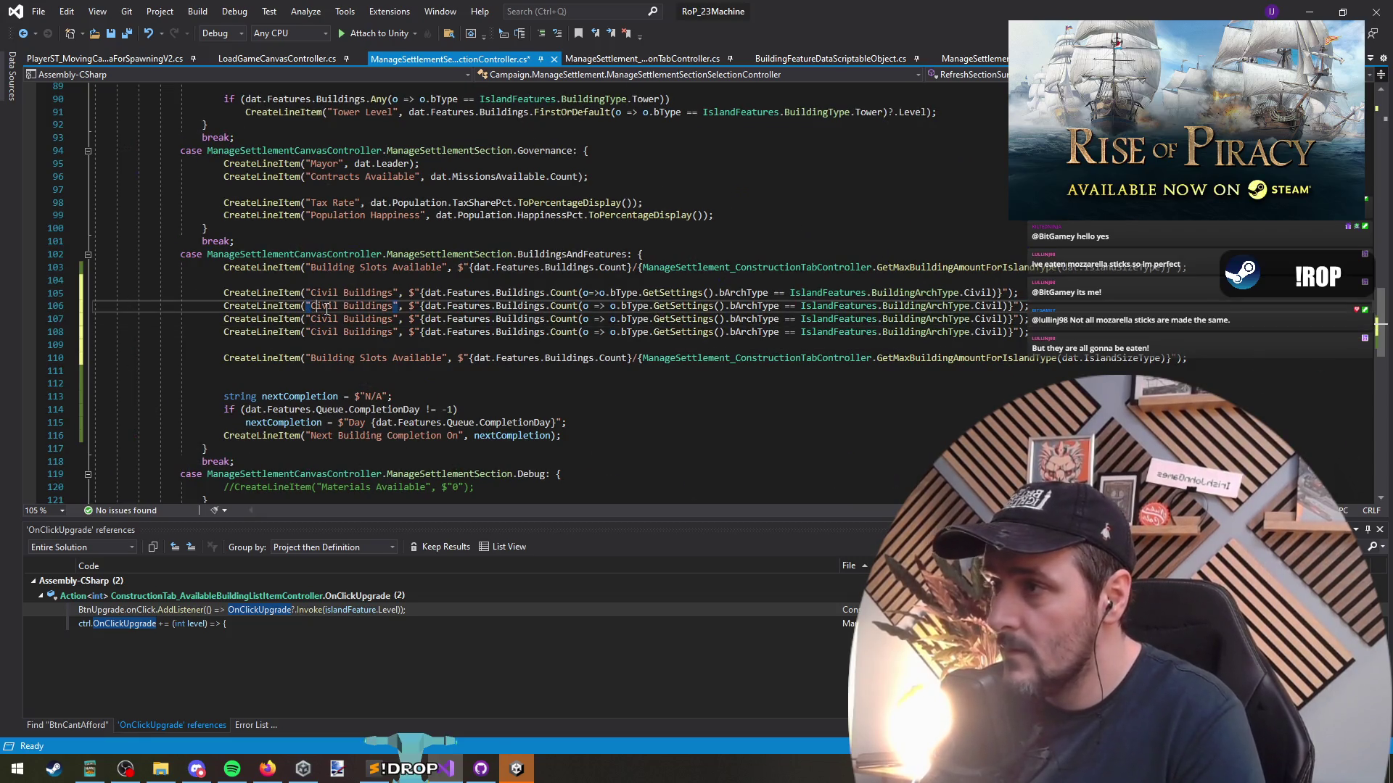
left_click(989, 319)
key("ctrl+x")
key("ctrl+x")
key("Up")
key("ctrl+x")
Make the label an interpolated {IslandFeatures.BuildingArchType.Civil} and start declaring void CreateLineItemCountForBuildingArchType( above
left_click(995, 292)
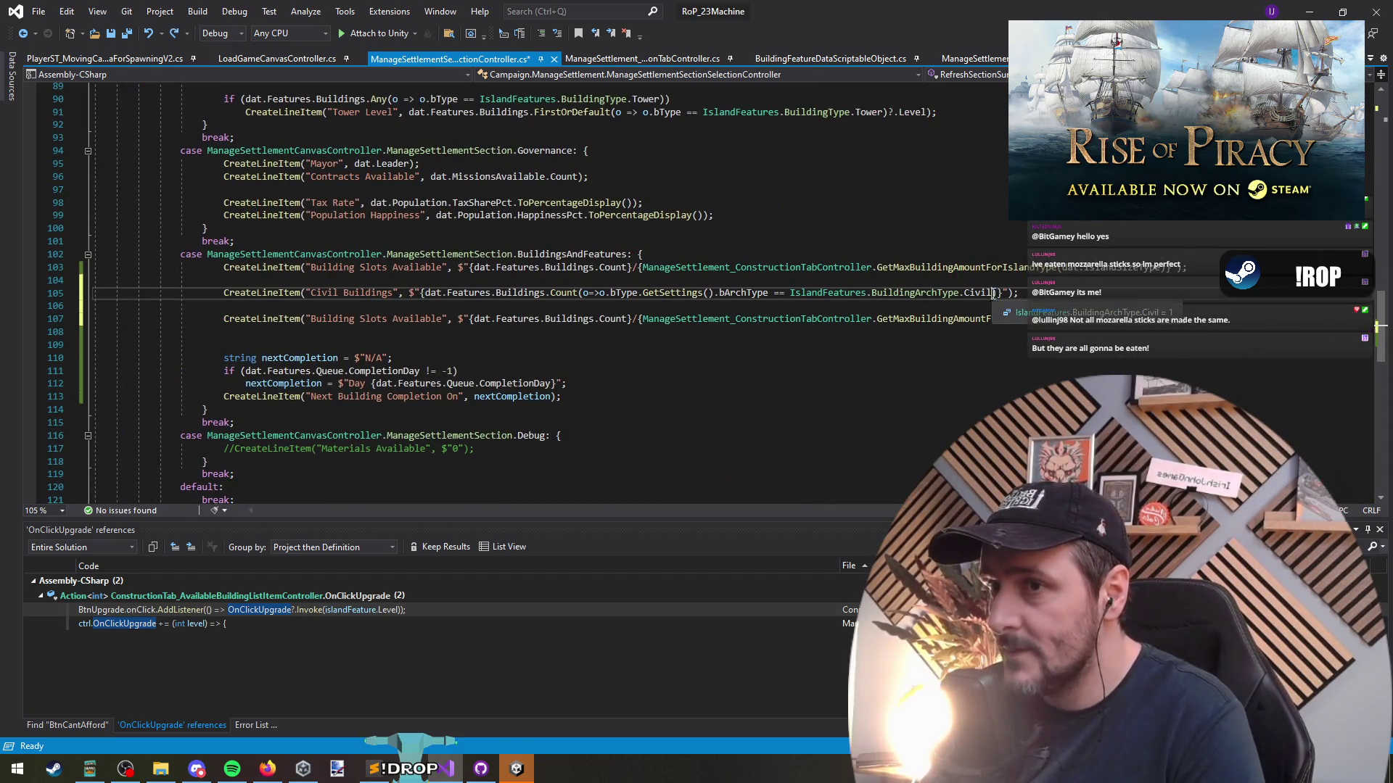
double_click(322, 292)
type("{}")
key("ctrl+v")
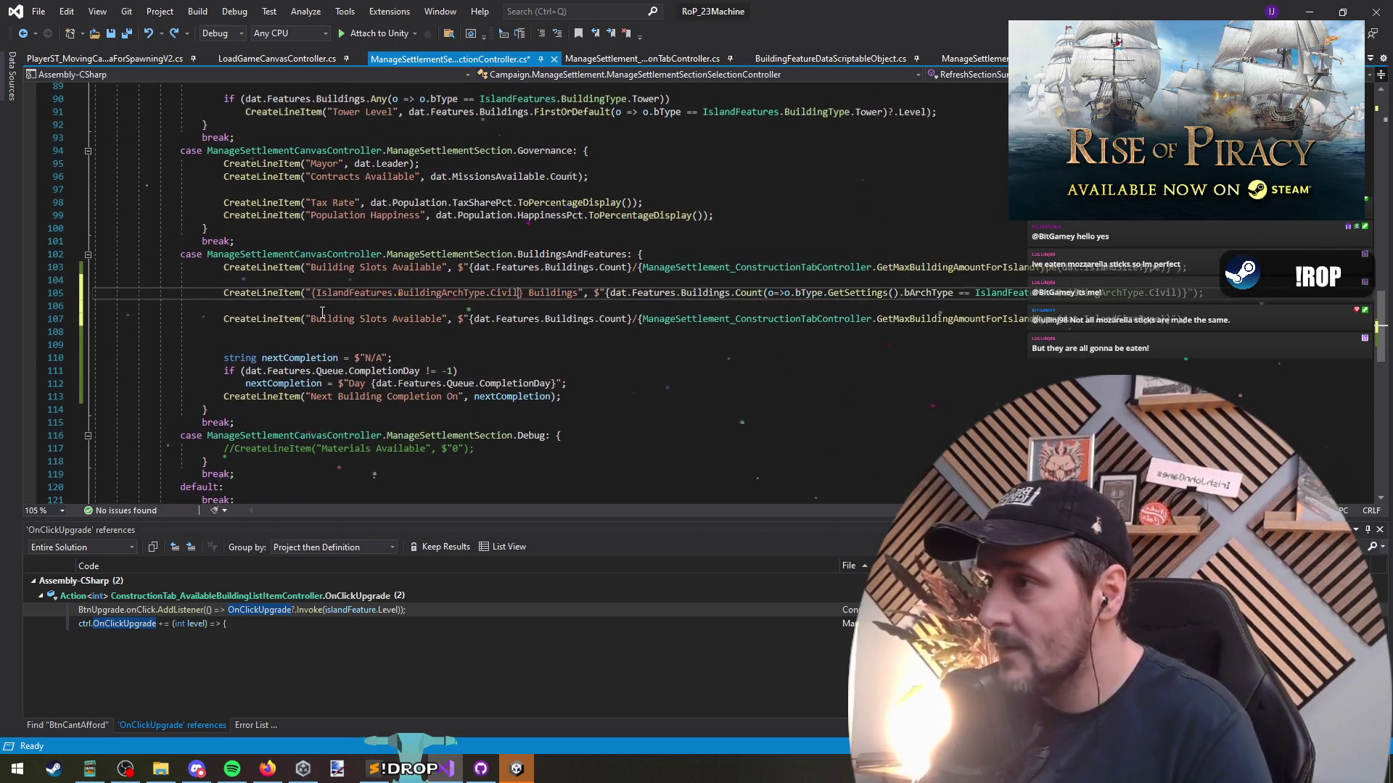
key("Left")
key("Left")
type("$")
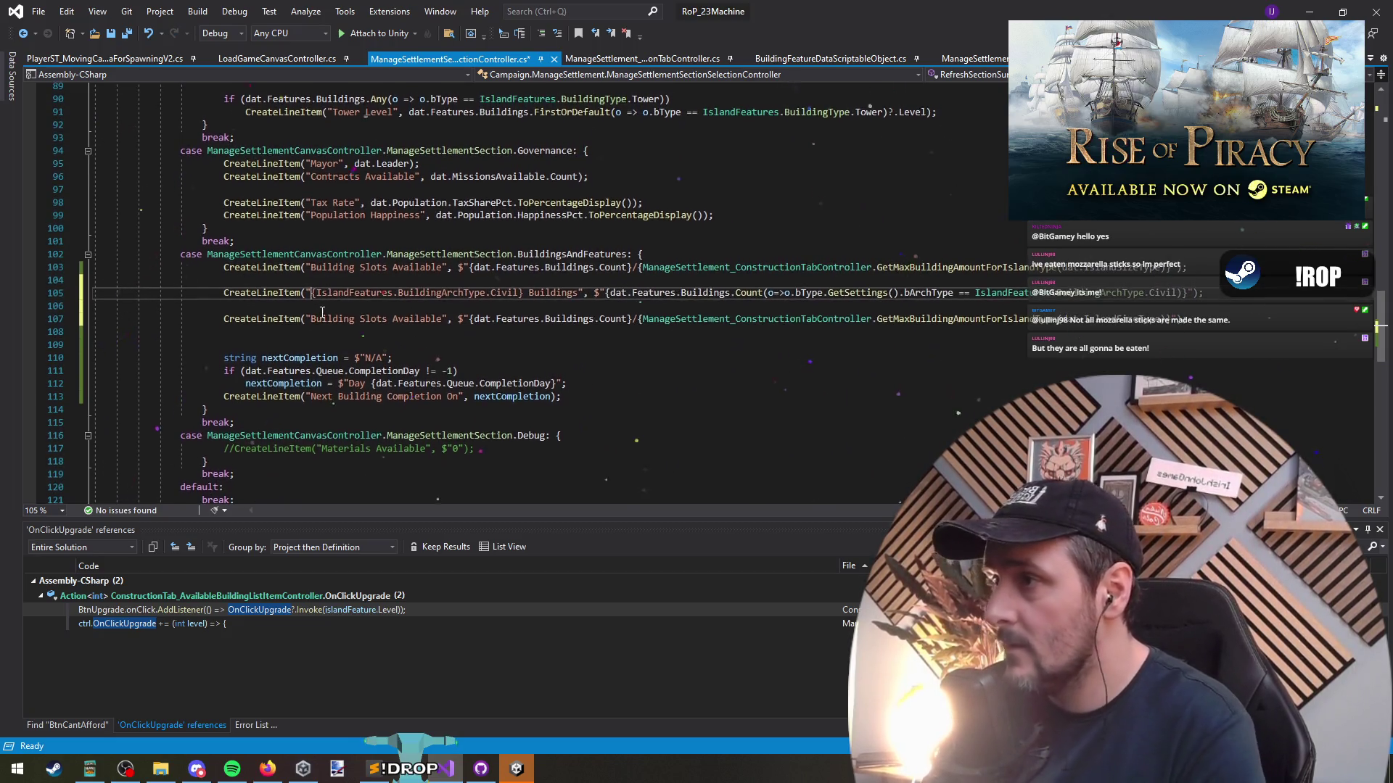
key("ctrl+Return")
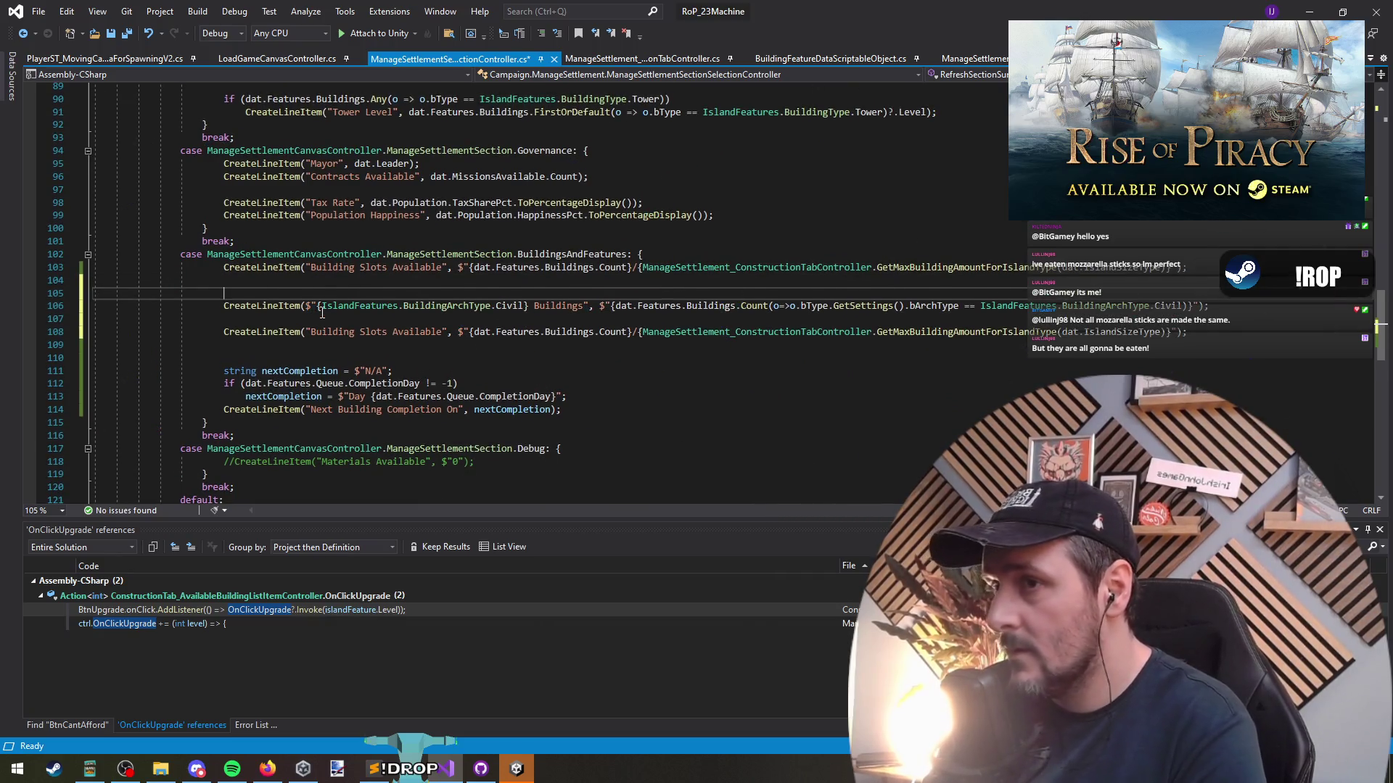
type("void CreateLineItemCountForBuildingArc")
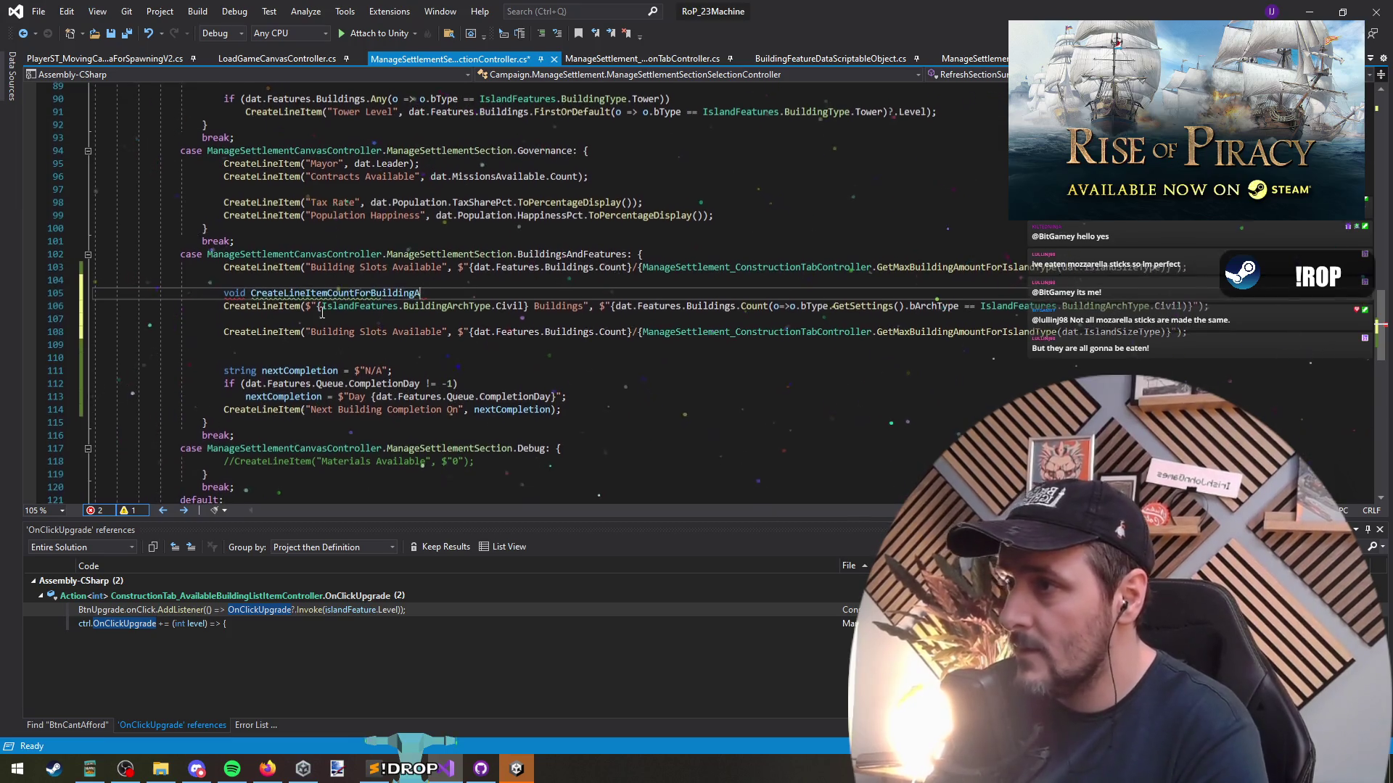
type("hType(")
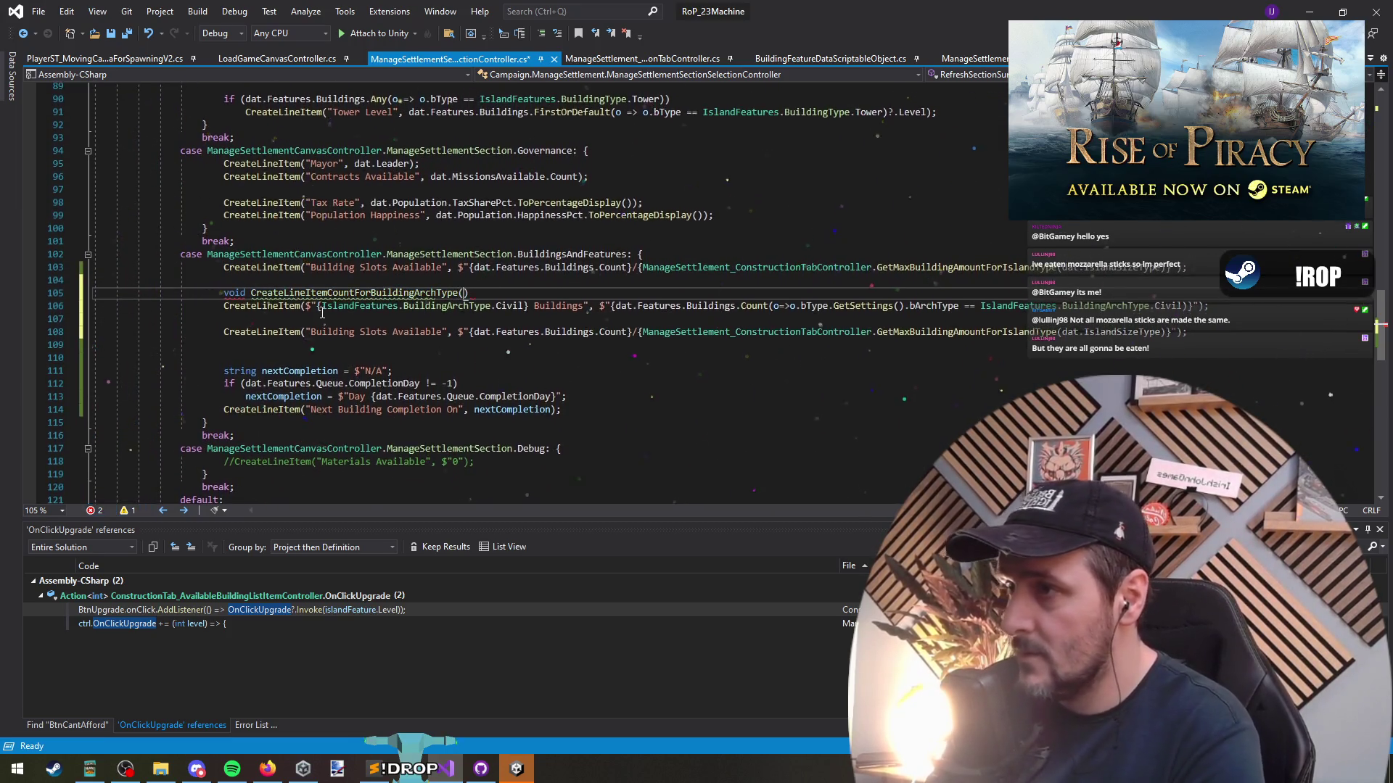
Give the helper a parameter IslandFeatures.BuildingArchType bat and open its body braces
key("BackSpace")
left_click(322, 306)
key("ctrl+shift+Right")
key("ctrl+shift+Right")
key("ctrl+shift+Right")
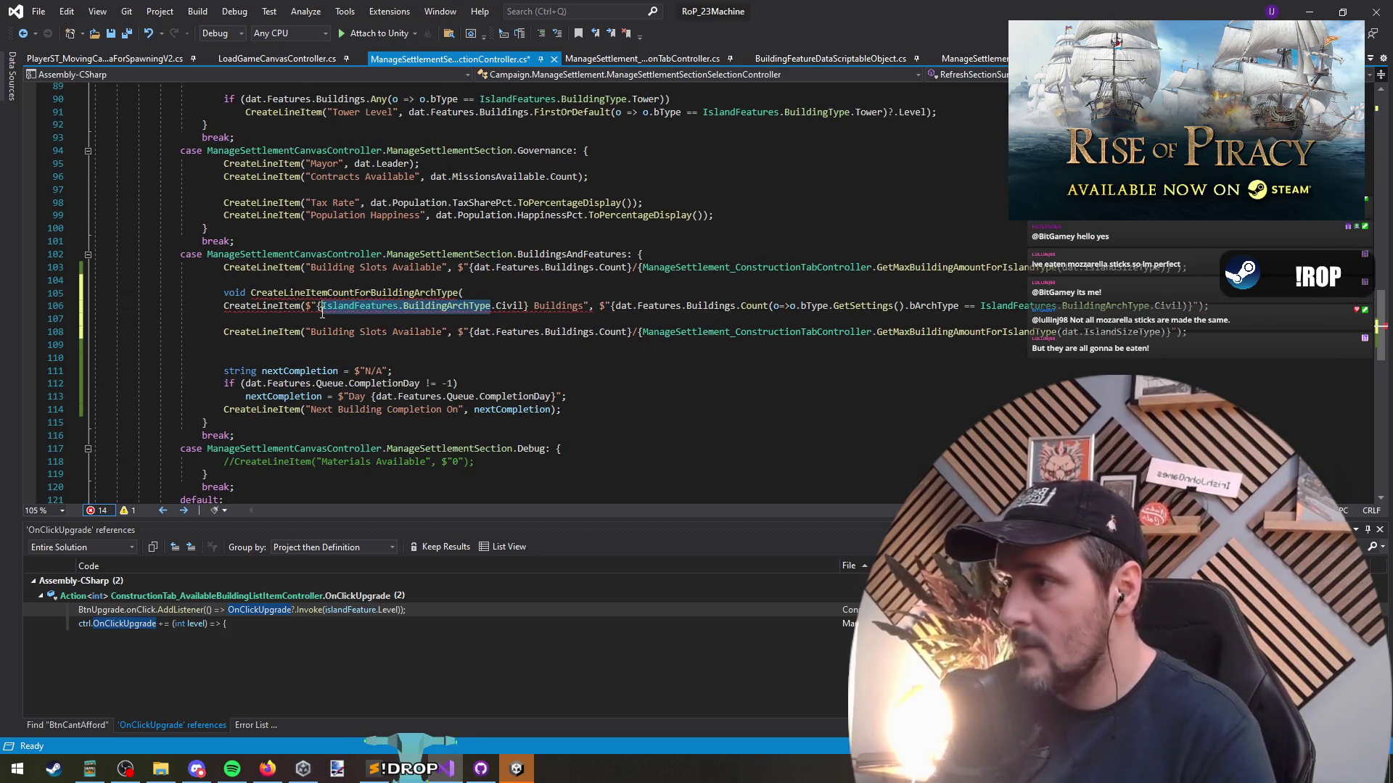
key("ctrl+c")
key("Up")
key("End")
key("ctrl+v")
type("b")
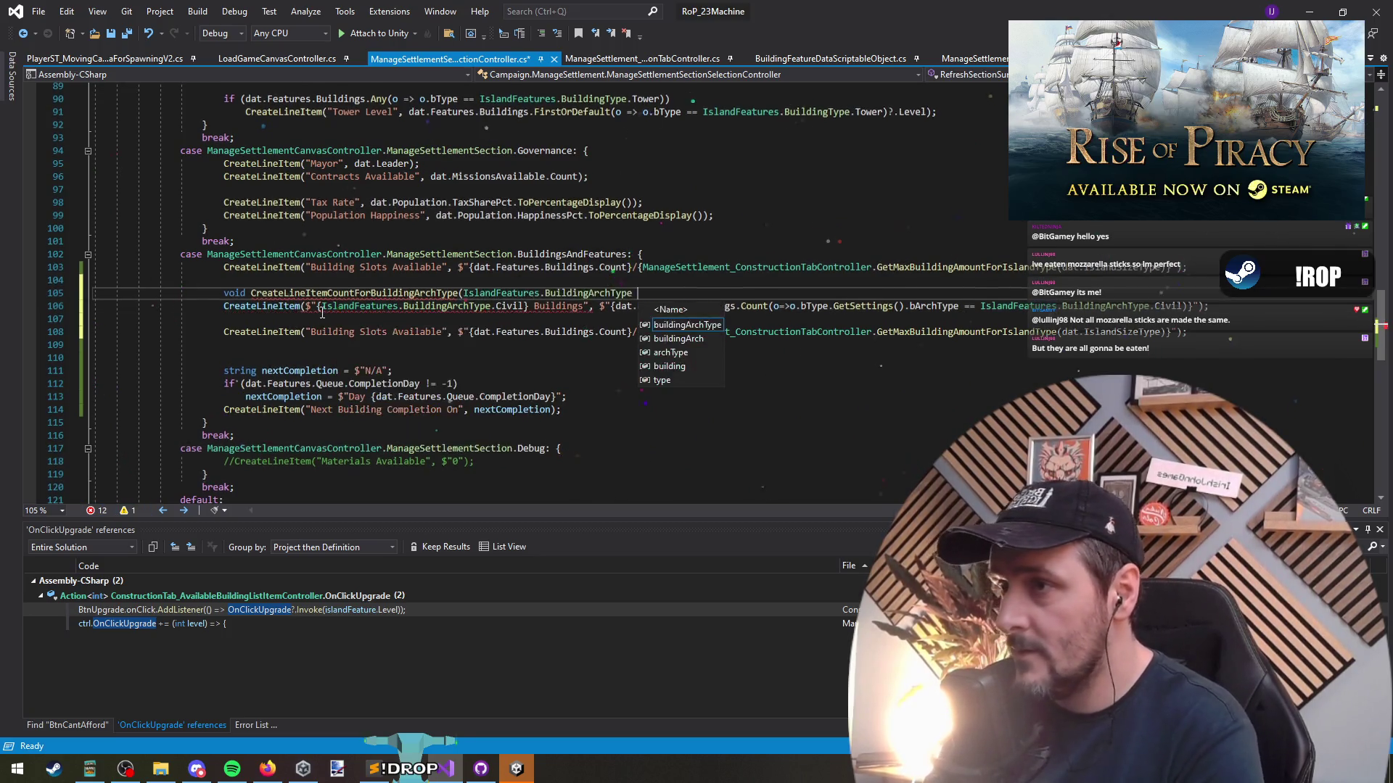
type("at) {")
key("Return")
key("Down")
key("Down")
Move the Civil count CreateLineItem line inside the helper's body
key("ctrl+x")
key("Up")
key("Up")
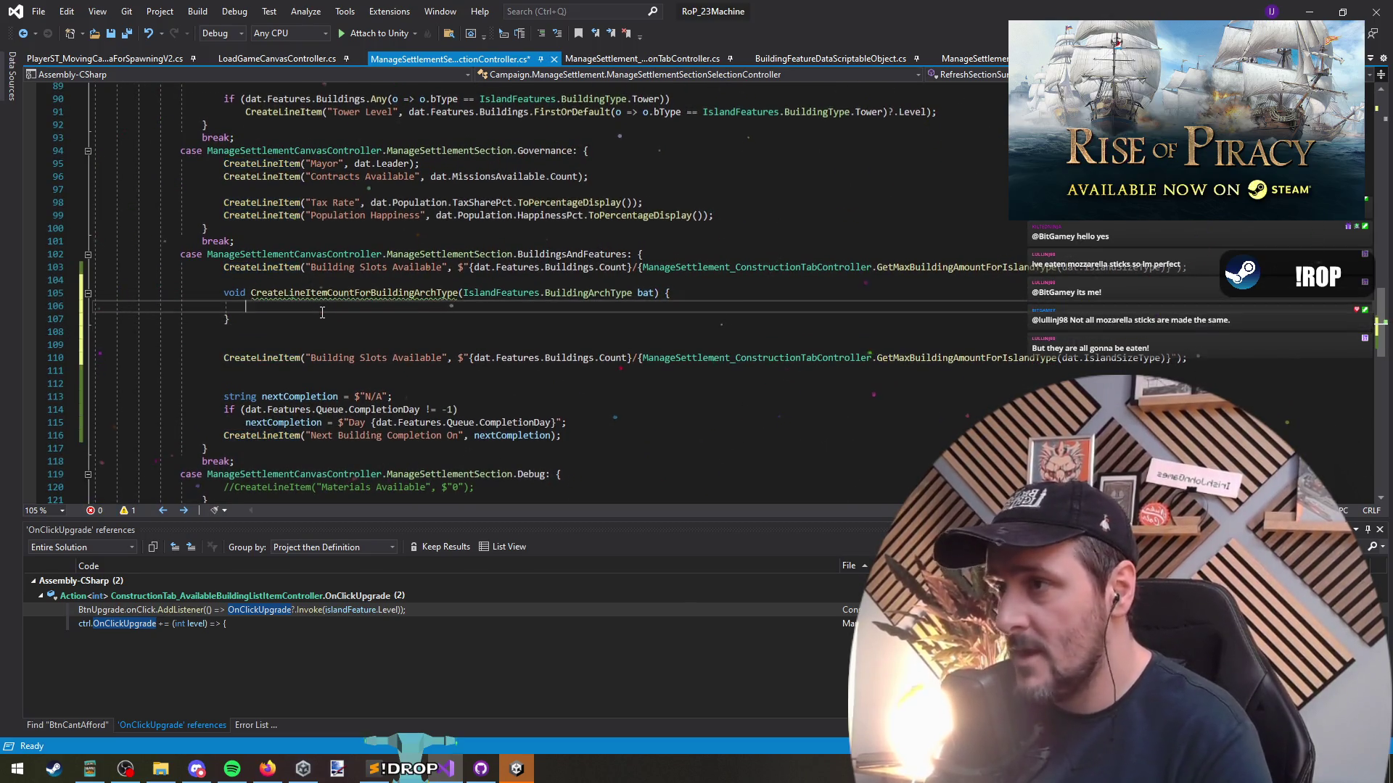
key("ctrl+v")
key("BackSpace")
left_click(322, 309)
Add a call CreateLineItemCountForBuildingArchType(IslandFeatures.BuildingArchType.Civil) below the helper
key("Down")
key("End")
key("Return")
key("Return")
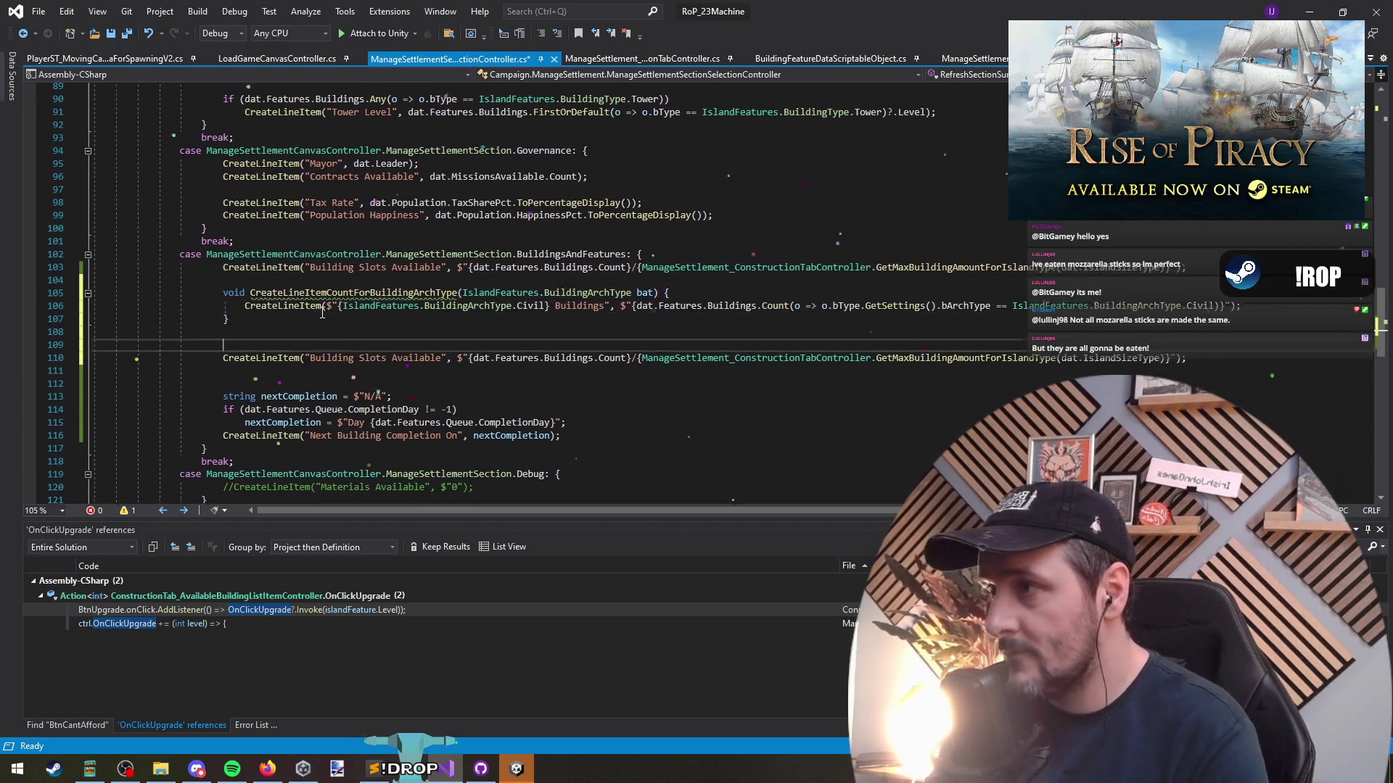
type("CreateLineItemCountForBuildingArchType(IslandFeatures")
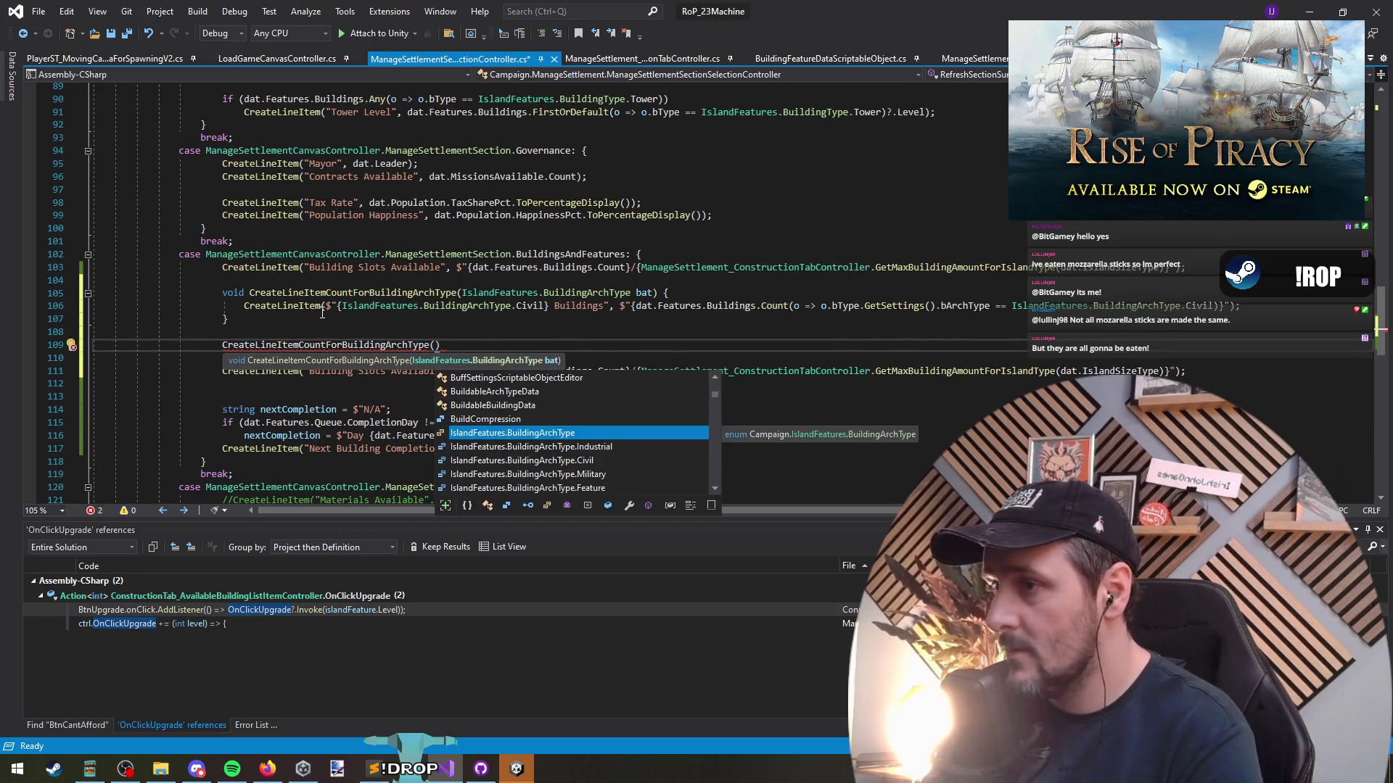
type(".")
key("Tab")
Duplicate the Civil helper call and change the second copy to Feature
type(";")
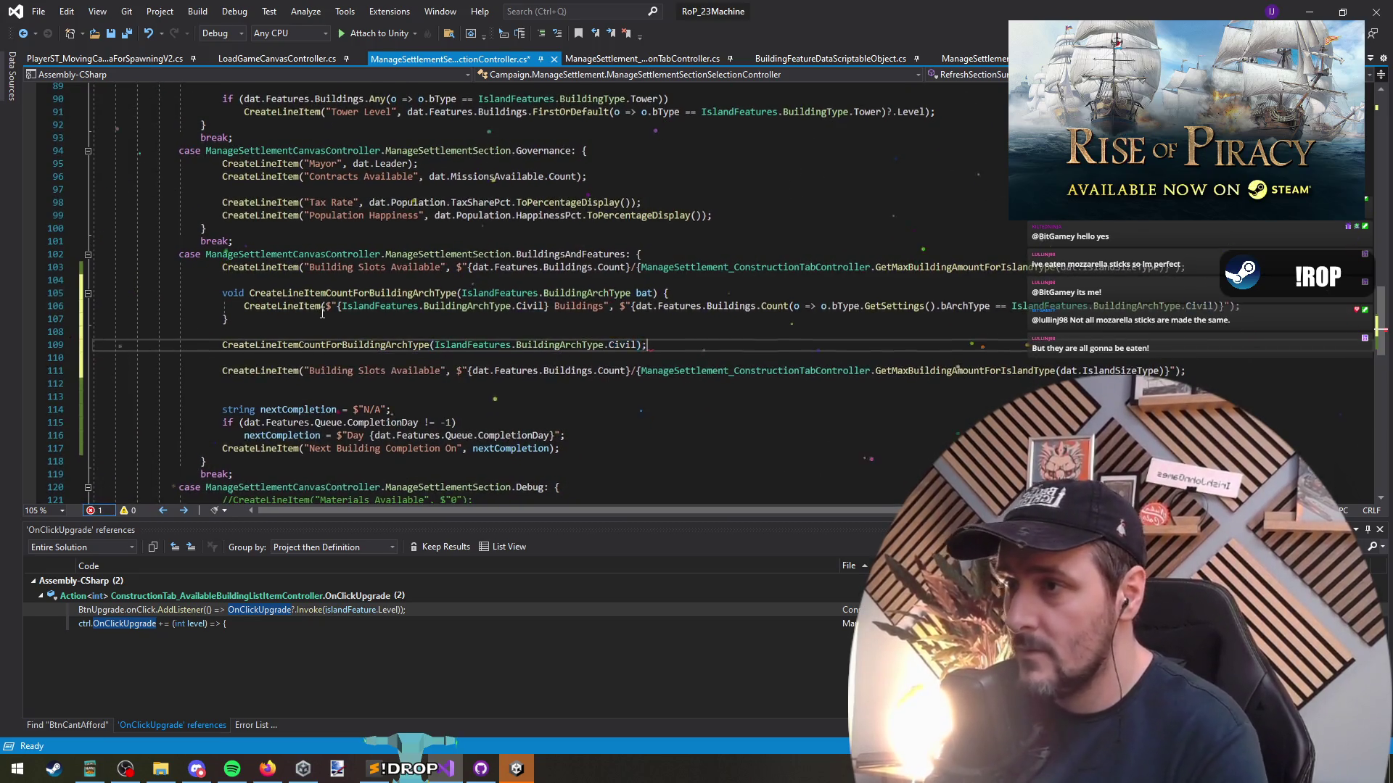
key("ctrl+d")
key("Return")
key("BackSpace")
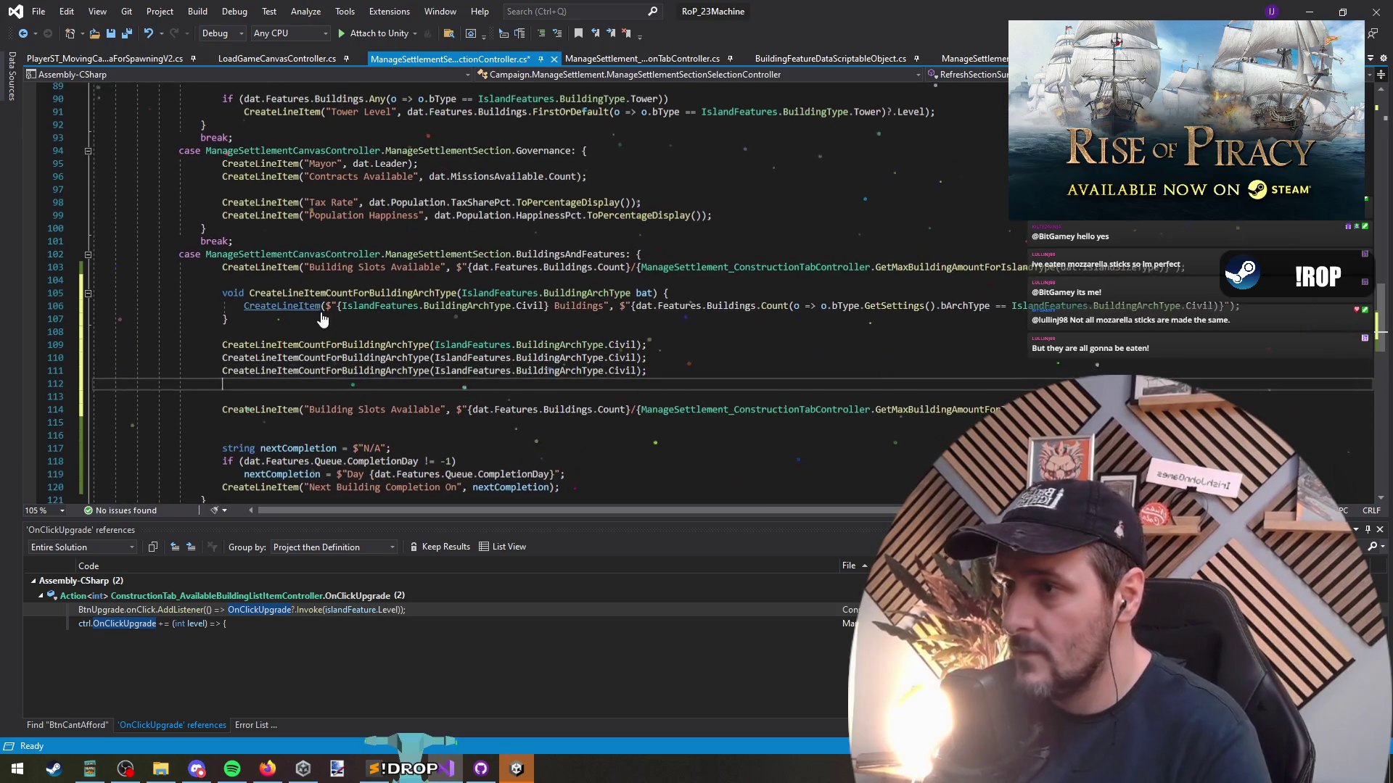
key("ctrl+d")
key("ctrl+d")
key("Up")
key("Up")
key("ctrl+shift+Left")
key("BackSpace")
type("F")
key("Tab")
Change the third and fourth calls to Industrial and Military
key("Down")
key("Left")
key("Left")
key("ctrl+shift+Left")
key("ctrl+shift+Left")
key("BackSpace")
type(".I")
key("Tab")
key("Down")
key("Left")
key("Left")
key("ctrl+shift+Left")
key("BackSpace")
type("M")
key("Tab")
Replace the hard-coded Civil in the helper's label and comparison with bat
key("Up")
key("Up")
key("Up")
key("Down")
key("Home")
key("ctrl+Right")
key("ctrl+Right")
key("ctrl+Right")
key("ctrl+shift+Left")
key("ctrl+shift+Left")
key("ctrl+shift+Left")
key("ctrl+shift+Right")
key("ctrl+shift+Right")
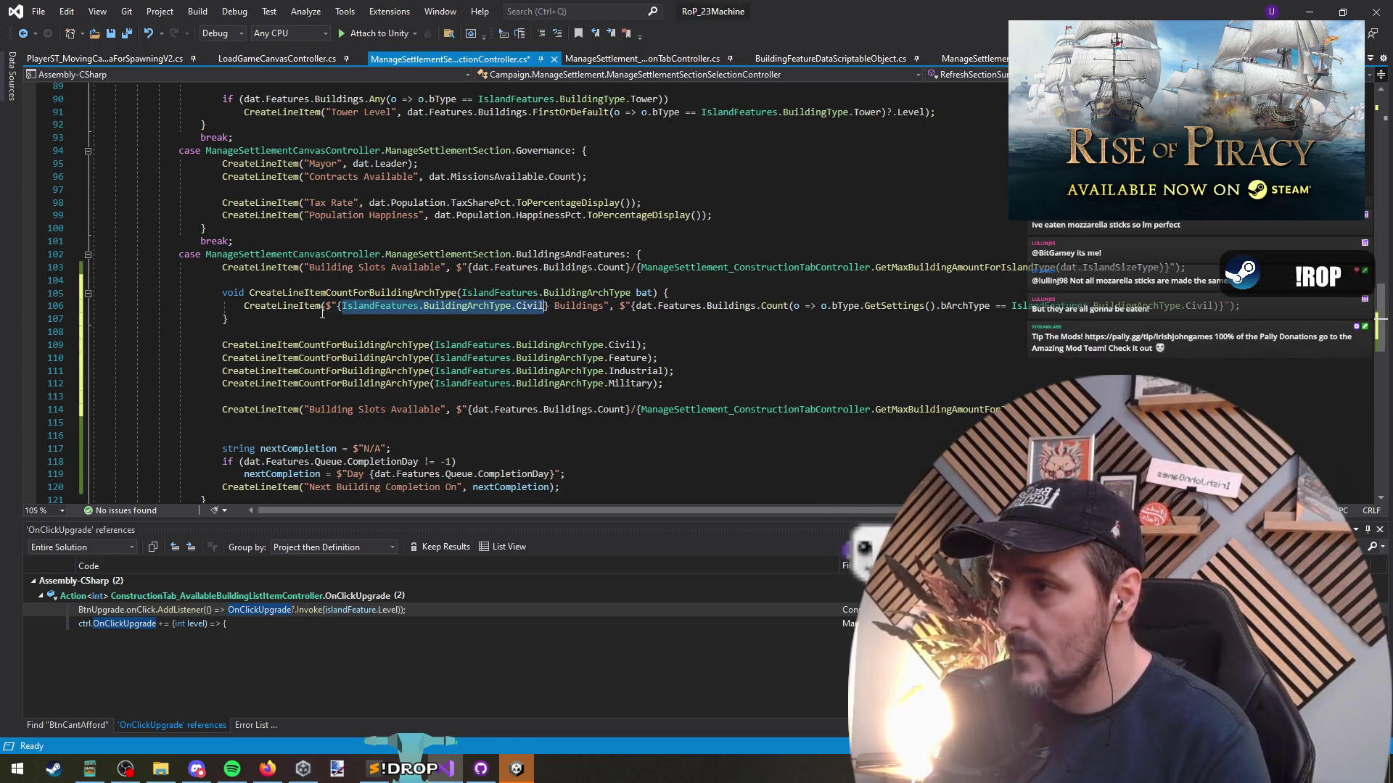
type("Bat")
key("Tab")
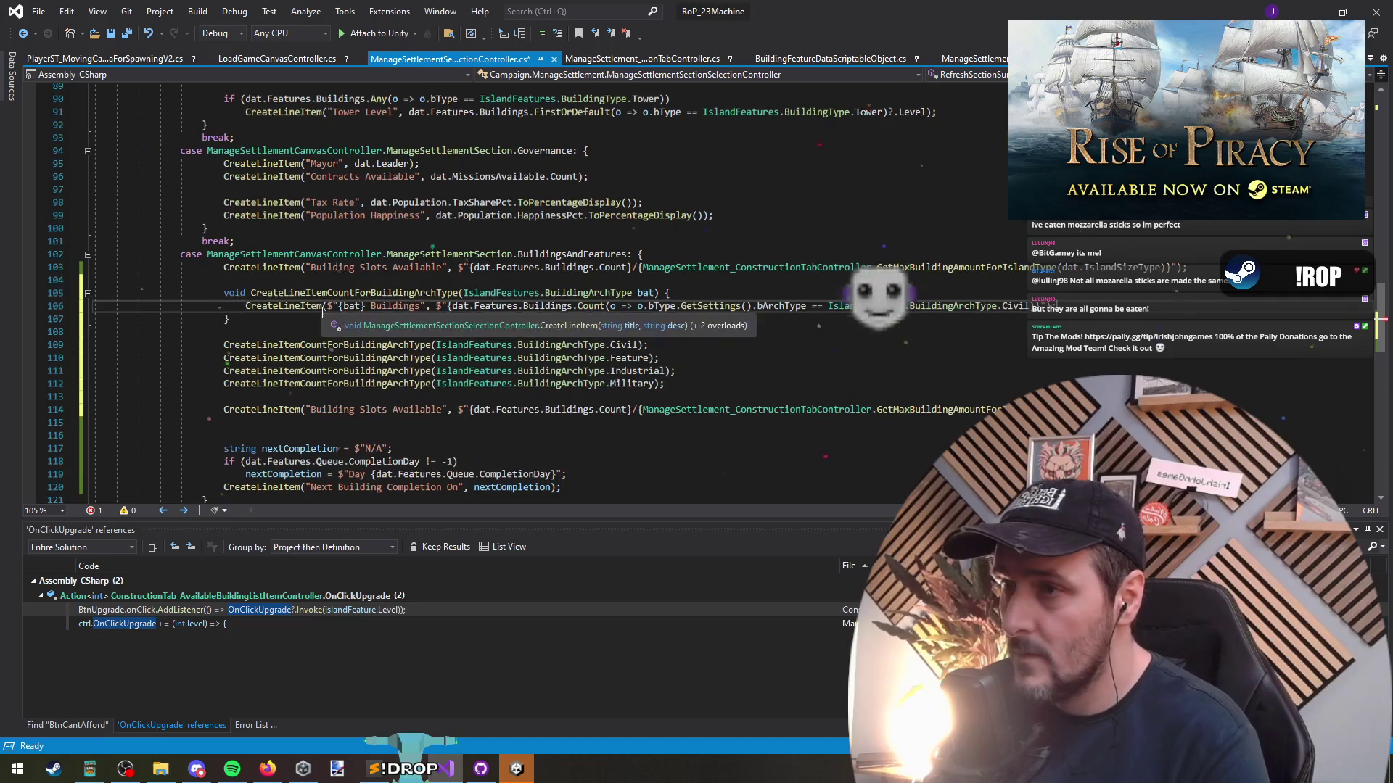
key("End")
key("ctrl+shift+Left")
key("ctrl+shift+Left")
key("ctrl+shift+Left")
type("bat")
key("Tab")
Save the script and switch to Unity to recompile
key("Down")
key("ctrl+s")
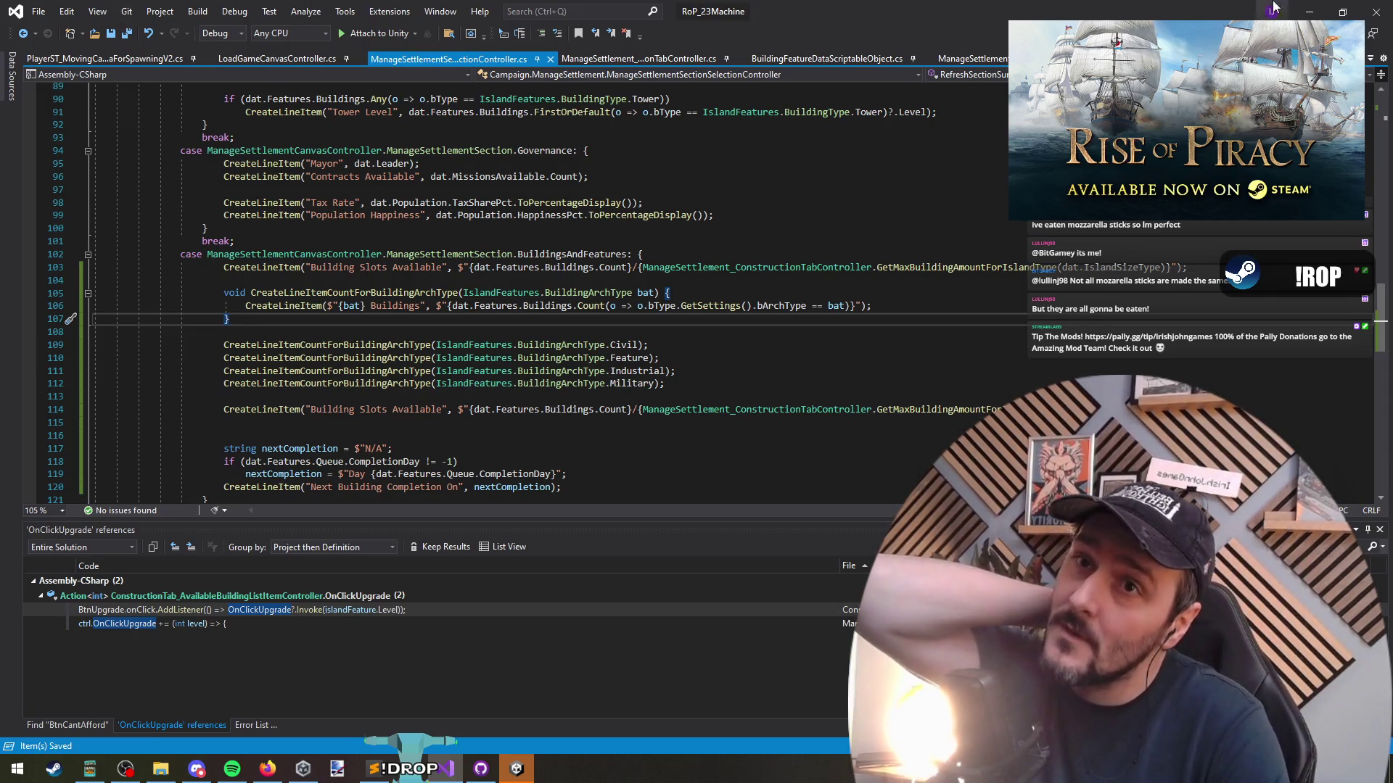
key("alt+Tab")
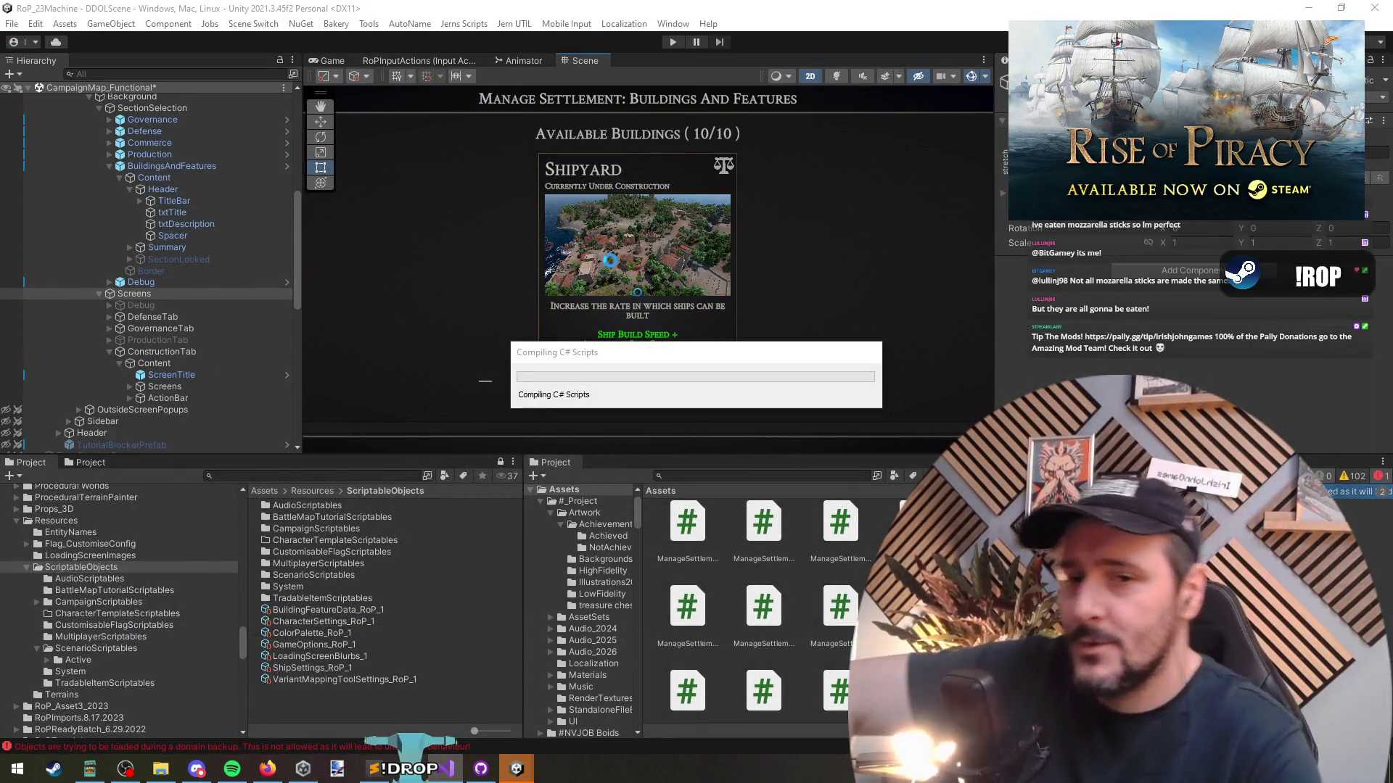
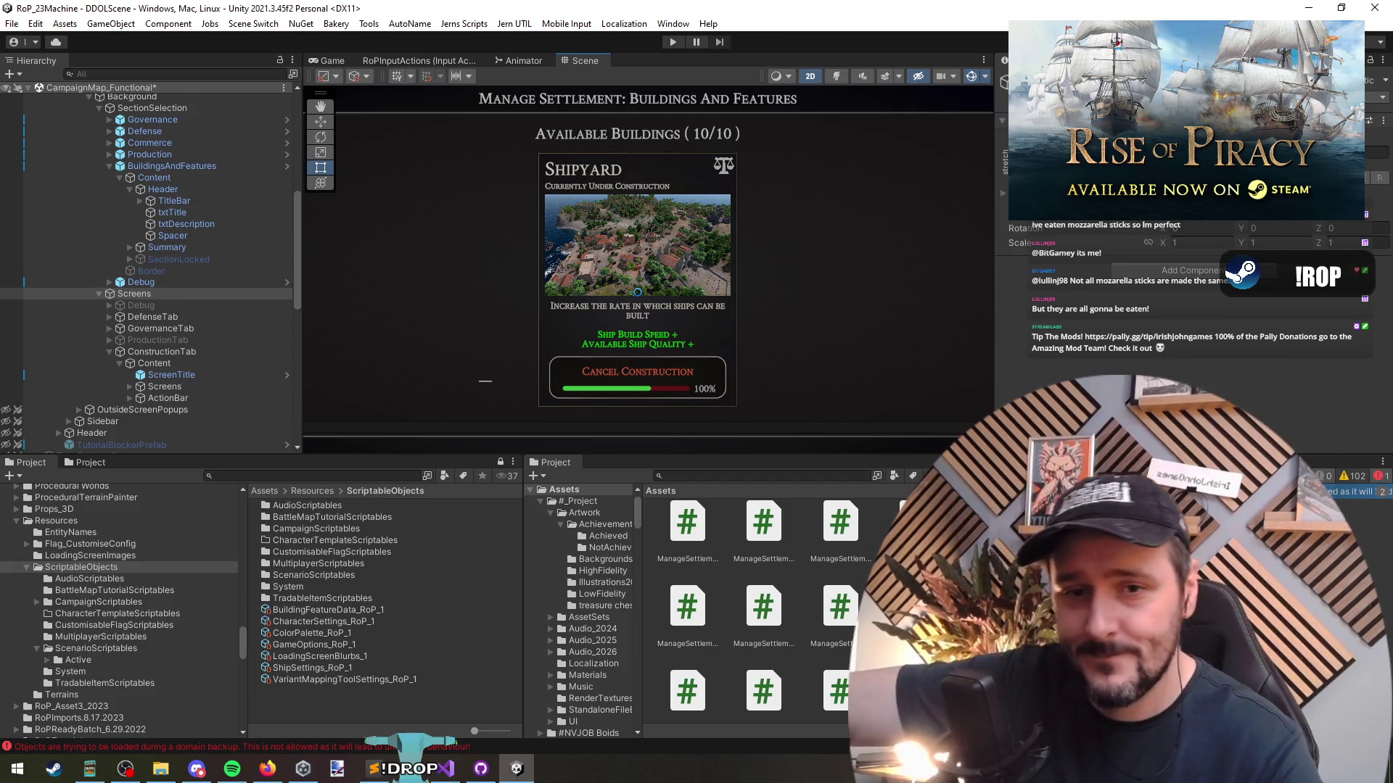
Unload the CampaignMap_Functional scene, enter play mode, and drag the browser window over the editor
left_click(158, 294)
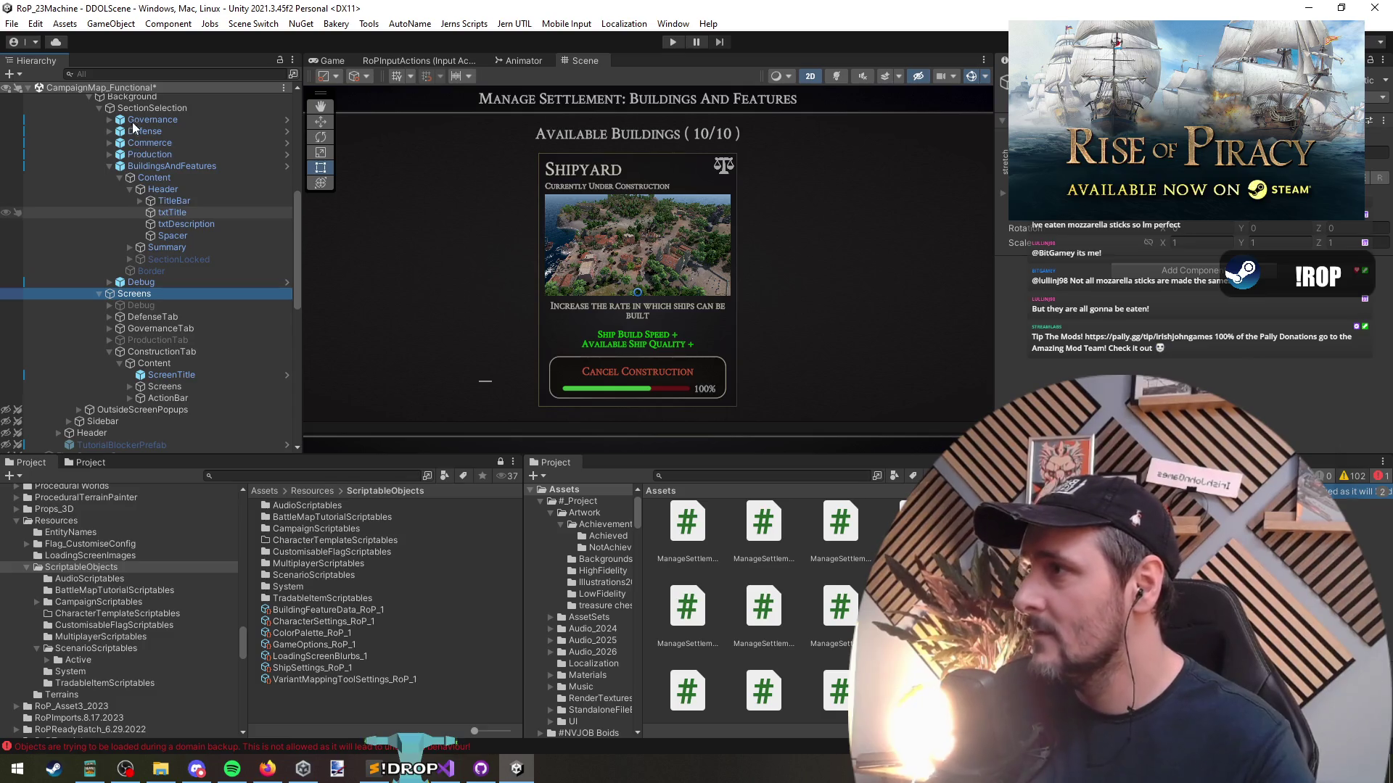
scroll(180, 196, "up", 5)
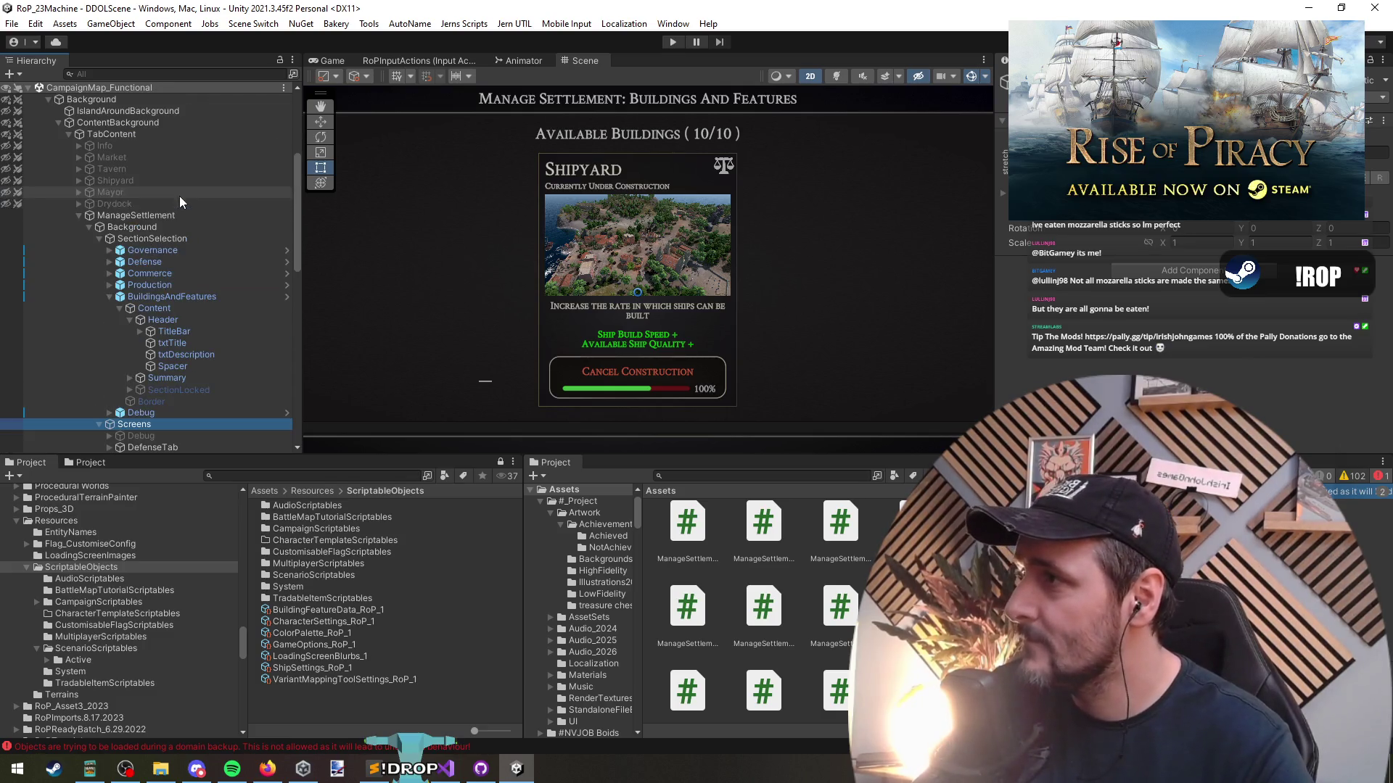
left_click(124, 216)
right_click(99, 91)
right_click(116, 85)
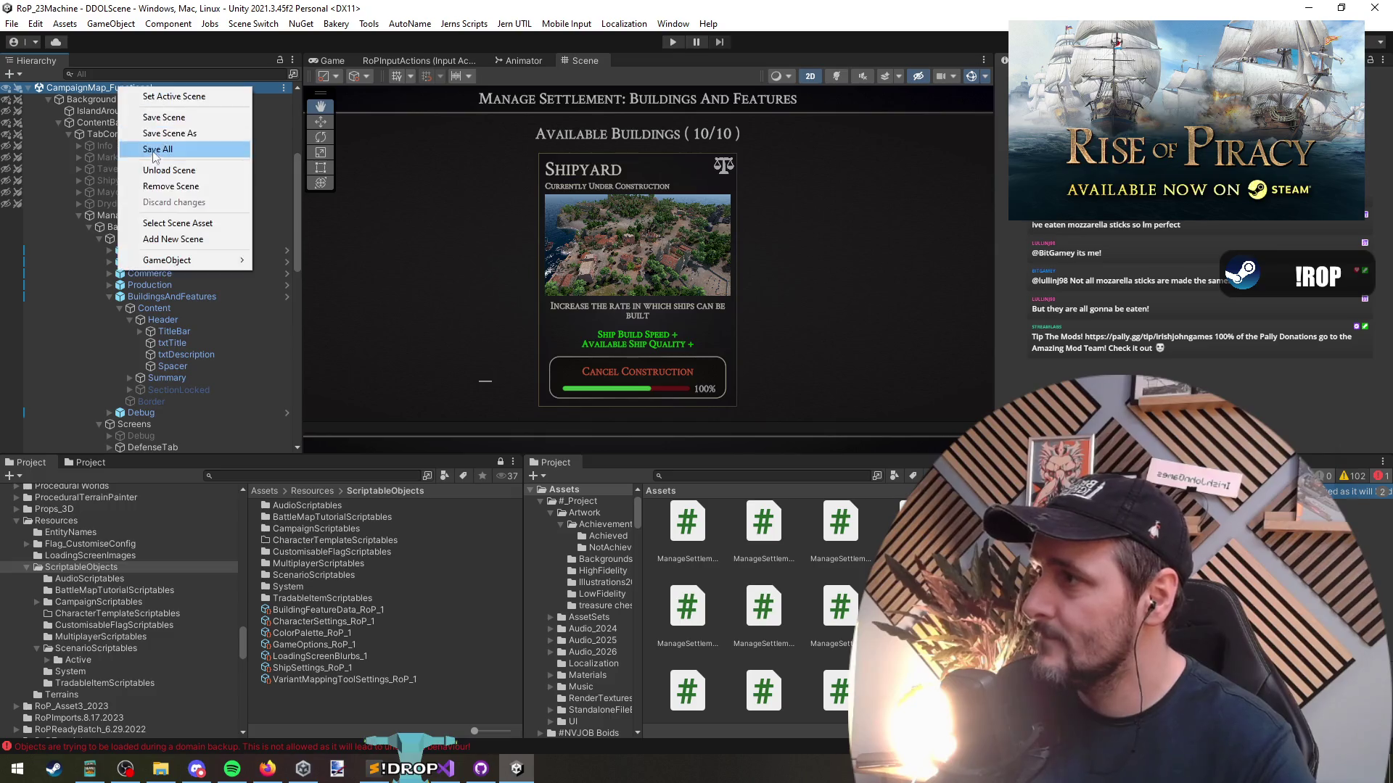
left_click(174, 169)
left_click(673, 41)
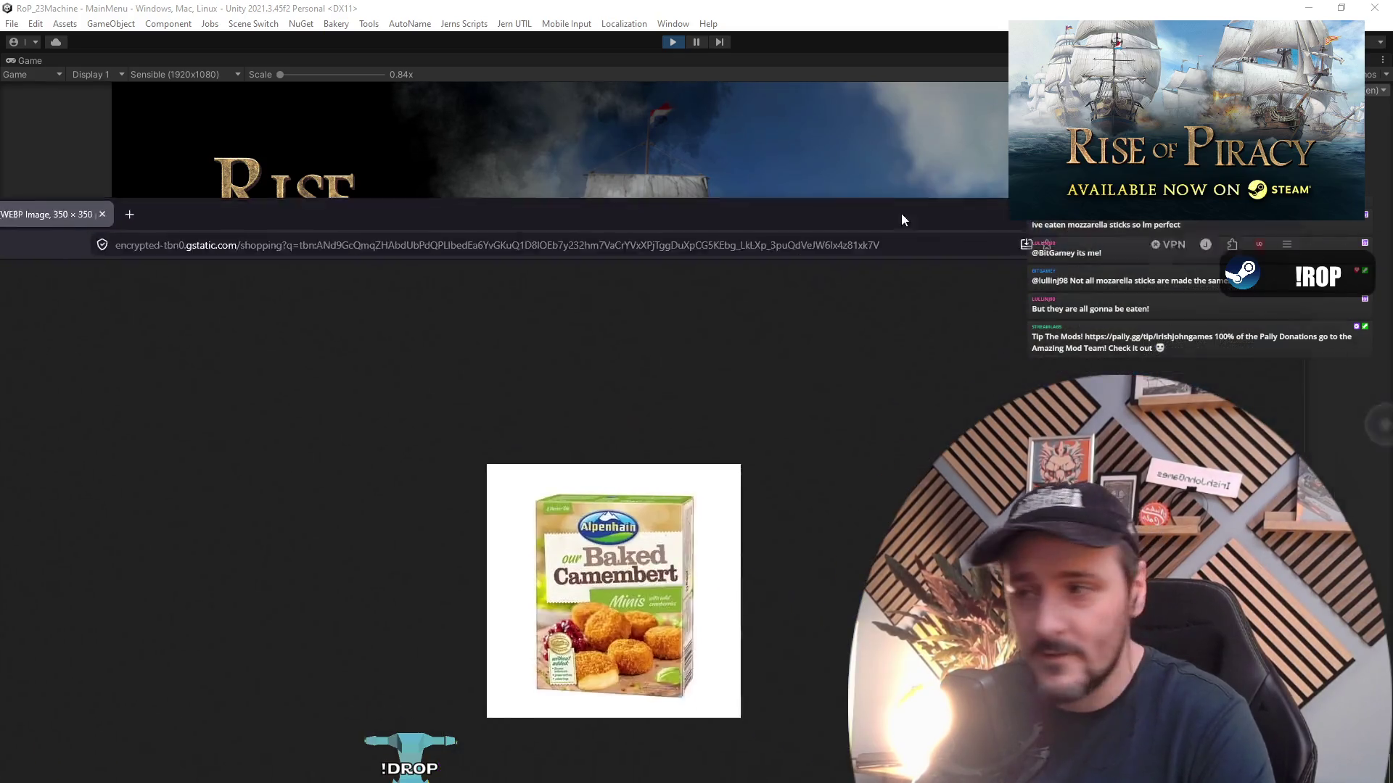
left_click_drag(901, 211, 688, 89)
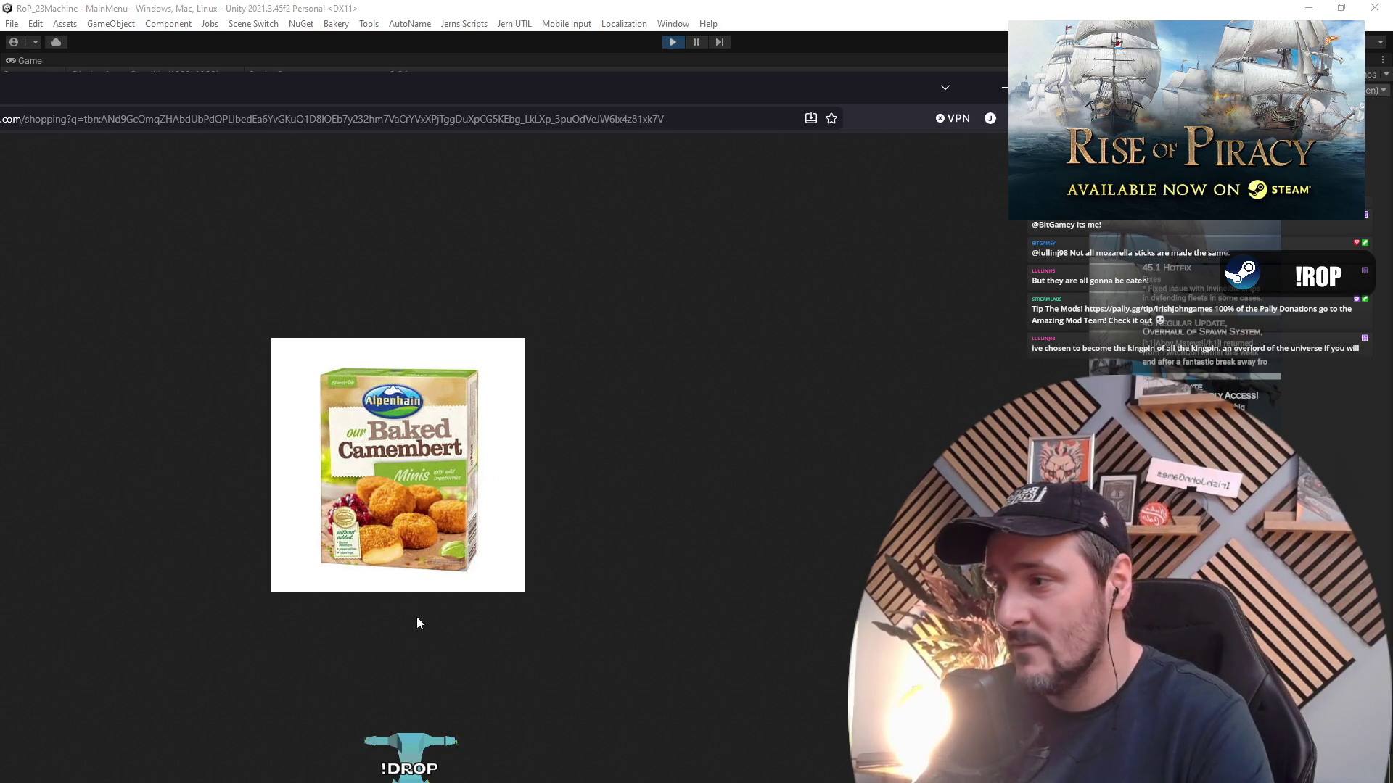
Zoom in and out on the Baked Camembert image, close the browser tab, and continue into the campaign
scroll(384, 609, "up", 5, "ctrl")
scroll(395, 631, "down", 2, "ctrl")
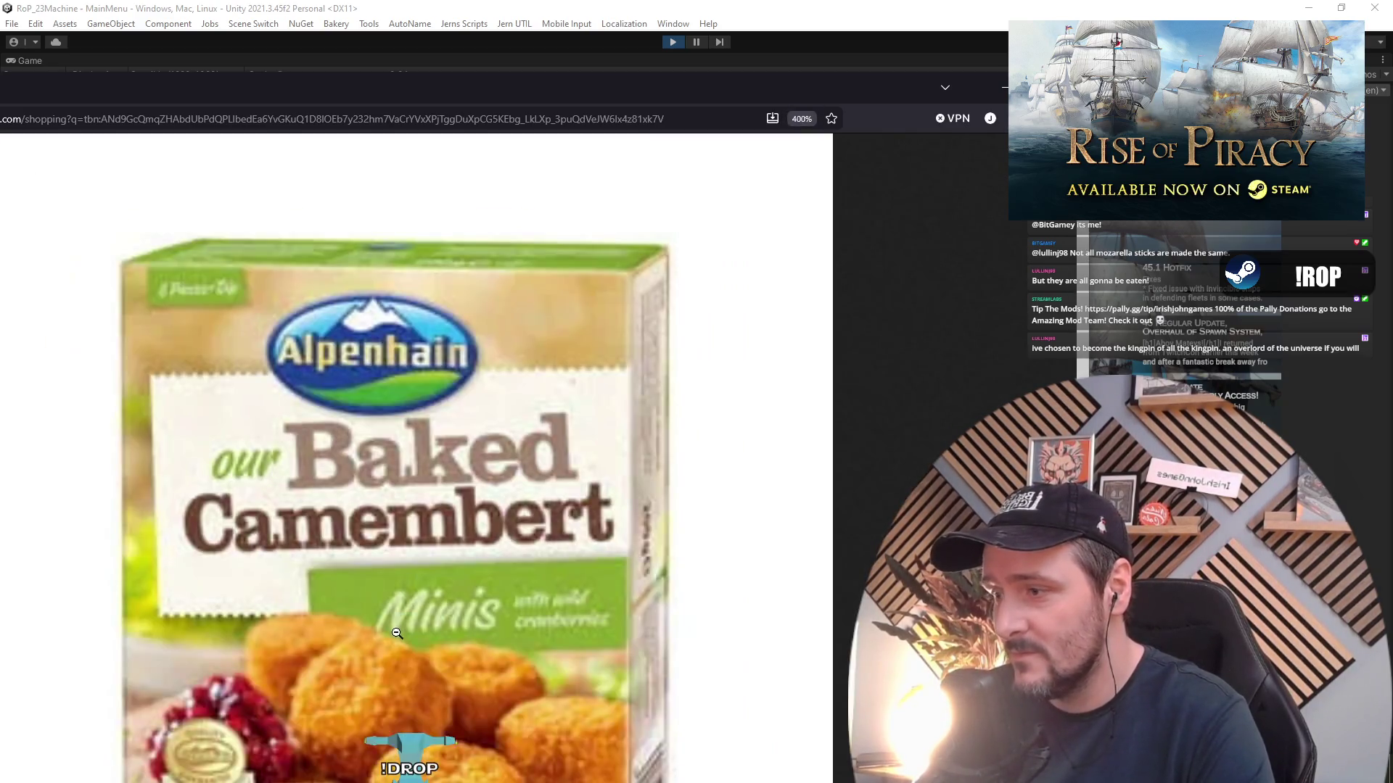
scroll(452, 421, "down", 4, "ctrl")
scroll(448, 542, "down", 3, "ctrl")
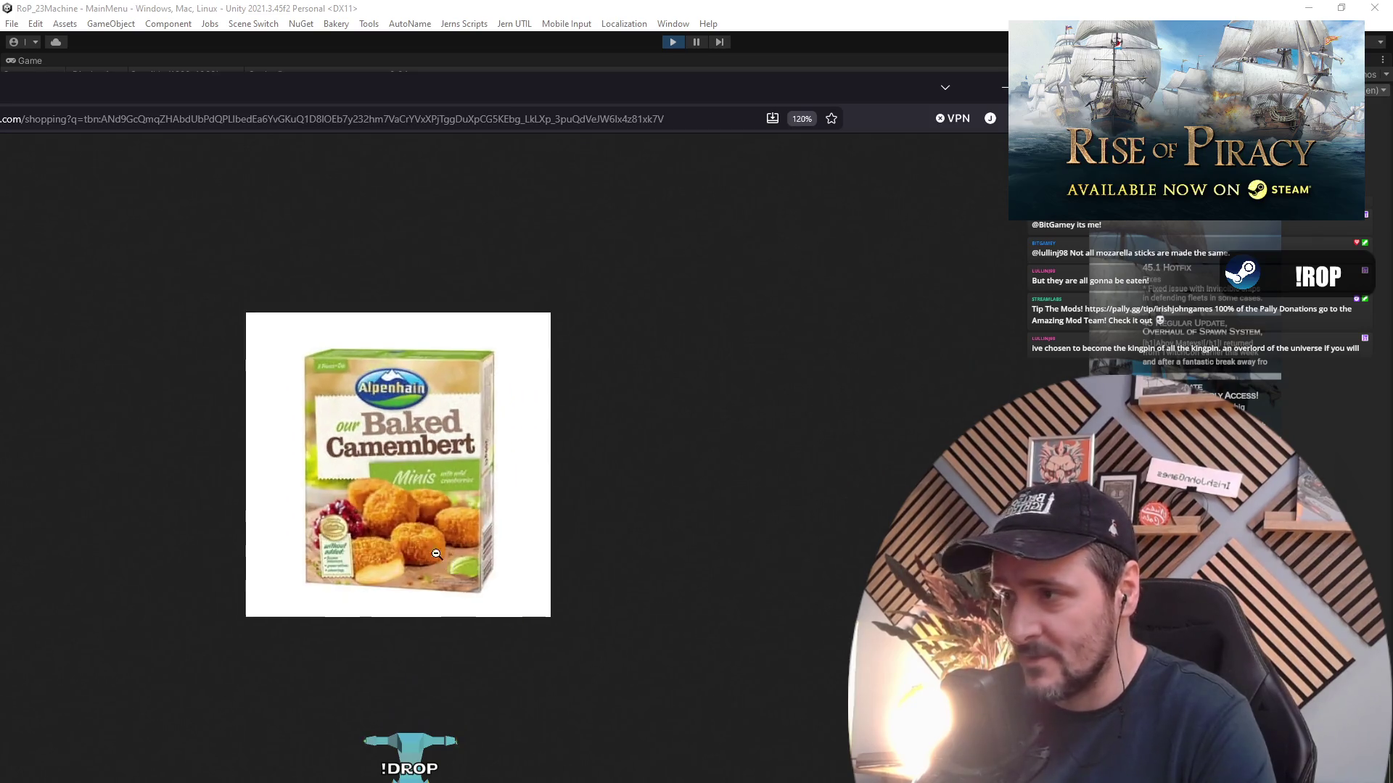
scroll(448, 541, "up", 3, "ctrl")
key("ctrl+w")
left_click(328, 372)
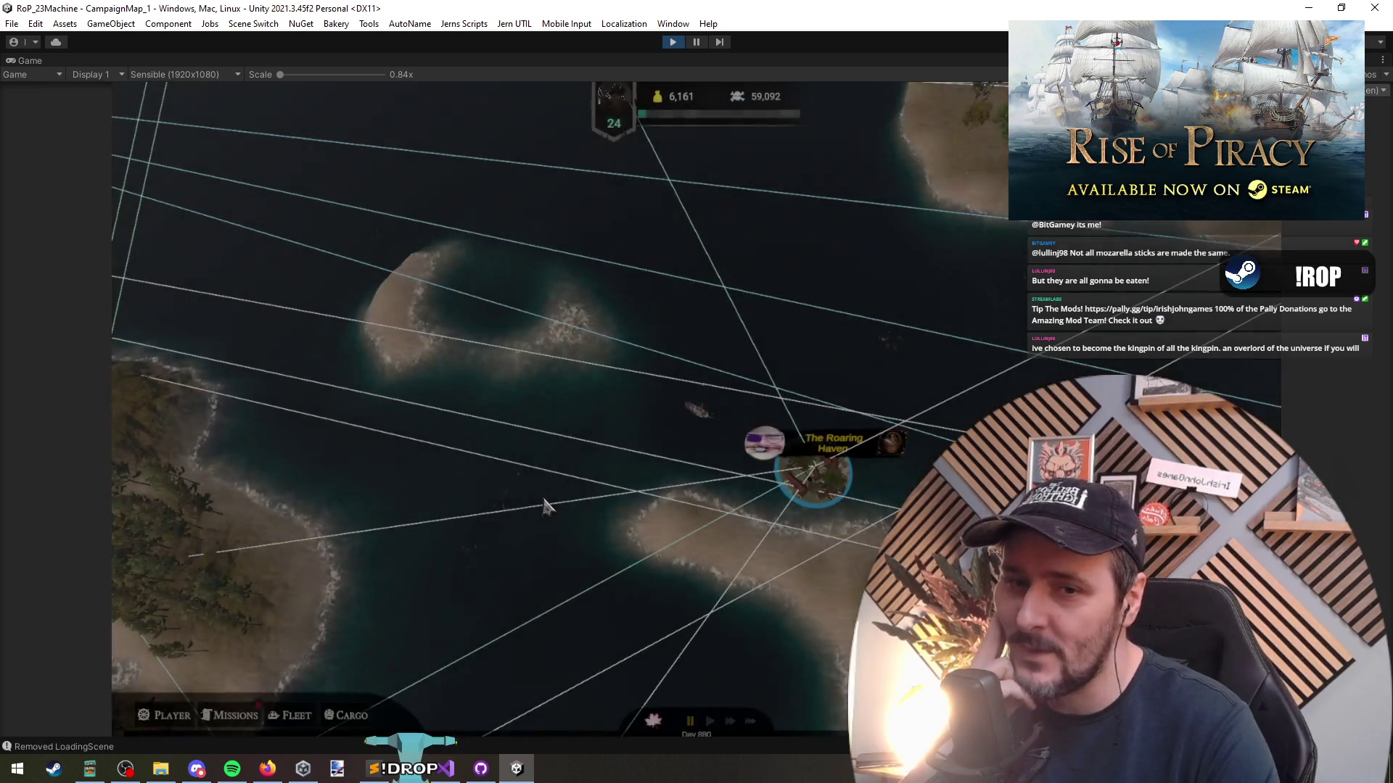
Open The Roaring Haven's settlement overview, review Buildings and Features twice, then pause the game
left_click(805, 470)
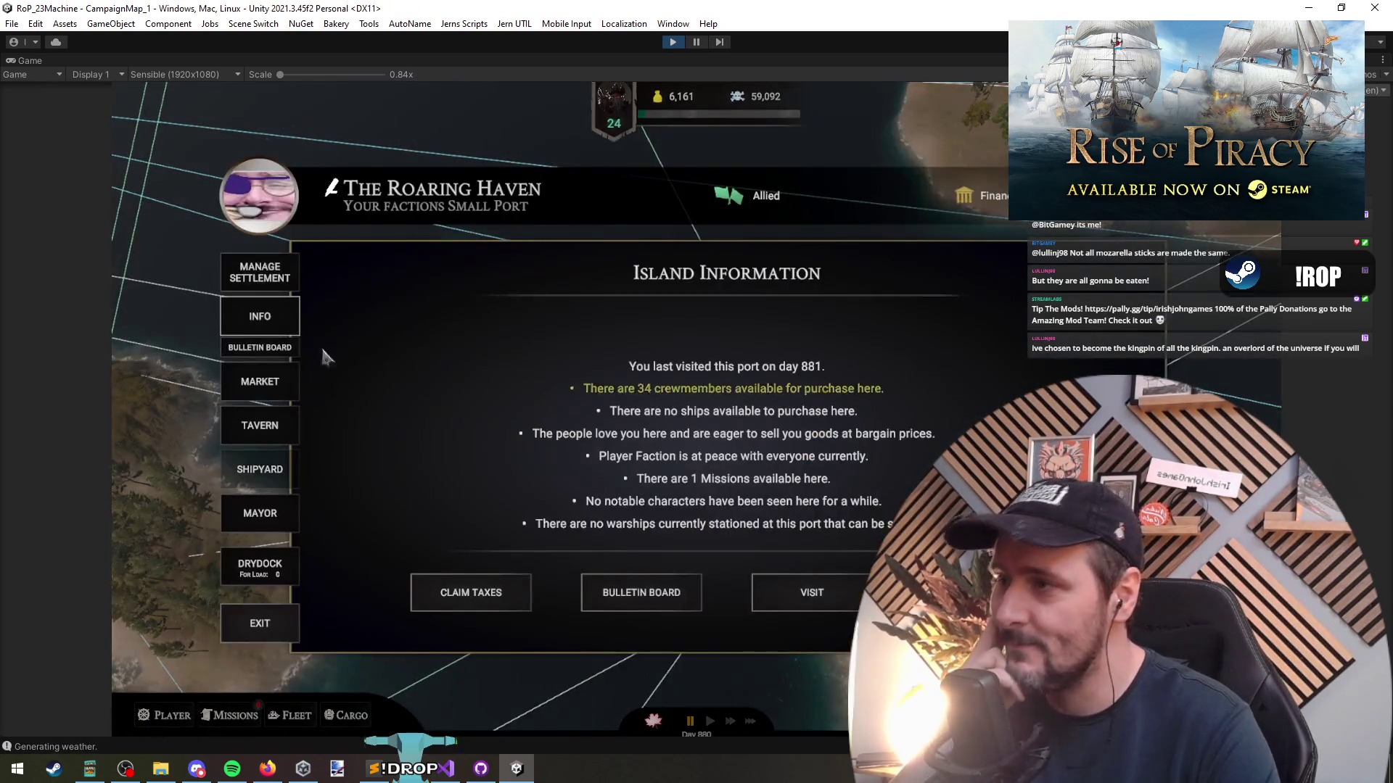
left_click(801, 590)
left_click(651, 598)
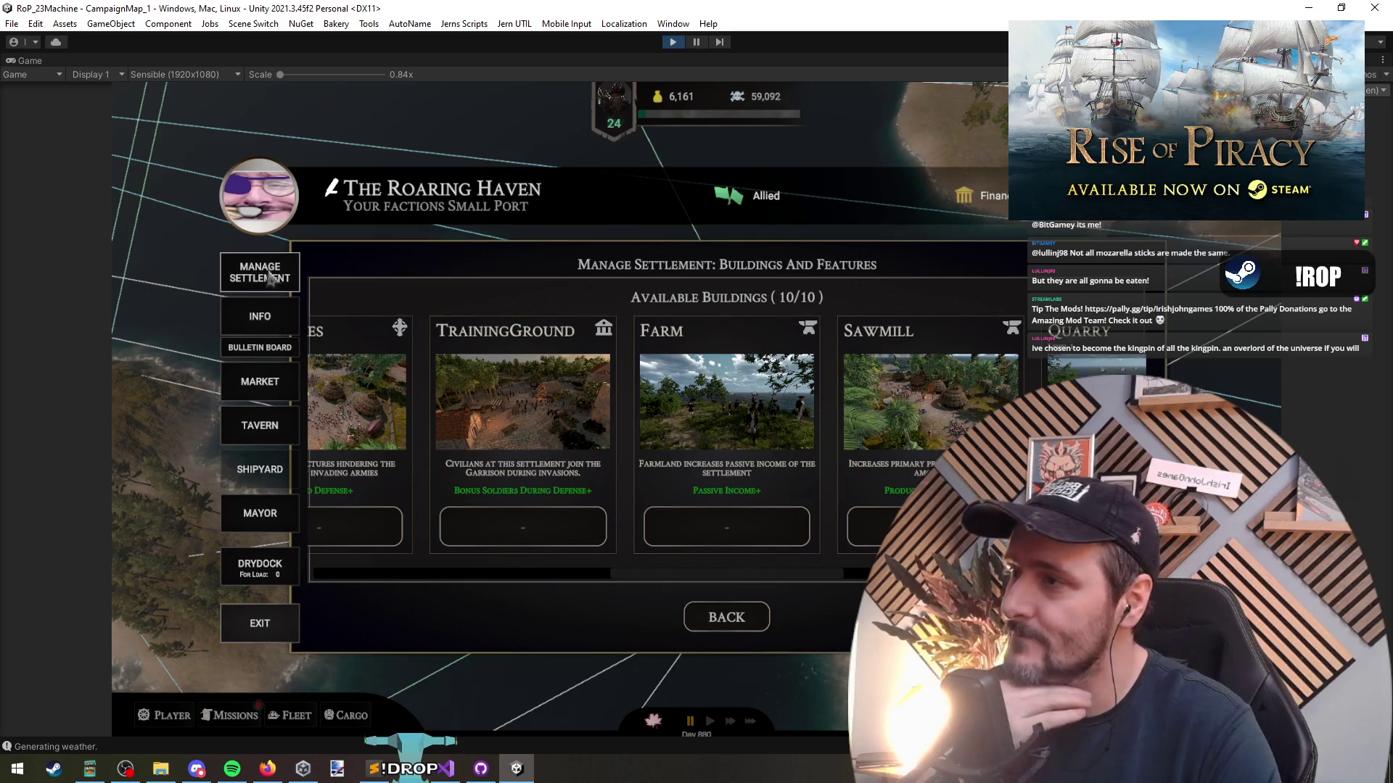
left_click(274, 283)
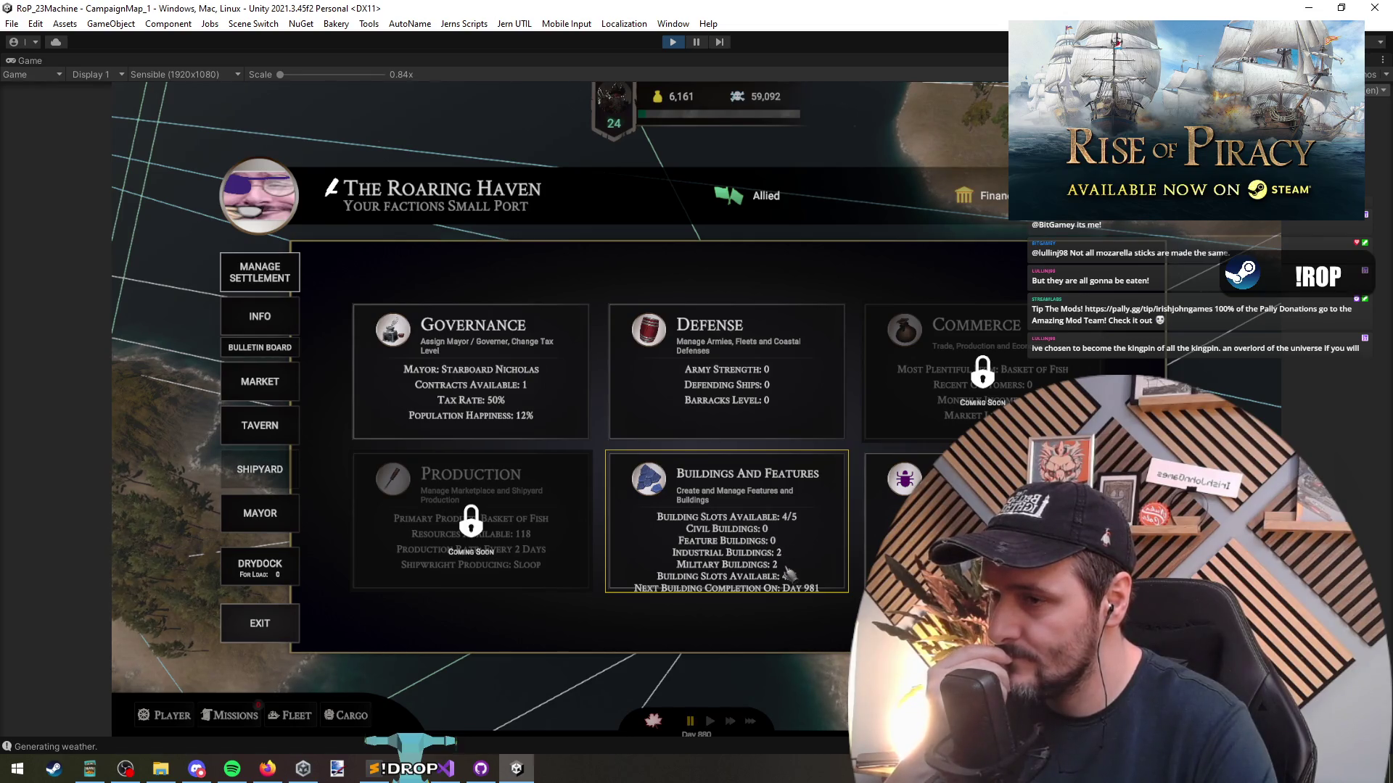
left_click(755, 551)
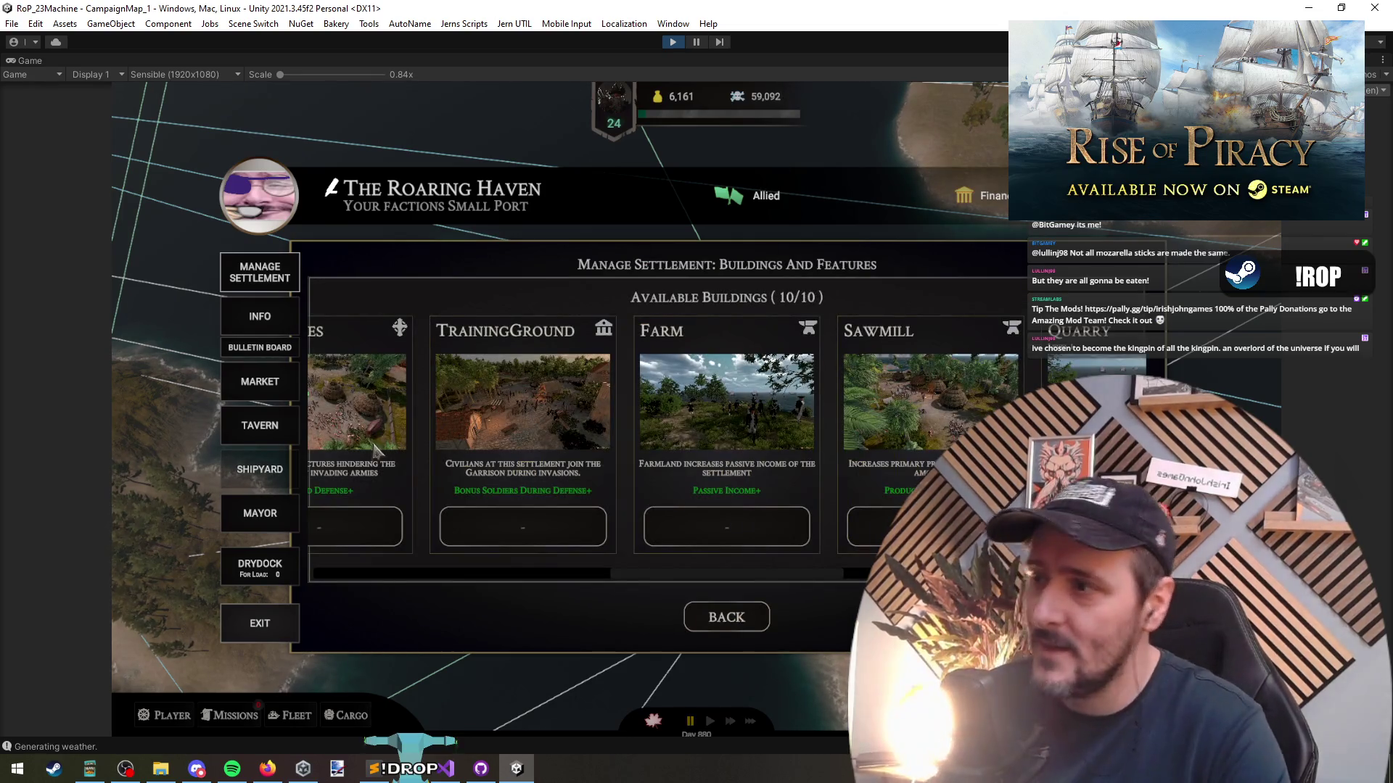
left_click(724, 616)
left_click(701, 41)
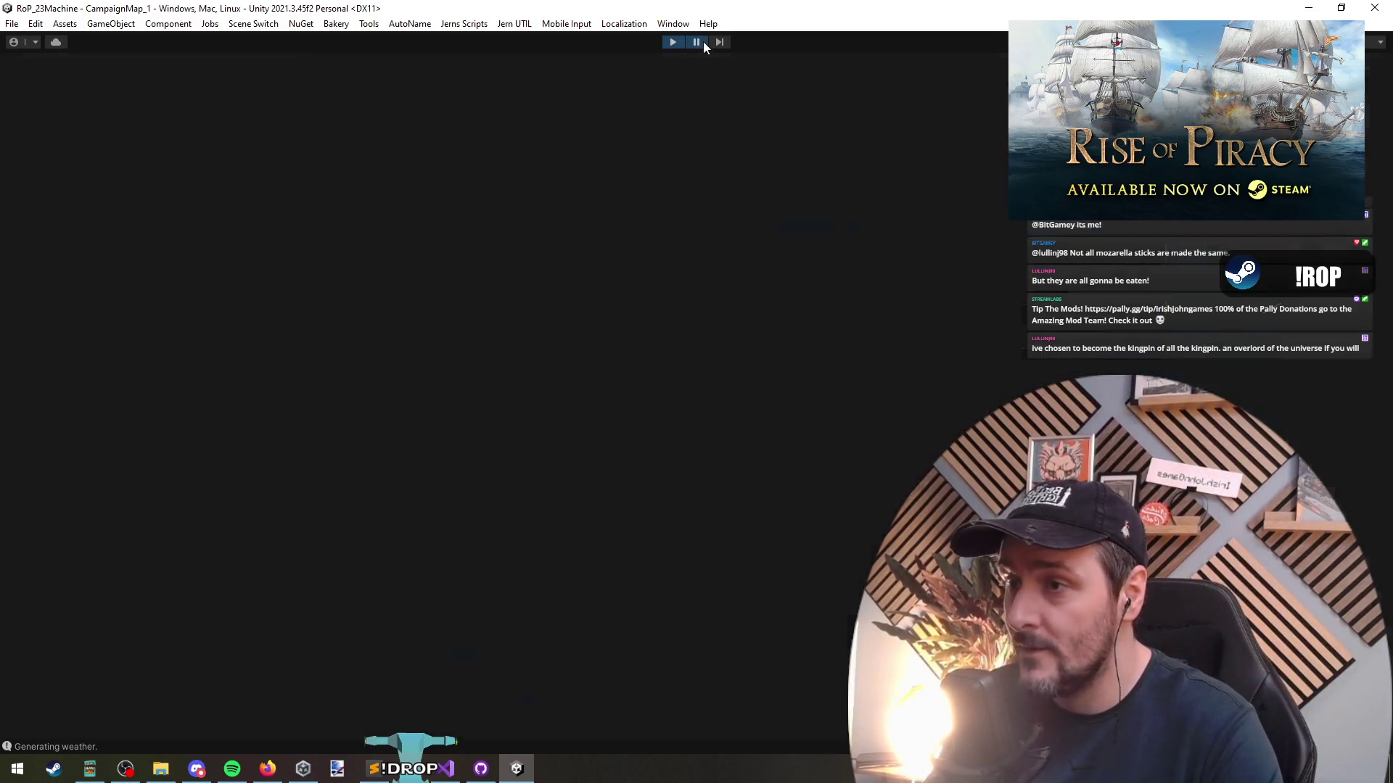
Delete the duplicate Building Slots Available line from the Buildings and Features summary
left_click(722, 364)
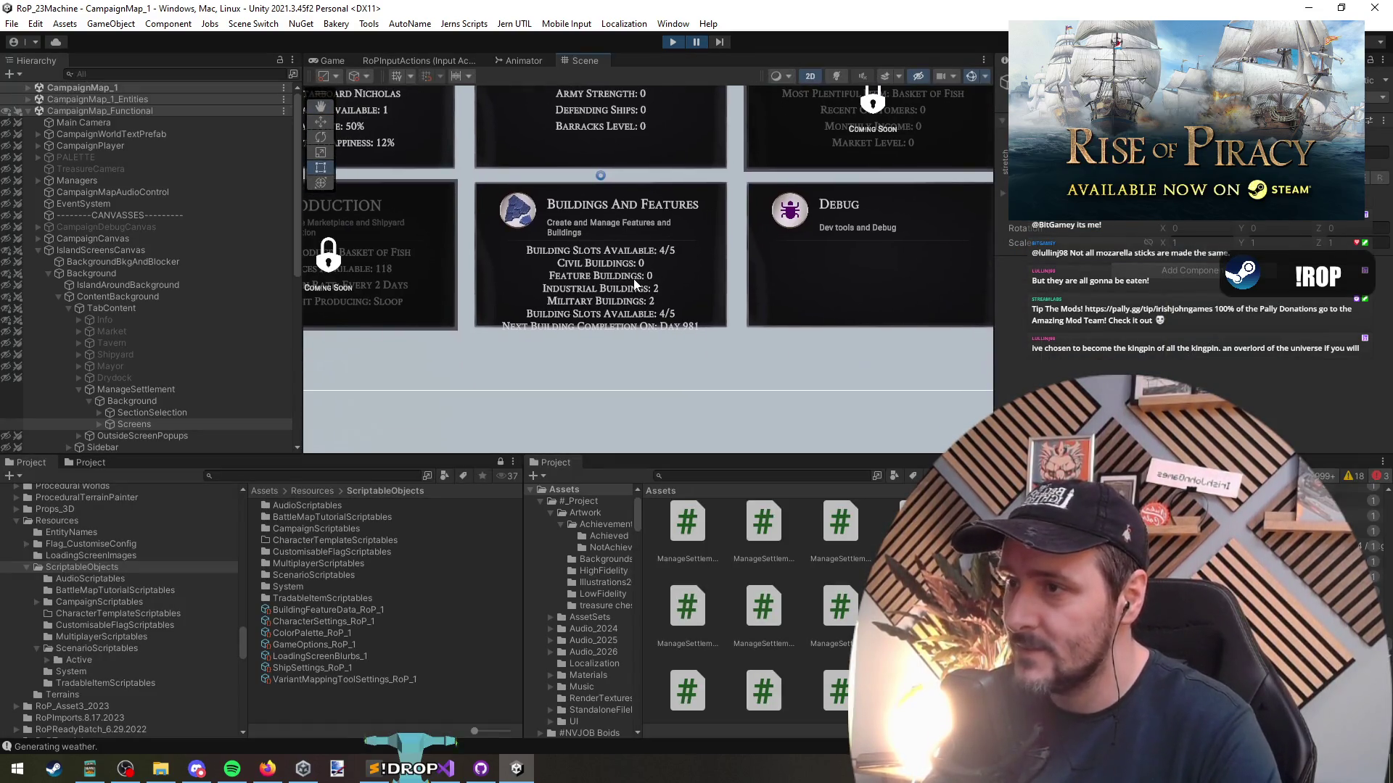
scroll(220, 420, "down", 3)
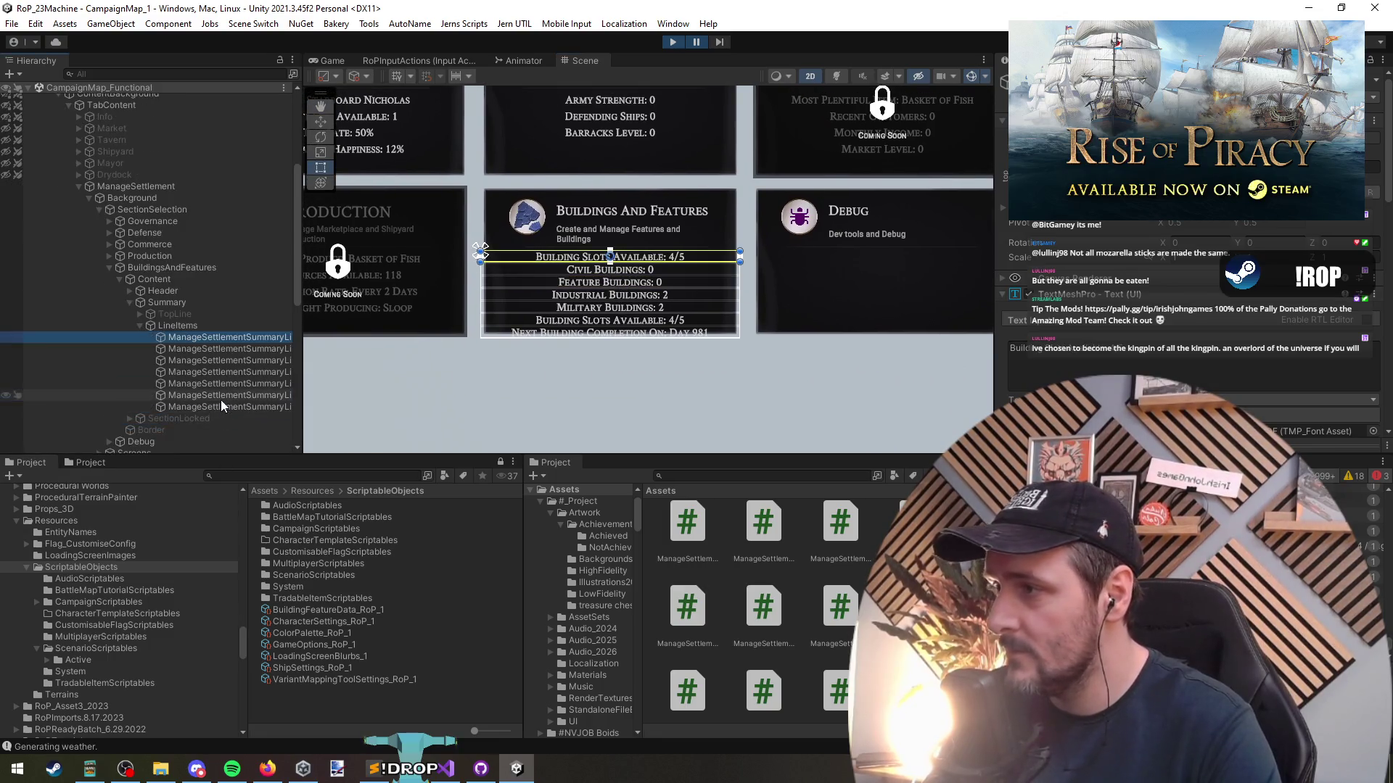
left_click(221, 396)
key("Delete")
Shorten the LineItems container to fit its lines and unpause the game
left_click(234, 394)
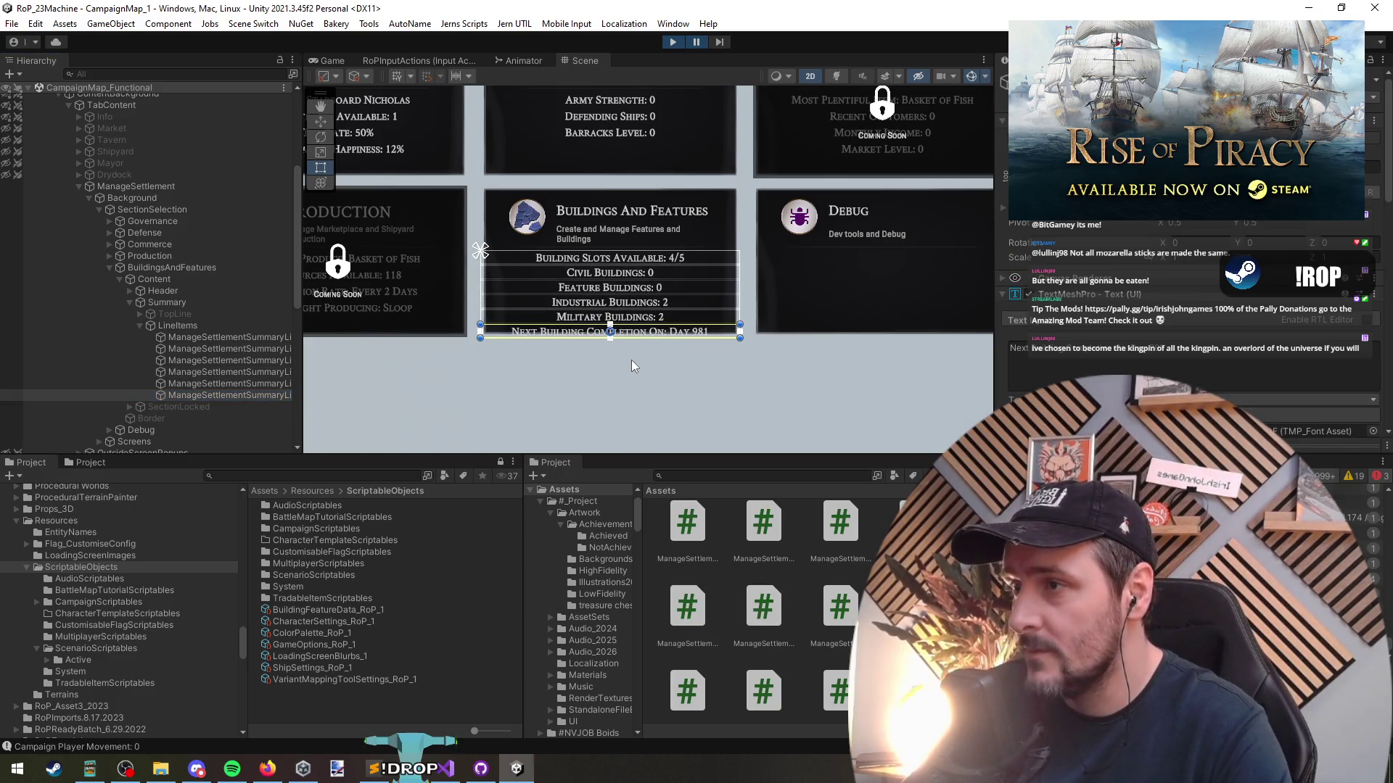
left_click(173, 325)
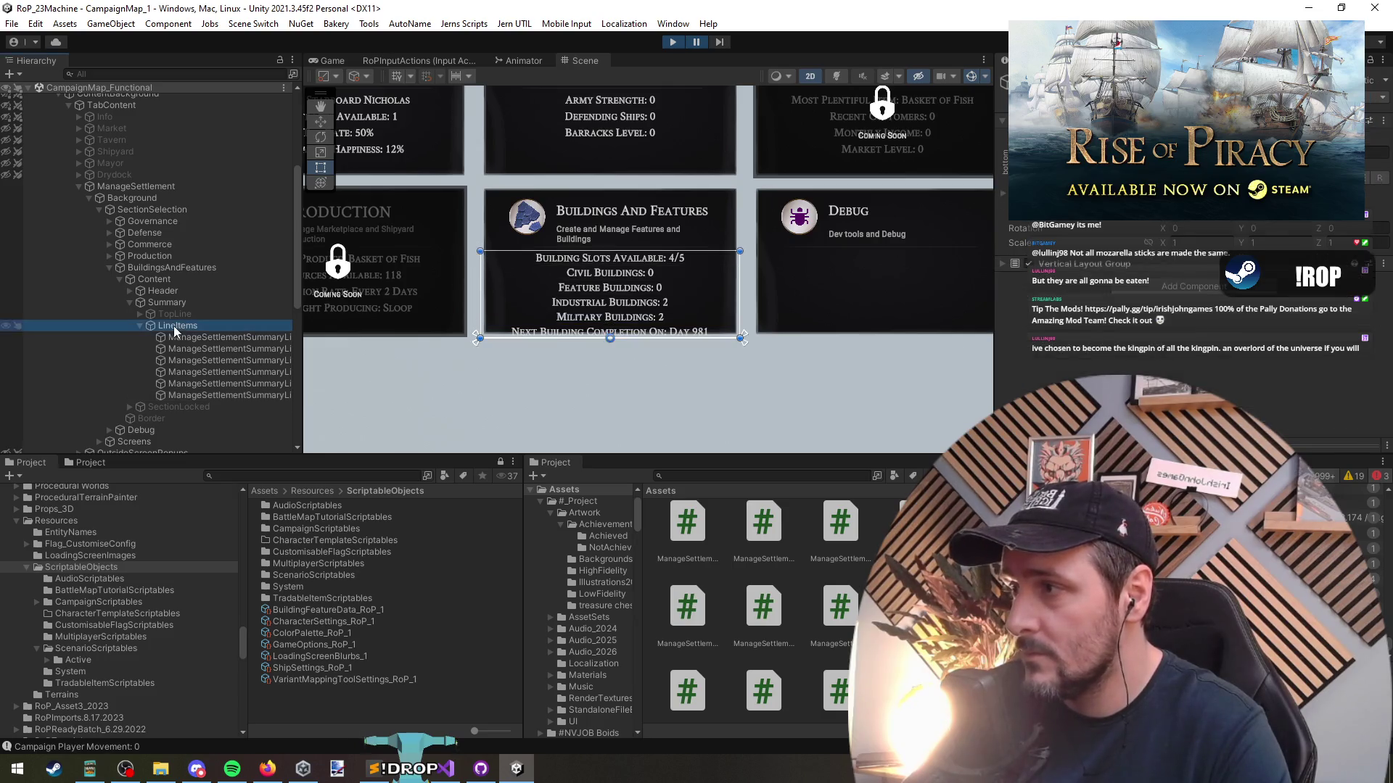
left_click(177, 325)
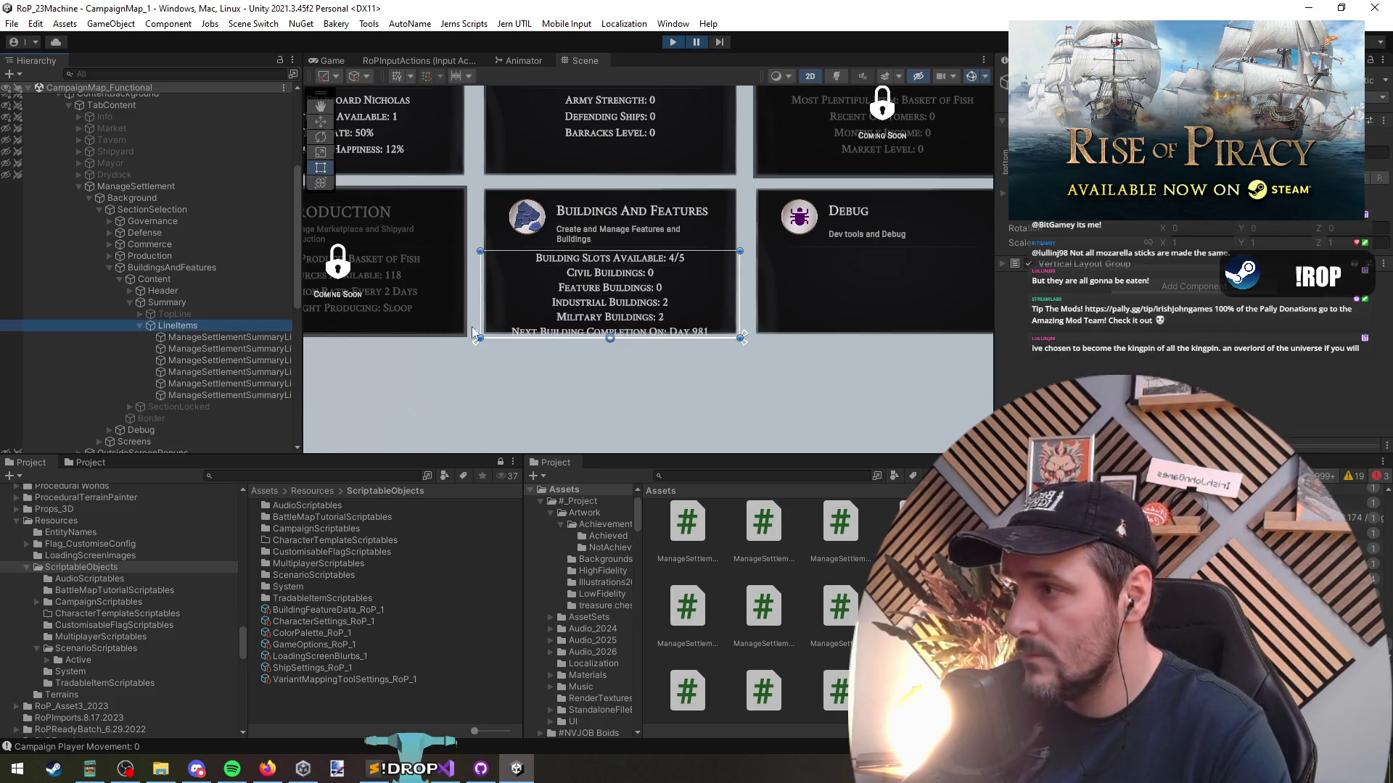
left_click_drag(559, 336, 564, 328)
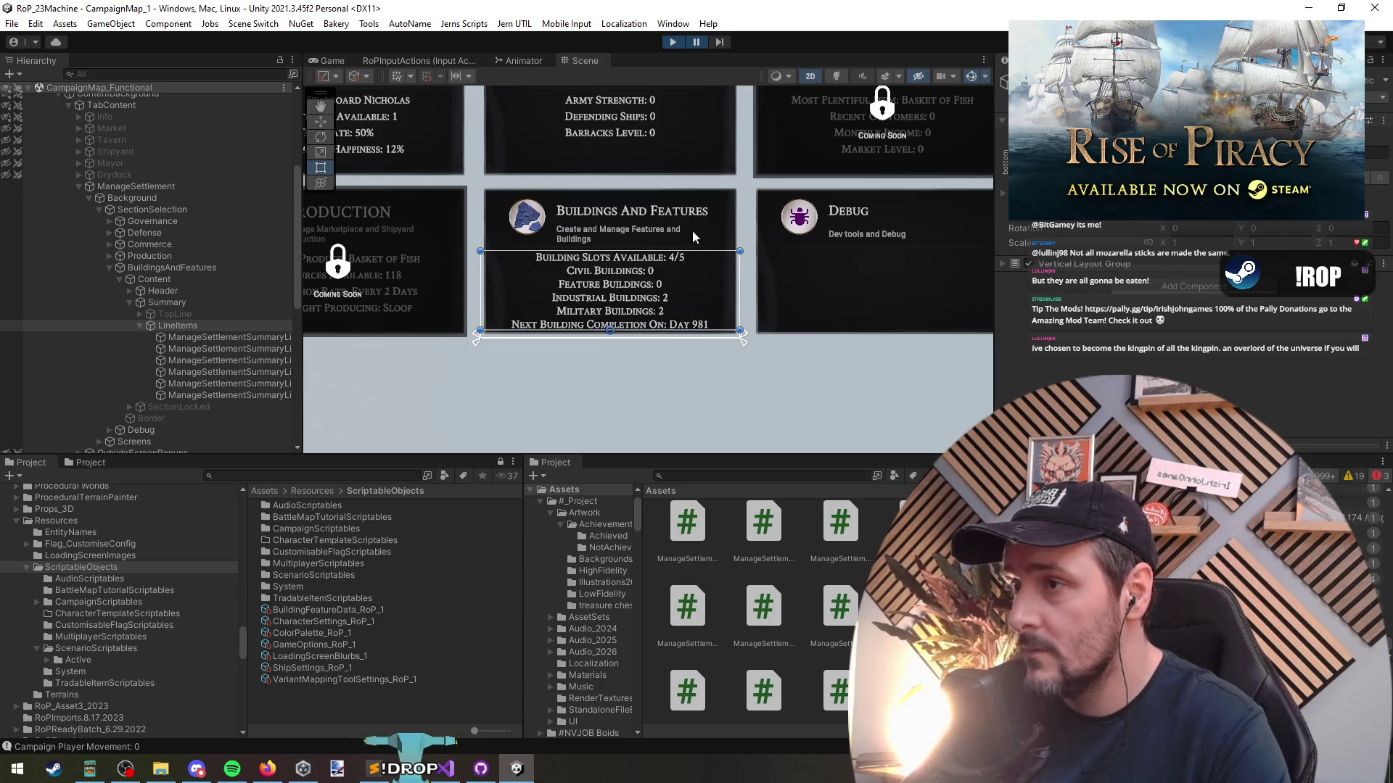
left_click(696, 42)
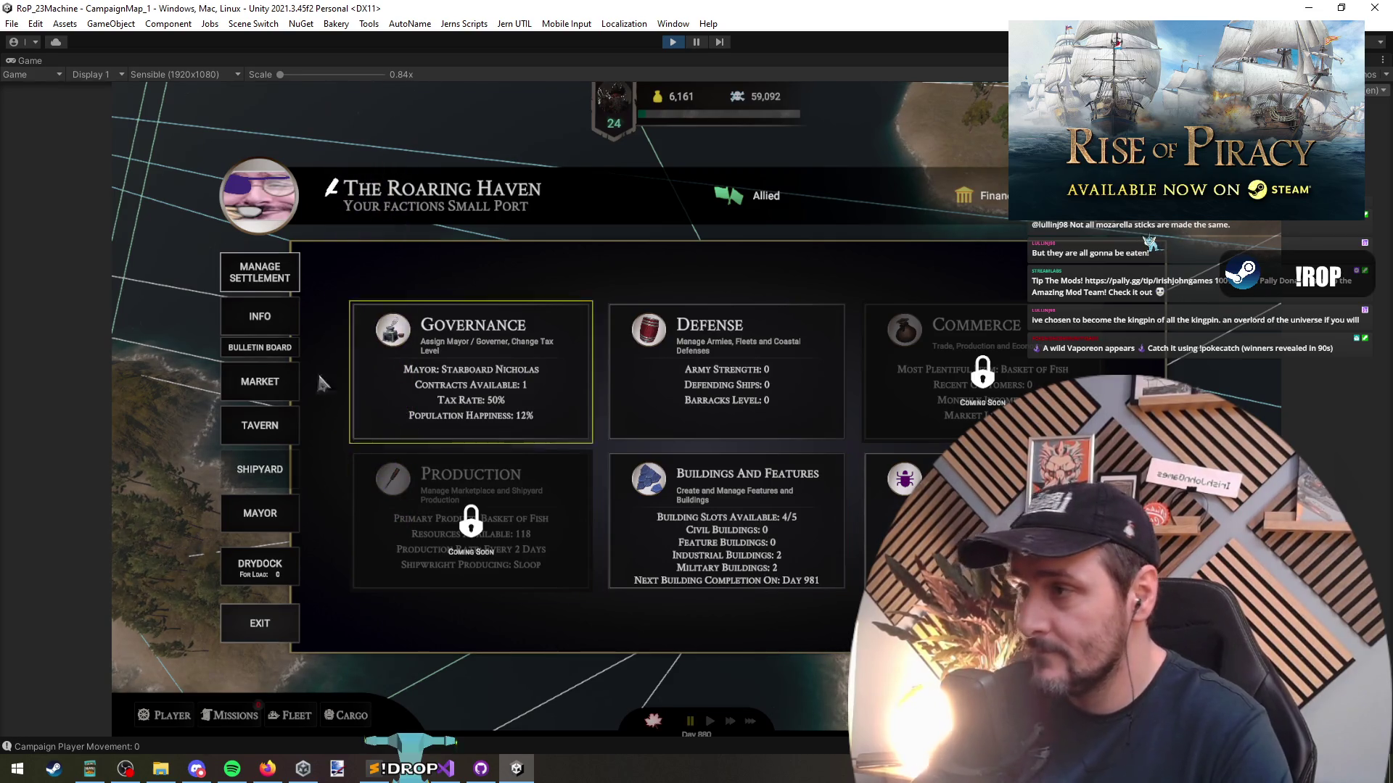
Switch between Market and Manage Settlement twice to refresh the overview, then stop play mode
left_click(283, 369)
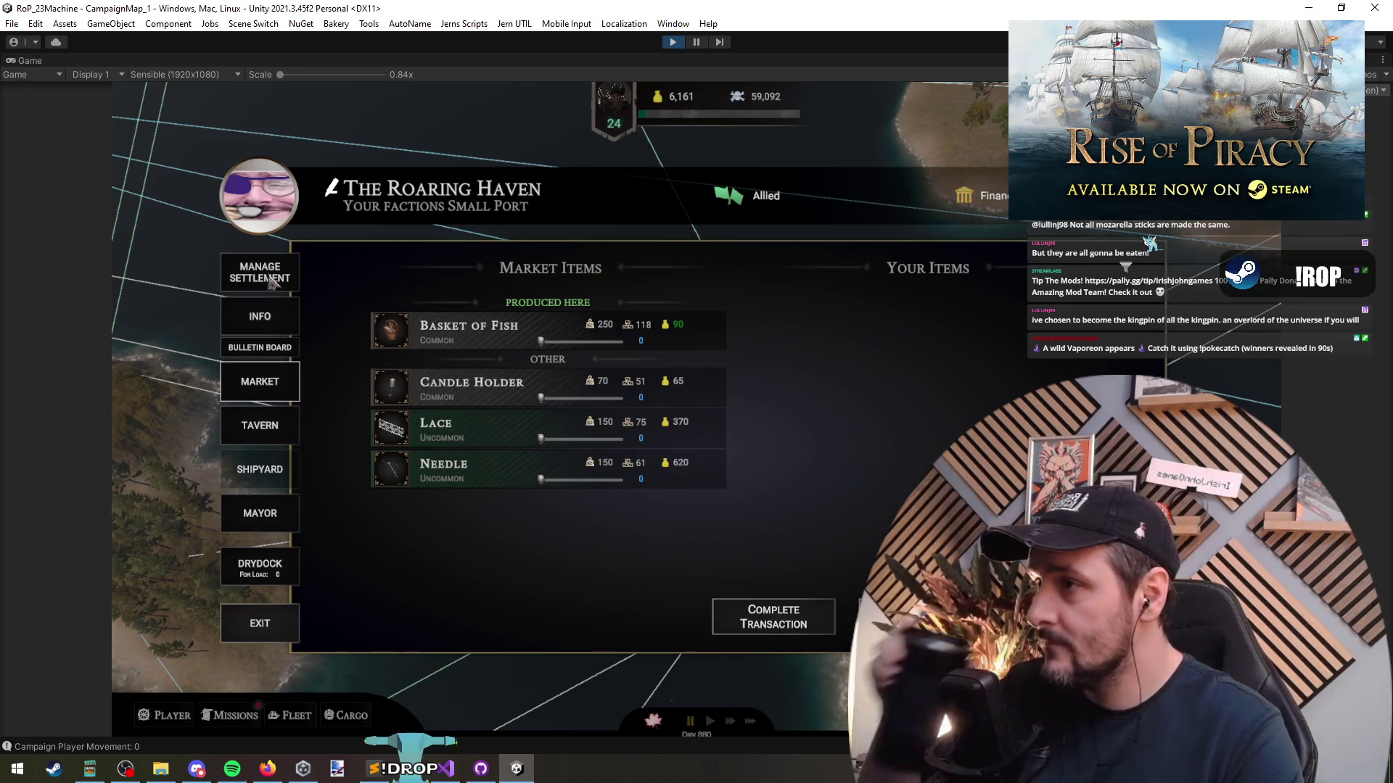
left_click(272, 283)
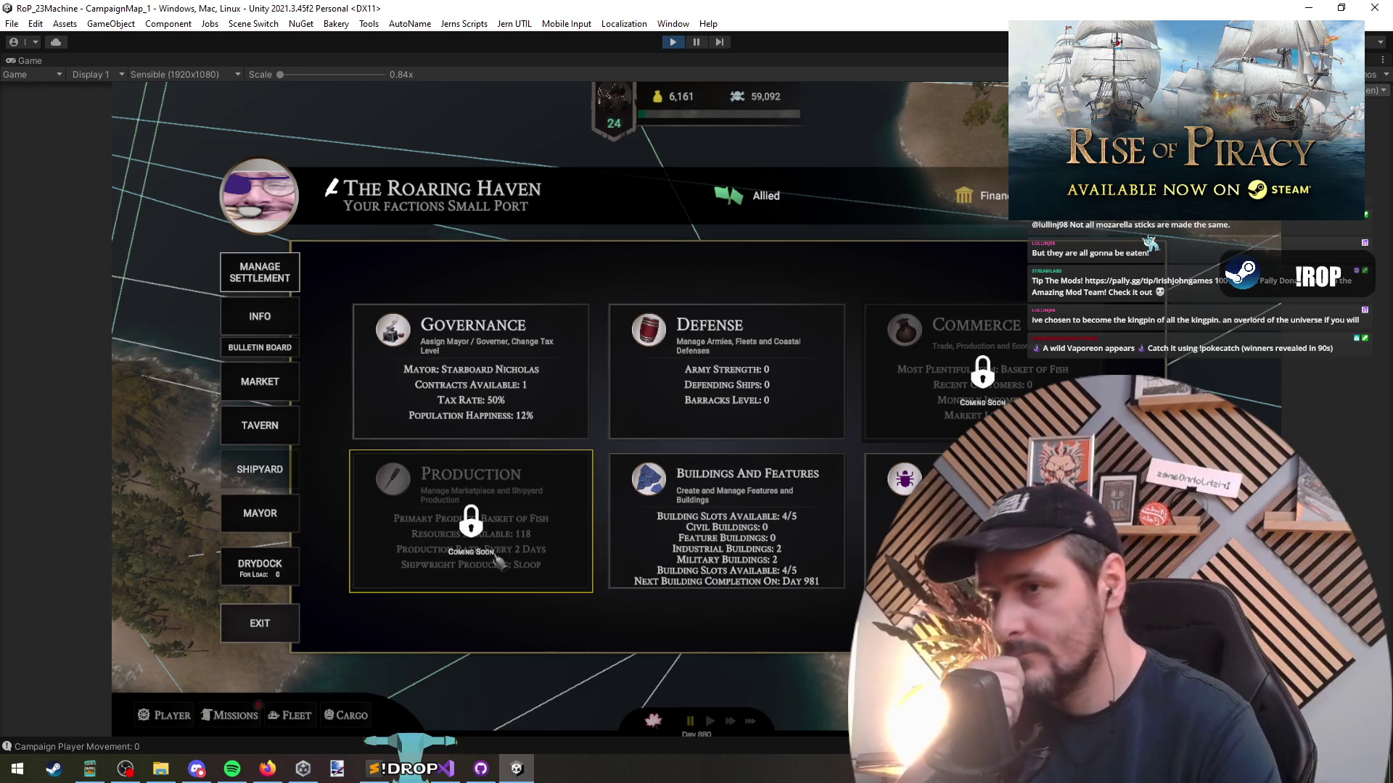
left_click(272, 384)
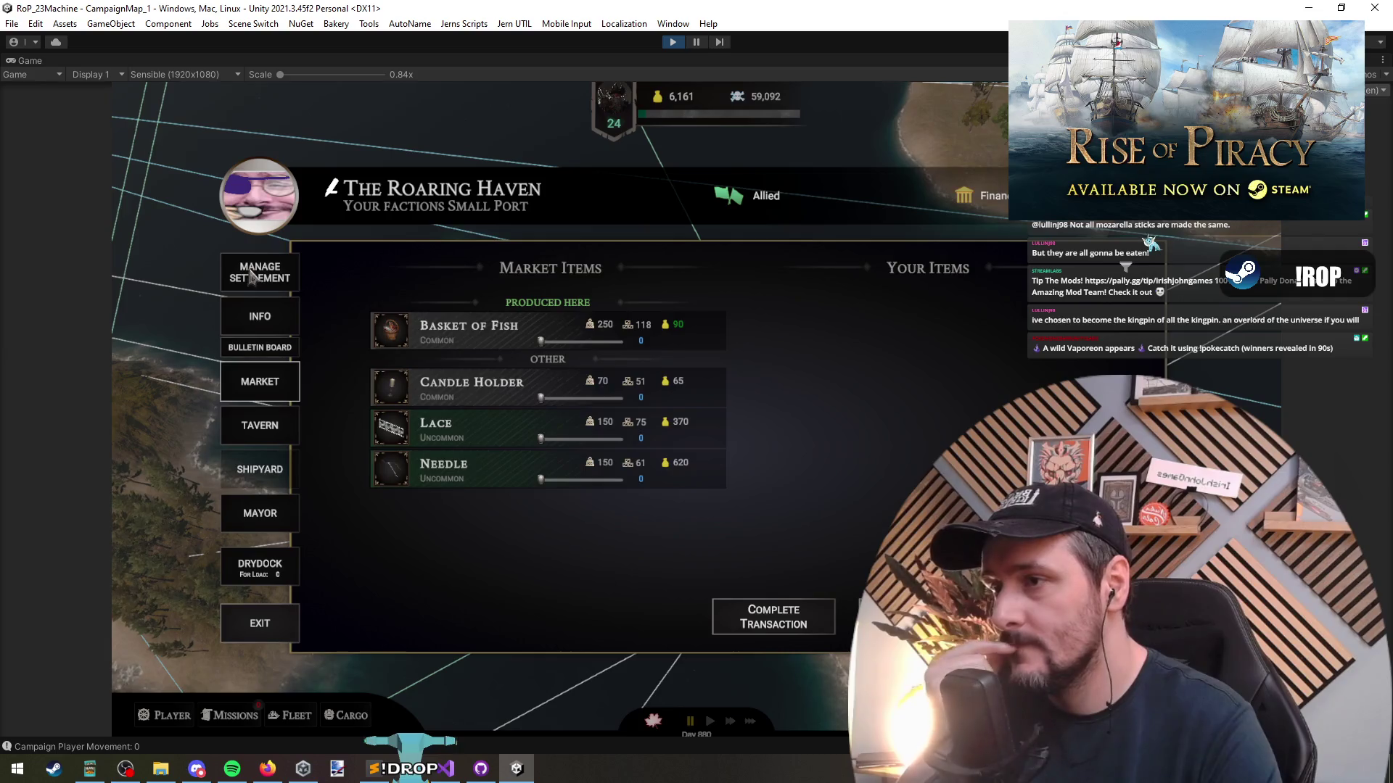
left_click(252, 274)
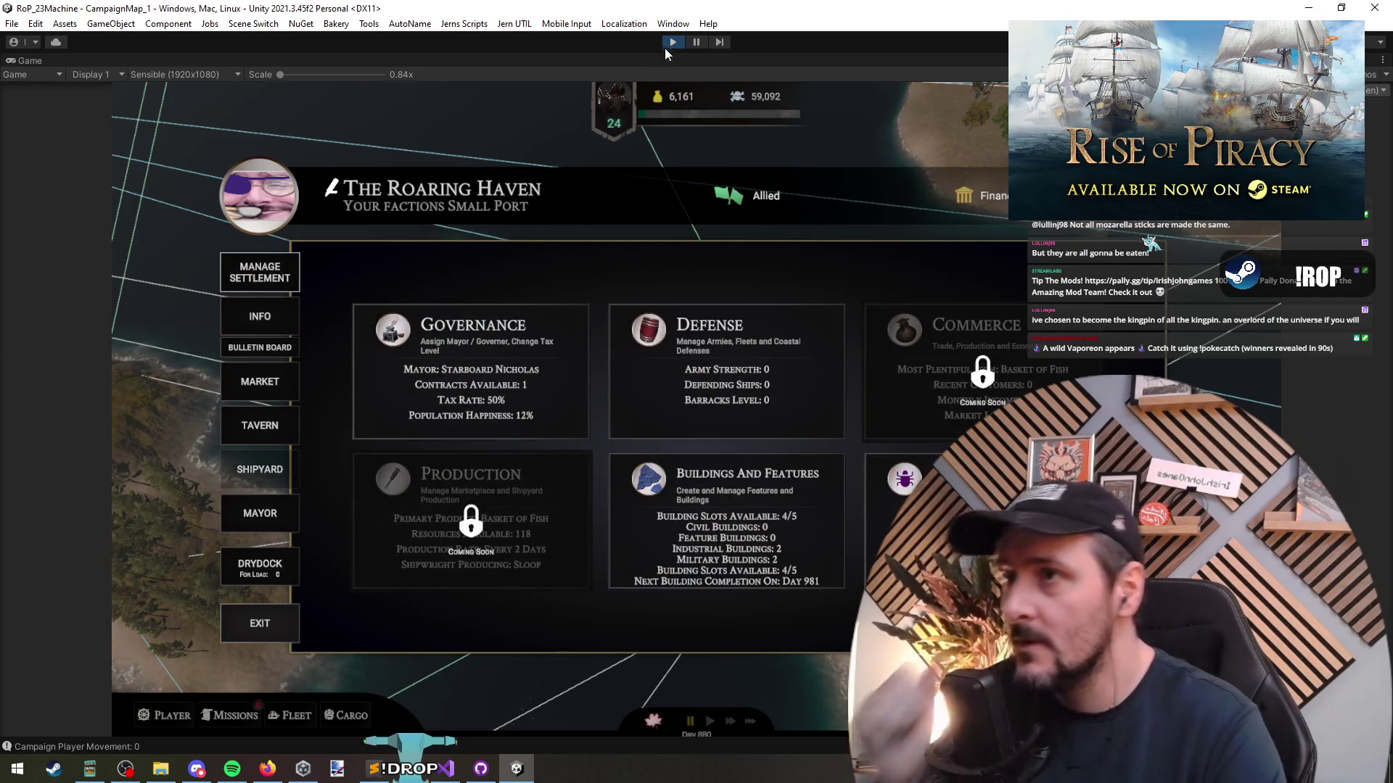
key("ctrl+p")
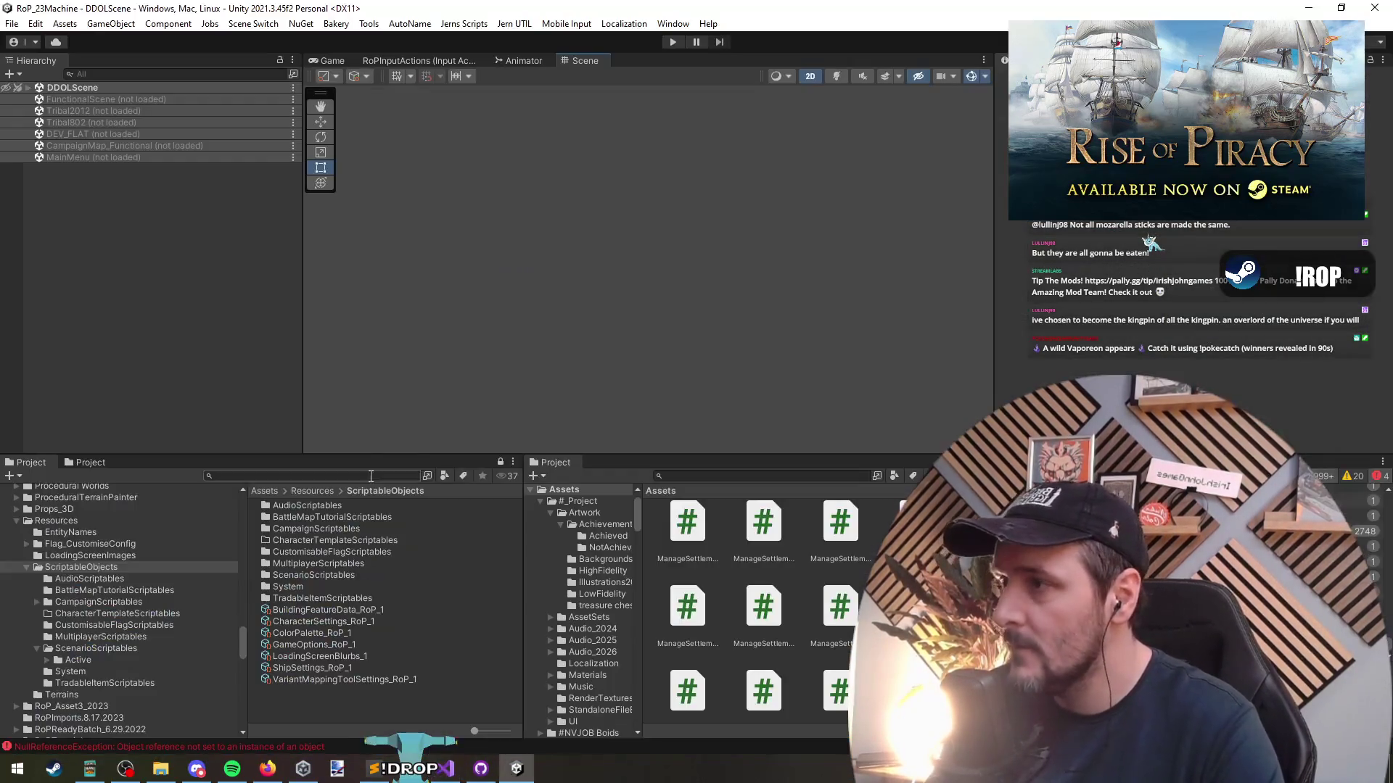
Reload the CampaignMap_Functional scene and hide the construction tab's Content object
right_click(88, 146)
left_click(107, 157)
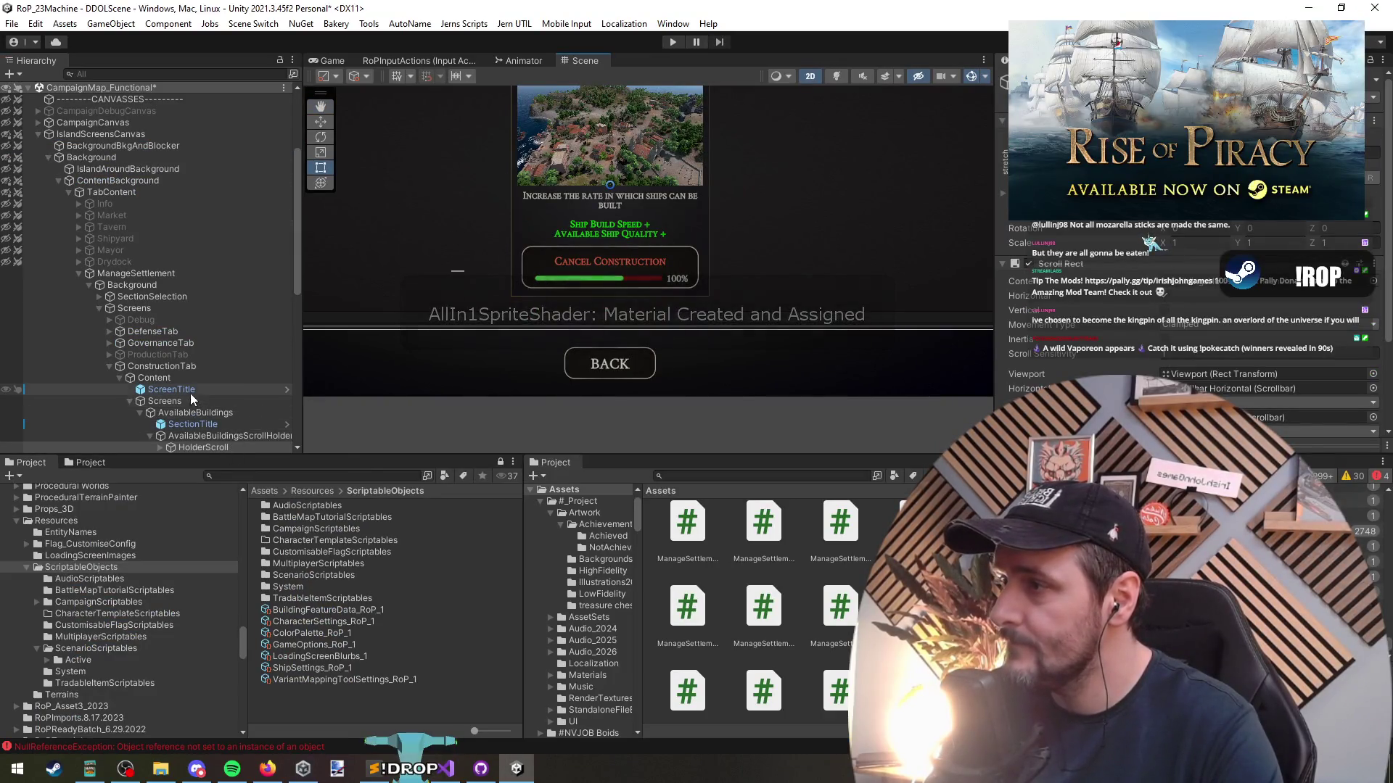
scroll(190, 372, "down", 3)
left_click(174, 313)
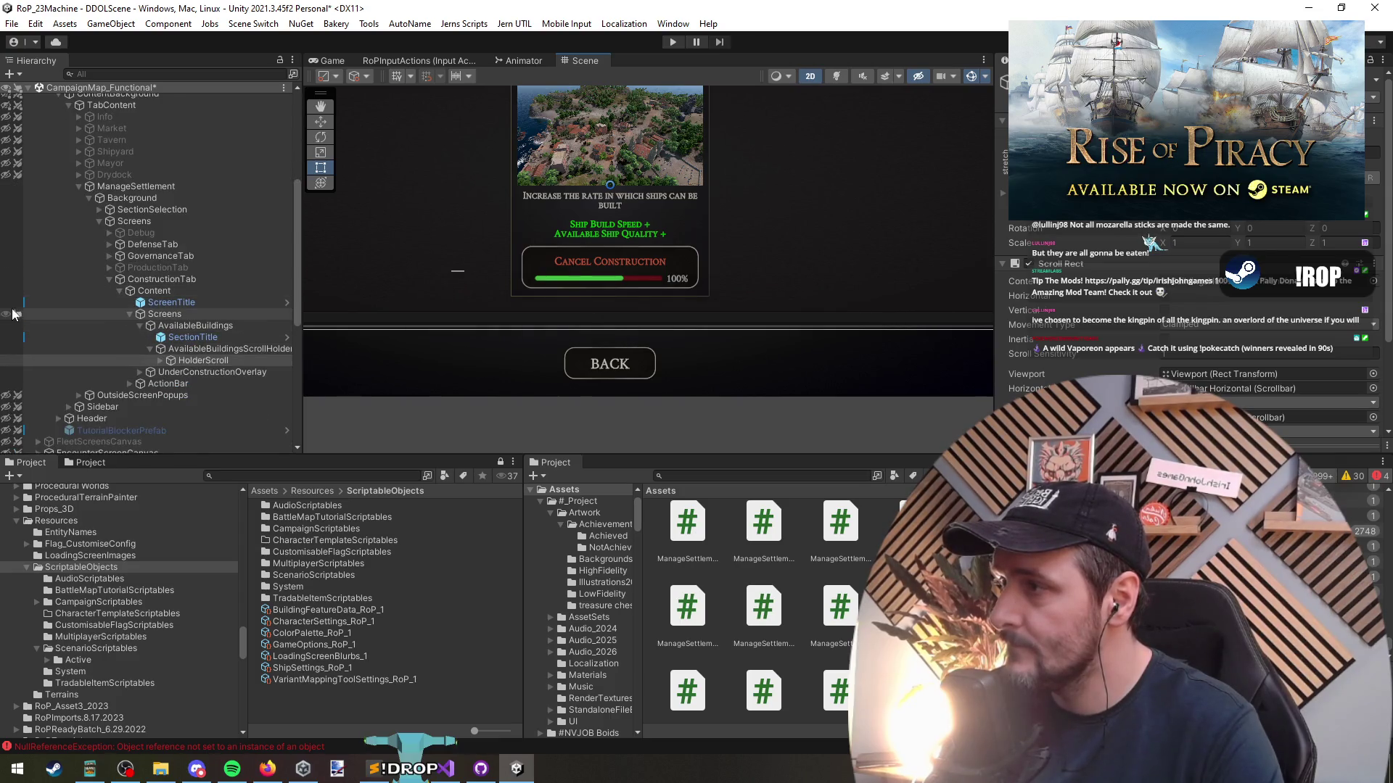
key("h")
left_click(174, 293)
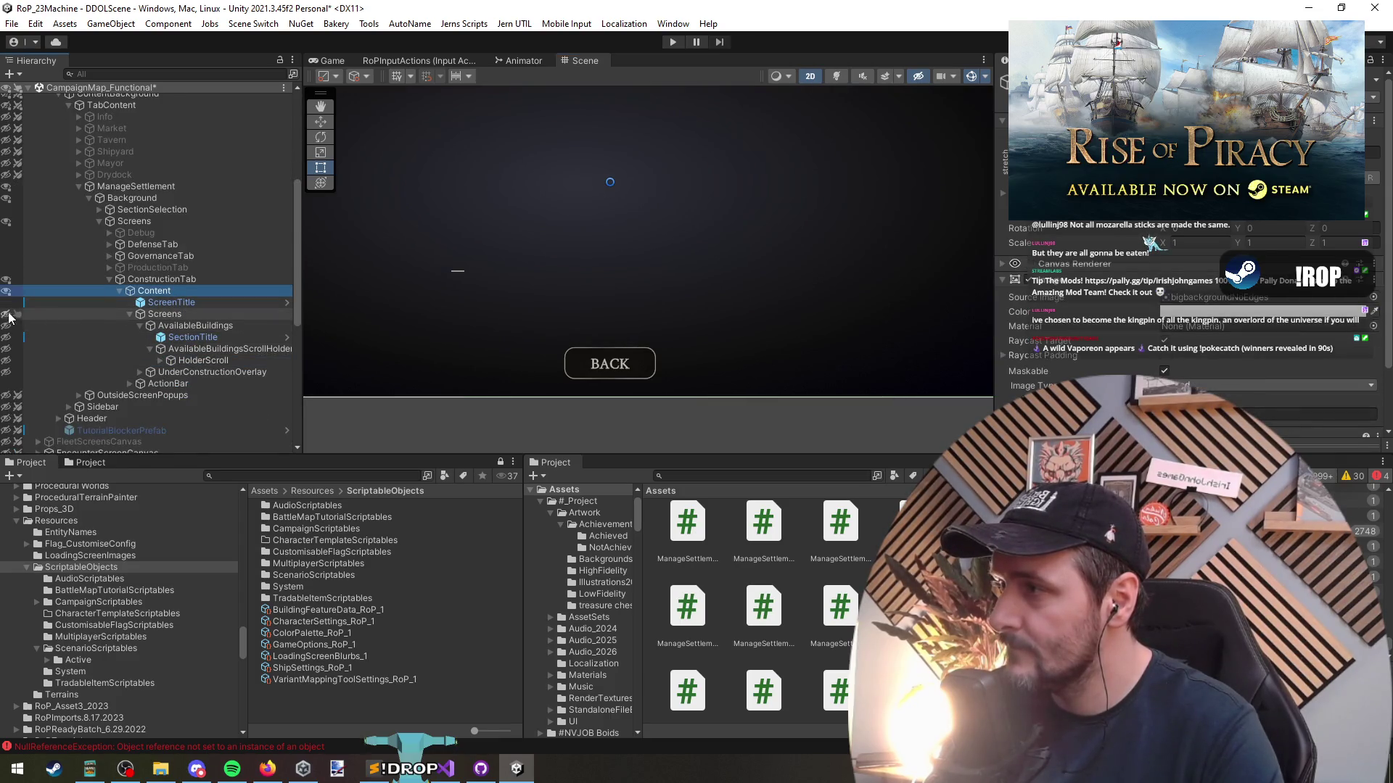
Hide the buildings screen and show the section-selection cards with the Buildings and Features summary
scroll(589, 229, "down", 2)
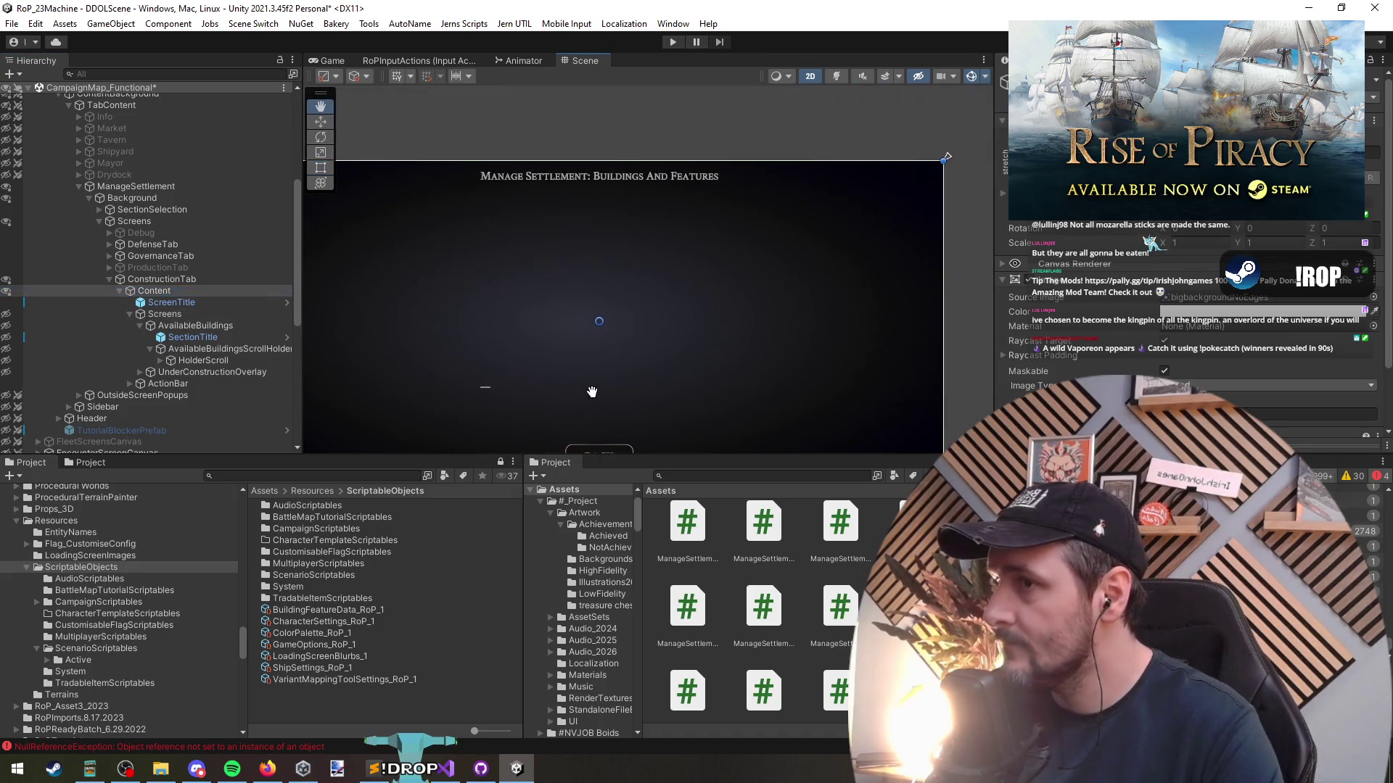
left_click(6, 315)
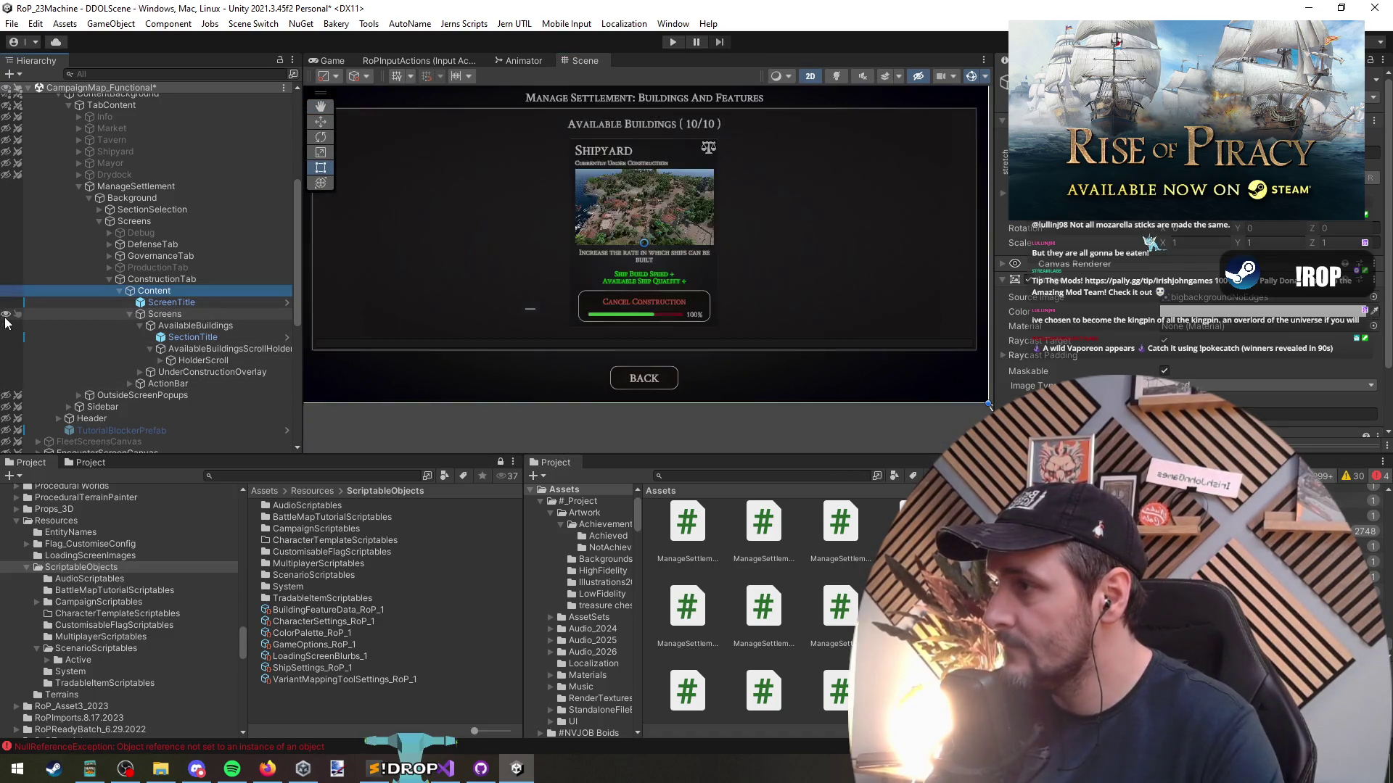
left_click(5, 280)
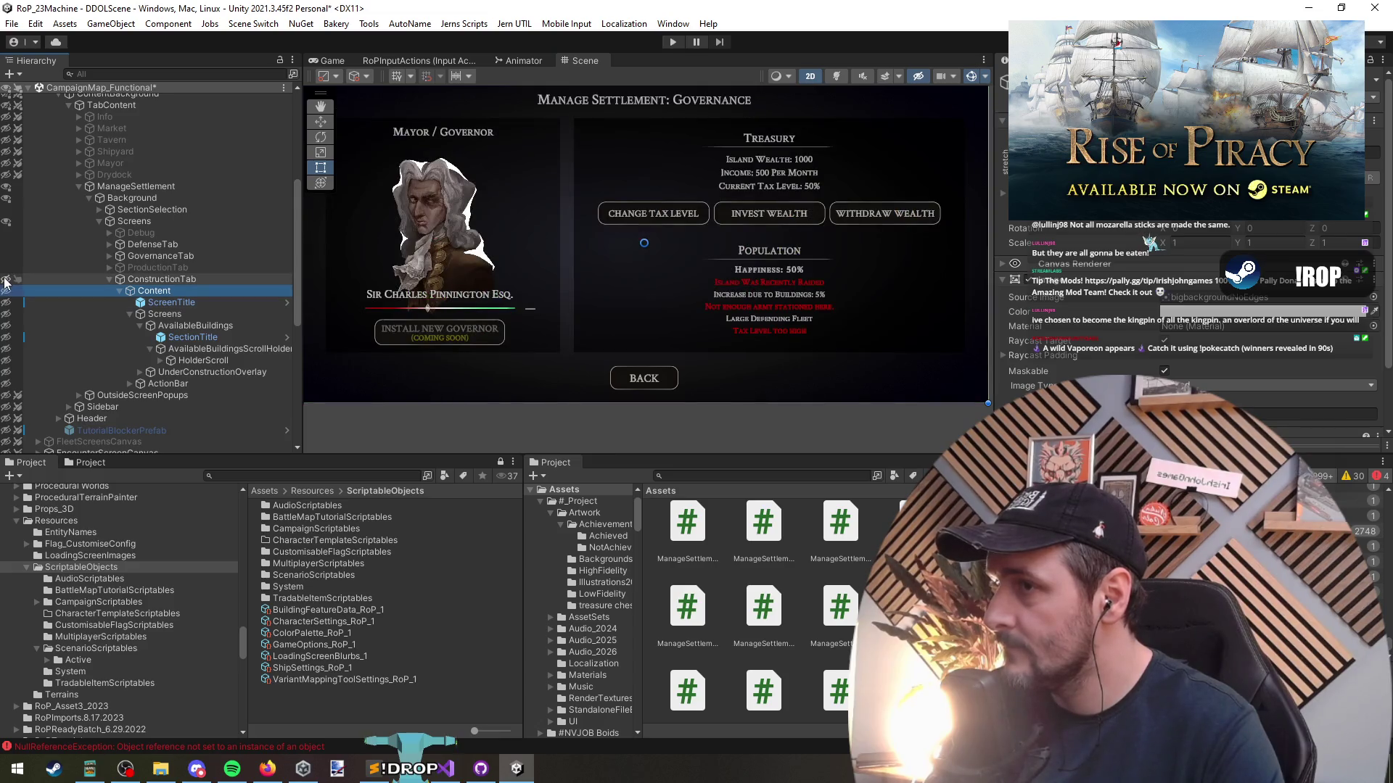
left_click(5, 280)
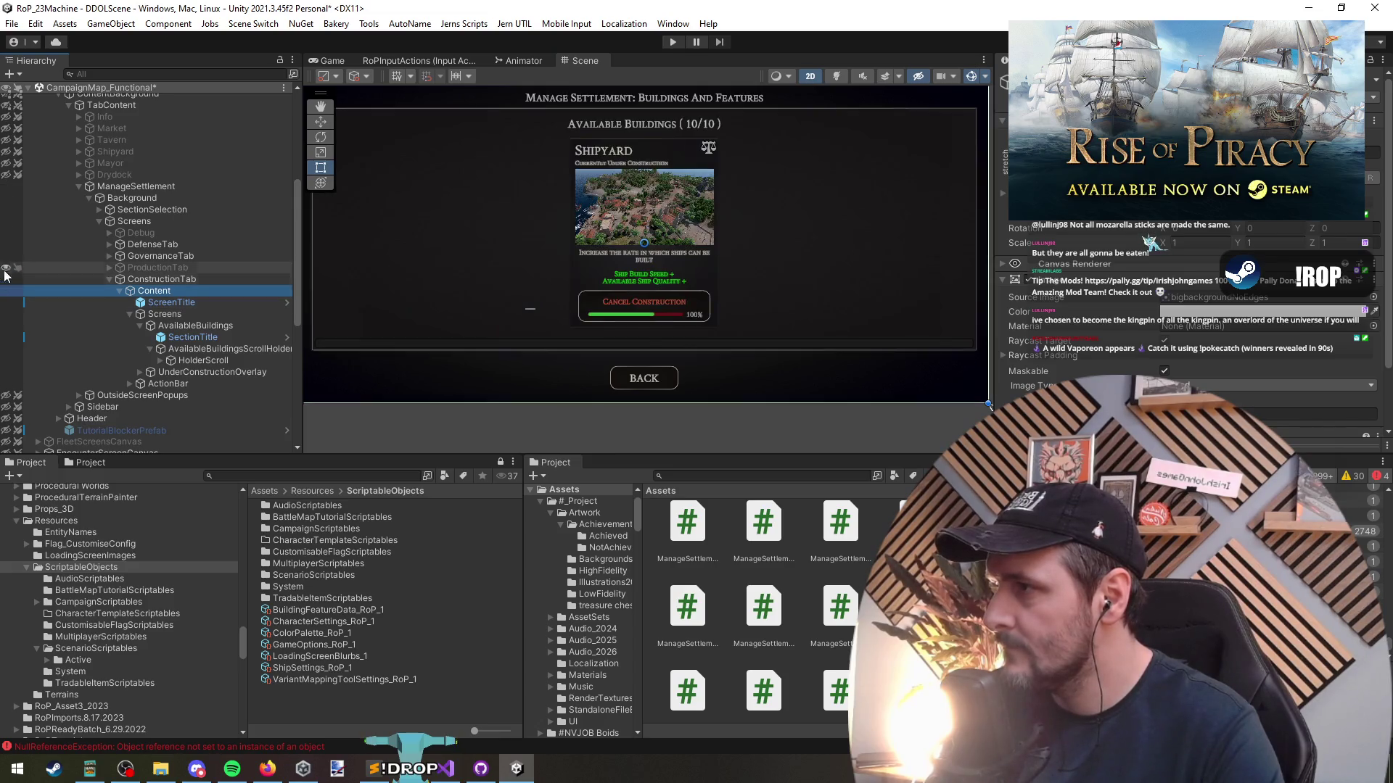
left_click(6, 221)
left_click(711, 289)
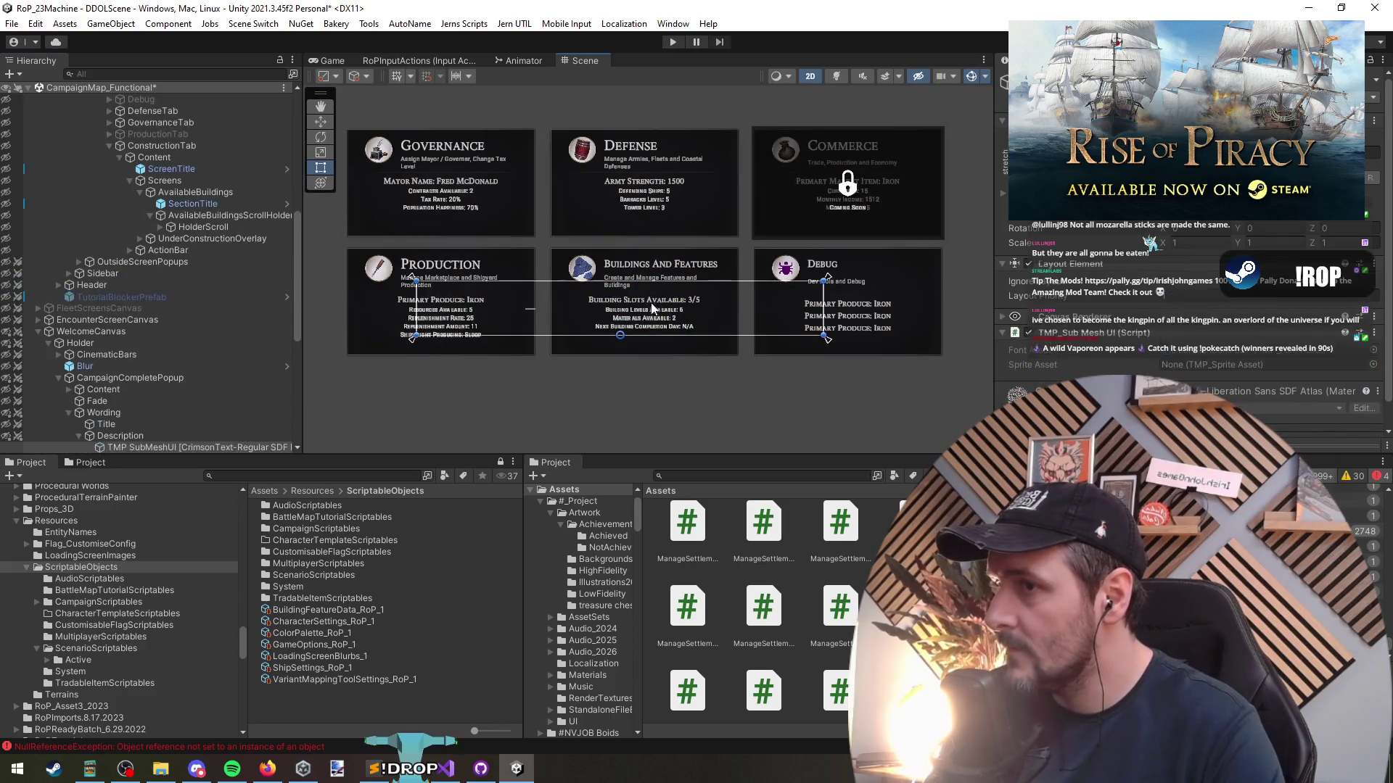
Select the LineItems summary group and reduce its height
left_click(652, 312)
left_click(185, 193)
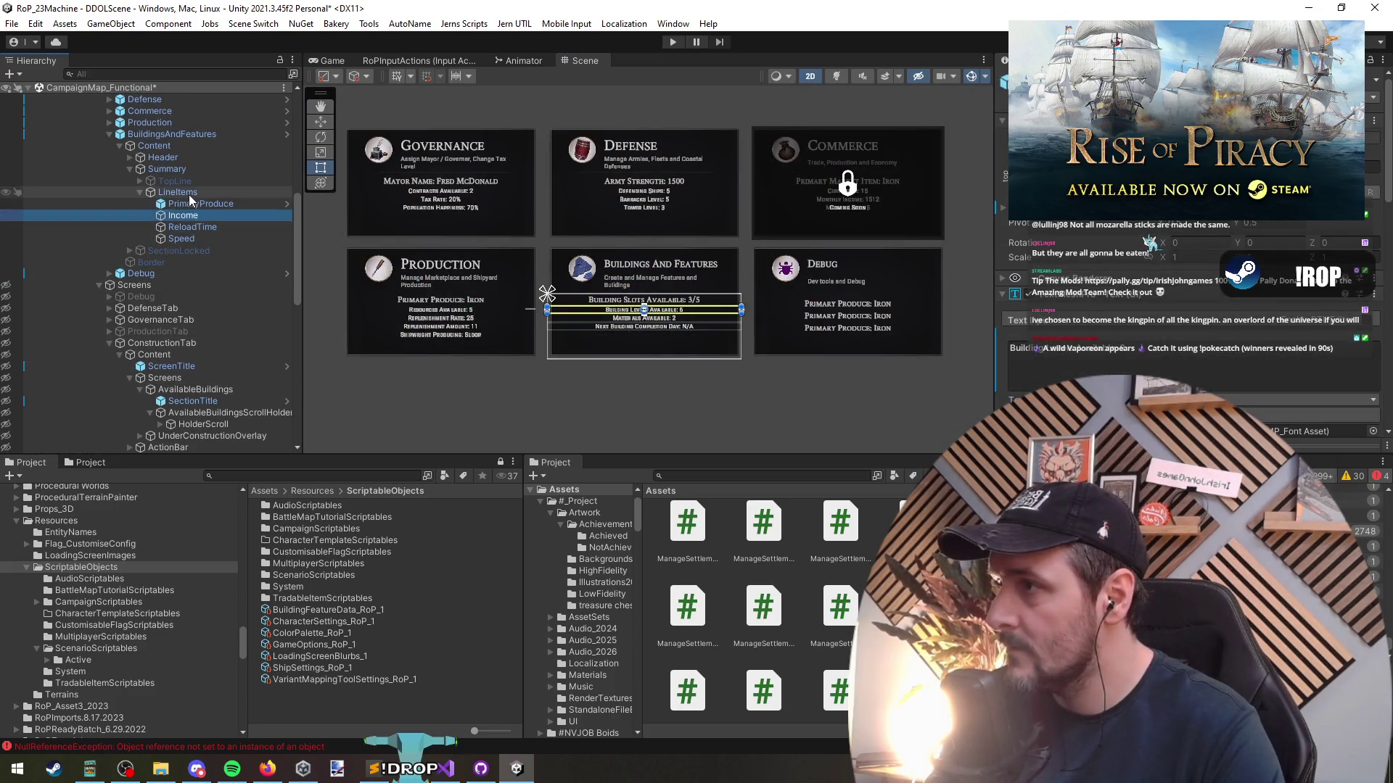
left_click_drag(615, 361, 616, 352)
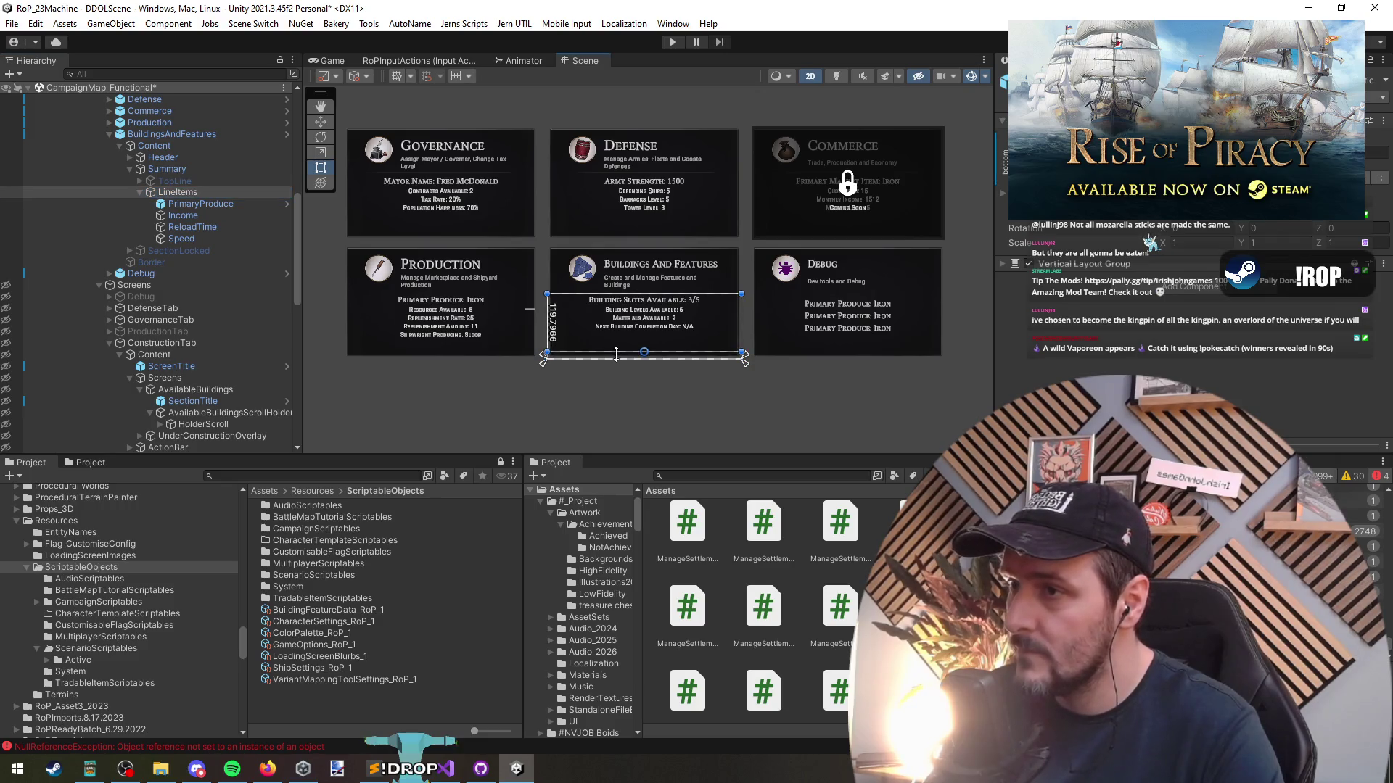
Duplicate the PrimaryProduce summary line with Ctrl+D to add extra copies
scroll(617, 355, "up", 5)
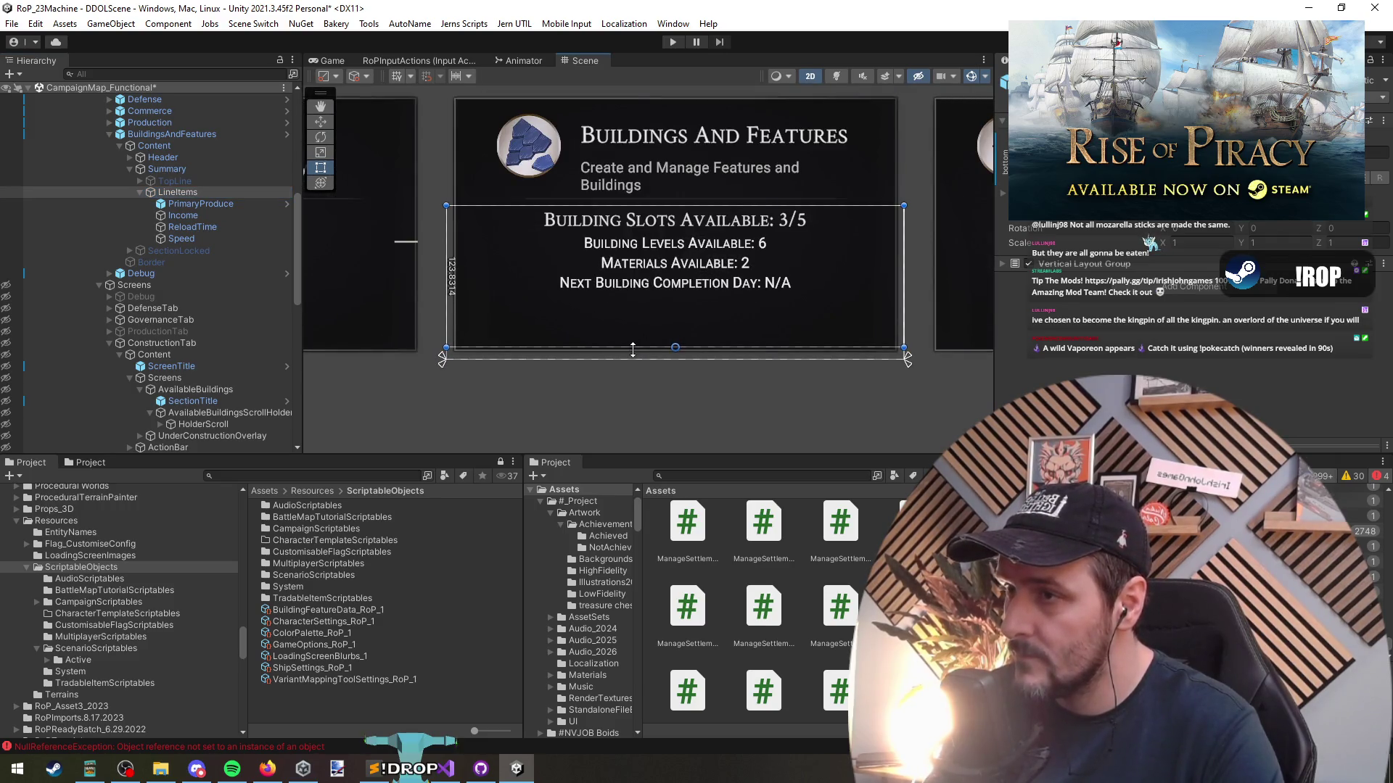
left_click(175, 205)
left_click(178, 192)
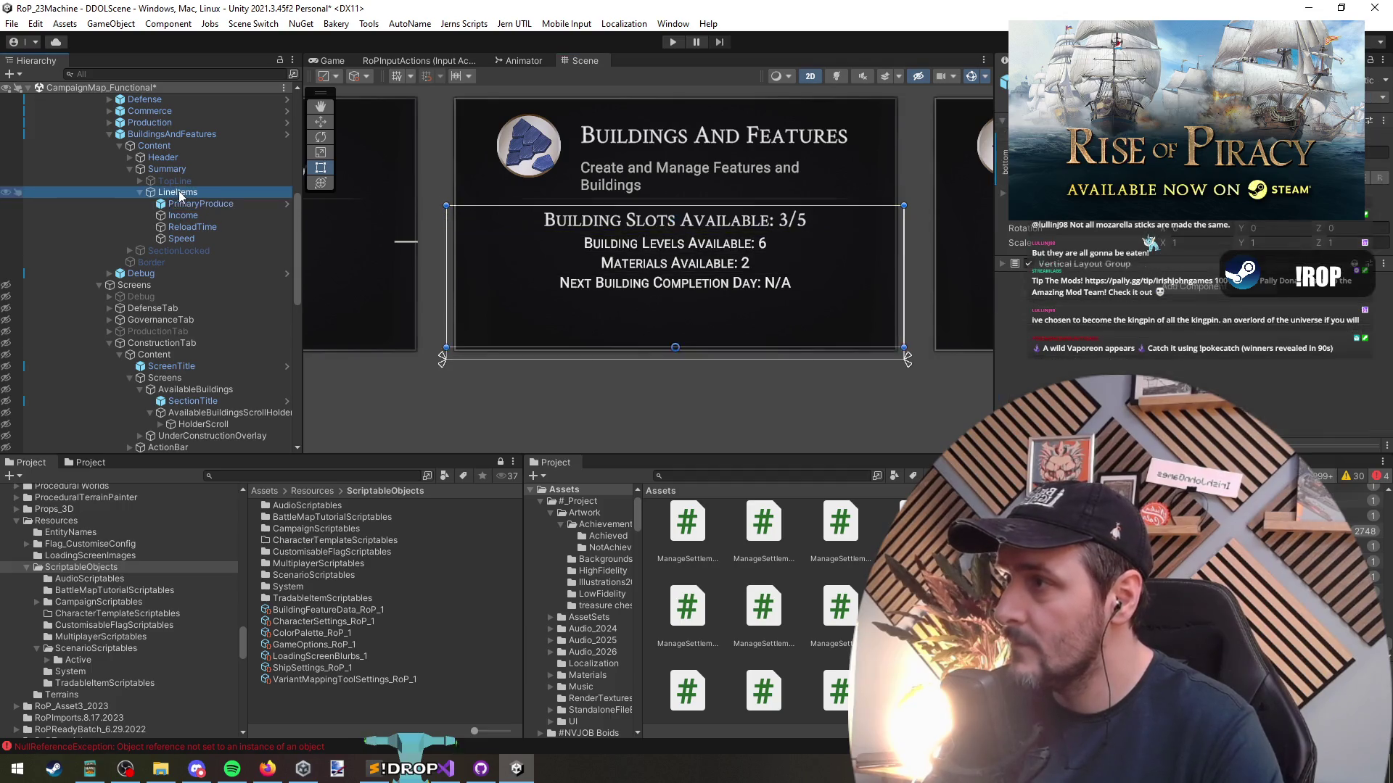
left_click(204, 204)
key("ctrl+d")
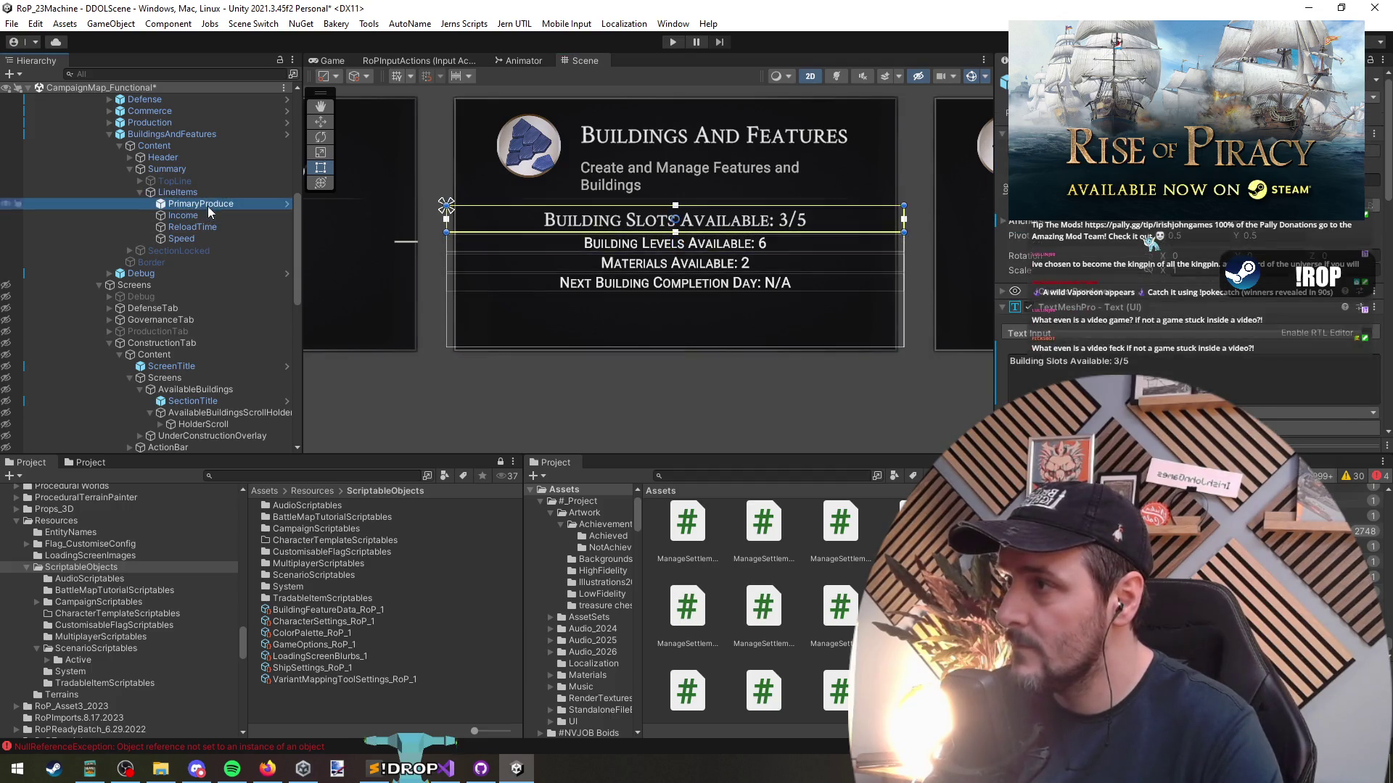
key("ctrl+d")
key("ctrl+d")
key("ctrl+d")
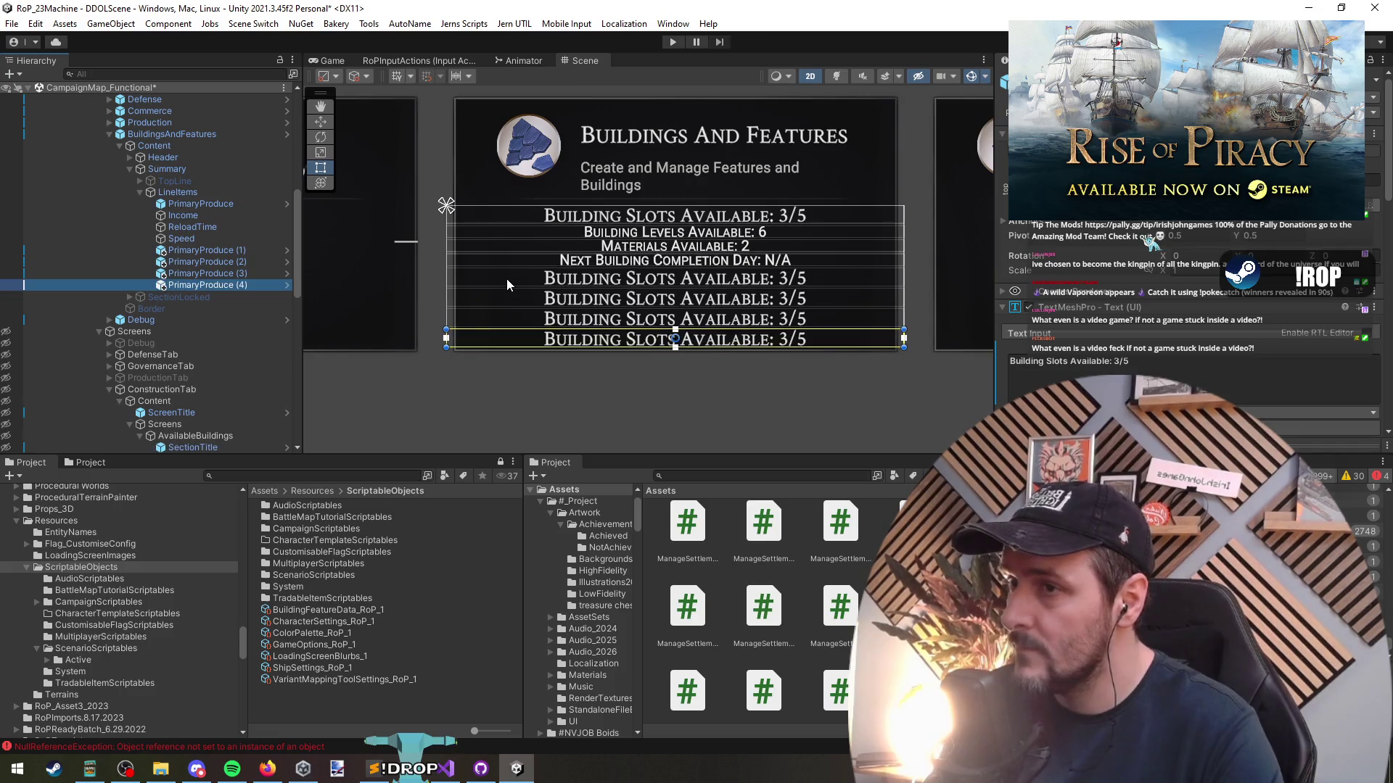
Inspect the parent Grid Layout Group and pan the scene to see several cards
left_click(477, 389)
scroll(483, 390, "down", 4)
scroll(493, 388, "up", 5)
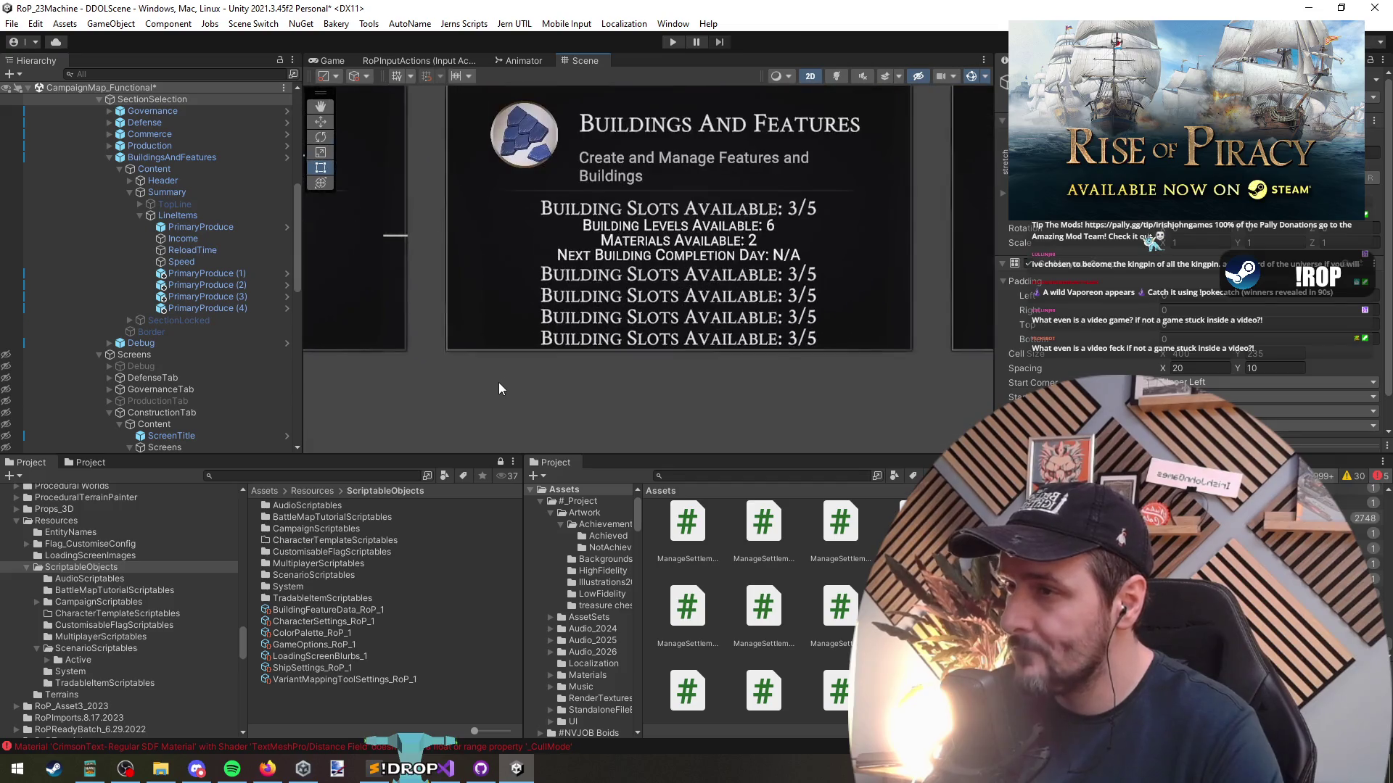
left_click(498, 389)
left_click(178, 216)
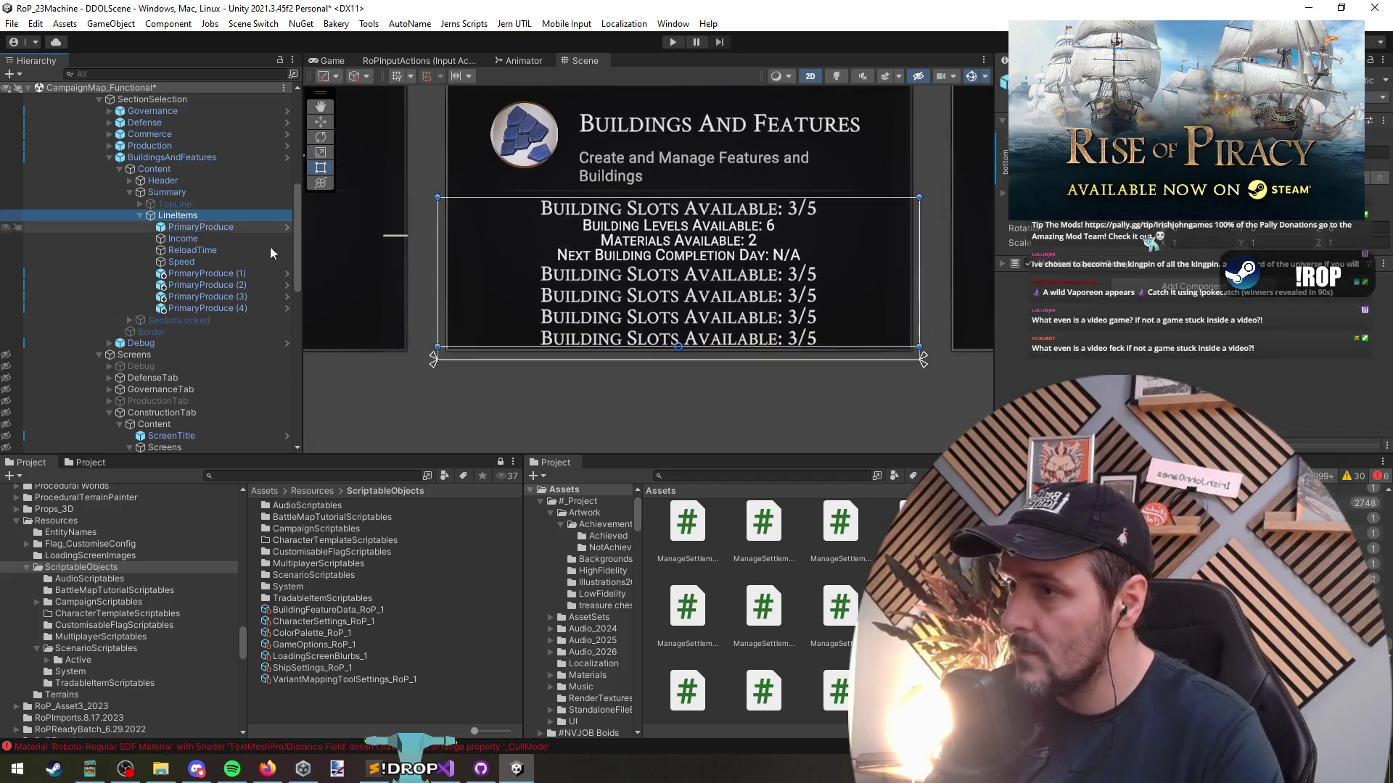
left_click(609, 361)
scroll(624, 359, "down", 3)
left_click_drag(646, 355, 641, 360)
Delete the duplicate Building Slots Available CreateLineItem line in the controller code
left_click(448, 775)
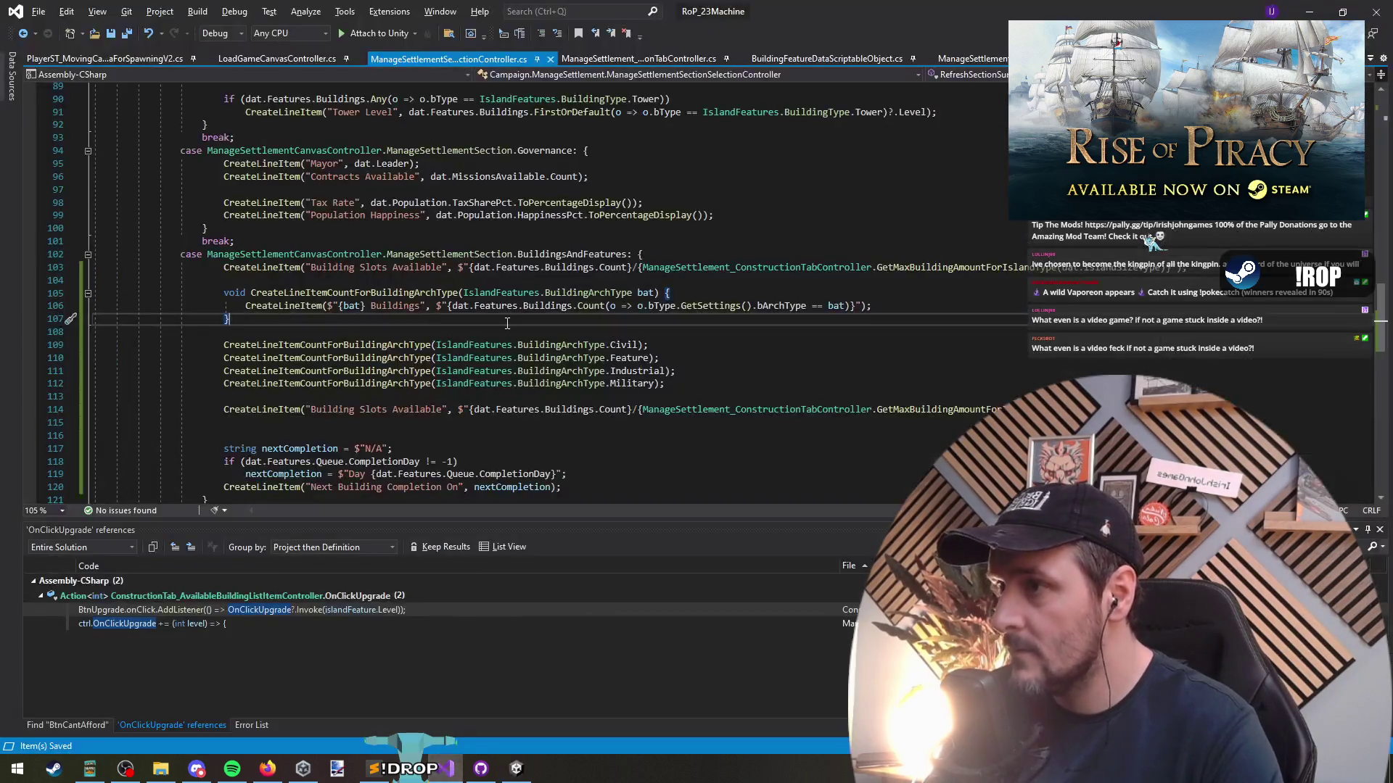
left_click(355, 267)
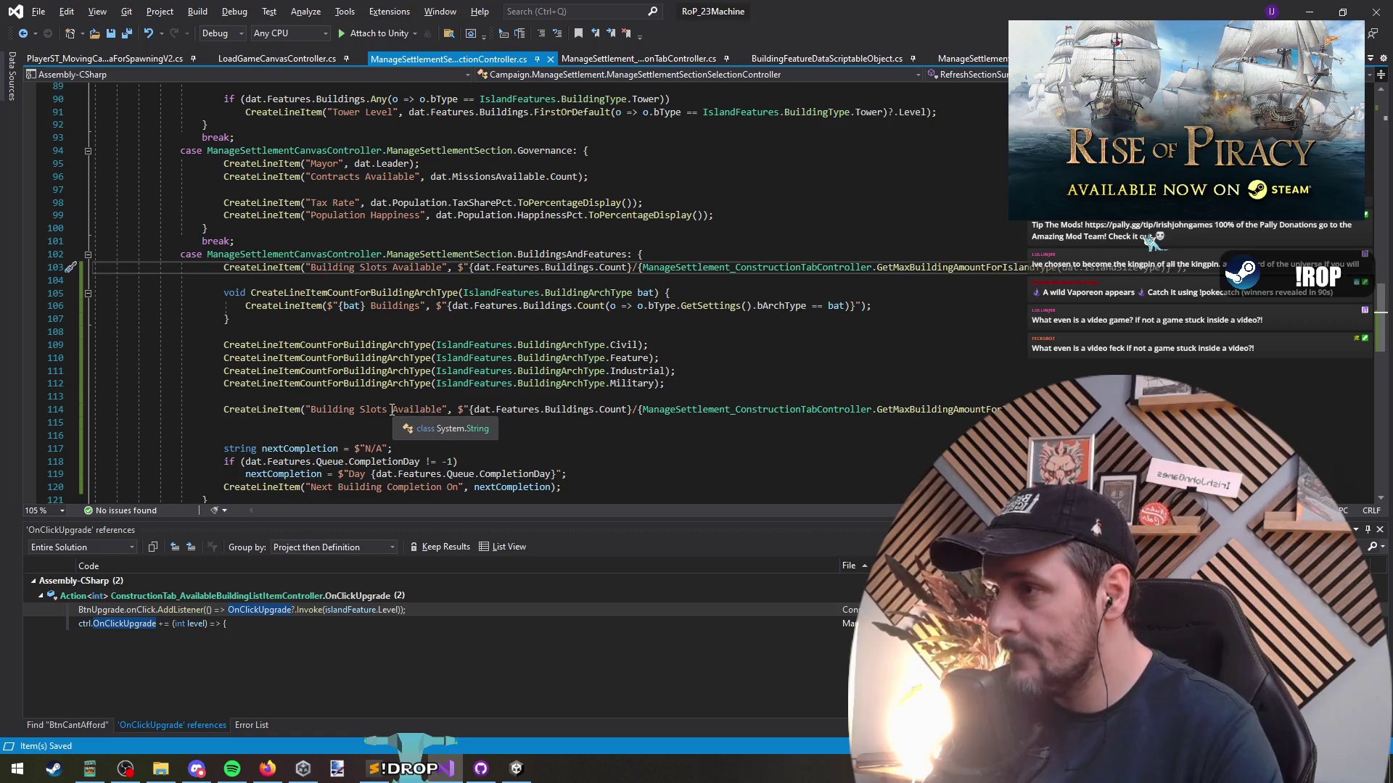
left_click(393, 408)
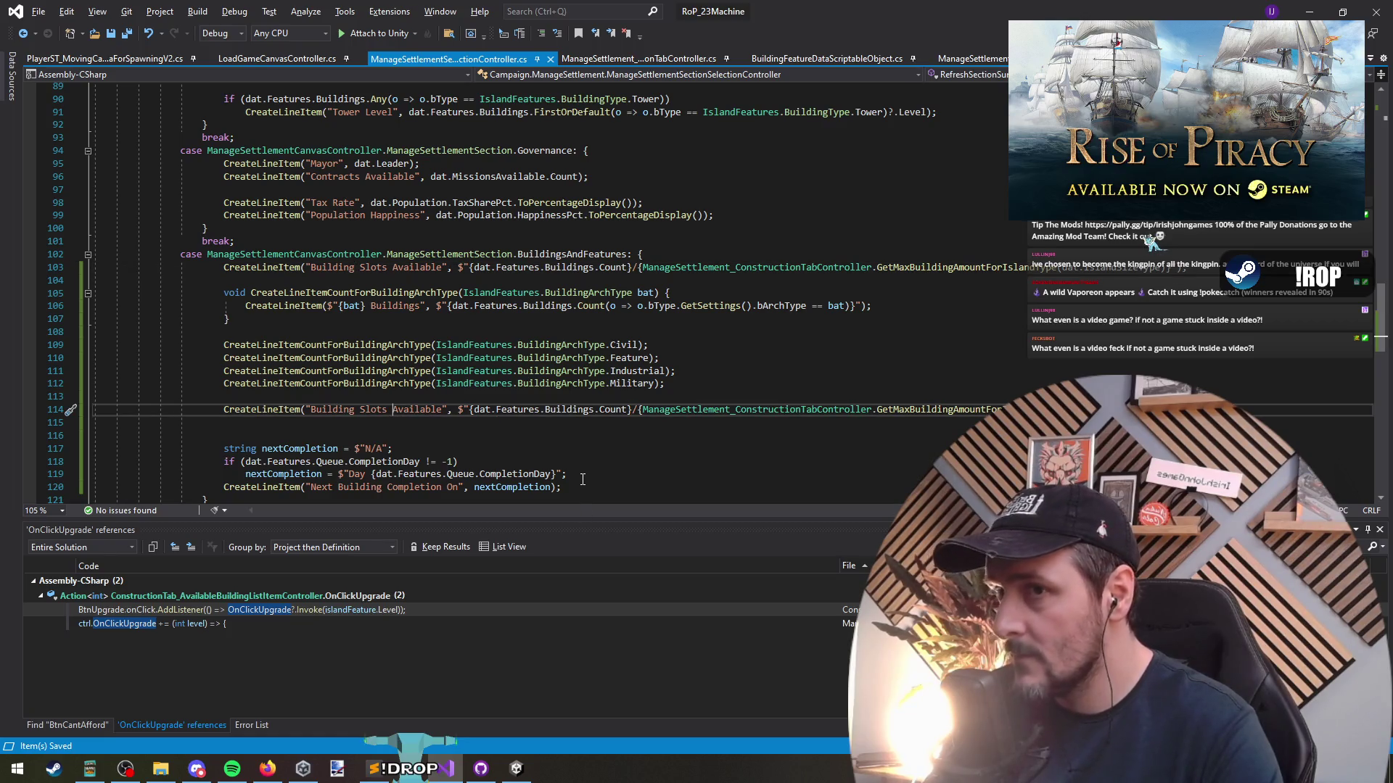
key("ctrl+x")
key("ctrl+x")
key("ctrl+x")
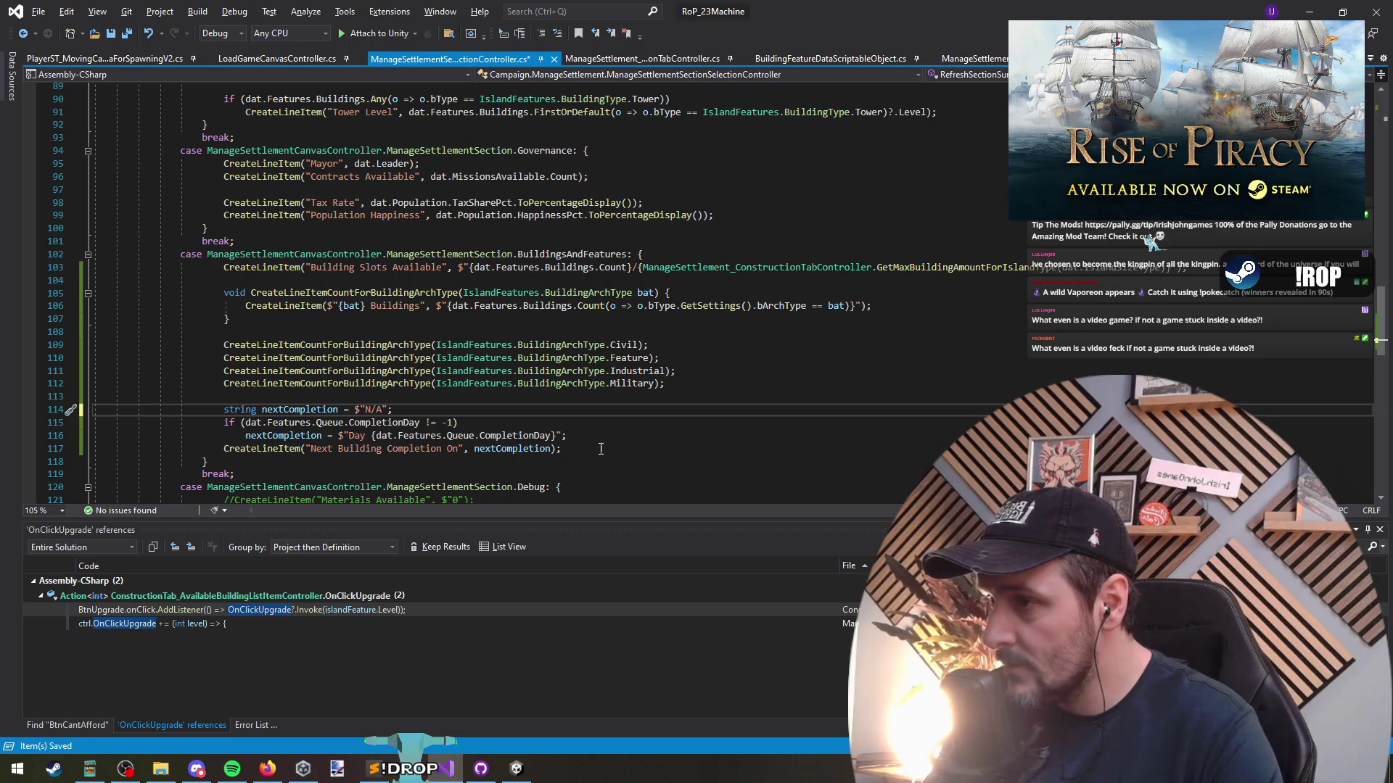
Move the nextCompletion block above Building Slots Available and tidy the blank lines
left_click(601, 449, "shift")
key("alt+Up")
key("alt+Up")
key("alt+Up")
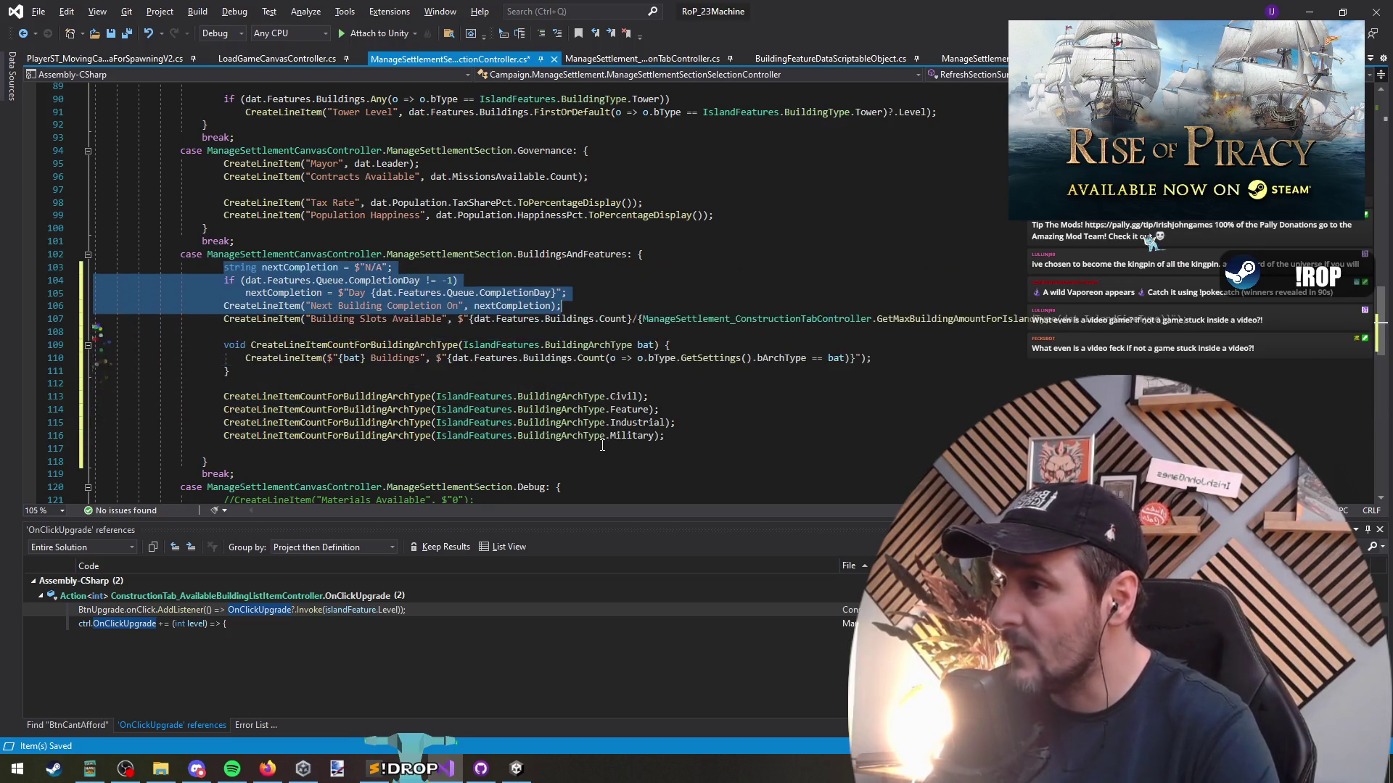
key("End")
key("Return")
key("Down")
key("Down")
key("Down")
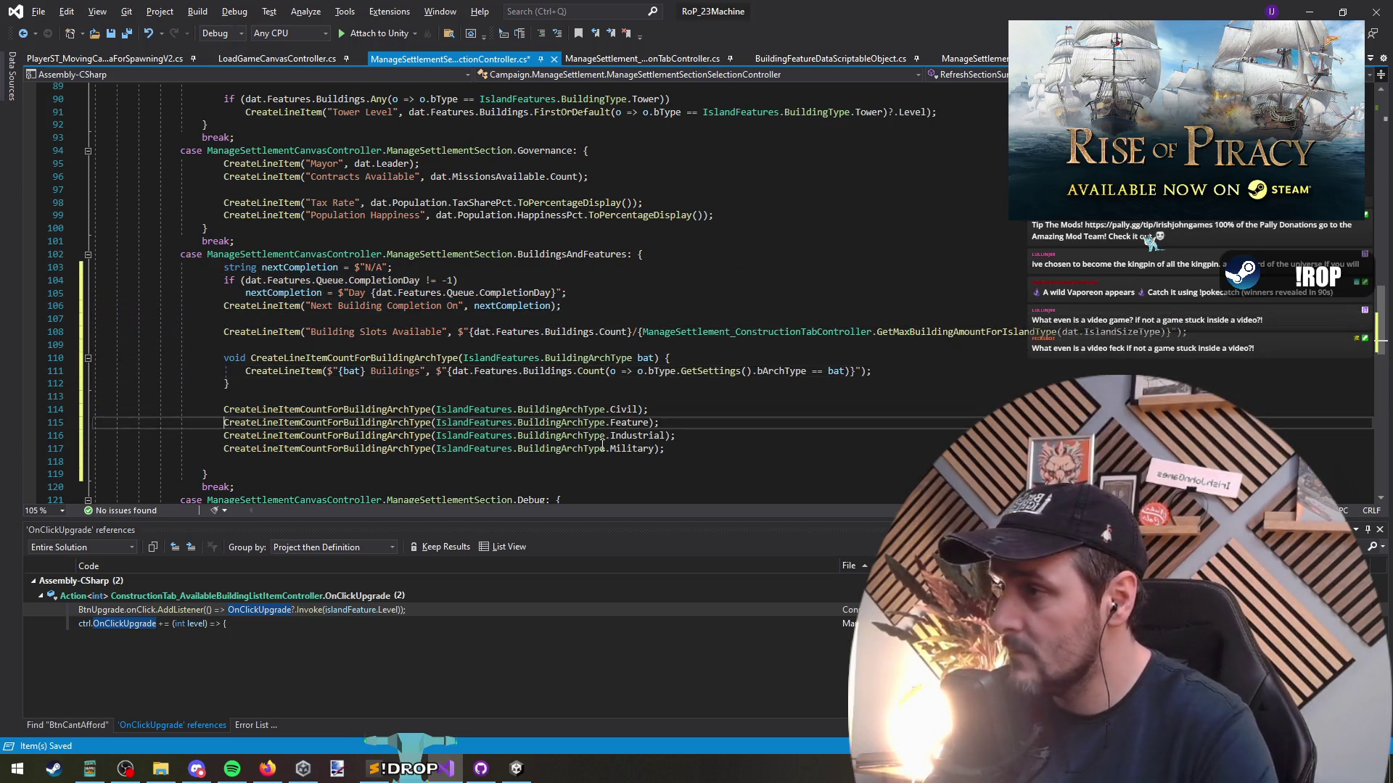
key("BackSpace")
key("Up")
key("Up")
key("Up")
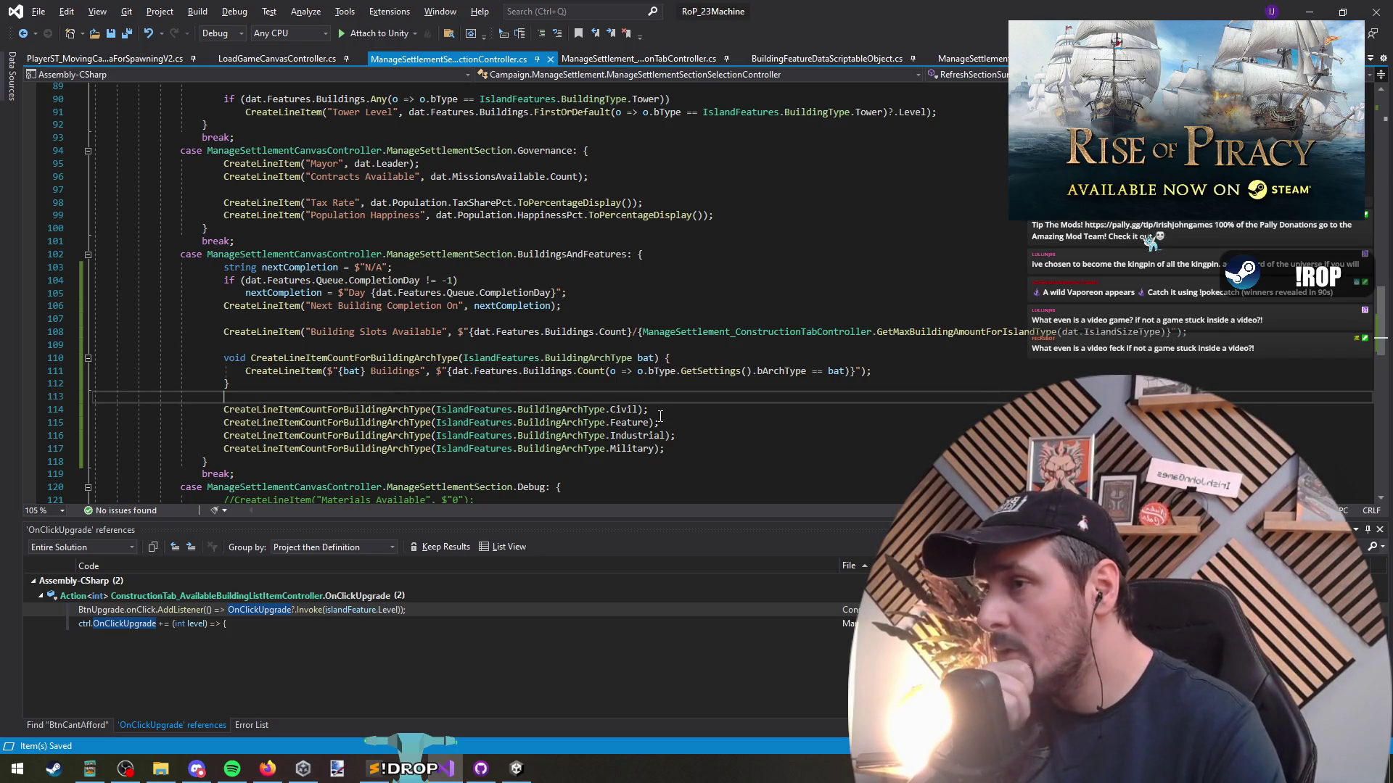
Extract the building count expression into an int variable named amt
left_click_drag(453, 371, 489, 372)
left_click_drag(578, 370, 573, 370)
left_click(856, 370, "shift")
key("ctrl+x")
key("ctrl+Return")
type("var amt =")
key("ctrl+v")
type(";")
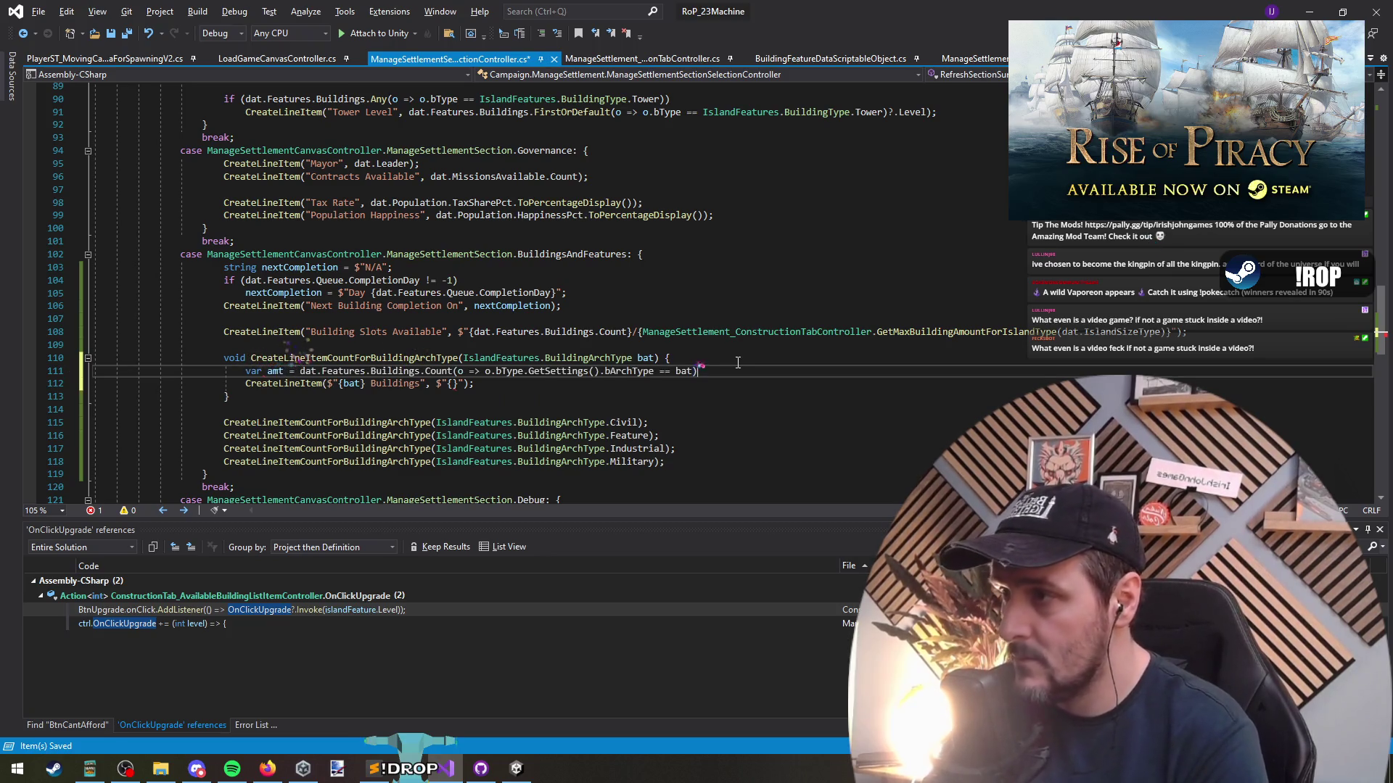
key("ctrl+period")
Add only lines where amt > 0, using amt as the value, and save the script
key("Return")
key("ctrl+shift+Return")
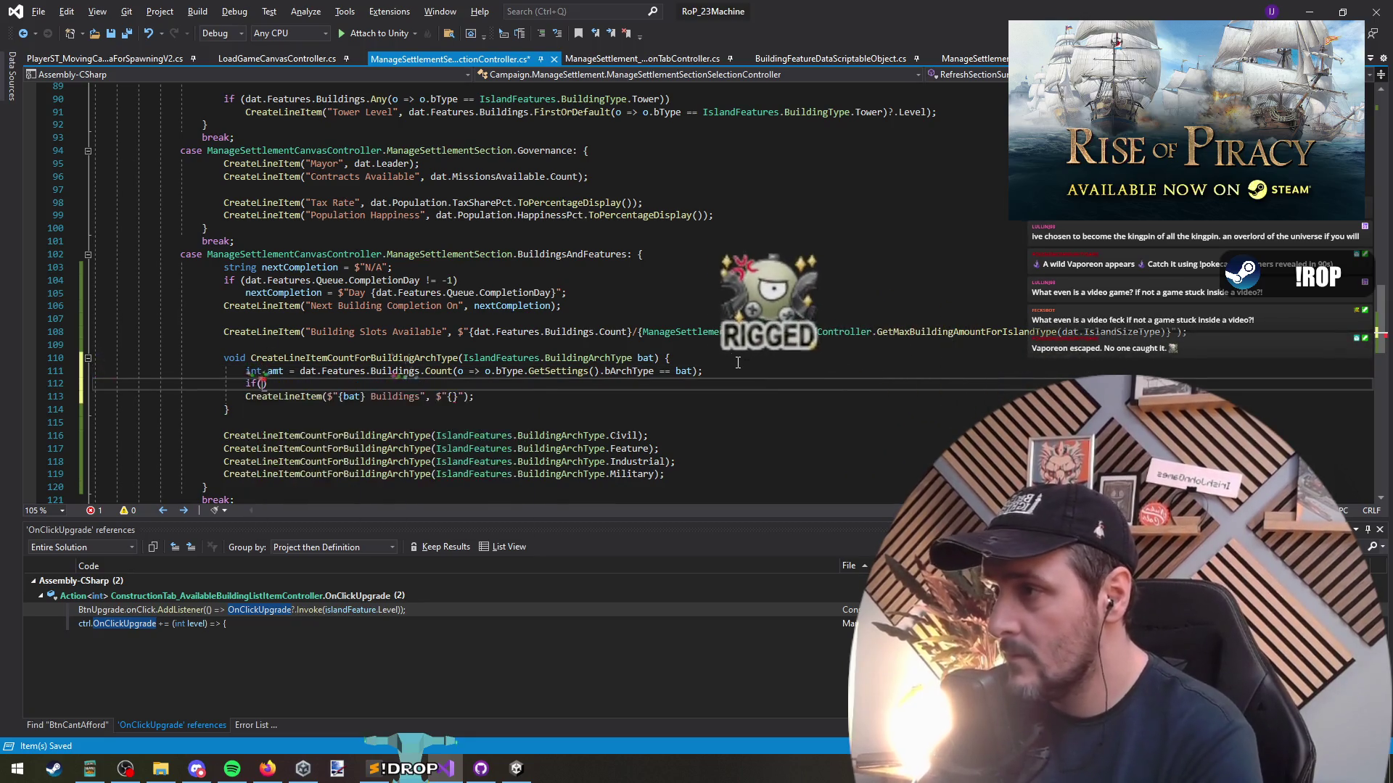
type("if(amt > 0")
key("Down")
key("End")
key("Left")
key("Left")
key("Left")
type("amt")
key("Escape")
key("Down")
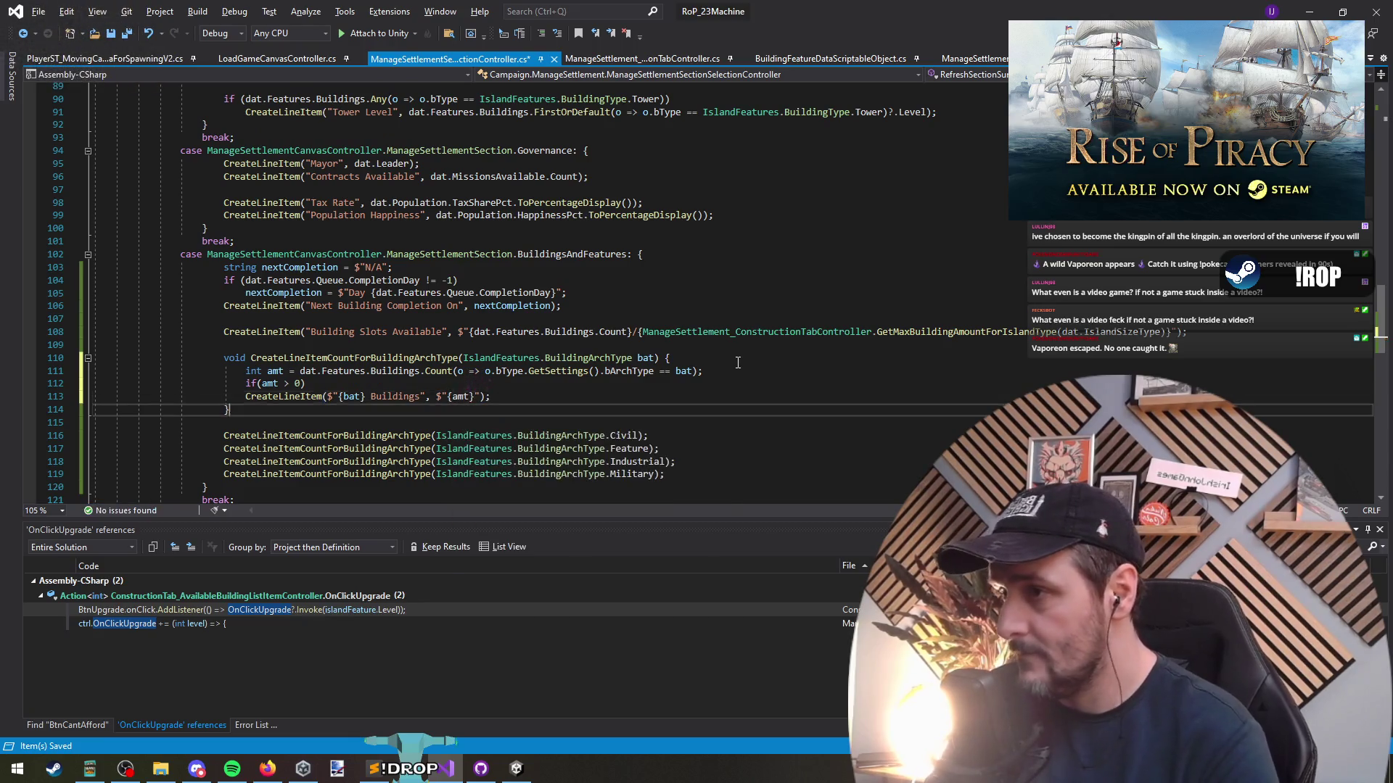
key("ctrl+s")
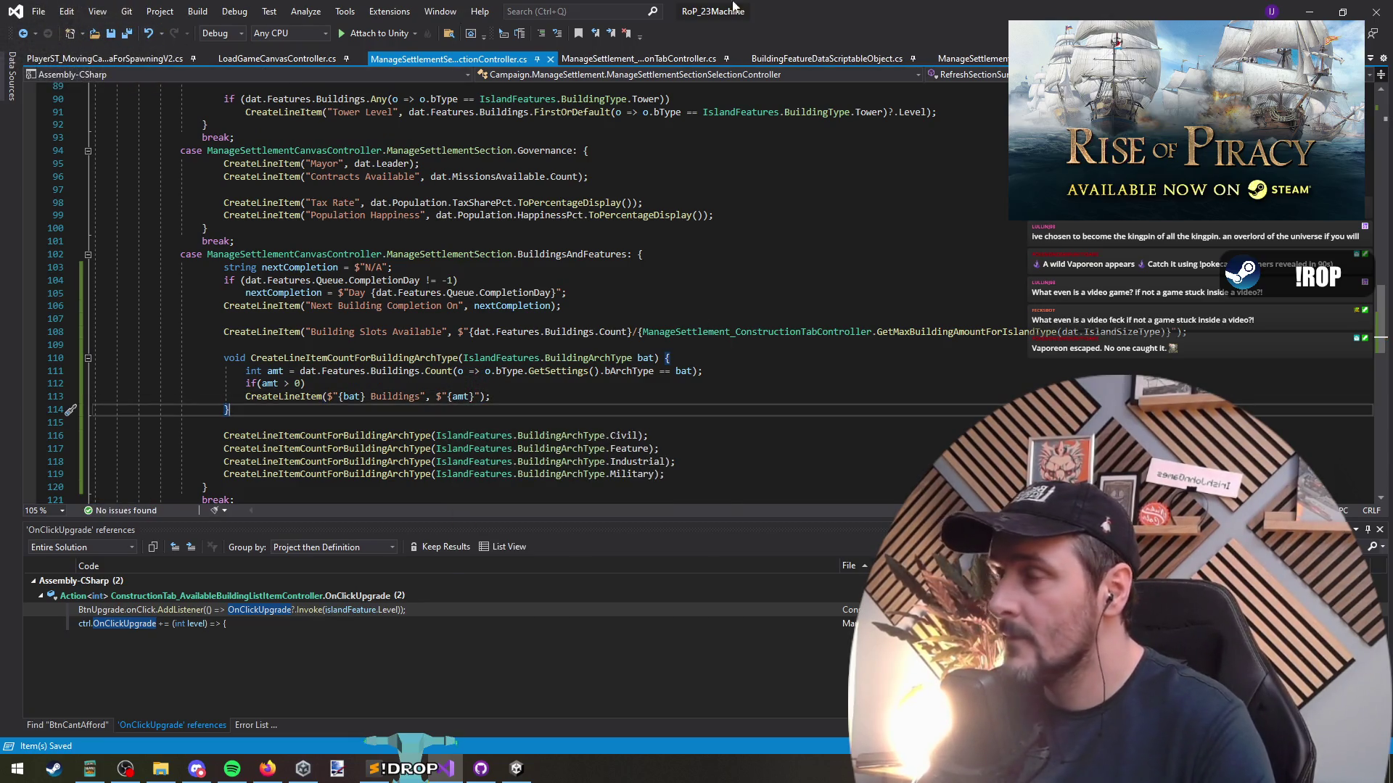
key("alt+Tab")
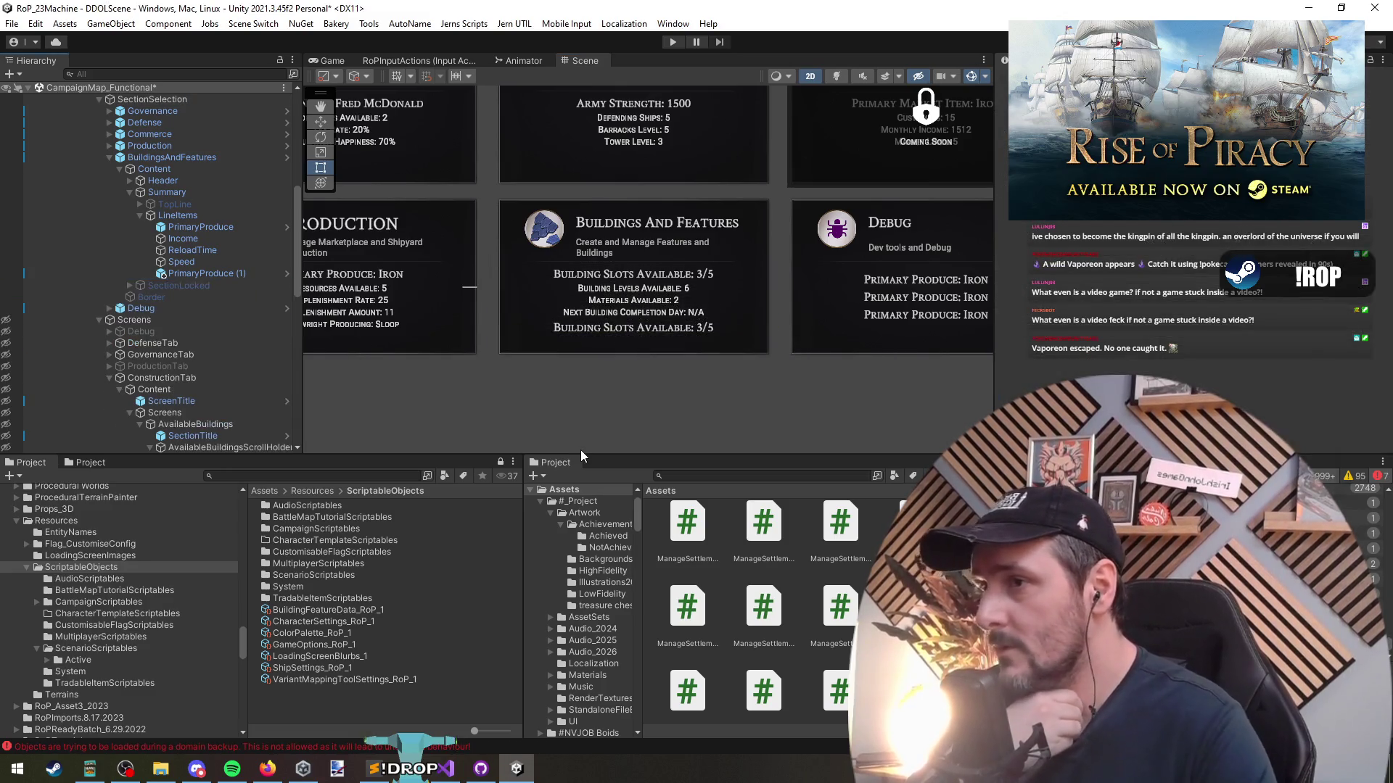
Check the ConstructionTab and ProductionTab screens, unload CampaignMap_Functional, and enter play mode
left_click(578, 294)
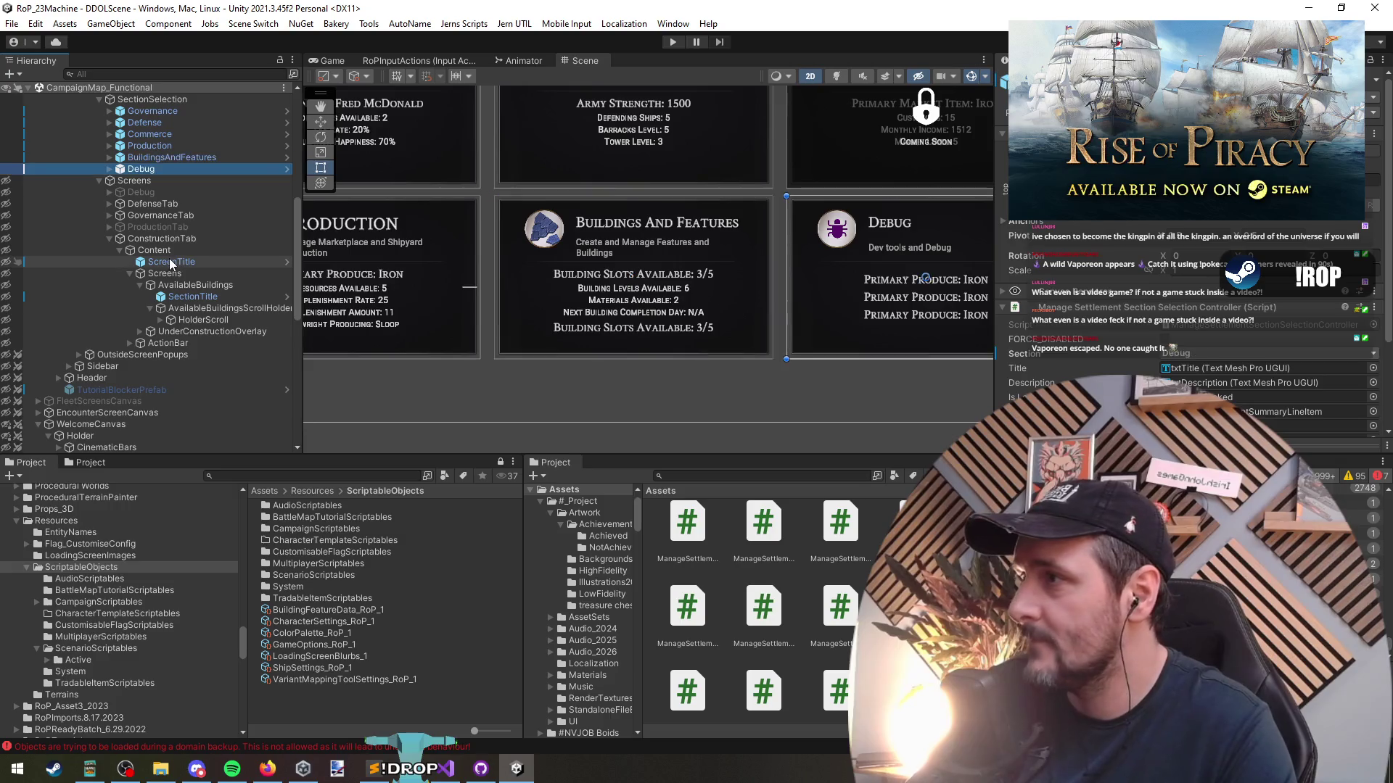
left_click(152, 240)
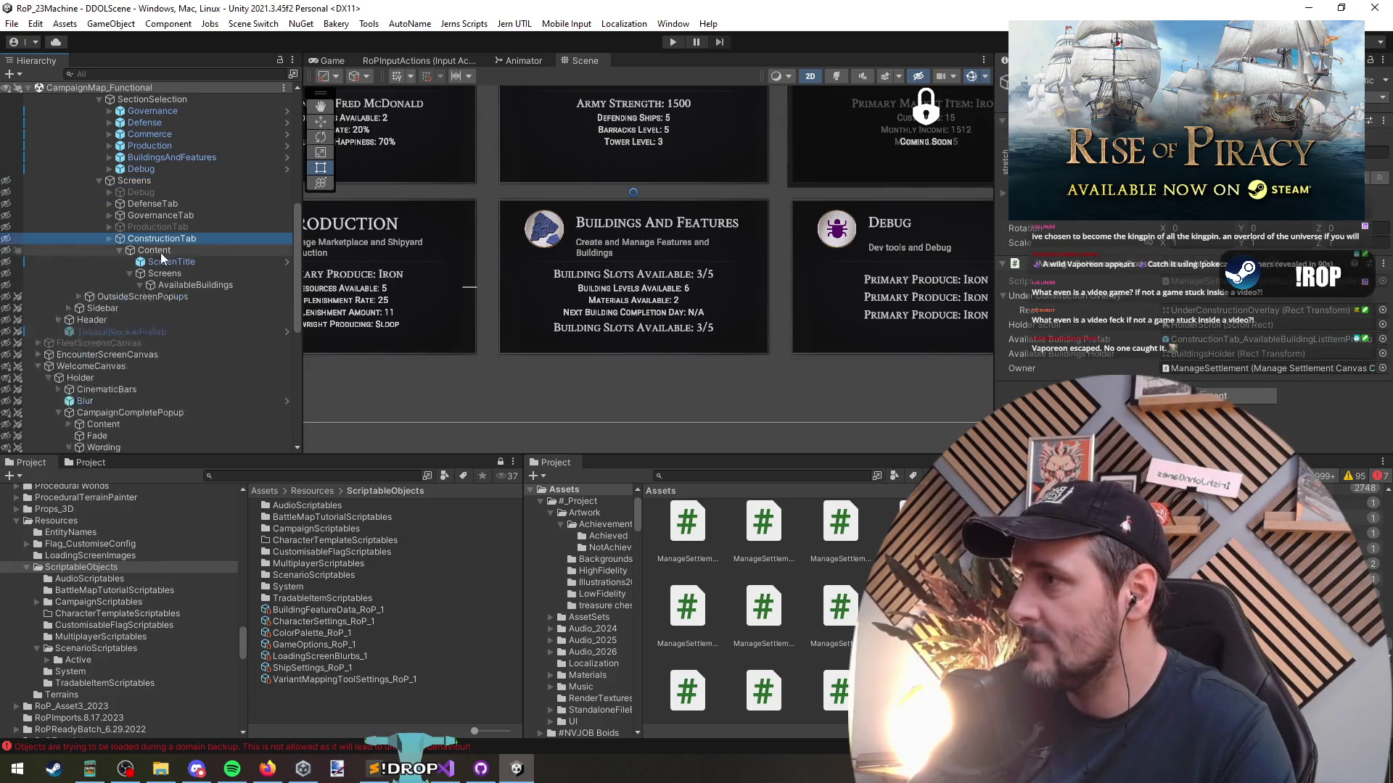
left_click(151, 228)
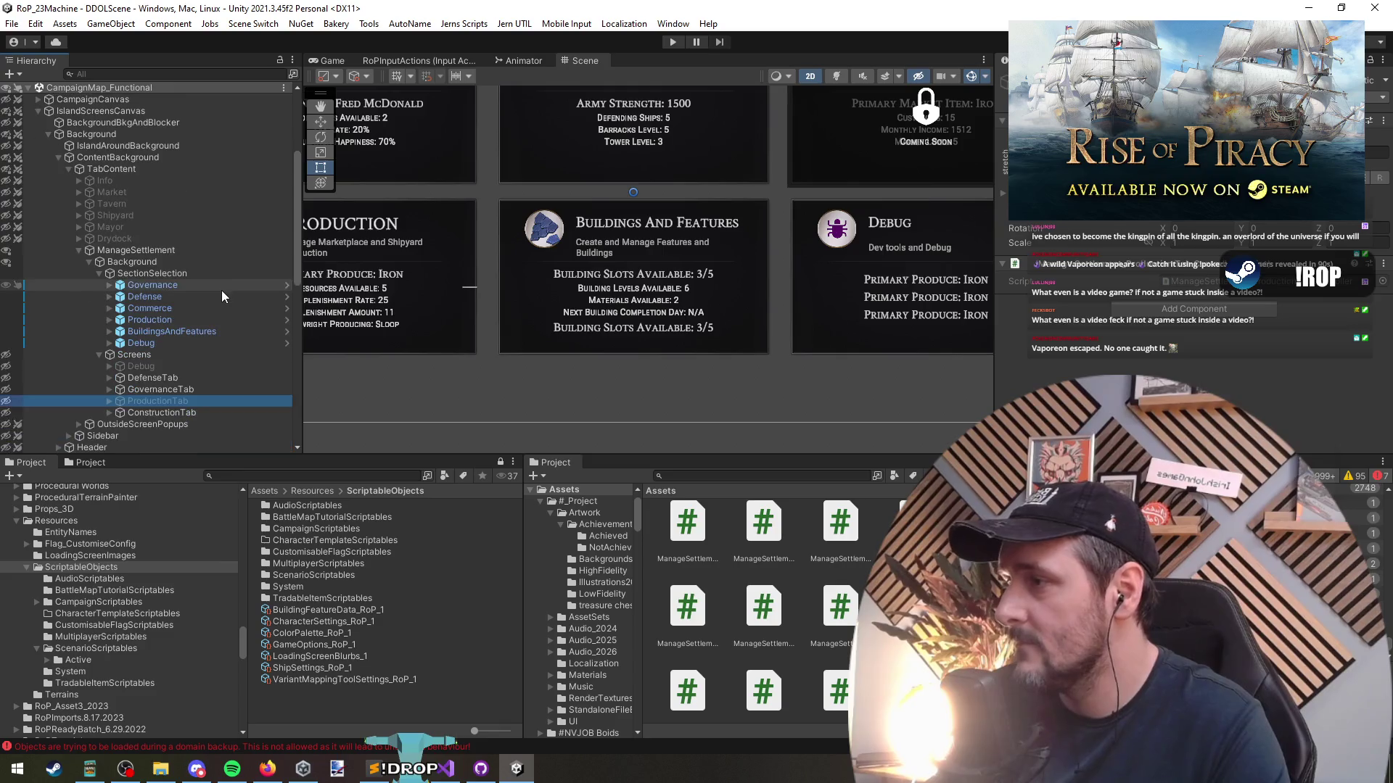
right_click(143, 89)
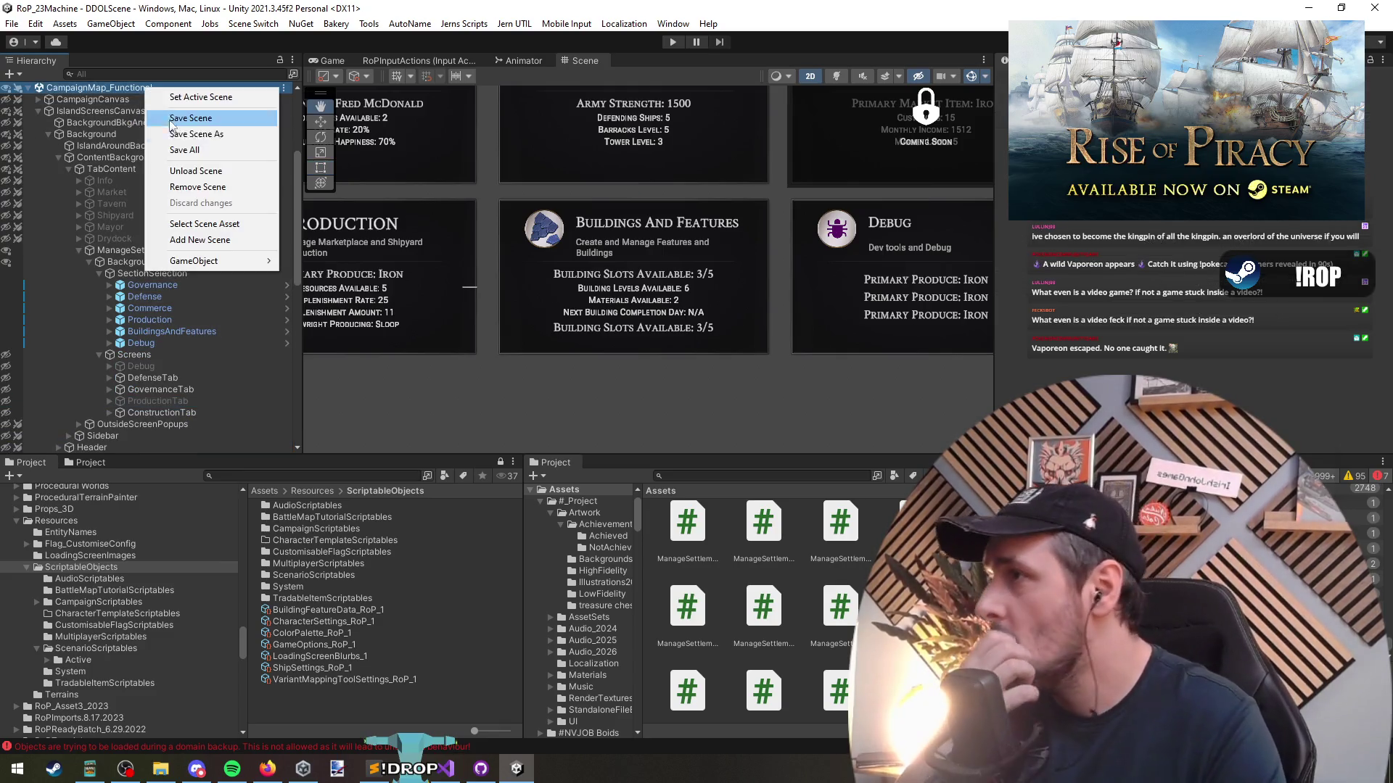
left_click(189, 172)
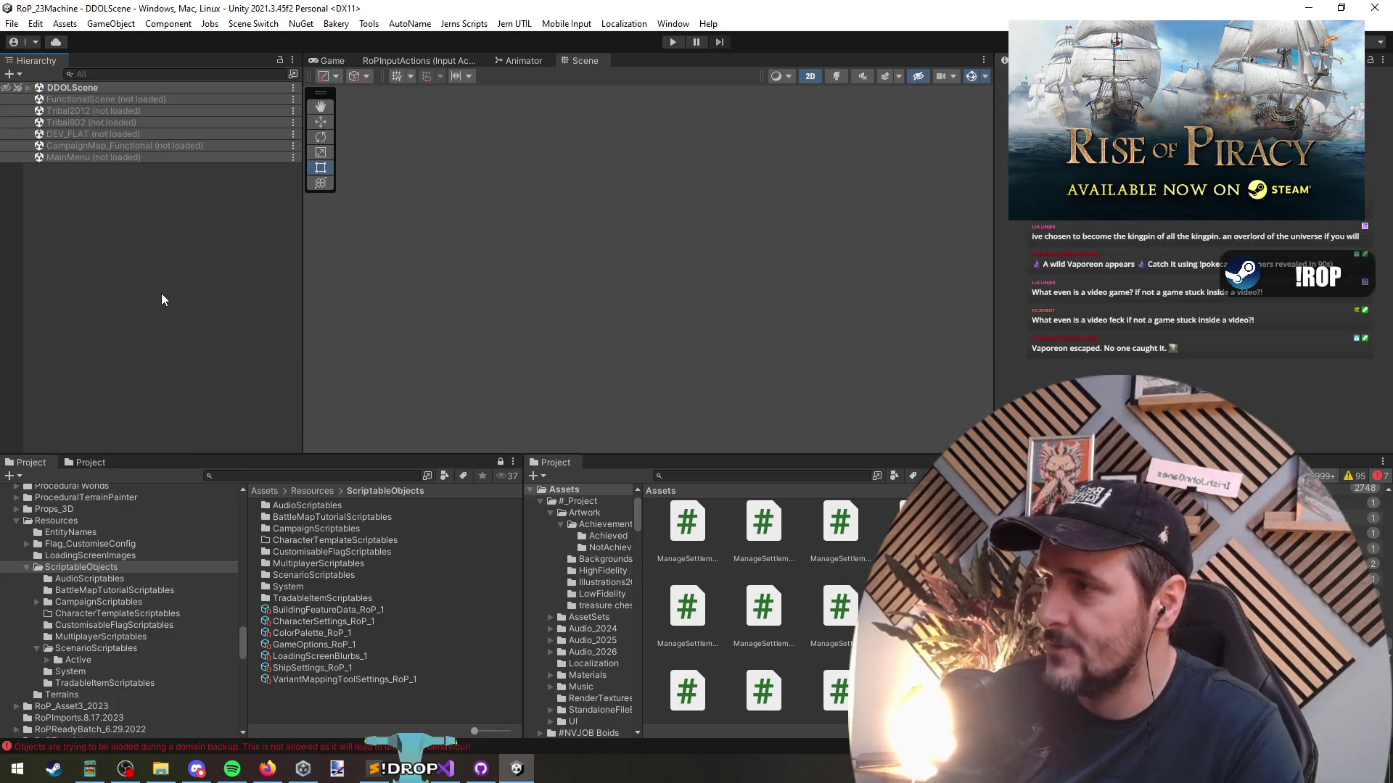
left_click(673, 41)
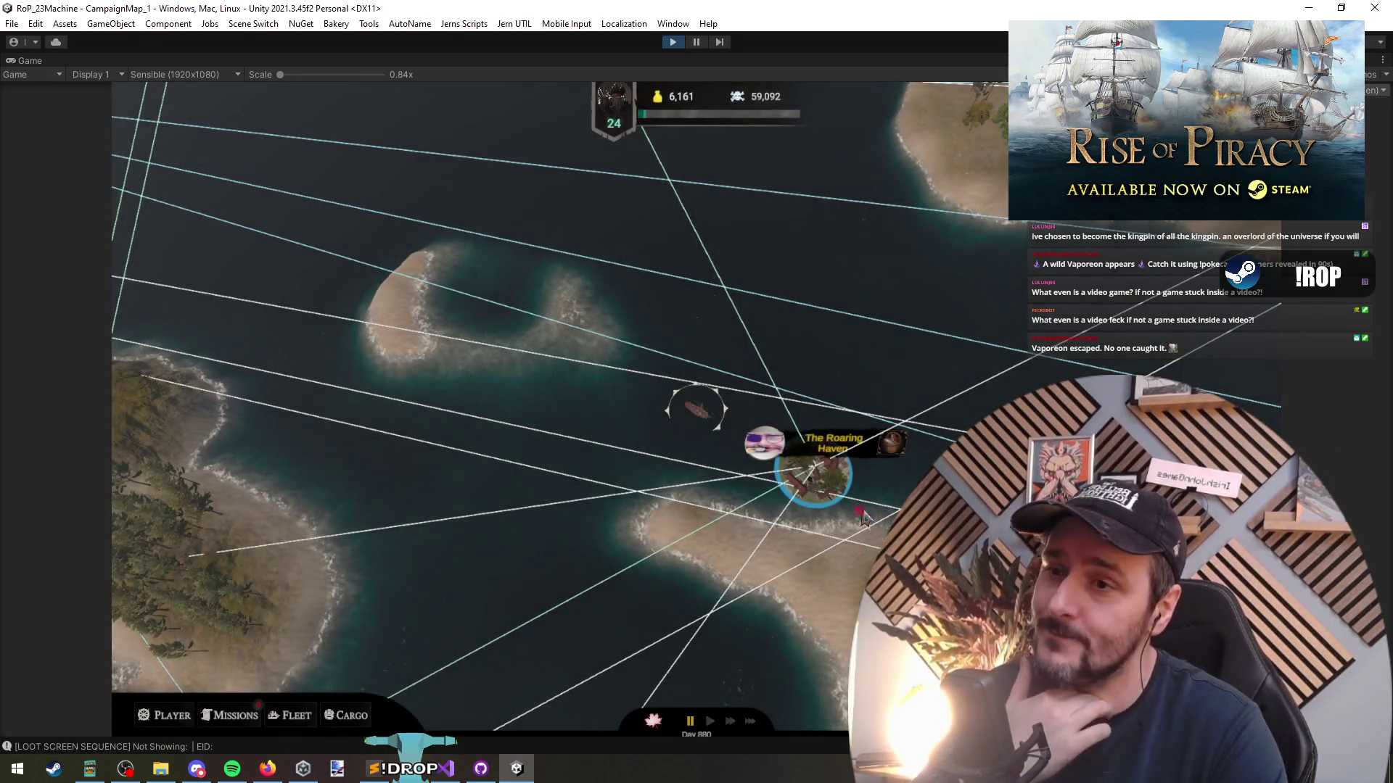
Open The Roaring Haven's Buildings and Features section and scroll through the updated summary
left_click(820, 477)
left_click(258, 287)
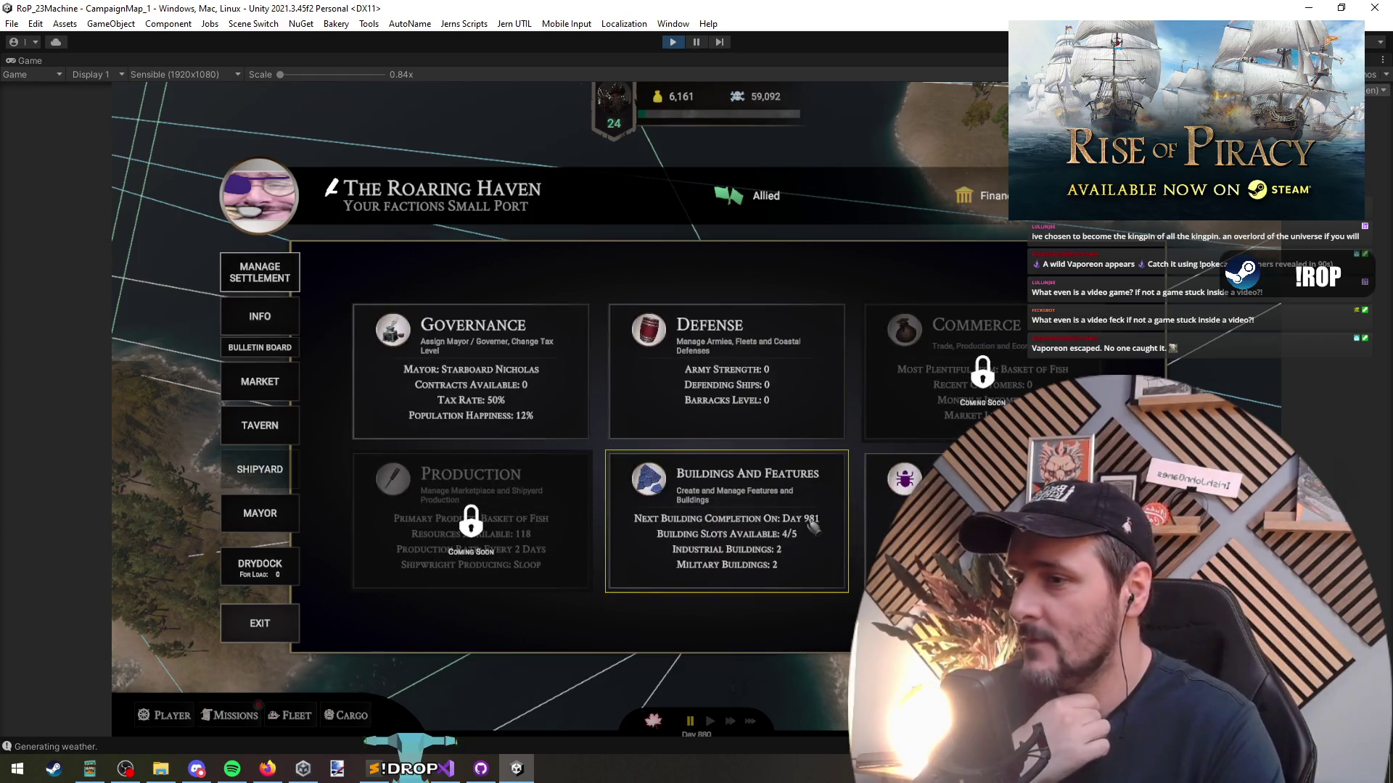
left_click(752, 586)
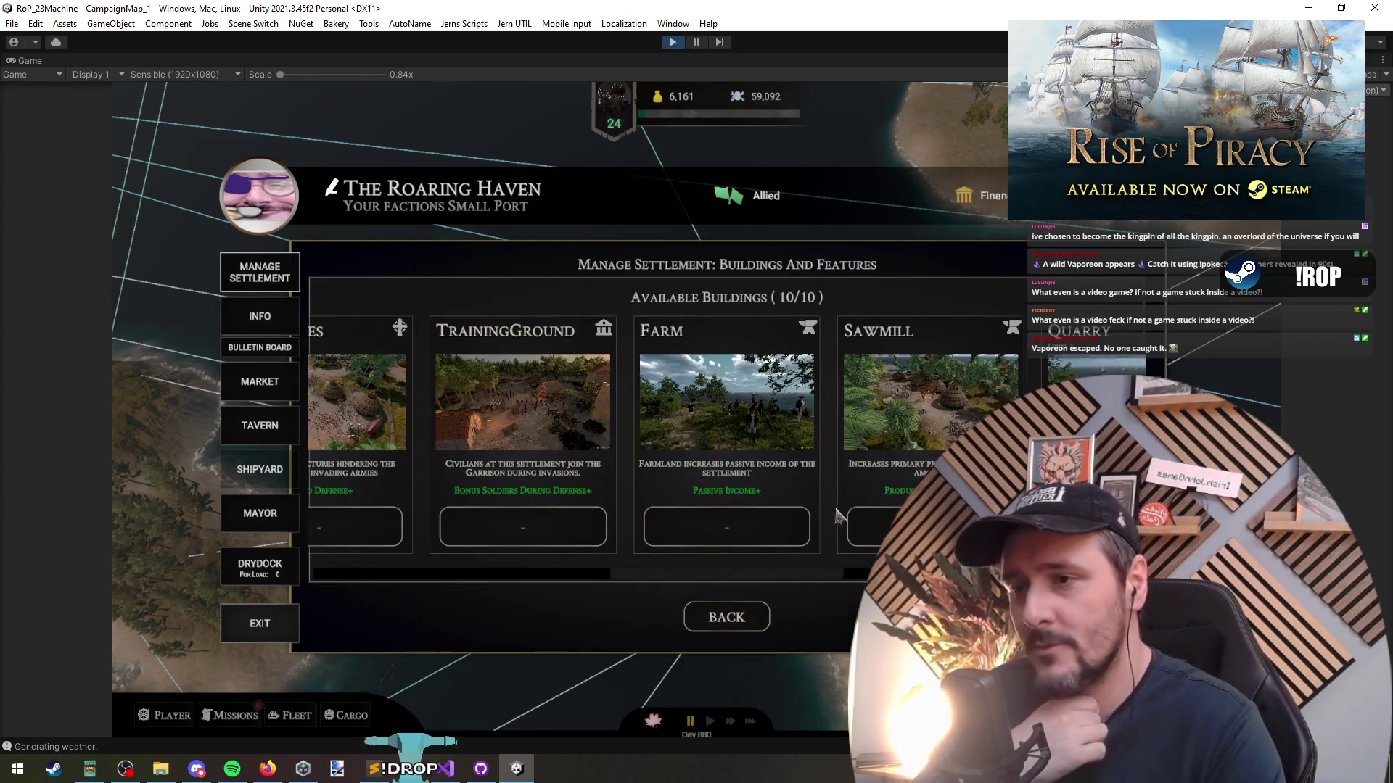
scroll(472, 479, "left", 5)
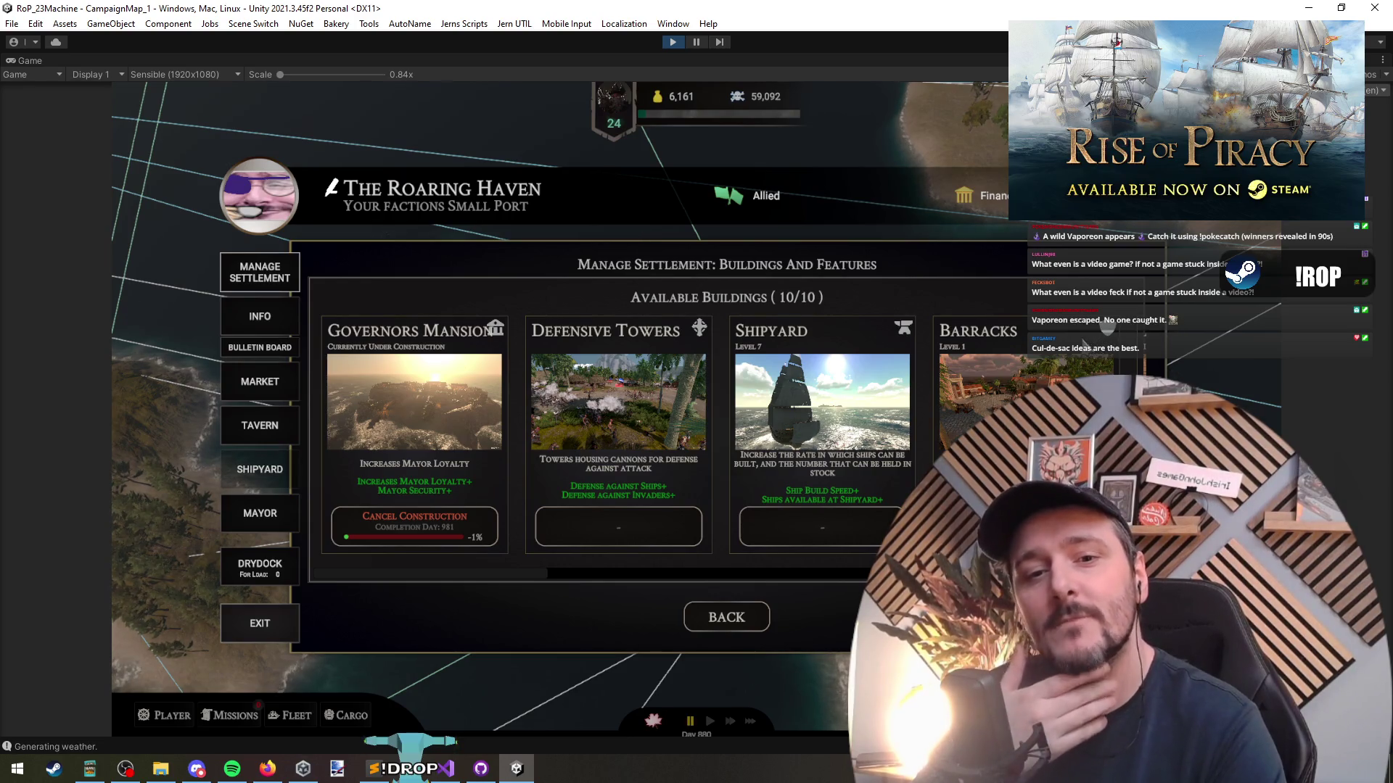
scroll(800, 390, "down", 3)
scroll(800, 389, "up", 3)
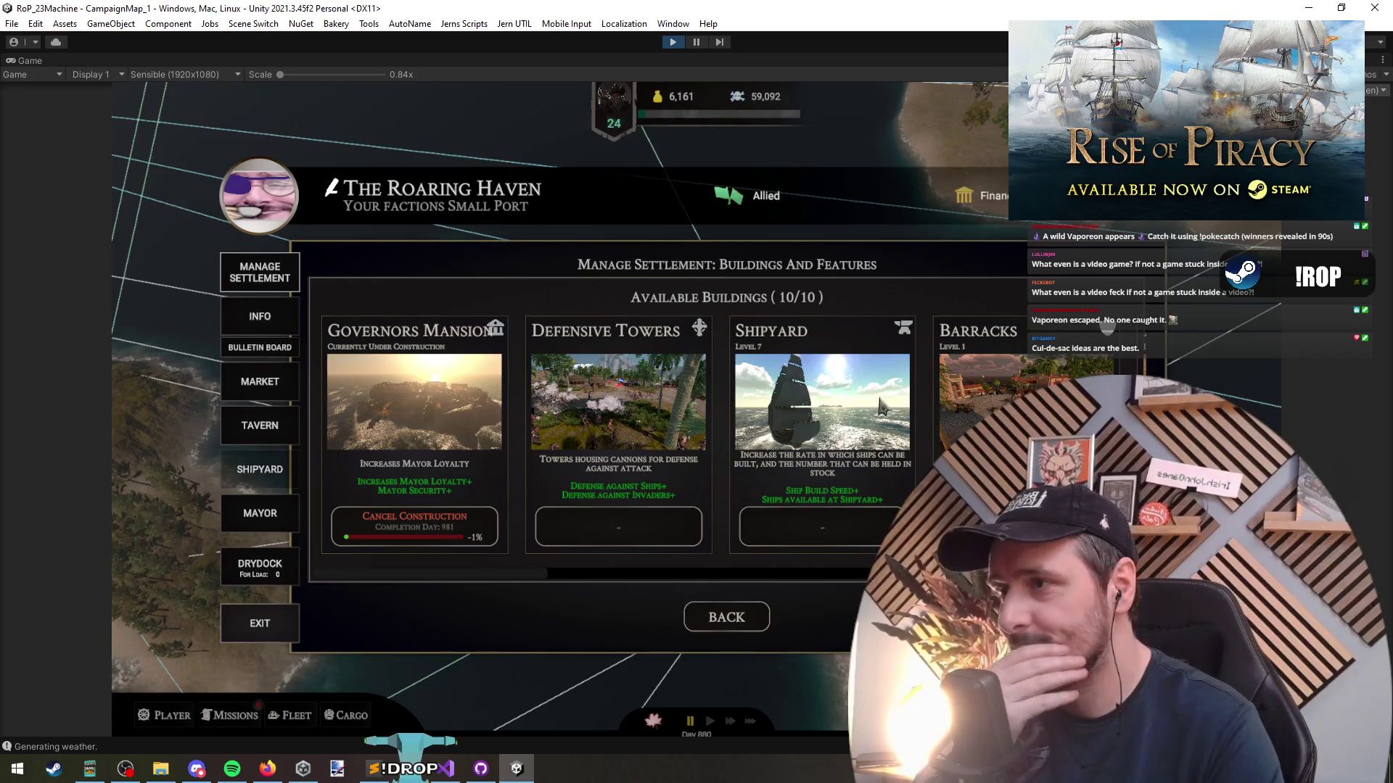
scroll(882, 406, "down", 9)
scroll(682, 444, "down", 2)
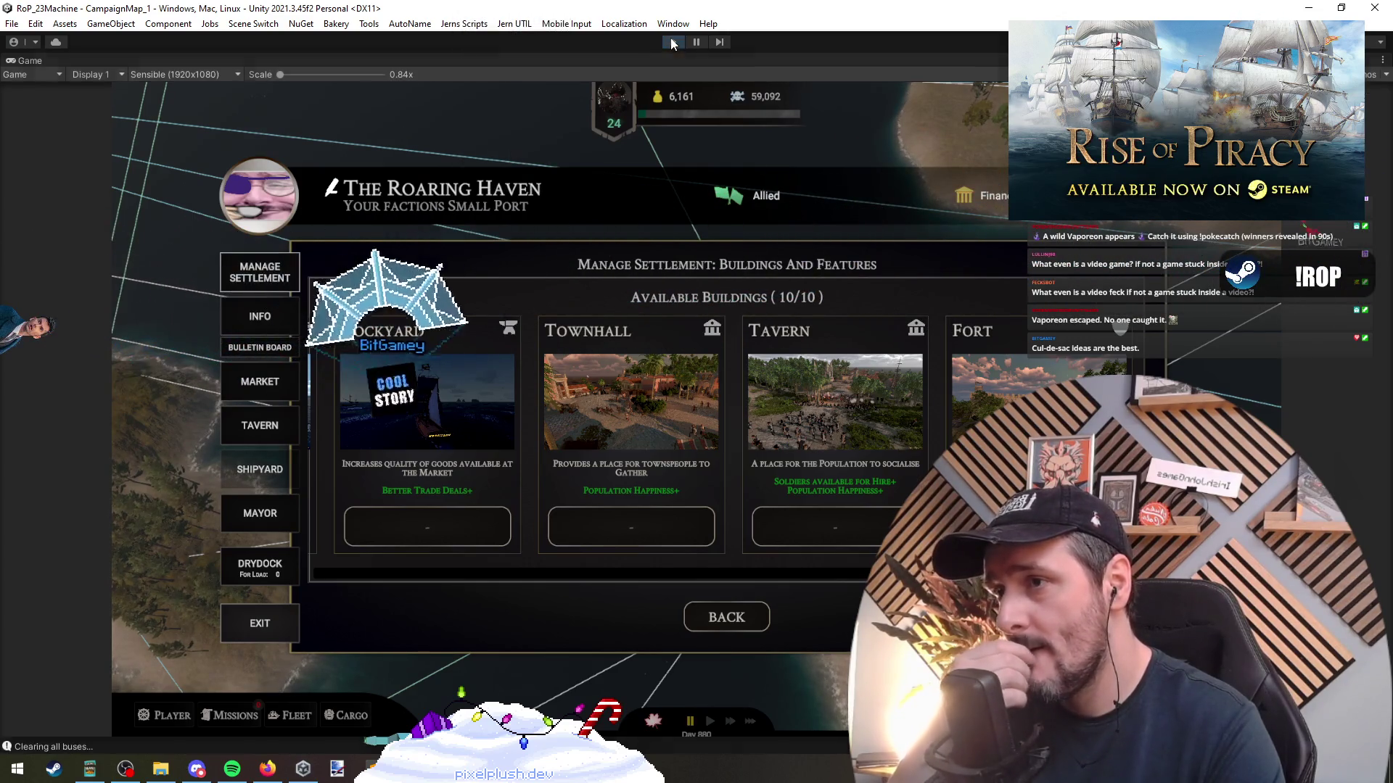
Stop play mode and load the CampaignMap_Functional scene back for editing
left_click(671, 42)
left_click(99, 99)
right_click(119, 144)
left_click(149, 154)
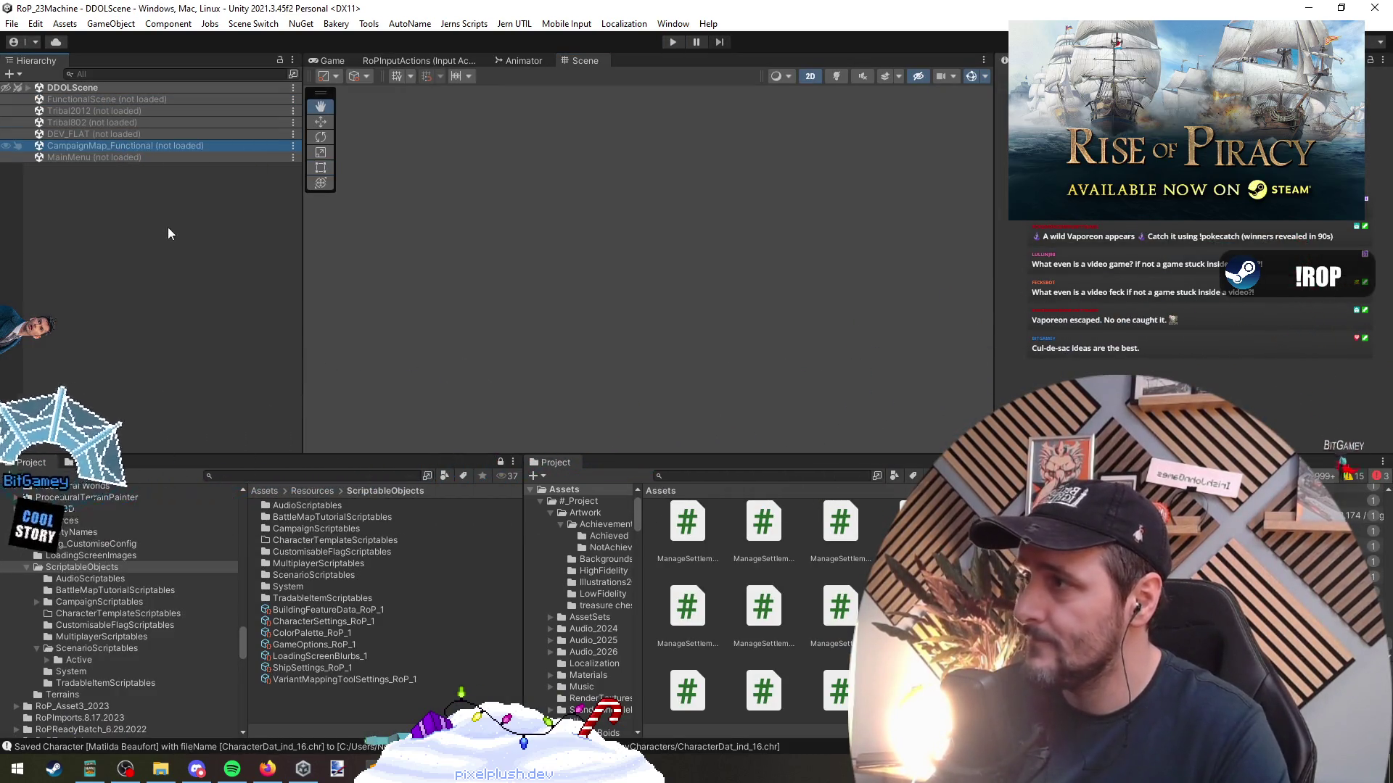
Re-show the Screens group and bring back the Buildings And Features view
left_click(595, 259)
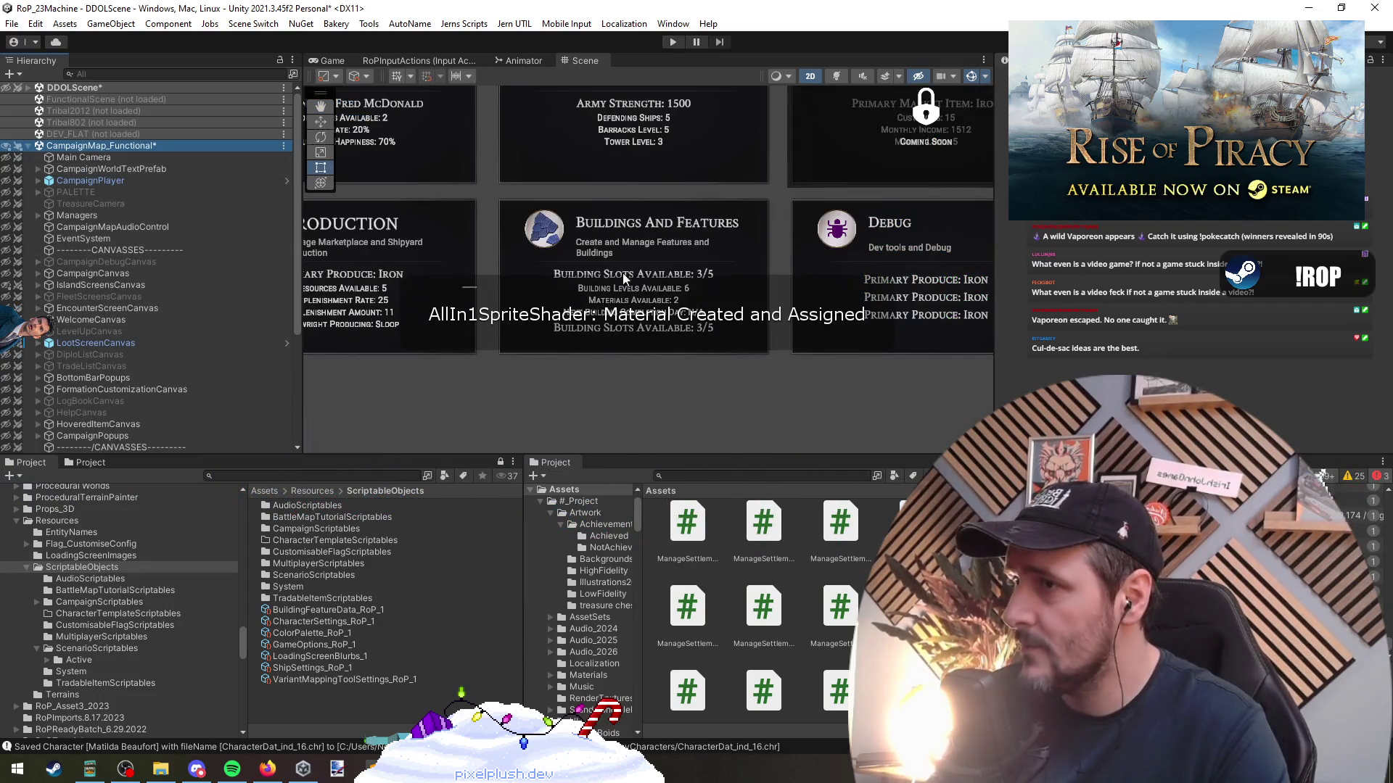
scroll(139, 388, "down", 3)
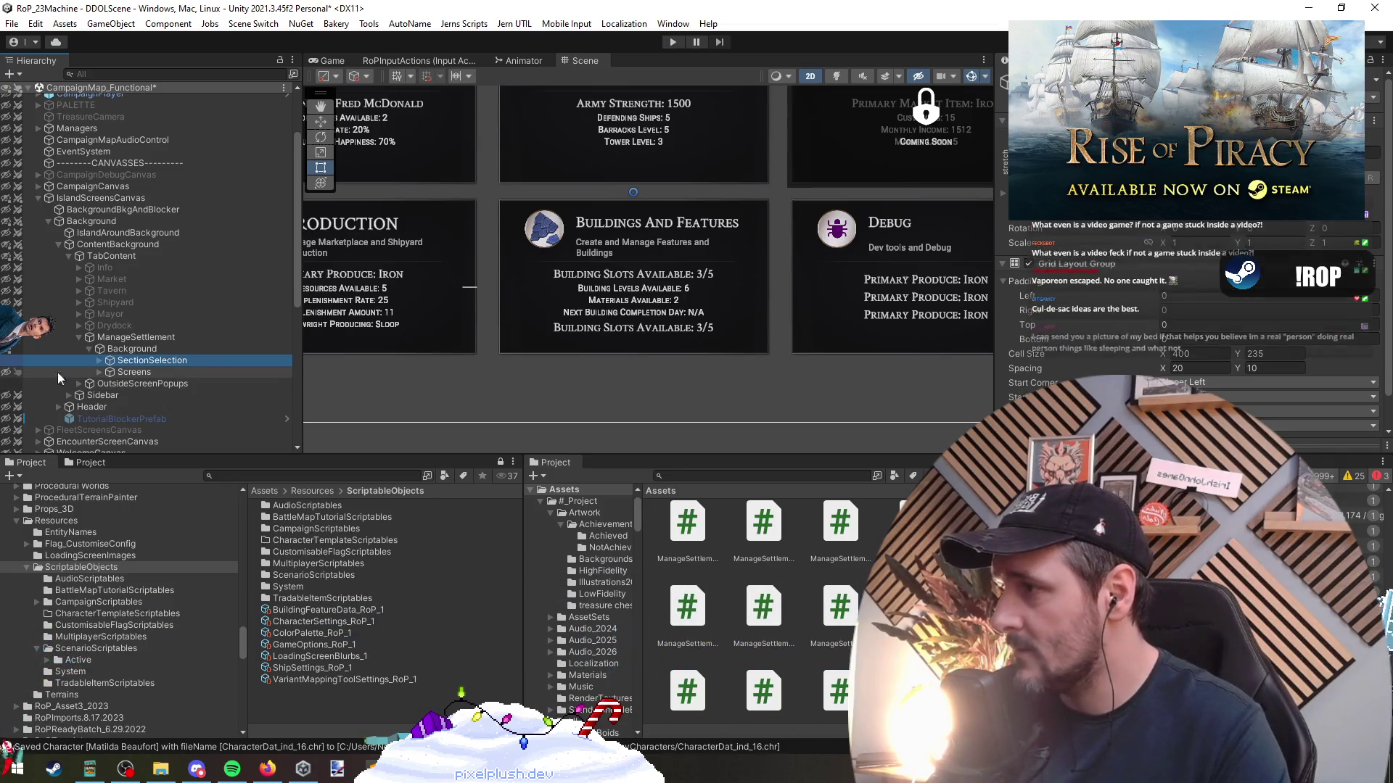
left_click(17, 372)
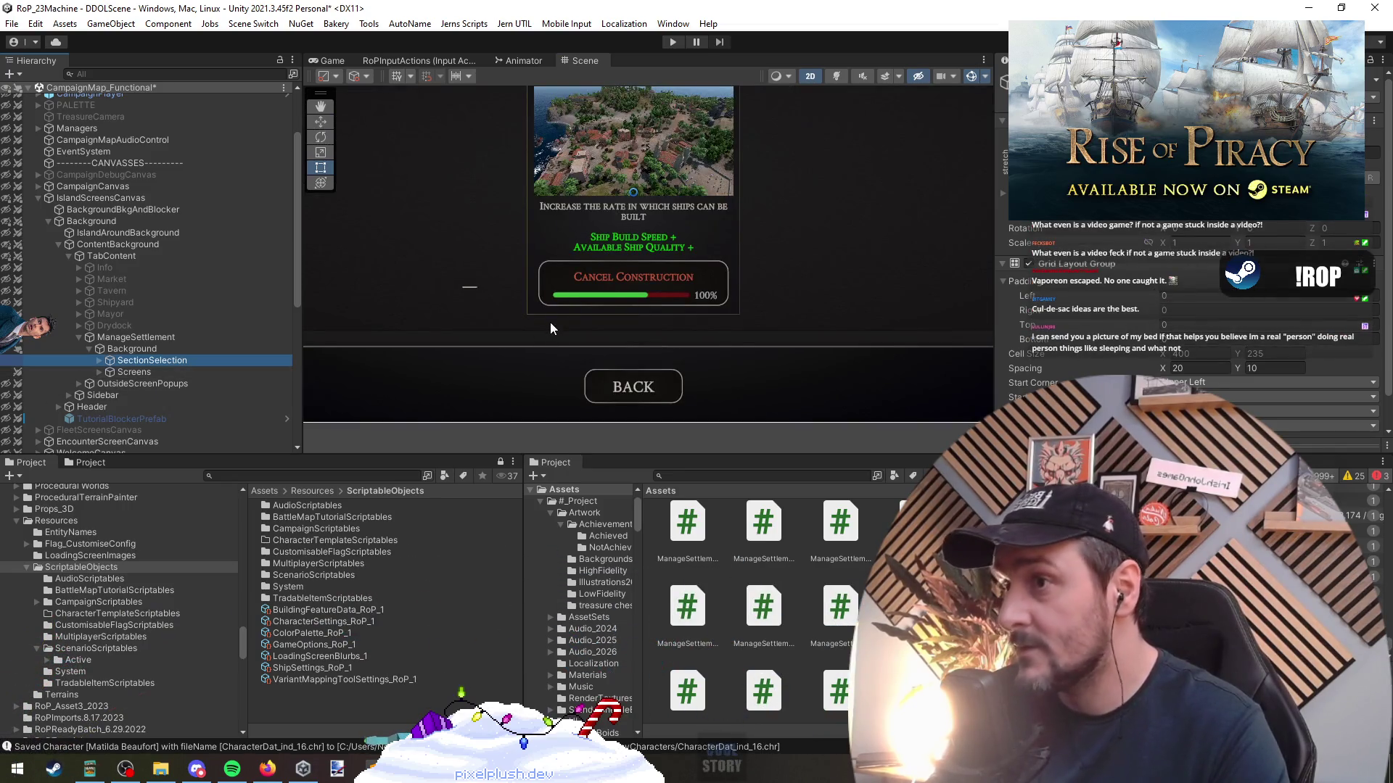
left_click(550, 320)
left_click(464, 228)
left_click(398, 229)
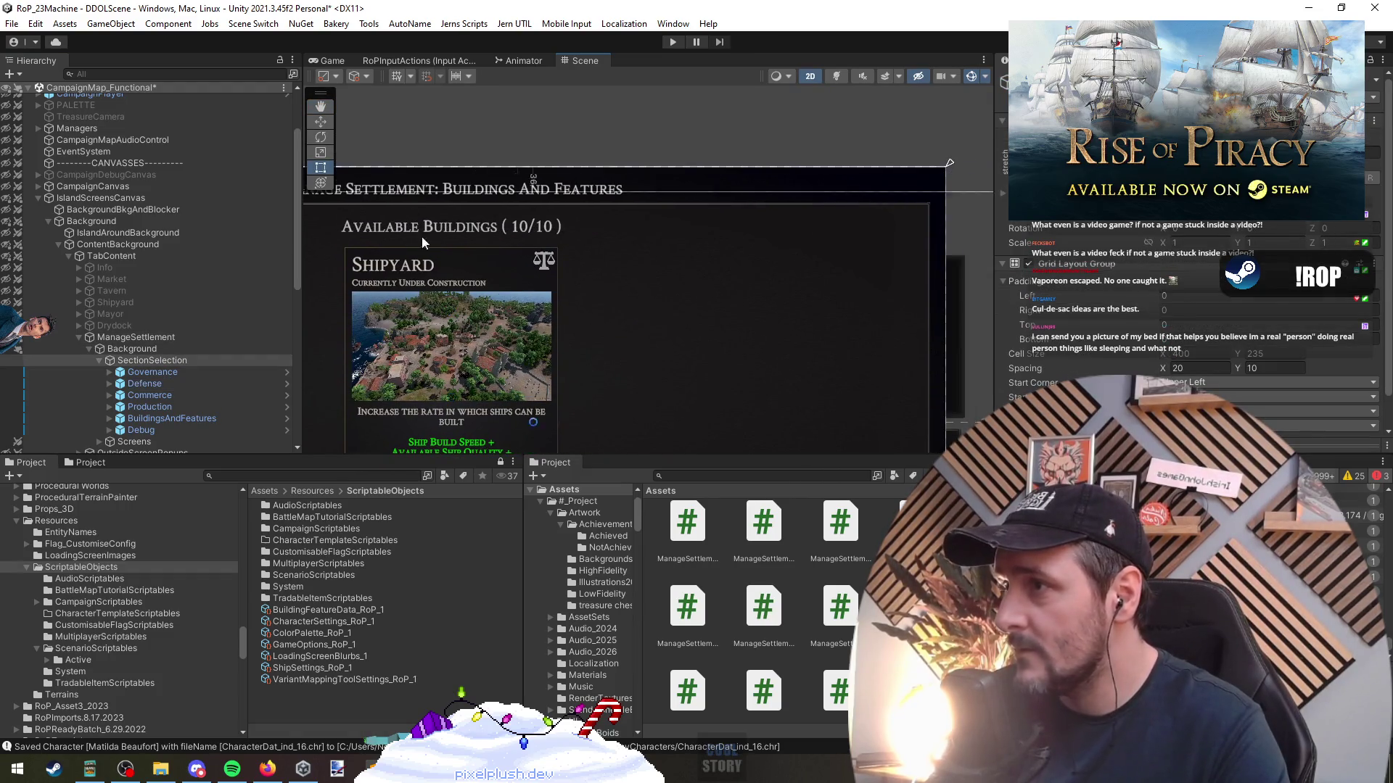
left_click(652, 225)
Select the SectionSelection panel, then the AvailableBuildings panel in the scene
scroll(602, 190, "down", 2)
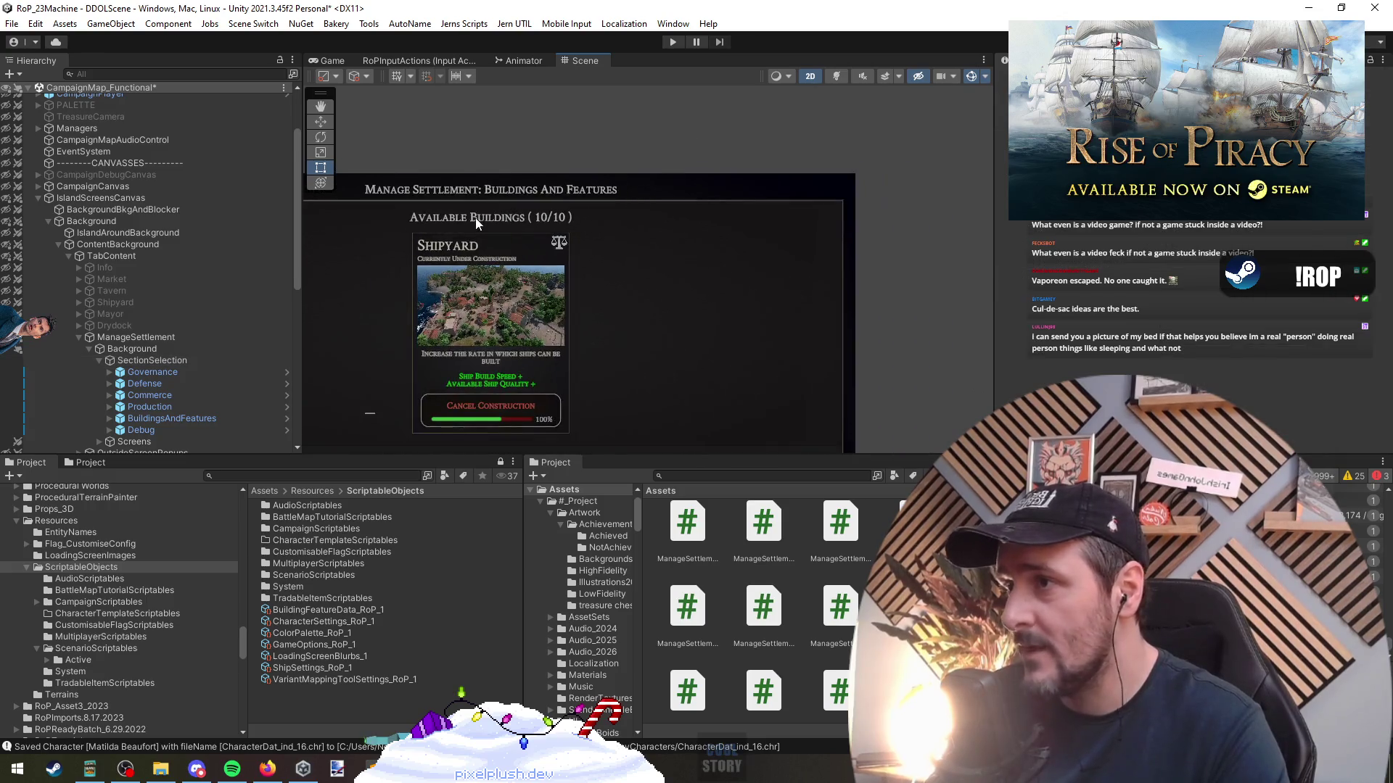
left_click(476, 219)
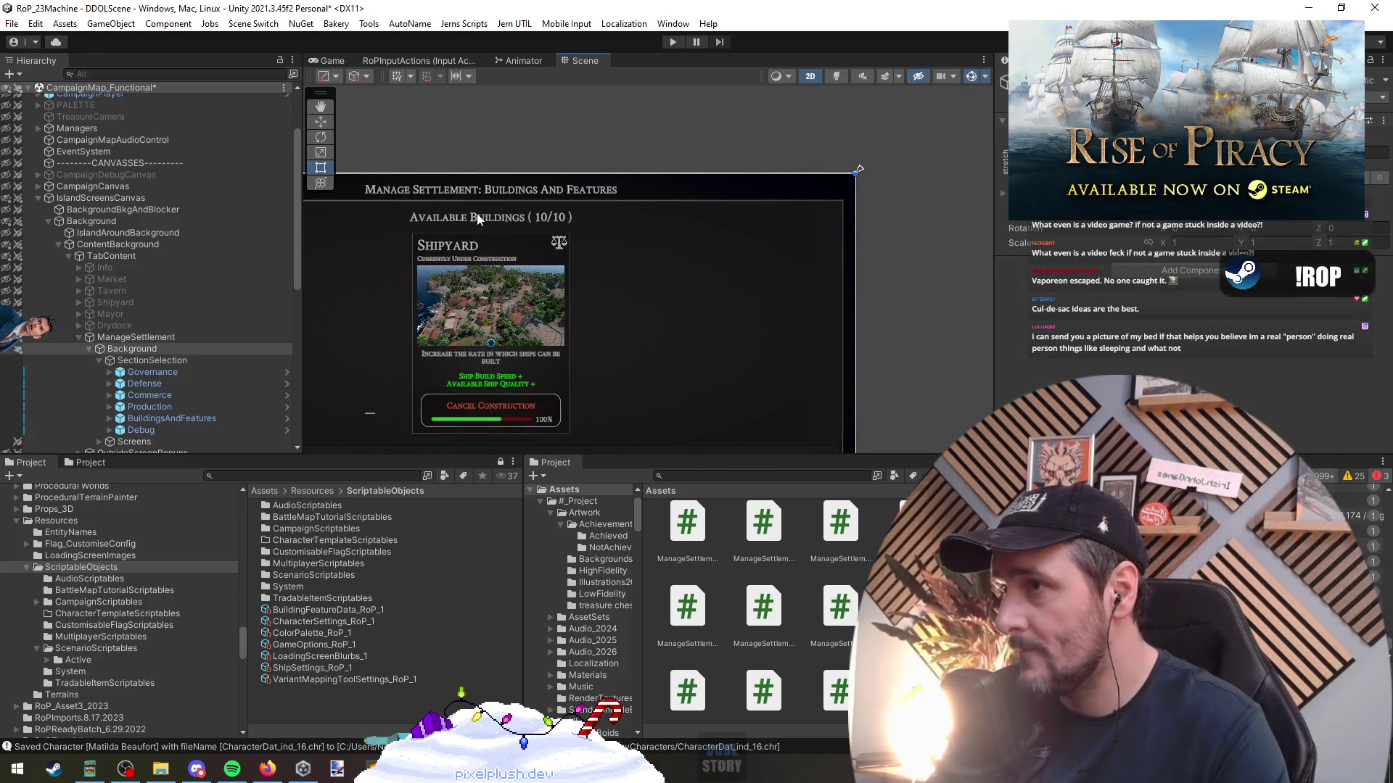
left_click(167, 361)
scroll(168, 381, "down", 3)
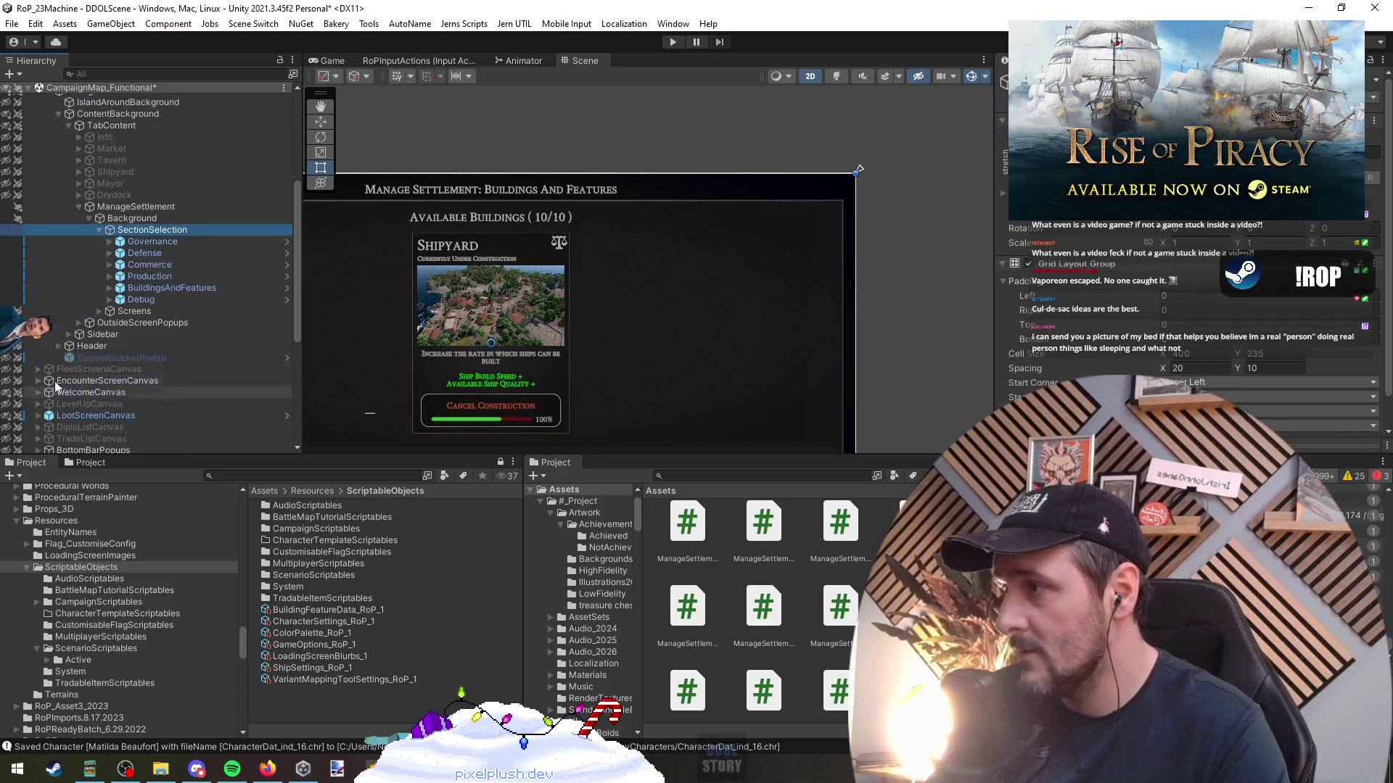
scroll(97, 309, "down", 1)
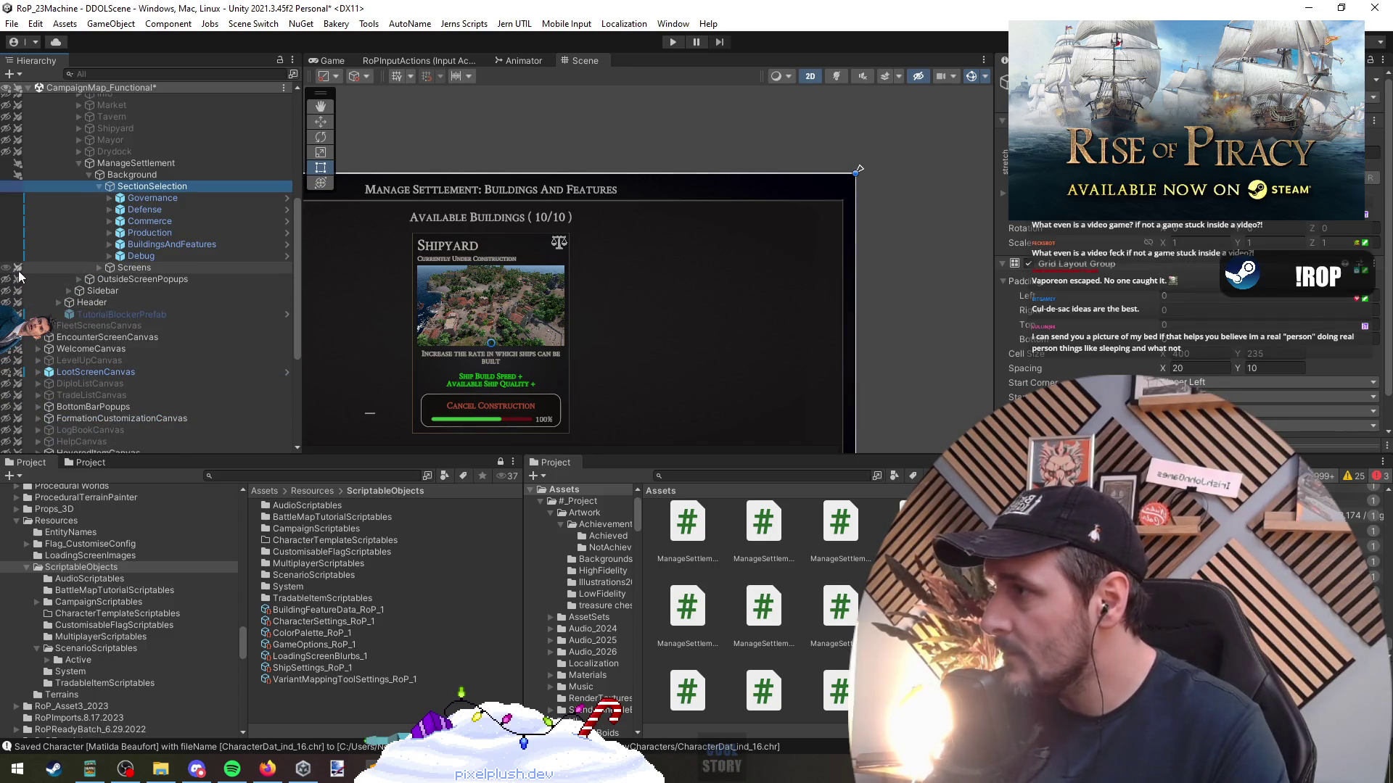
left_click(487, 214)
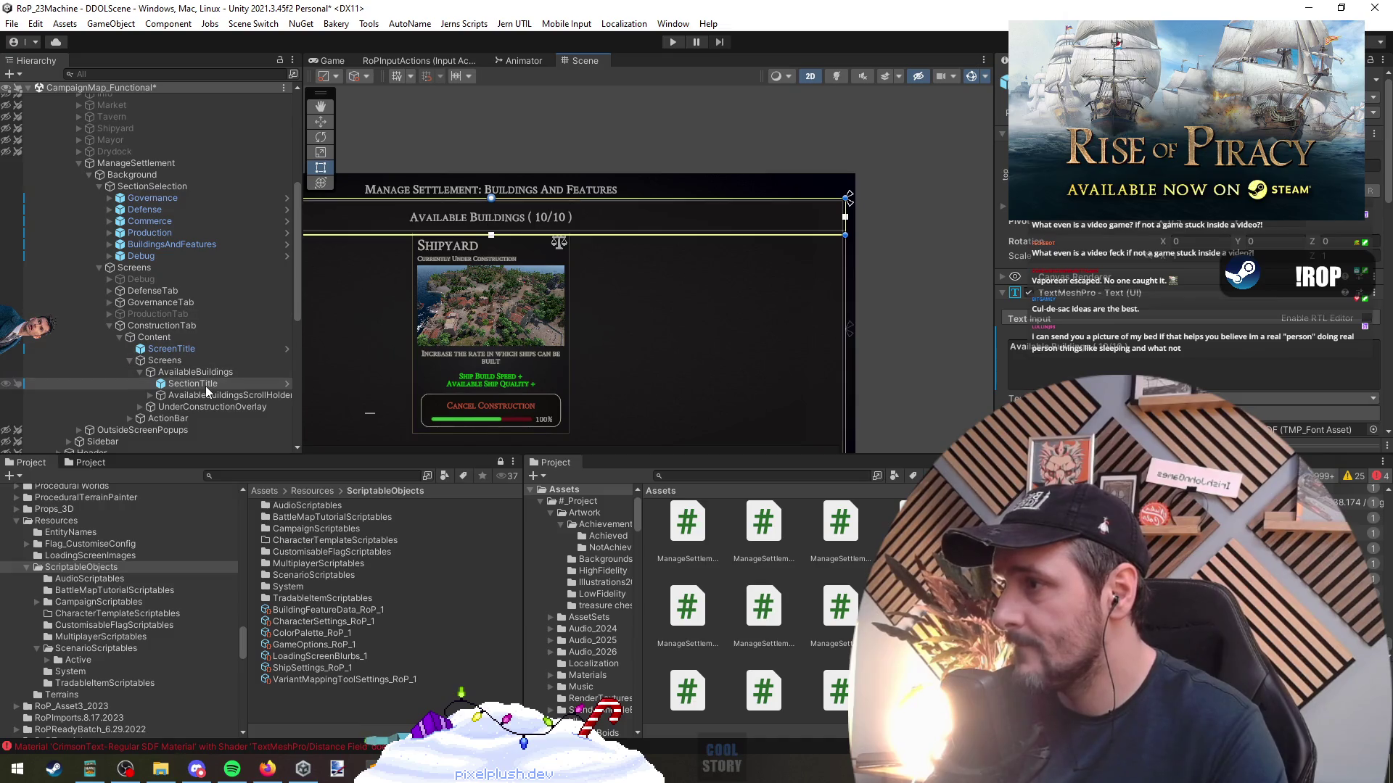
Edit the SectionTitle text to drop '( 10/10 )', leaving 'Available Buildings'
double_click(193, 383)
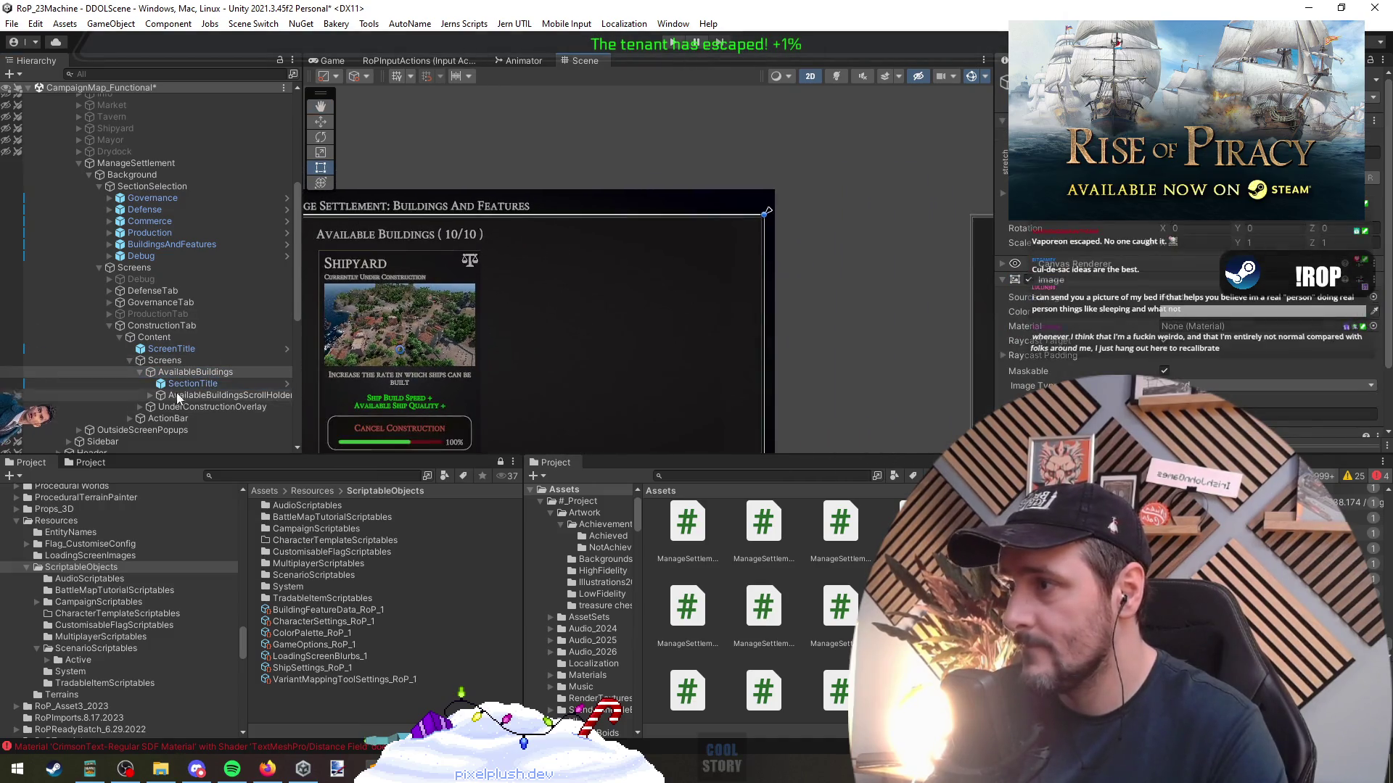
left_click_drag(475, 366, 797, 374)
scroll(1099, 343, "down", 5)
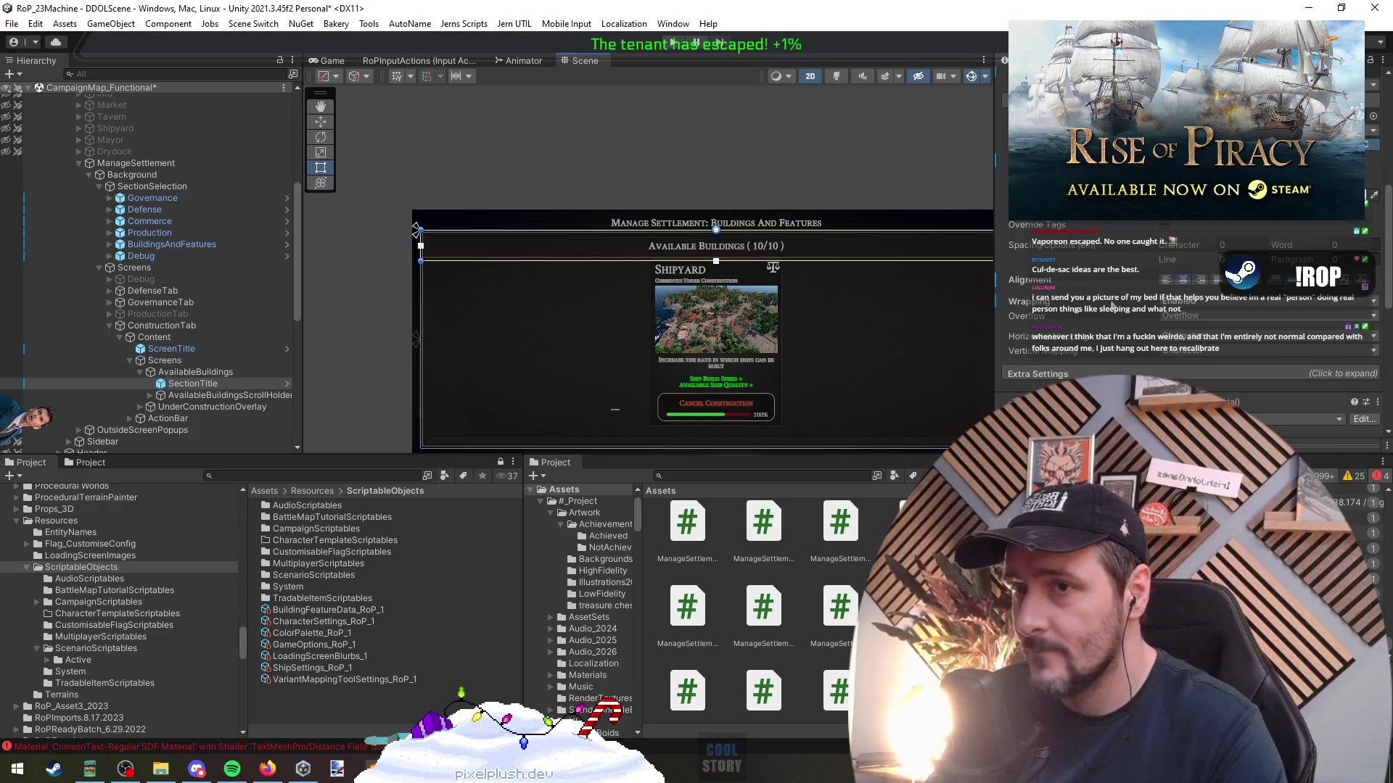
scroll(481, 290, "up", 3)
scroll(1190, 334, "up", 5)
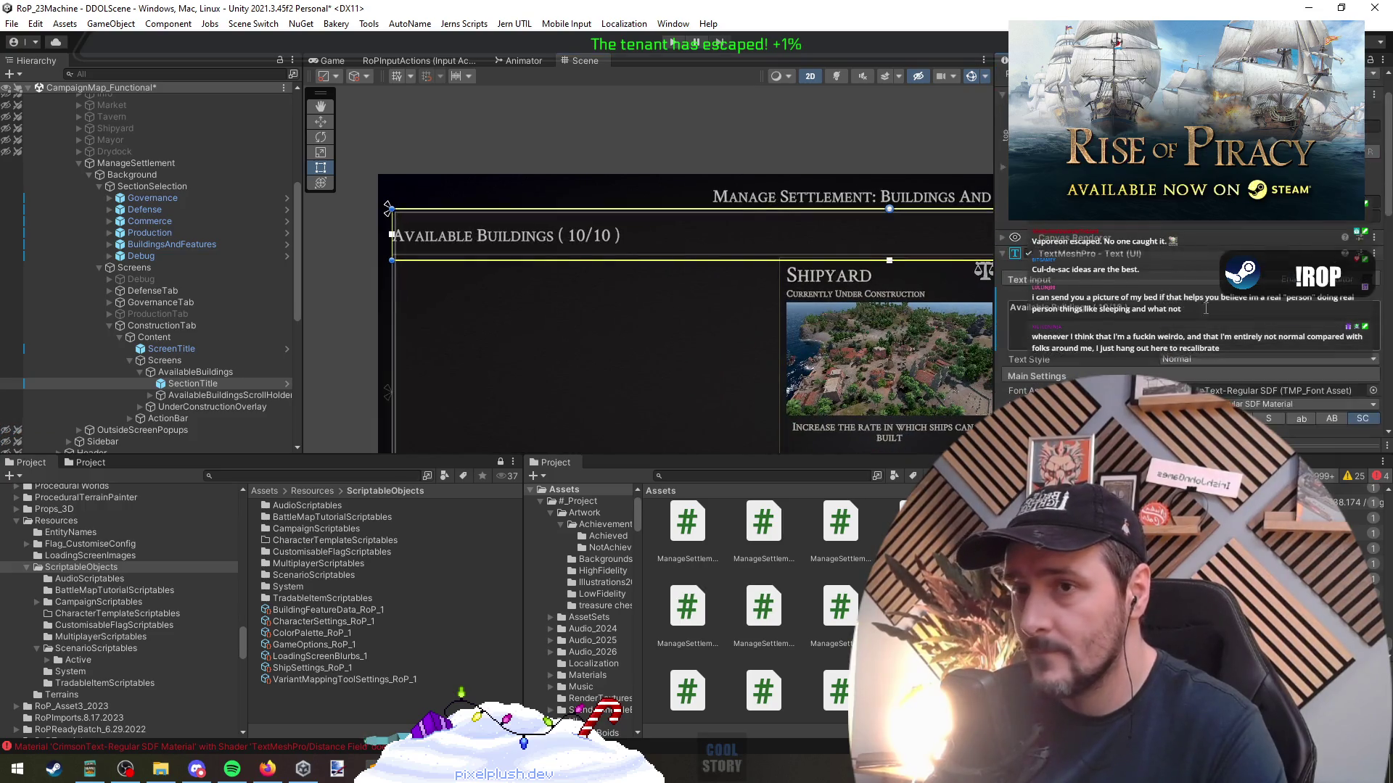
Inset the title's left edge slightly and narrow its text box from the right
left_click_drag(392, 234, 411, 235)
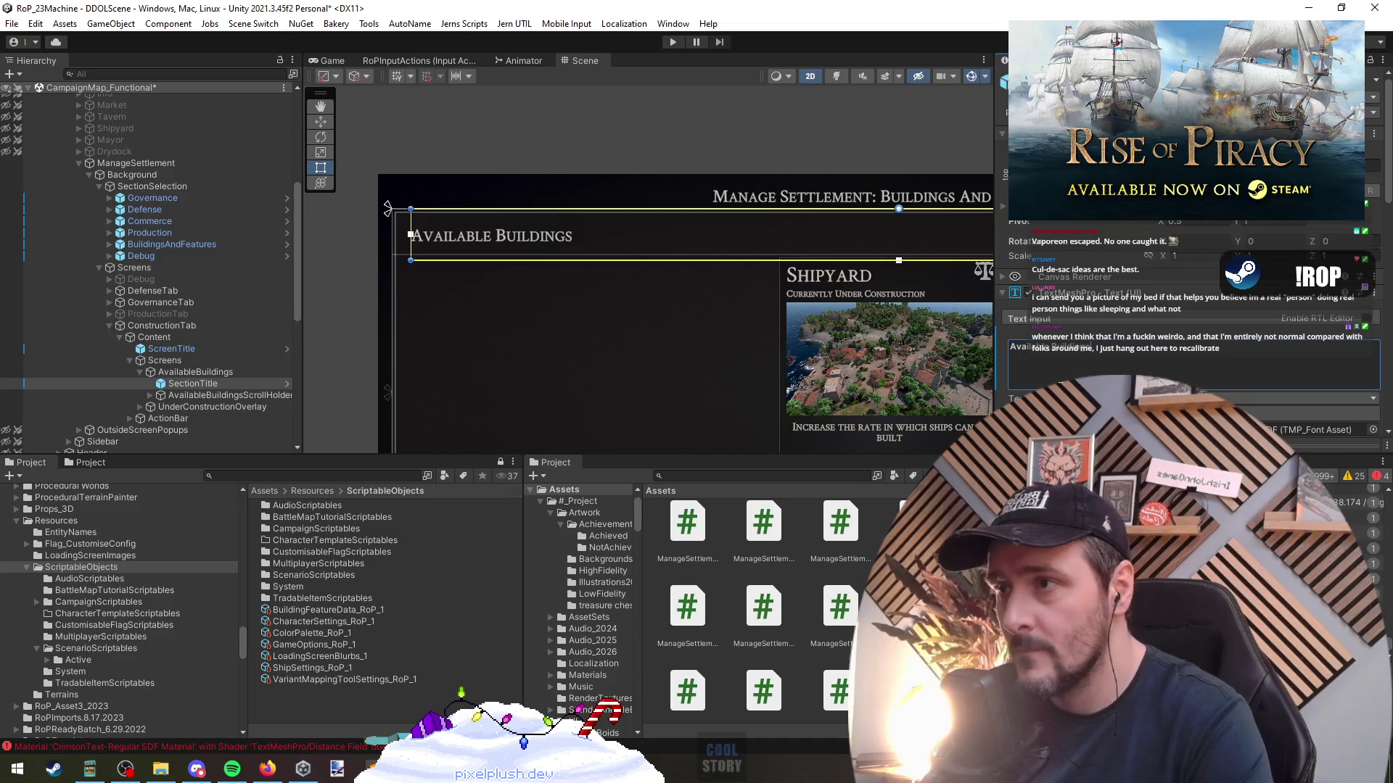
left_click(517, 290)
scroll(690, 389, "down", 5)
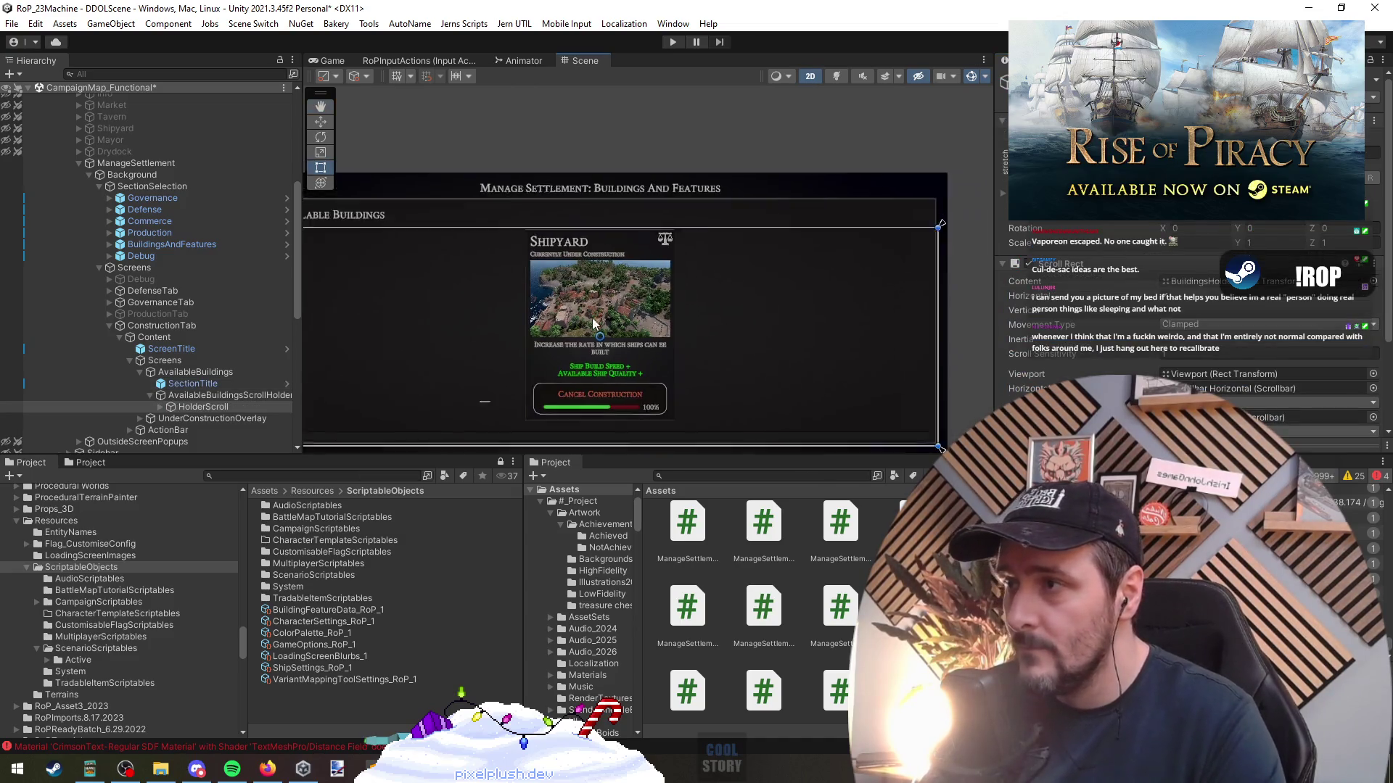
scroll(599, 320, "up", 3)
left_click(192, 383)
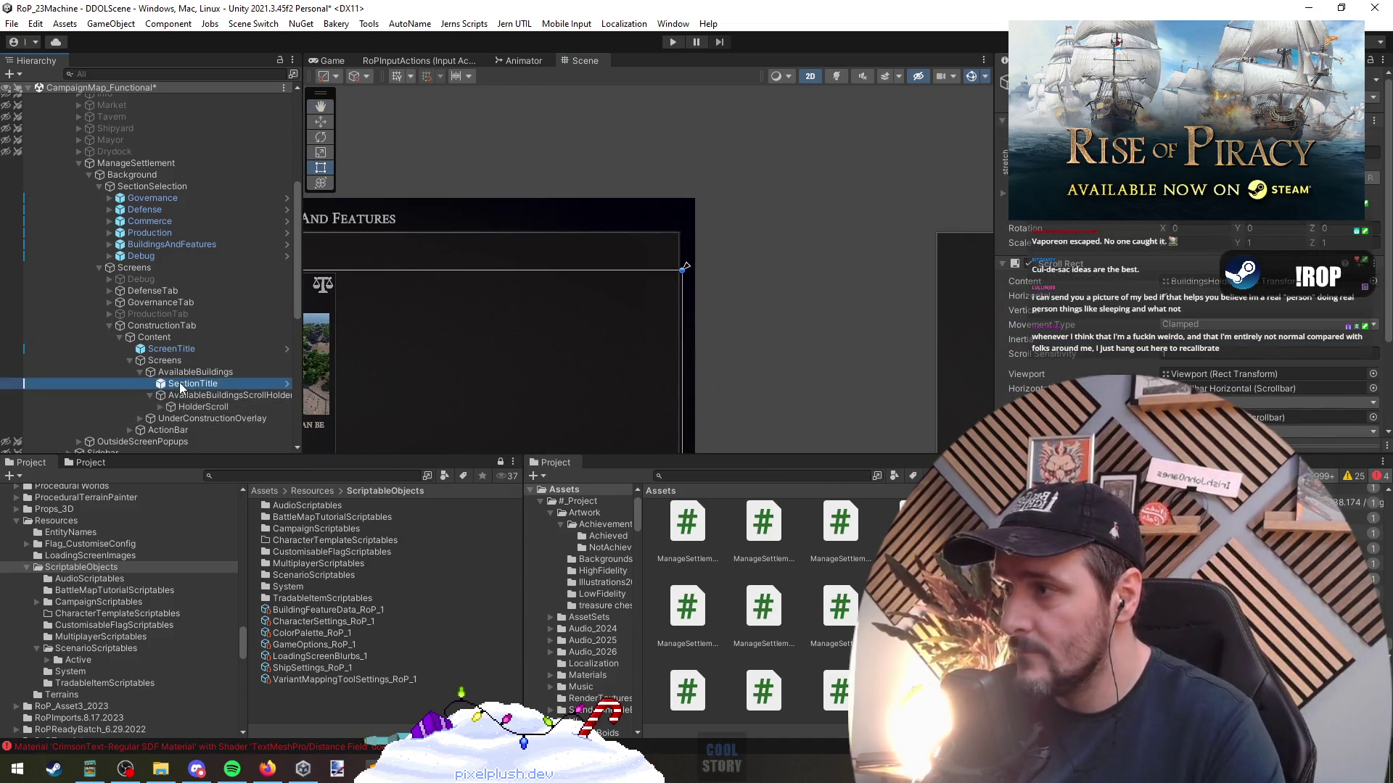
scroll(655, 328, "down", 2)
left_click_drag(676, 289, 537, 290)
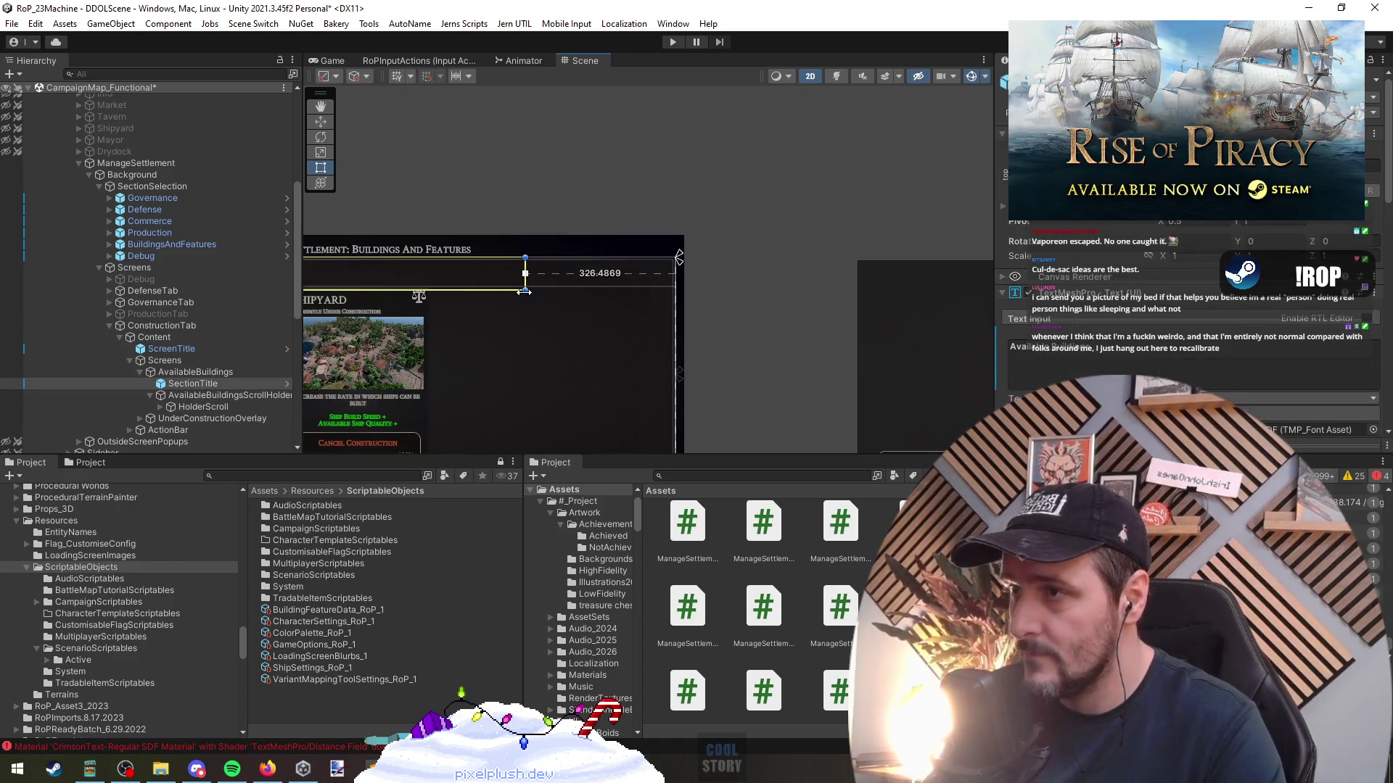
left_click(214, 372)
Add a UI Image under AvailableBuildings, anchored top-right, widened to about 326 and shortened
right_click(210, 373)
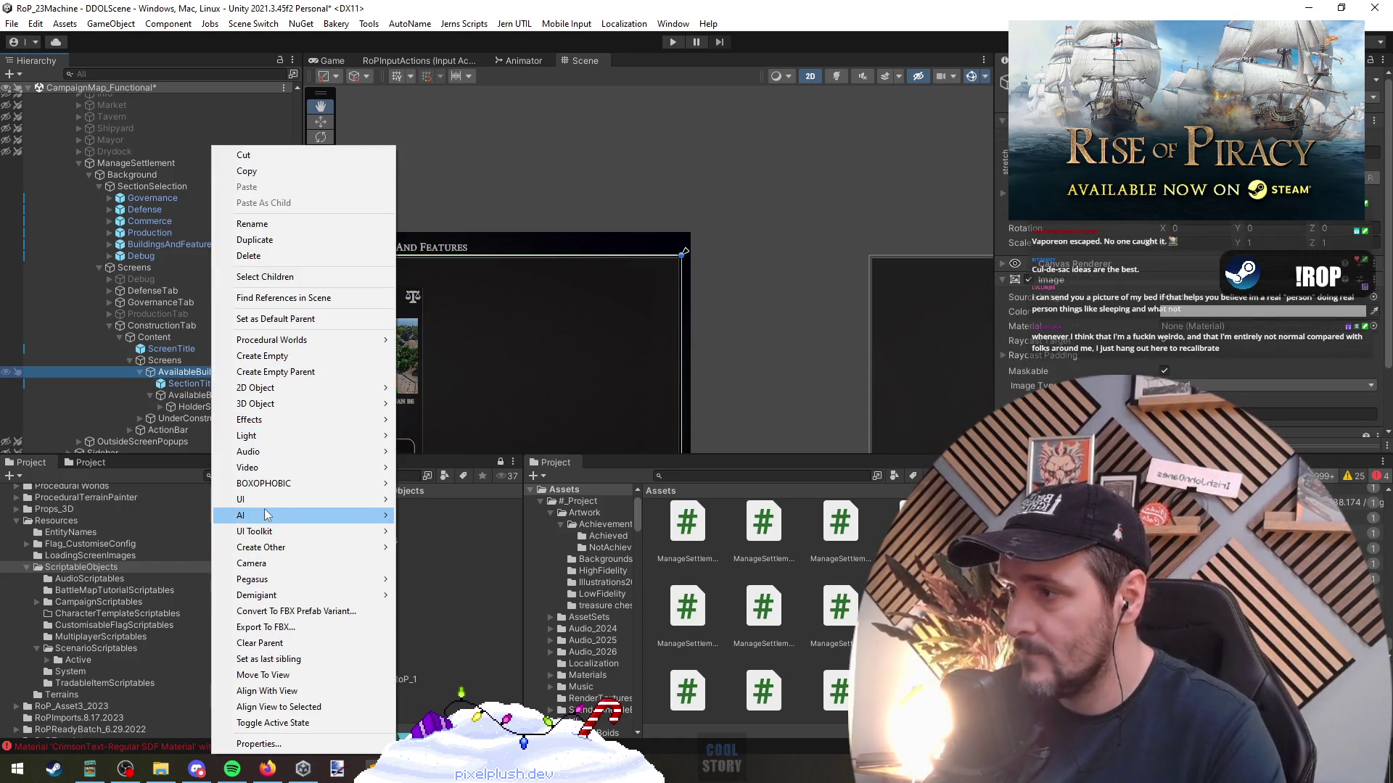
mouse_move(243, 499)
left_click(443, 538)
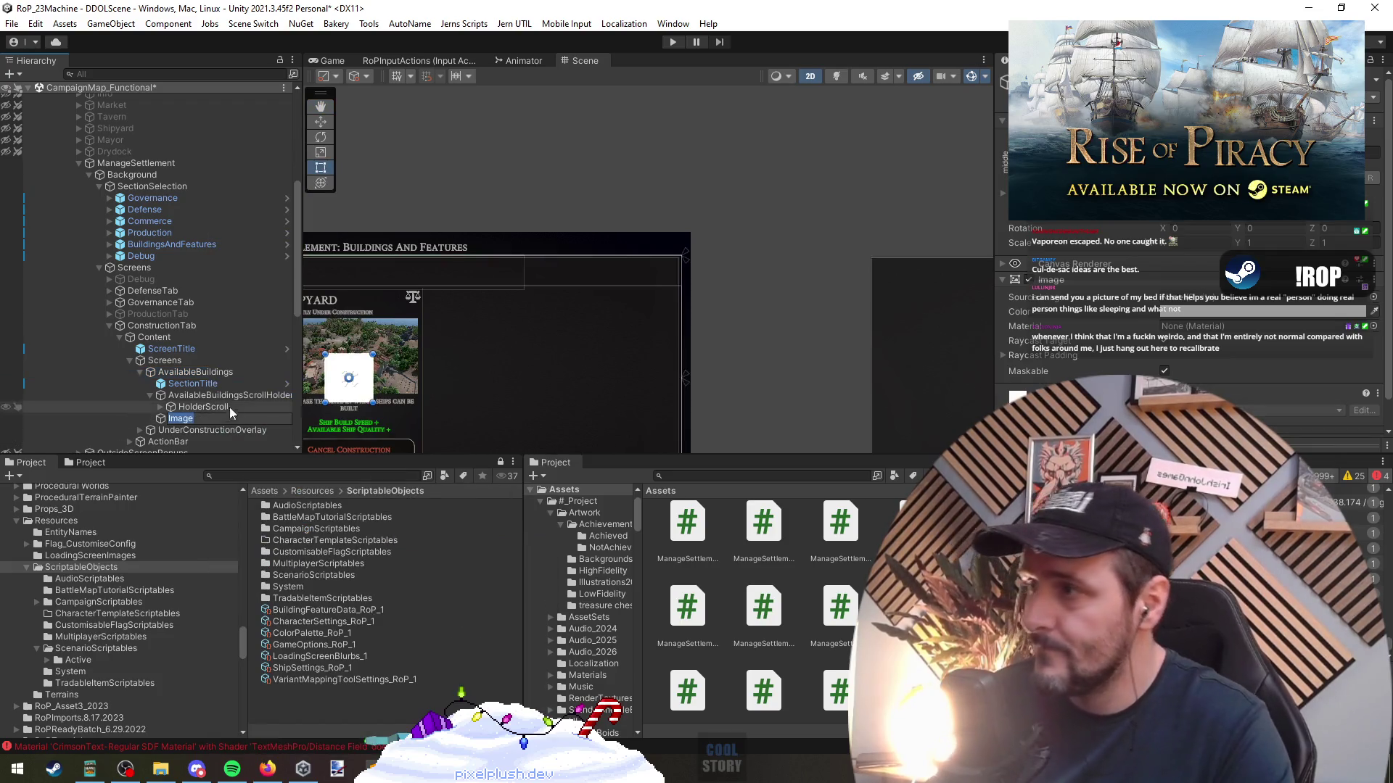
key("Return")
left_click(1023, 161)
left_click(1140, 233, "alt+shift")
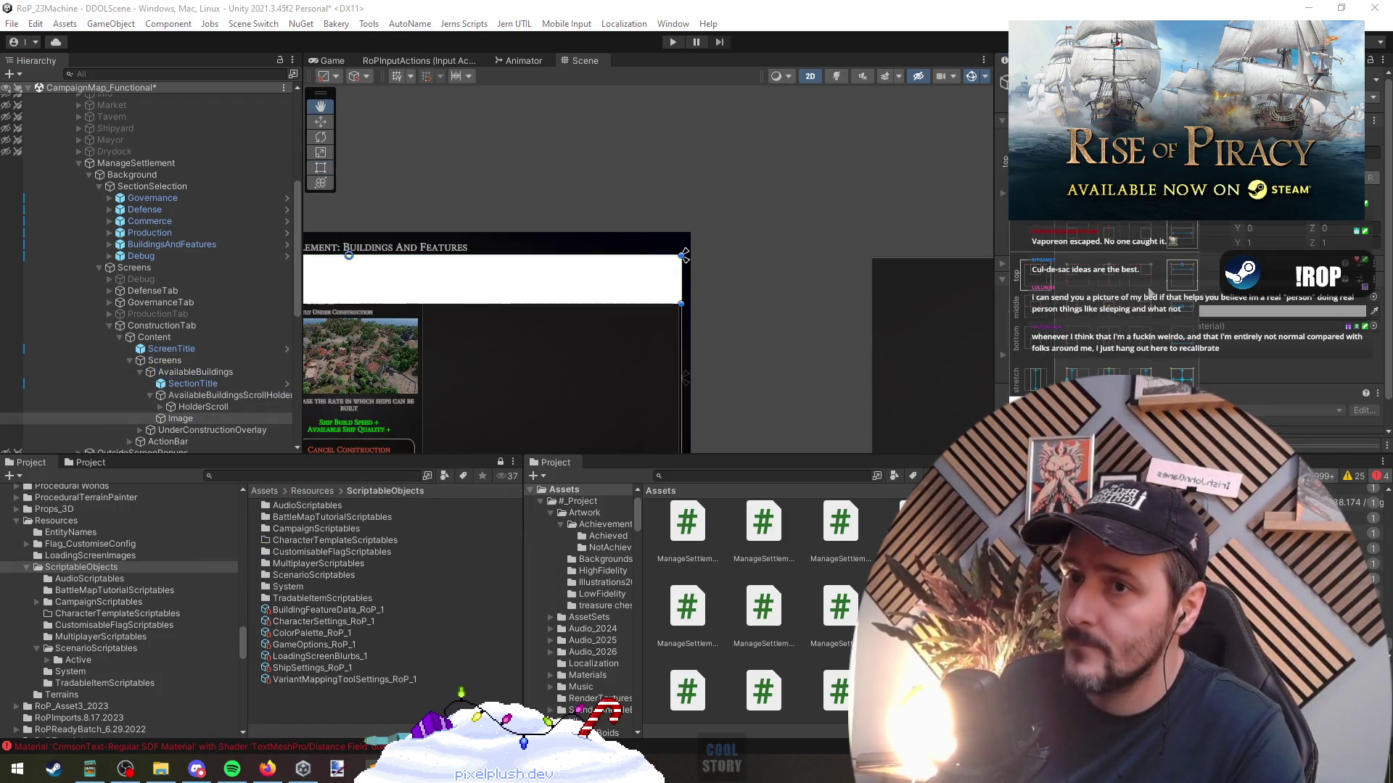
left_click(642, 315)
left_click_drag(633, 290, 526, 291)
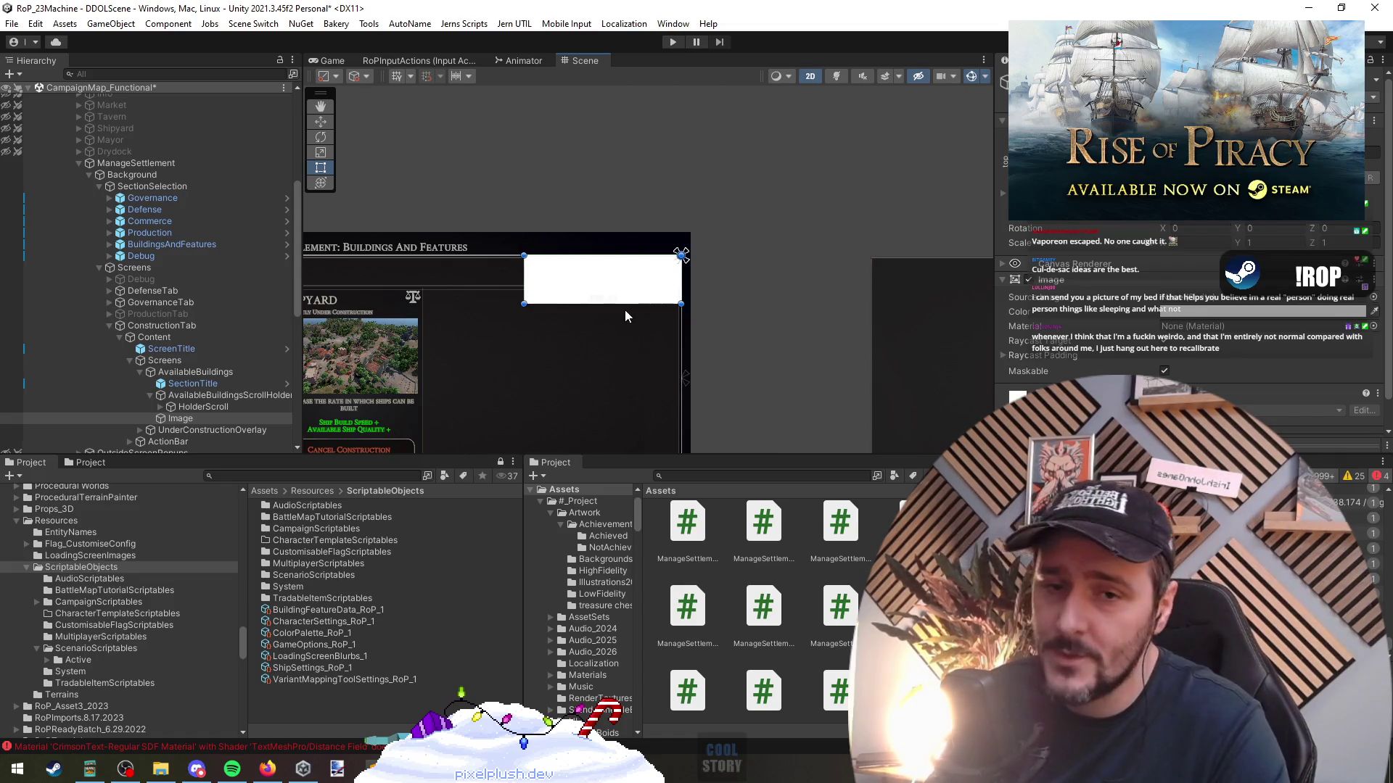
mouse_move(620, 304)
left_mouse_down()
mouse_move(618, 273)
mouse_move(619, 296)
mouse_move(832, 305)
left_mouse_up()
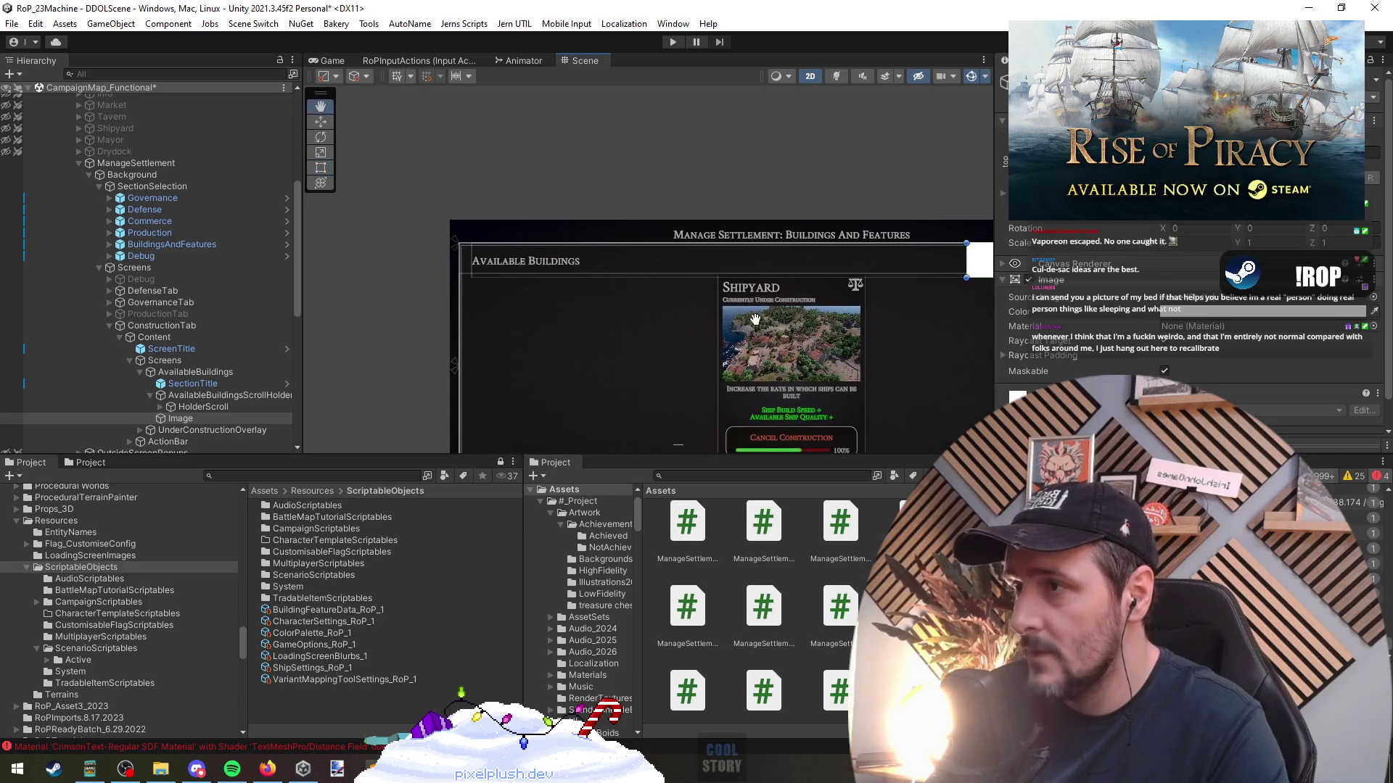
Move Image above SectionTitle and stretch it across the panel's full width
scroll(635, 330, "down", 2)
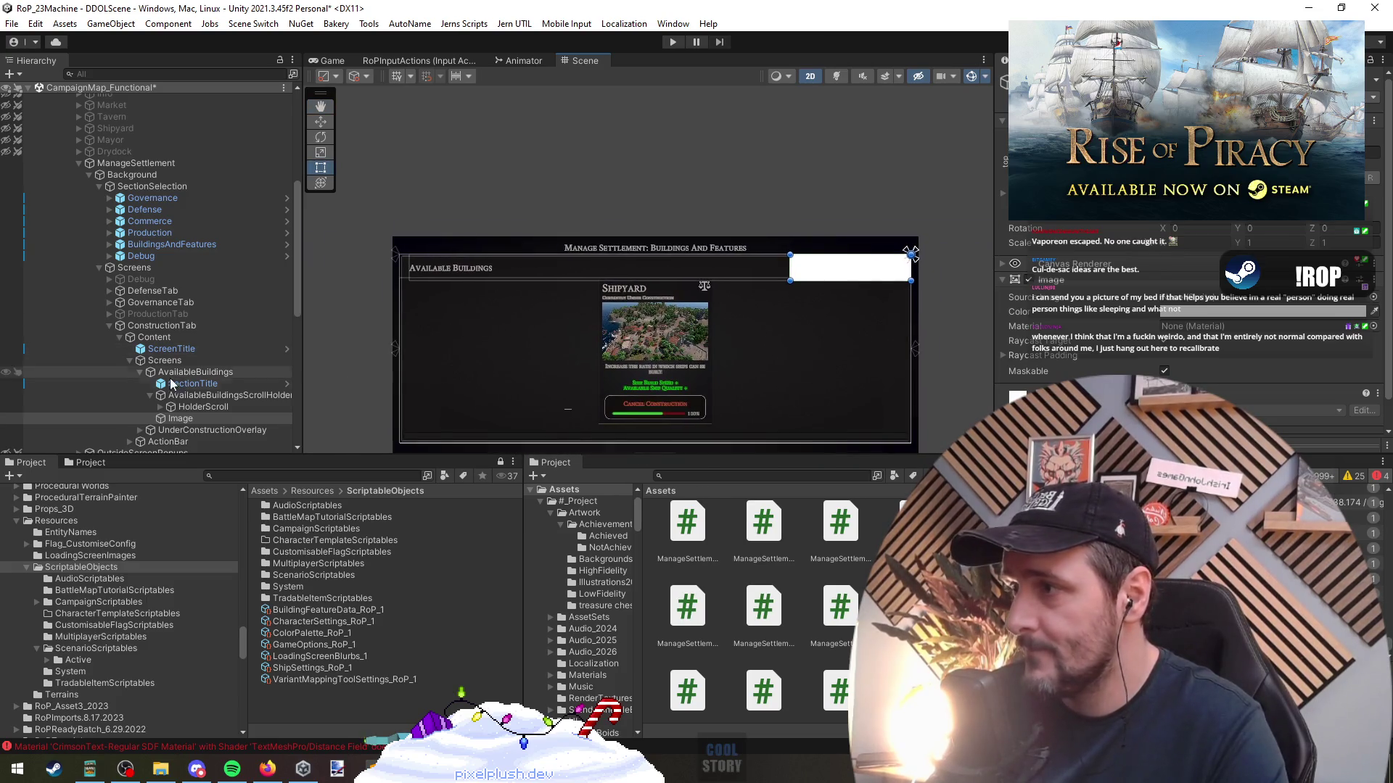
mouse_move(194, 417)
left_mouse_down()
mouse_move(175, 369)
mouse_move(185, 382)
left_mouse_up()
left_click(1019, 161)
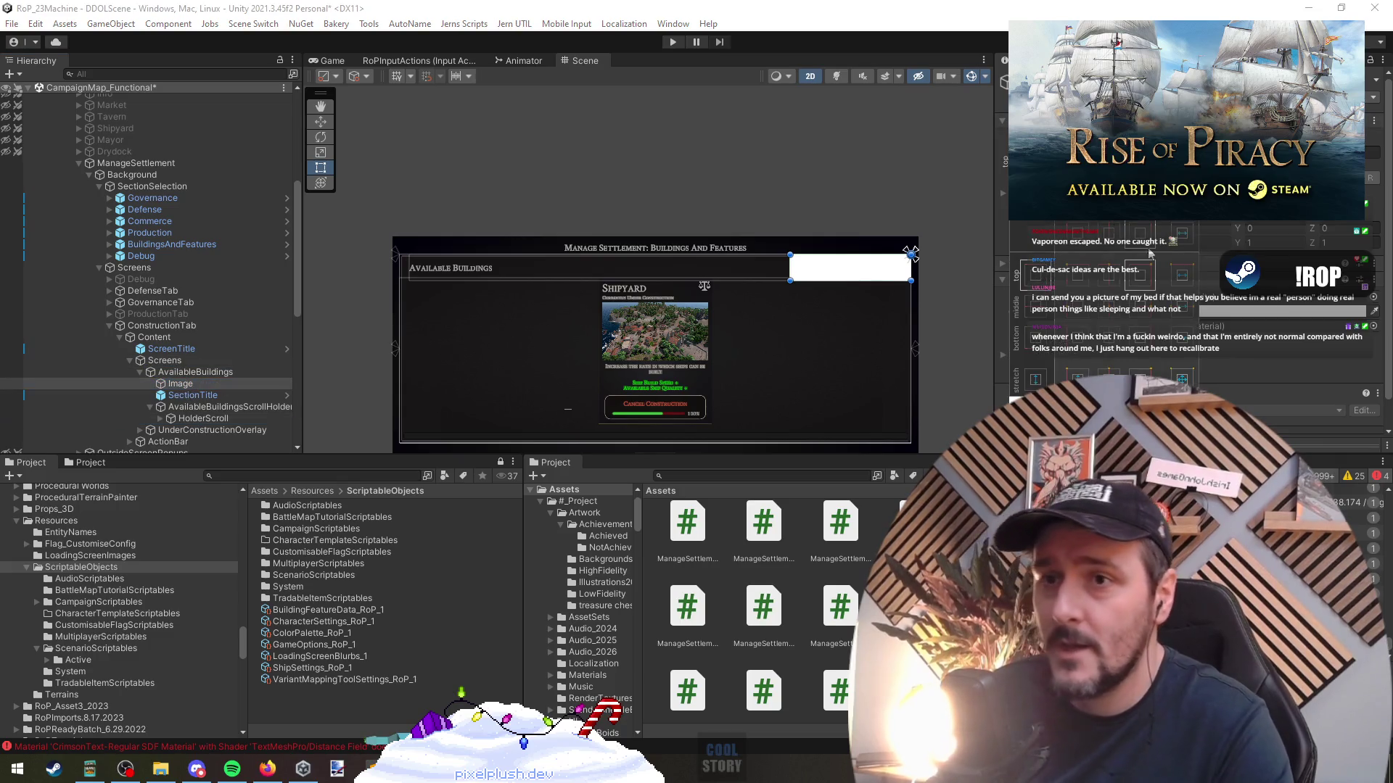
left_click(1173, 279, "alt")
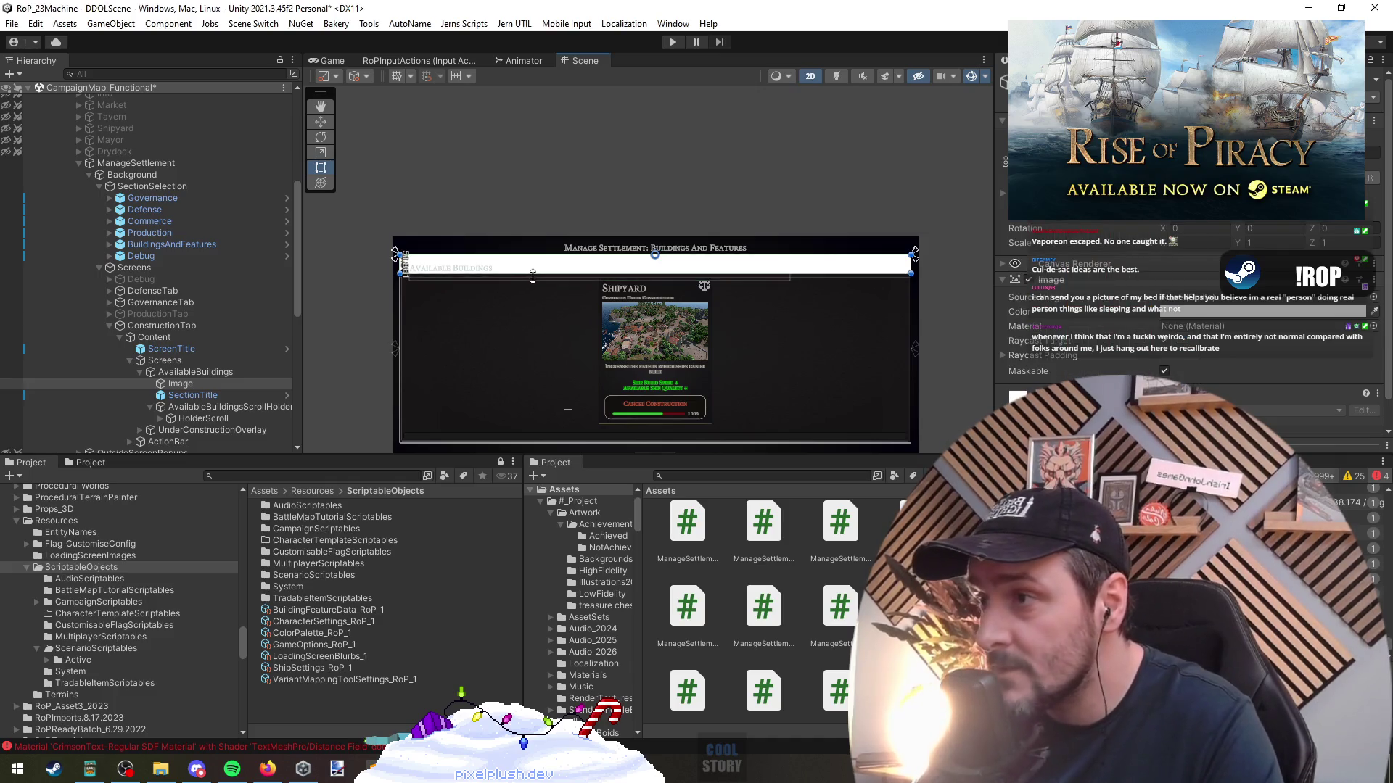
scroll(396, 290, "up", 5)
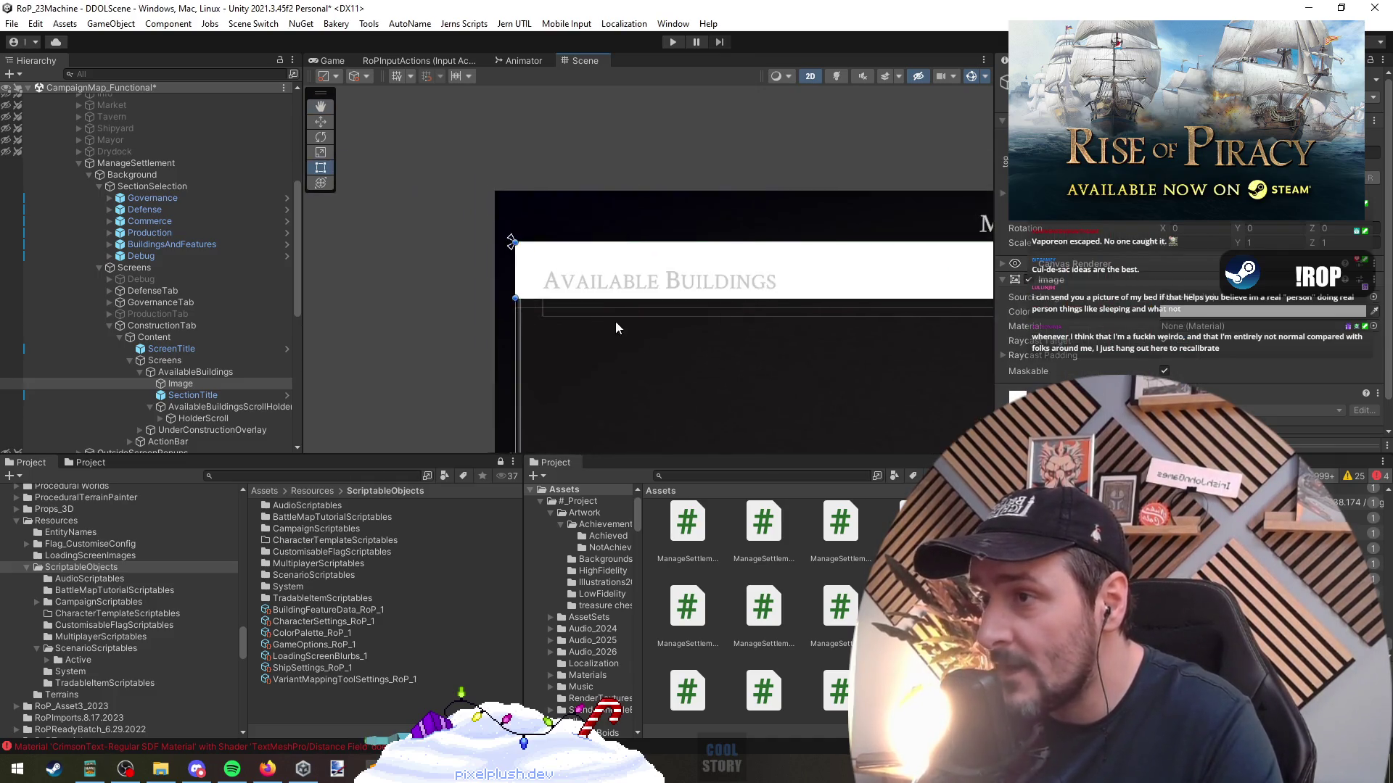
scroll(602, 313, "up", 2)
mouse_move(553, 288)
left_mouse_down()
mouse_move(555, 217)
mouse_move(570, 311)
left_mouse_up()
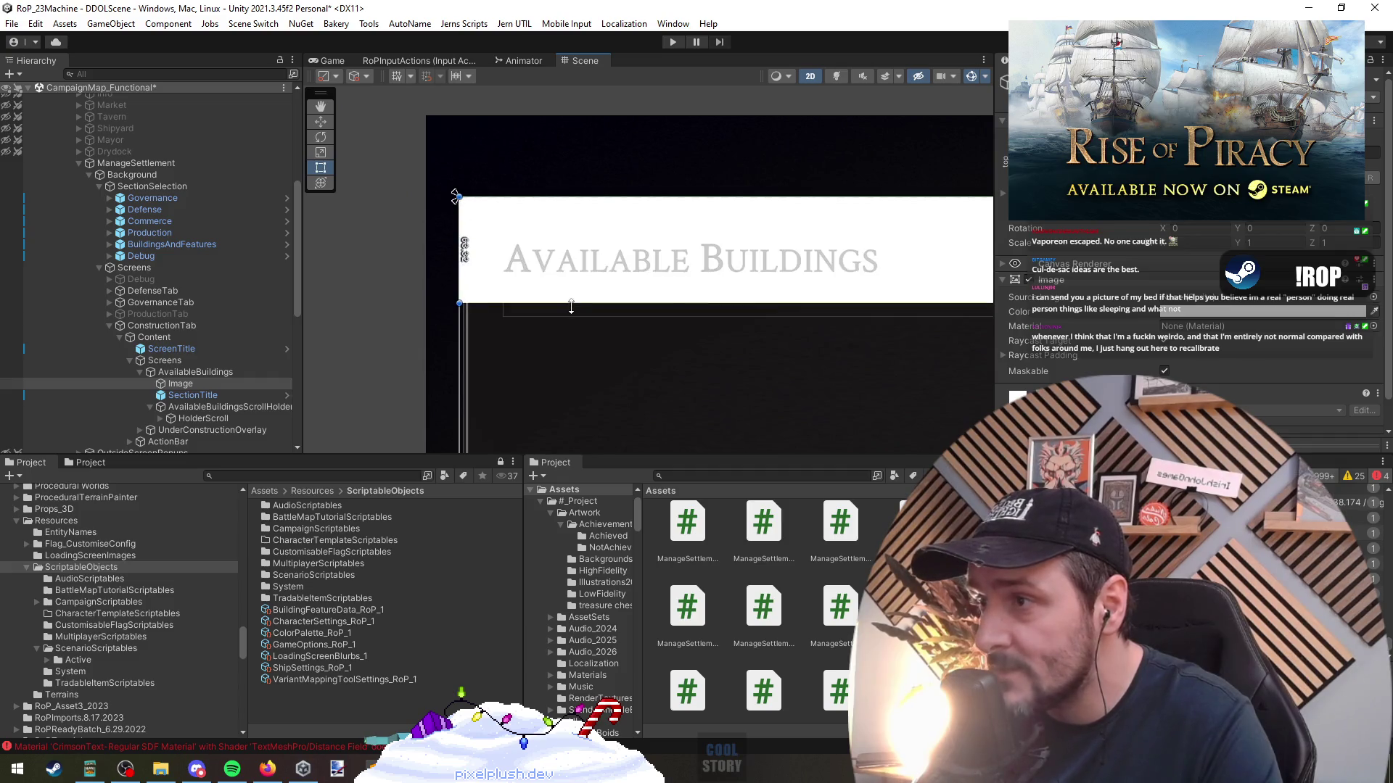
Lower the SectionTitle text's top edge slightly
scroll(741, 352, "down", 4)
scroll(538, 348, "down", 3)
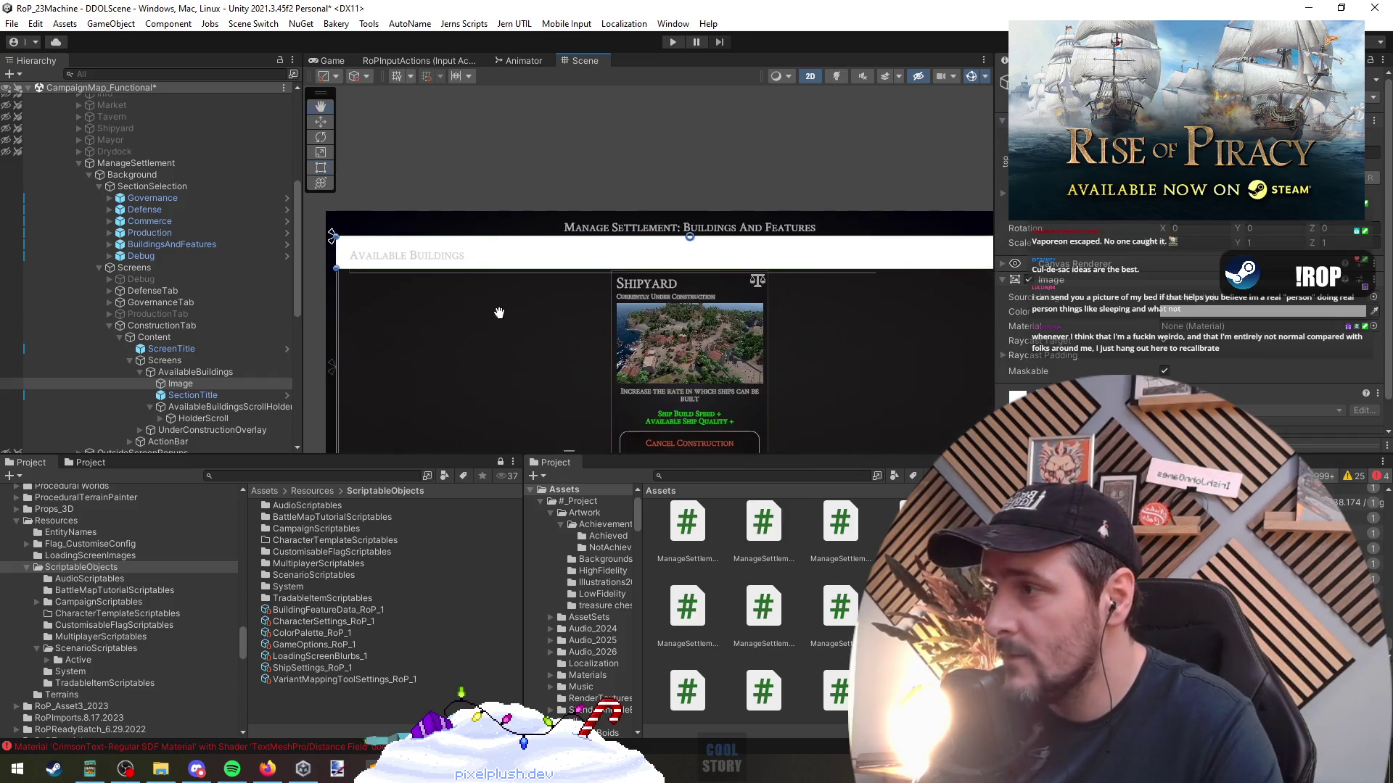
left_click(196, 396)
scroll(502, 338, "up", 2)
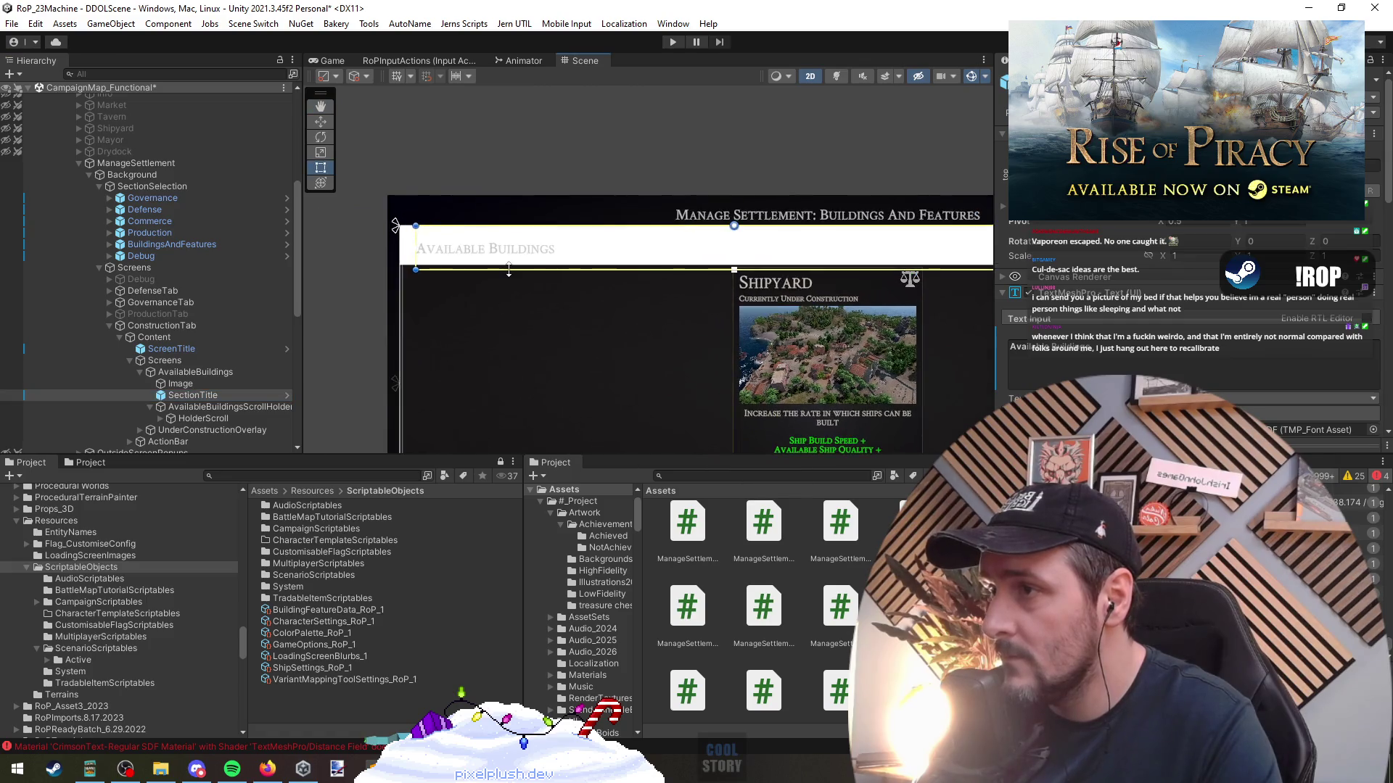
left_click_drag(518, 232, 520, 234)
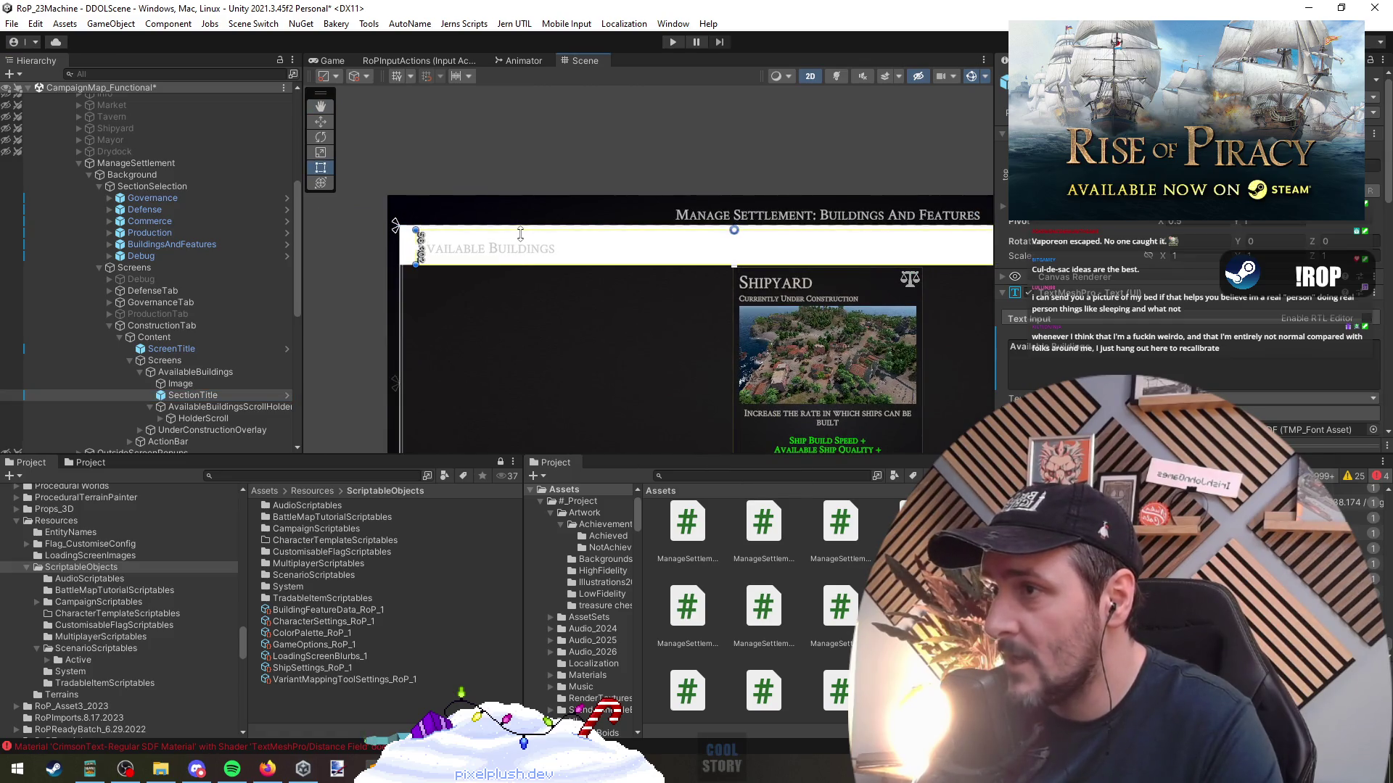
scroll(549, 312, "down", 3)
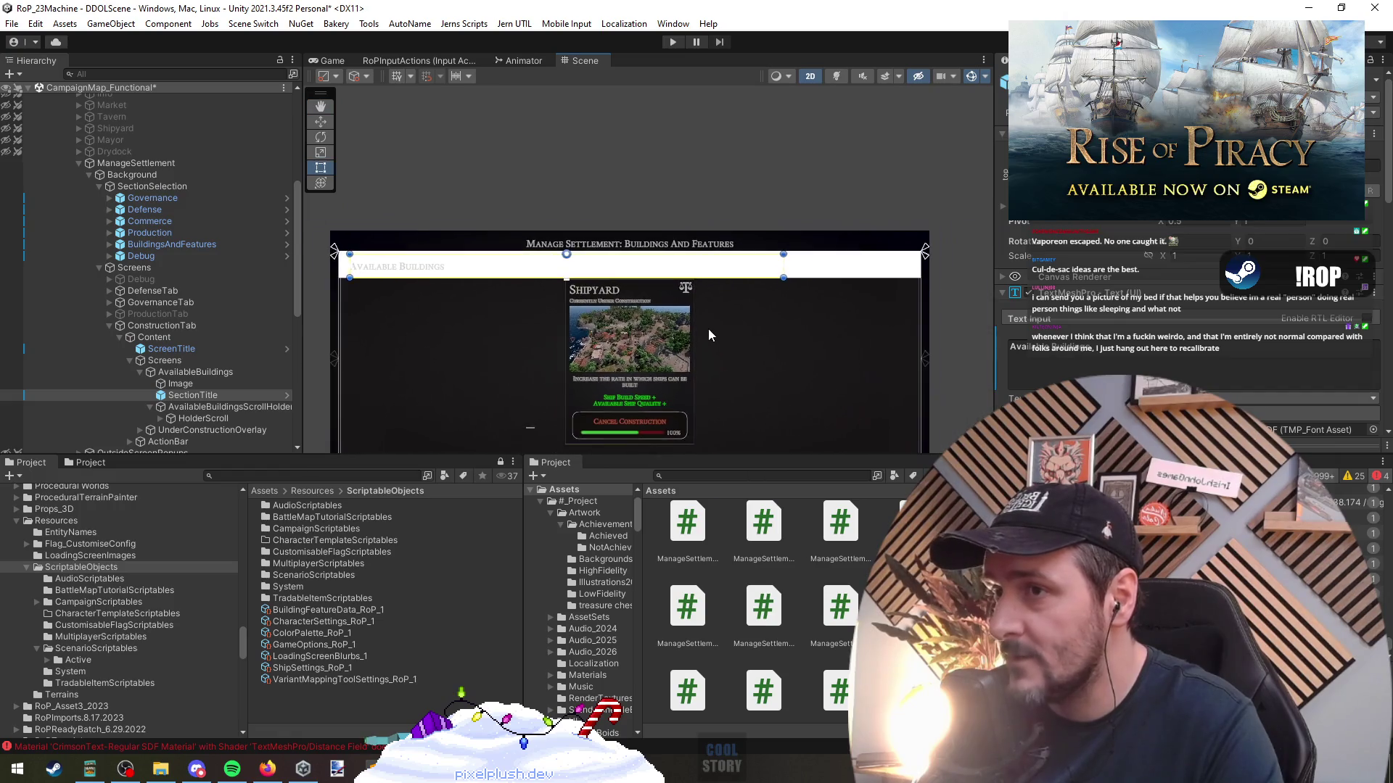
left_click_drag(395, 278, 443, 280)
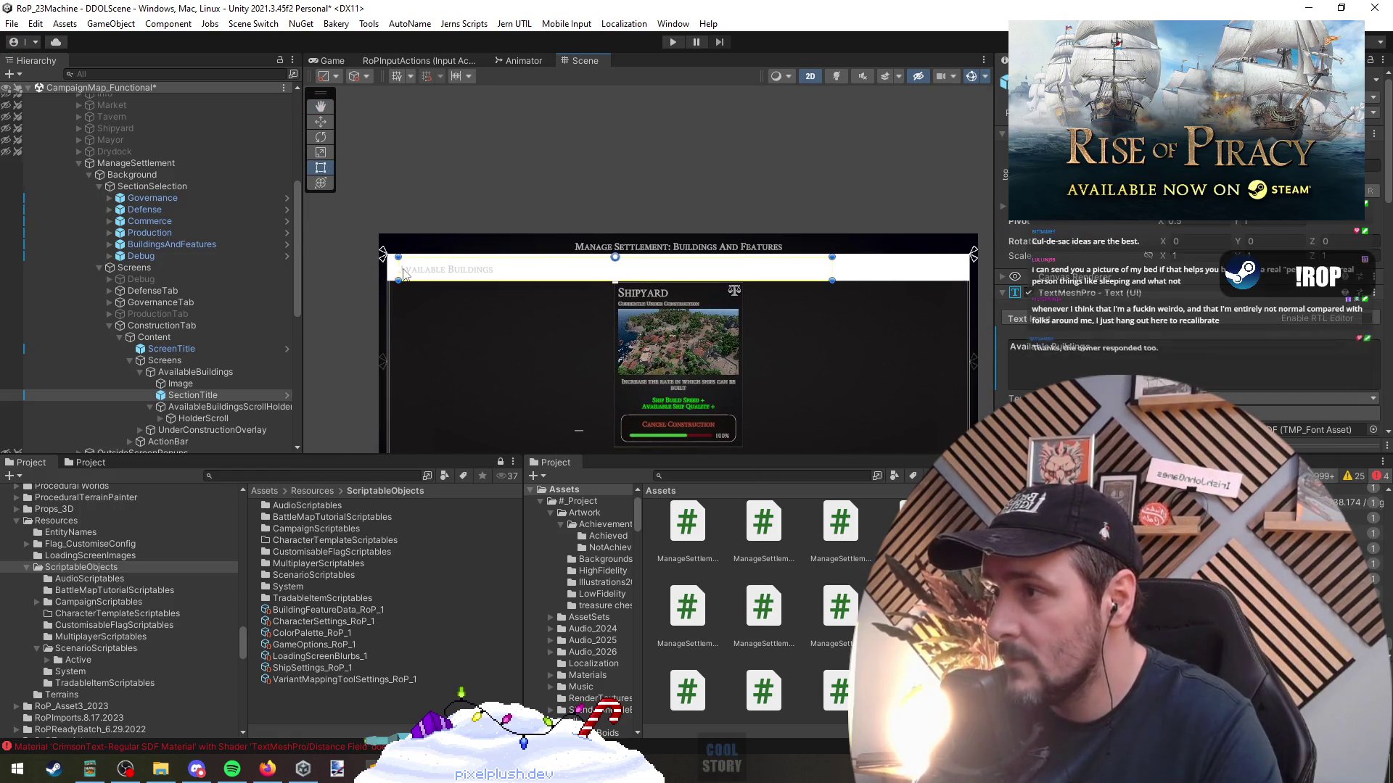
scroll(588, 309, "up", 4)
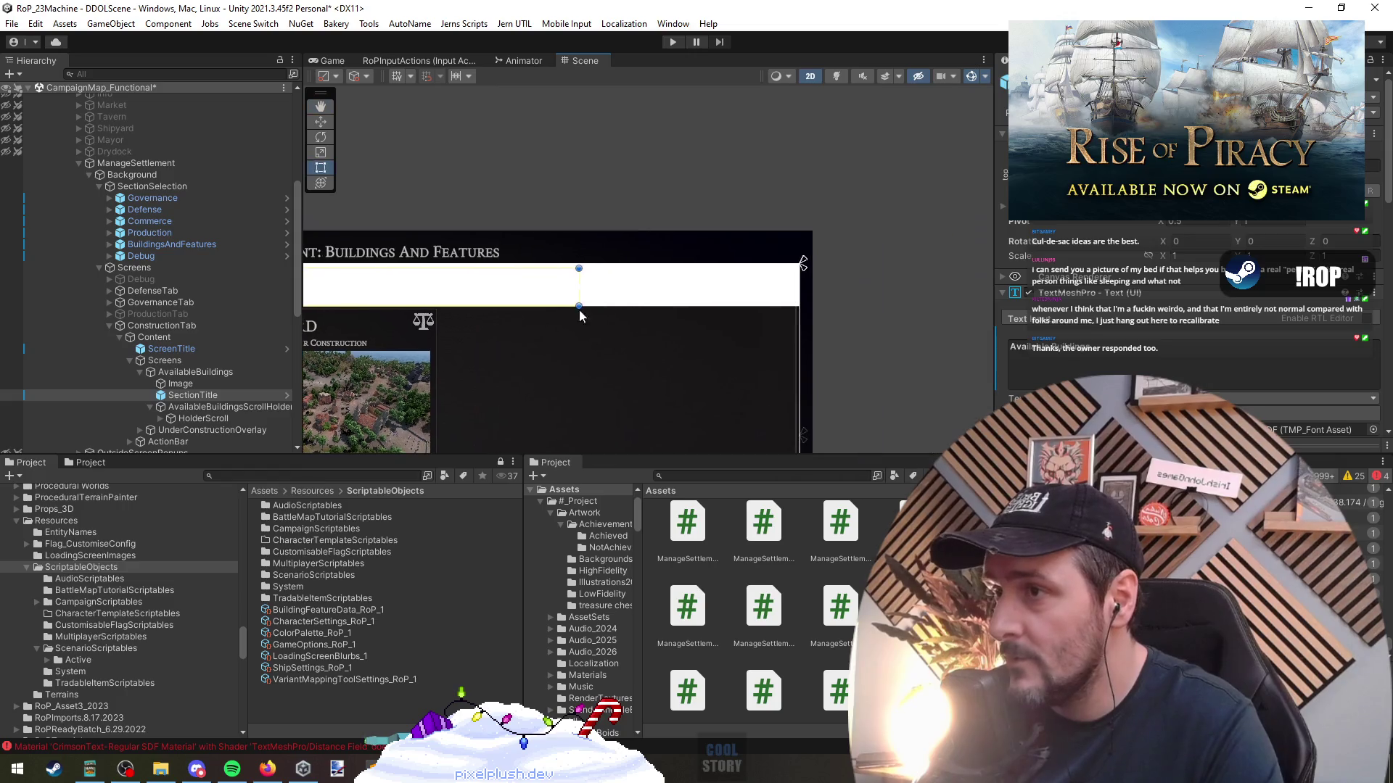
Remove the Image and Canvas Renderer components from the Image object
left_click(583, 296)
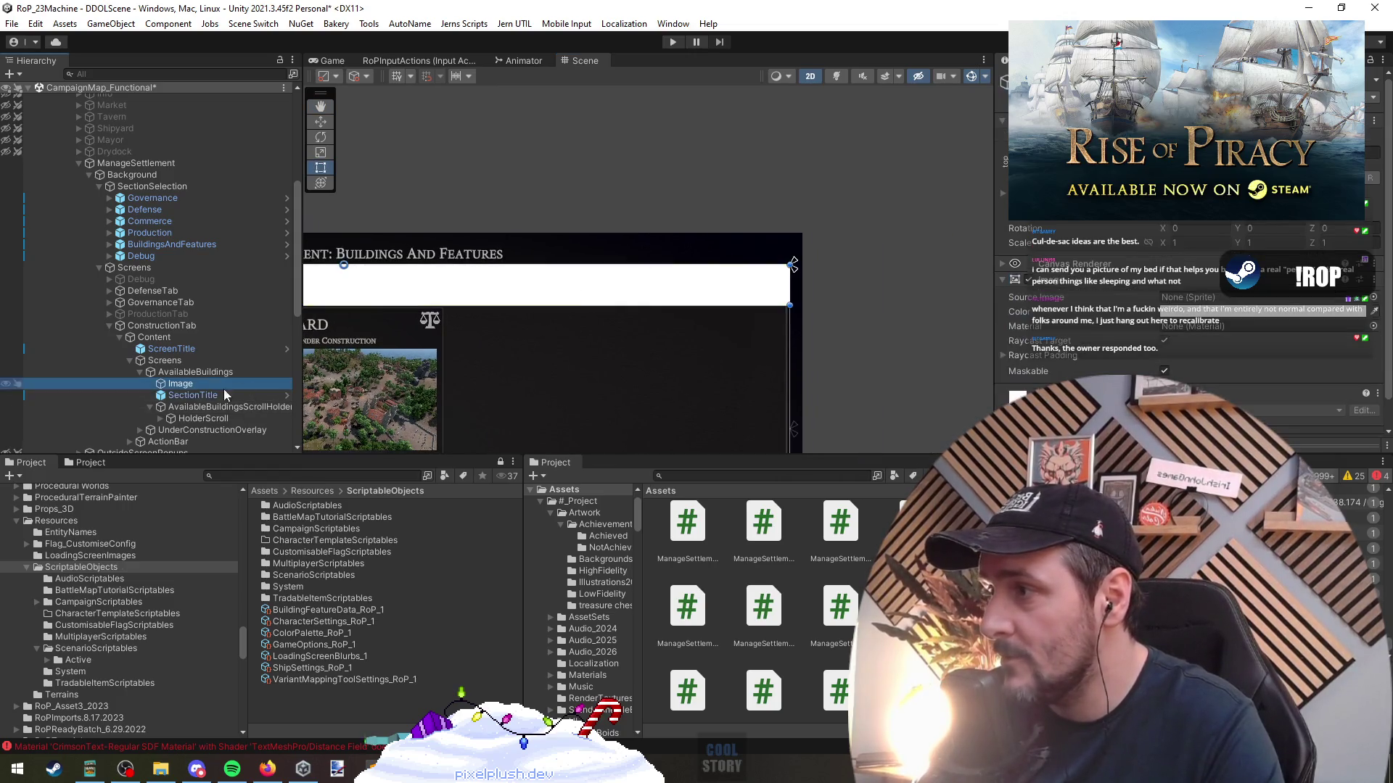
scroll(712, 321, "down", 1)
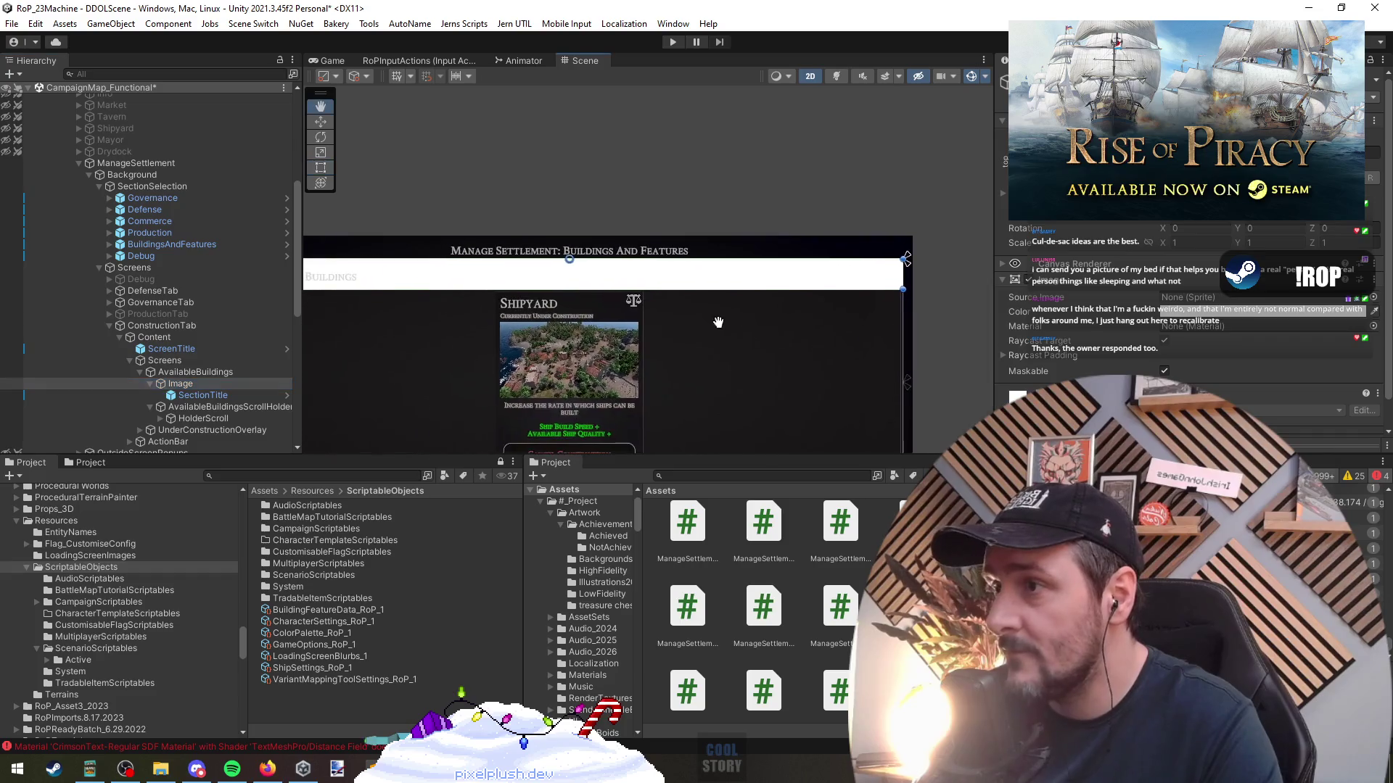
left_click_drag(712, 321, 819, 335)
double_click(215, 385)
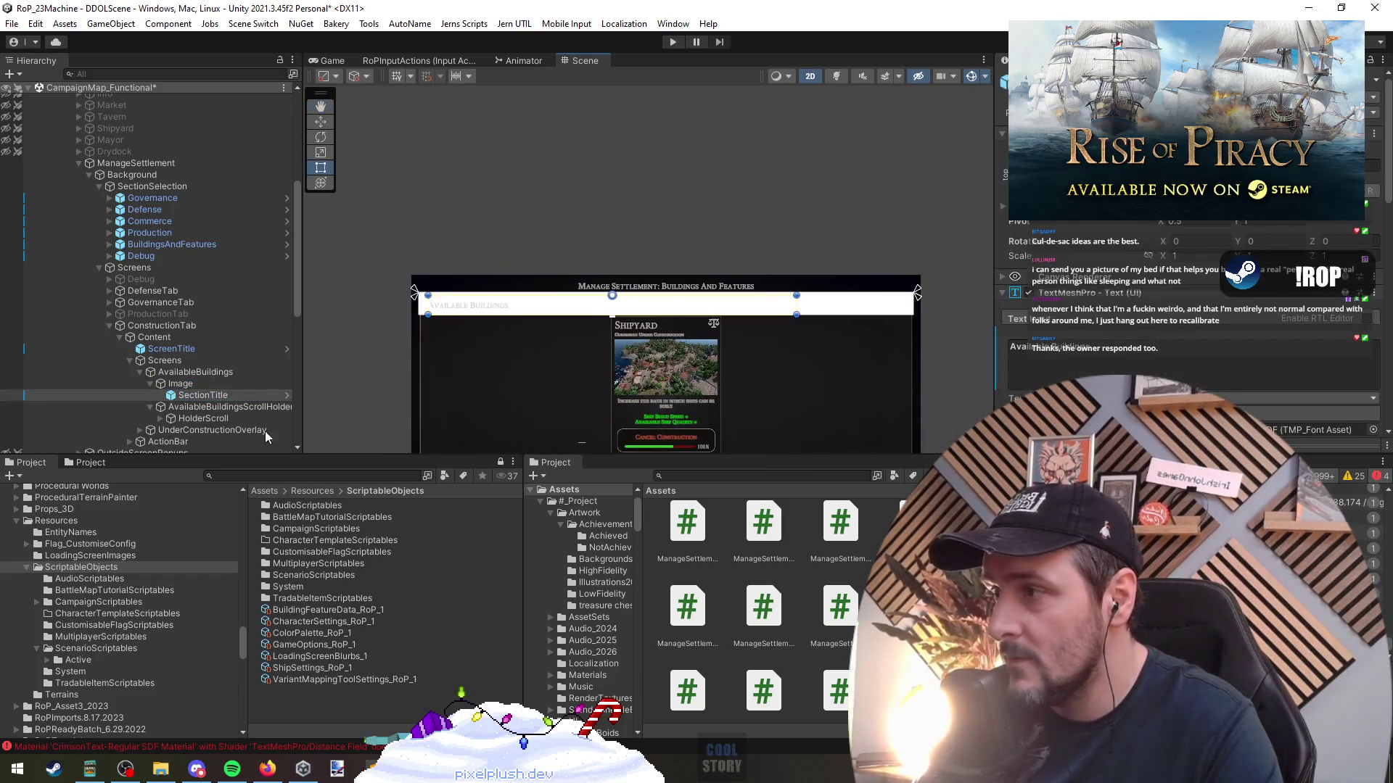
right_click(1041, 281)
left_click(1074, 307)
right_click(1073, 264)
left_click(1107, 289)
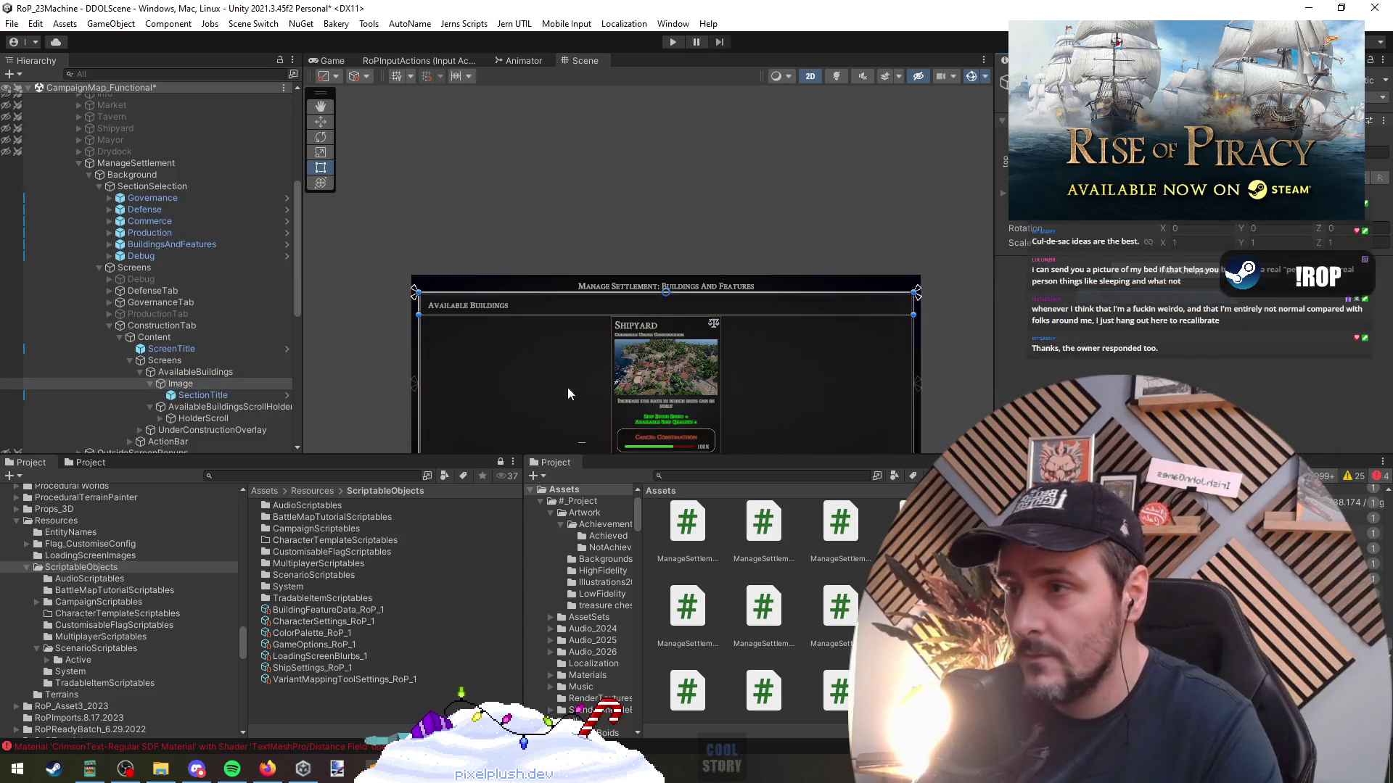
Select and frame the SectionTitle text in the scene
left_click(202, 394)
double_click(202, 393)
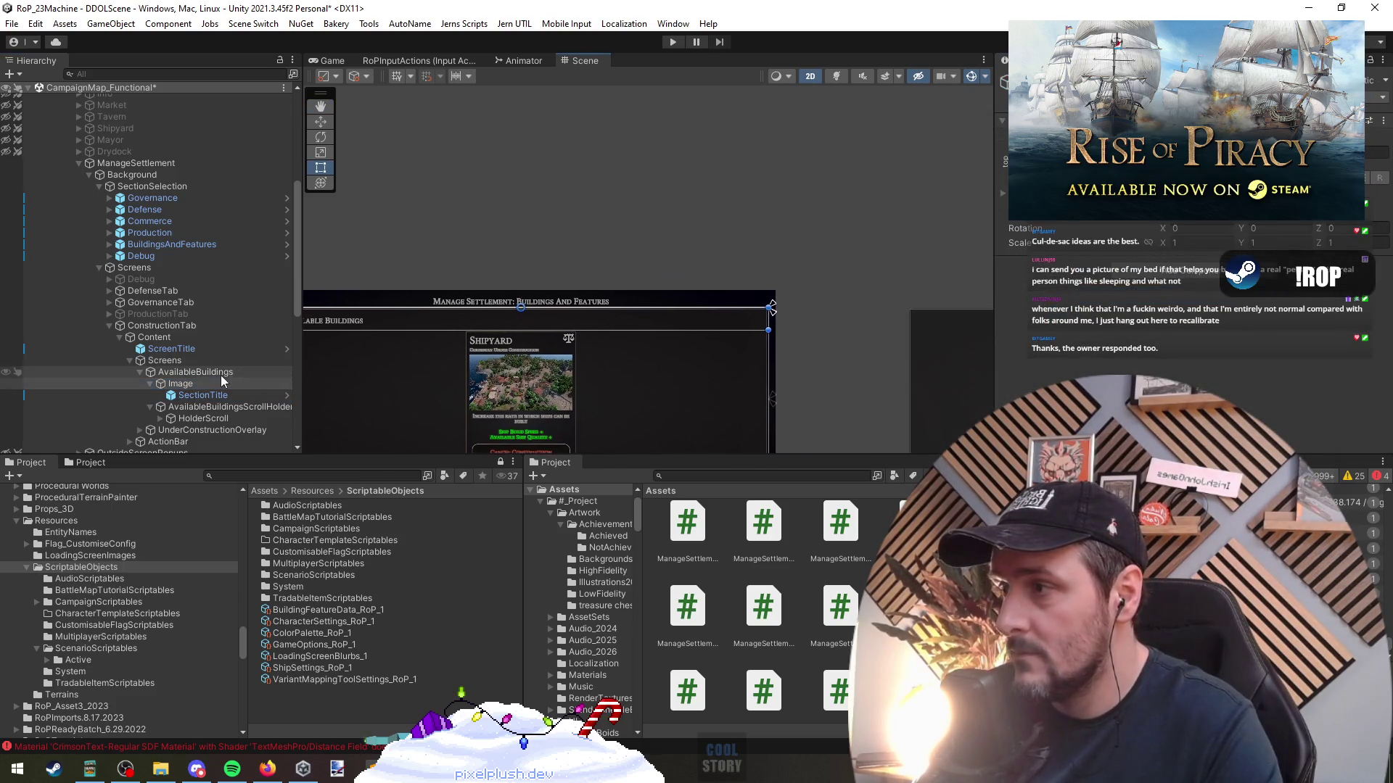
left_click(651, 323)
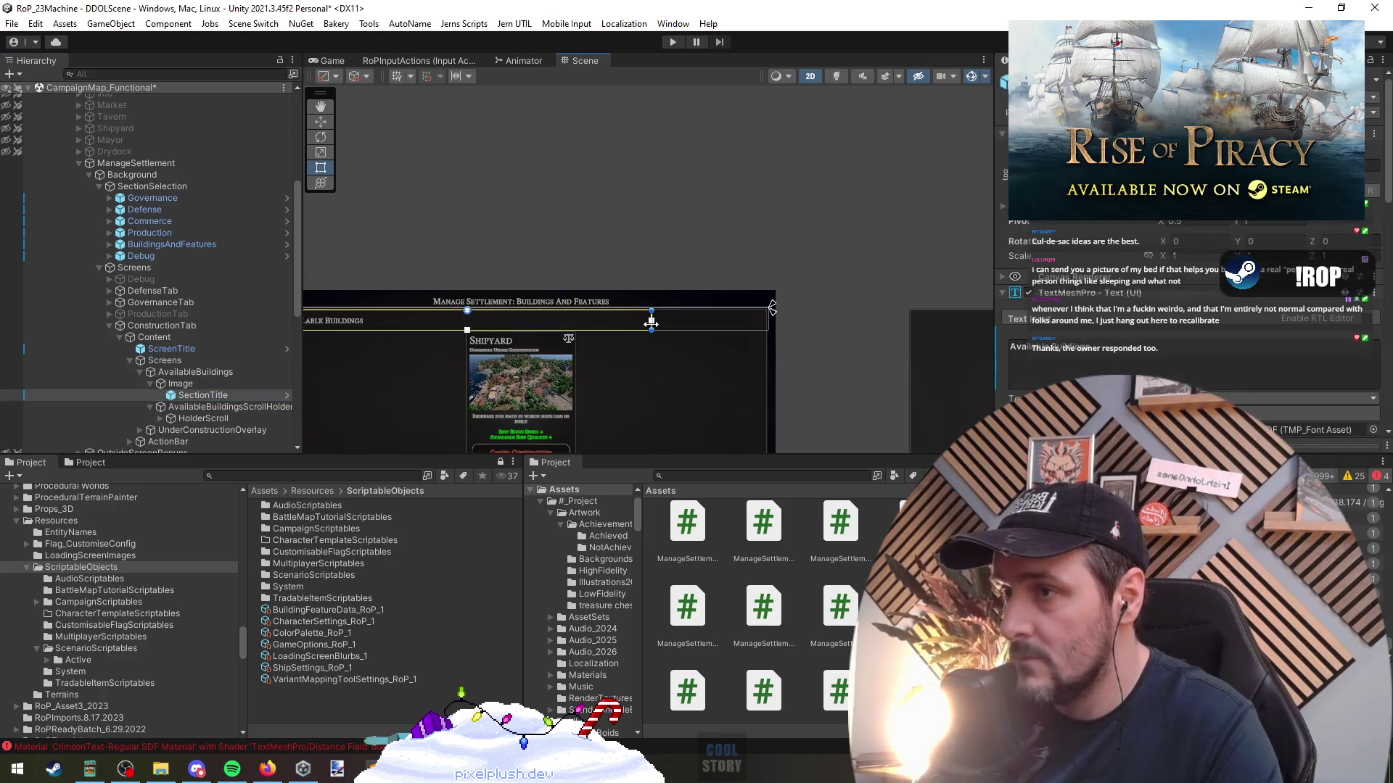
right_click(202, 385)
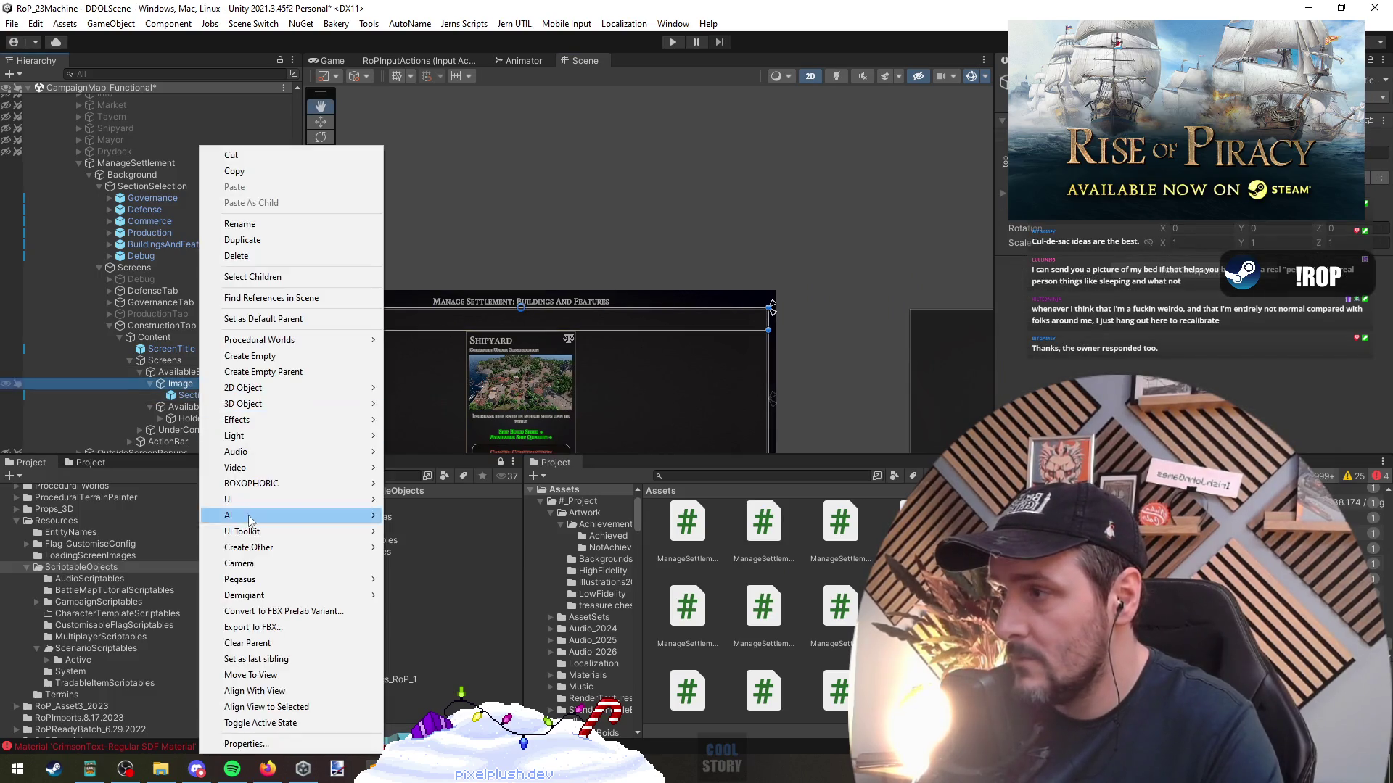
Add a child UI Image under Image, anchor it right, and widen it to about 515
mouse_move(341, 500)
left_click(417, 537)
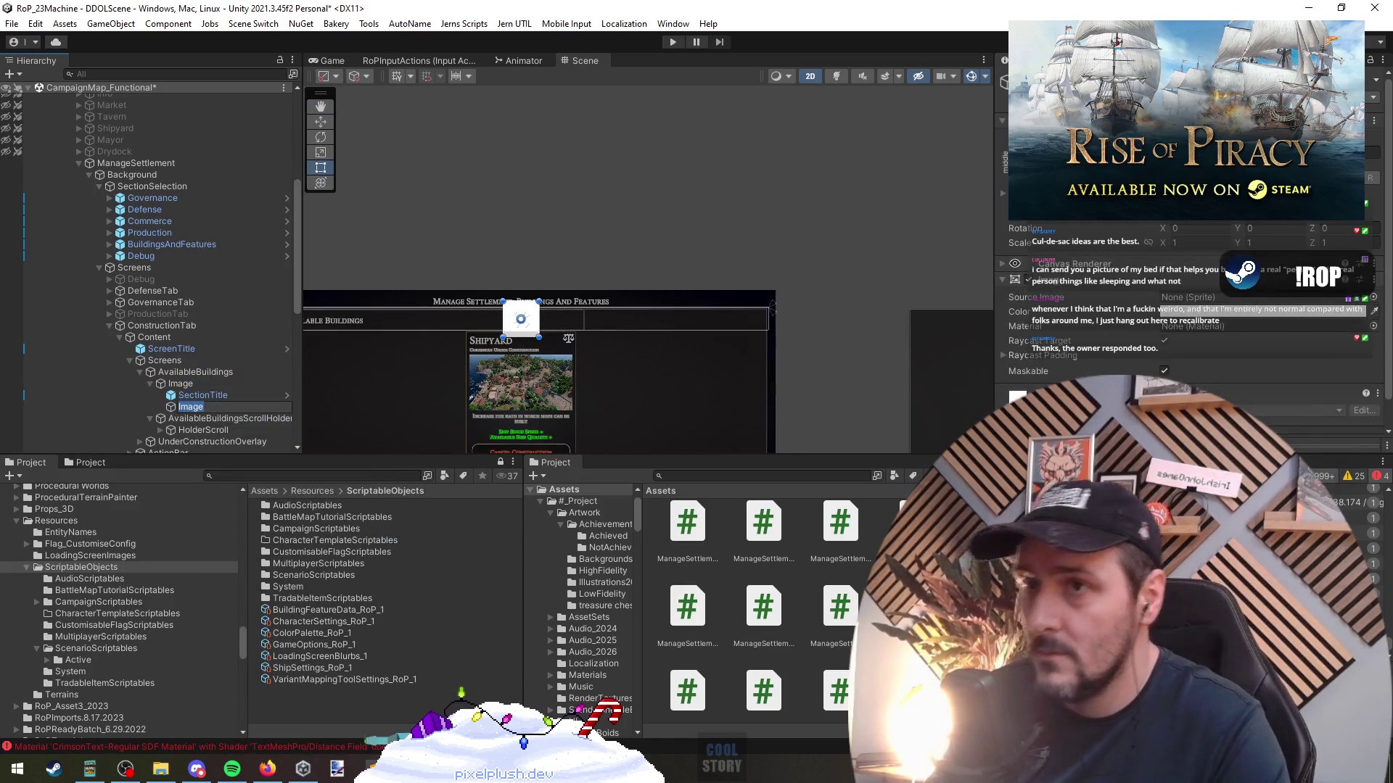
left_click(1016, 169)
left_click(1109, 247, "alt+shift")
key("t")
scroll(747, 310, "up", 1)
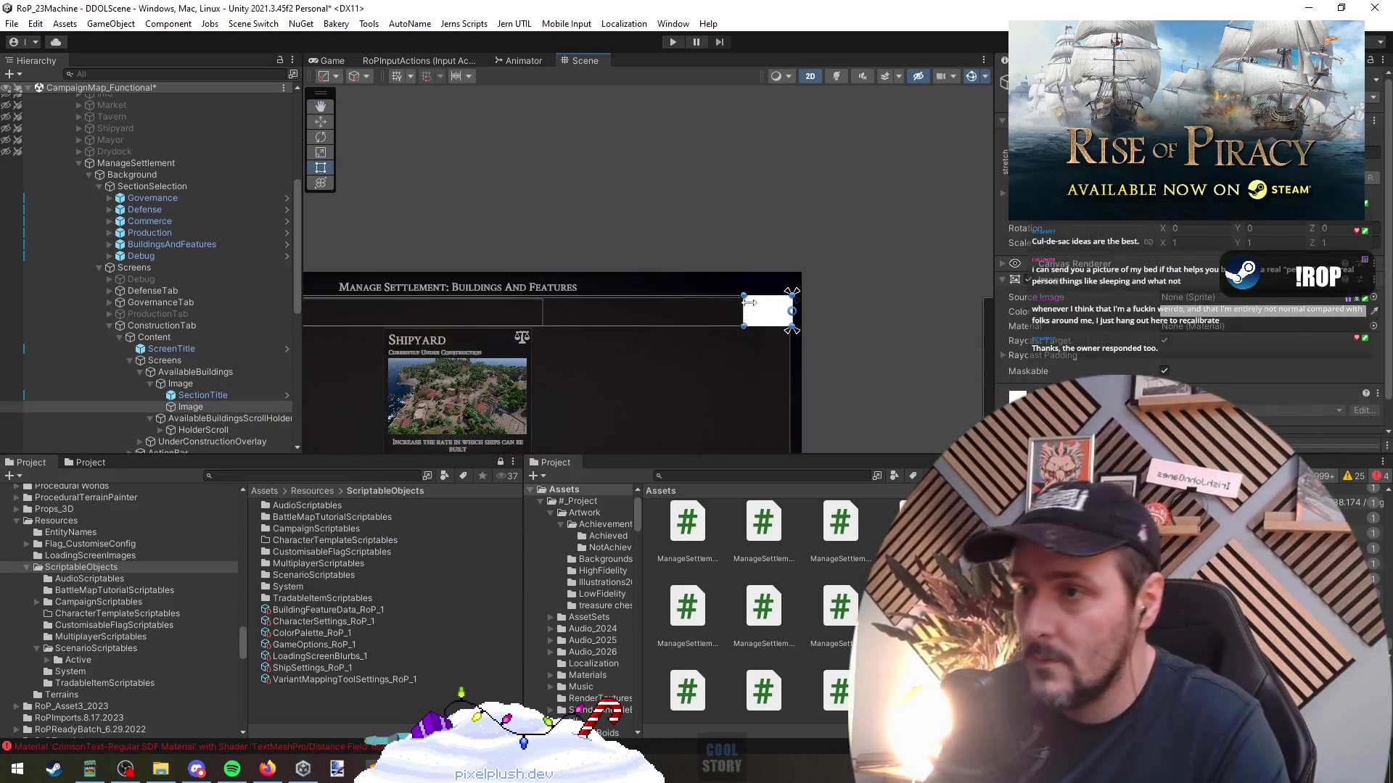
mouse_move(745, 311)
left_mouse_down()
mouse_move(530, 314)
mouse_move(546, 319)
left_mouse_up()
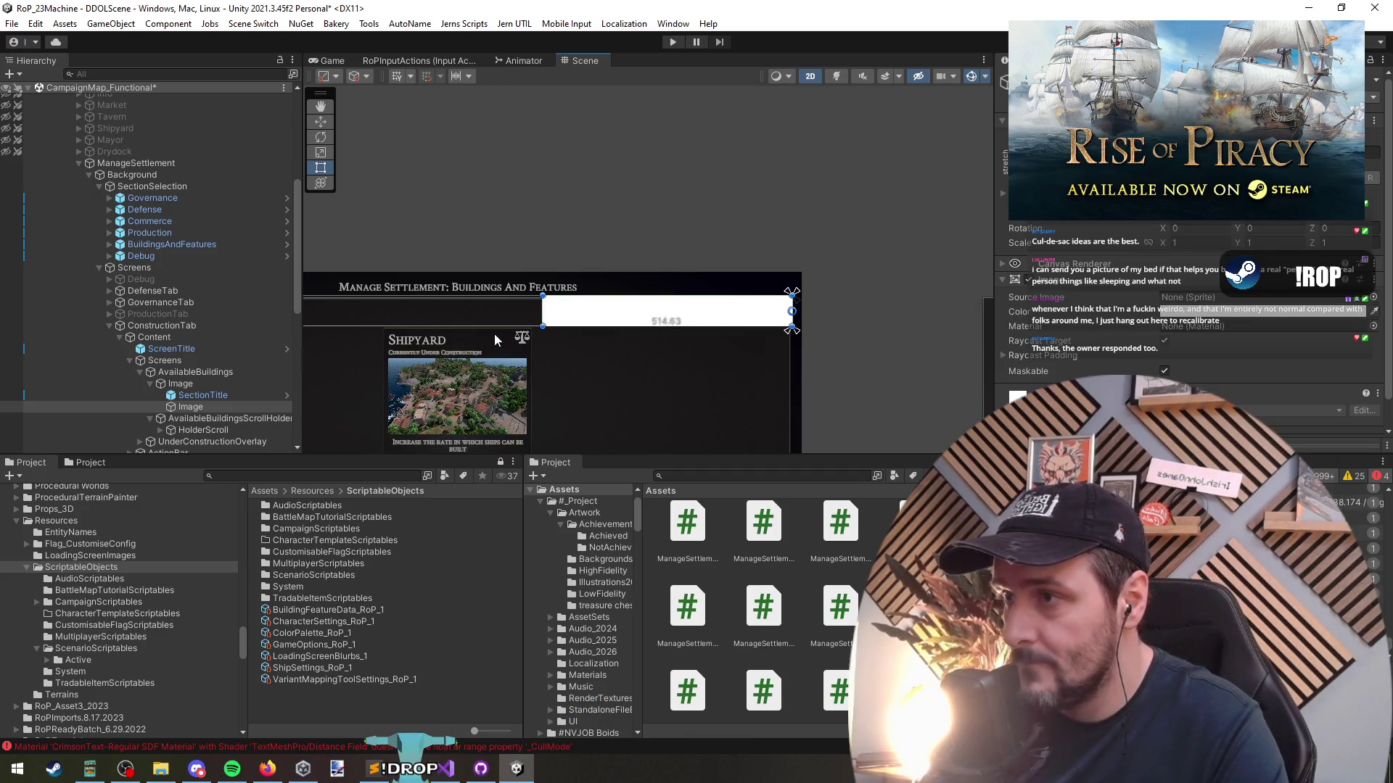
scroll(581, 367, "up", 1)
Rename the parent object TopBar and the new child image Filters
left_click(229, 385)
key("F2")
type("To0")
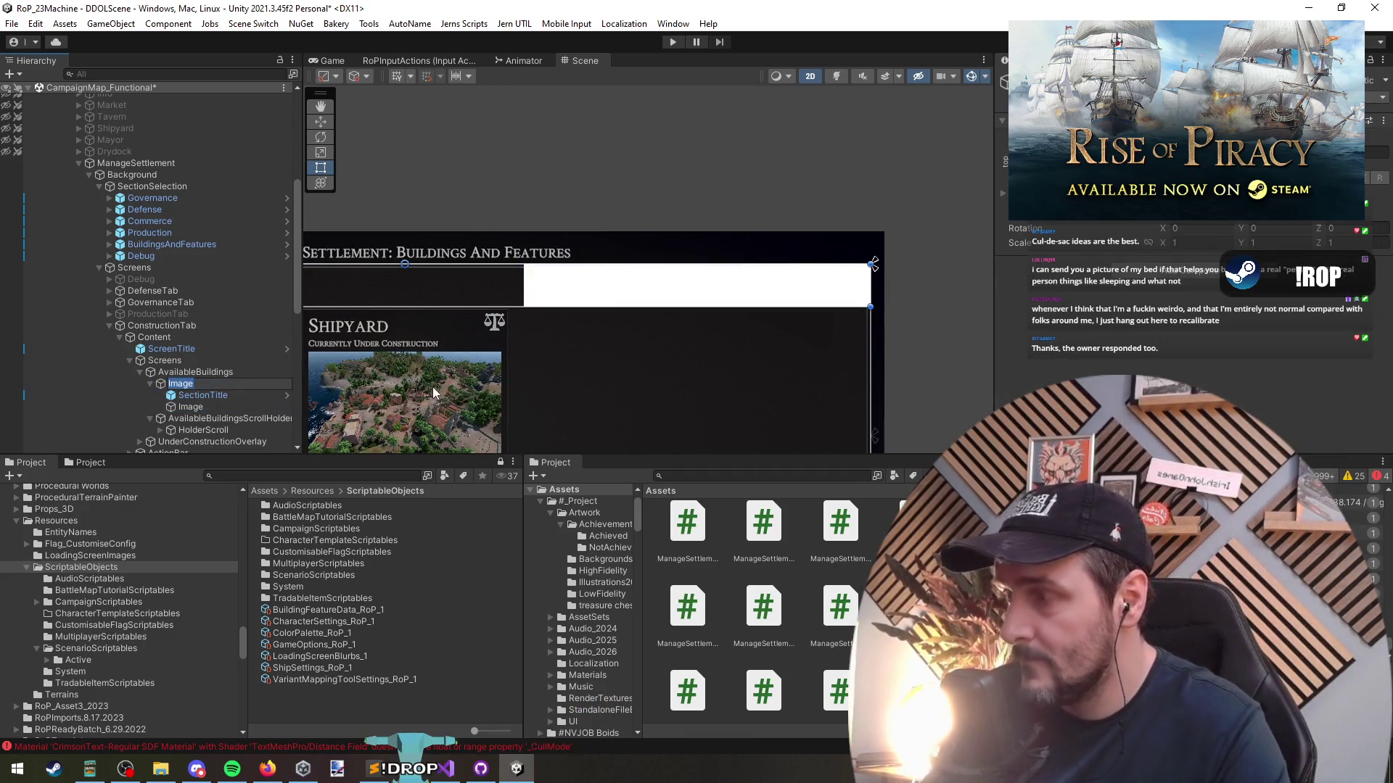
key("BackSpace")
key("Return")
key("Down")
key("Down")
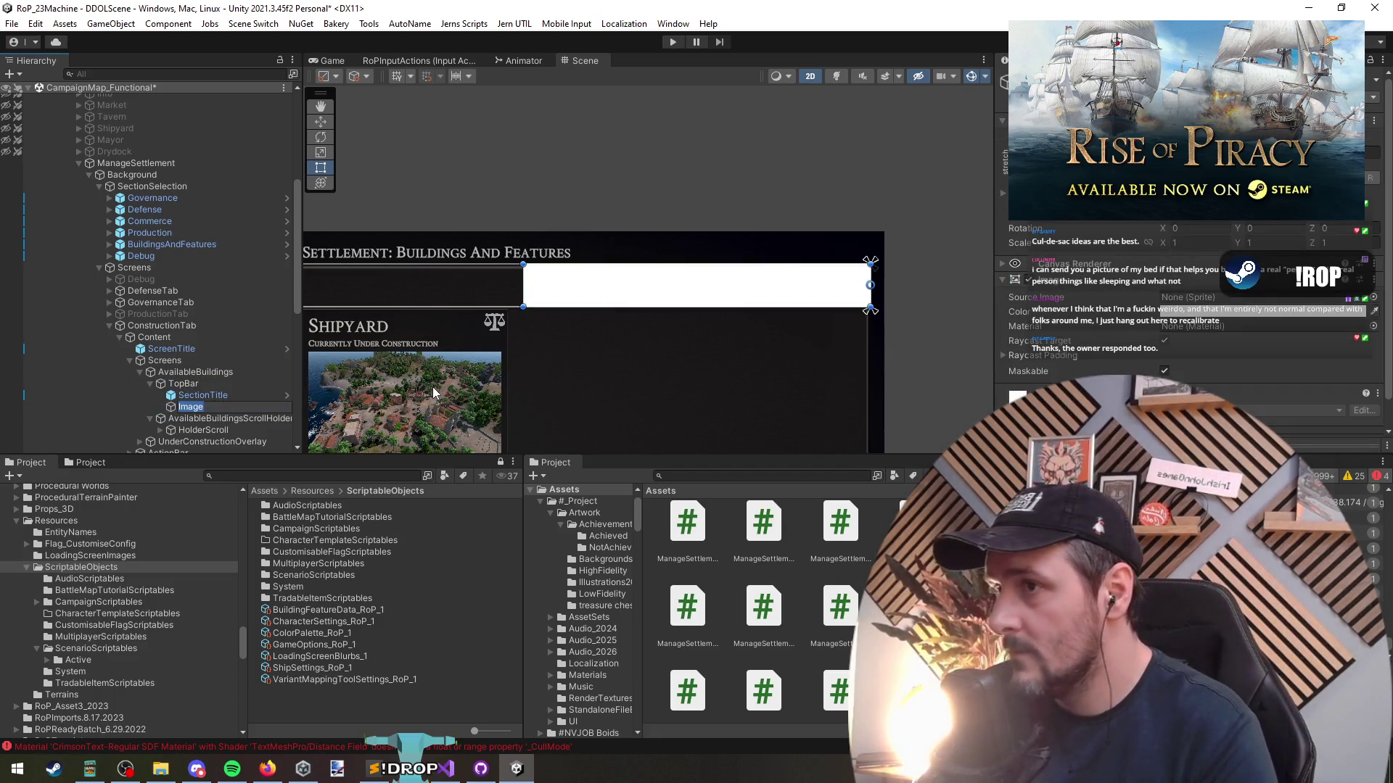
type("Filters")
key("Return")
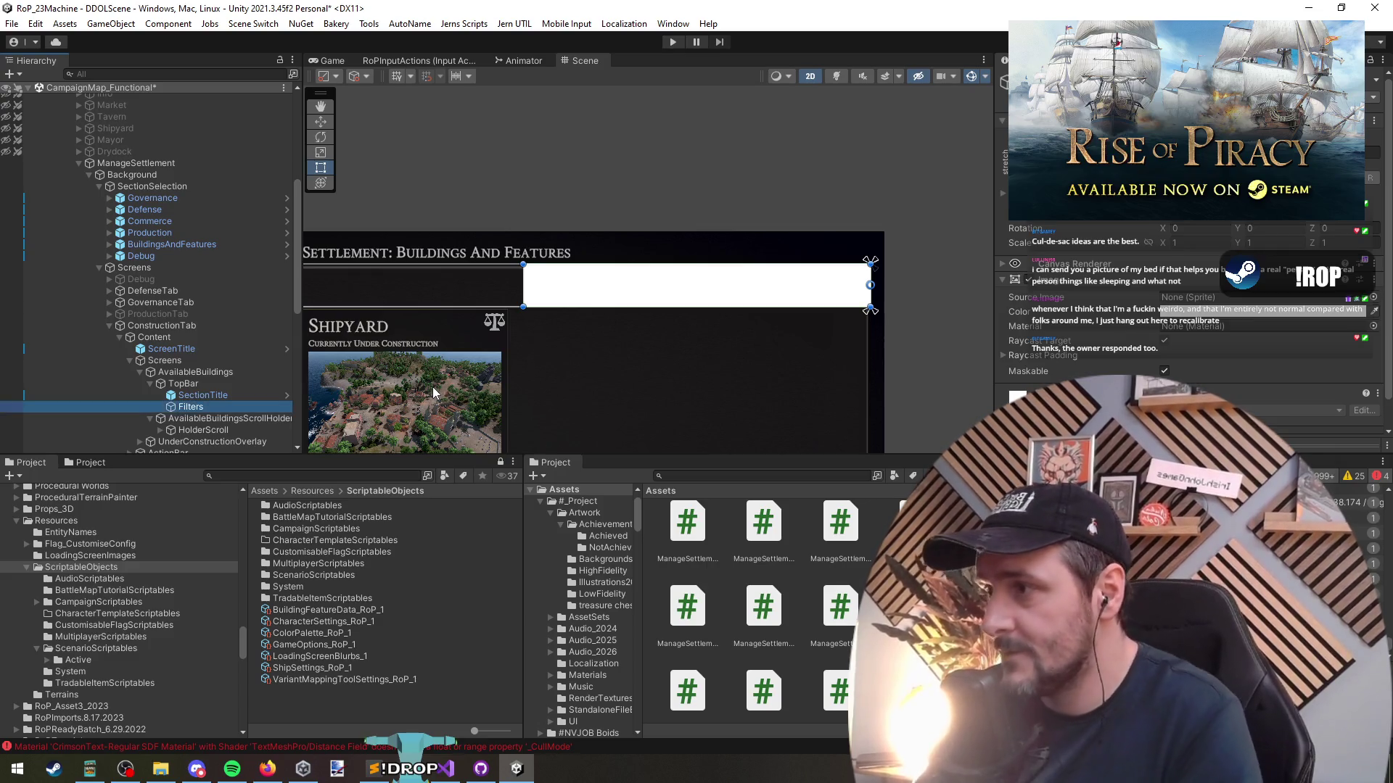
Use the Filters creation menu and frame the white Filters bar in the scene
scroll(702, 315, "up", 1)
scroll(647, 364, "right", 1)
left_click(207, 396)
left_click(213, 409)
right_click(213, 409)
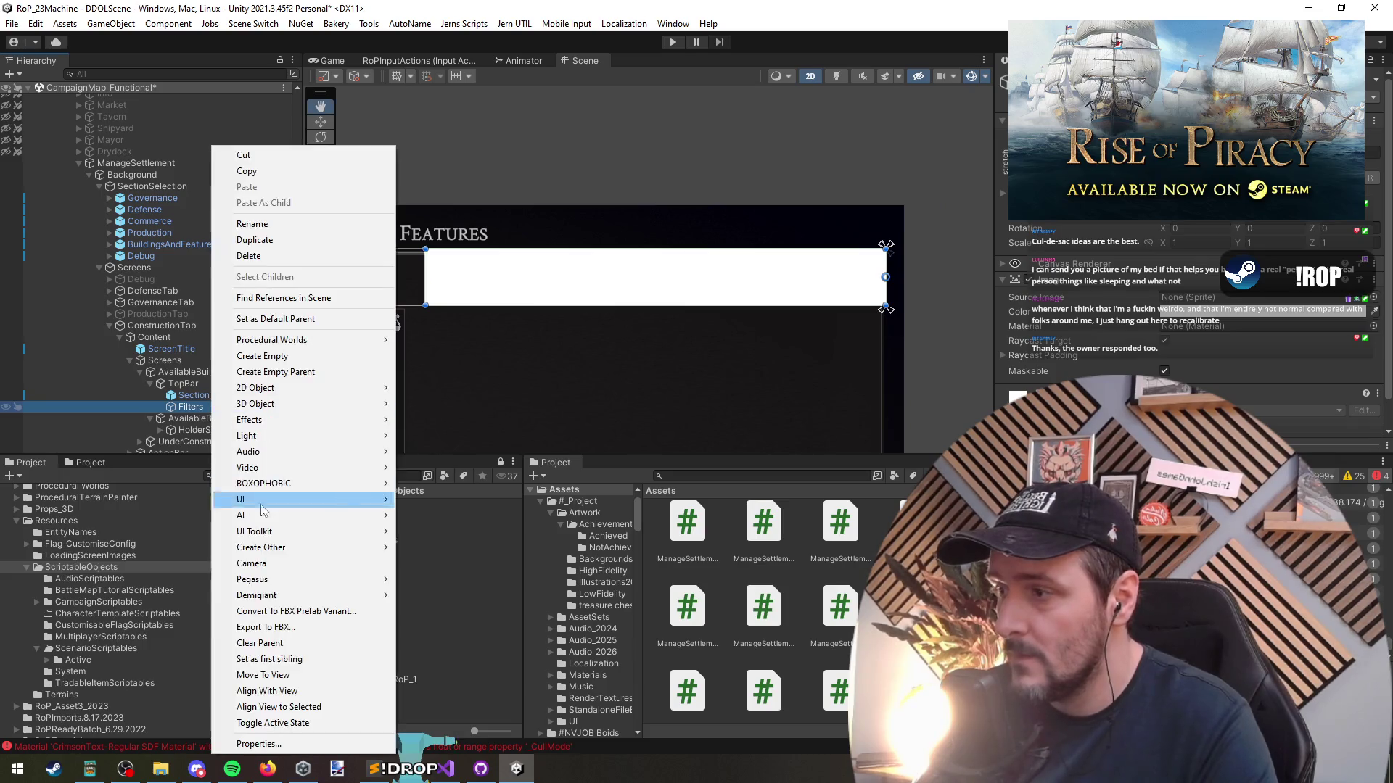
mouse_move(264, 503)
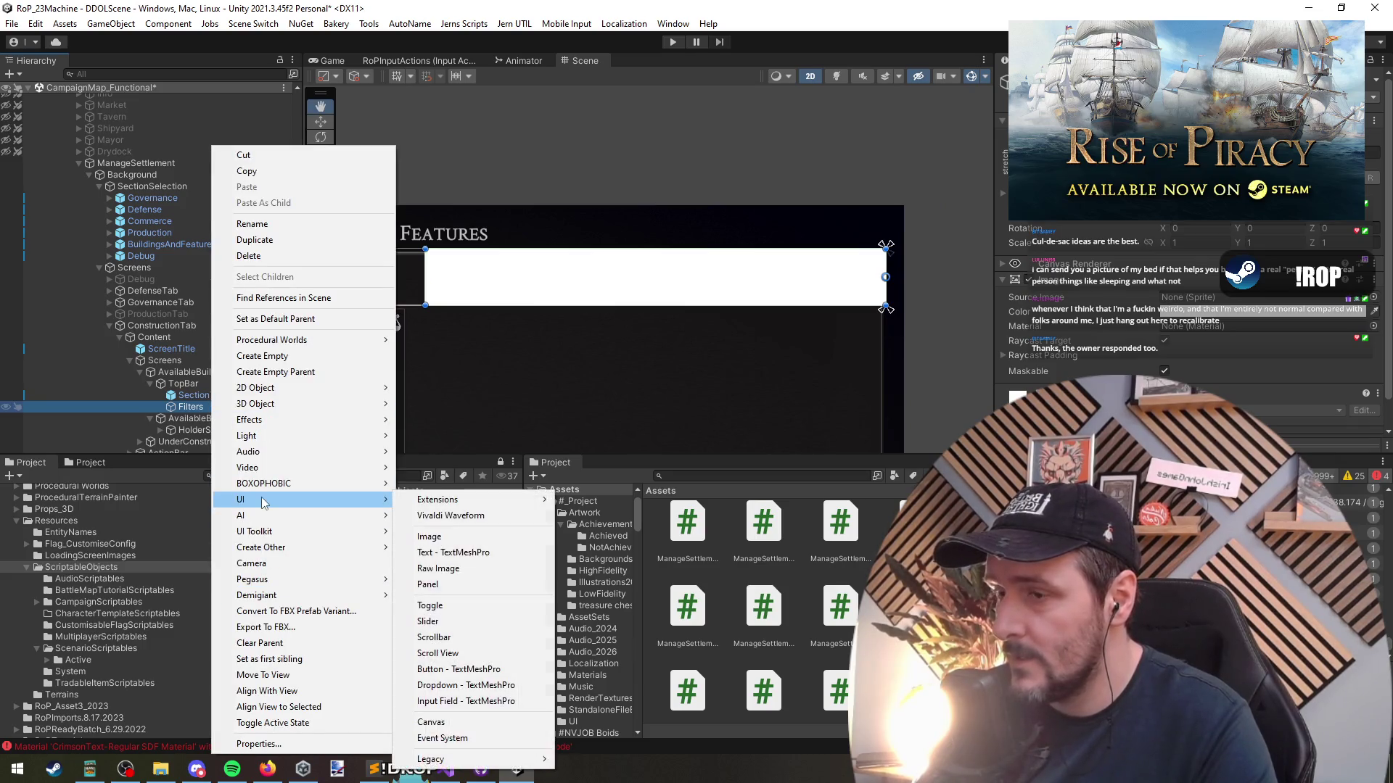
left_click(457, 538)
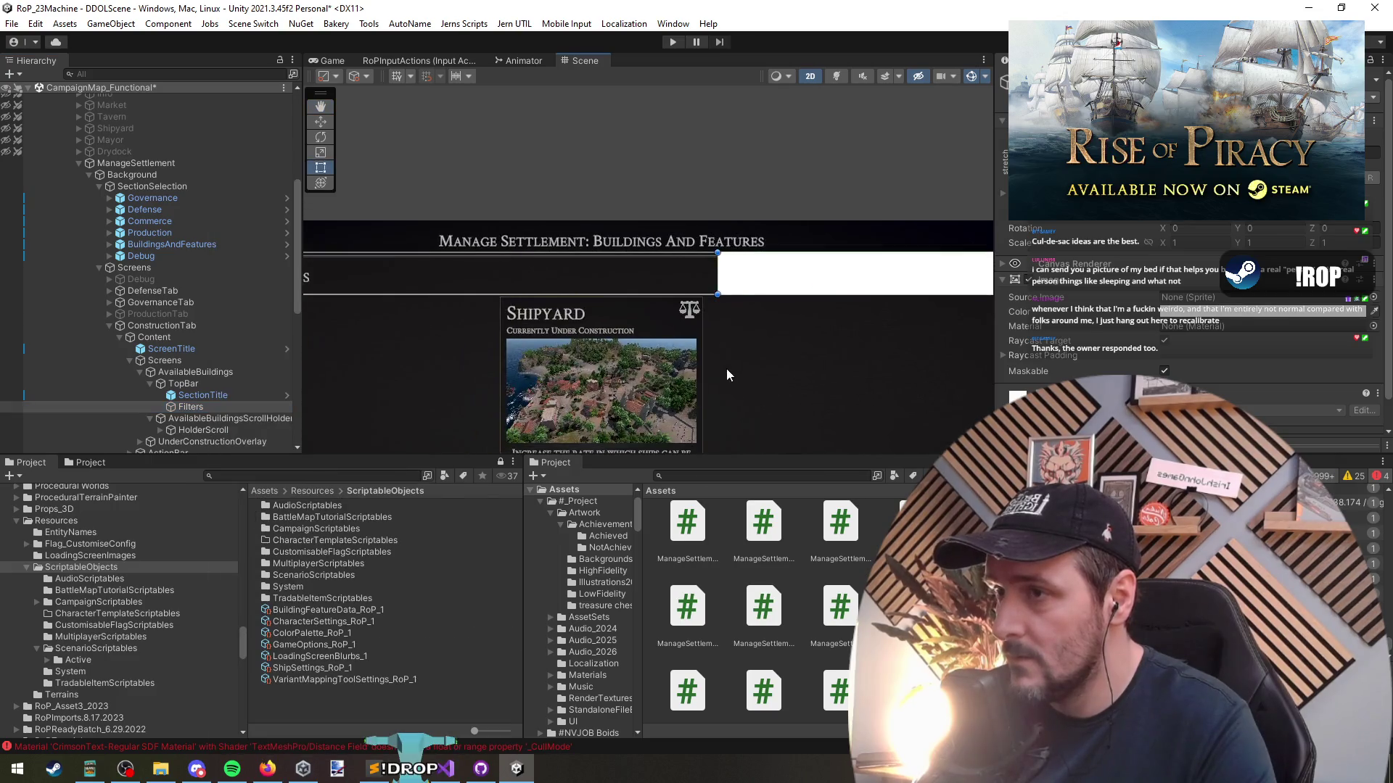
left_click_drag(689, 315, 422, 312)
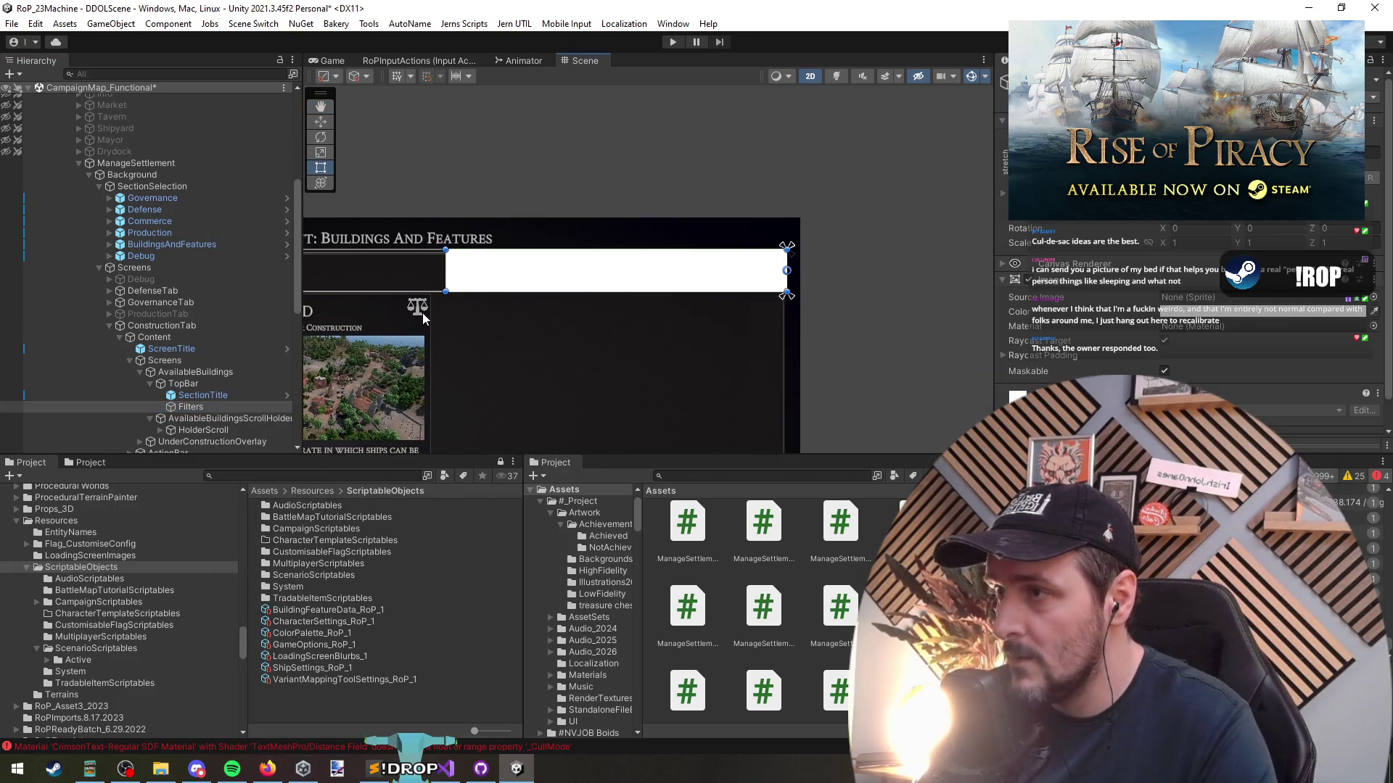
left_click(190, 409)
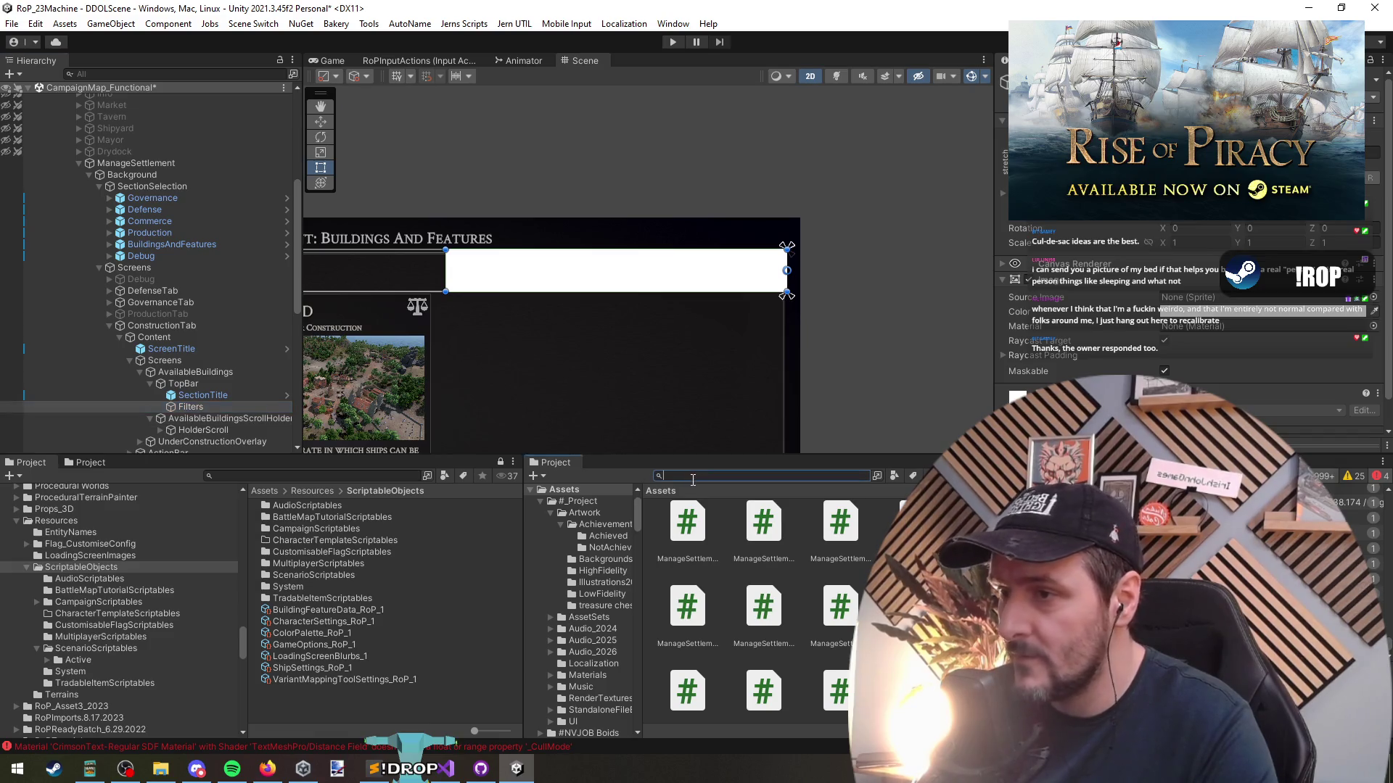
Search the Project for 't:prefab icon' prefabs and inspect the results
type("t:prefab iconb")
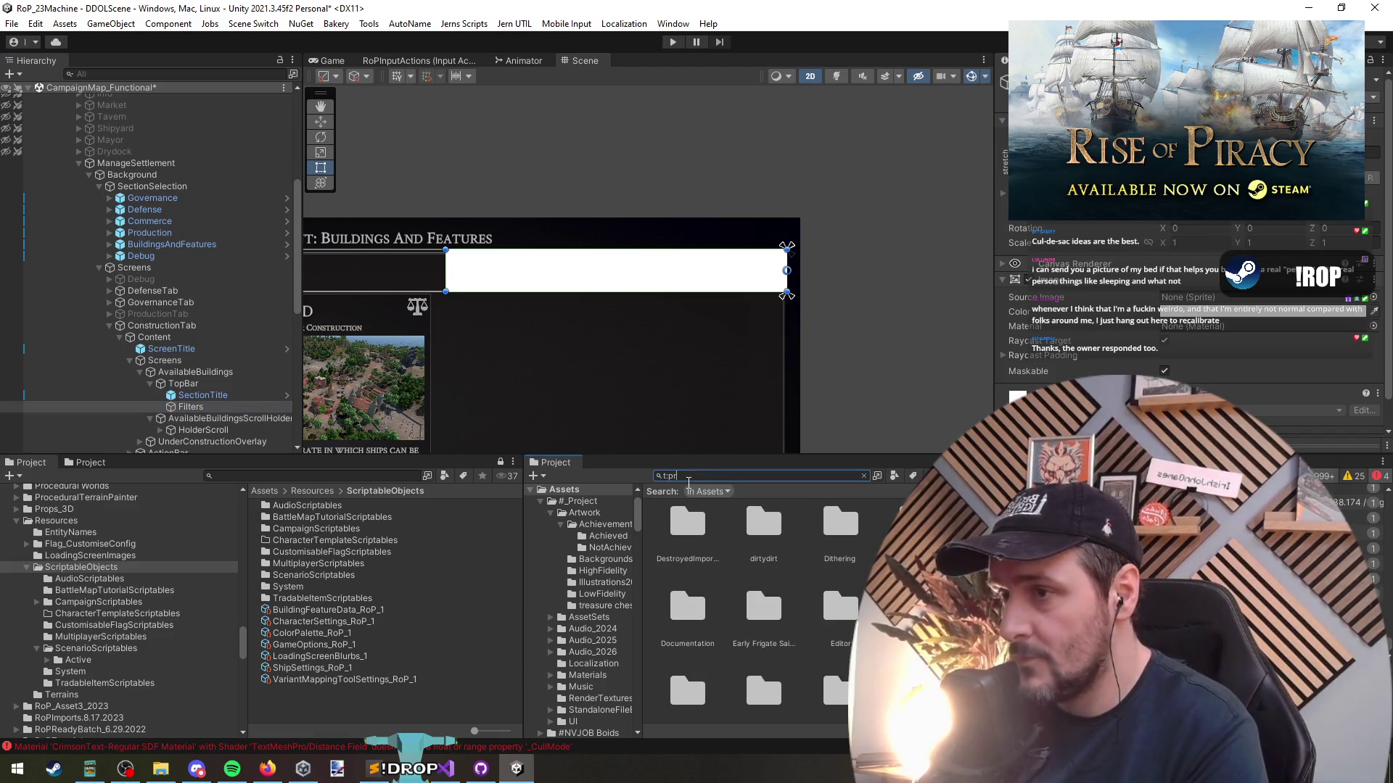
key("BackSpace")
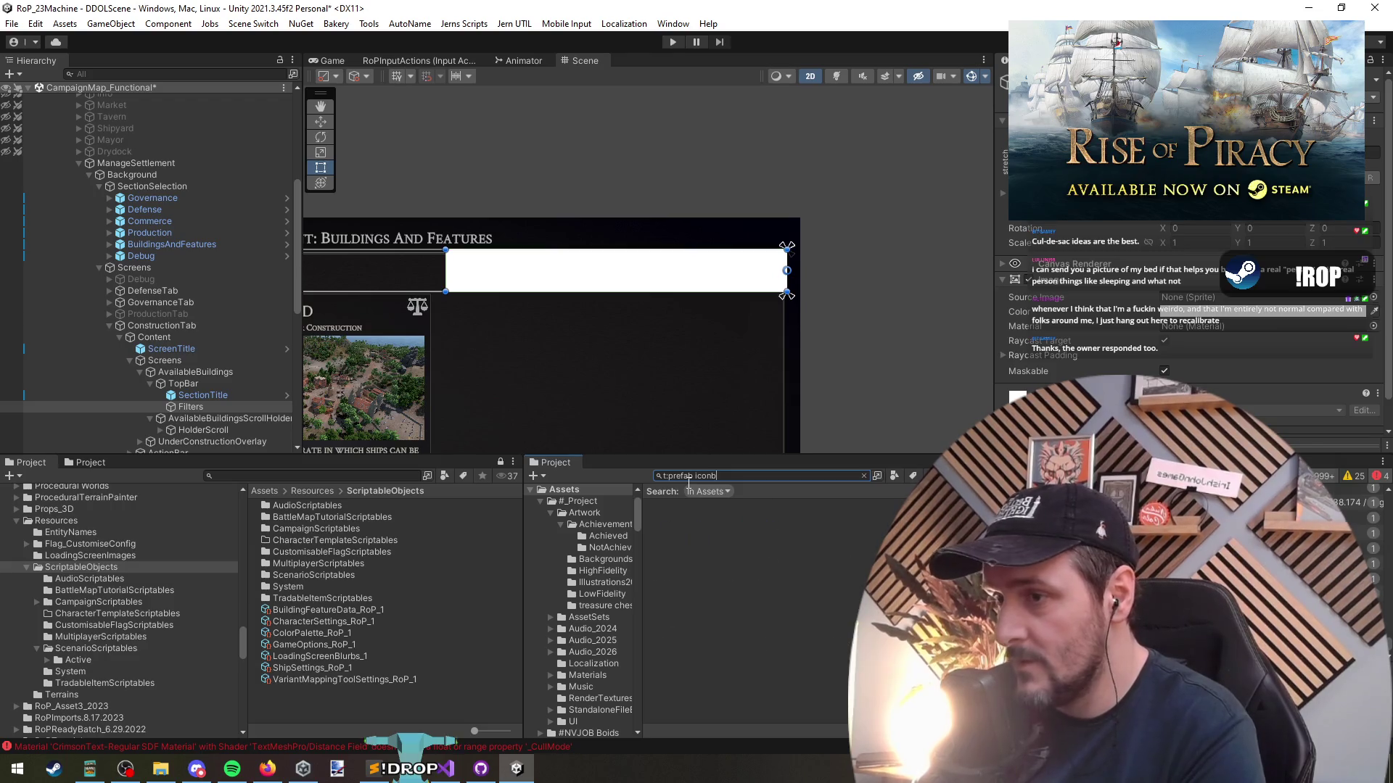
left_click(754, 537)
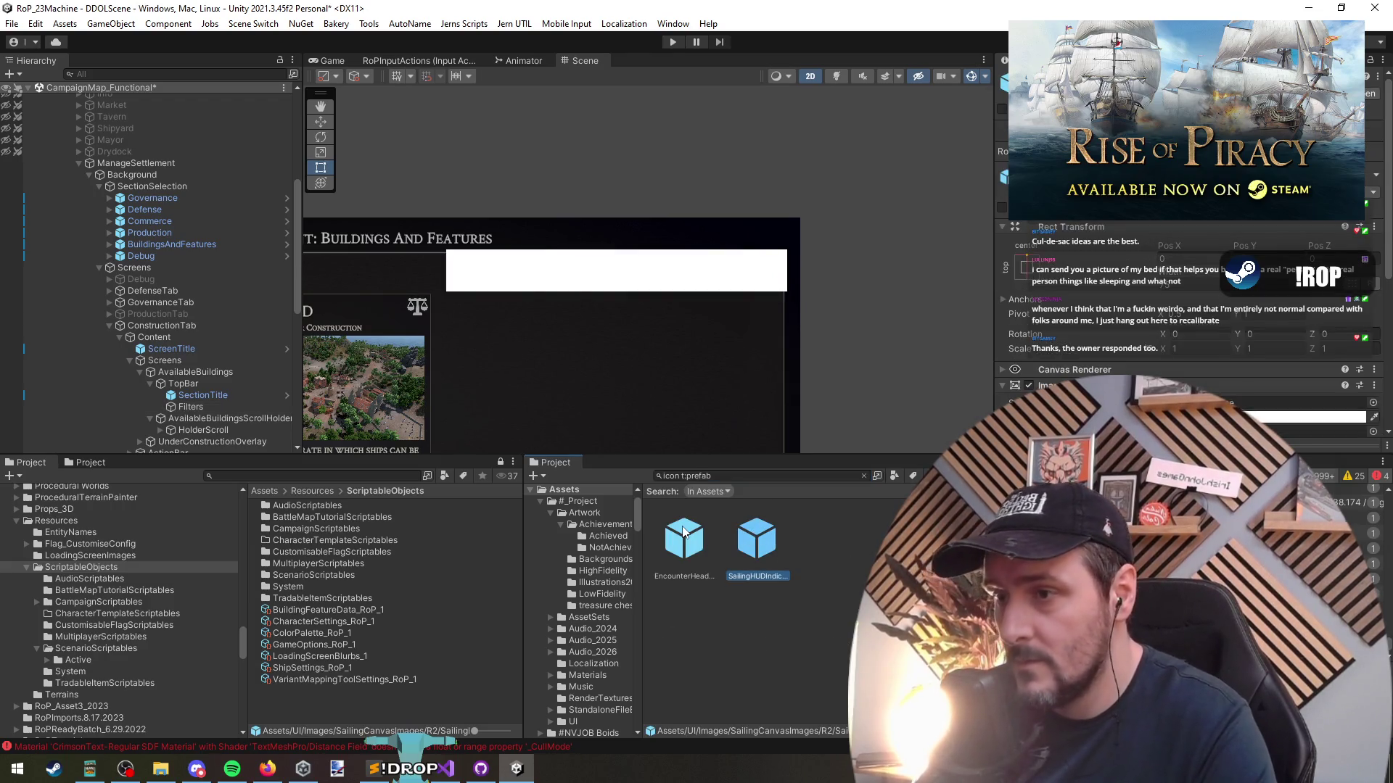
left_click(683, 535)
left_click(771, 531)
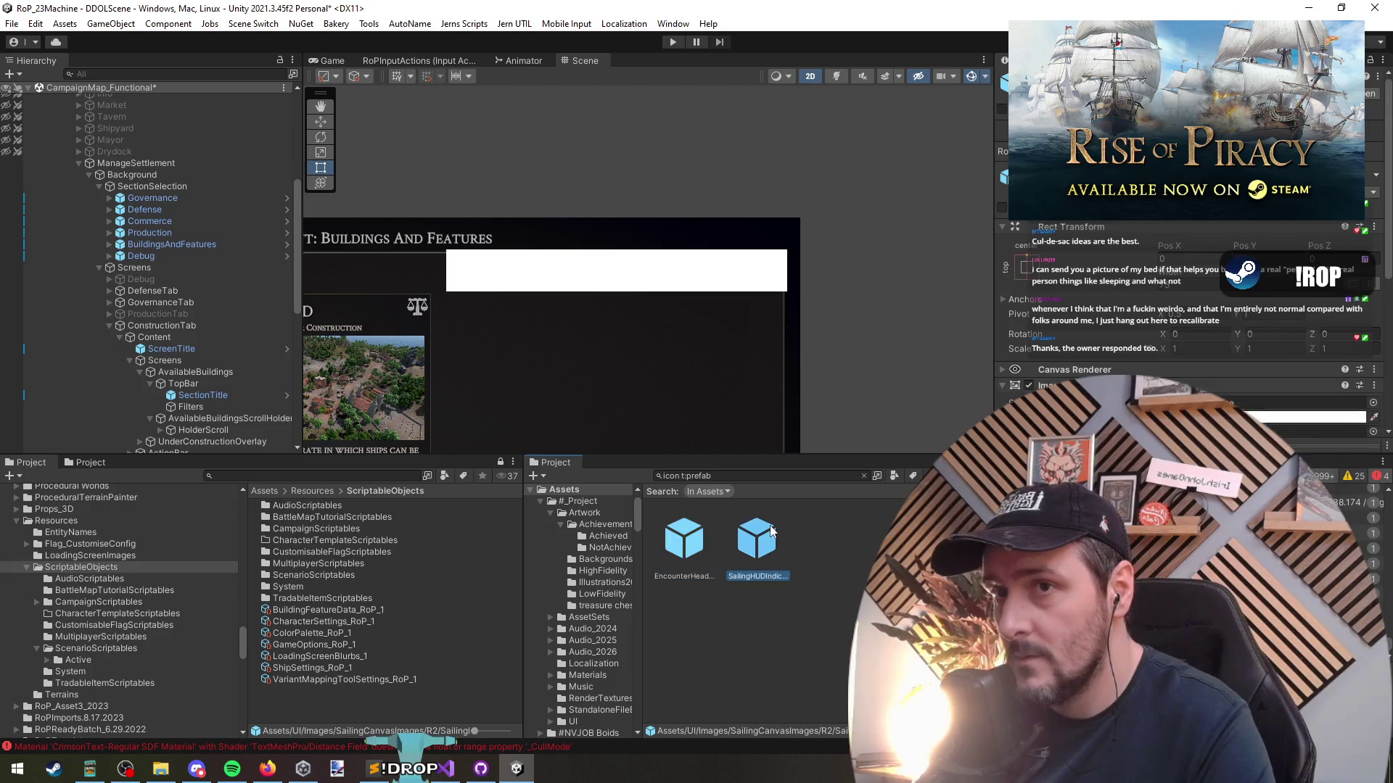
left_click(684, 535)
Search for 'styl' and drop the BtnRoundedStyled prefab inside Filters
left_click(762, 541)
left_click(734, 619)
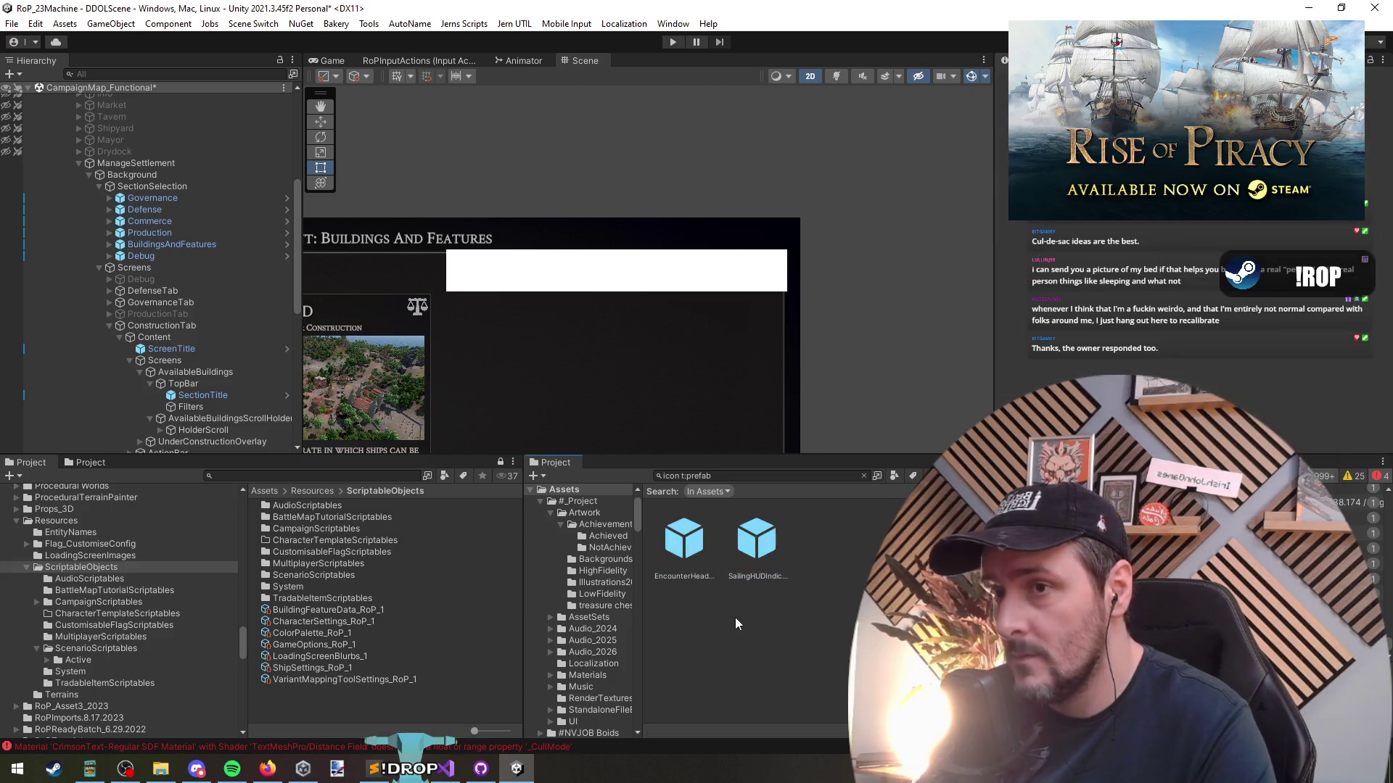
left_click(740, 472)
type("btnstyl")
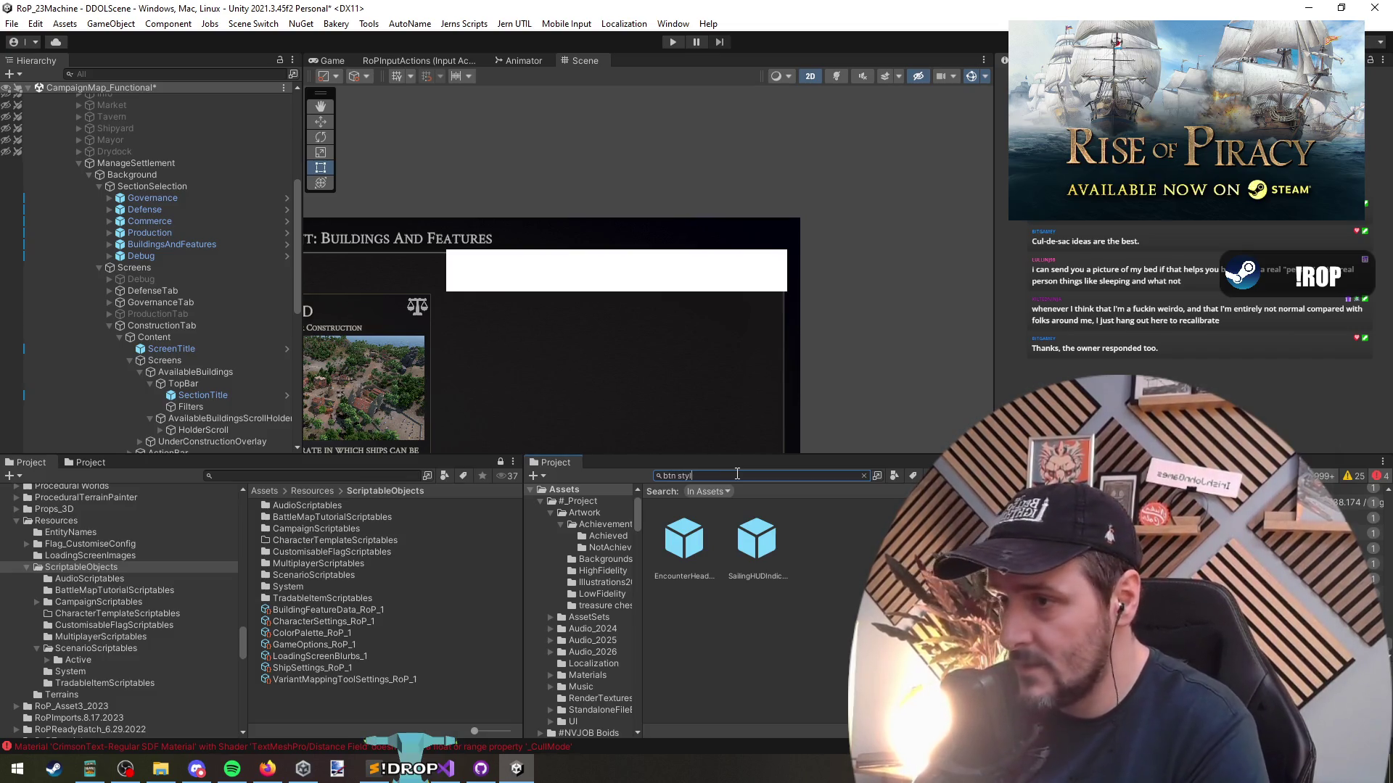
mouse_move(691, 533)
left_mouse_down()
mouse_move(202, 386)
mouse_move(190, 407)
left_mouse_up()
left_click(1022, 174)
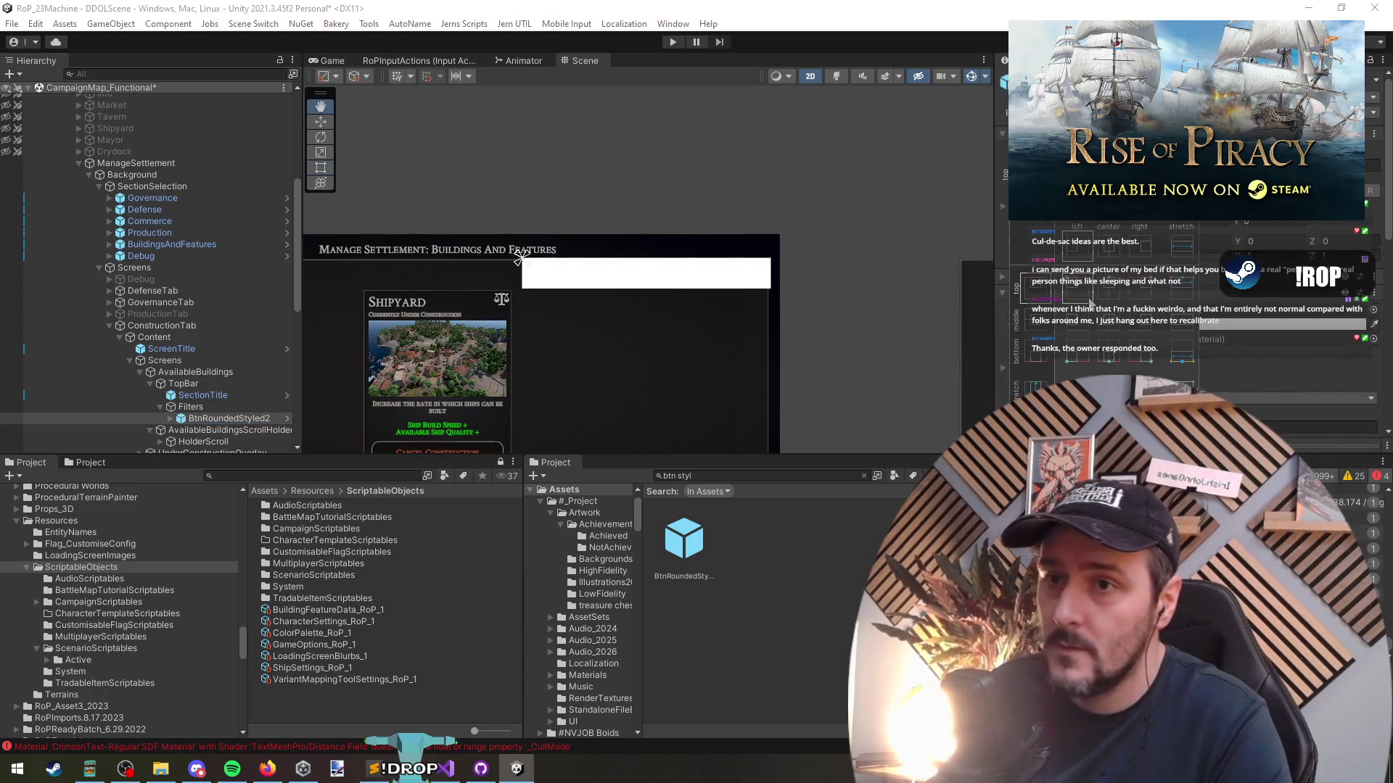
Stretch the BtnRoundedStyled2 button to fill the whole Filters bar
left_click(1127, 356, "alt")
left_click(220, 405)
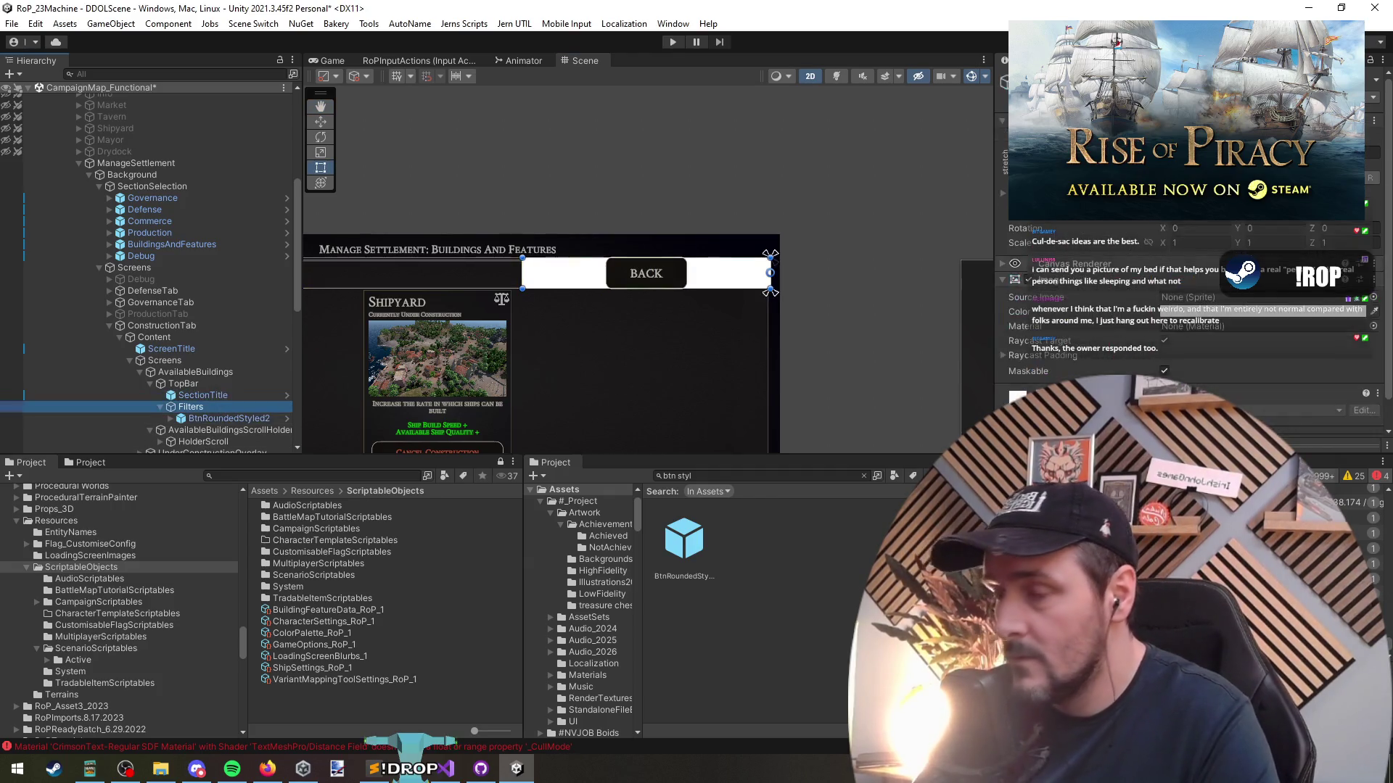
key("alt+Tab")
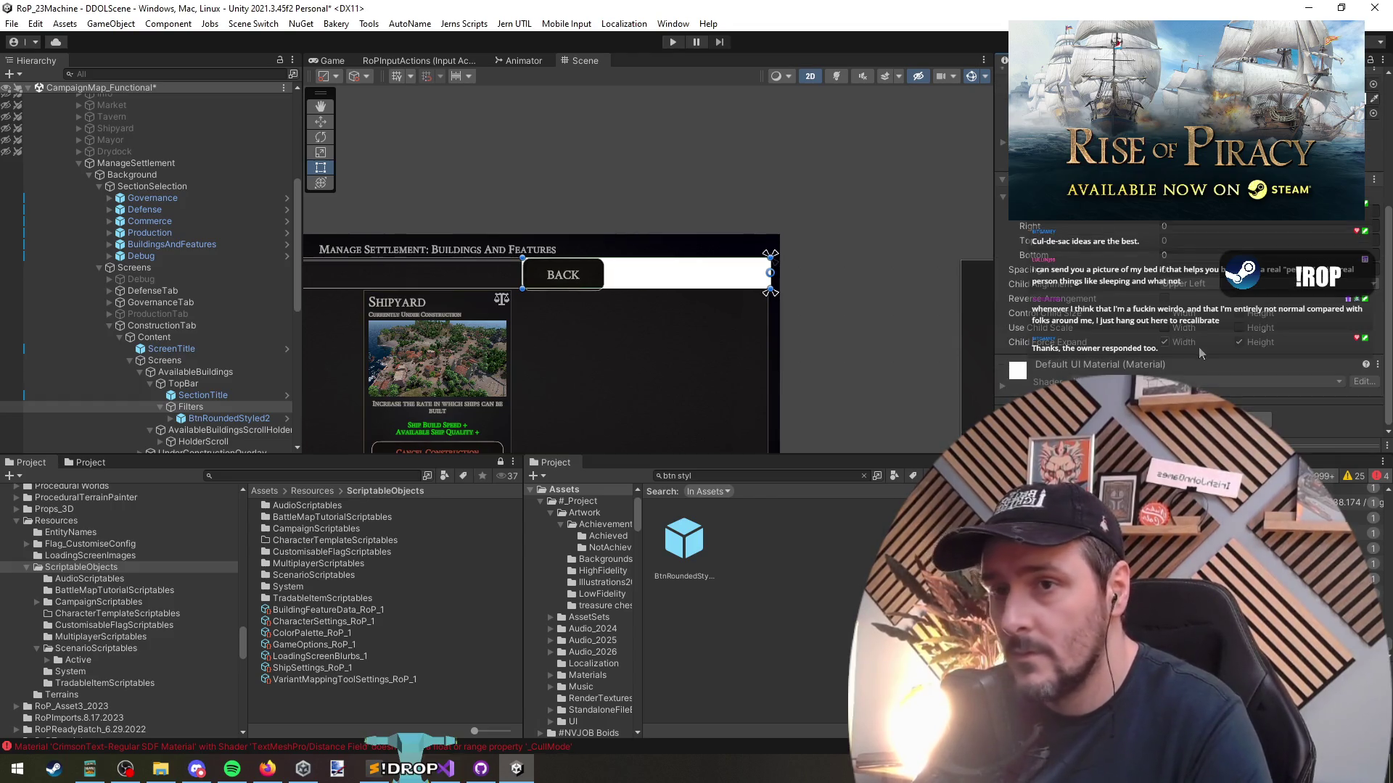
left_click(1226, 324)
scroll(647, 317, "up", 5)
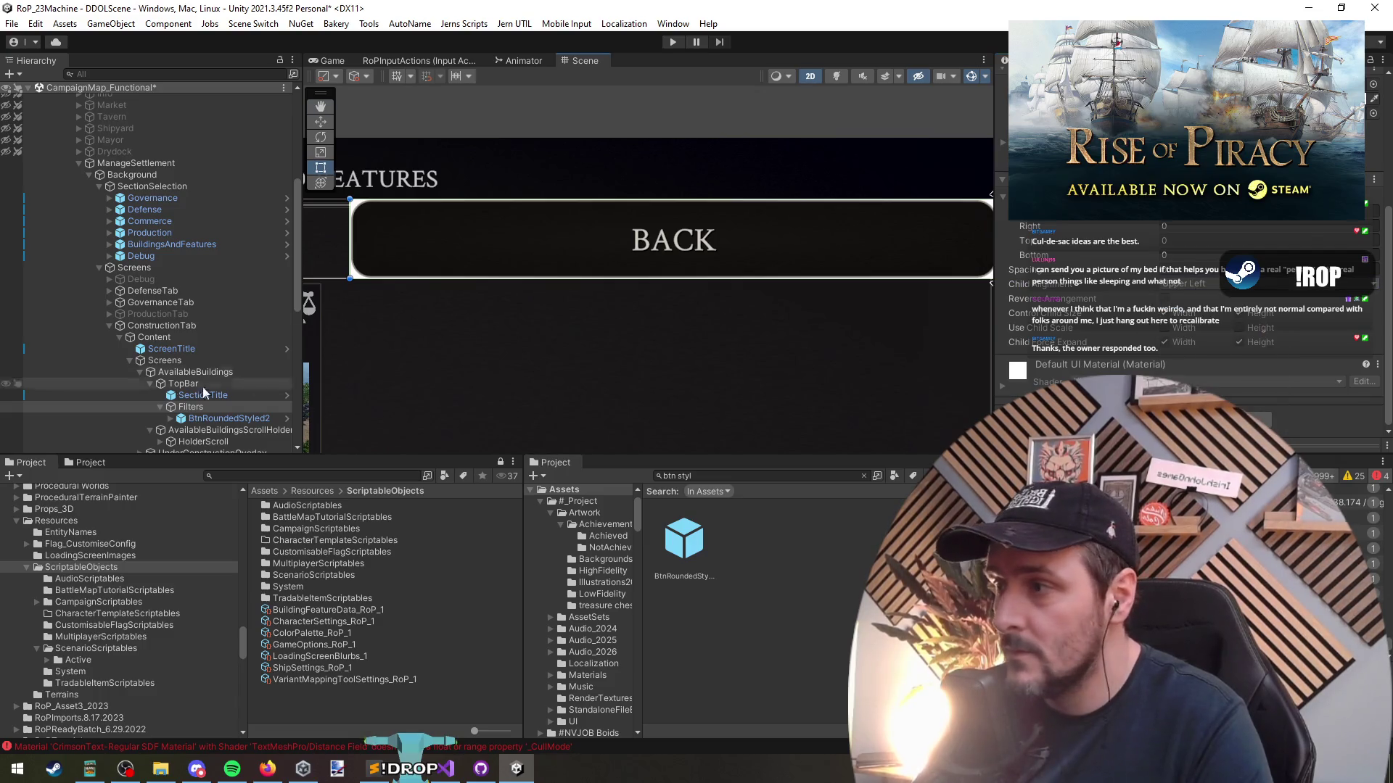
left_click(216, 417)
scroll(1146, 330, "down", 5)
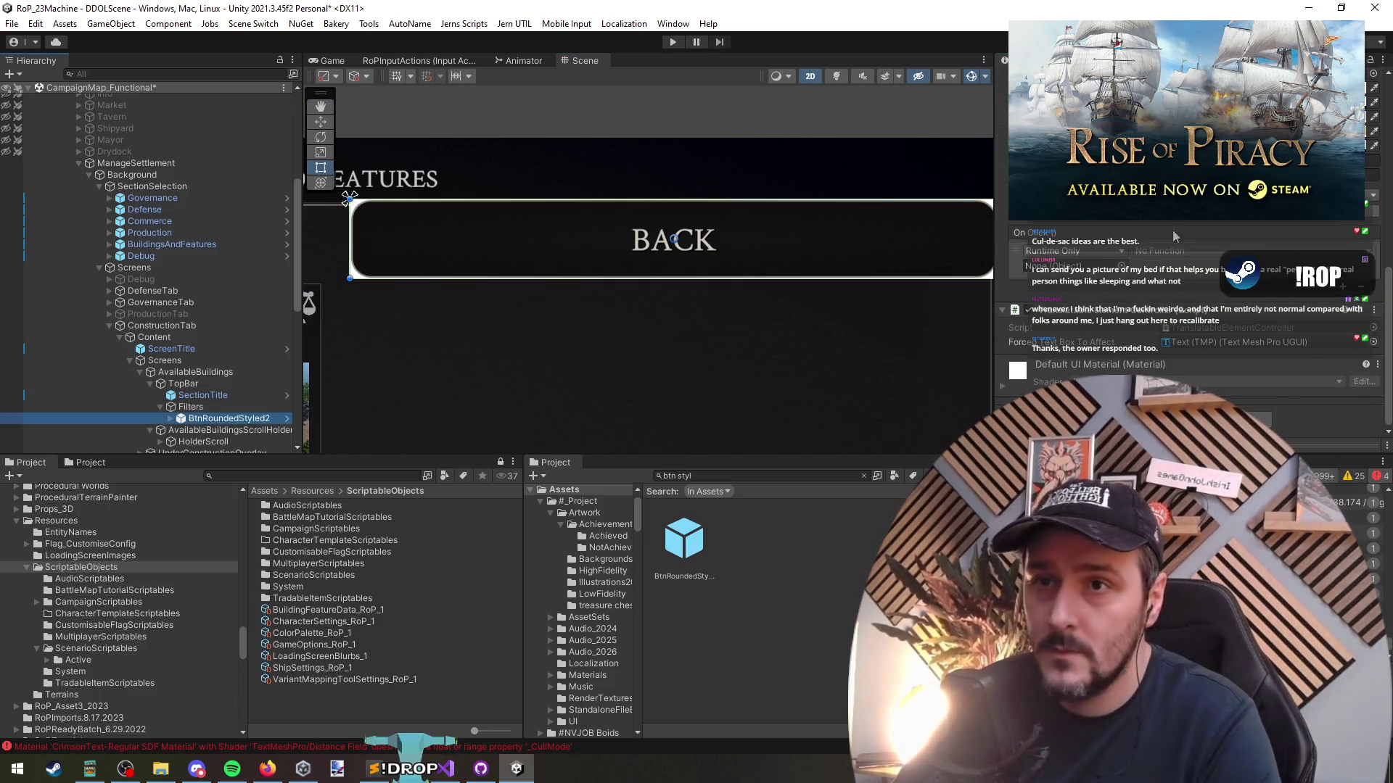
scroll(1107, 290, "up", 5)
left_click(1075, 264)
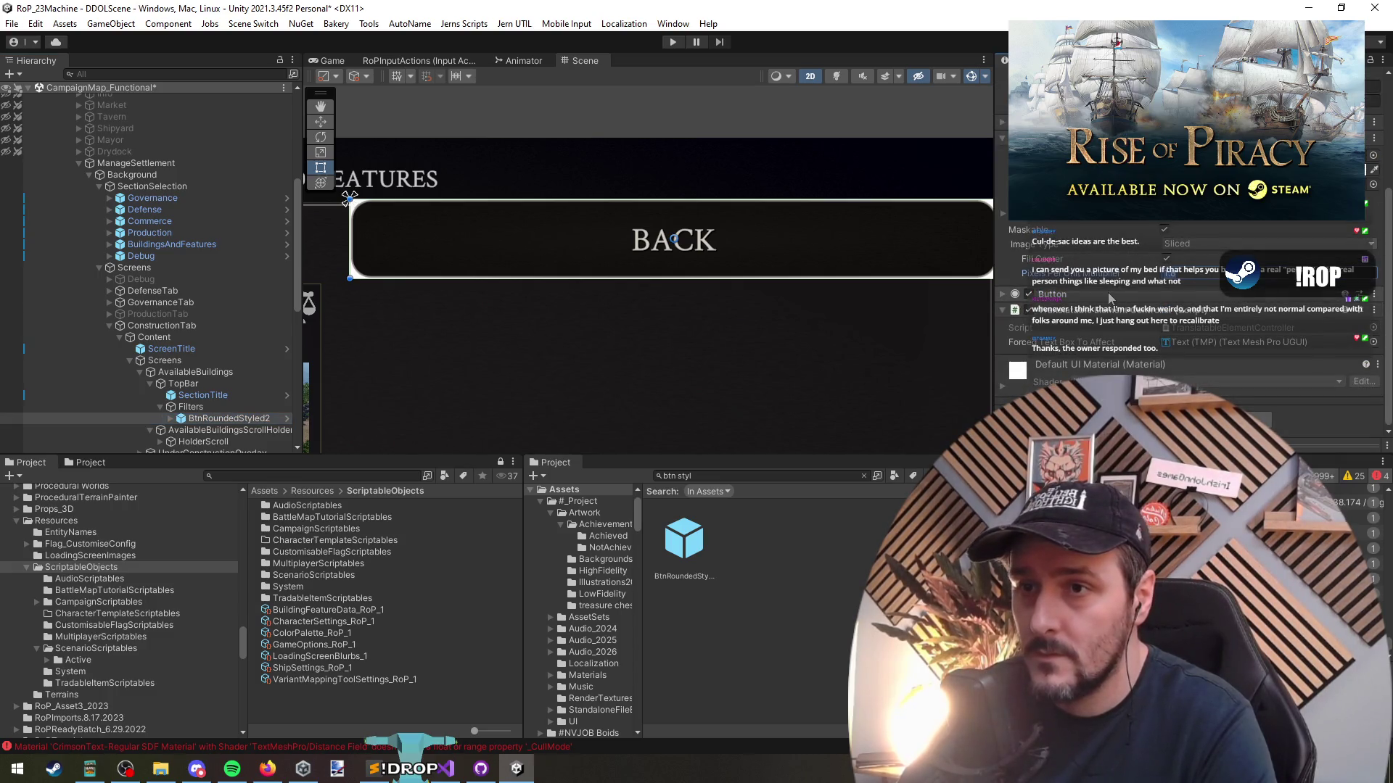
Select the button's Text (TMP) child, try dragging it out, and cancel the prefab warning
left_click(219, 409)
key("Down")
key("Right")
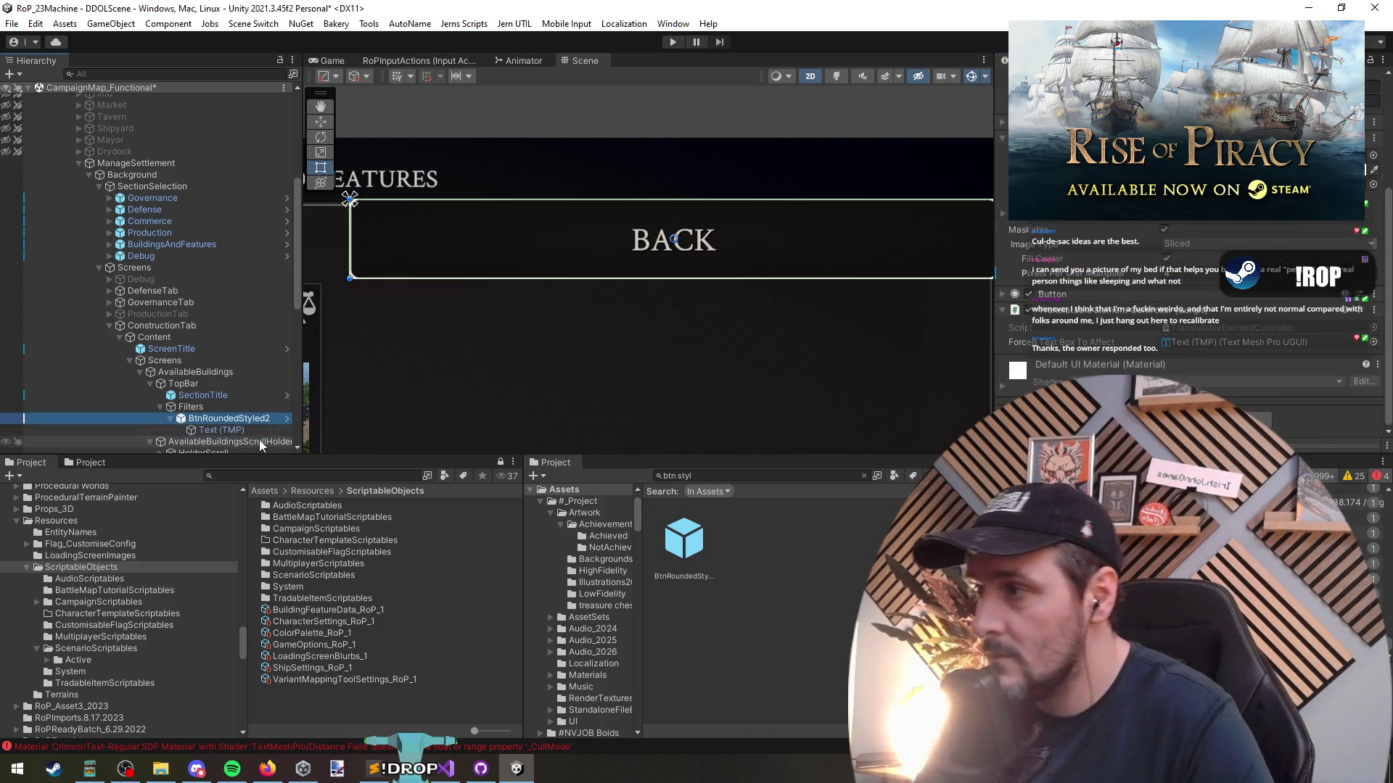
key("Down")
left_click_drag(288, 433, 231, 434)
left_click(795, 418)
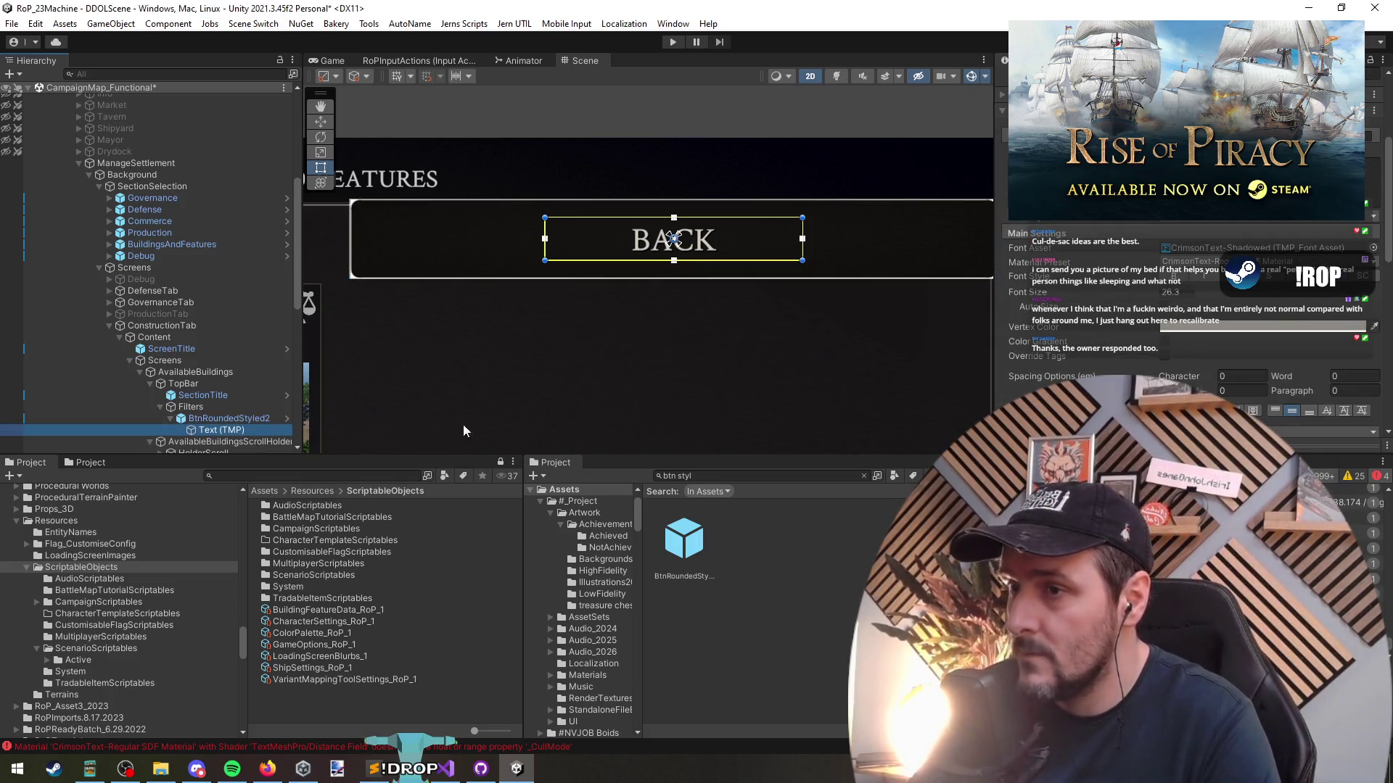
Completely unpack BtnRoundedStyled2 and rename it BtnRoundedIcon
left_click(218, 418)
right_click(206, 418)
mouse_move(256, 341)
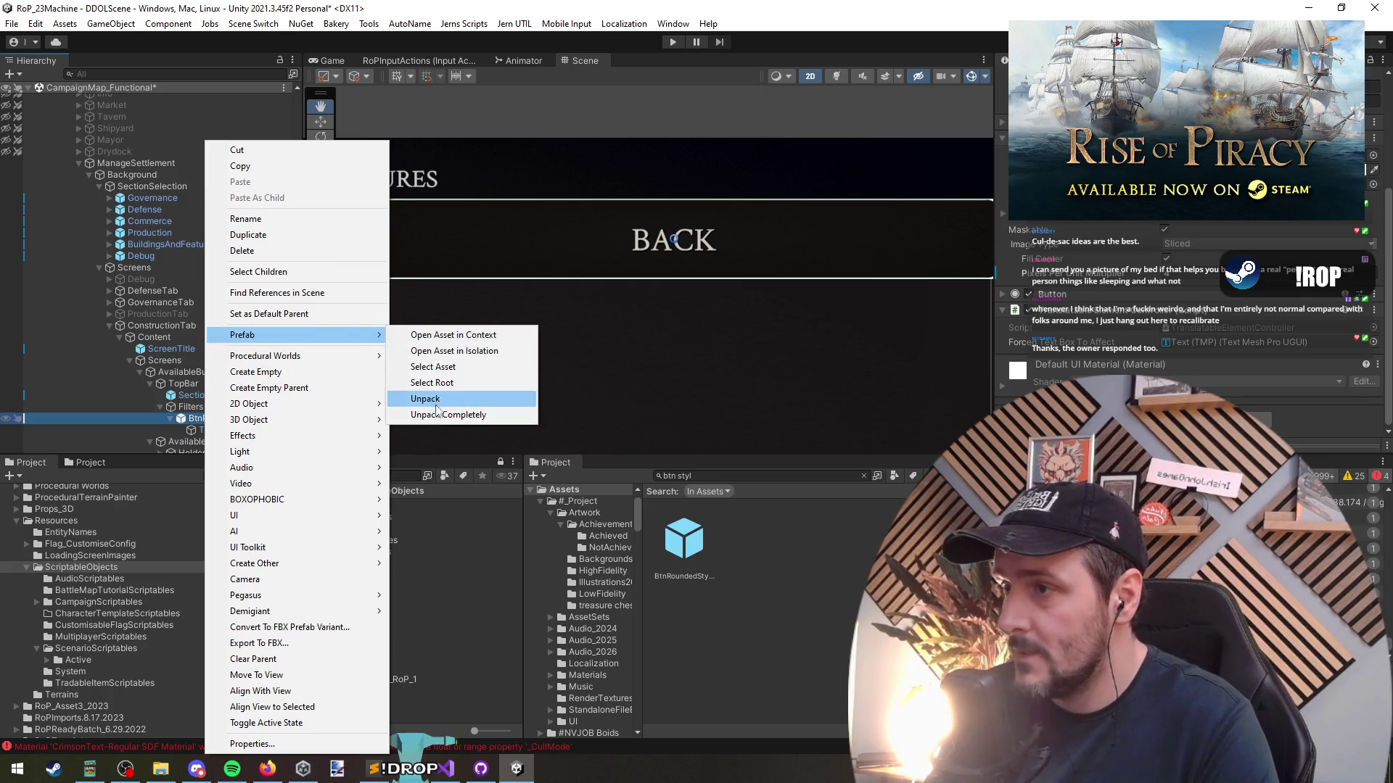
left_click(436, 415)
left_click(229, 420)
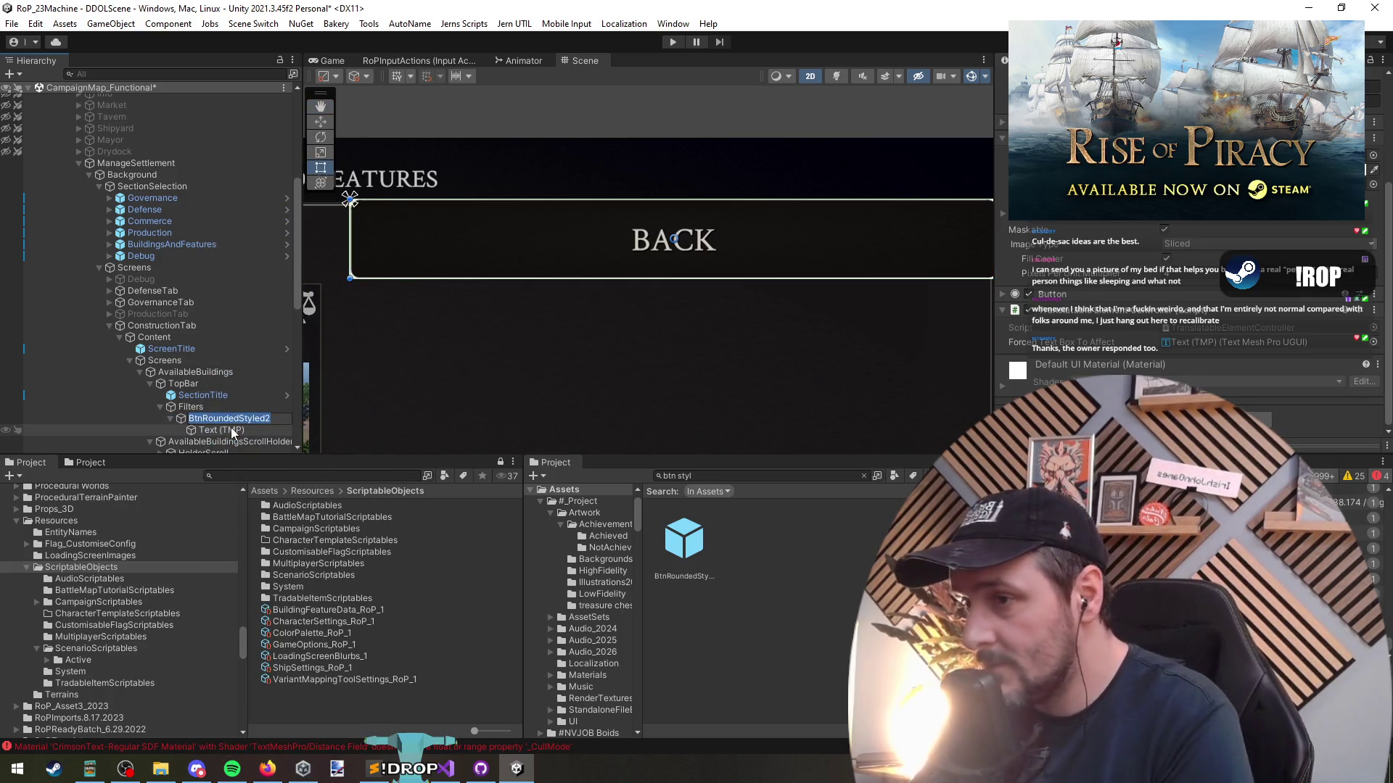
type("Btn")
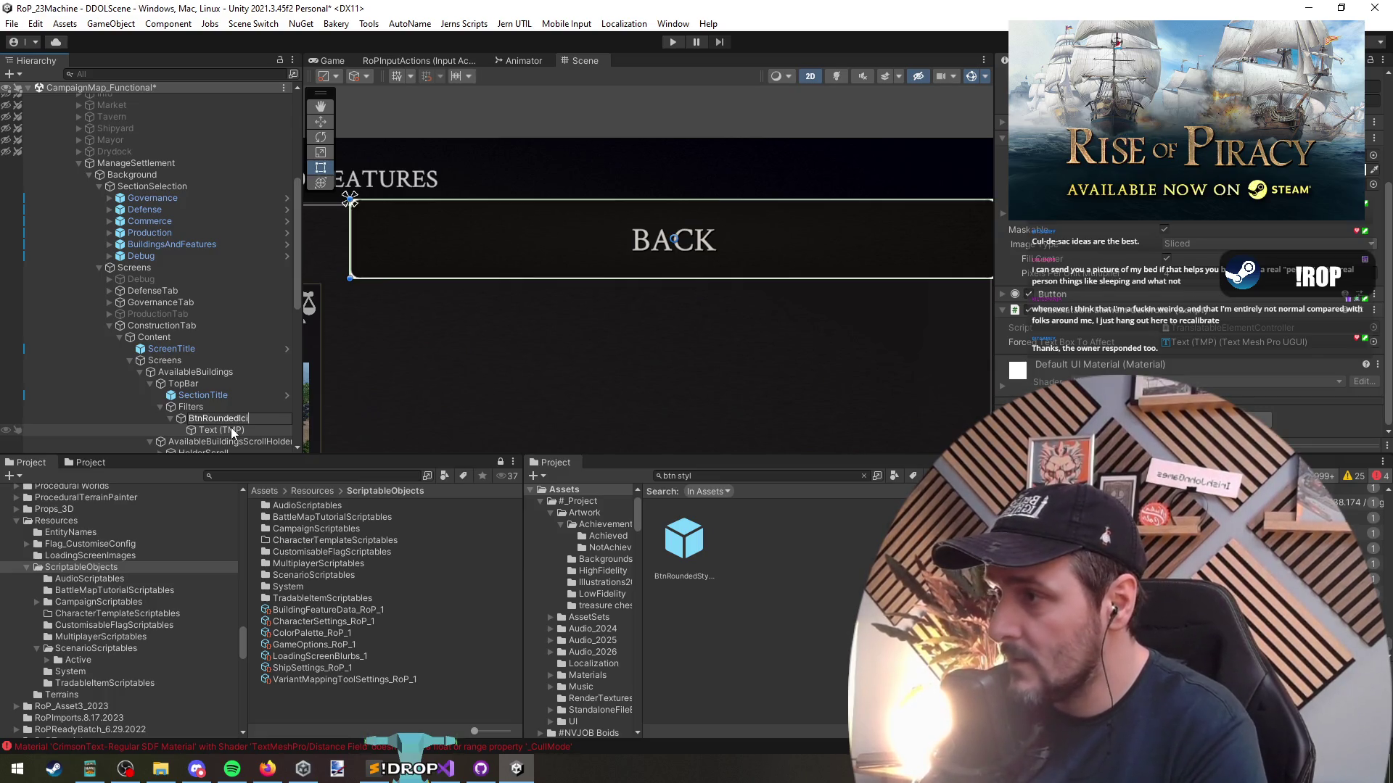
key("Return")
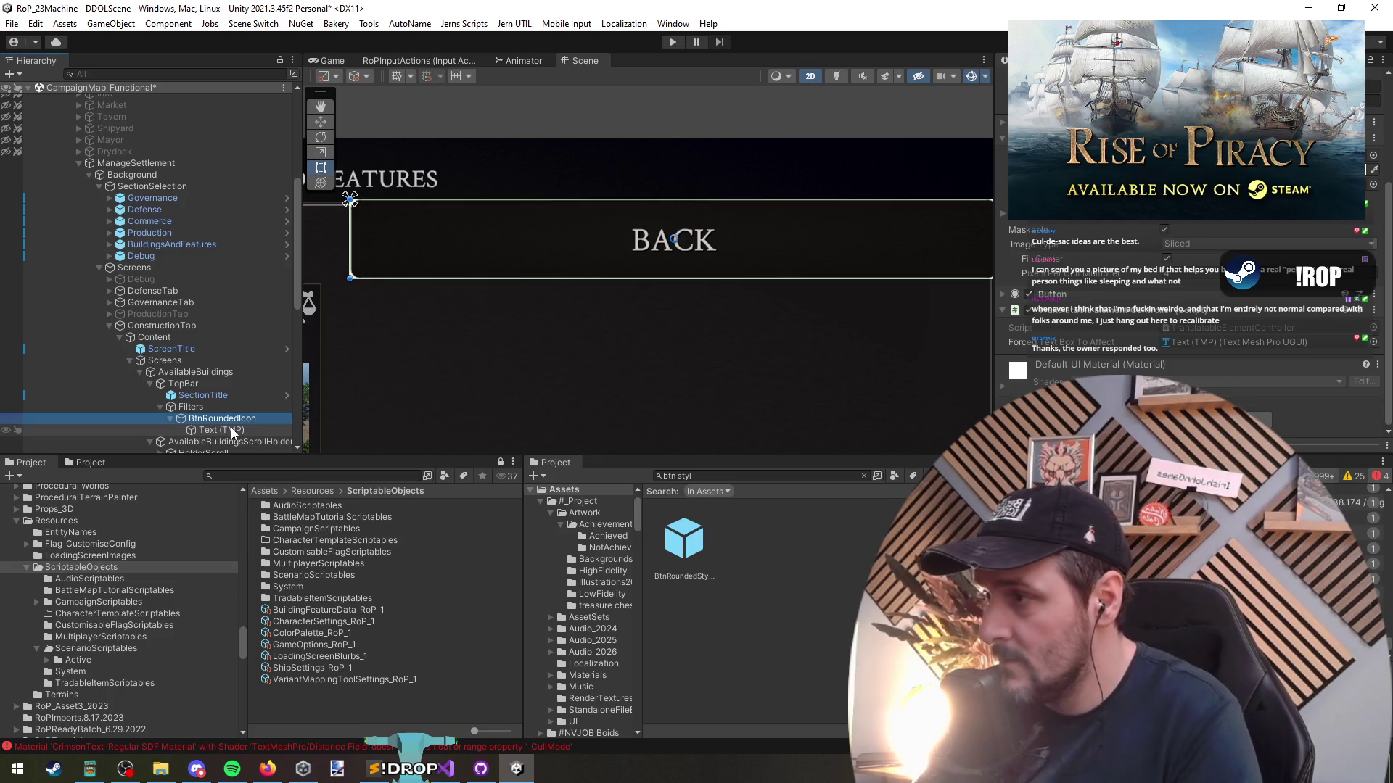
Save BtnRoundedIcon as a prefab in UI/MainMenu and open it in Prefab Mode
mouse_move(222, 419)
left_mouse_down()
mouse_move(773, 549)
mouse_move(744, 536)
left_mouse_up()
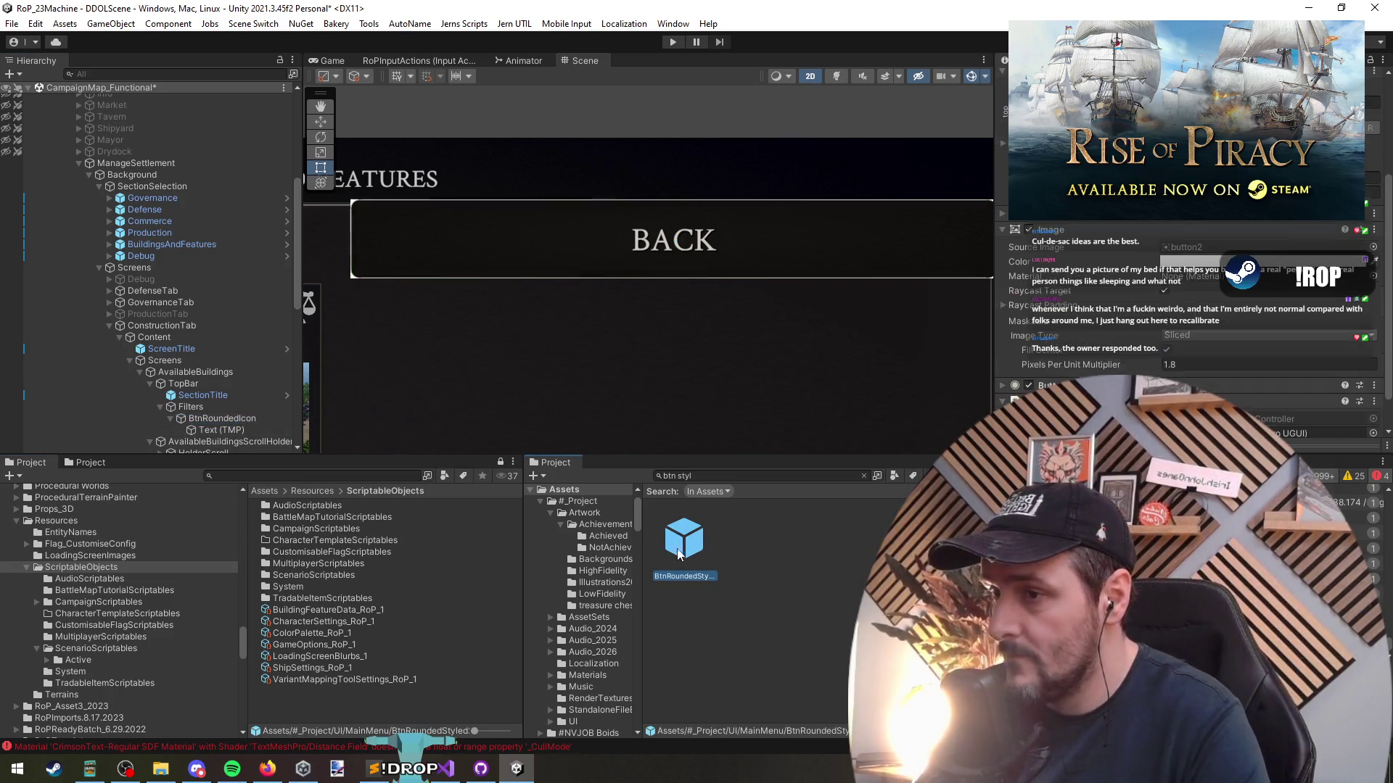
left_click(863, 476)
left_click(247, 420)
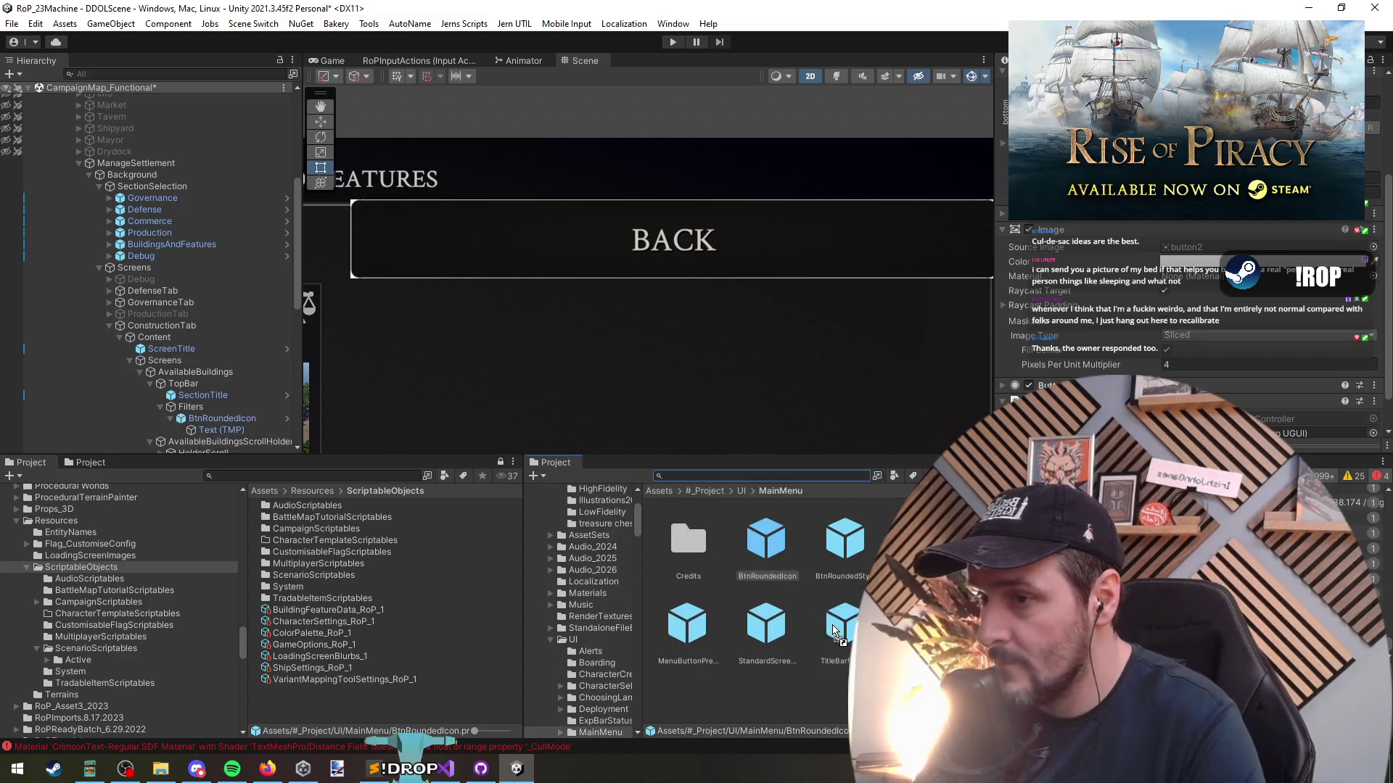
left_click(209, 432)
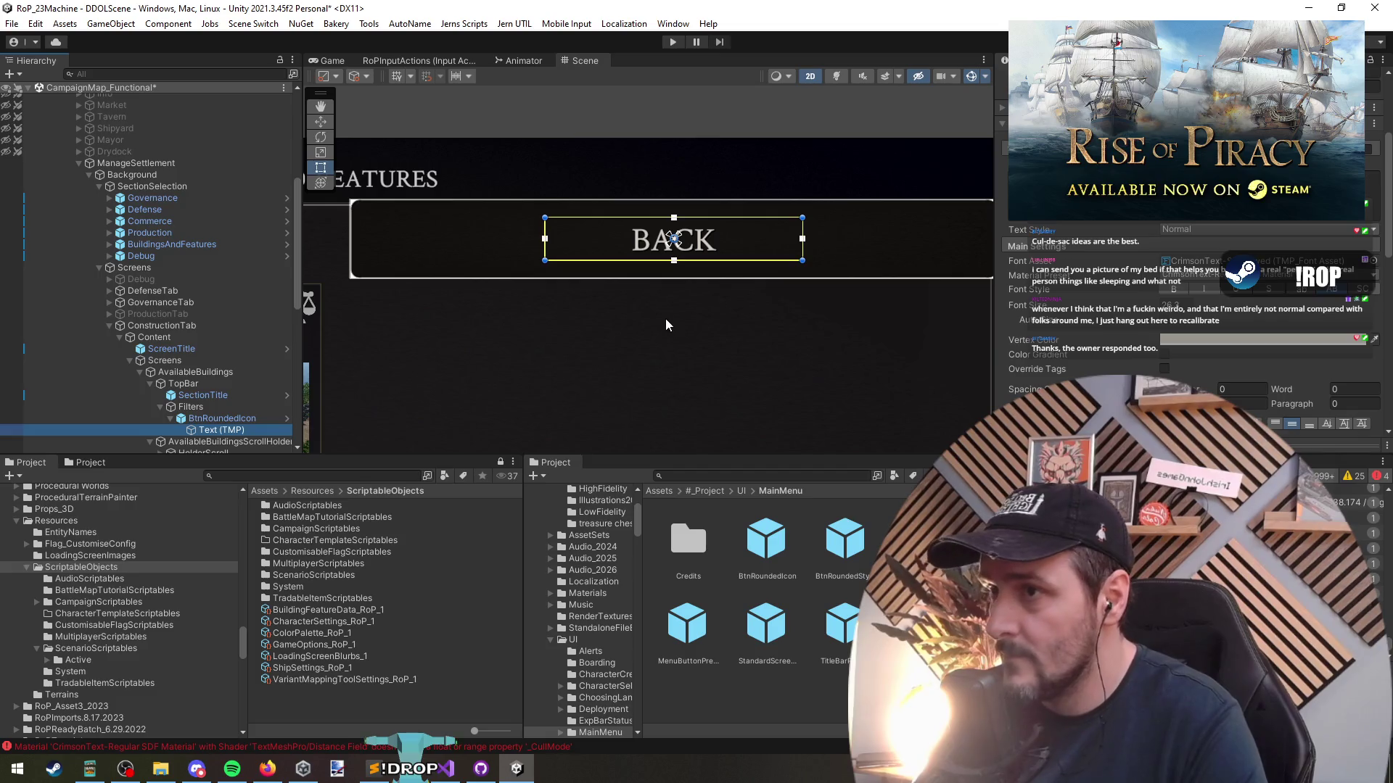
key("f")
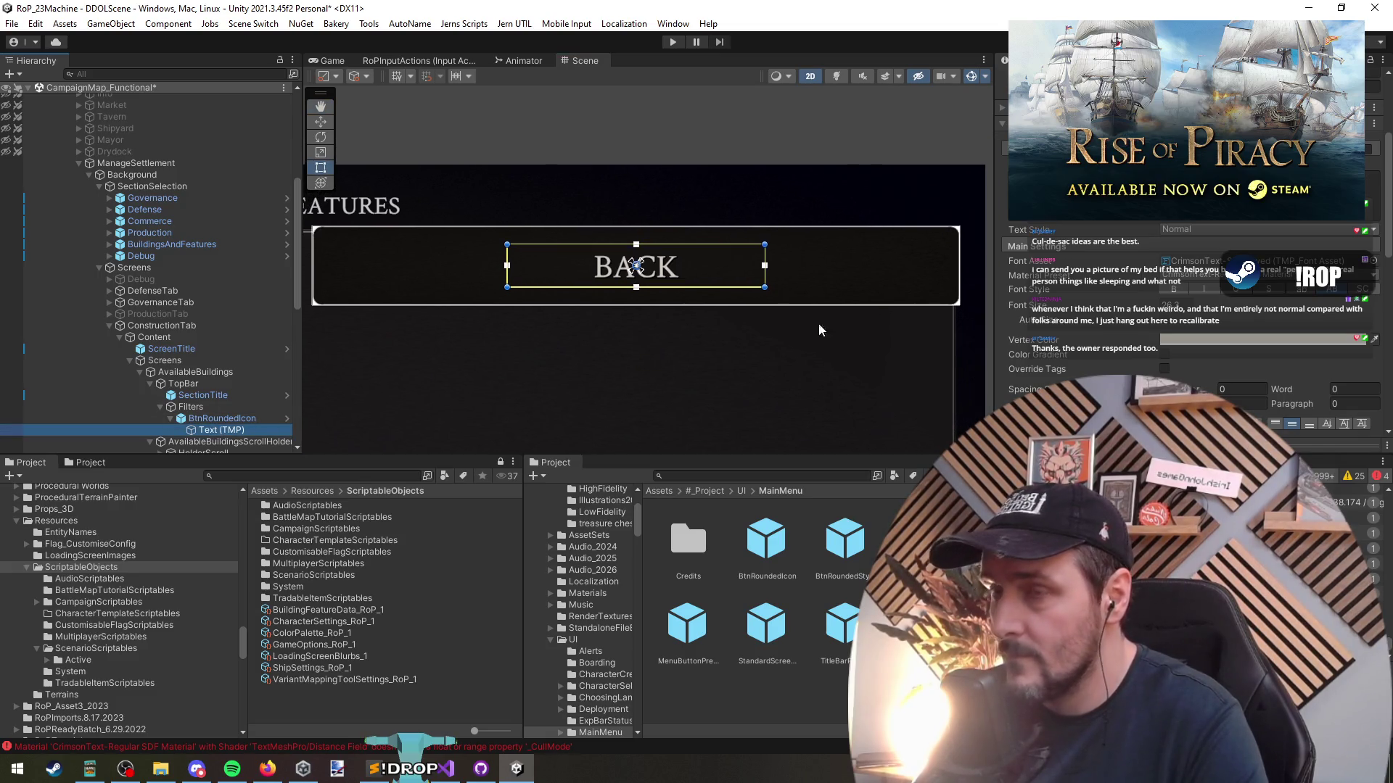
left_click(287, 418)
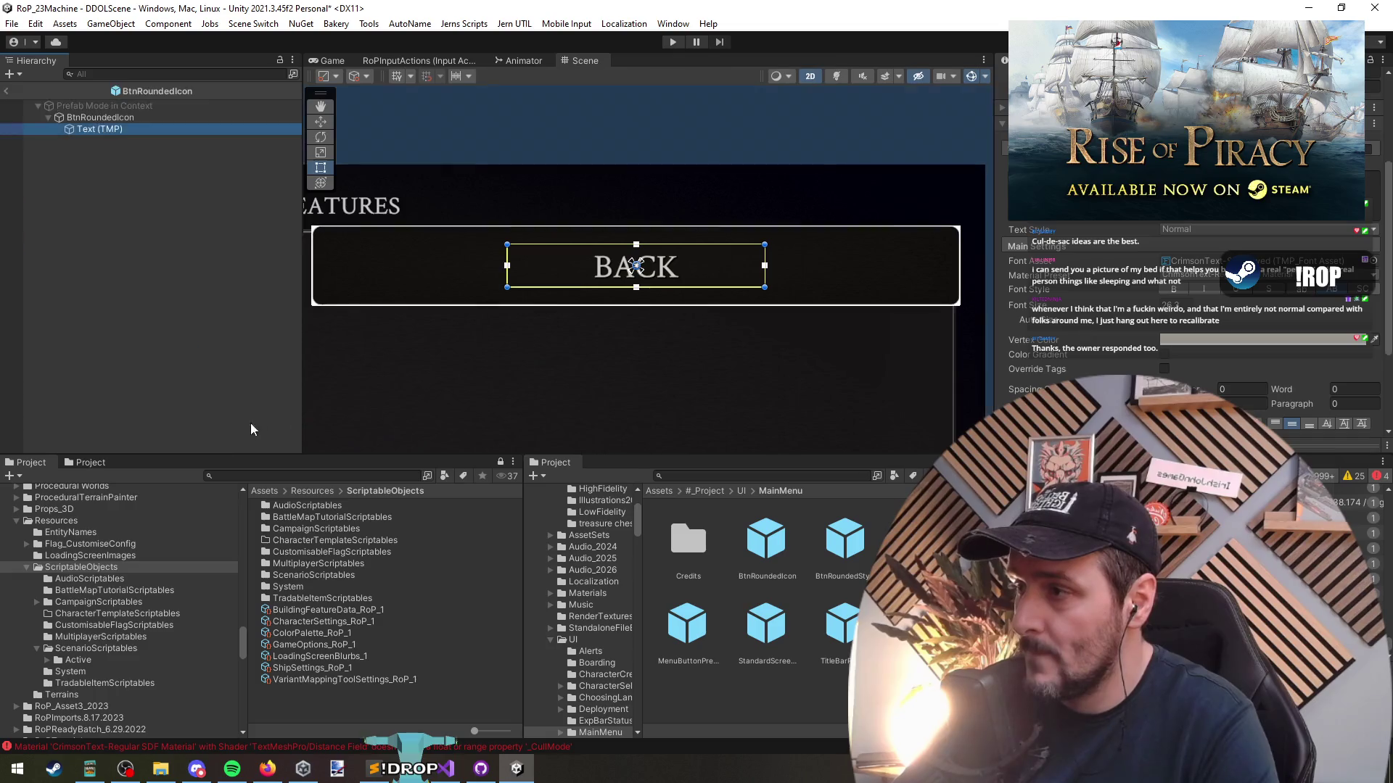
Add a child Image to BtnRoundedIcon, stretched to fill the button, showing the Scales sprite
right_click(110, 127)
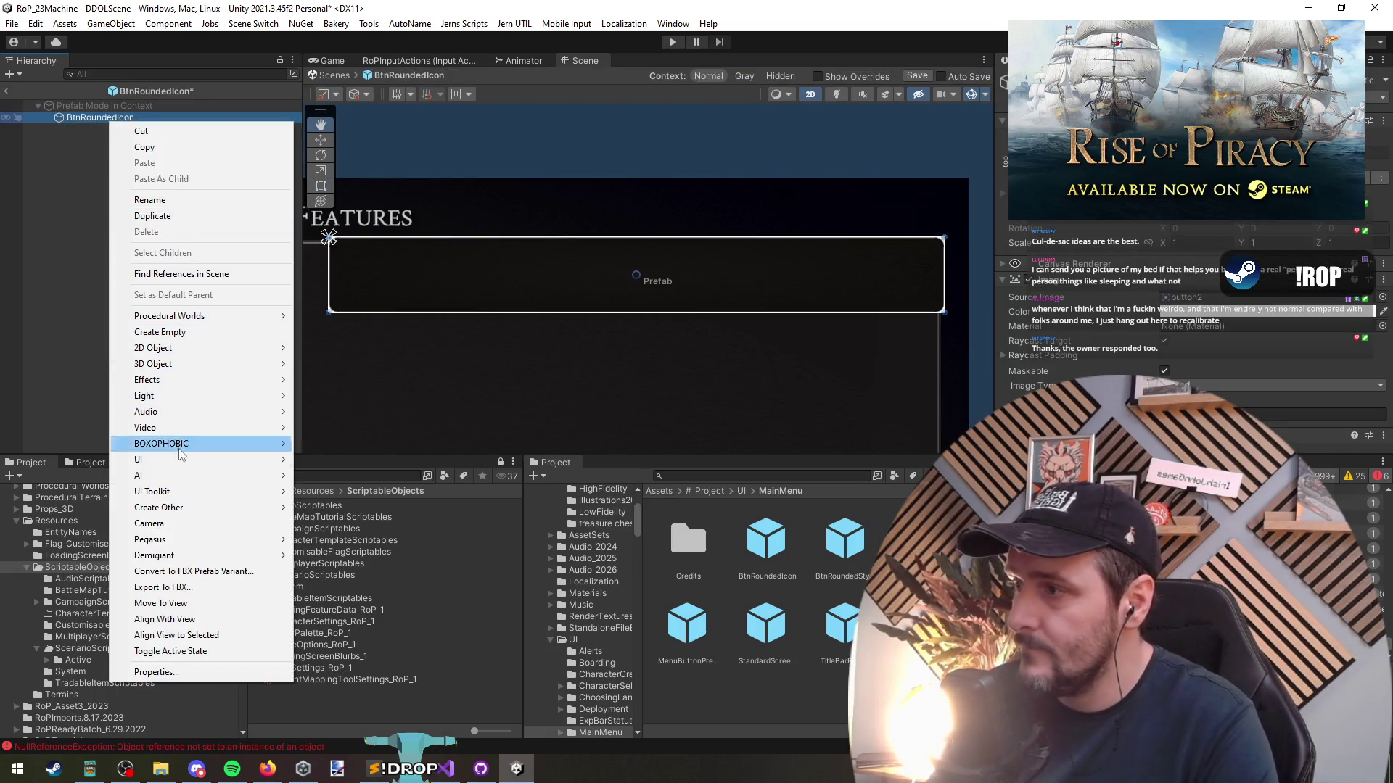
mouse_move(181, 459)
left_click(346, 501)
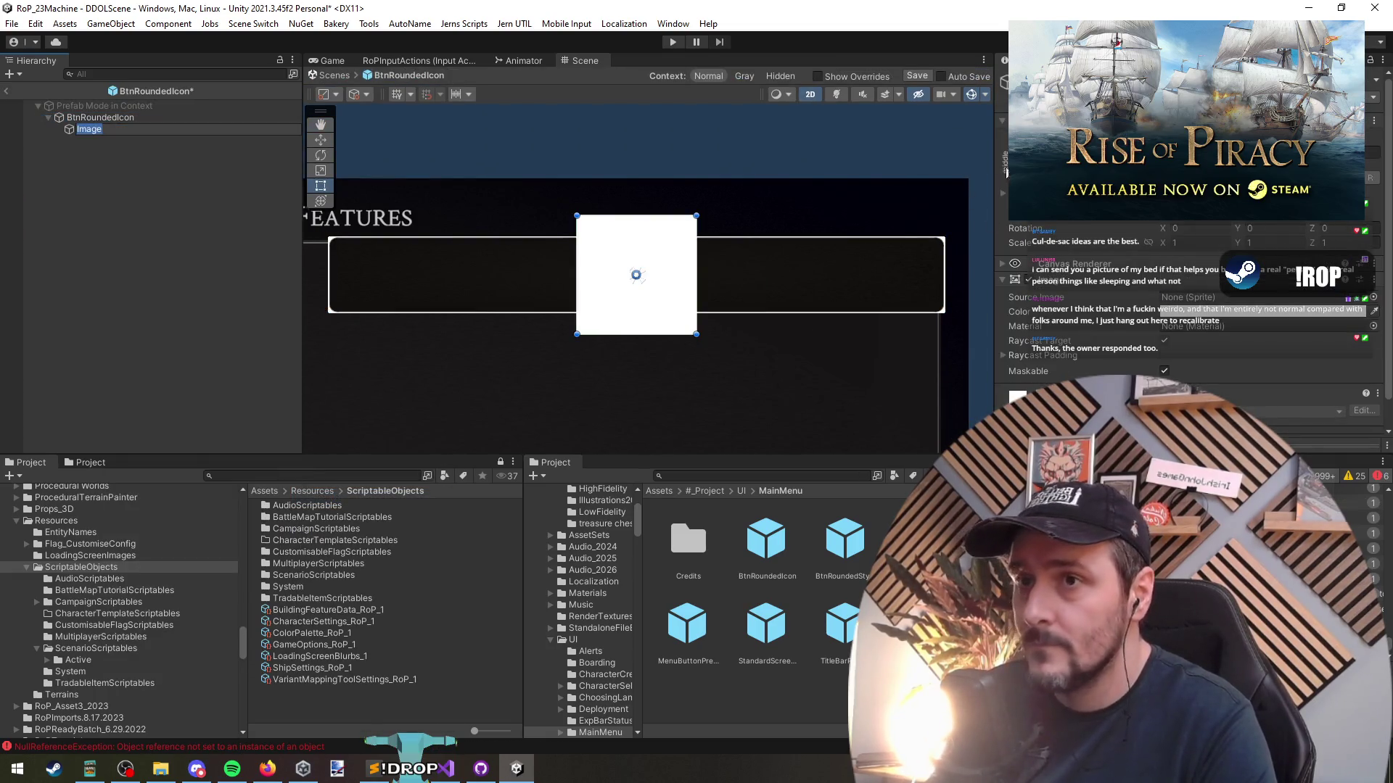
left_click(1181, 377, "alt")
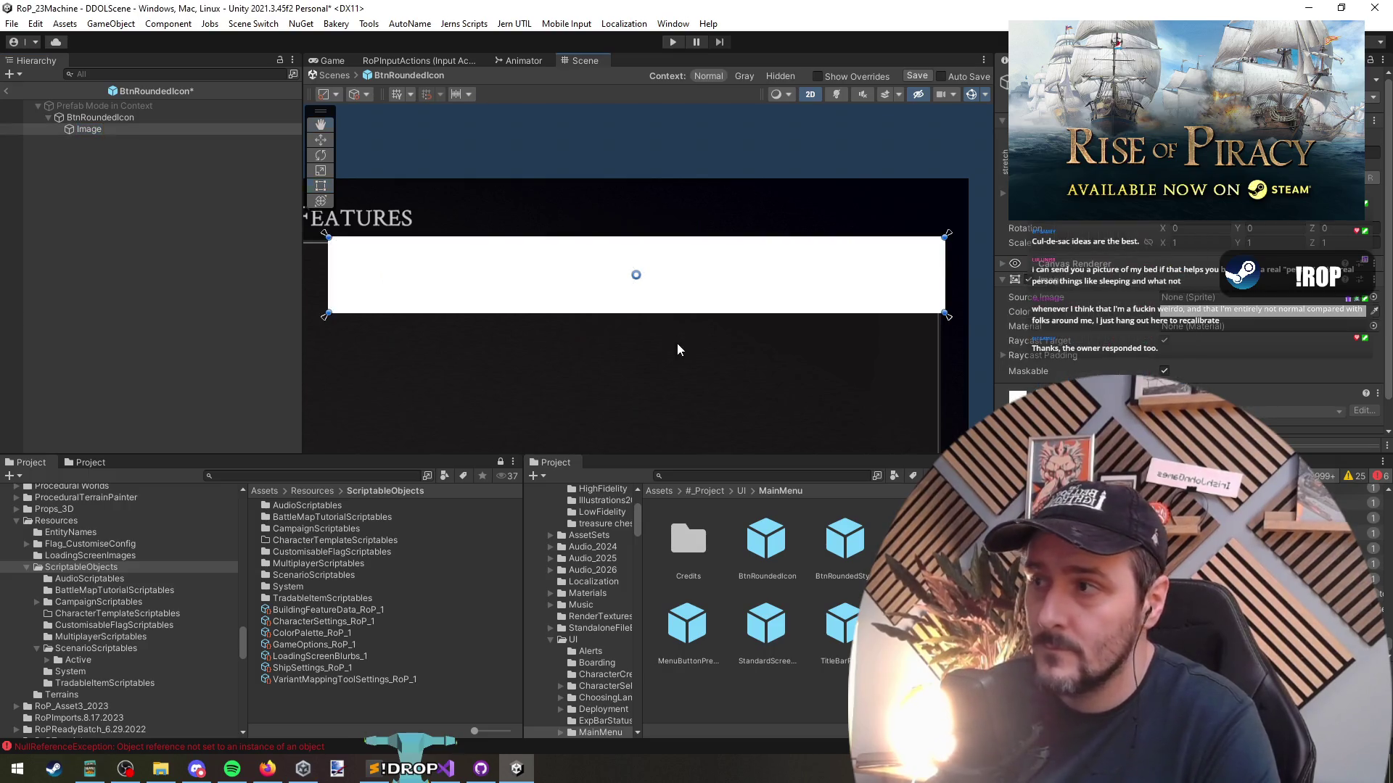
left_click(1372, 297)
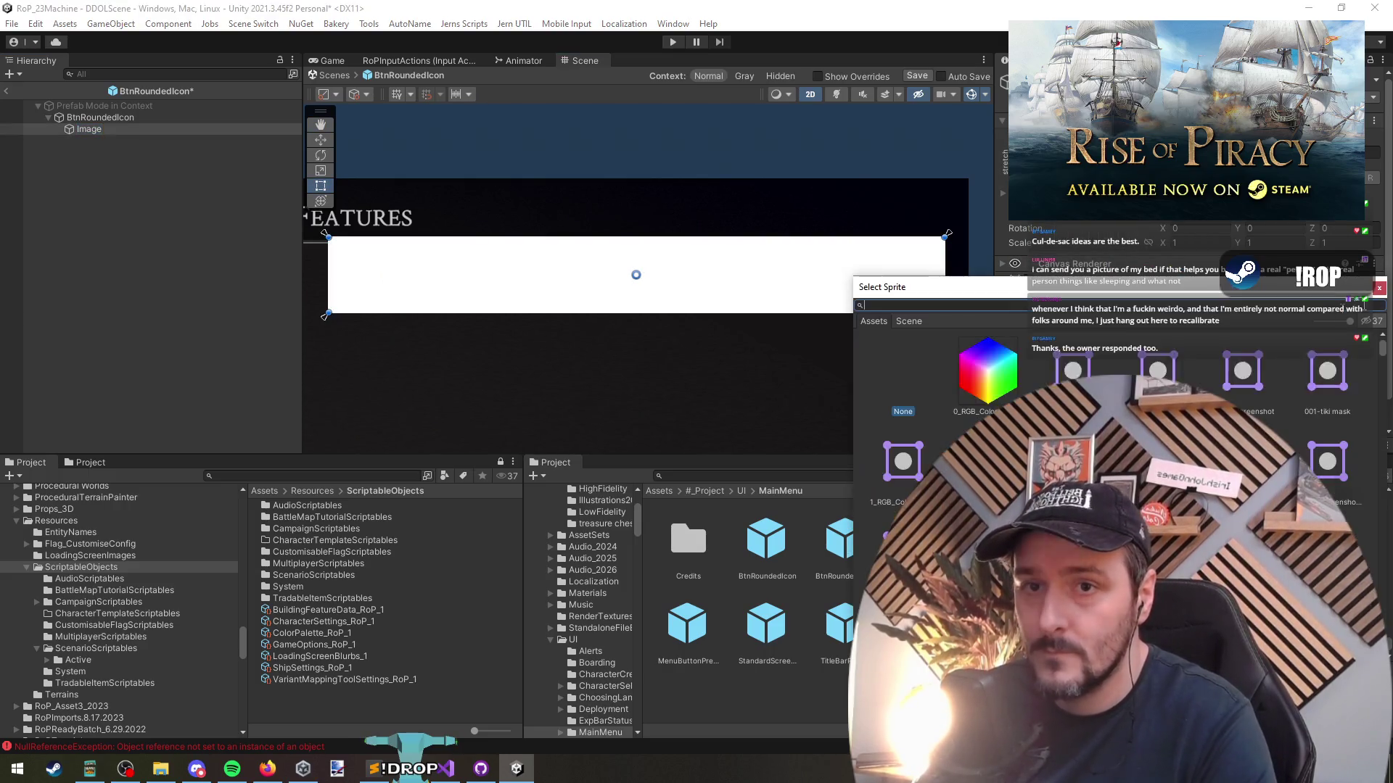
type("scale")
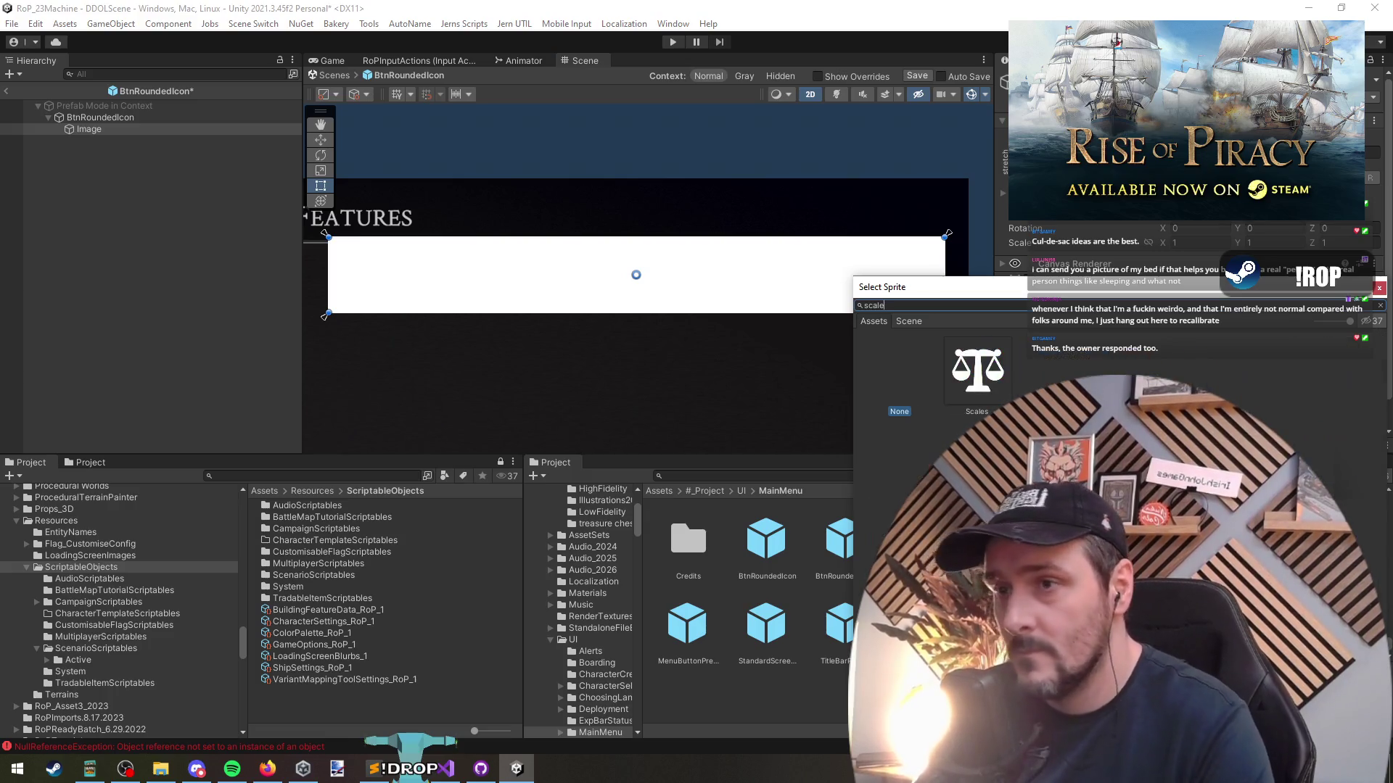
key("Return")
scroll(736, 329, "down", 3)
Rename the new image object to Icon
left_click(192, 292)
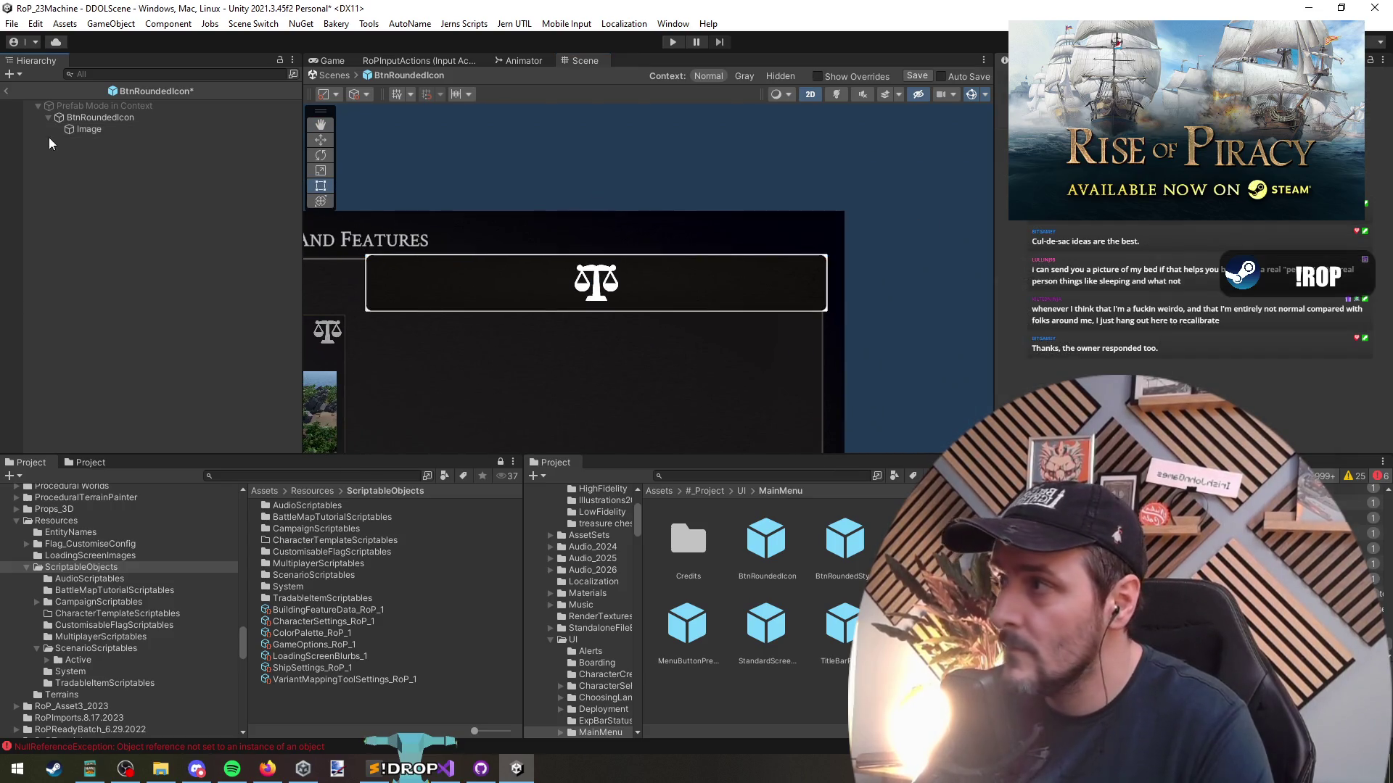
left_click(94, 129)
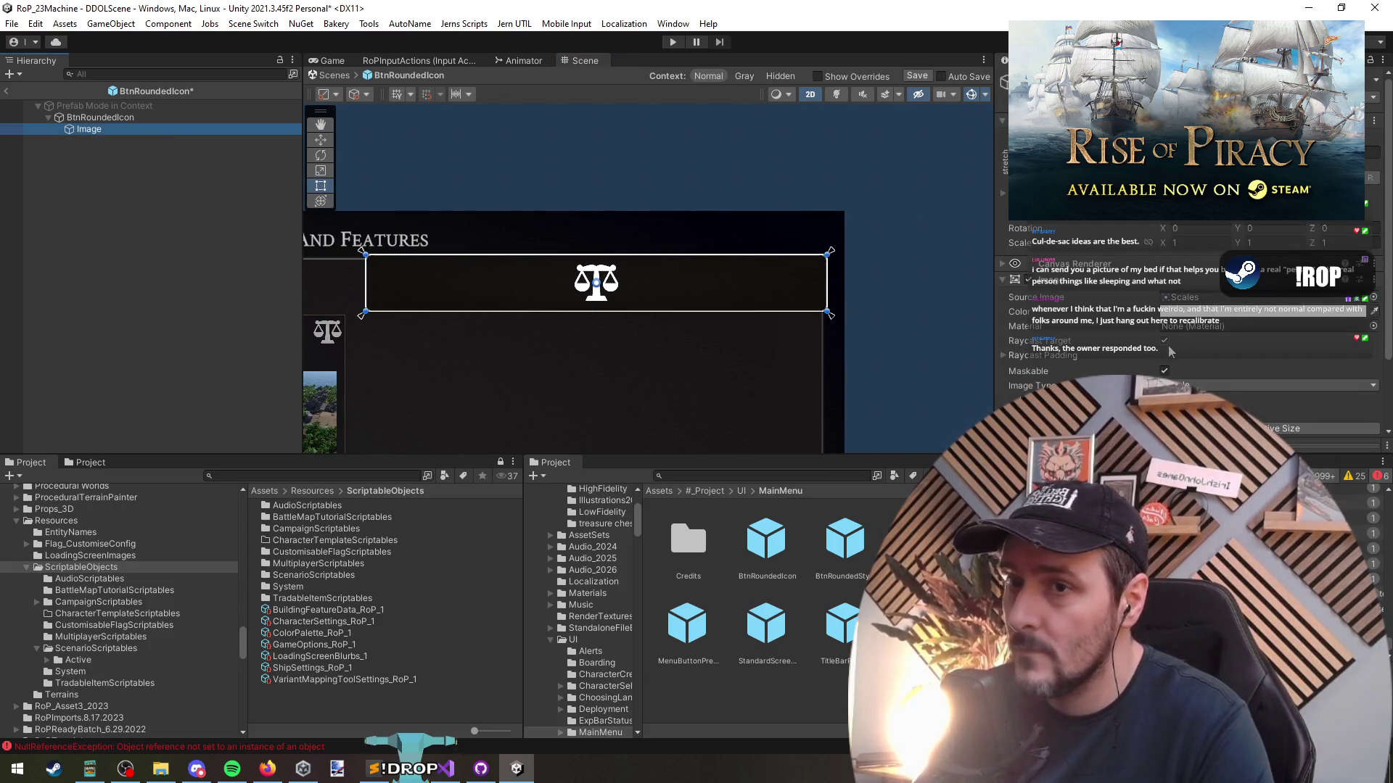
key("Up")
left_click(110, 131)
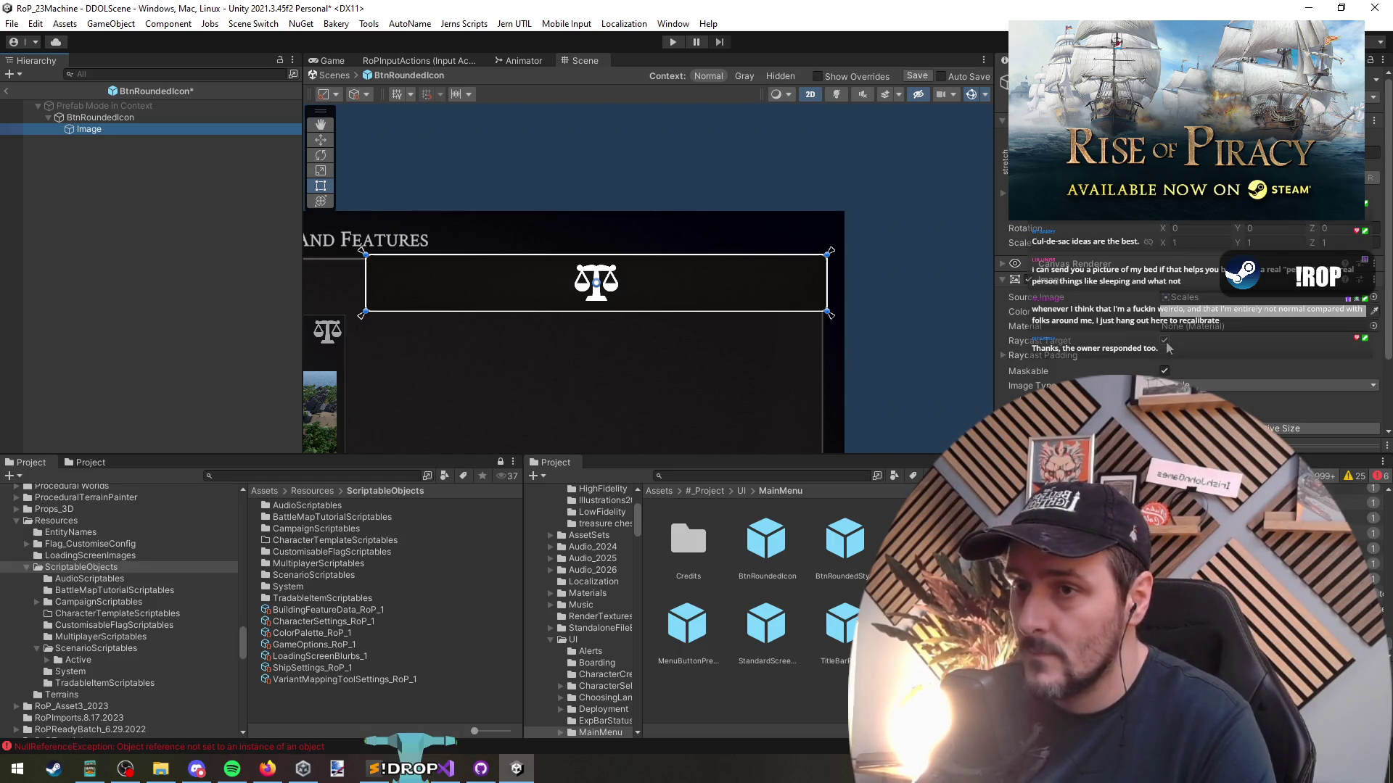
left_click(85, 120)
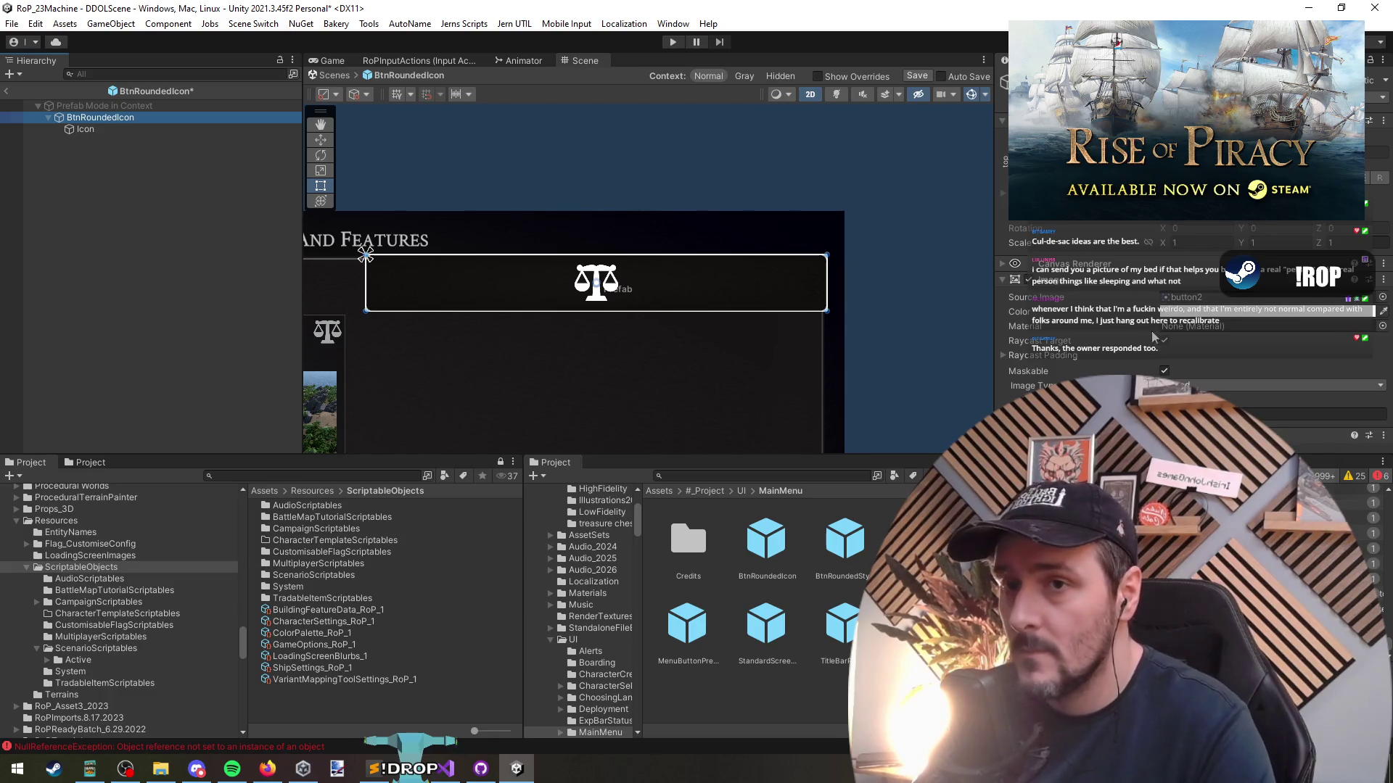
Exit Prefab Mode and save the BtnRoundedIcon prefab changes
right_click(883, 339)
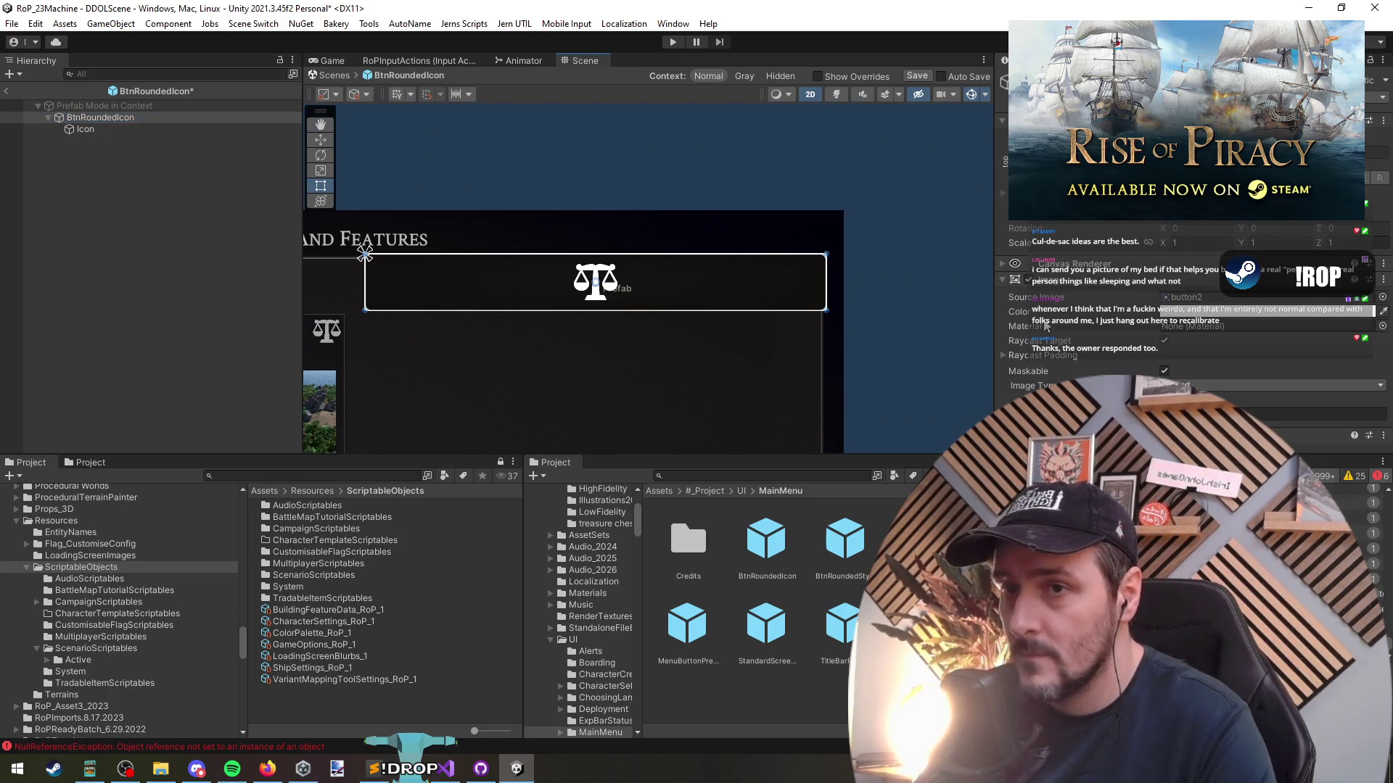
left_click(55, 320)
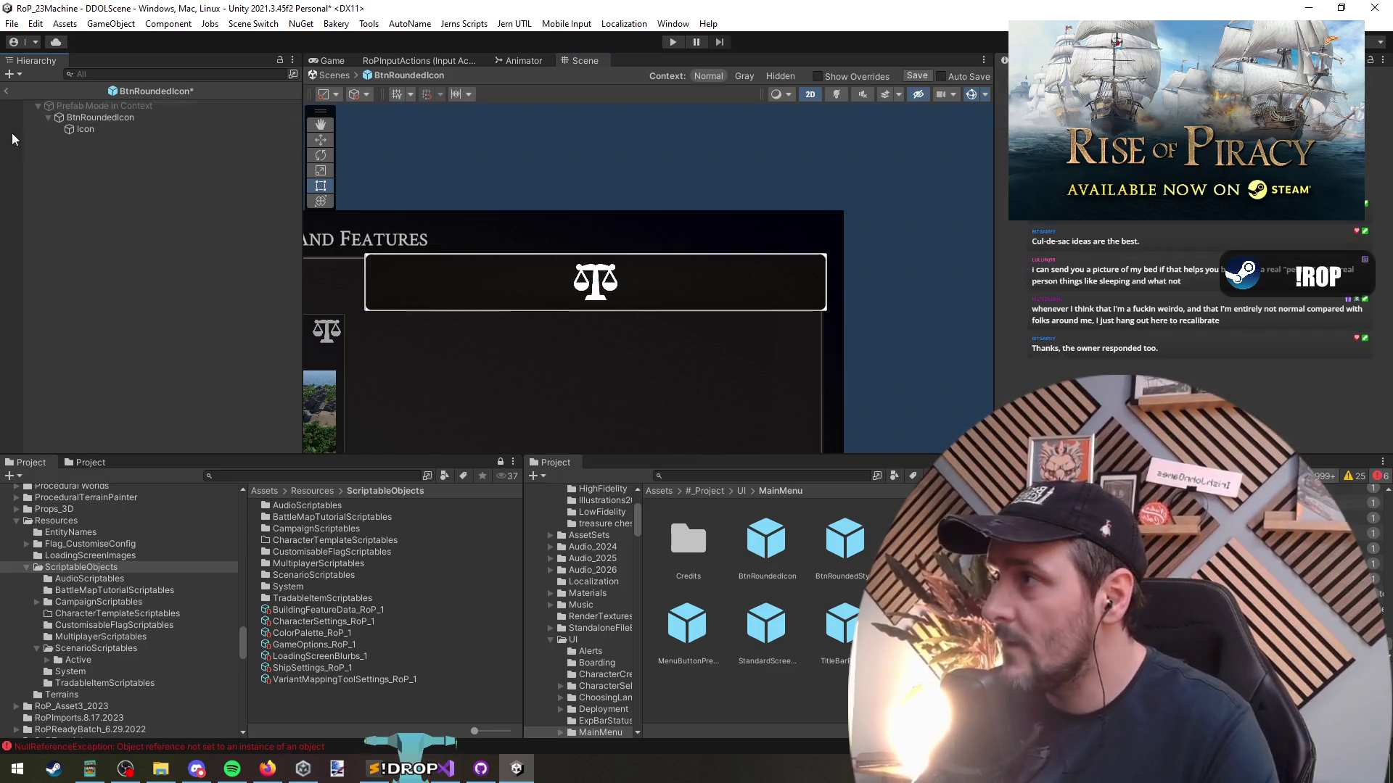
left_click(10, 92)
left_click(666, 412)
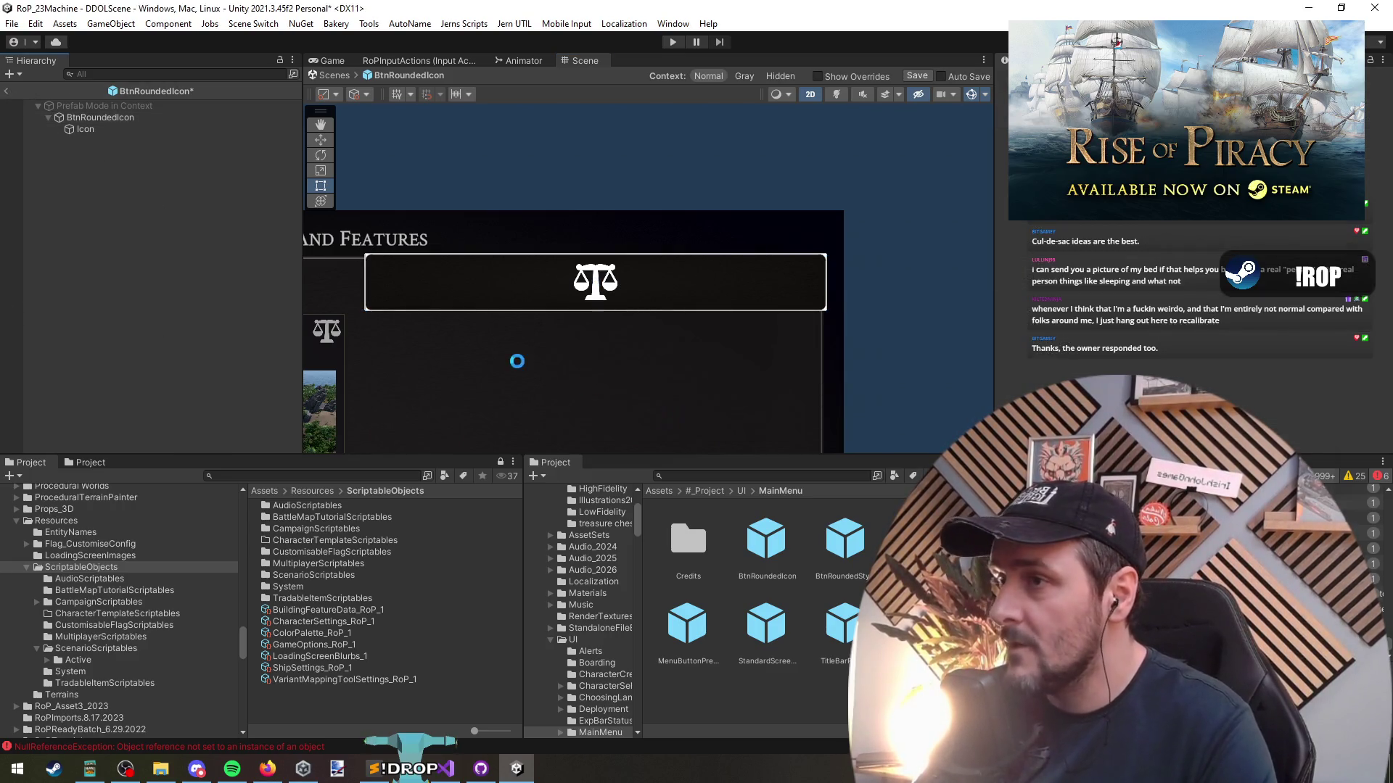
Remove the Image and Canvas Renderer components from the Filters container
left_click(170, 360)
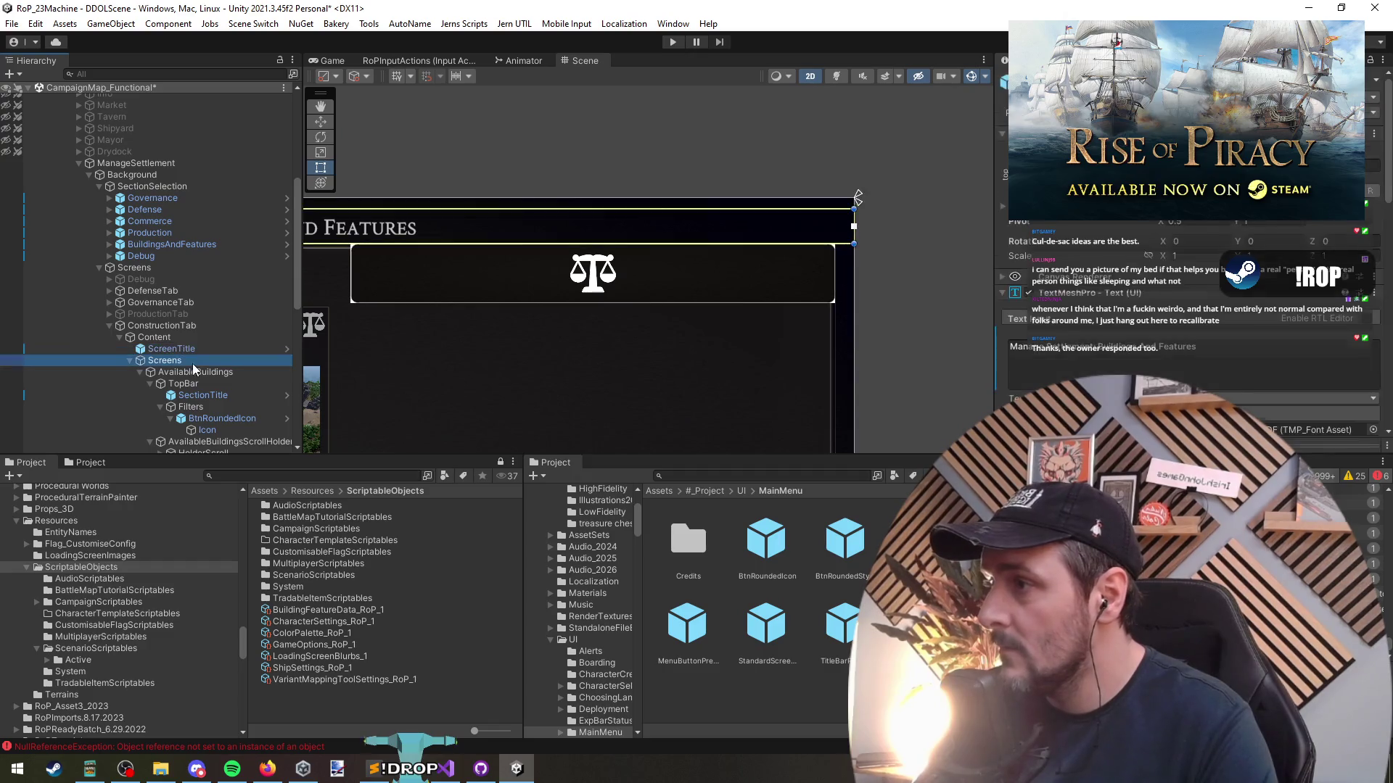
scroll(205, 378, "down", 3)
left_click(445, 282)
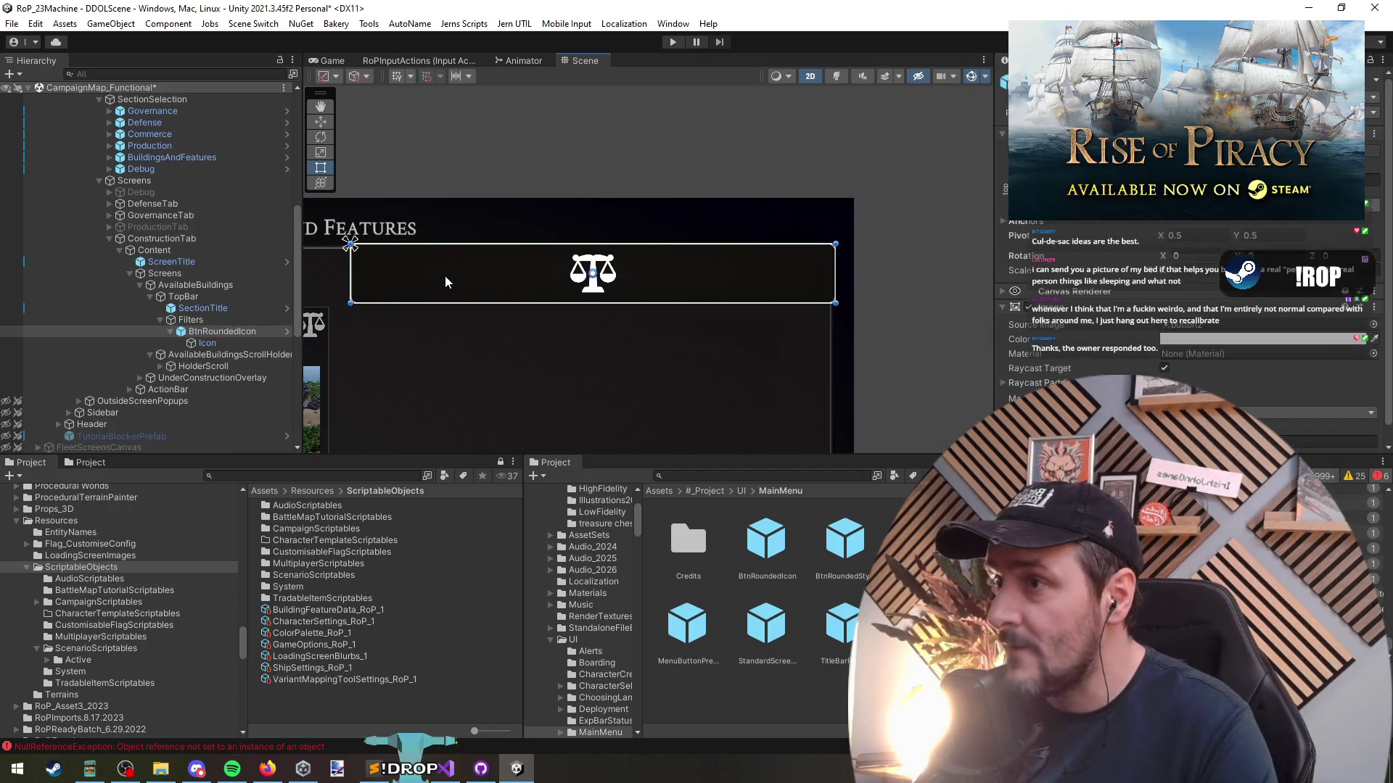
left_click(231, 322)
right_click(1085, 285)
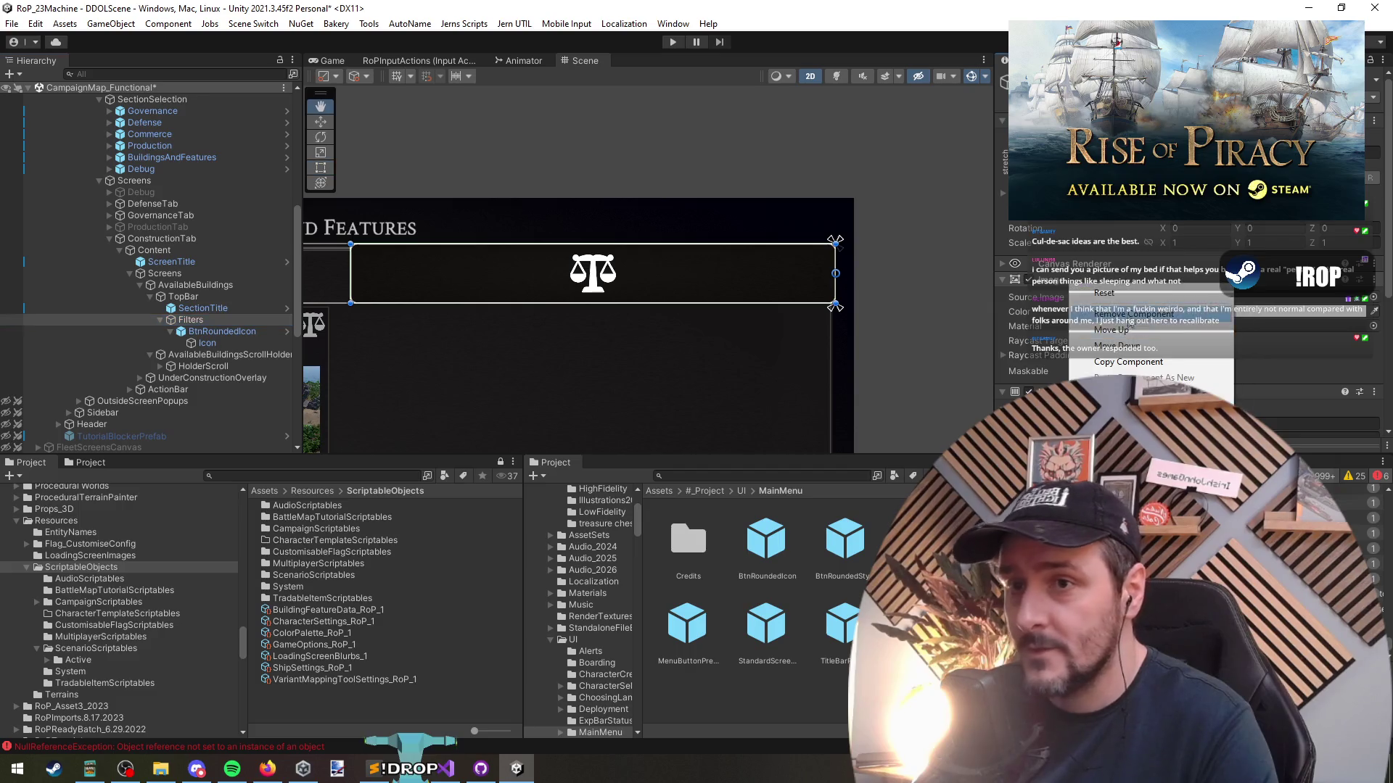
left_click(1095, 299)
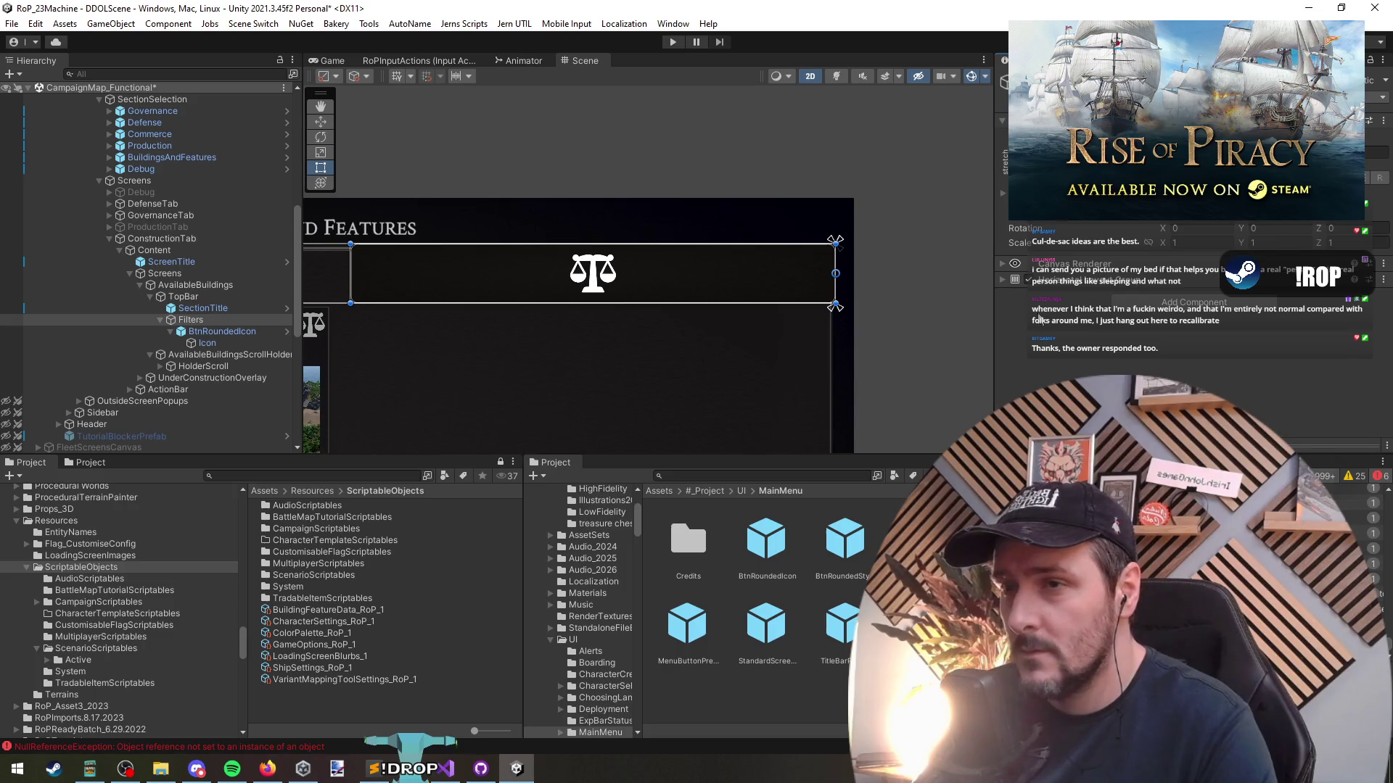
right_click(1080, 263)
left_click(1099, 292)
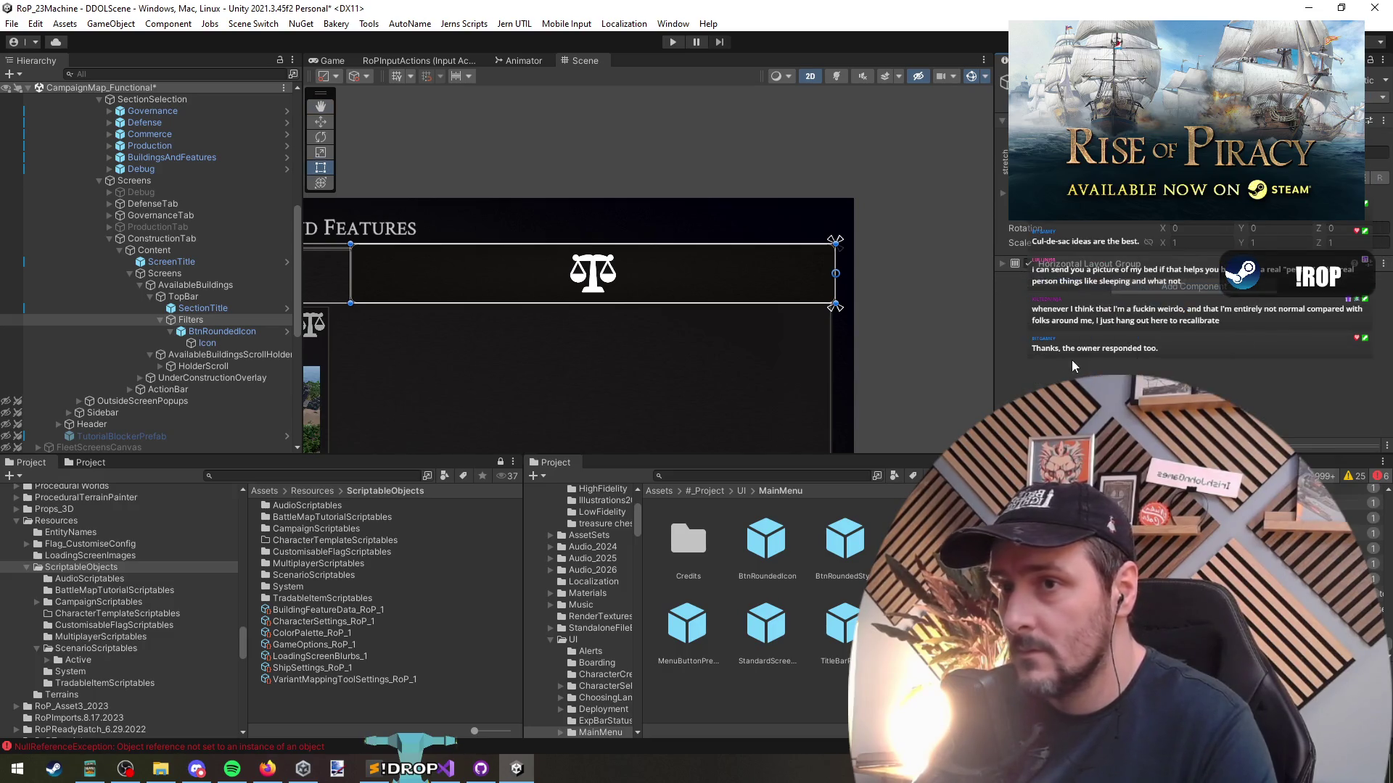
Duplicate BtnRoundedIcon so the Filters row holds five icon buttons, and frame the row
left_click(217, 320)
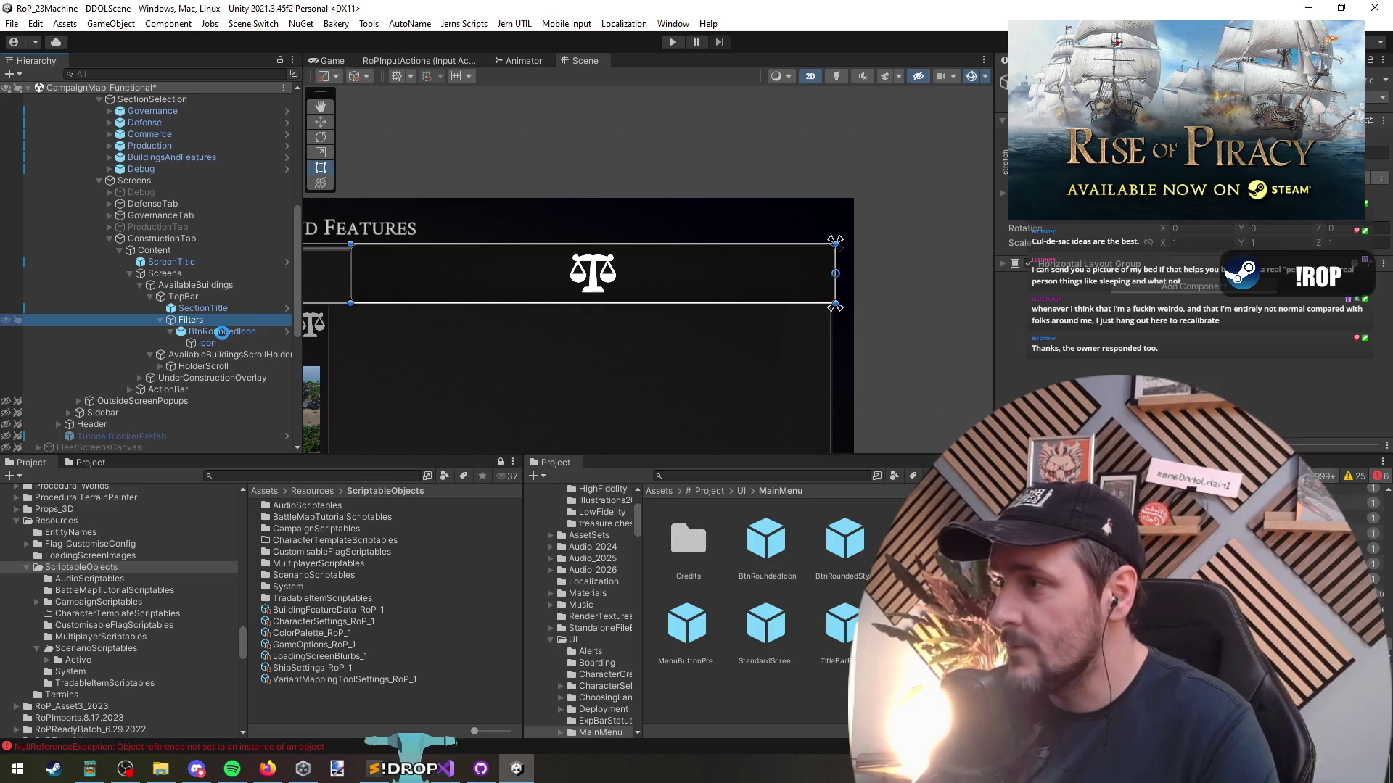
left_click(222, 331)
key("ctrl+d")
key("ctrl+d")
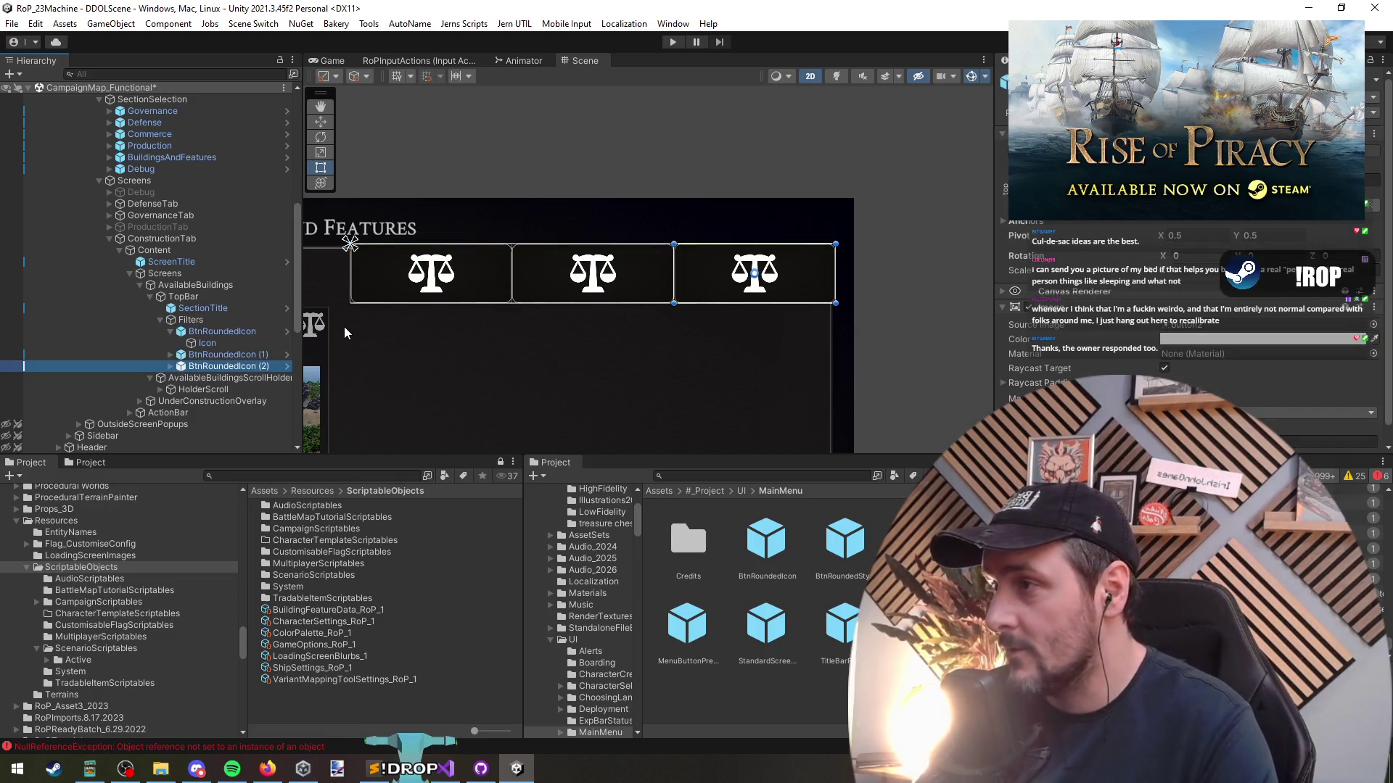
key("ctrl+d")
key("ctrl+d")
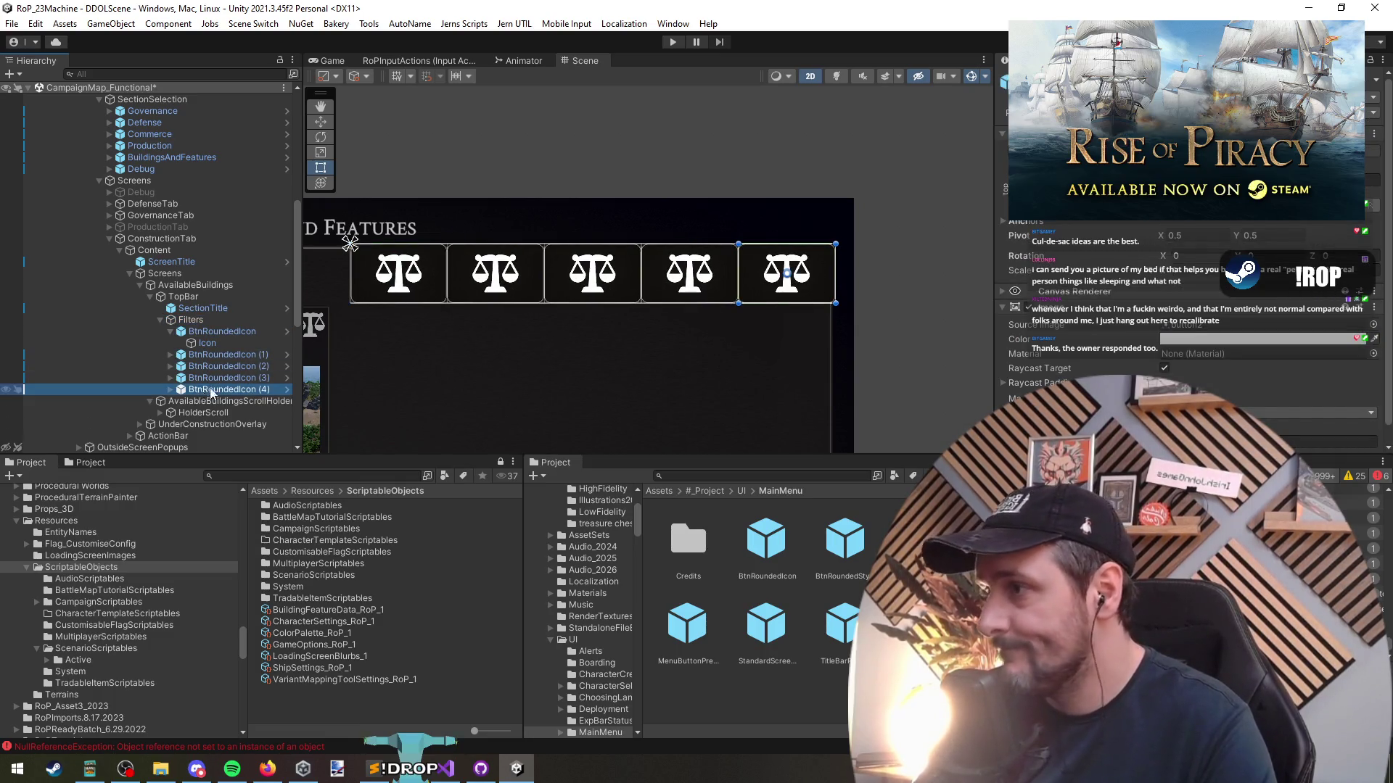
left_click(225, 332)
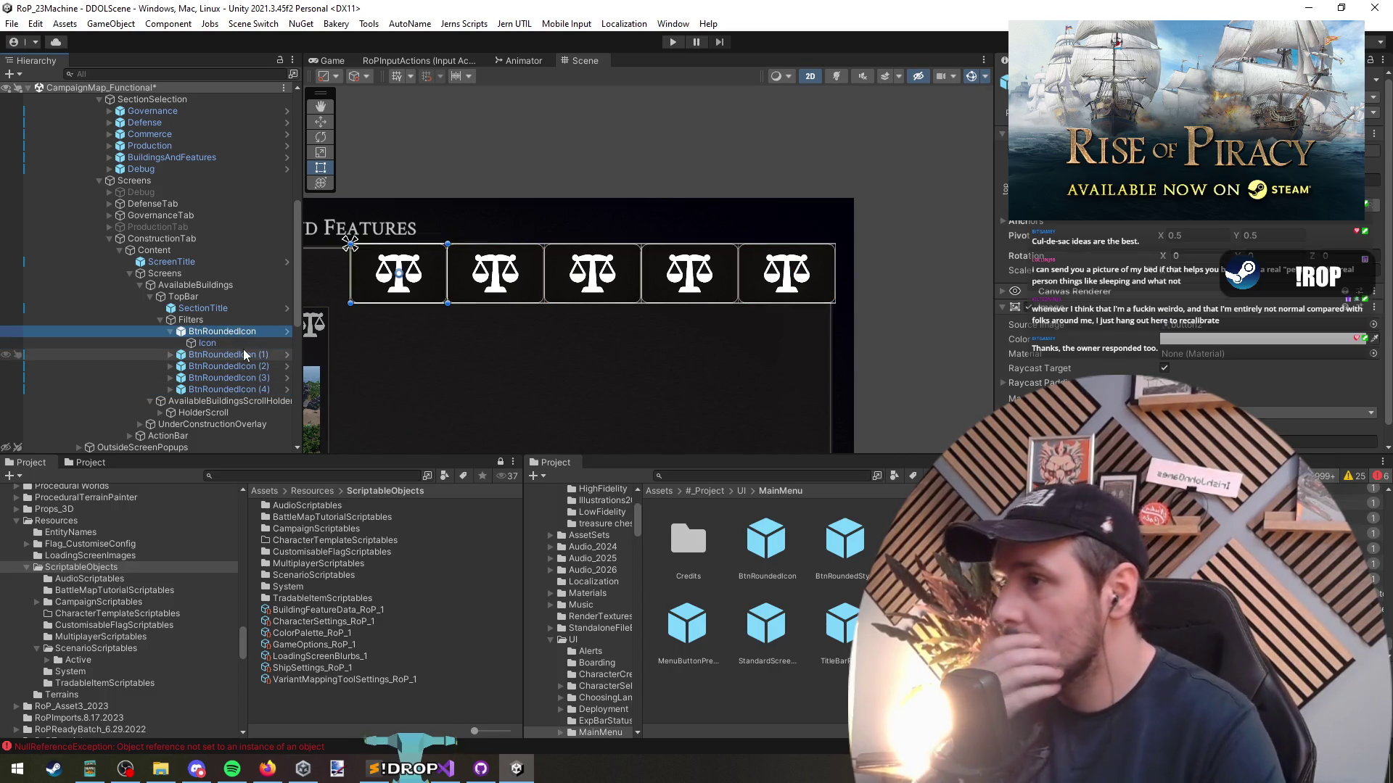
left_click(245, 355)
left_click_drag(310, 317, 470, 306)
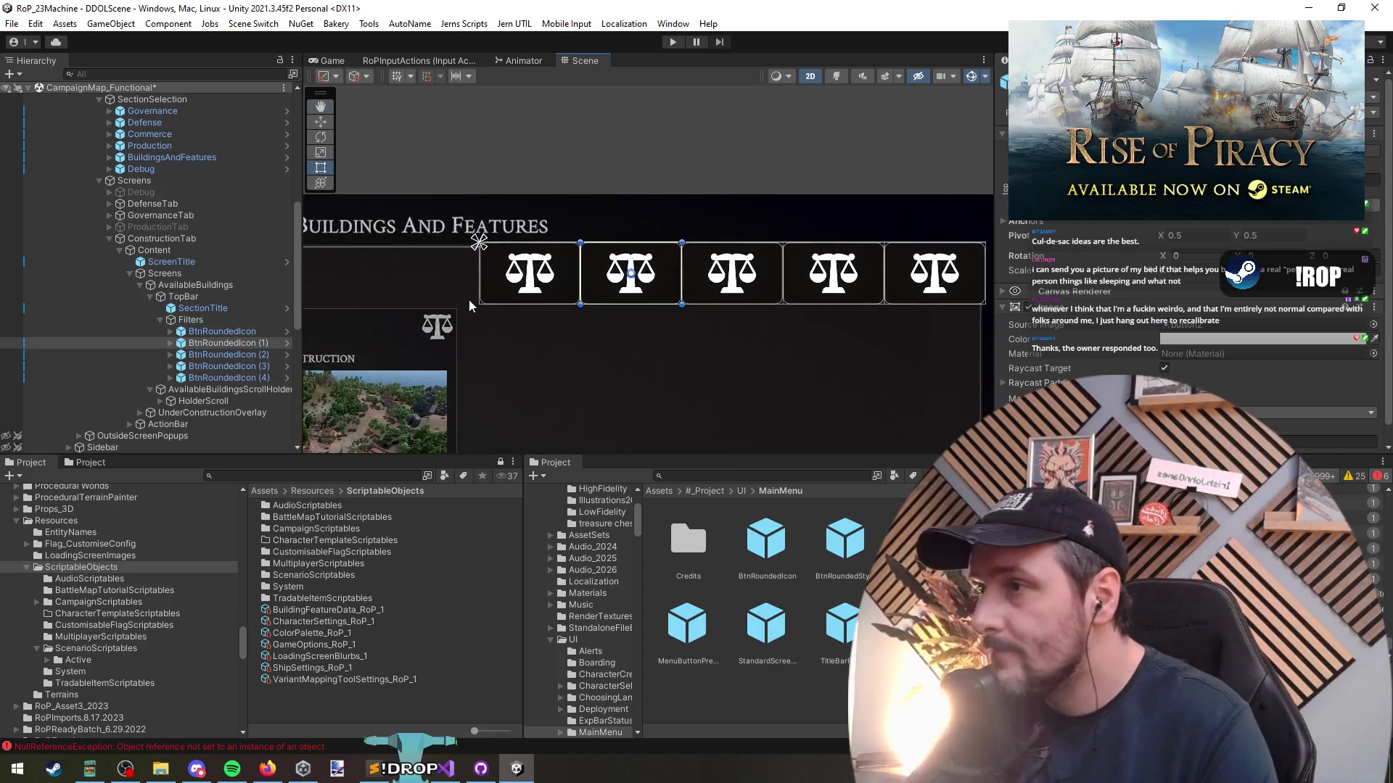
left_click(521, 323)
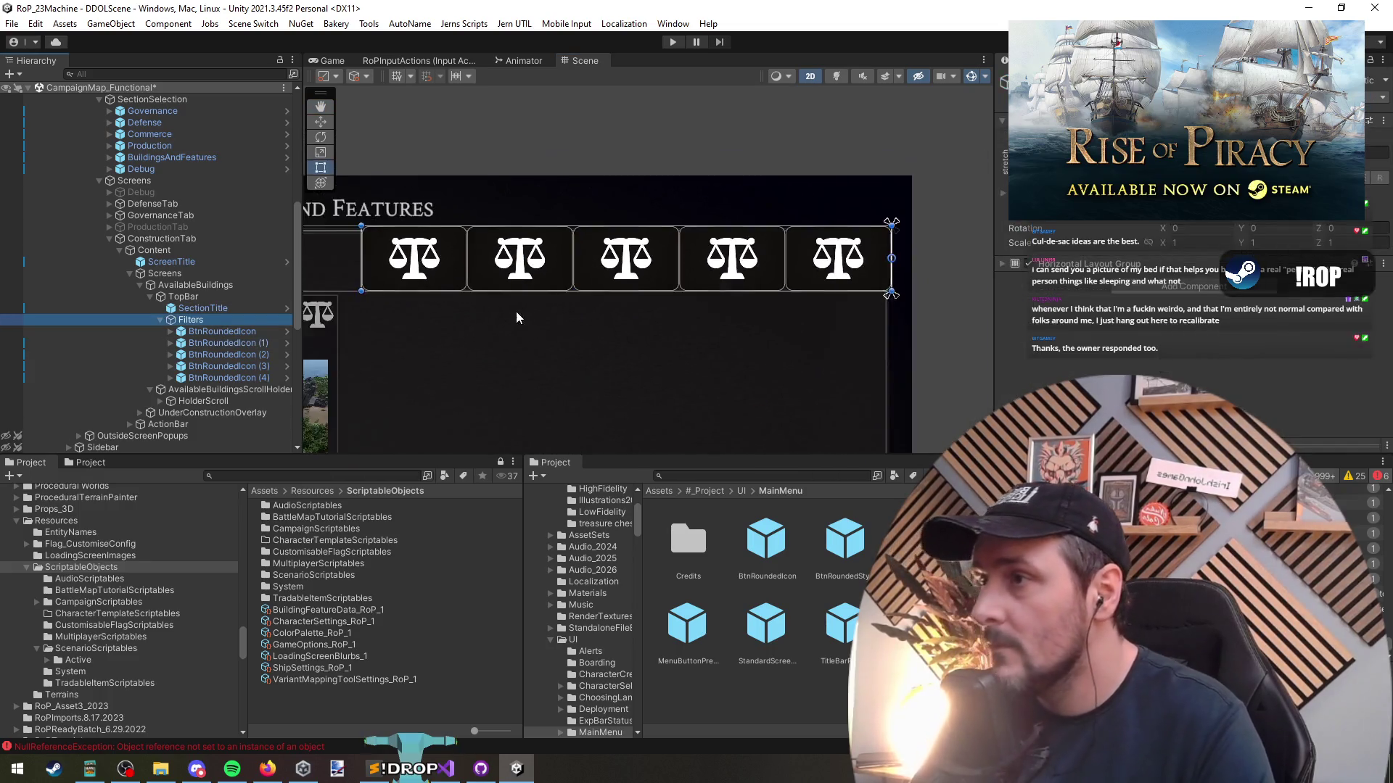
scroll(746, 333, "down", 3)
scroll(747, 349, "up", 4)
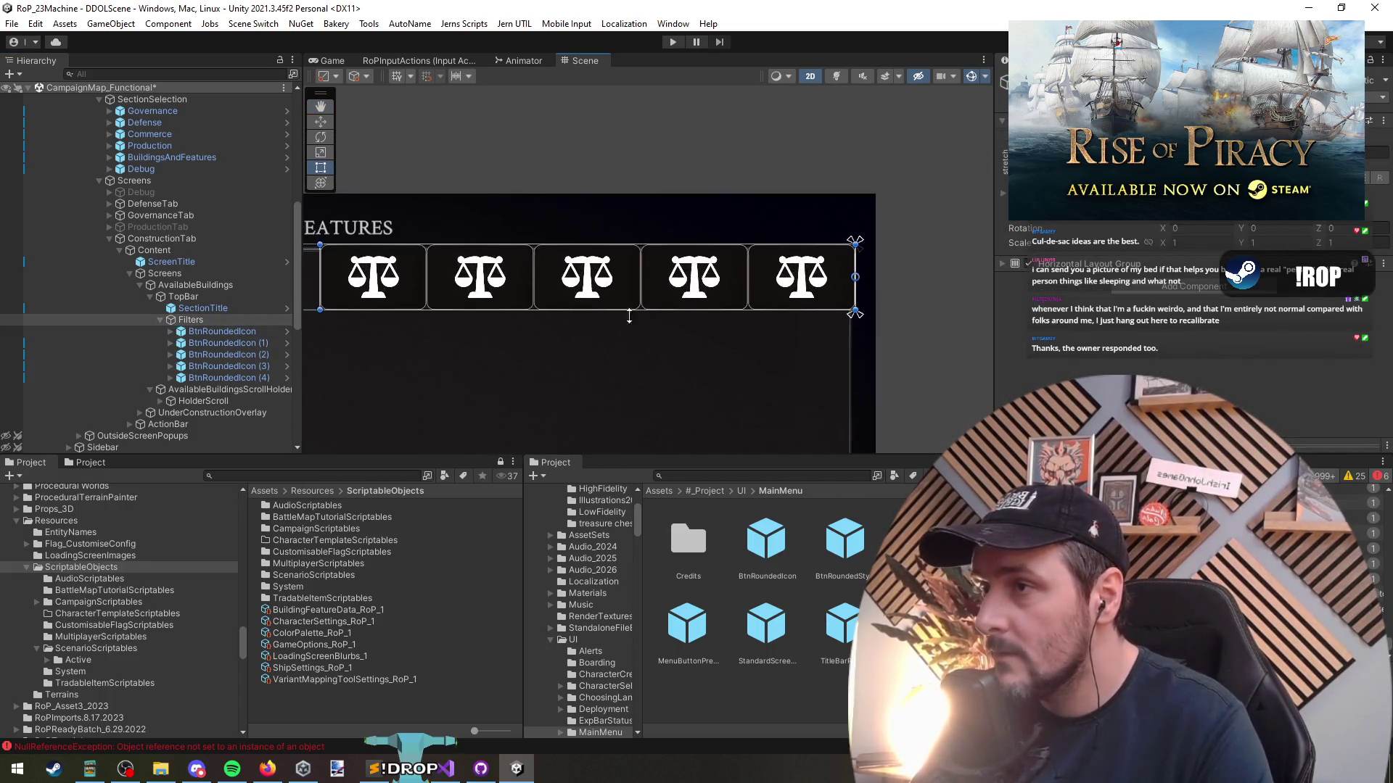
key("f")
Set the Filters Horizontal Layout Group padding top, right and bottom to 10, spacing 5
left_click(1102, 263)
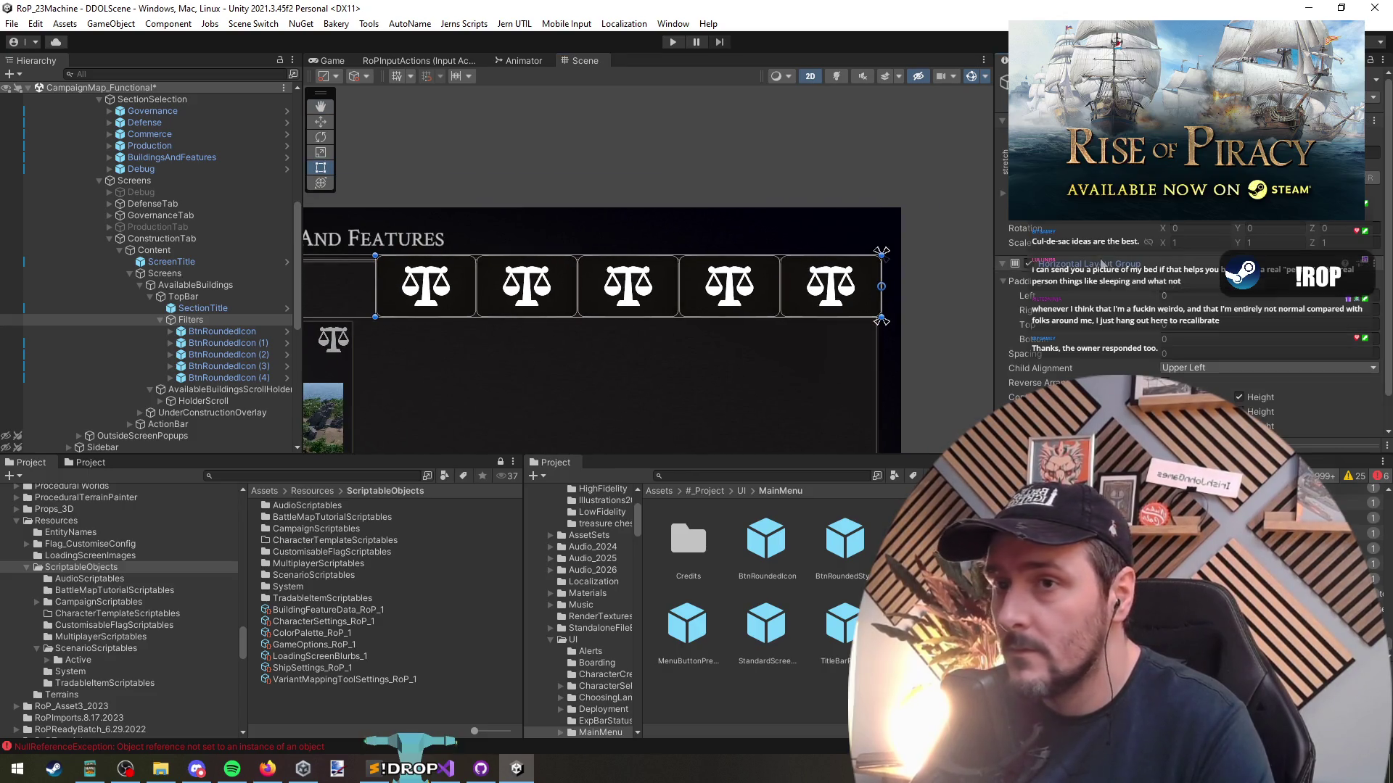
left_click(1194, 297)
left_click(1197, 324)
type("10")
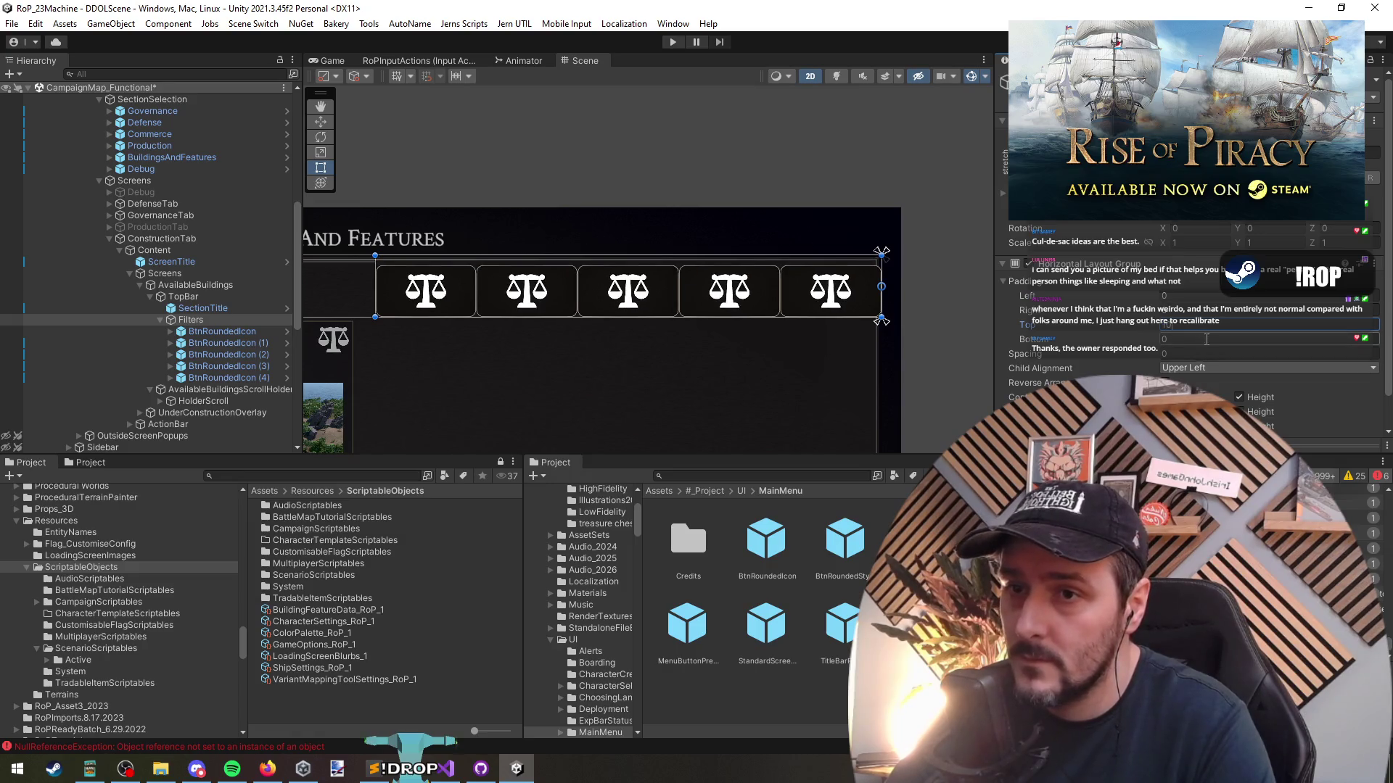
left_click(1206, 339)
type("10")
left_click(1202, 351)
type("5")
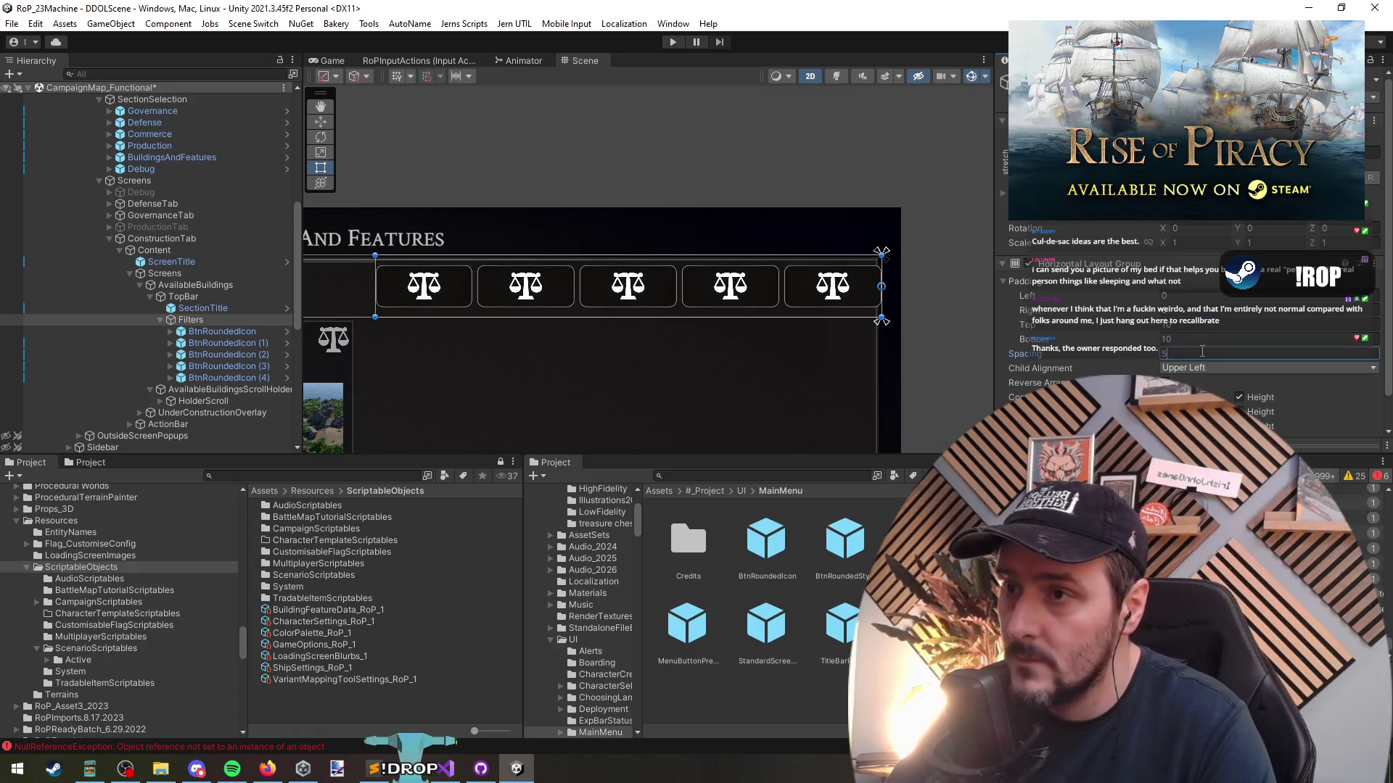
left_click(1191, 311)
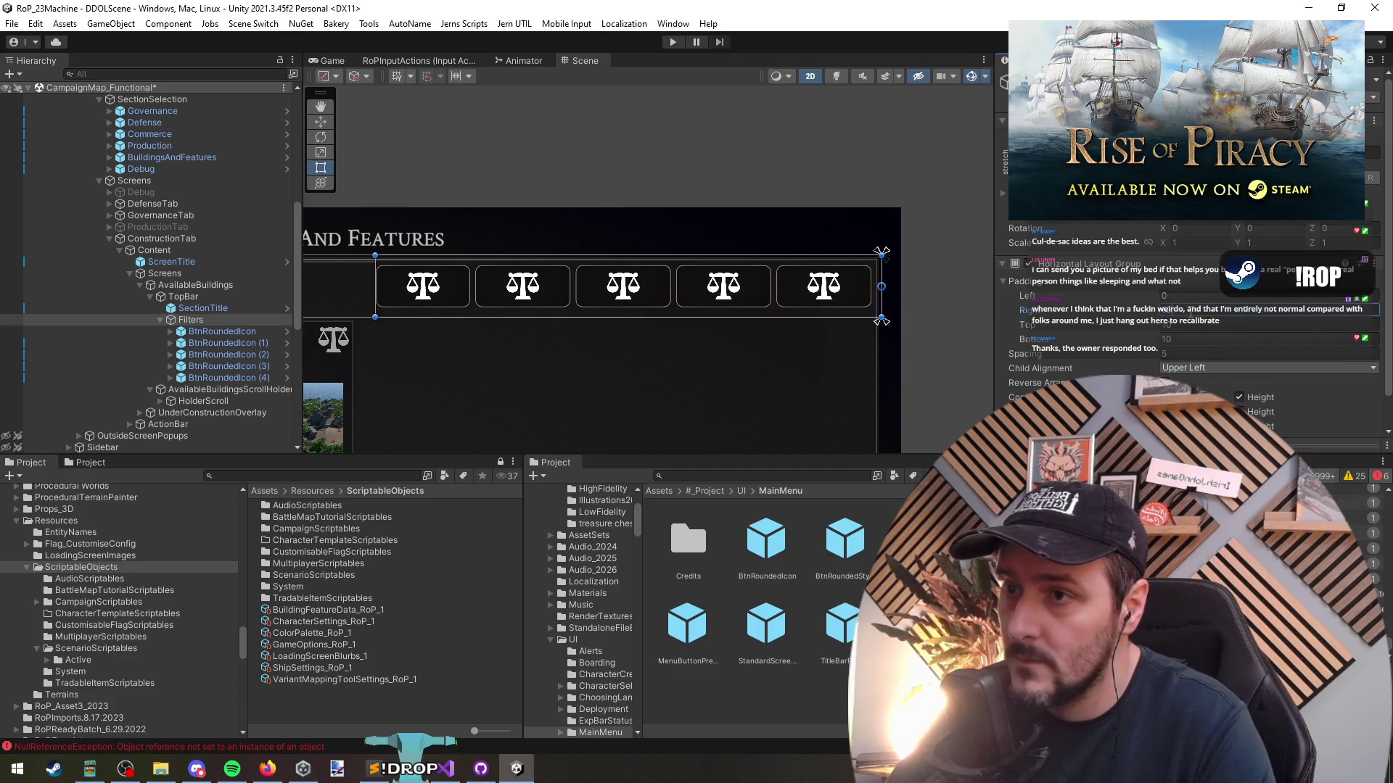
type("10")
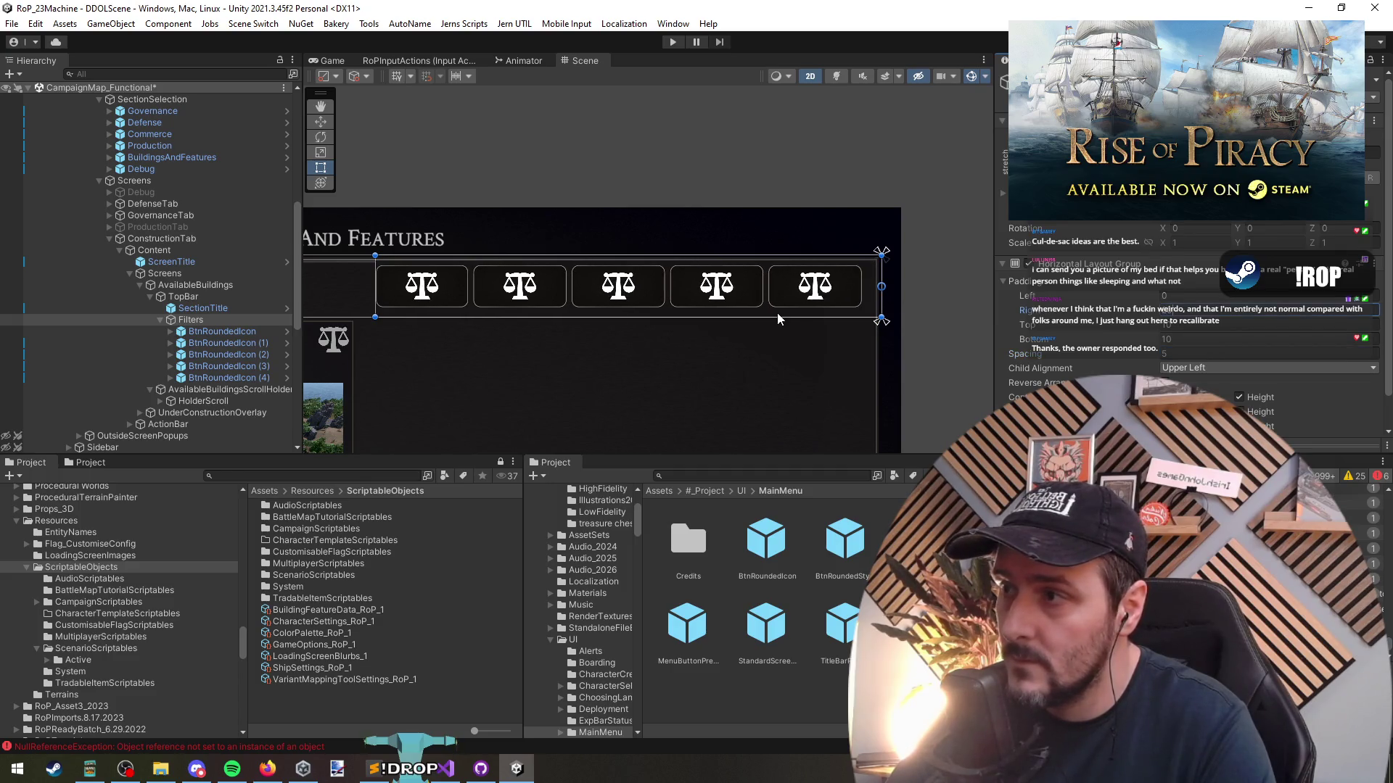
Open the BtnRoundedIcon prefab and select its Icon's colour
left_click(288, 332)
key("Down")
left_click(1190, 312)
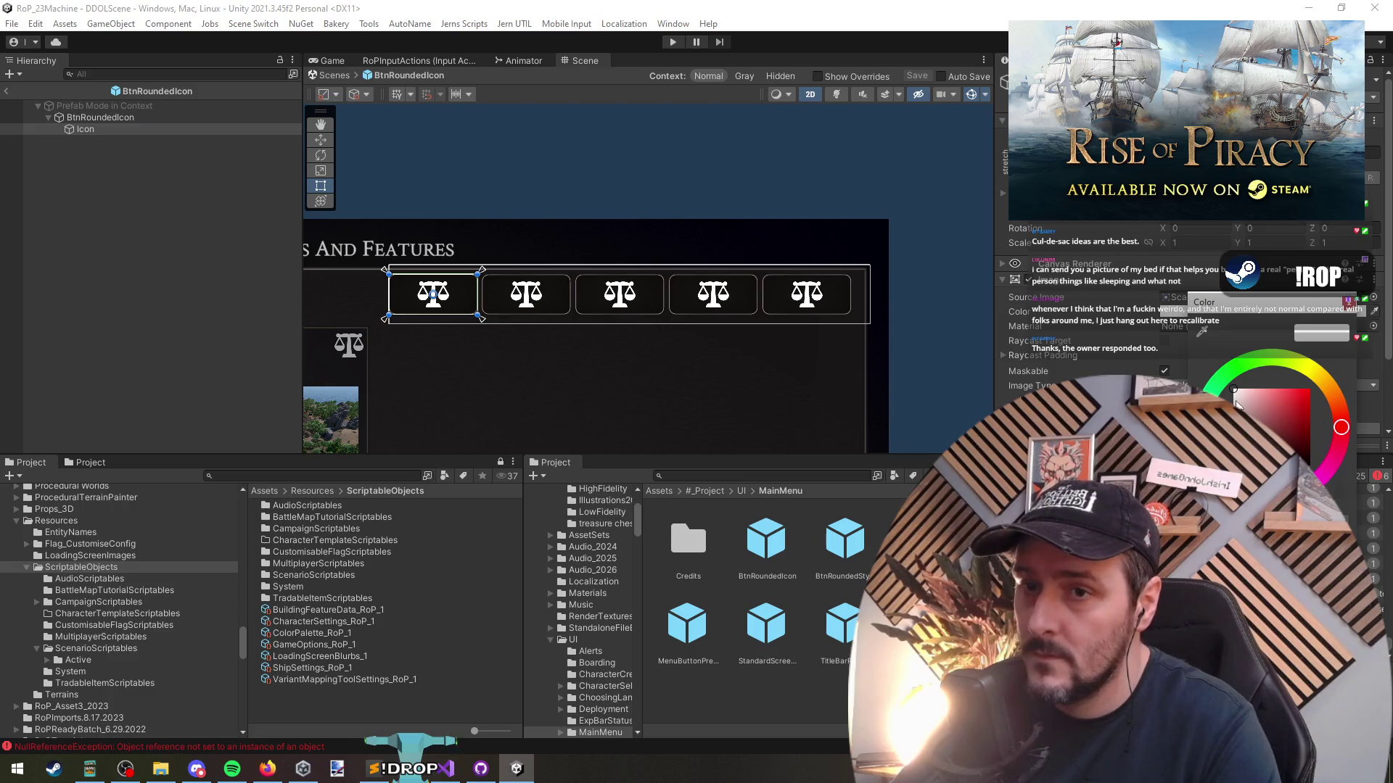
Give the prefab's Icon a darker grey tint and exit Prefab Mode
left_click(1238, 405)
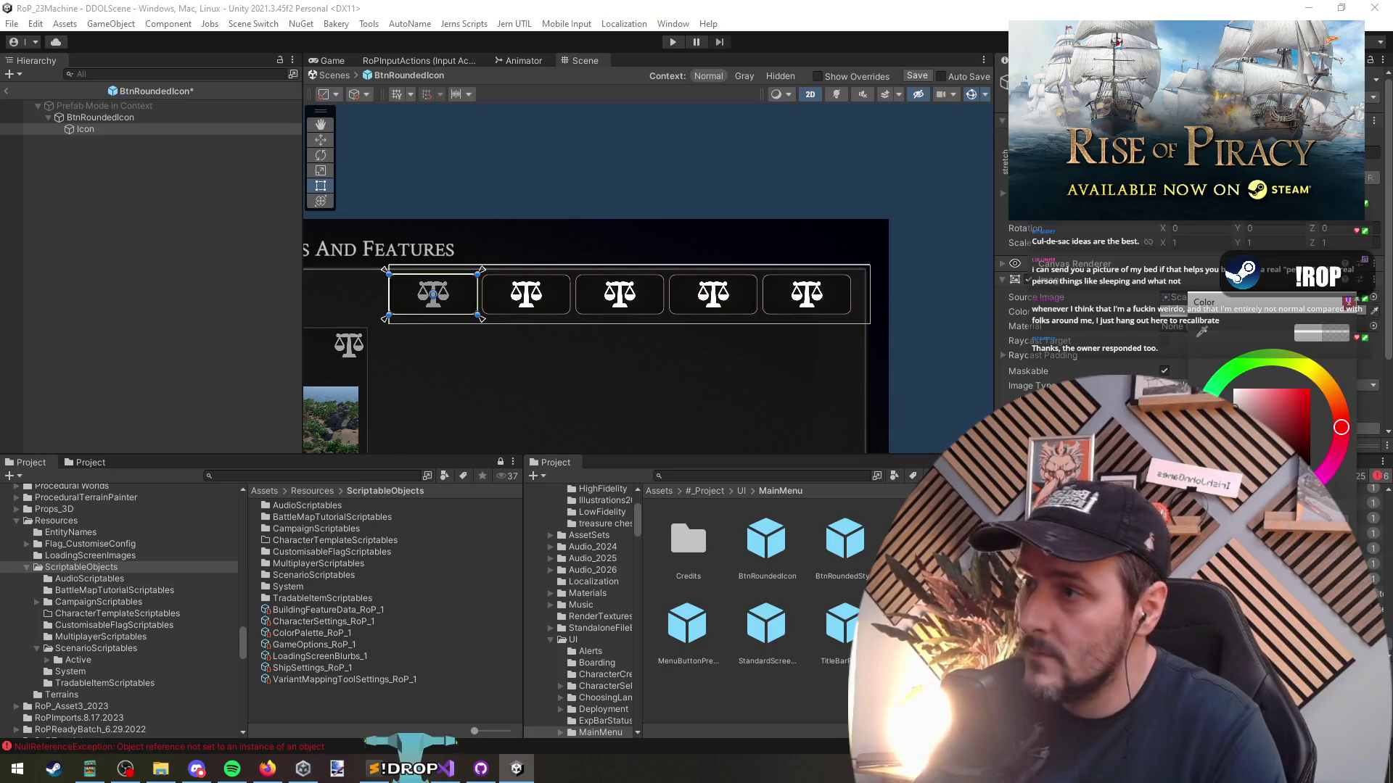
left_click(659, 340)
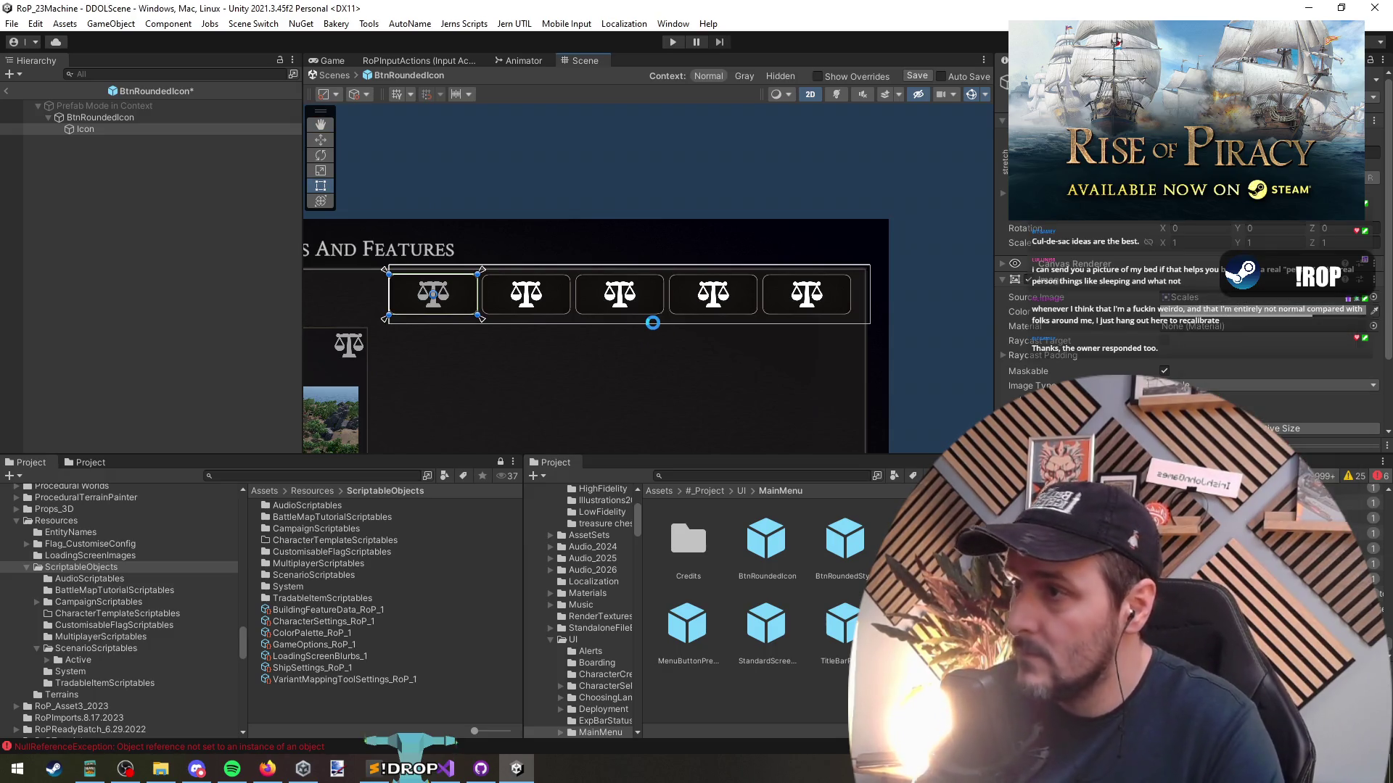
left_click(7, 90)
Inspect the filter buttons in the scene and start a project asset search
left_click(529, 348)
left_click(205, 333)
left_click(205, 343)
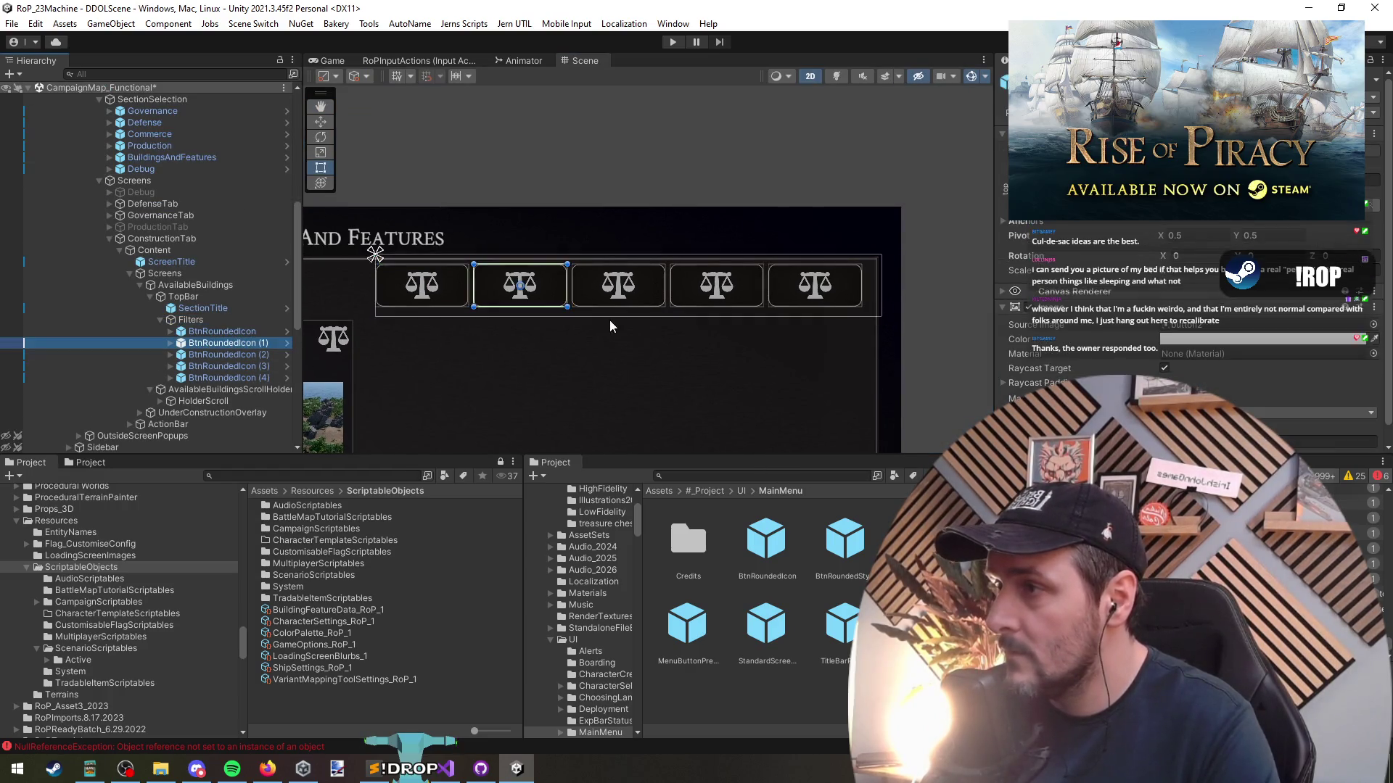
scroll(580, 333, "down", 2)
scroll(545, 342, "up", 3)
key("Up")
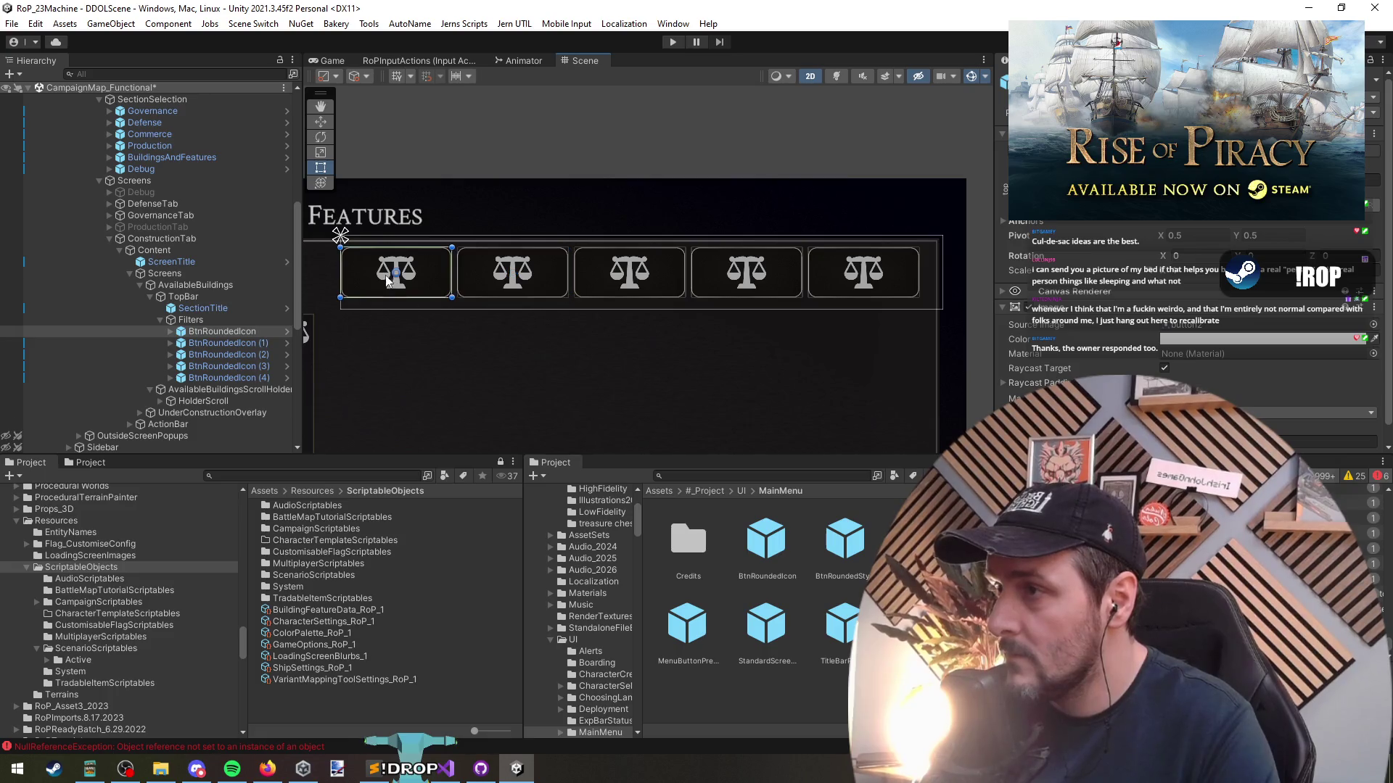
left_click(720, 478)
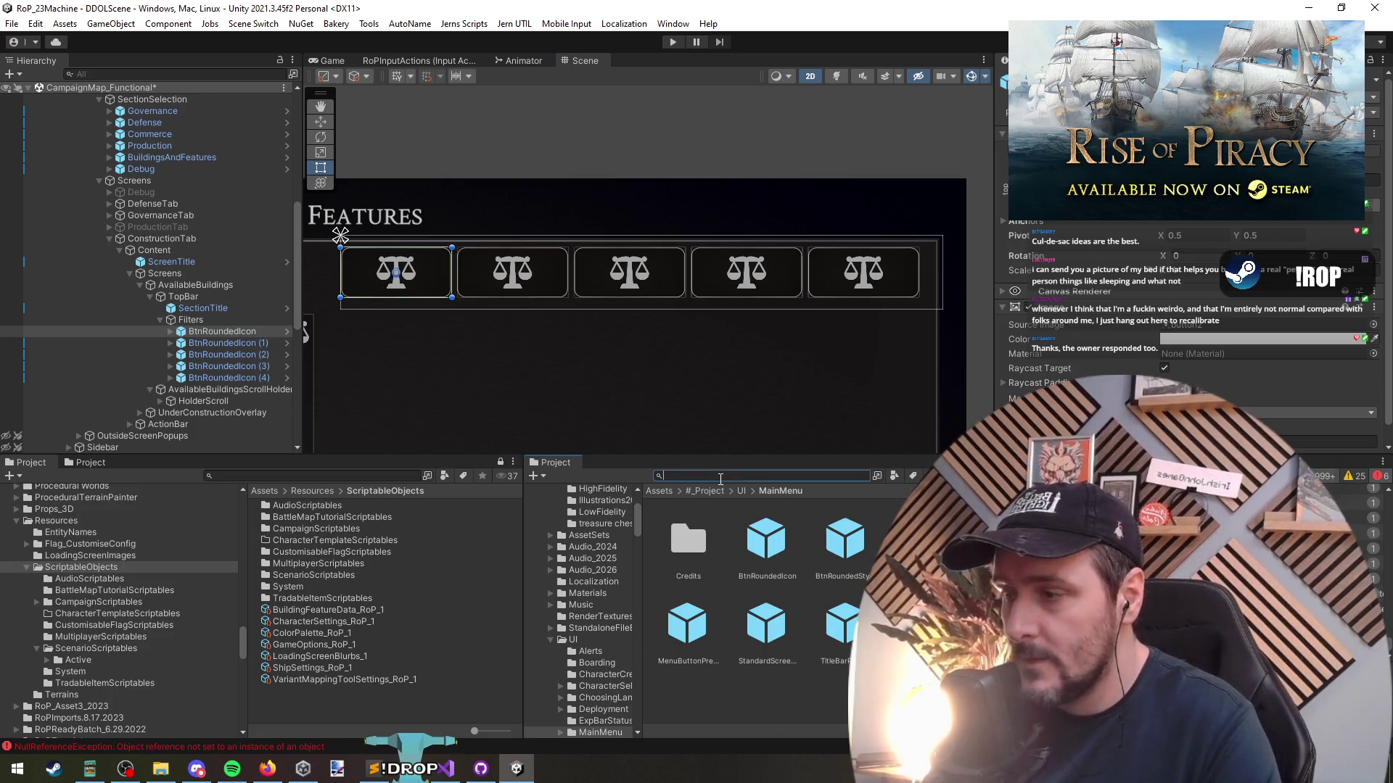
Give the second filter button's Icon the anvil image from BuildingFeatureData_RoP_1
left_click(486, 610)
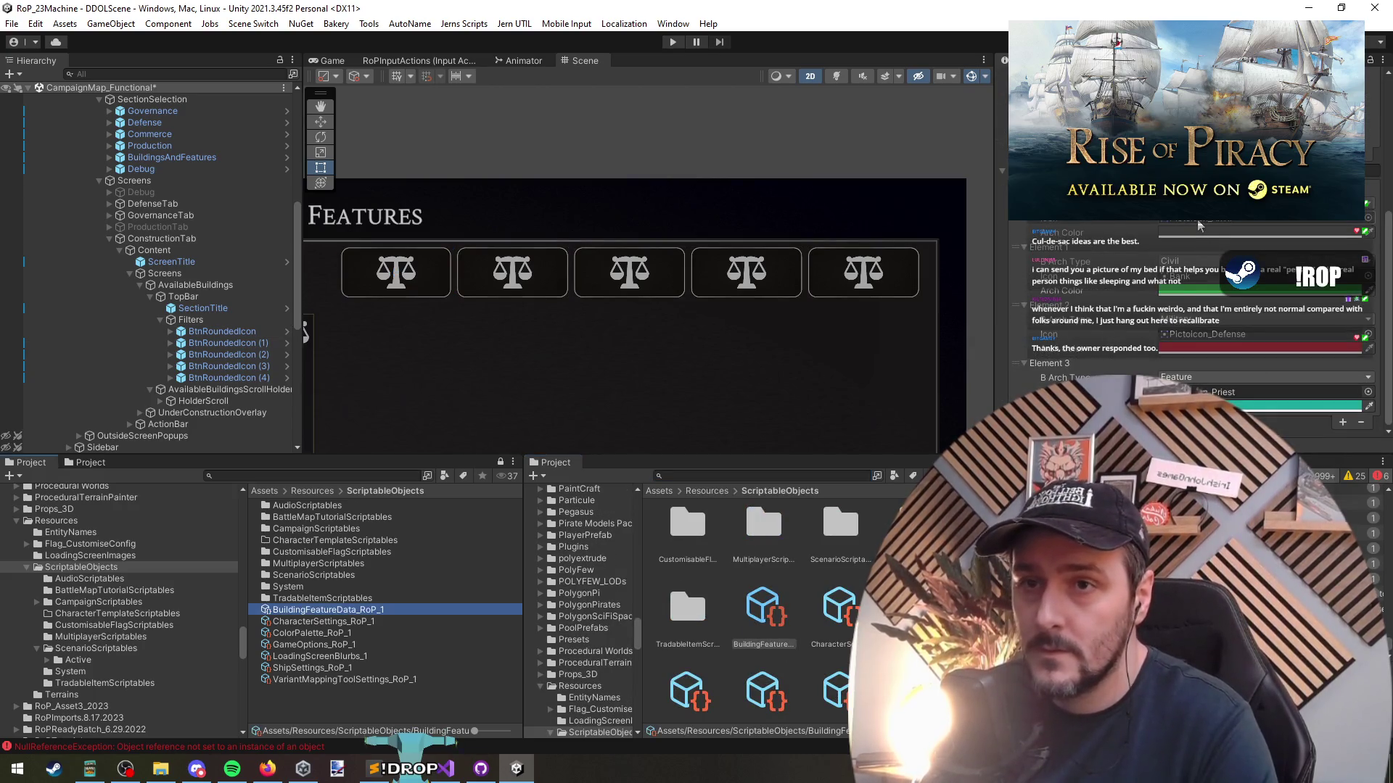
left_click(1204, 334)
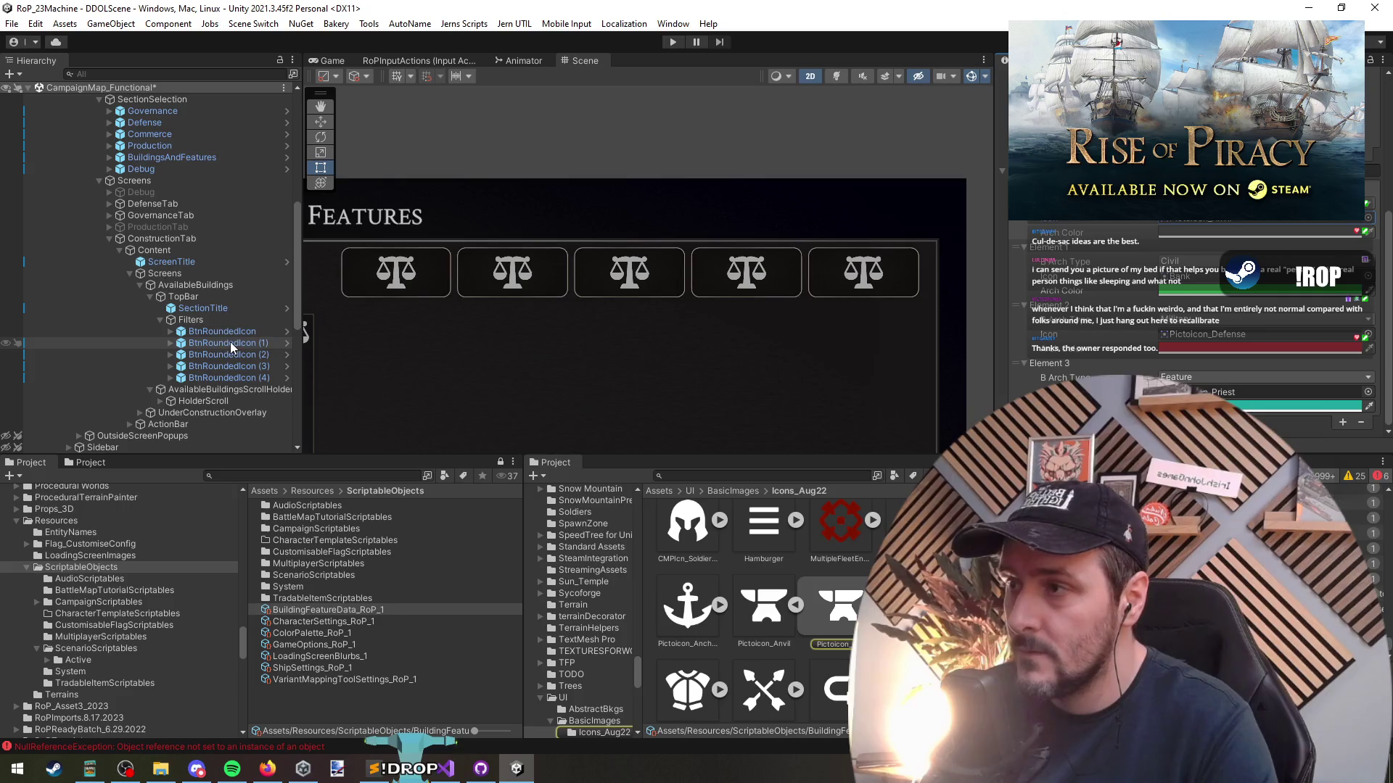
left_click(171, 378)
left_click(165, 357)
left_click(170, 354)
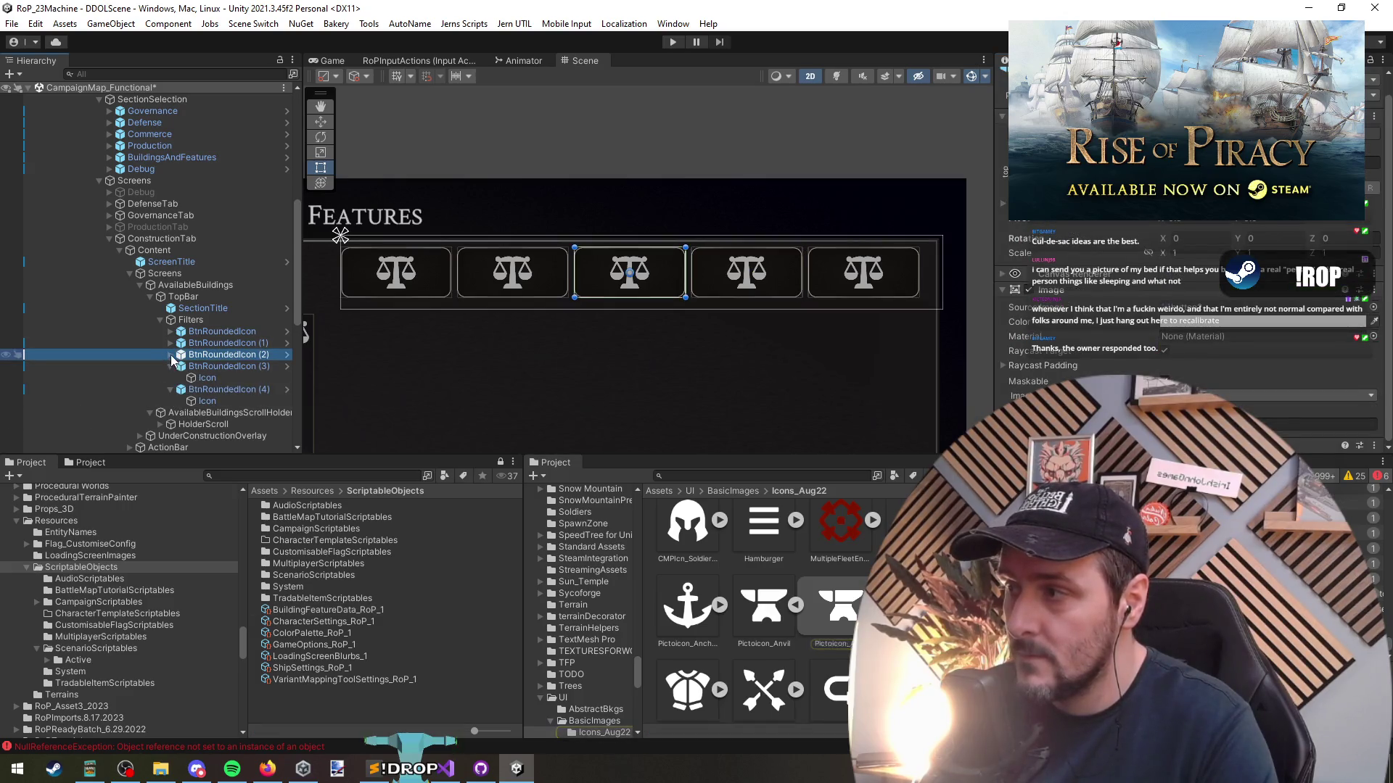
left_click(171, 344)
left_click(170, 389)
scroll(170, 390, "down", 3)
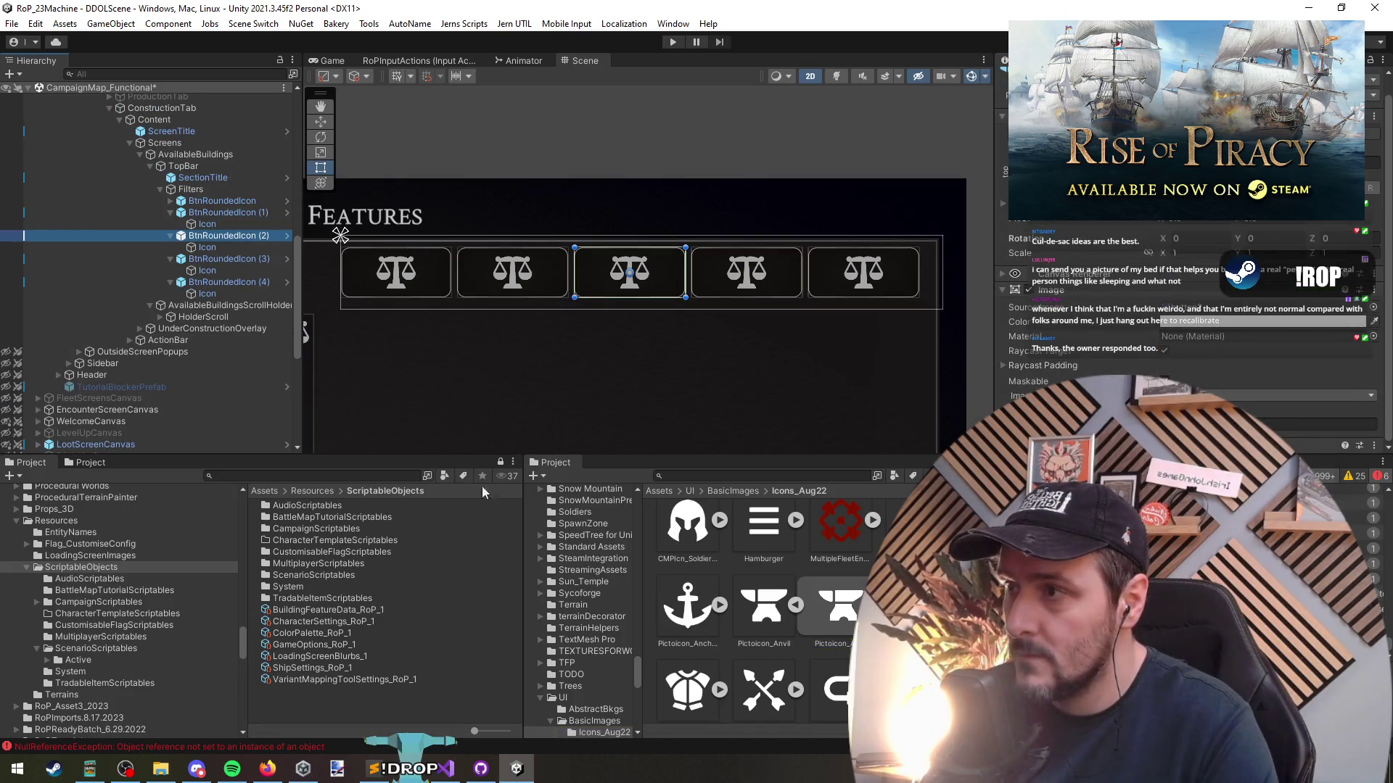
left_click(218, 225)
mouse_move(754, 613)
left_mouse_down()
mouse_move(1143, 297)
mouse_move(1200, 286)
left_mouse_up()
Look up the Priest icon image referenced by BuildingFeatureData_RoP_1 in the project
left_click(323, 610)
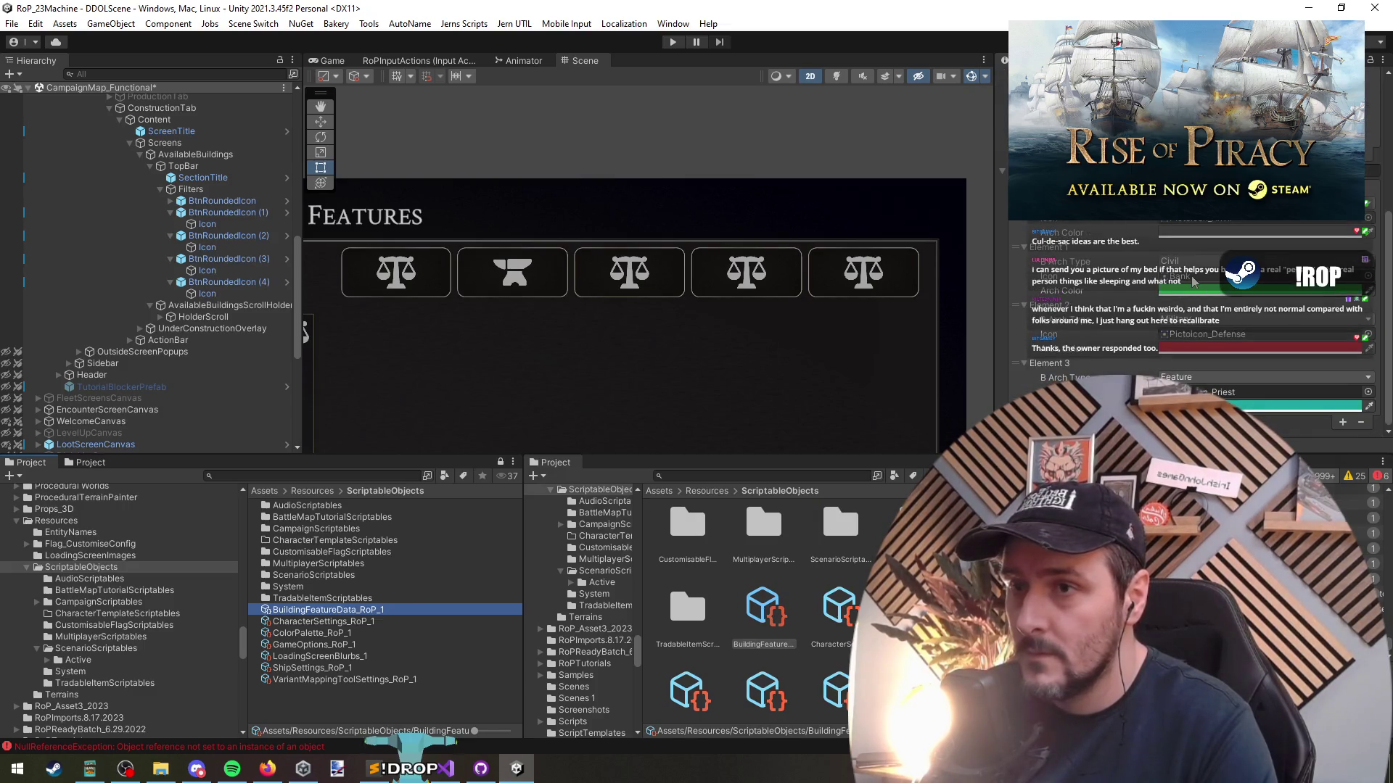
left_click(1239, 394)
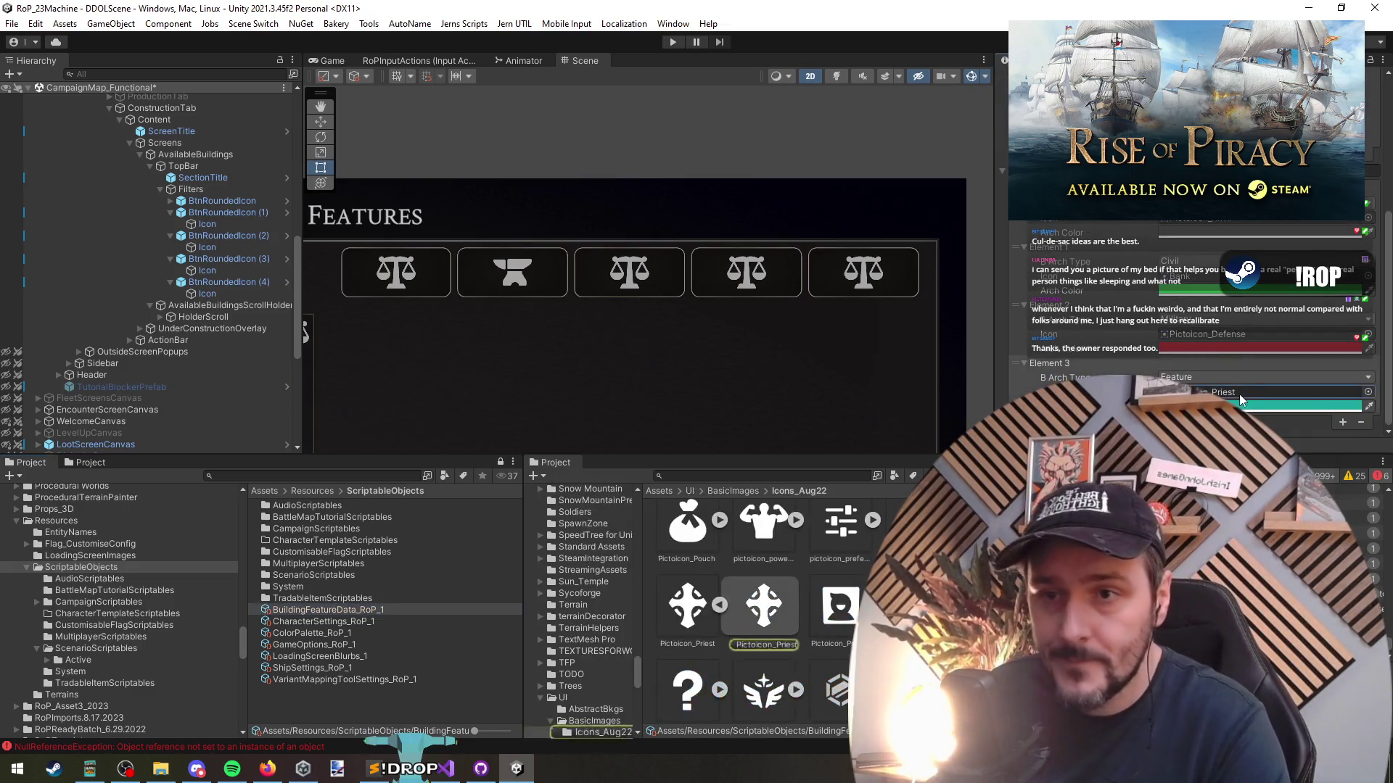
left_click(686, 605)
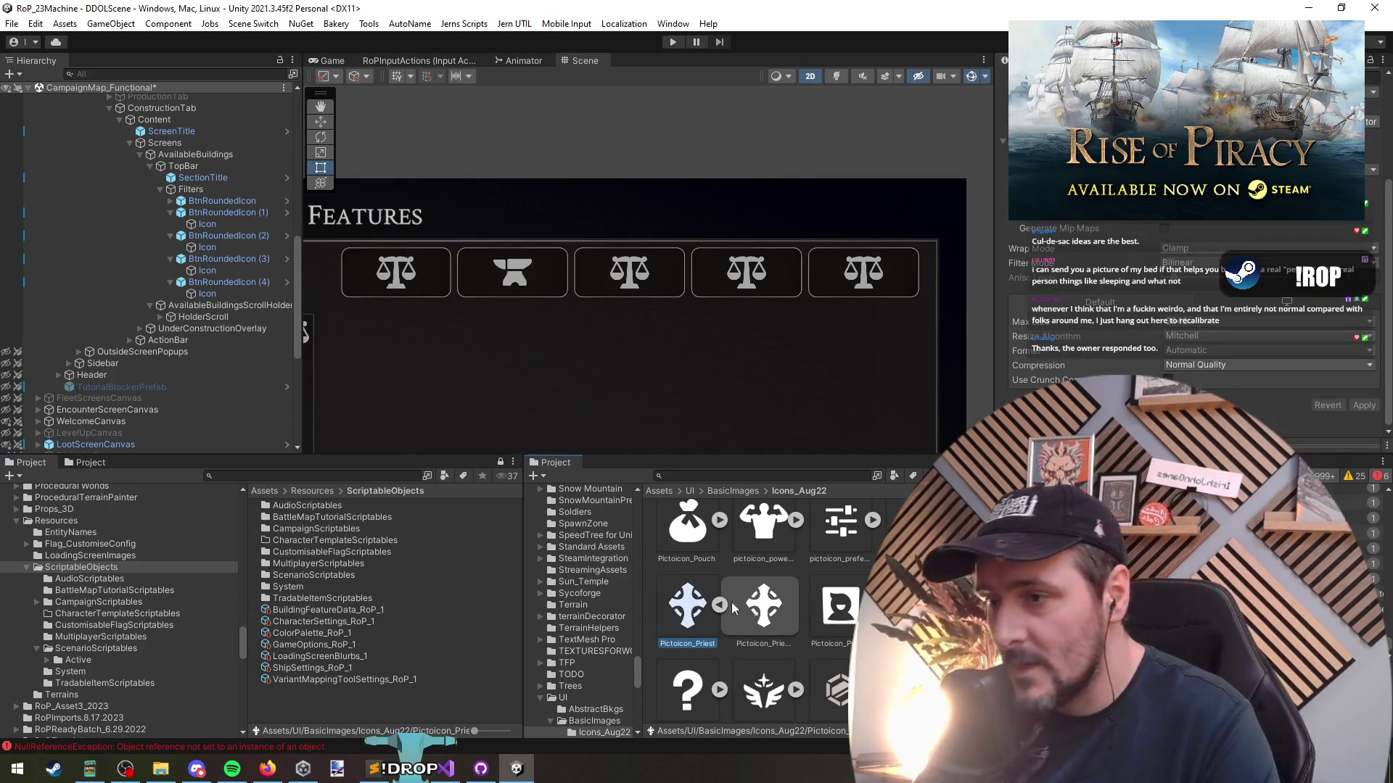
left_click(358, 610)
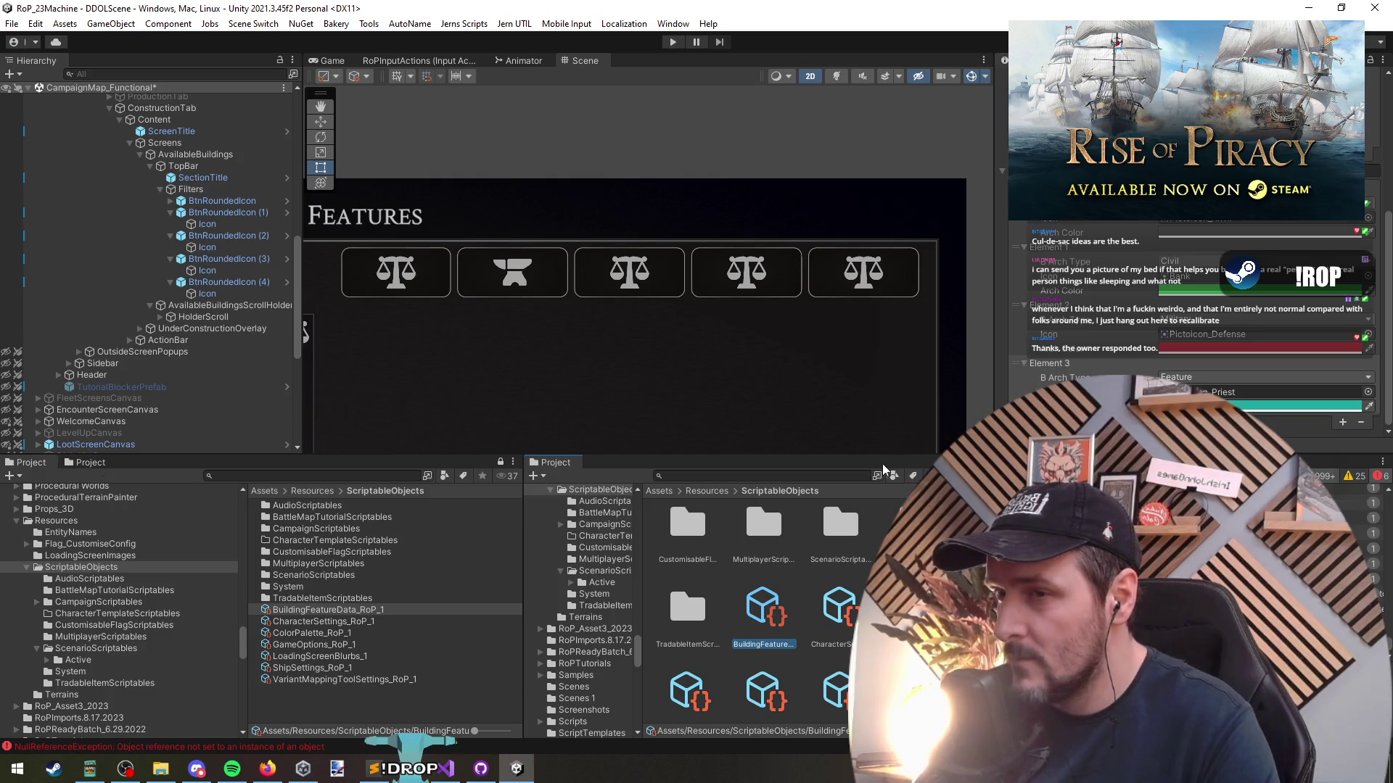
left_click(1245, 392)
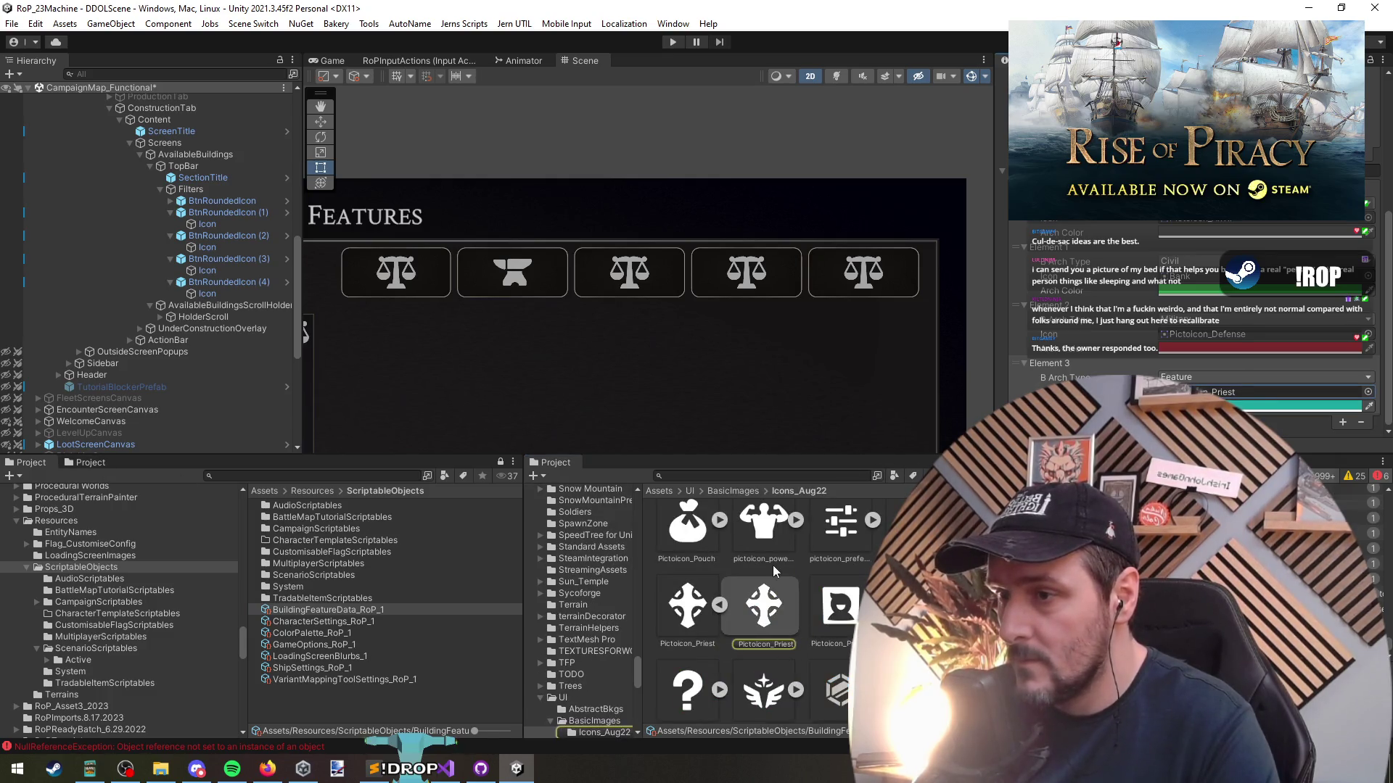
scroll(846, 548, "down", 8)
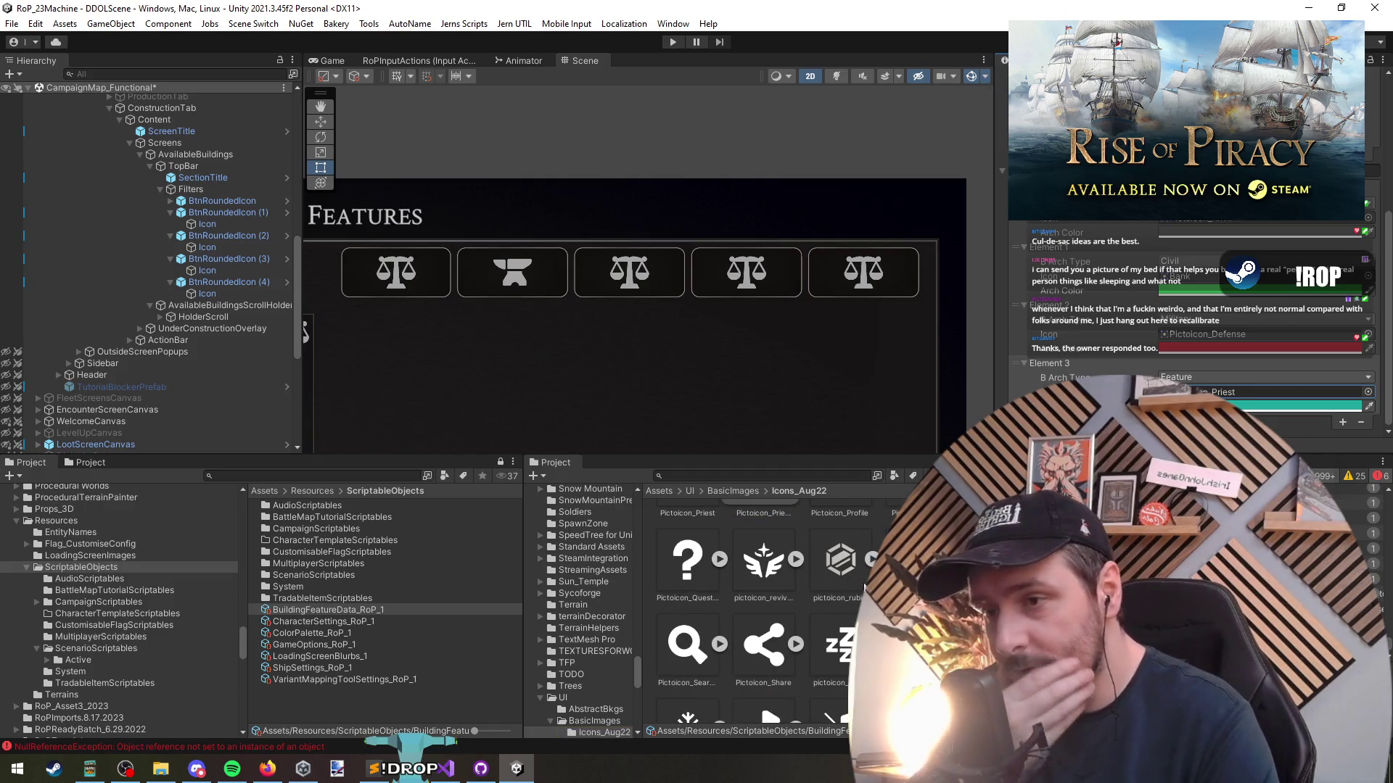
scroll(820, 617, "down", 3)
scroll(816, 621, "down", 3)
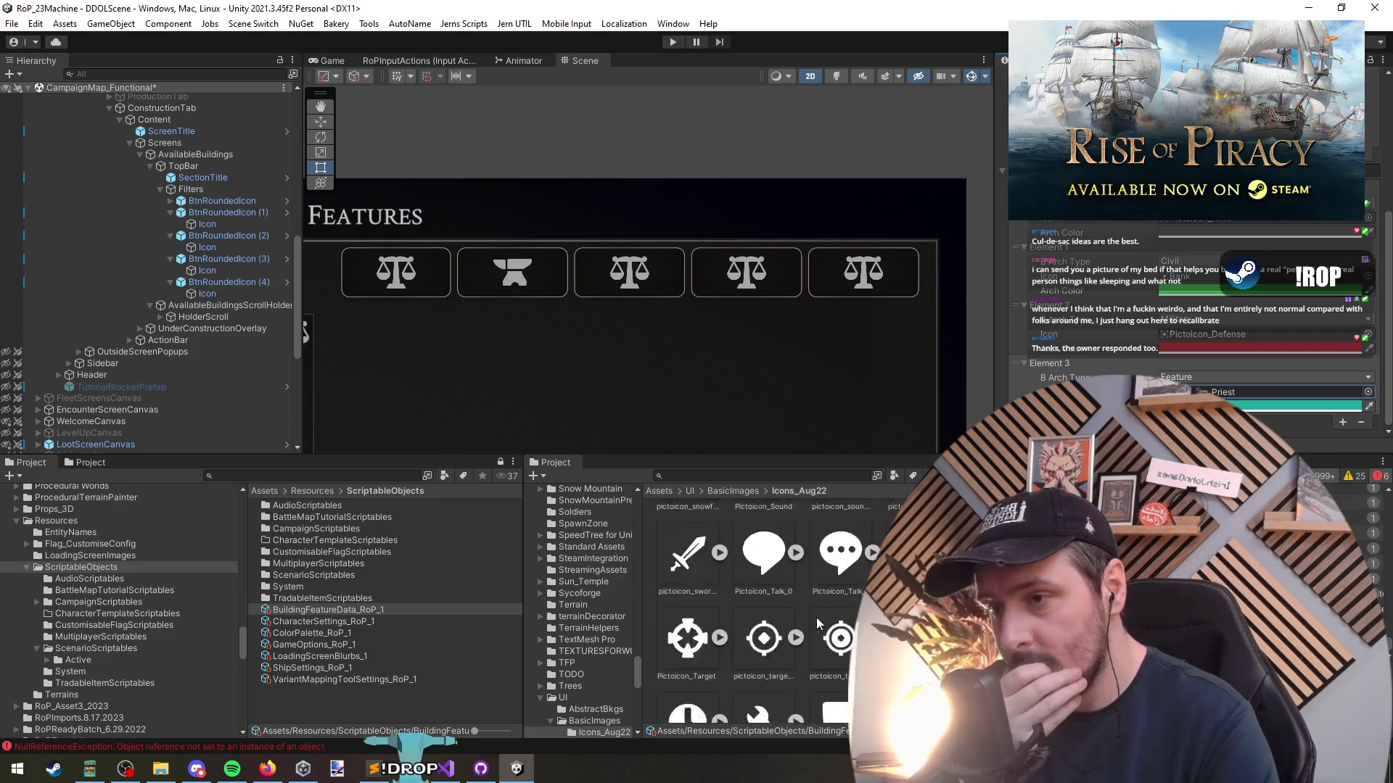
scroll(817, 617, "down", 2)
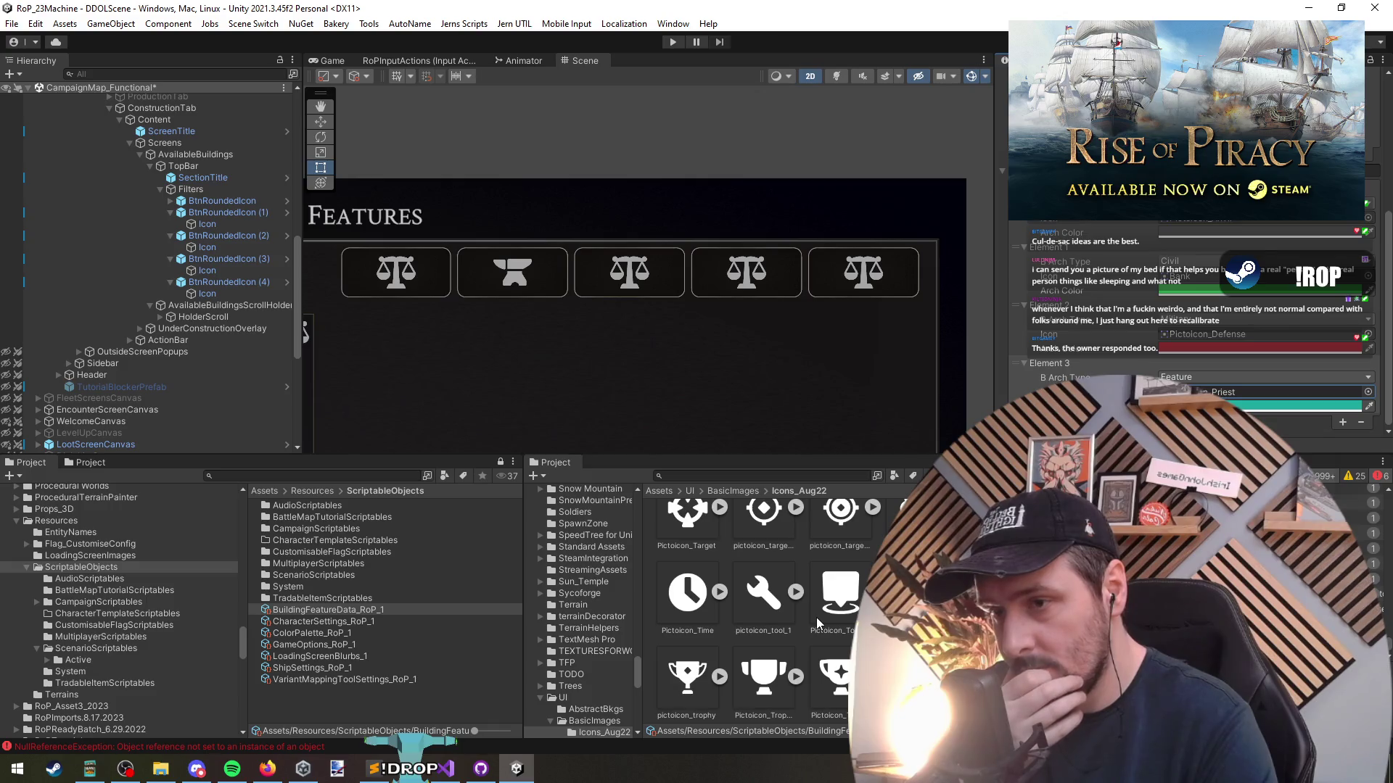
scroll(816, 616, "down", 2)
scroll(816, 616, "down", 5)
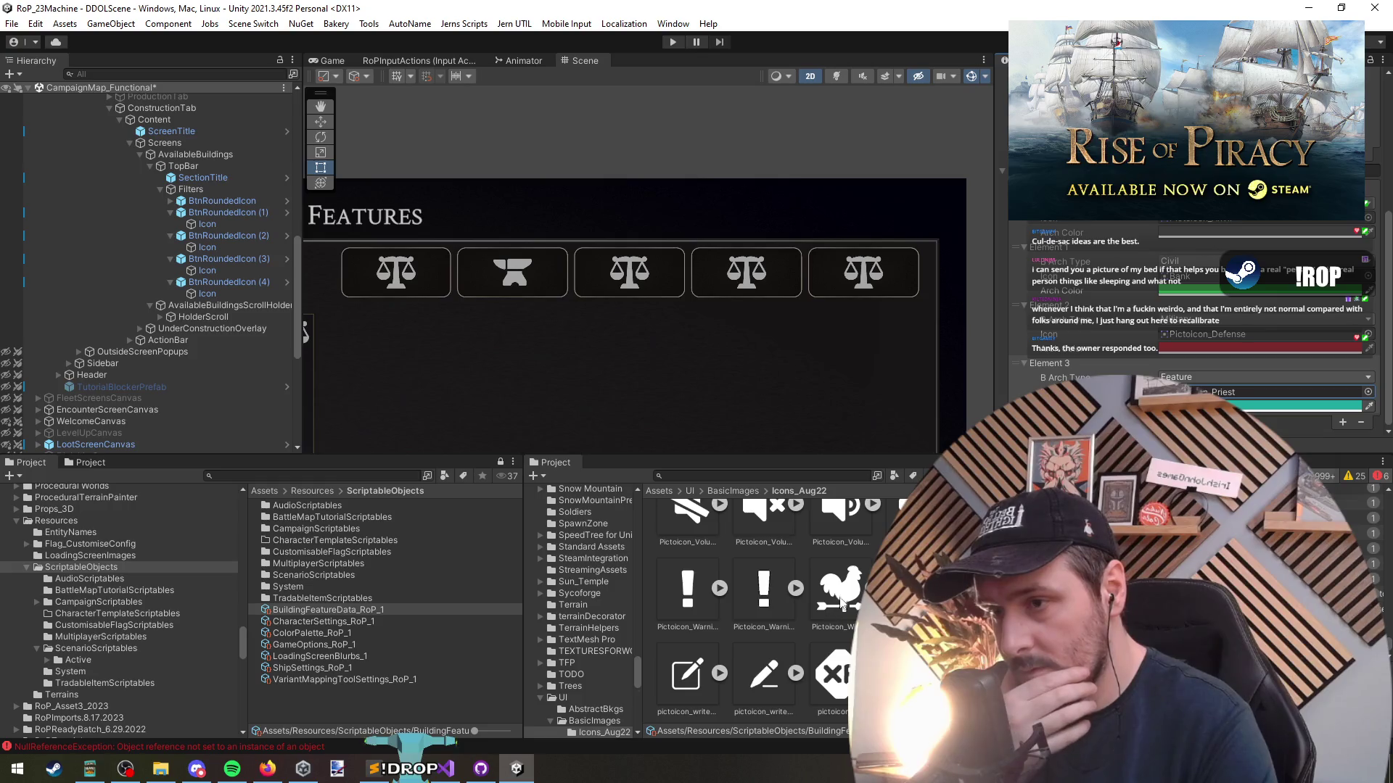
scroll(842, 591, "up", 5)
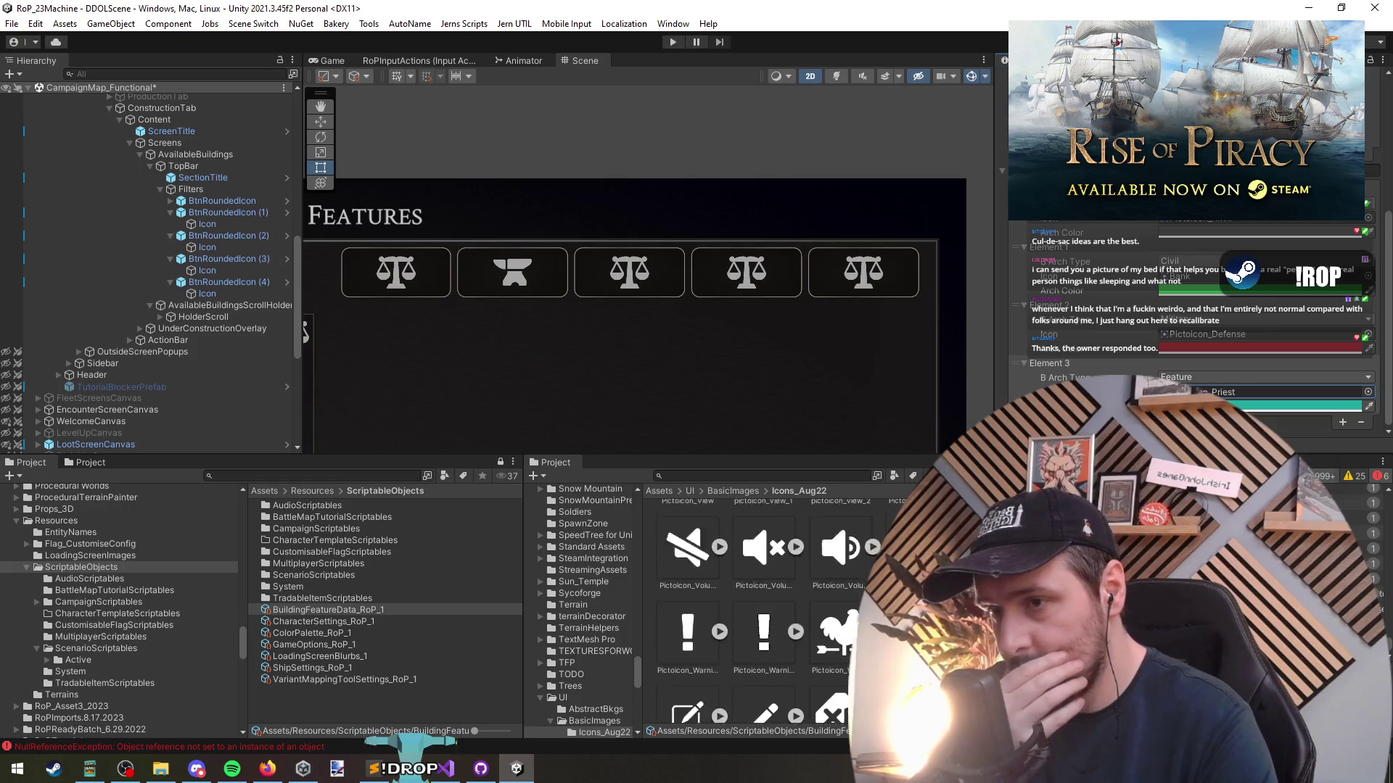
scroll(820, 579, "up", 15)
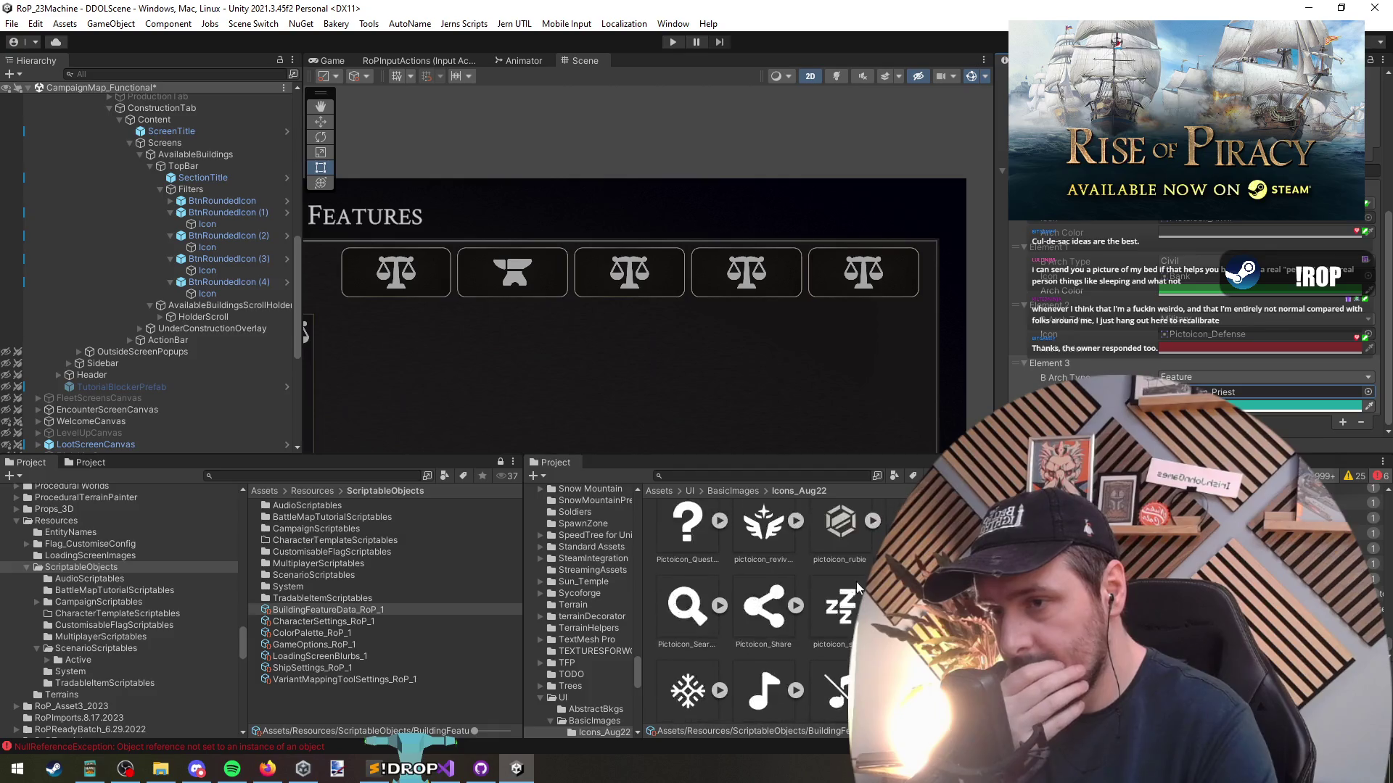
scroll(825, 591, "down", 6)
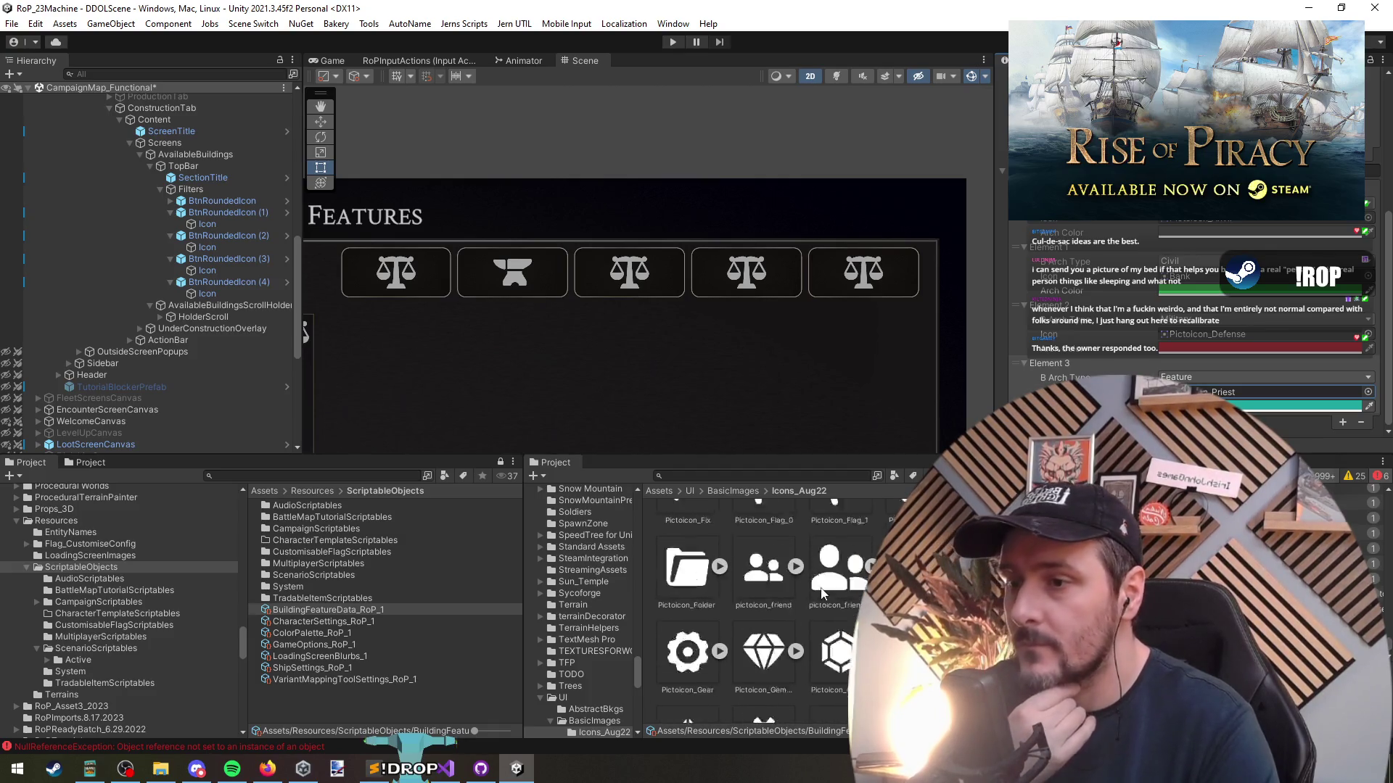
scroll(824, 592, "up", 1)
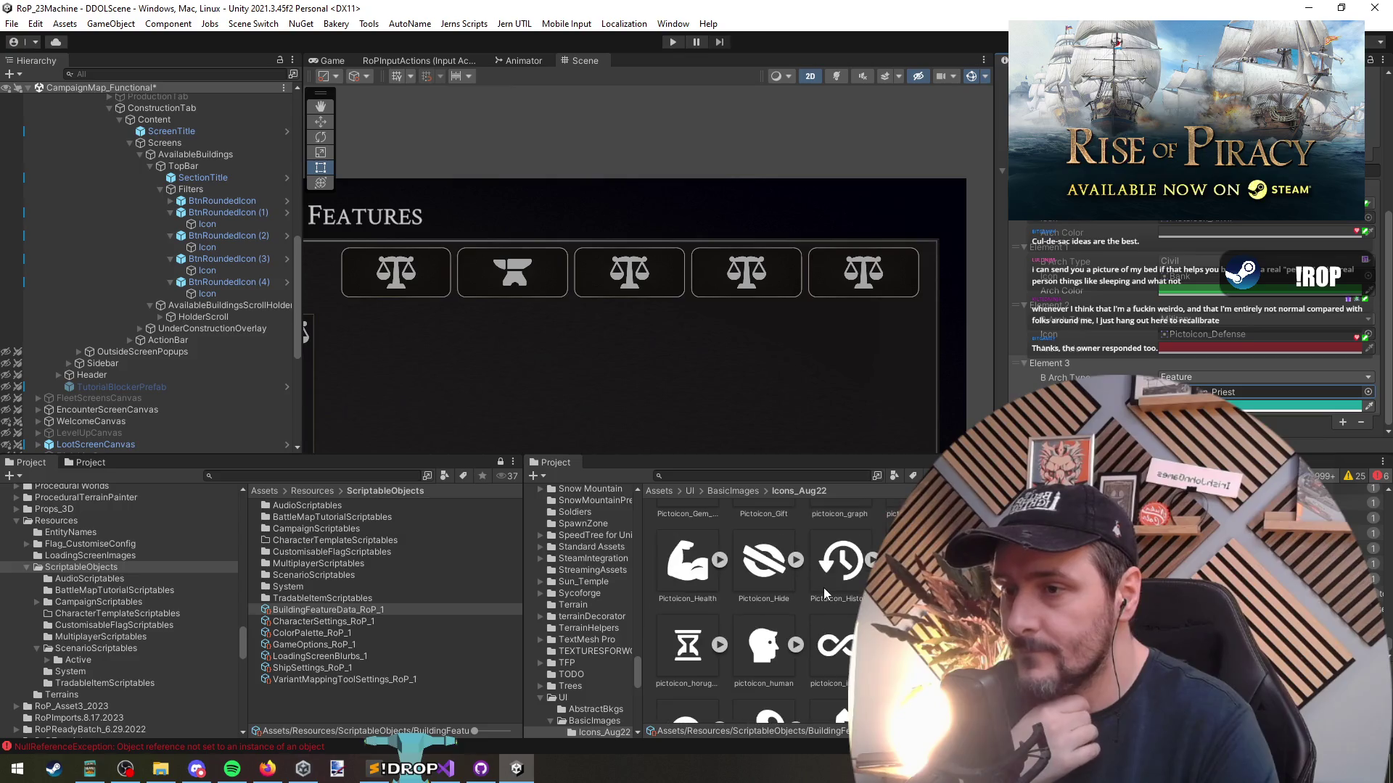
scroll(824, 587, "down", 1)
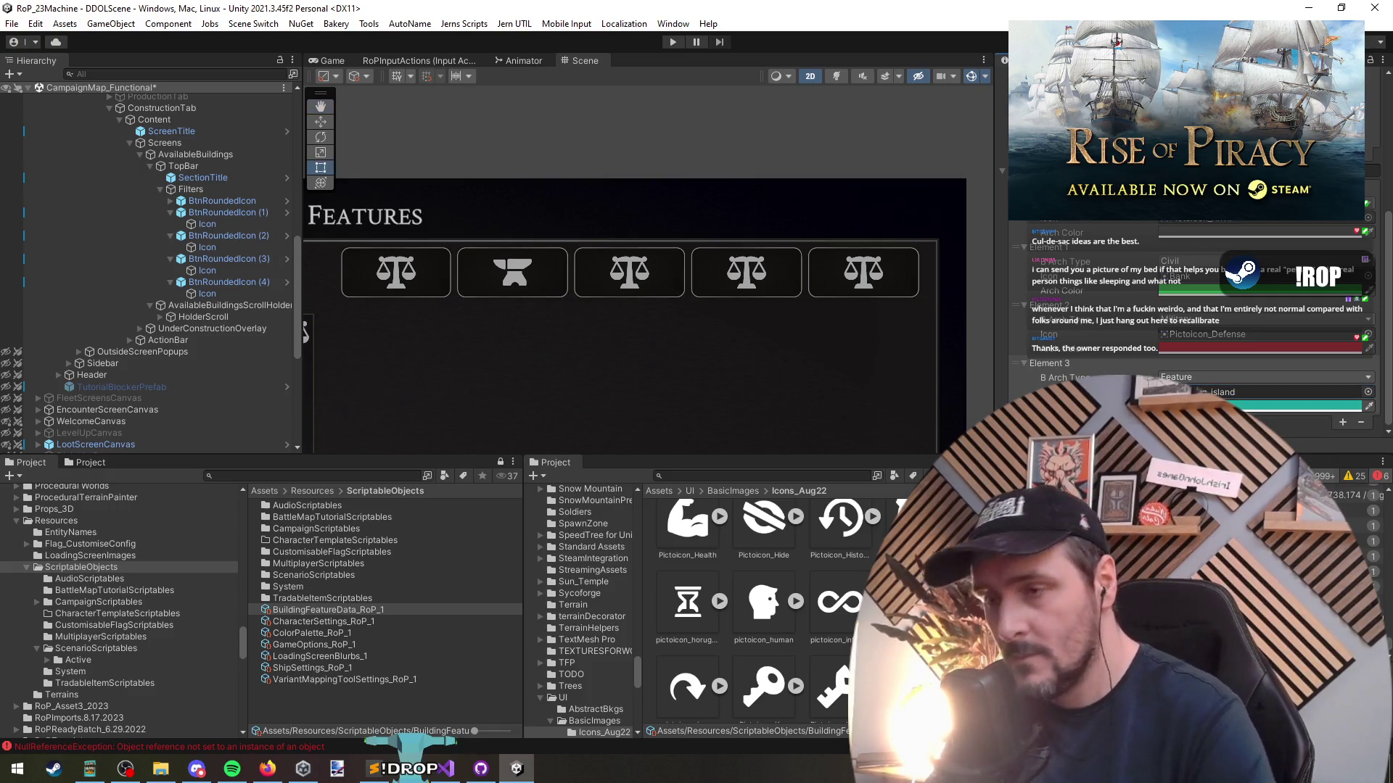
Launch Paint from the Windows Run dialog
key("super+r")
key("Return")
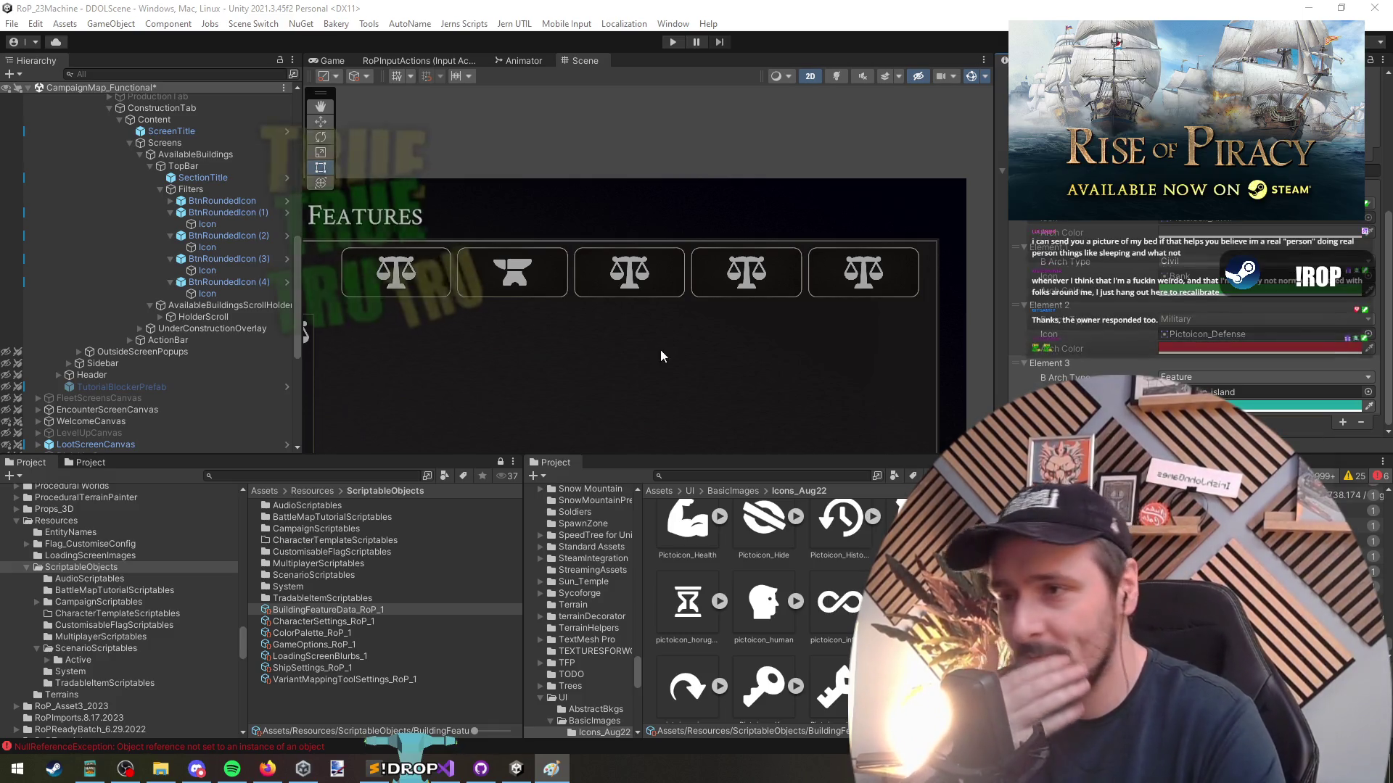
left_click(207, 233)
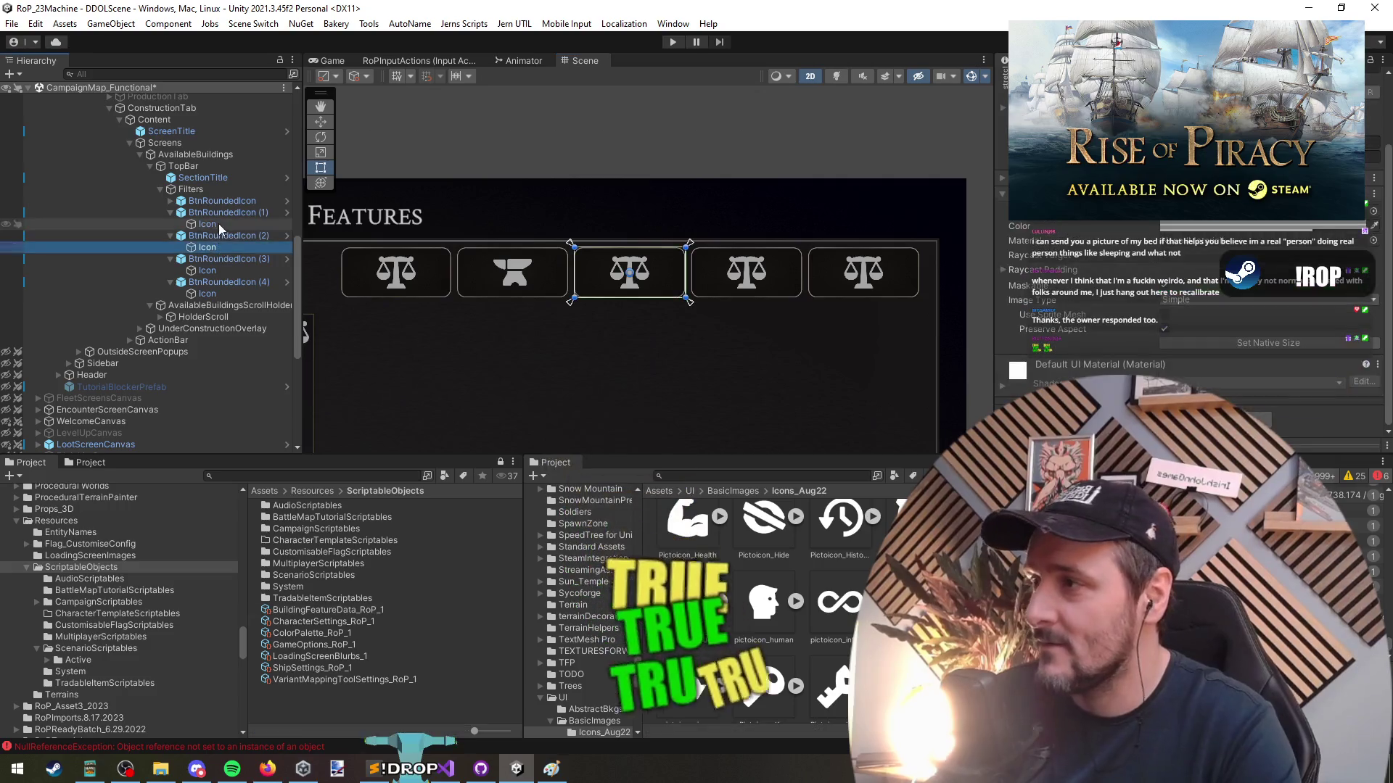
Set the third filter button's icon to the Bank sprite
left_click(219, 224)
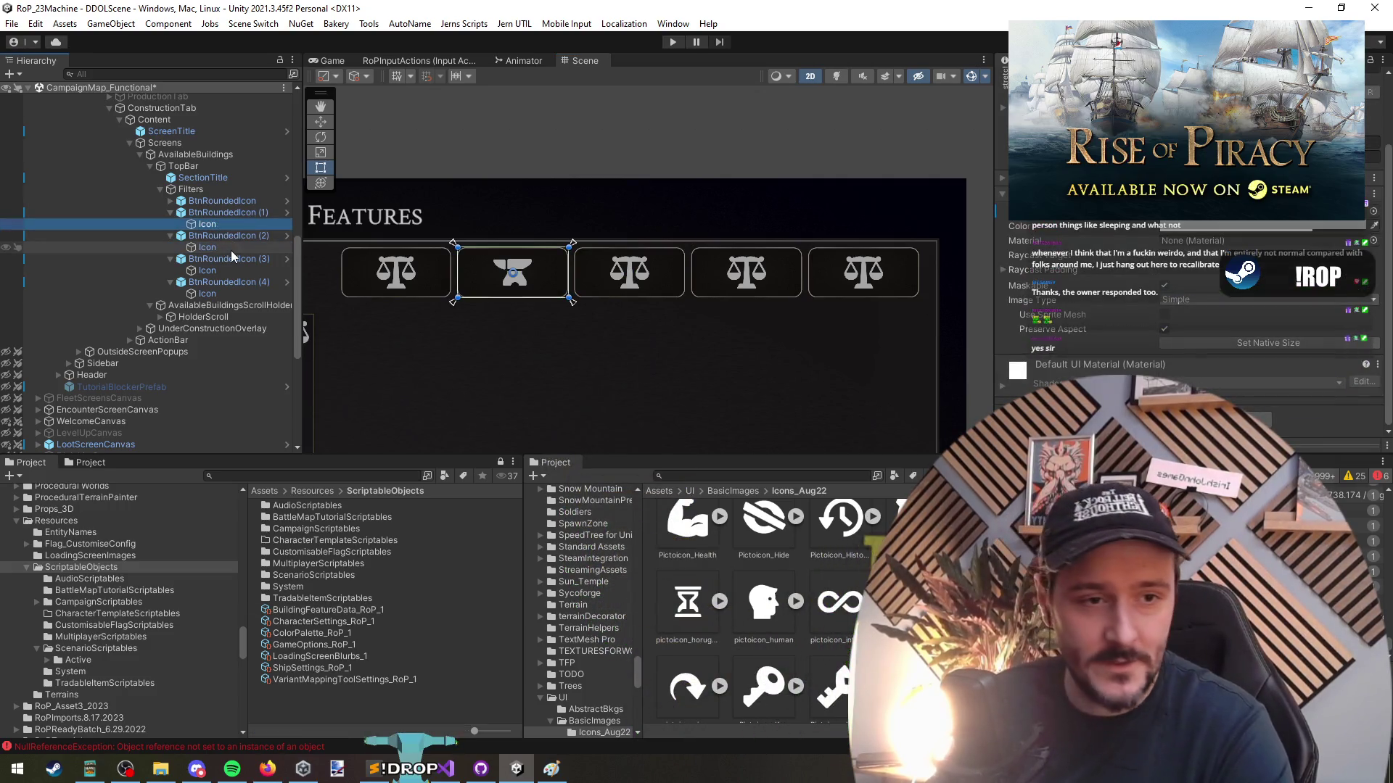
left_click(245, 246)
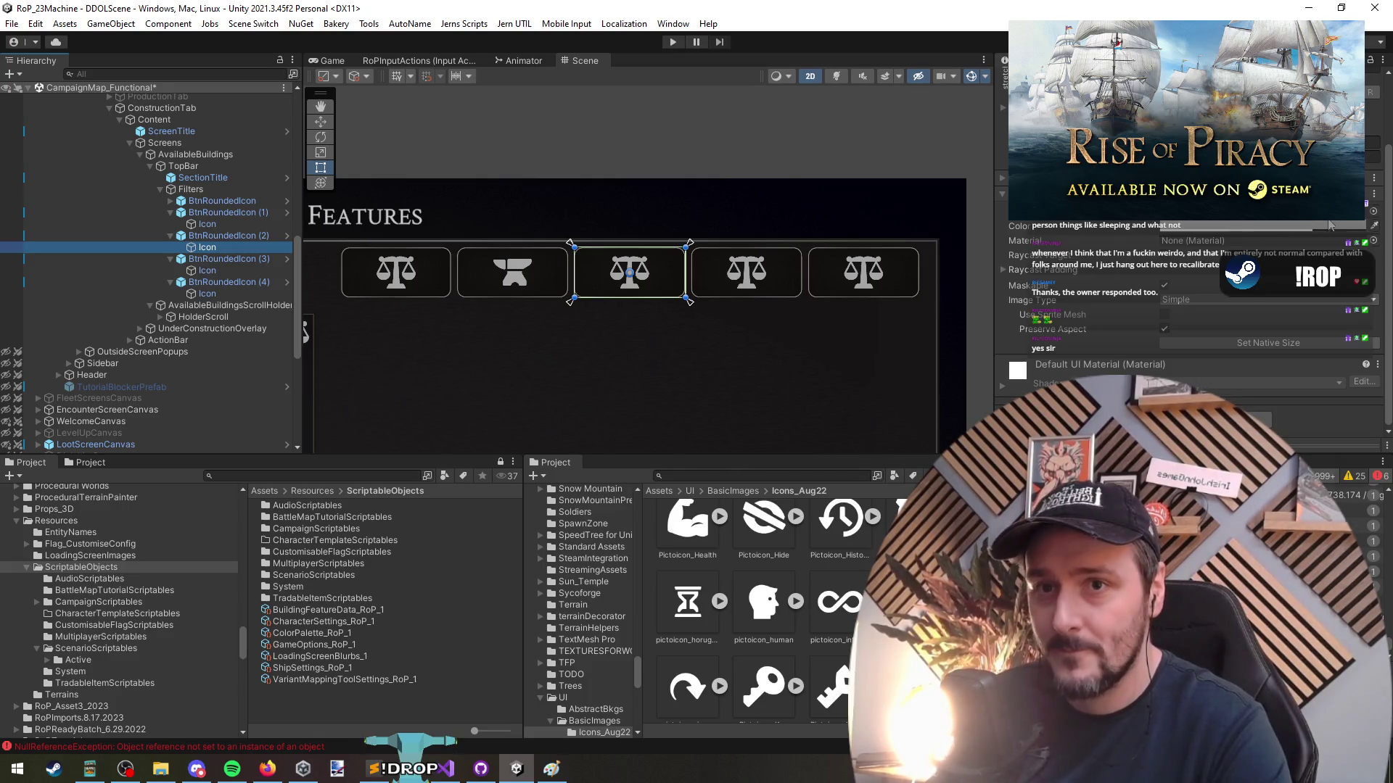
left_click(1373, 211)
type("ban")
double_click(1089, 299)
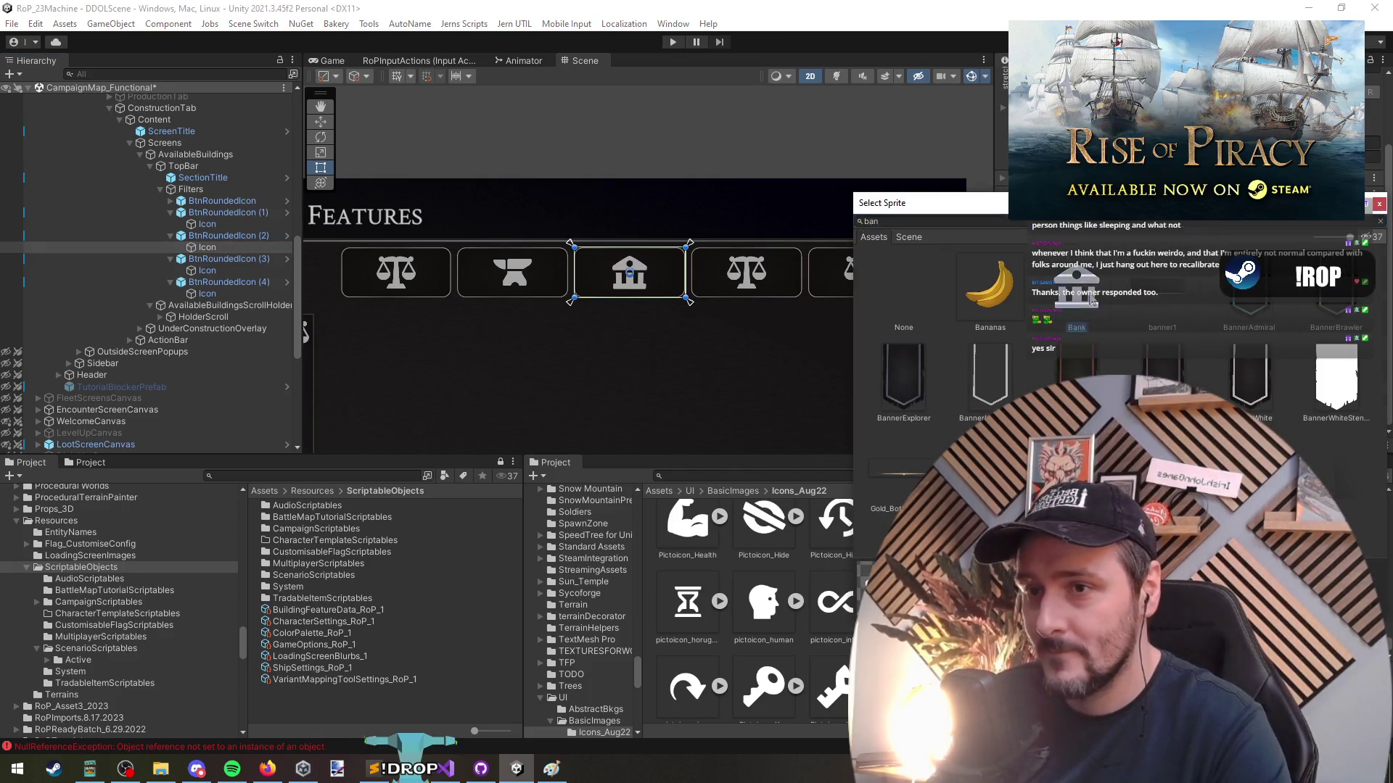
Set the fourth filter button's icon to the Pictoicon_Defense shield sprite
left_click(208, 269)
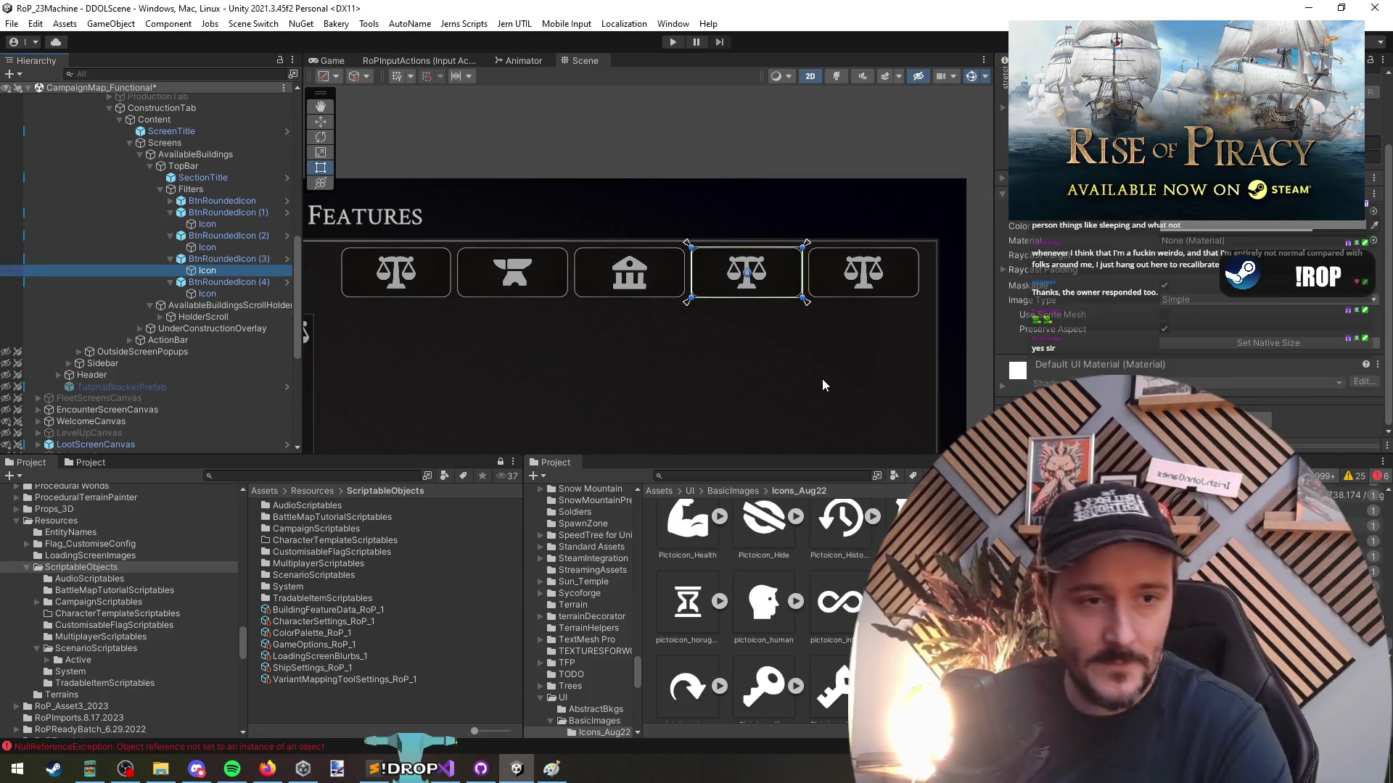
left_click(1373, 230)
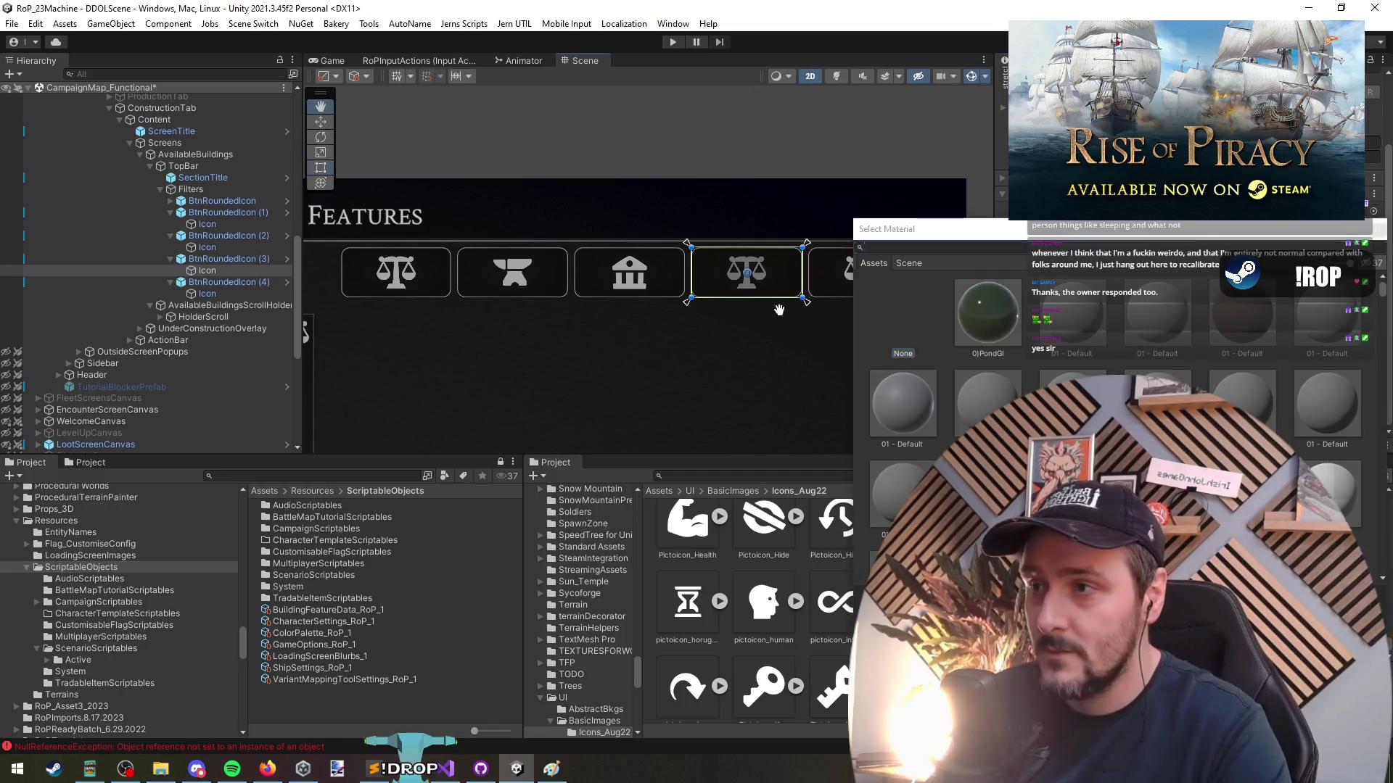
key("Escape")
scroll(1268, 284, "up", 2)
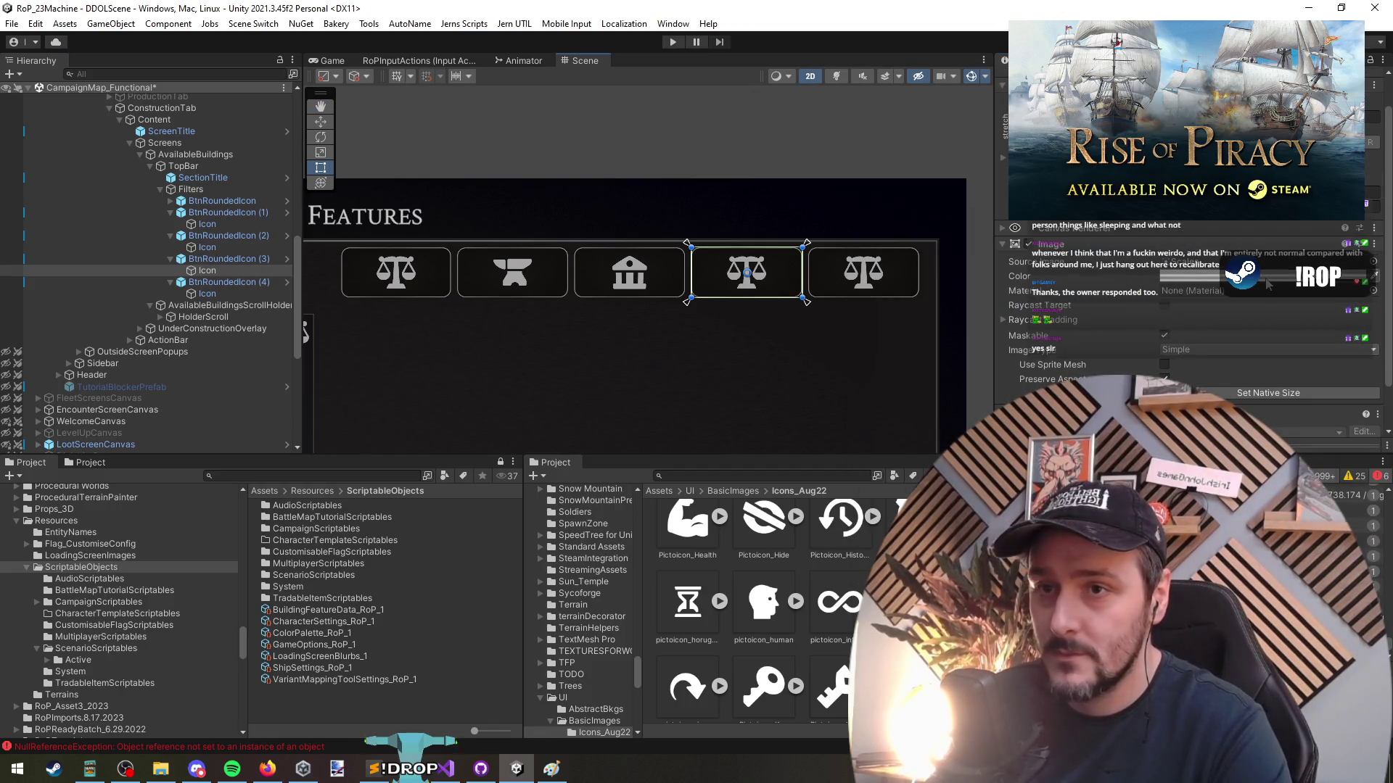
left_click(1374, 261)
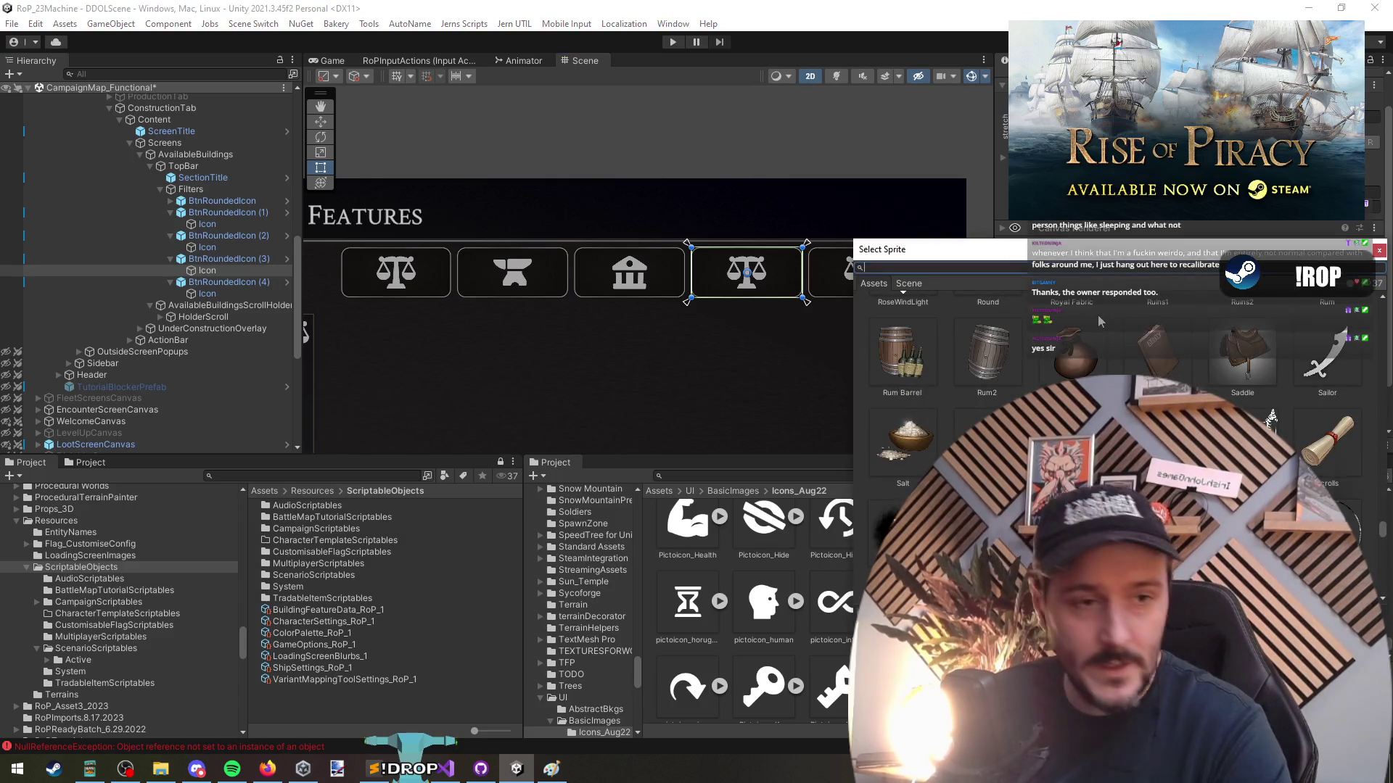
type("defen")
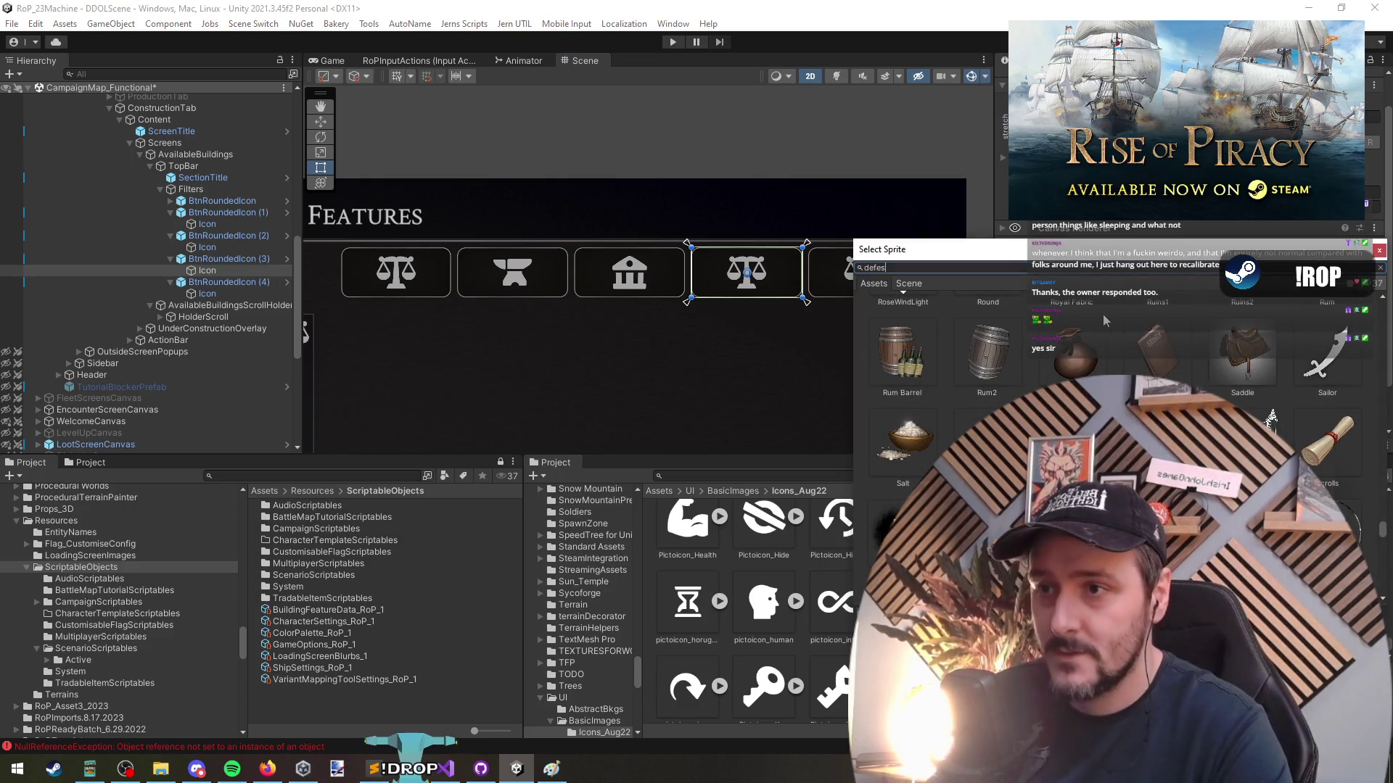
double_click(977, 334)
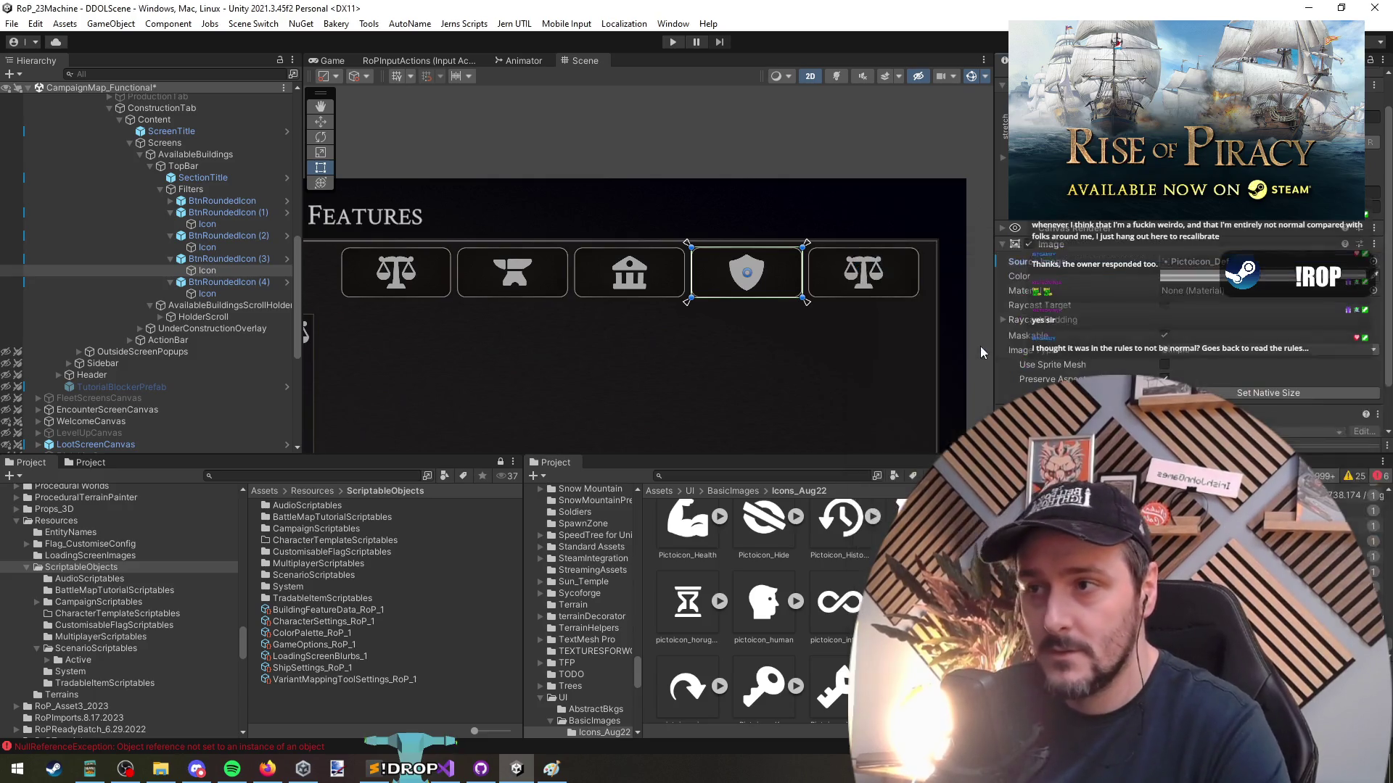
Set the fifth filter button's icon to the island sprite
left_click(229, 297)
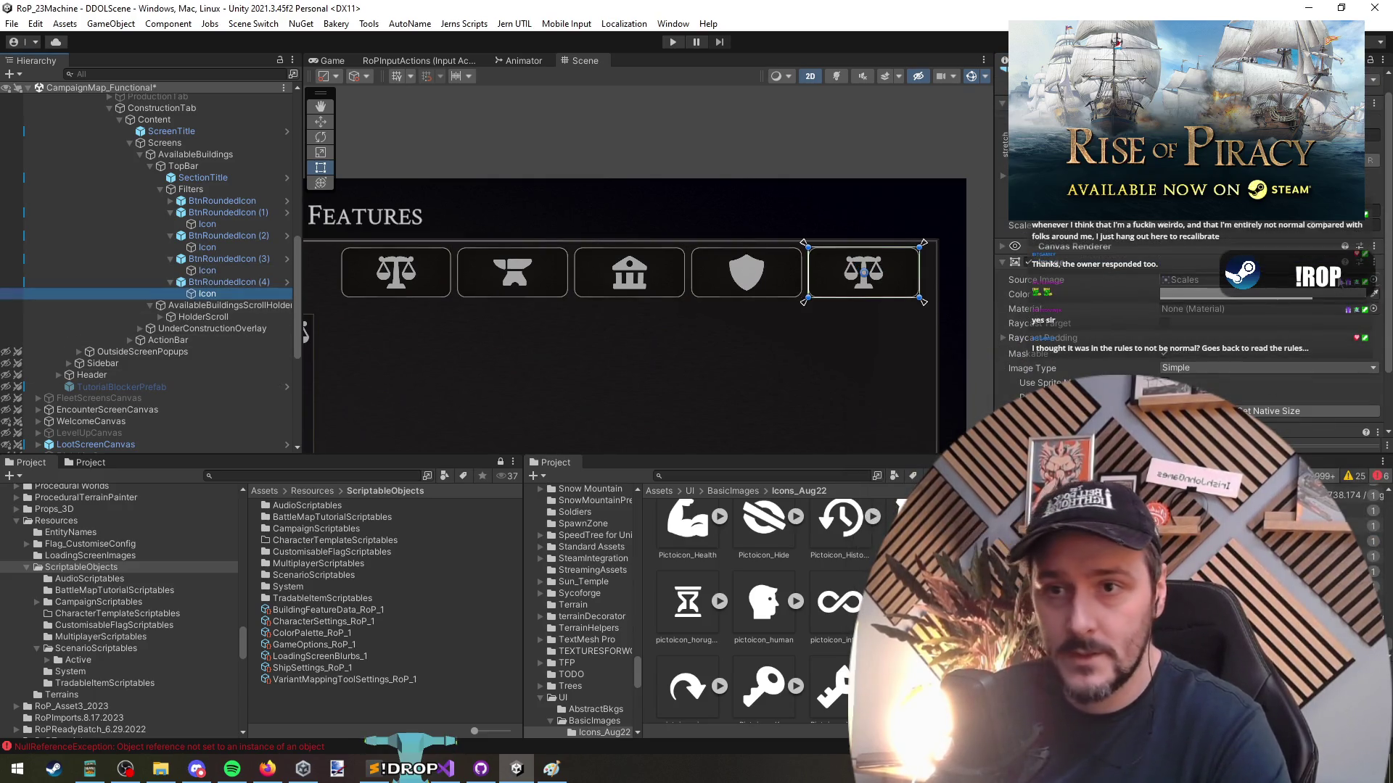
left_click(1374, 281)
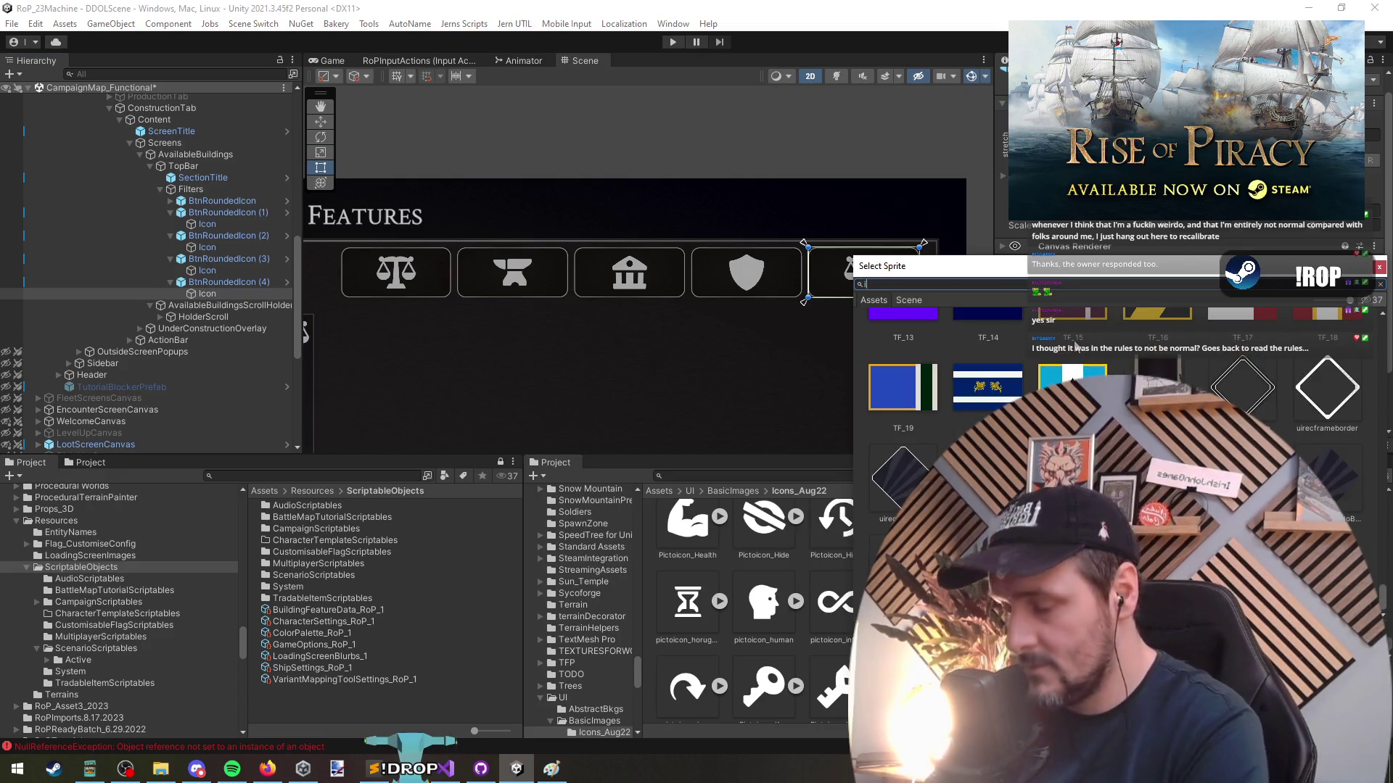
key("BackSpace")
type("island")
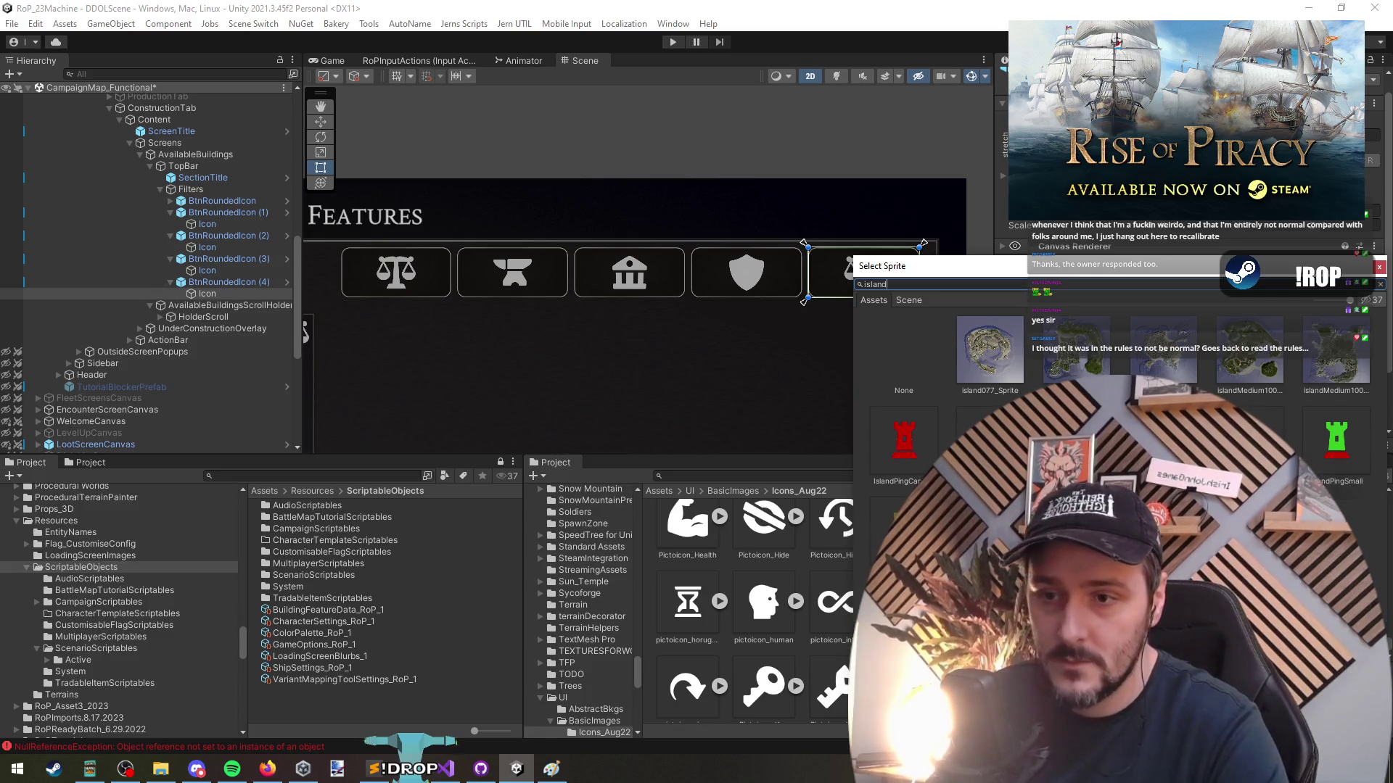
key("Return")
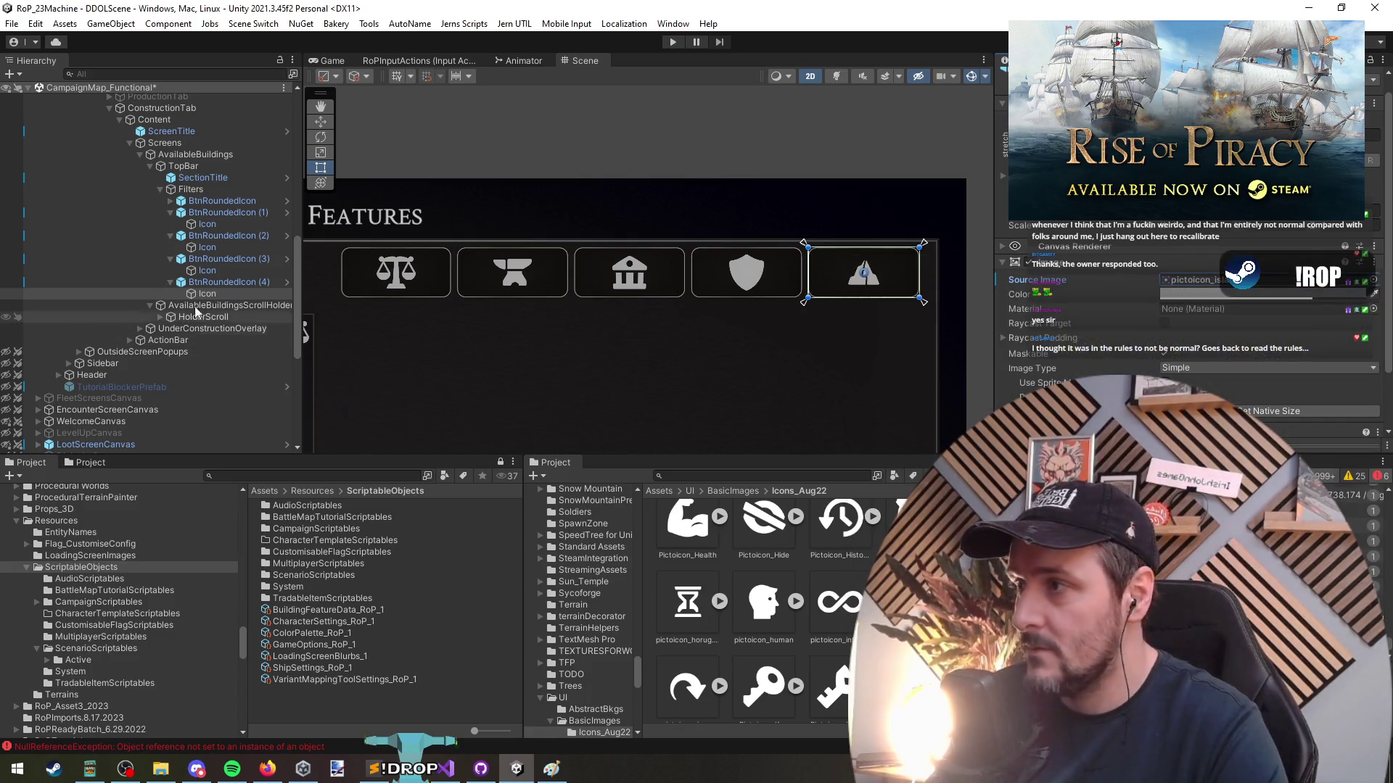
left_click(222, 200)
key("Down")
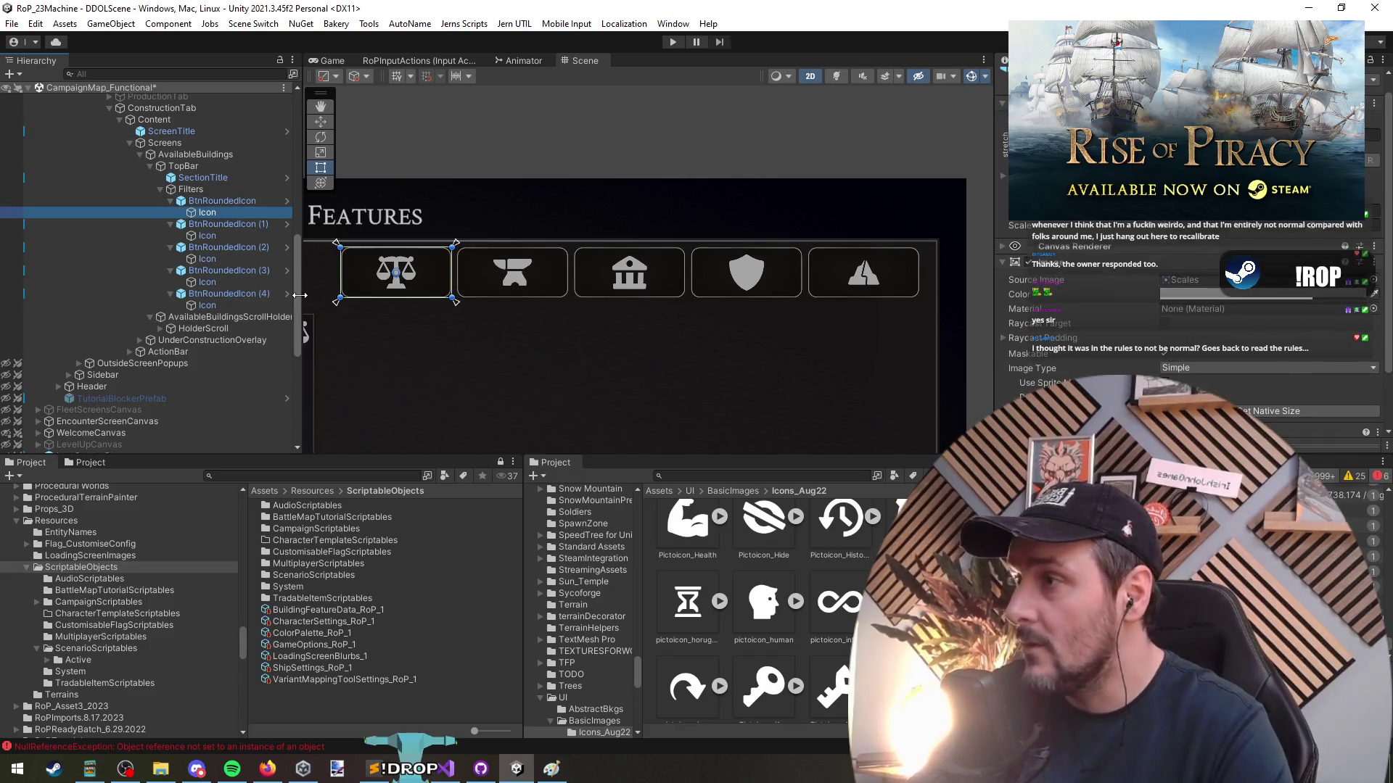
Deactivate the scales Icon on the first filter button
left_click(1373, 286)
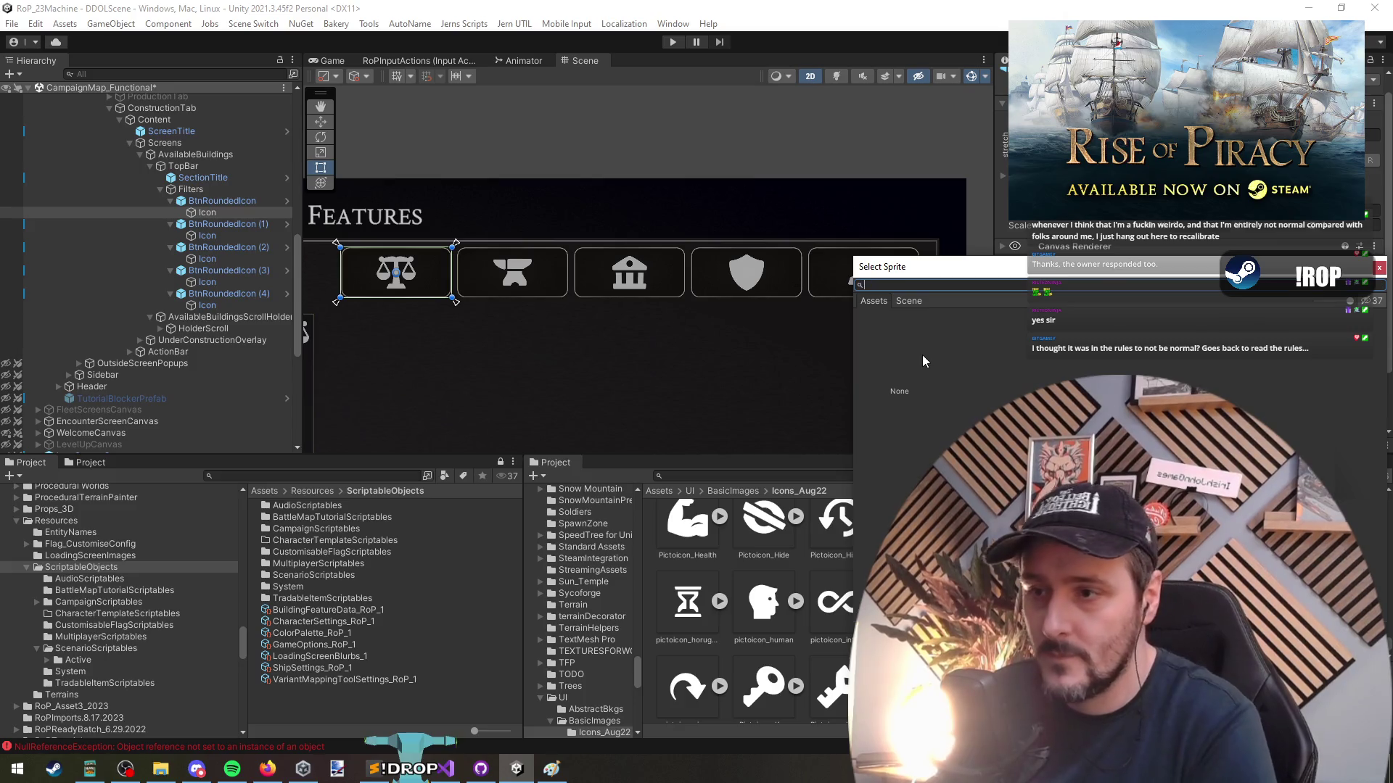
key("Escape")
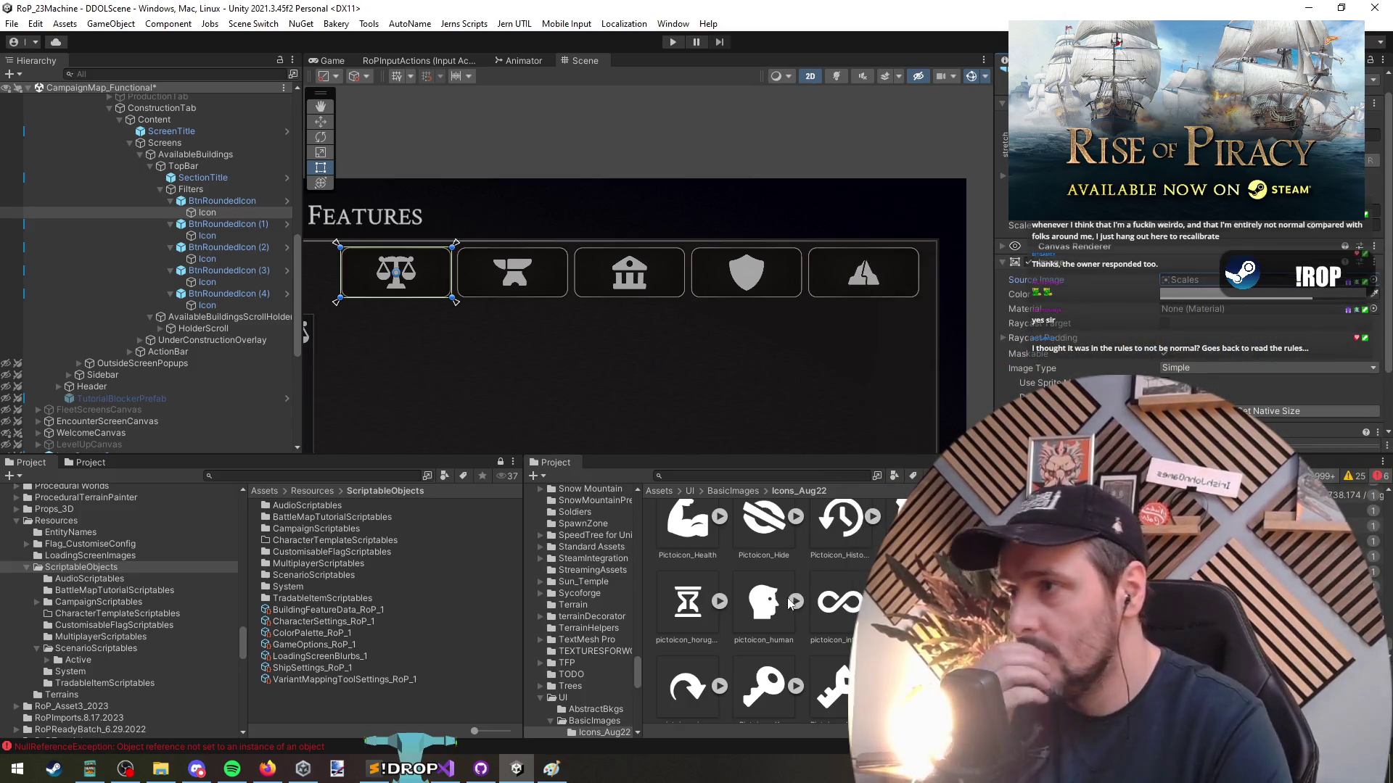
left_click(238, 215)
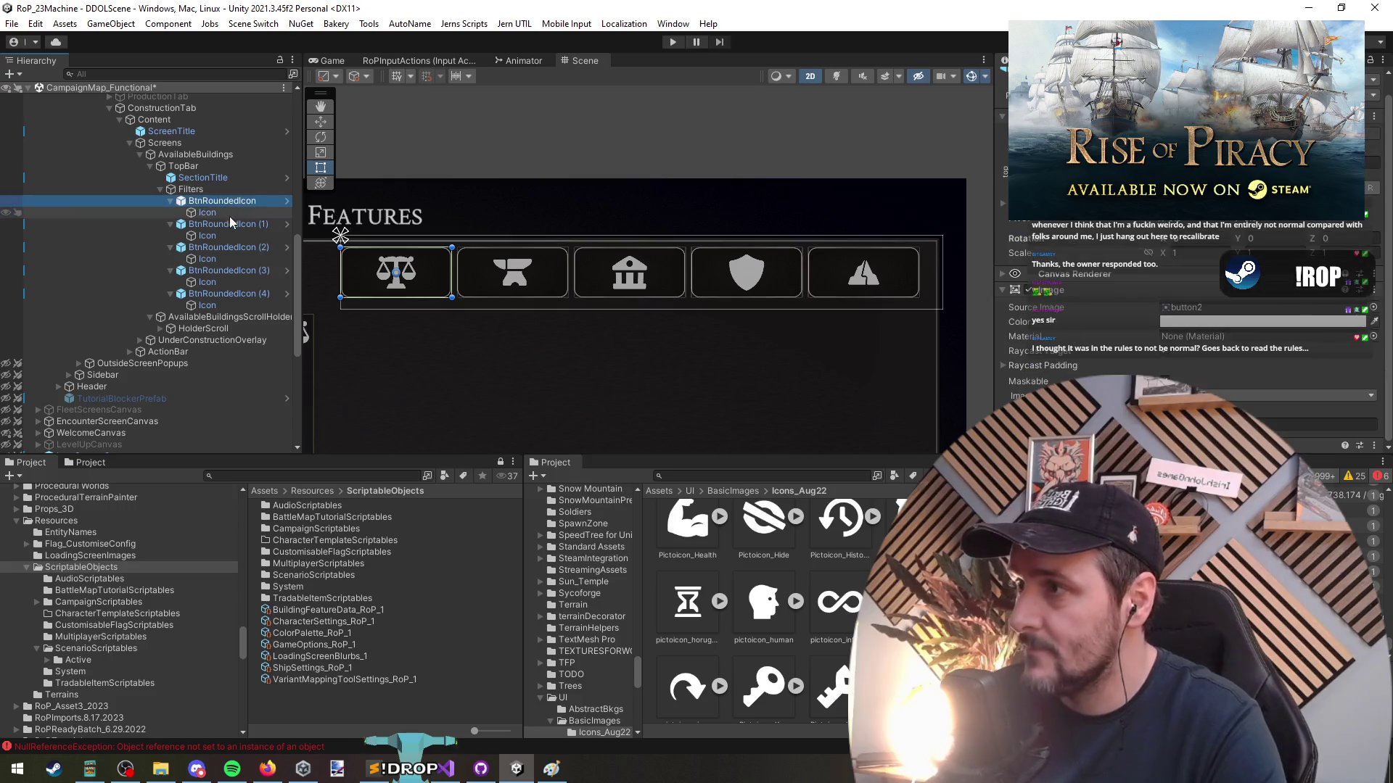
left_click(233, 202)
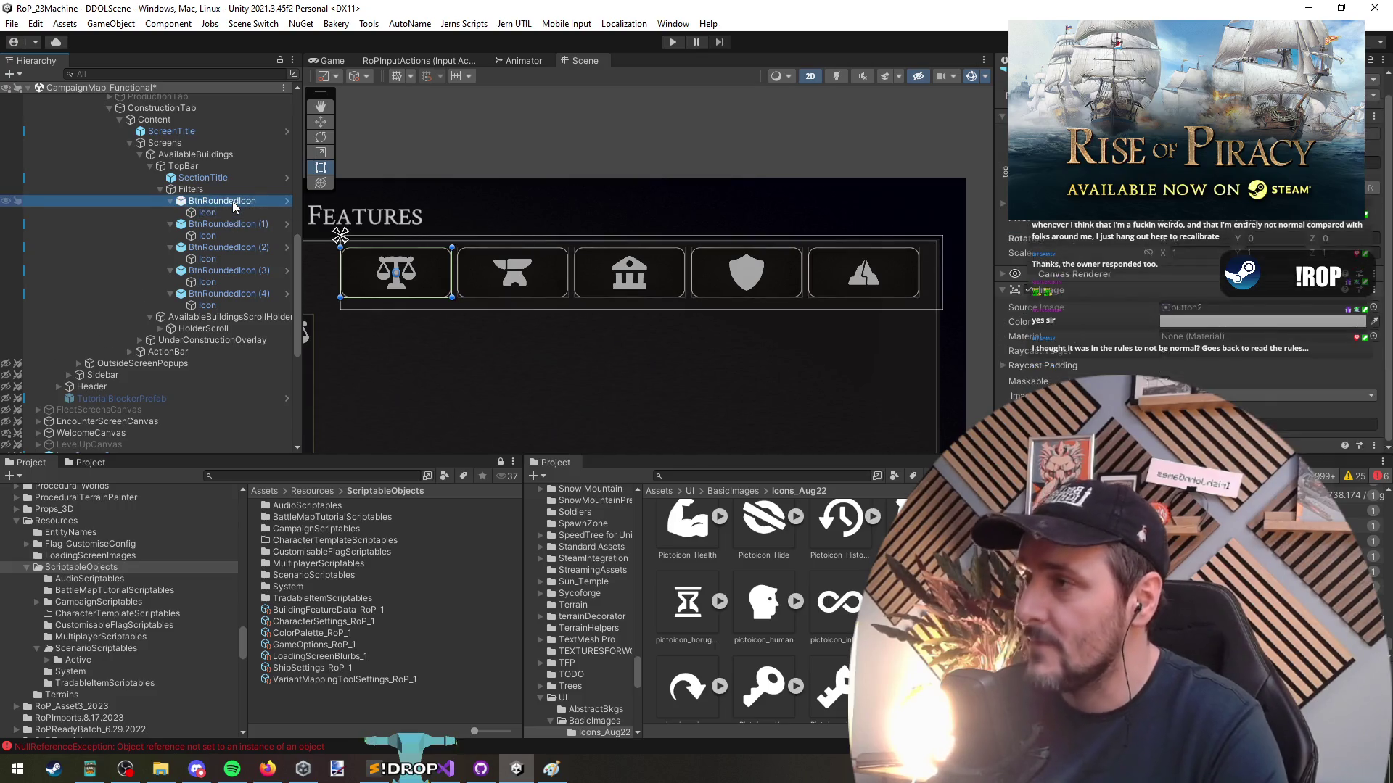
left_click(232, 209)
key("alt+shift+a")
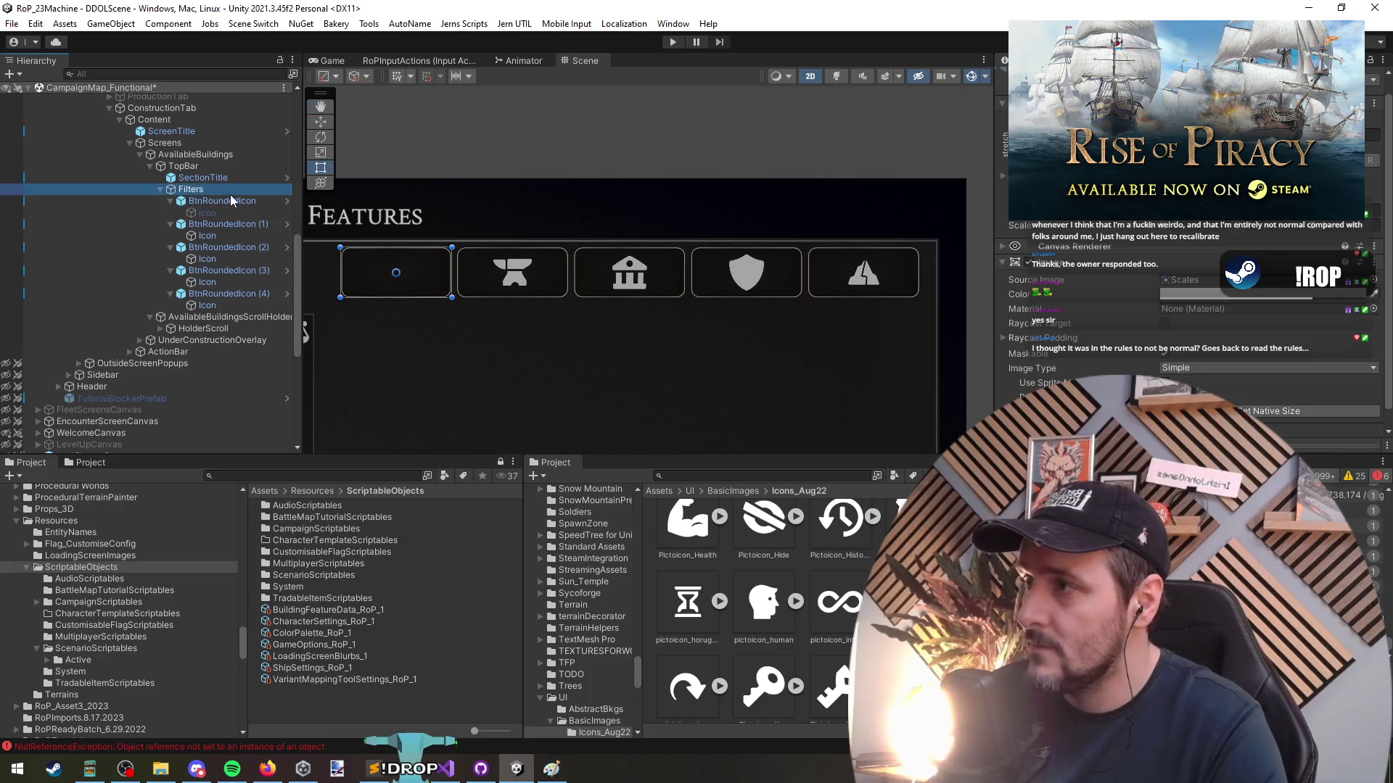
left_click(235, 202)
right_click(235, 202)
mouse_move(326, 515)
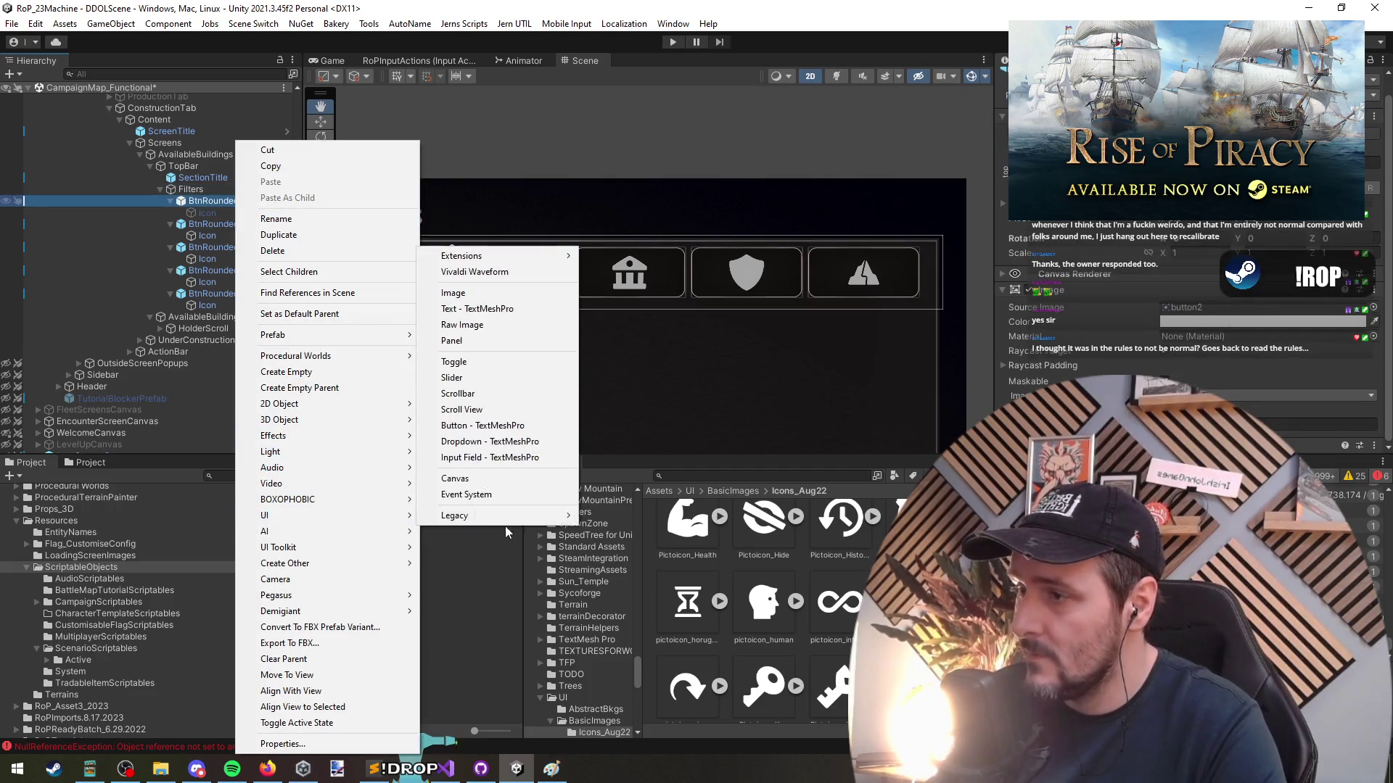
key("Escape")
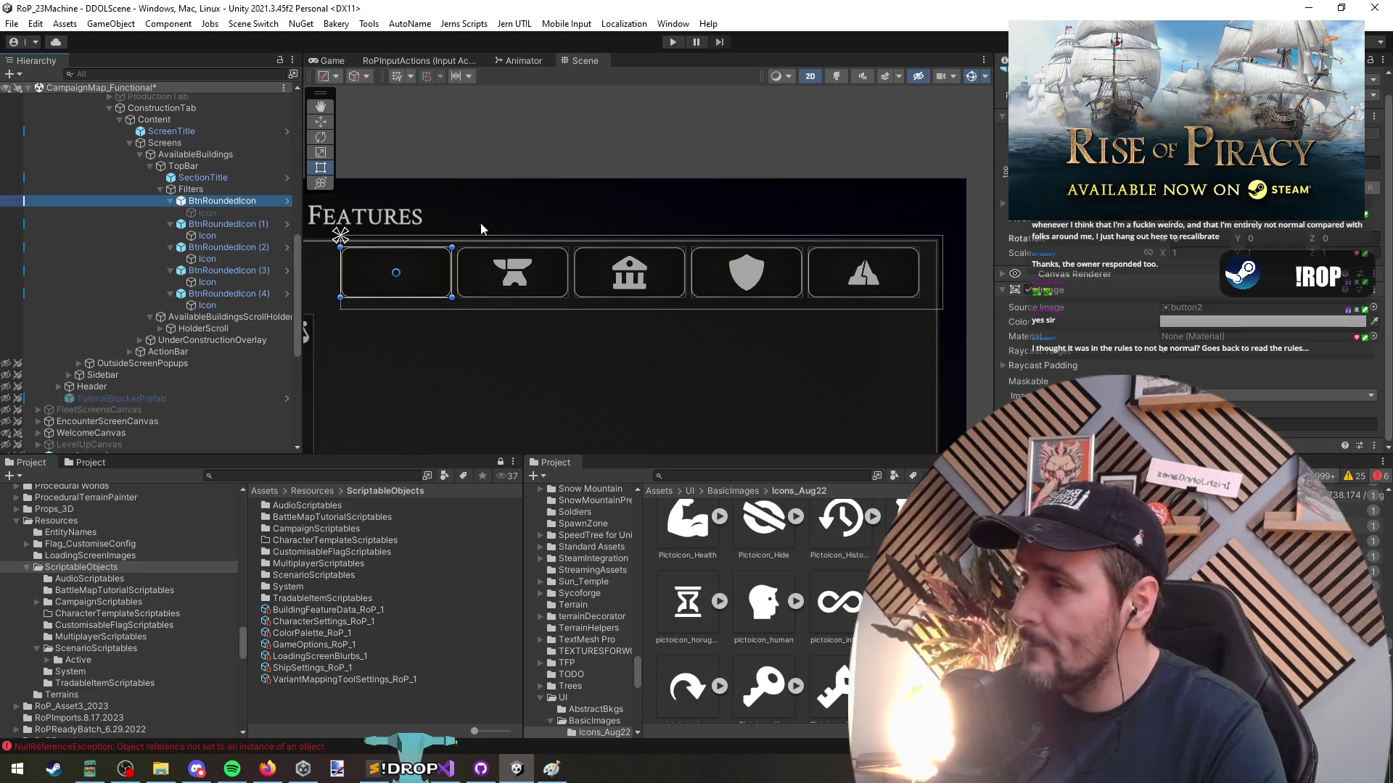
Add the BtnRoundedStyled prefab under Filters and delete the old first BtnRoundedIcon
left_click(720, 475)
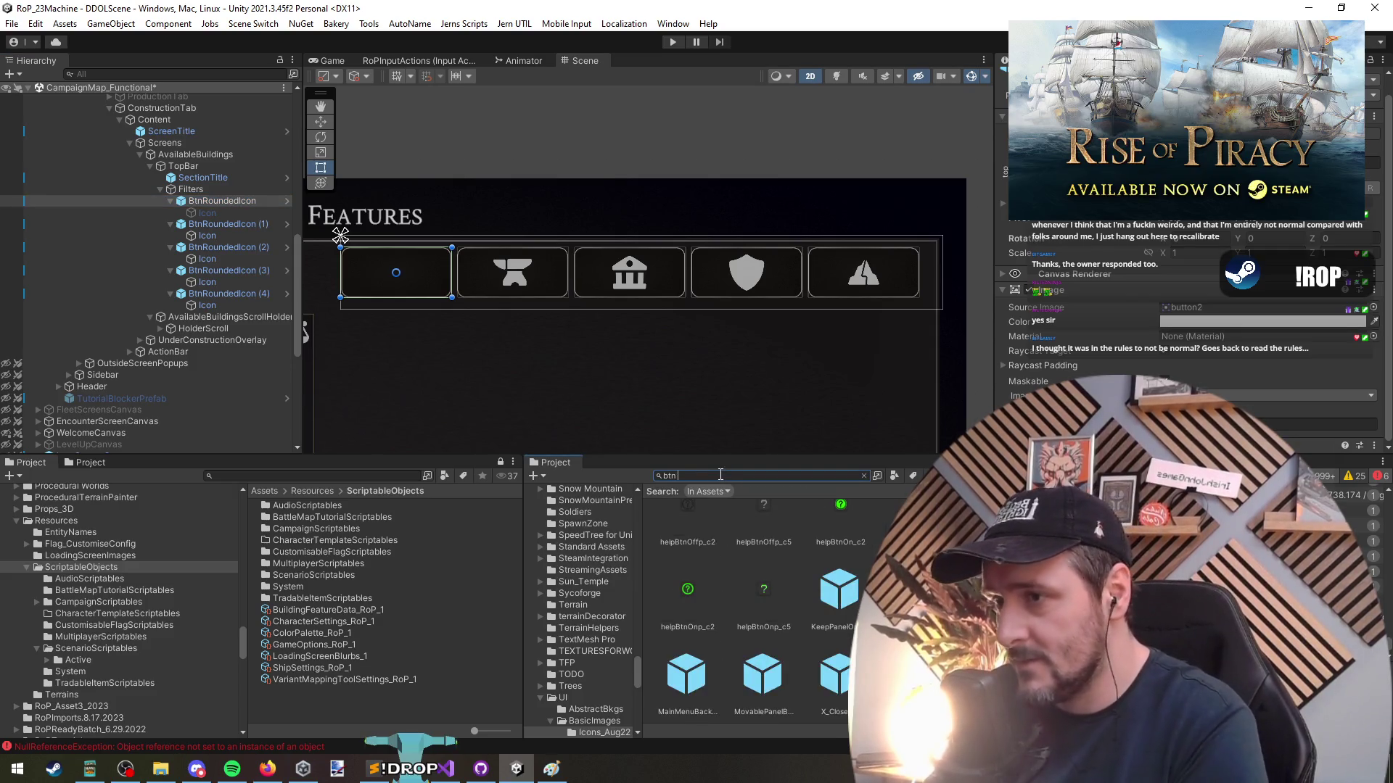
left_click_drag(684, 541, 222, 201)
left_click(220, 212)
key("Delete")
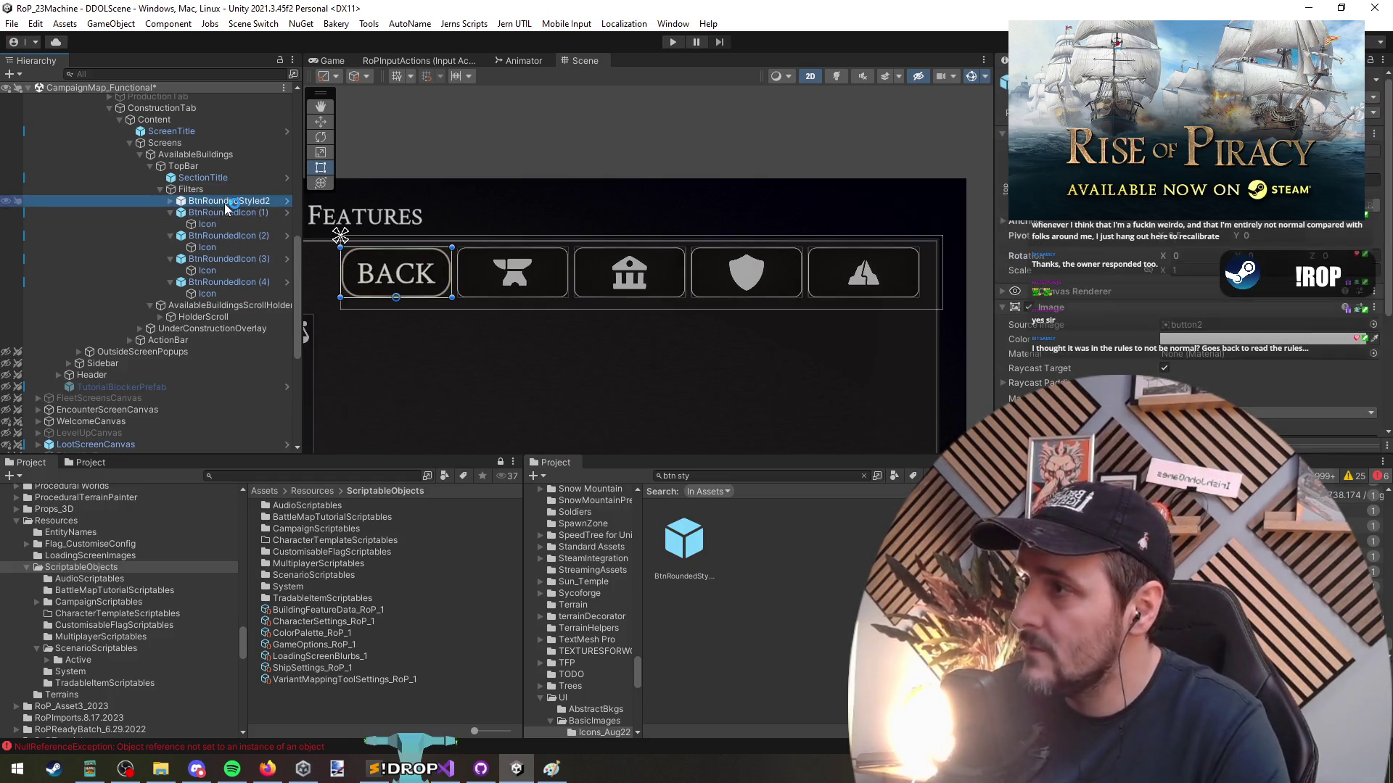
Change the first button's label text from BACK to ALL
left_click(221, 212)
triple_click(1168, 335)
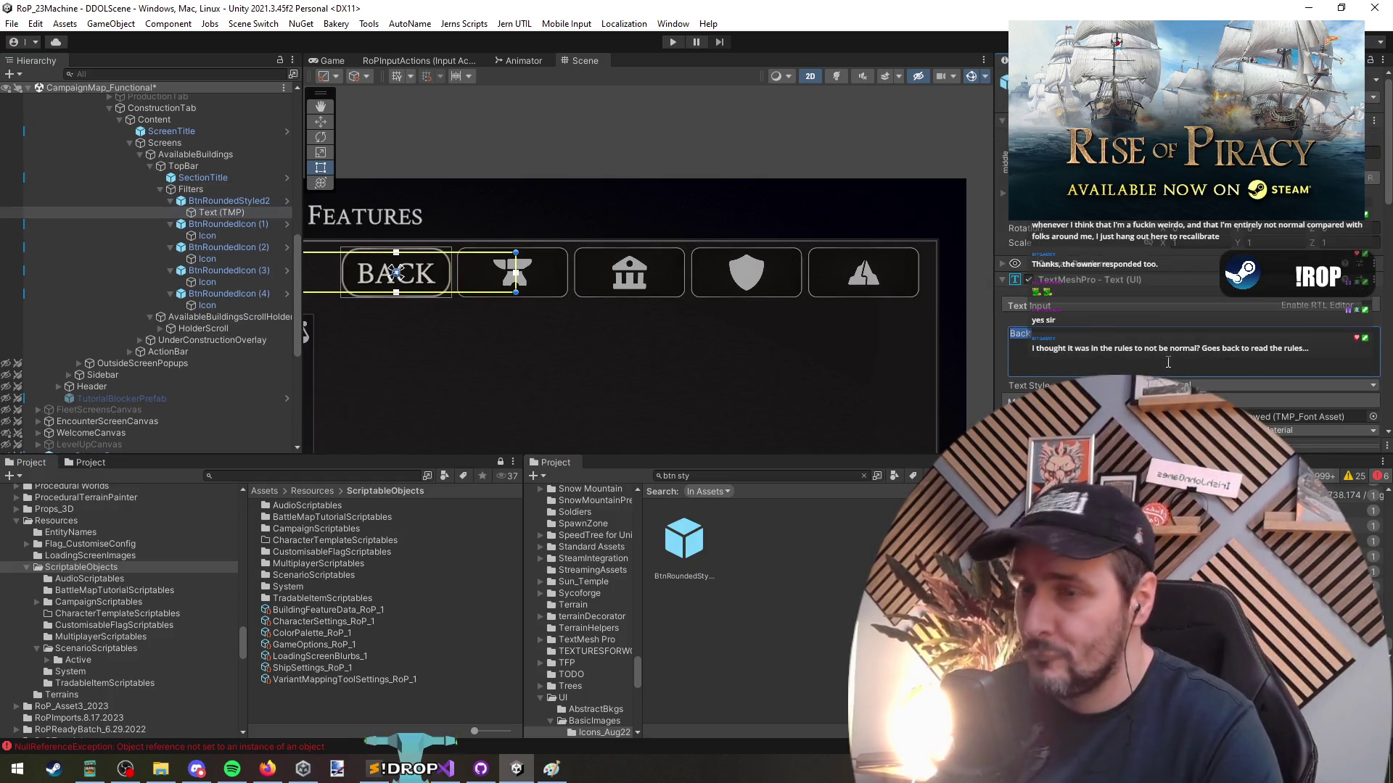
type("AlL")
scroll(1325, 370, "down", 2)
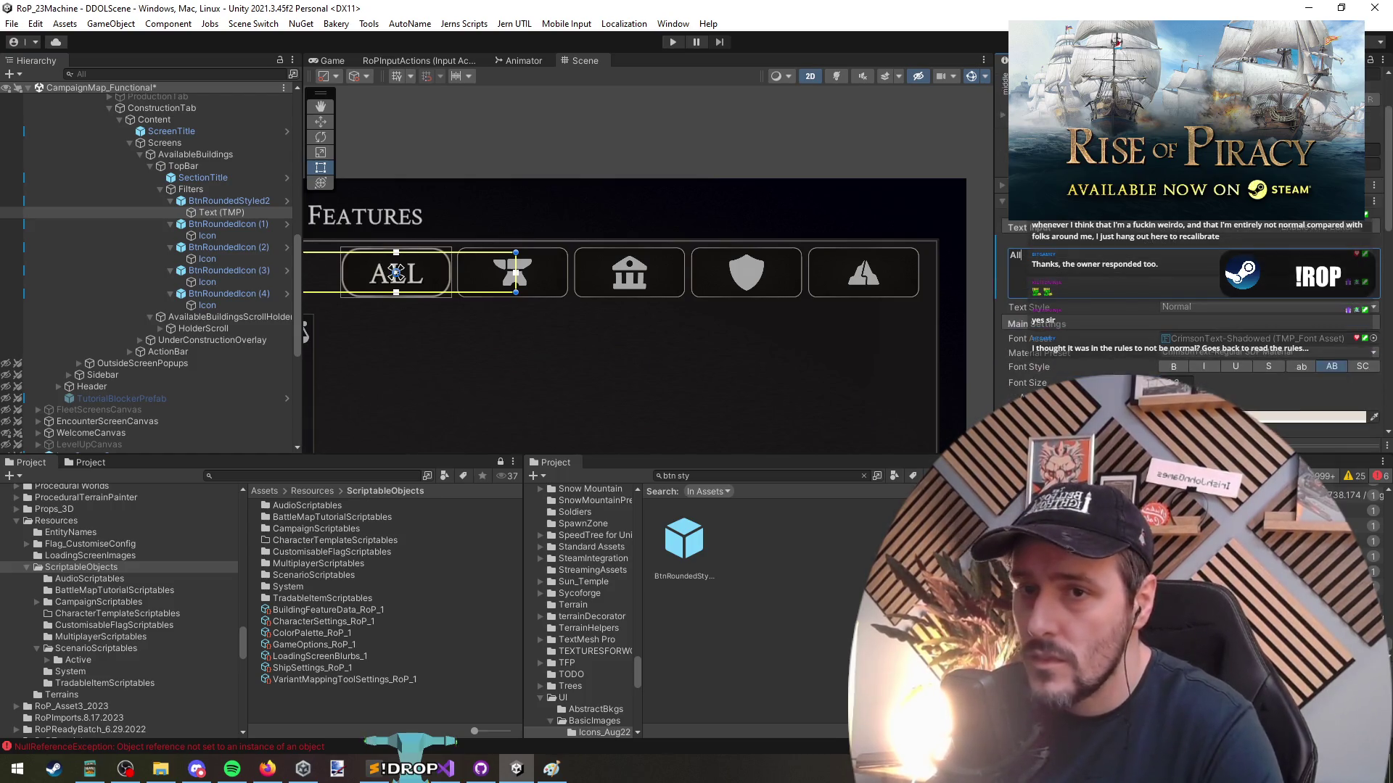
scroll(462, 306, "up", 3)
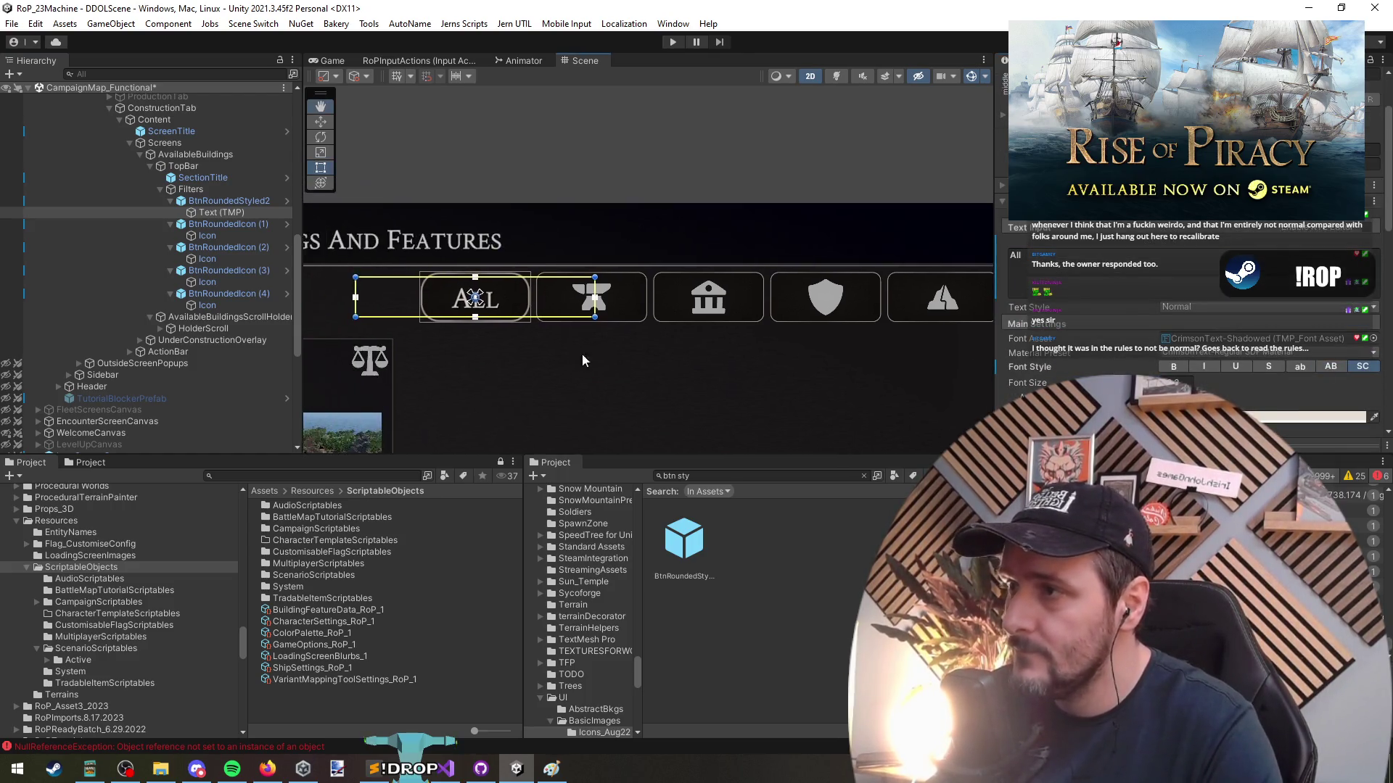
scroll(1189, 326, "up", 3)
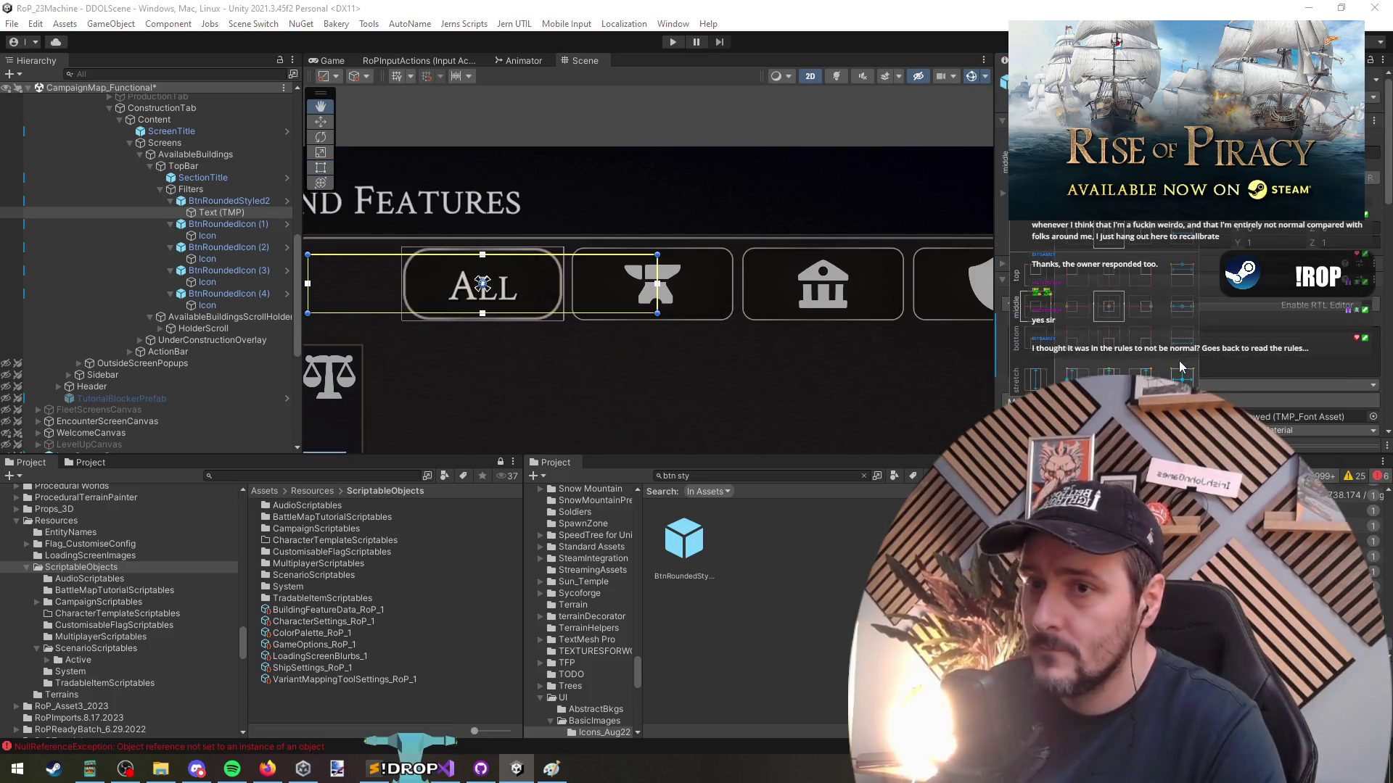
Stretch the ALL label to fill the button and give it the uppercase font style
left_click(1161, 334, "alt")
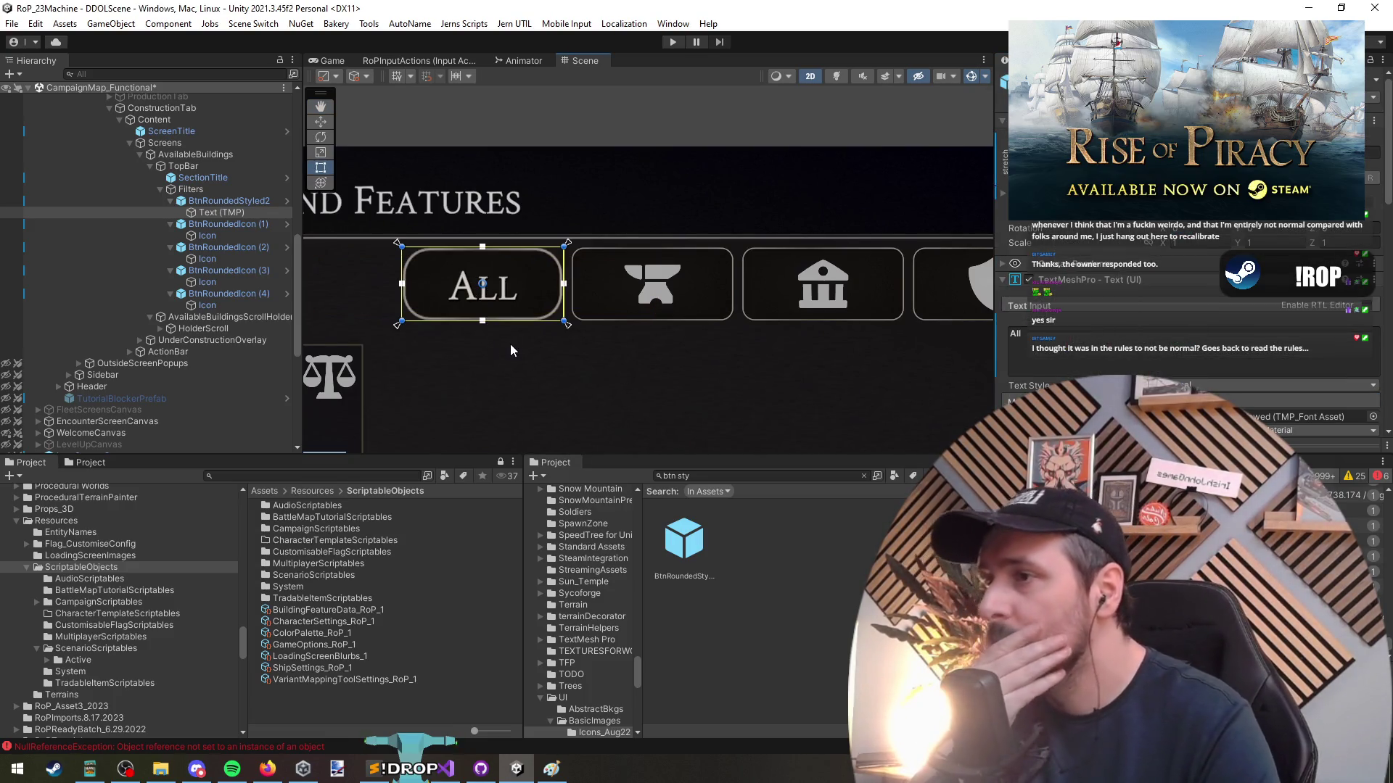
scroll(1319, 383, "down", 2)
left_click(1330, 367)
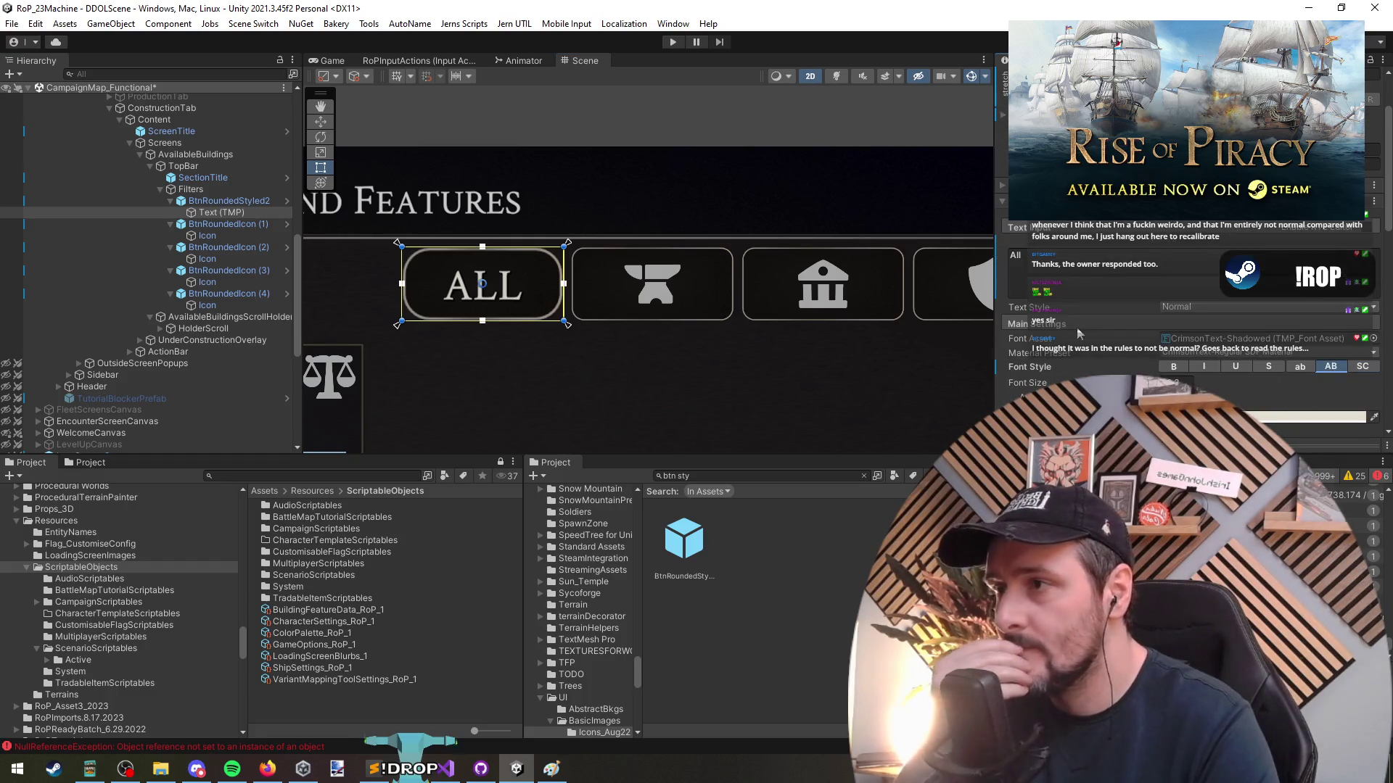
scroll(1081, 340, "down", 1)
scroll(641, 305, "down", 5)
scroll(692, 355, "down", 3)
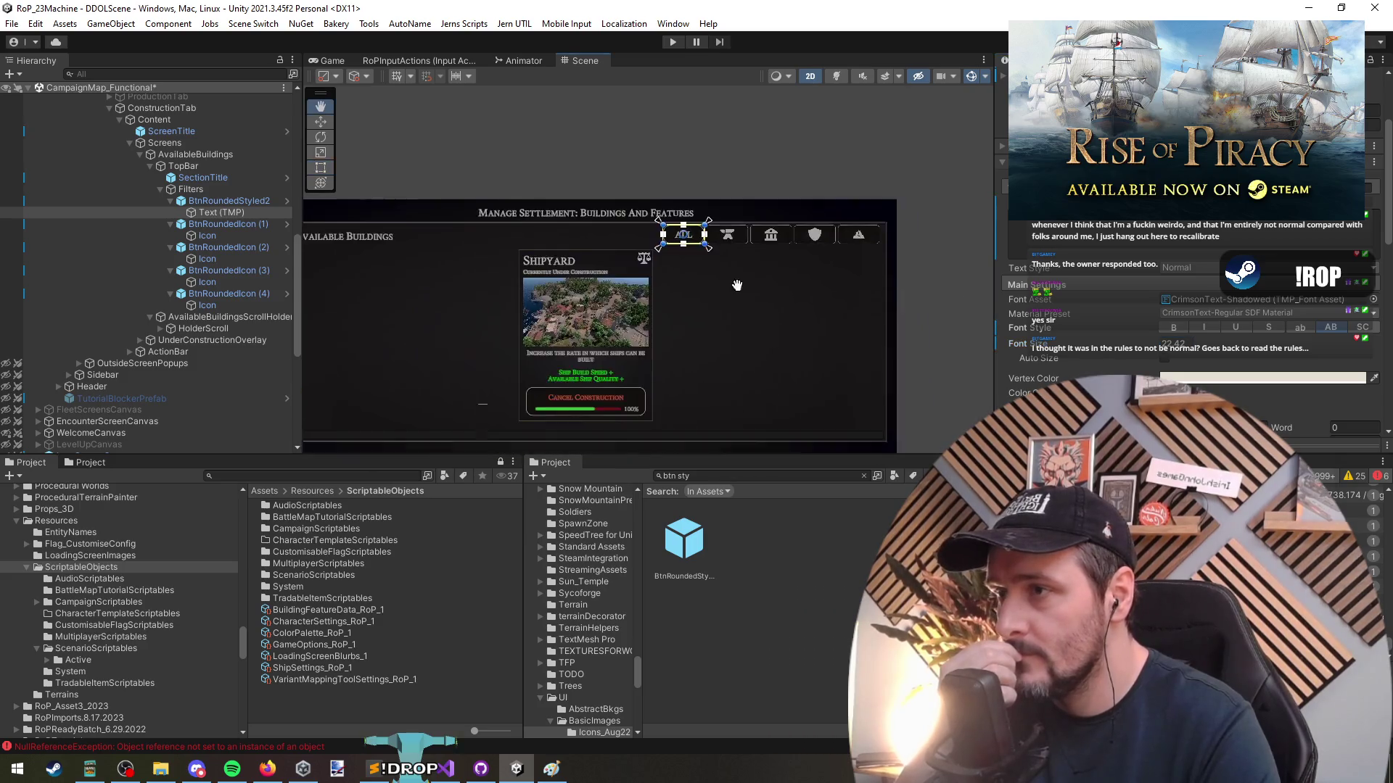
scroll(701, 299, "up", 2)
left_click(210, 226)
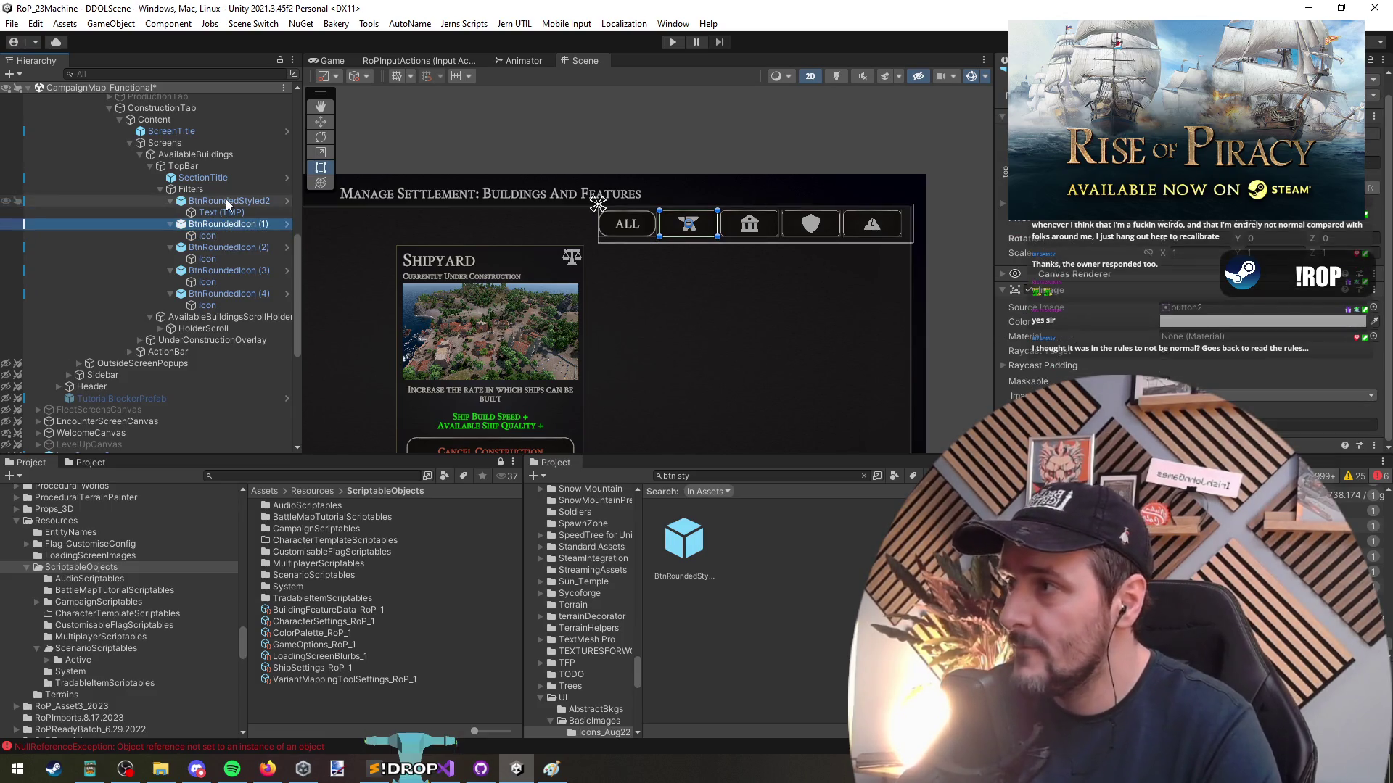
Select the ALL button and all four icon buttons together, and look for a batch-rename tool
left_click(228, 201)
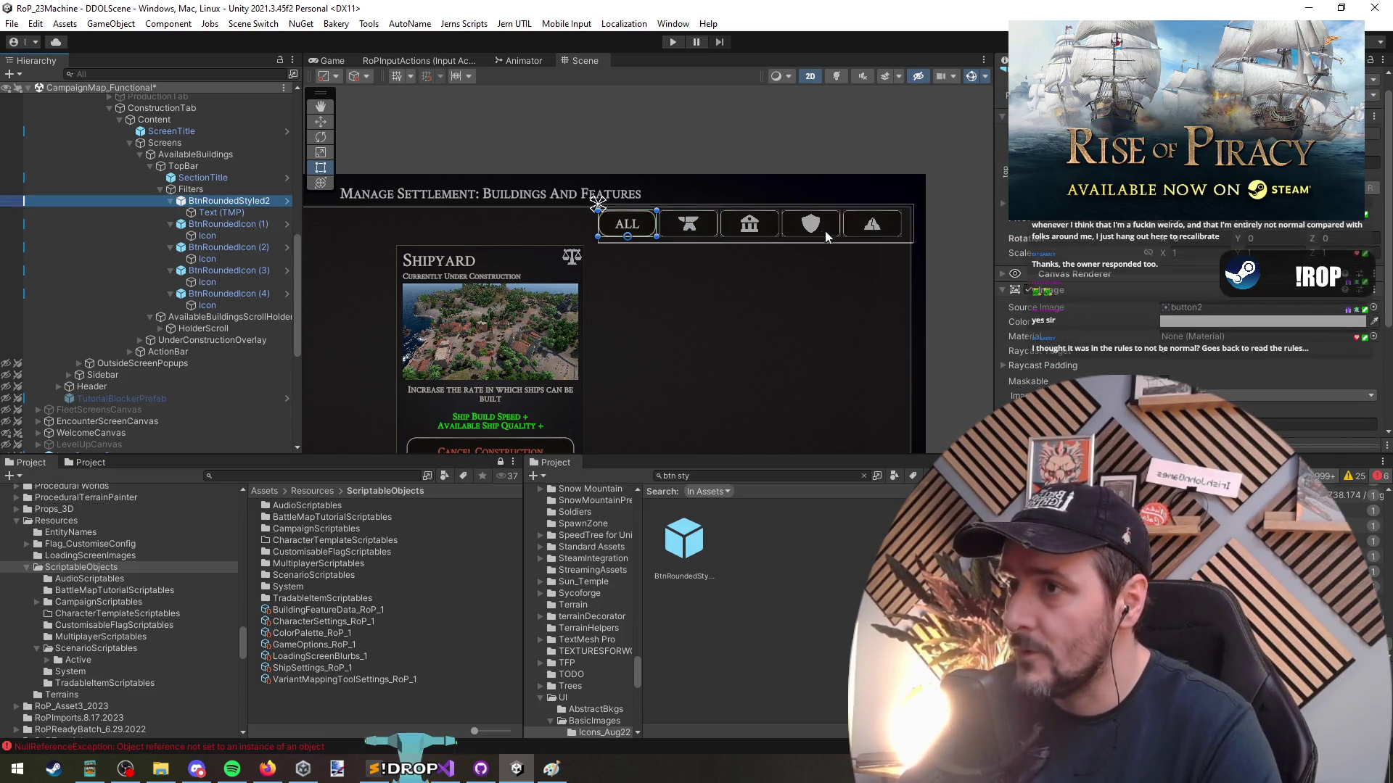
left_click(212, 191)
left_click(230, 202)
left_click(244, 226, "ctrl")
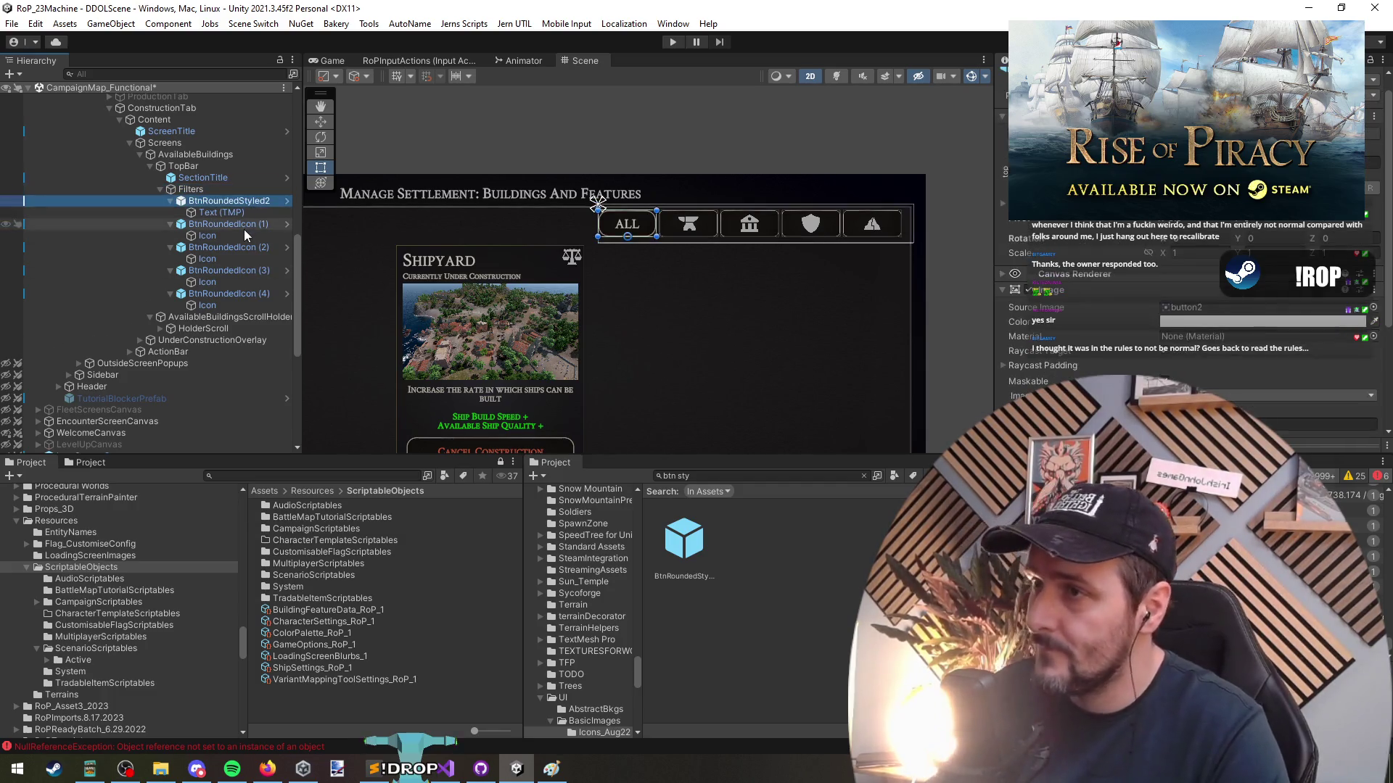
left_click(243, 249, "ctrl")
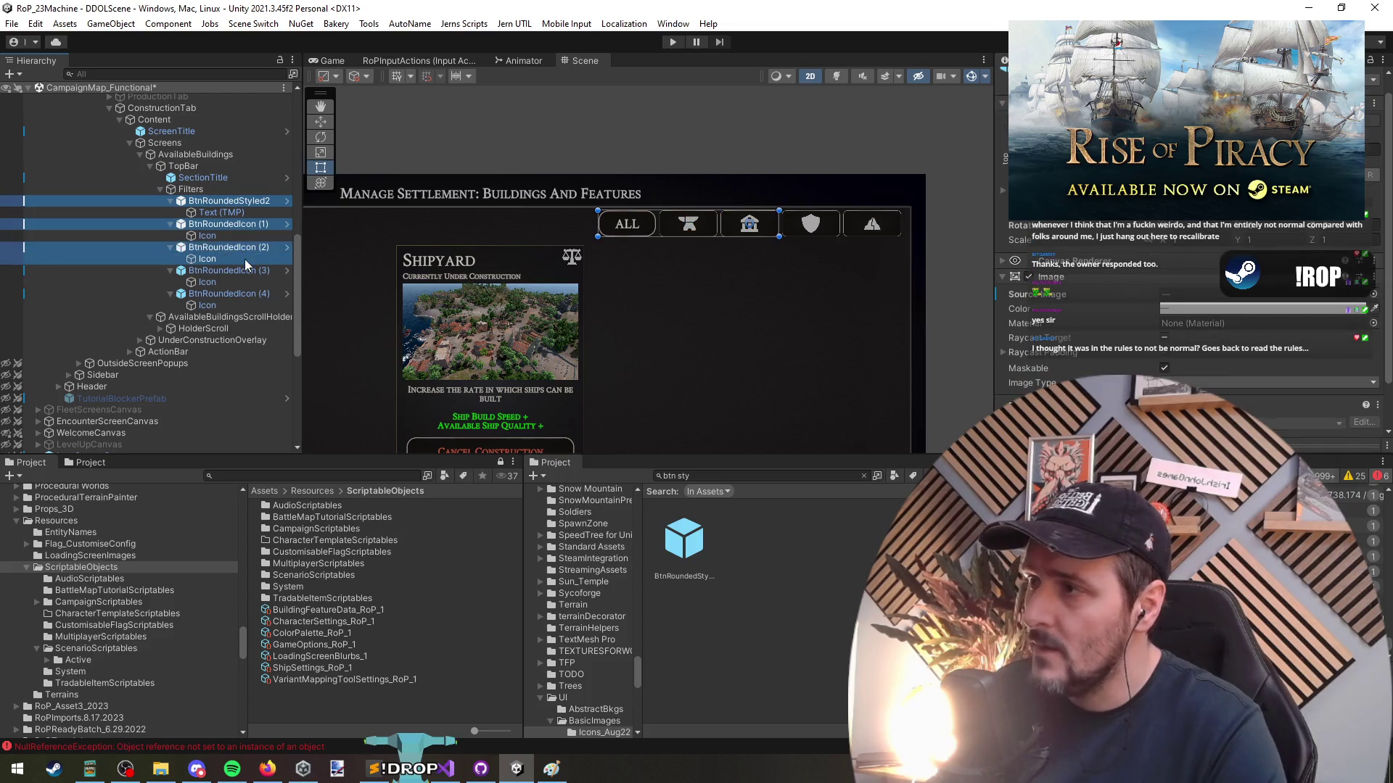
left_click(238, 275, "ctrl")
left_click(231, 296, "ctrl")
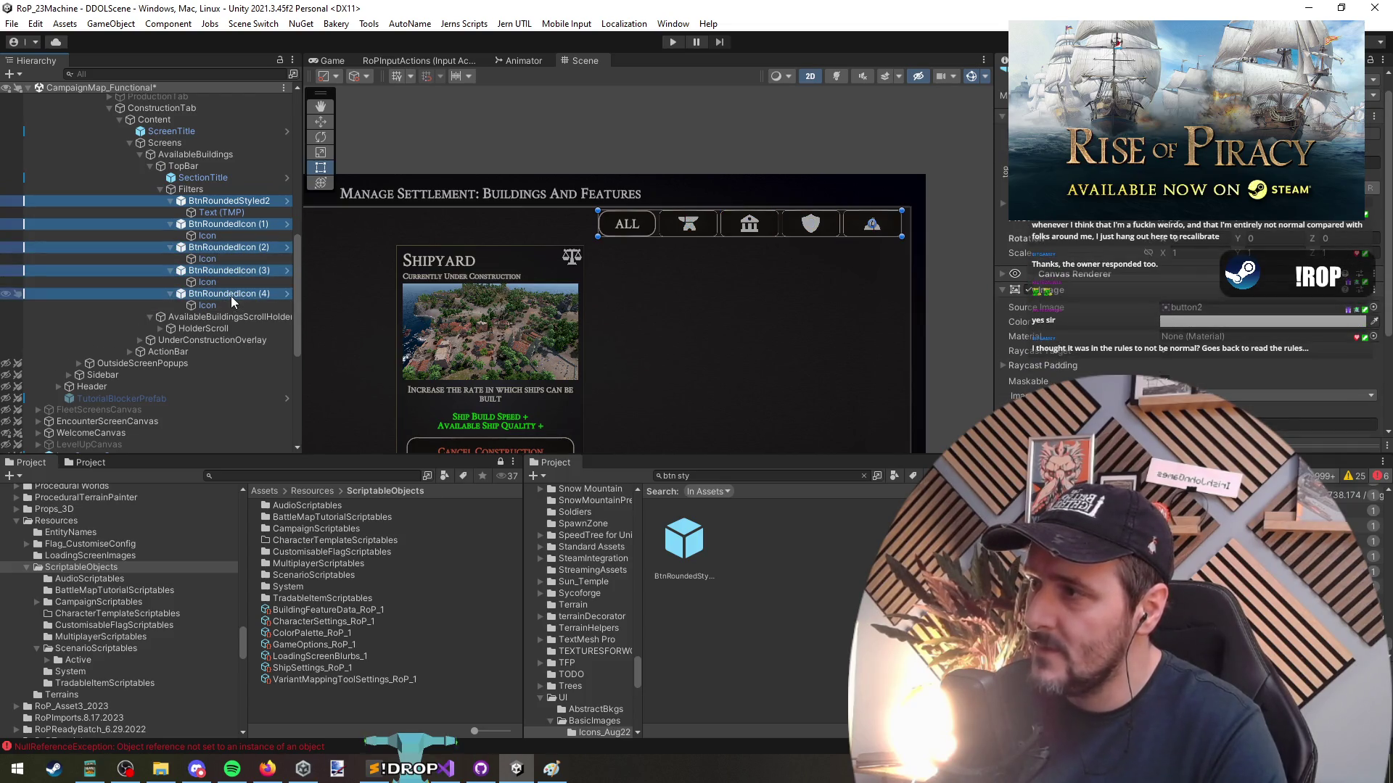
left_click(361, 25)
mouse_move(410, 24)
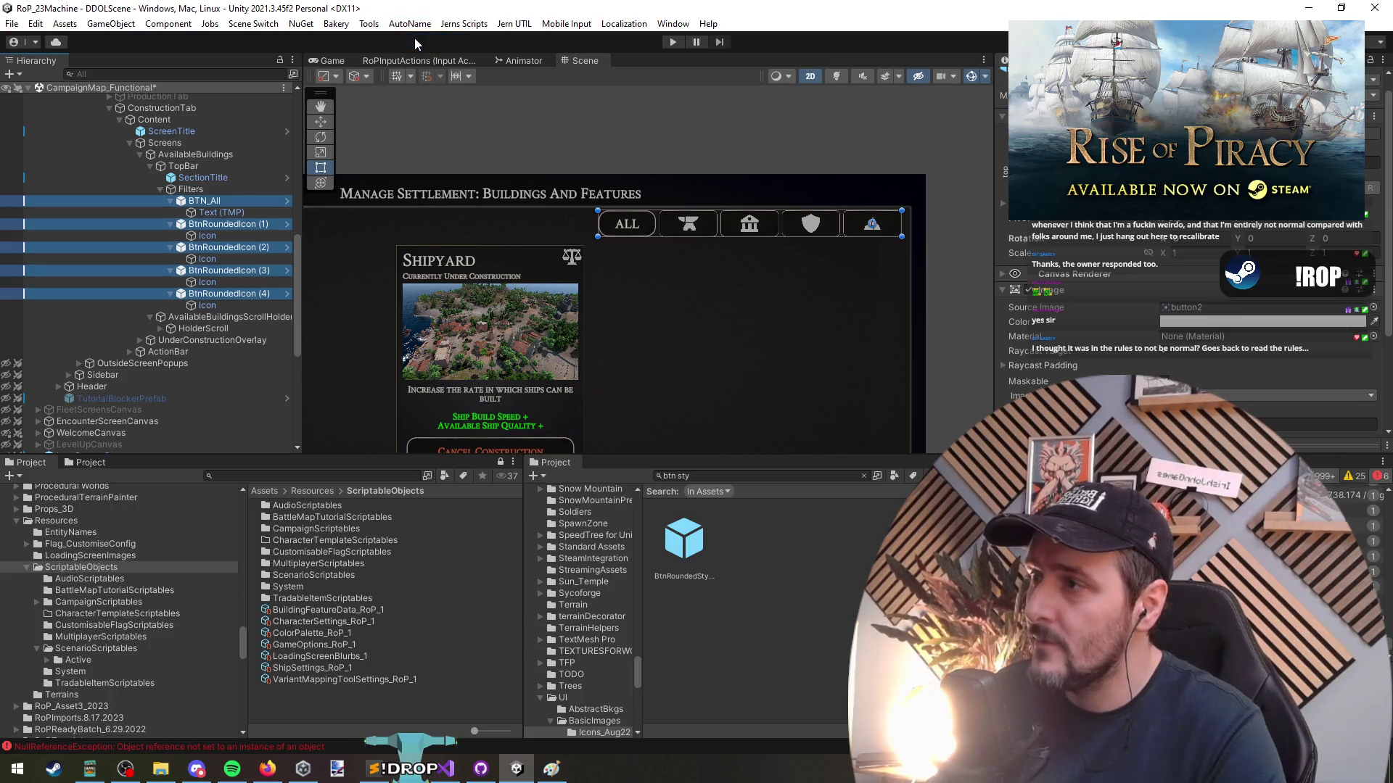
Rename the first icon button to BTN_ICN_Industrial
left_click(224, 225)
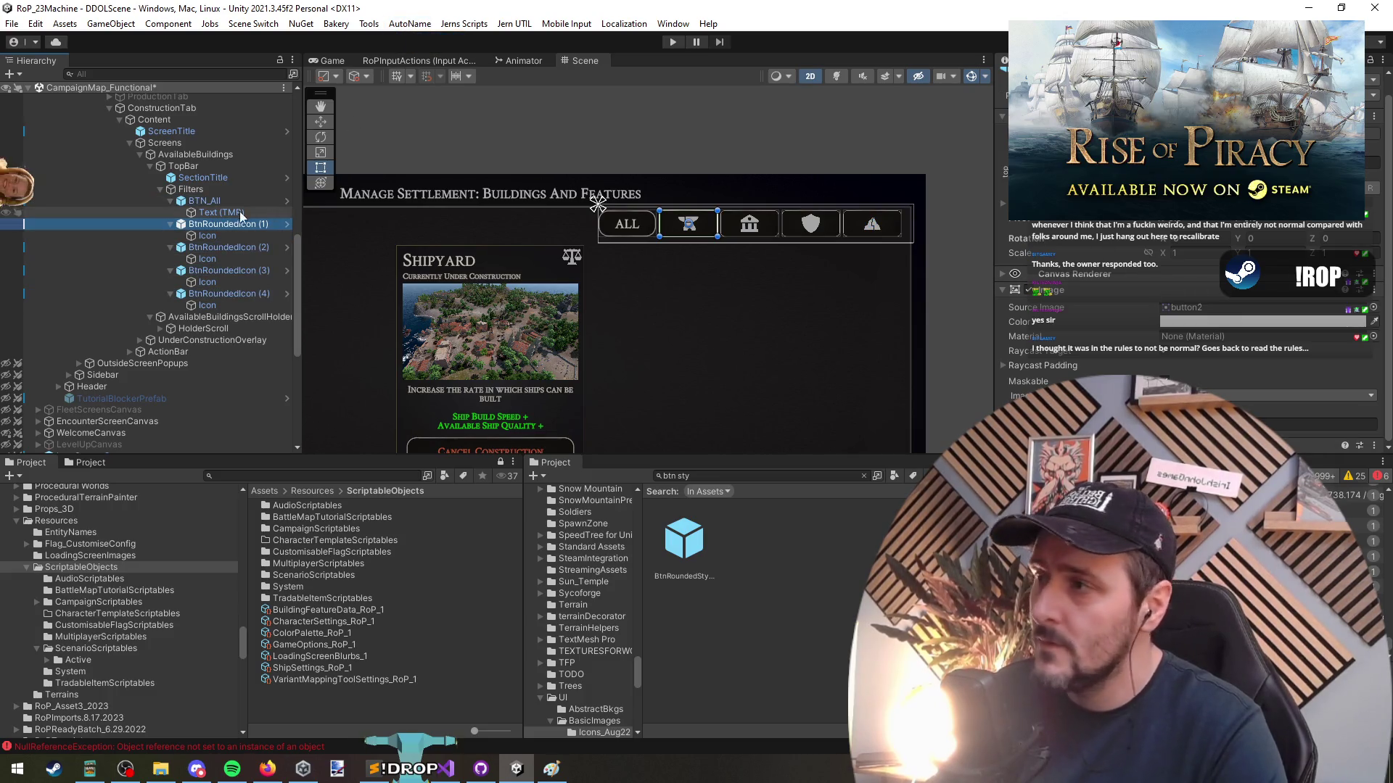
left_click(232, 234)
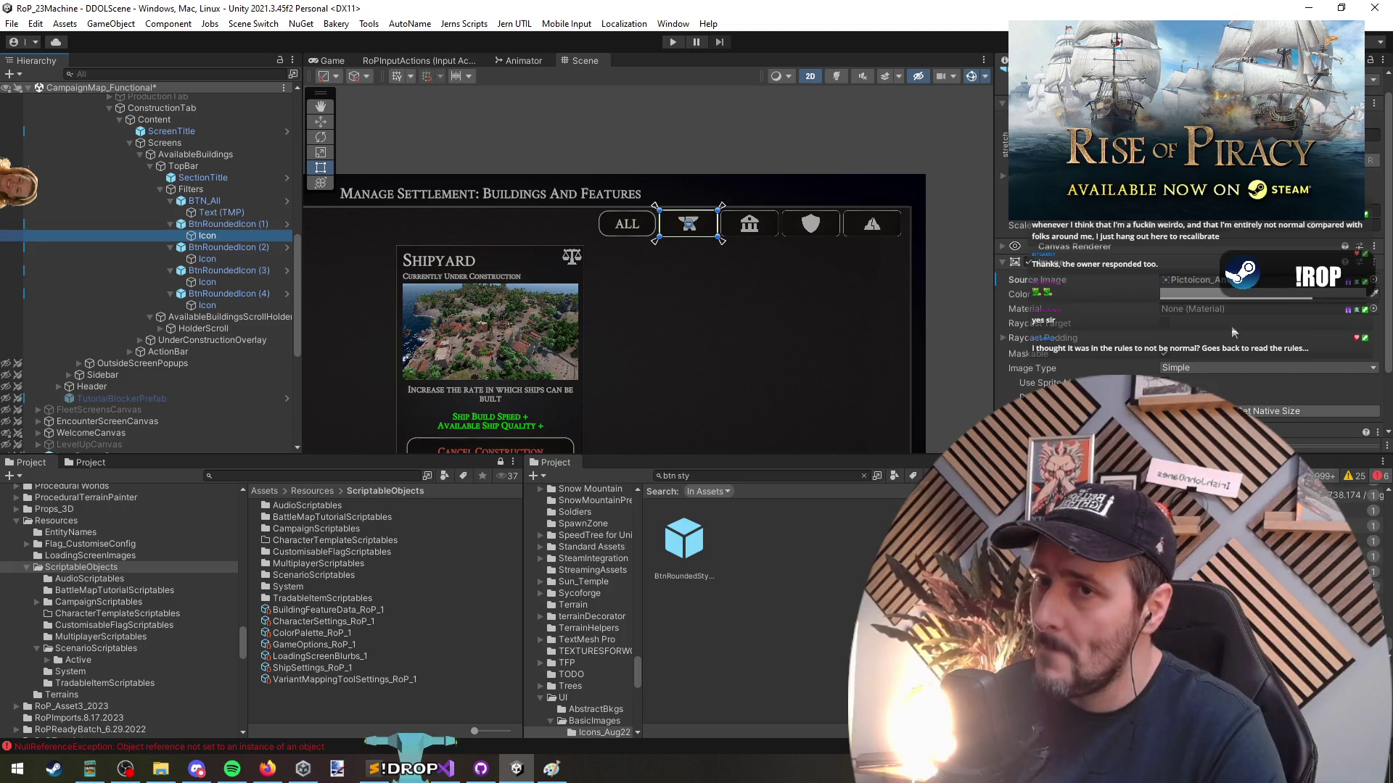
scroll(1068, 280, "down", 2)
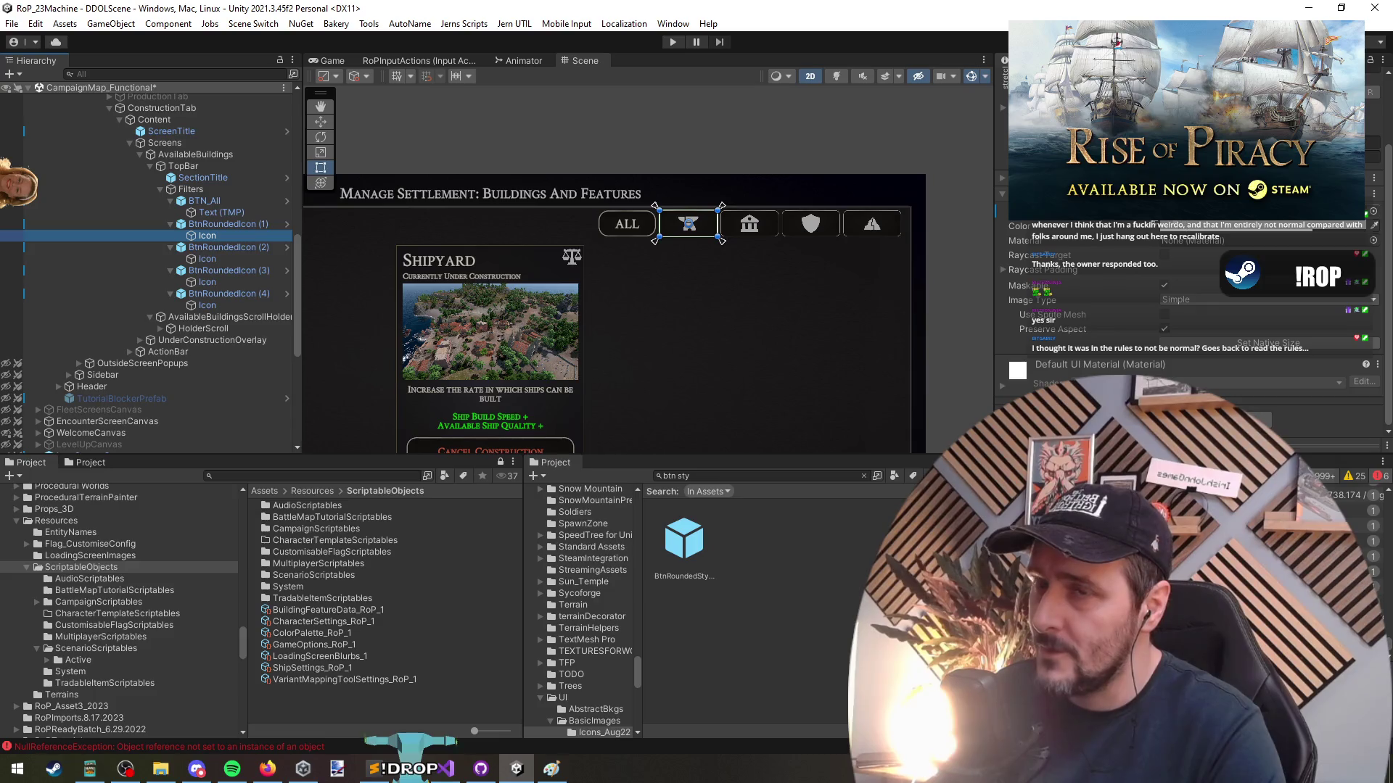
left_click(220, 223)
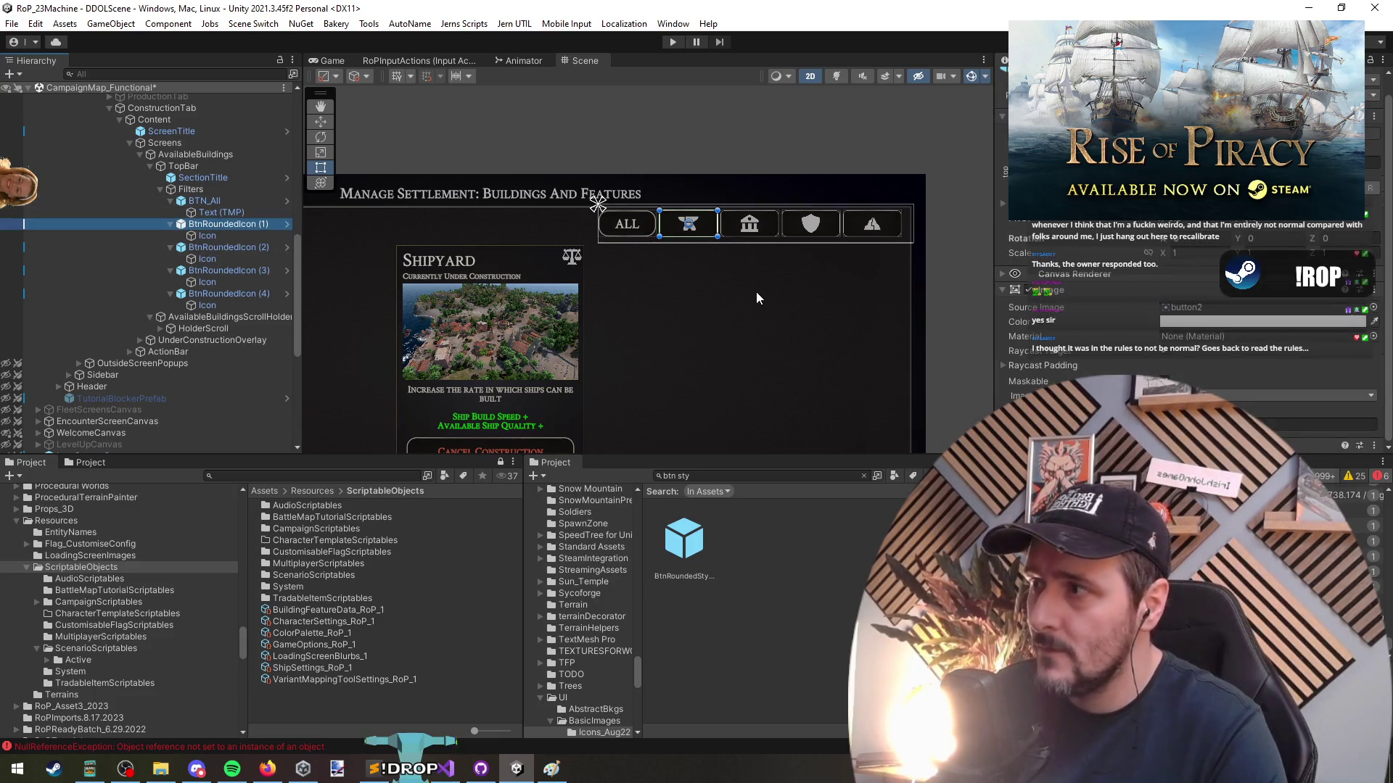
key("F2")
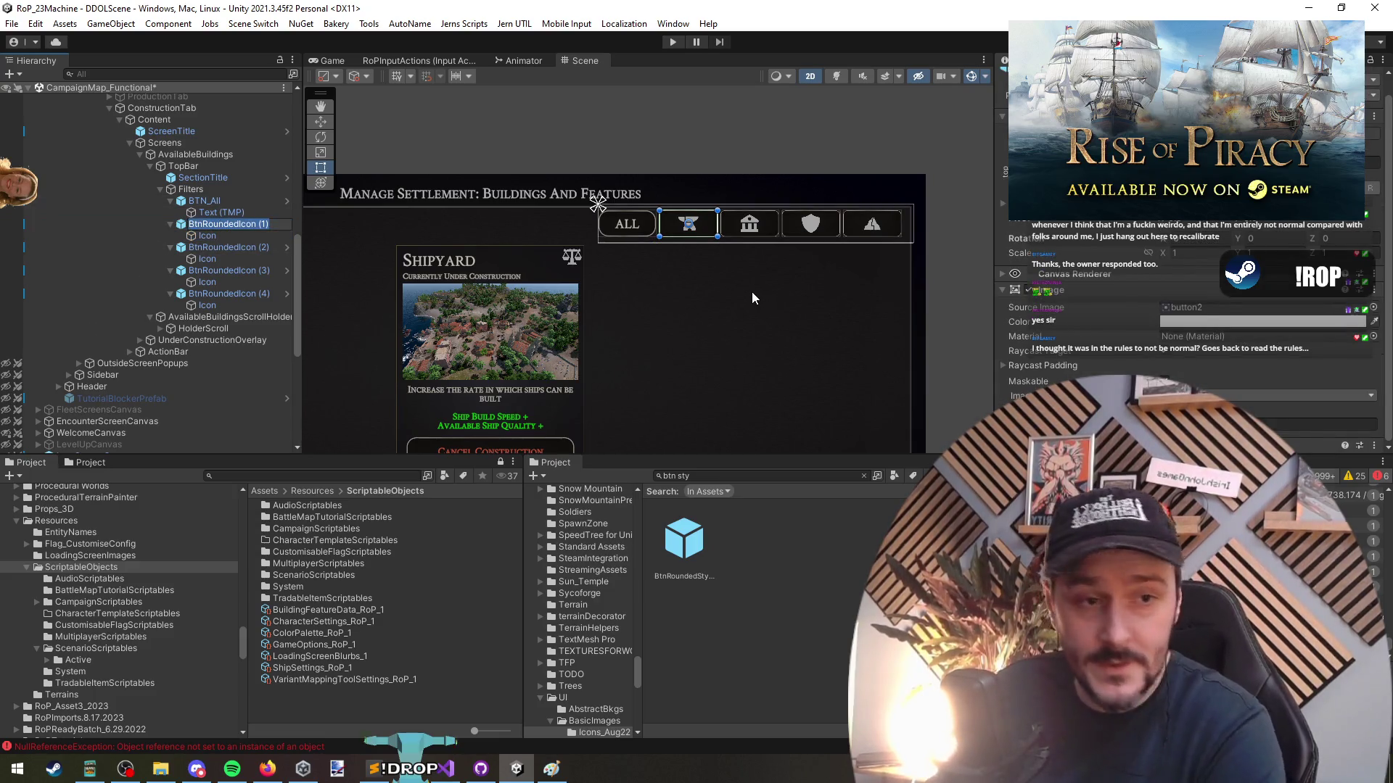
key("BackSpace")
type("ri")
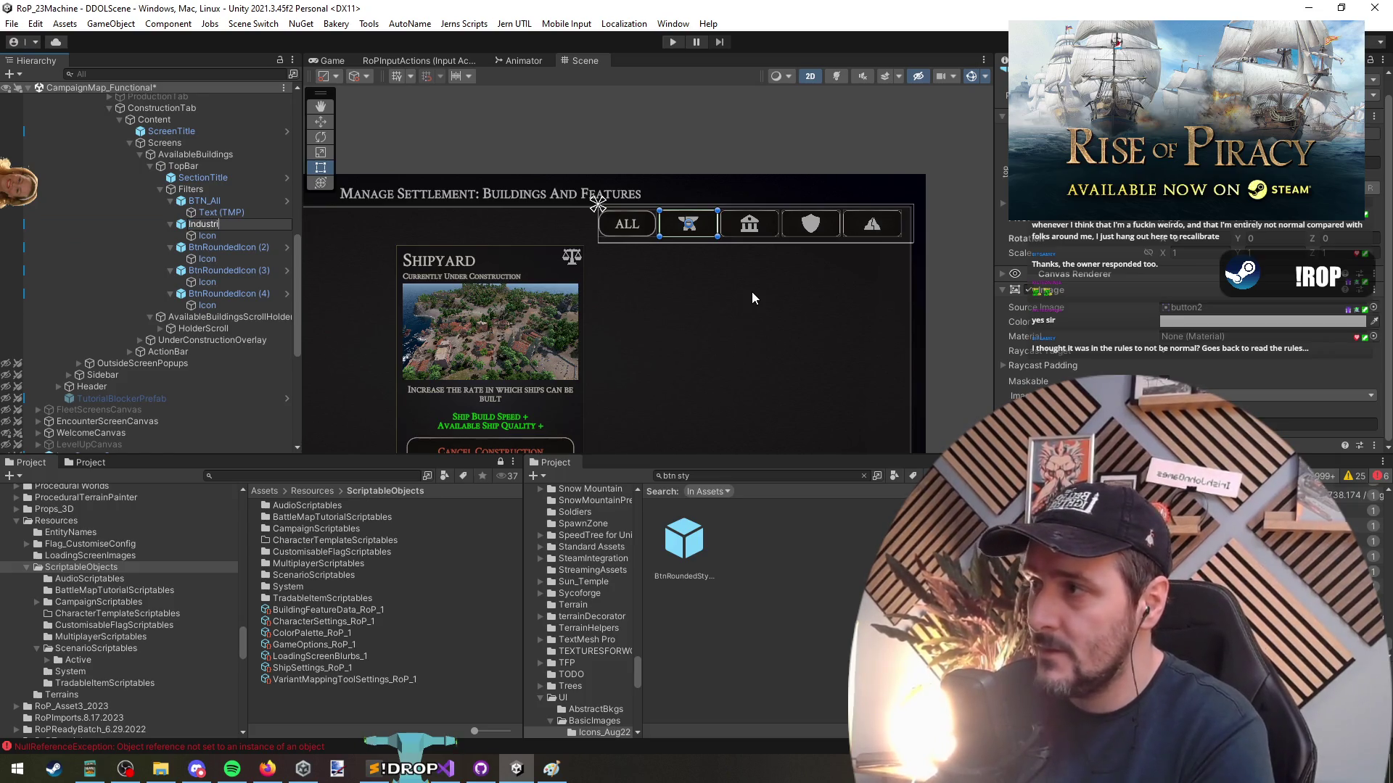
type("alICN_BTN_")
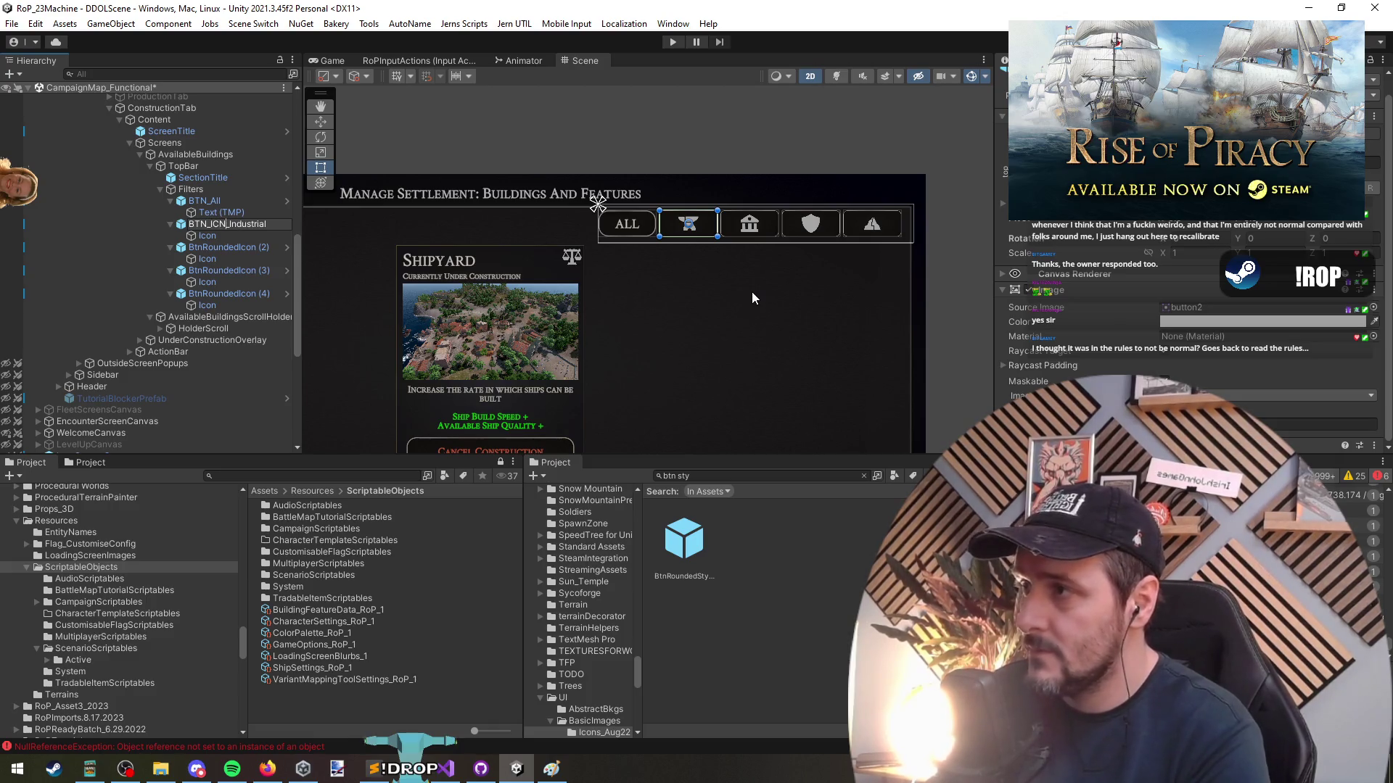
key("Return")
Rename the second and third icon buttons to BTN_ICN_Civil and BTN_ICN_Military
key("Down")
key("Down")
key("F2")
type("BTN_ICN_Civil")
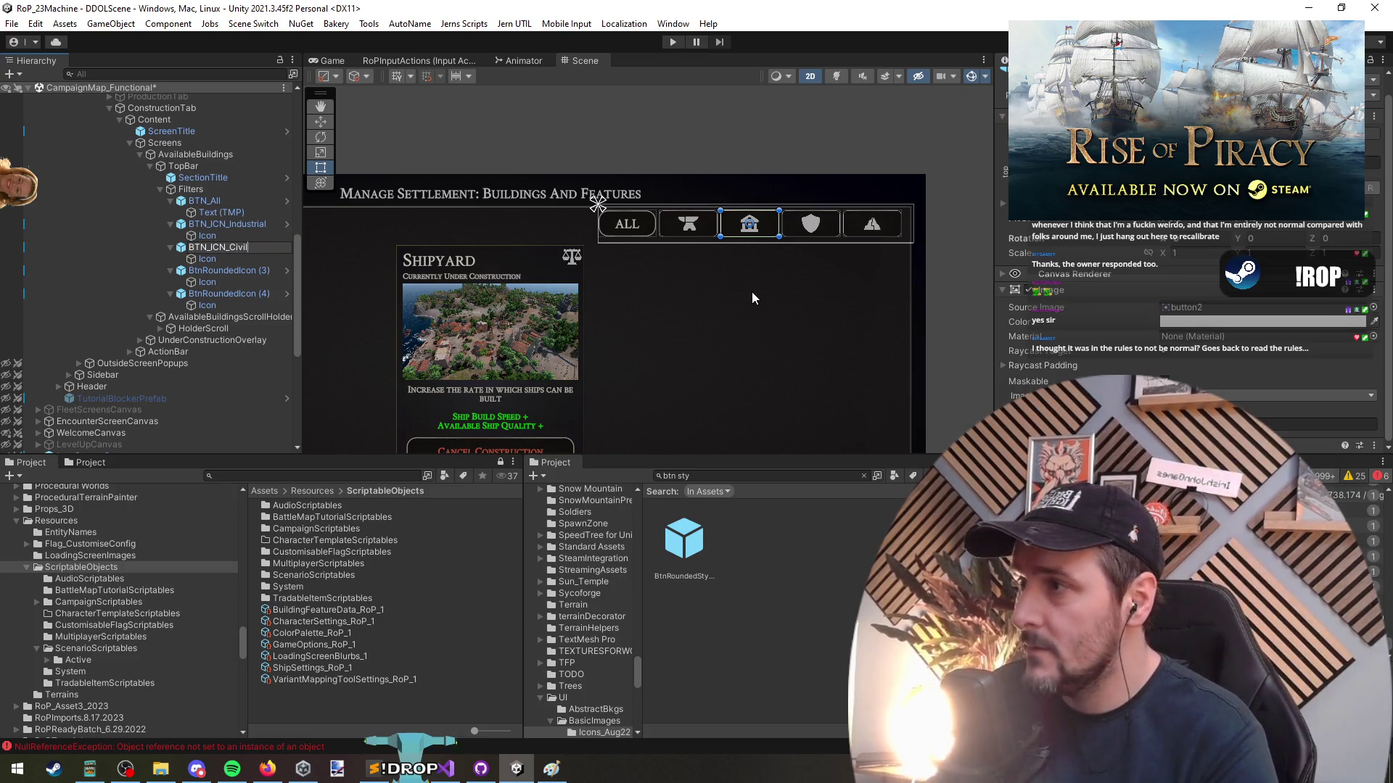
key("Return")
key("Down")
key("Down")
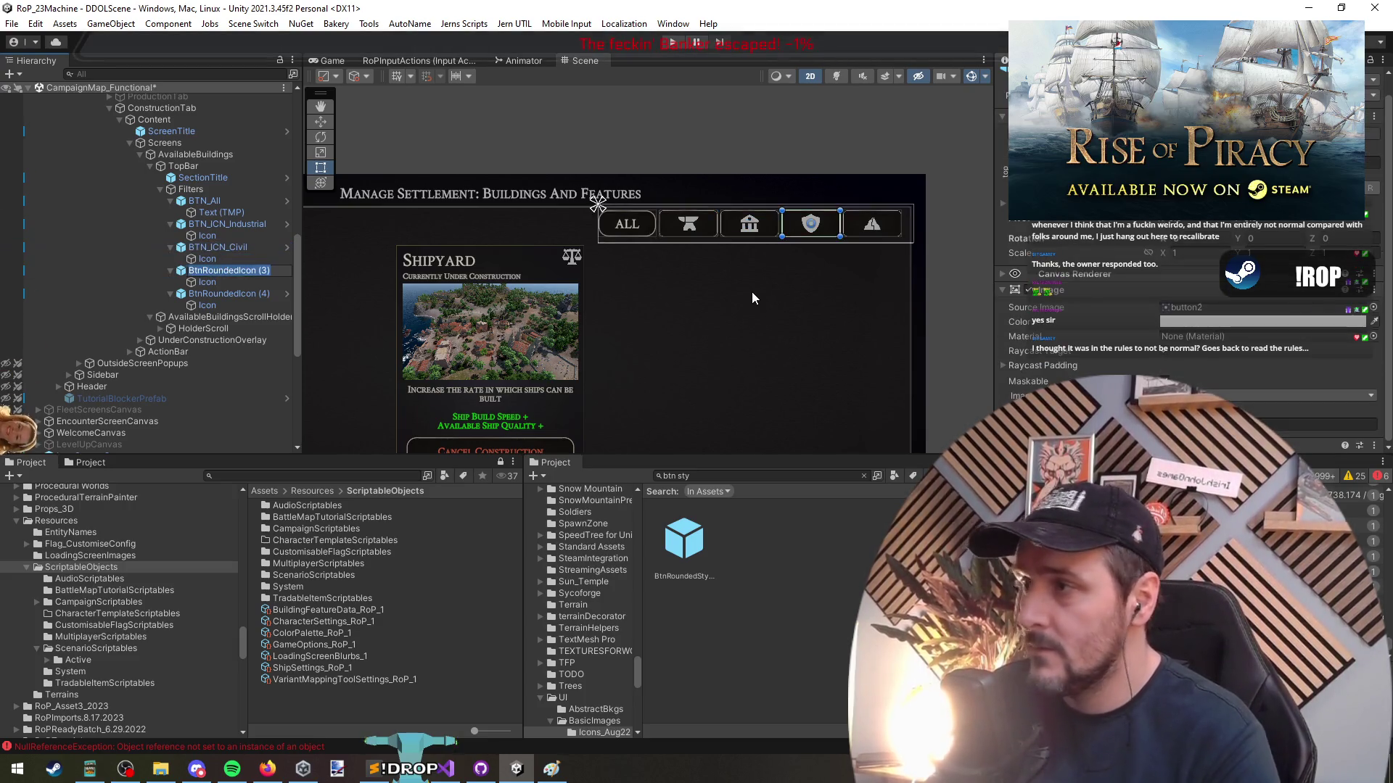
key("F2")
type("BTN_ICN_Mil")
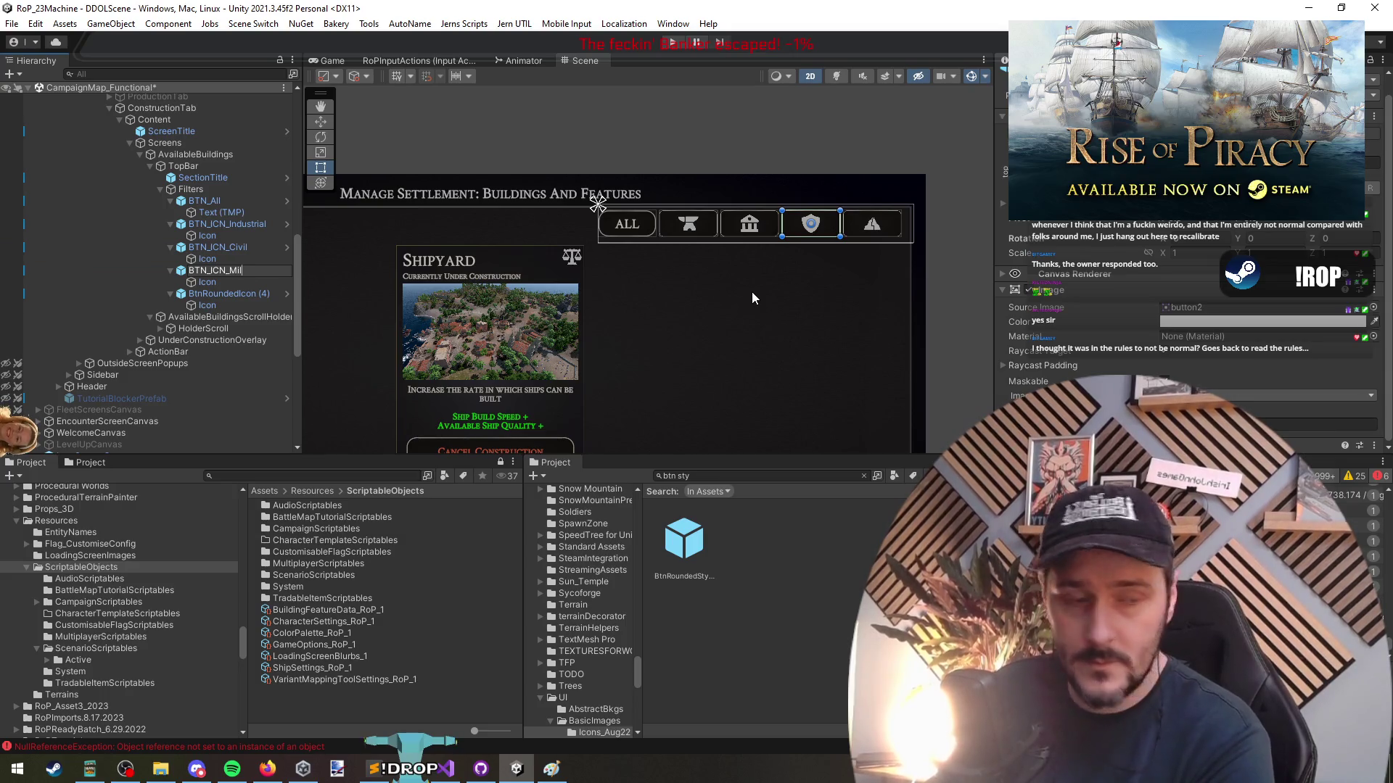
type("itary")
key("Return")
Rename the last icon button to BTN_ICN_Feature
key("Down")
key("Down")
key("F2")
type("BTN_ICN_")
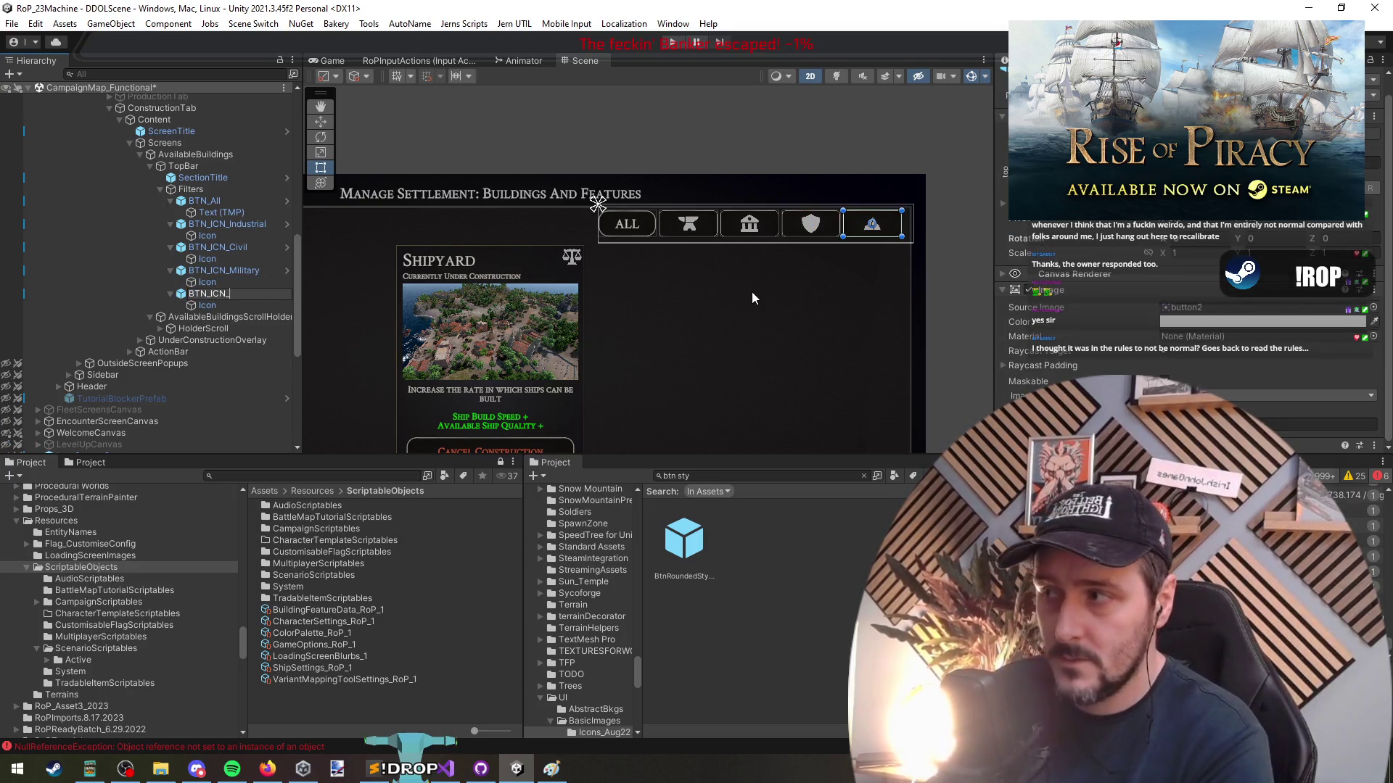
type("Featu")
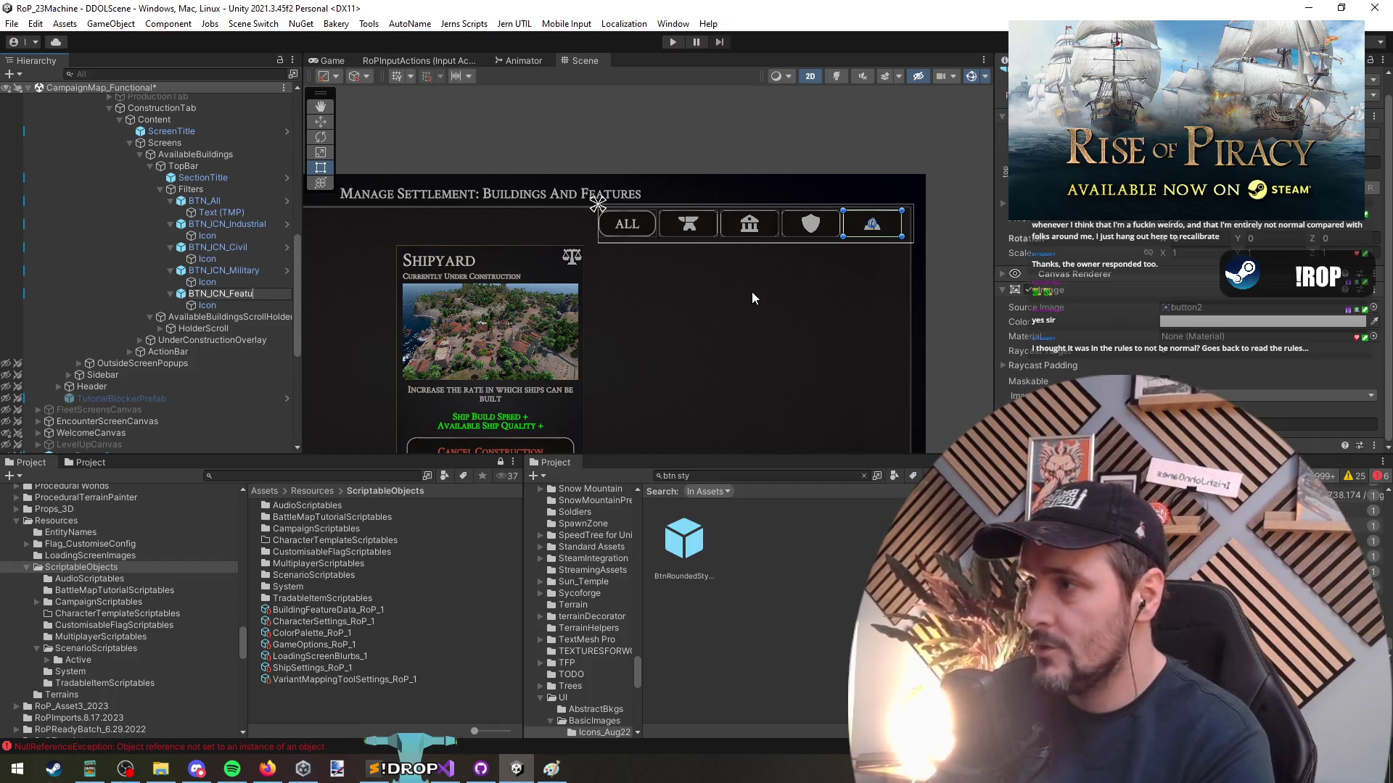
type("re")
key("Return")
left_click(216, 203)
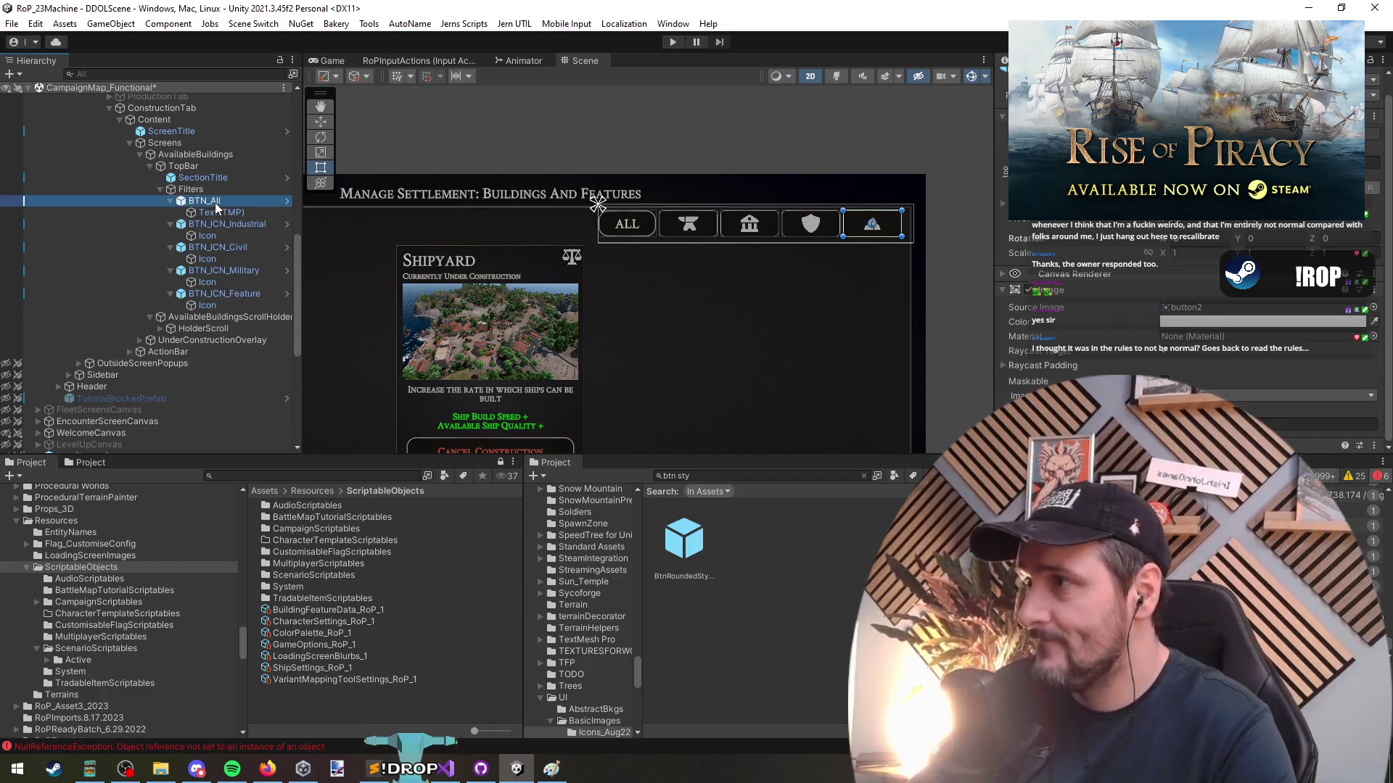
Expand BTN_All and select its Text (TMP) label child
left_click_drag(233, 224, 239, 302)
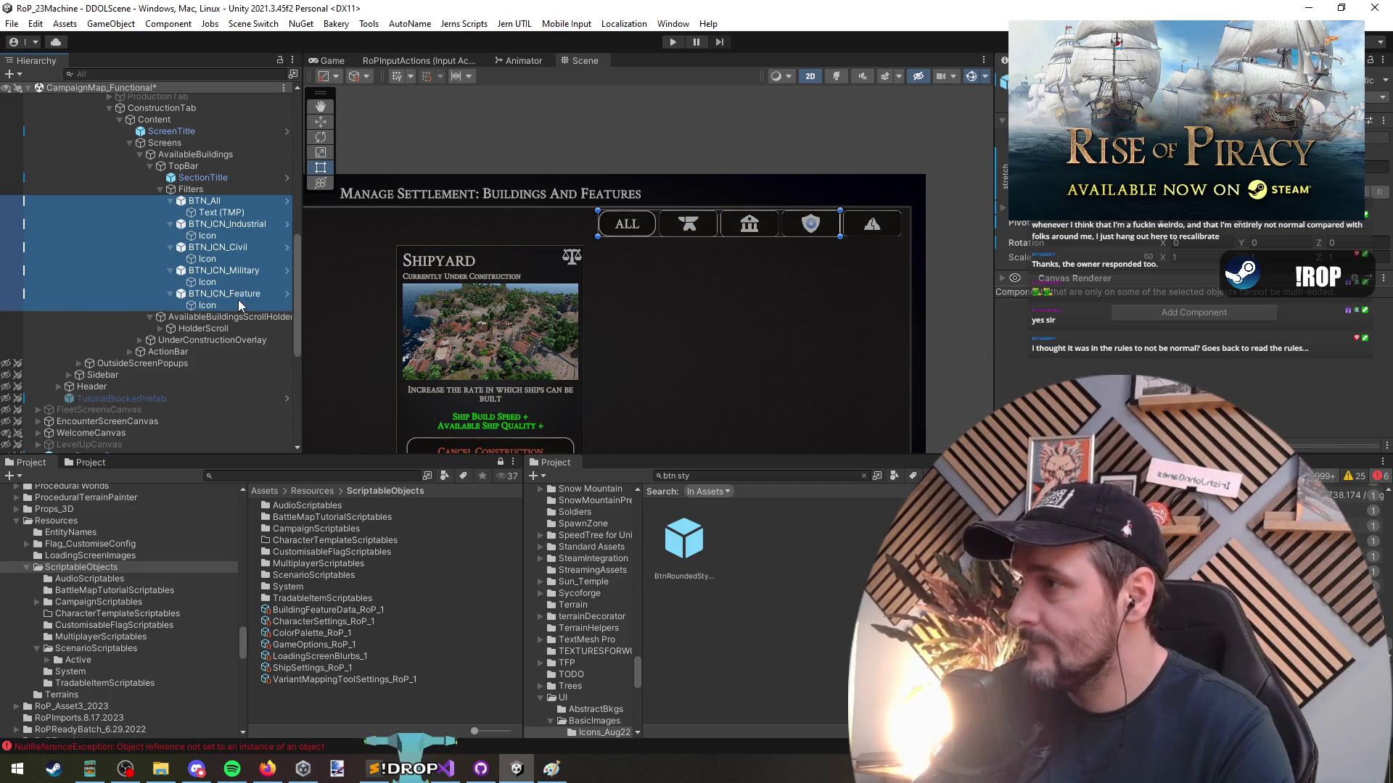
key("Left")
double_click(205, 203)
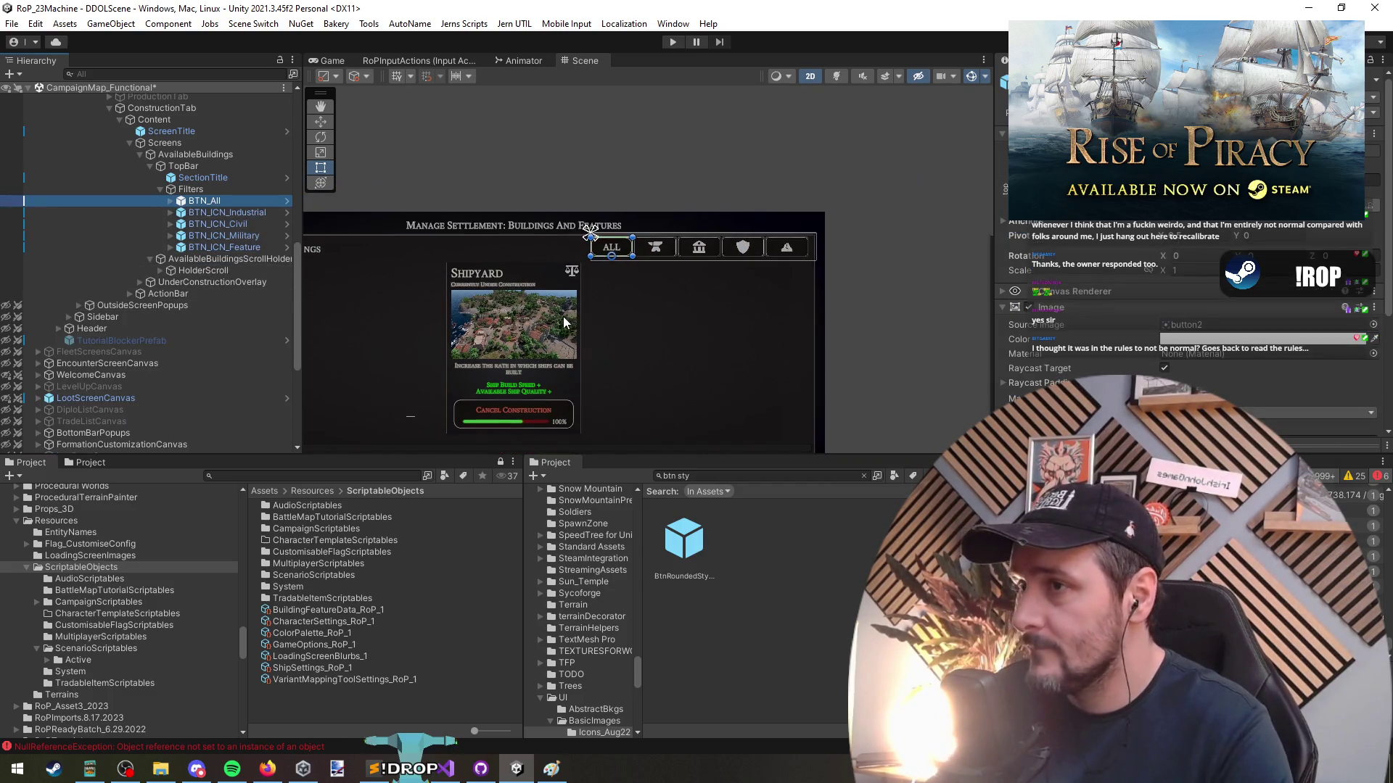
left_click(206, 203)
key("Return")
key("Right")
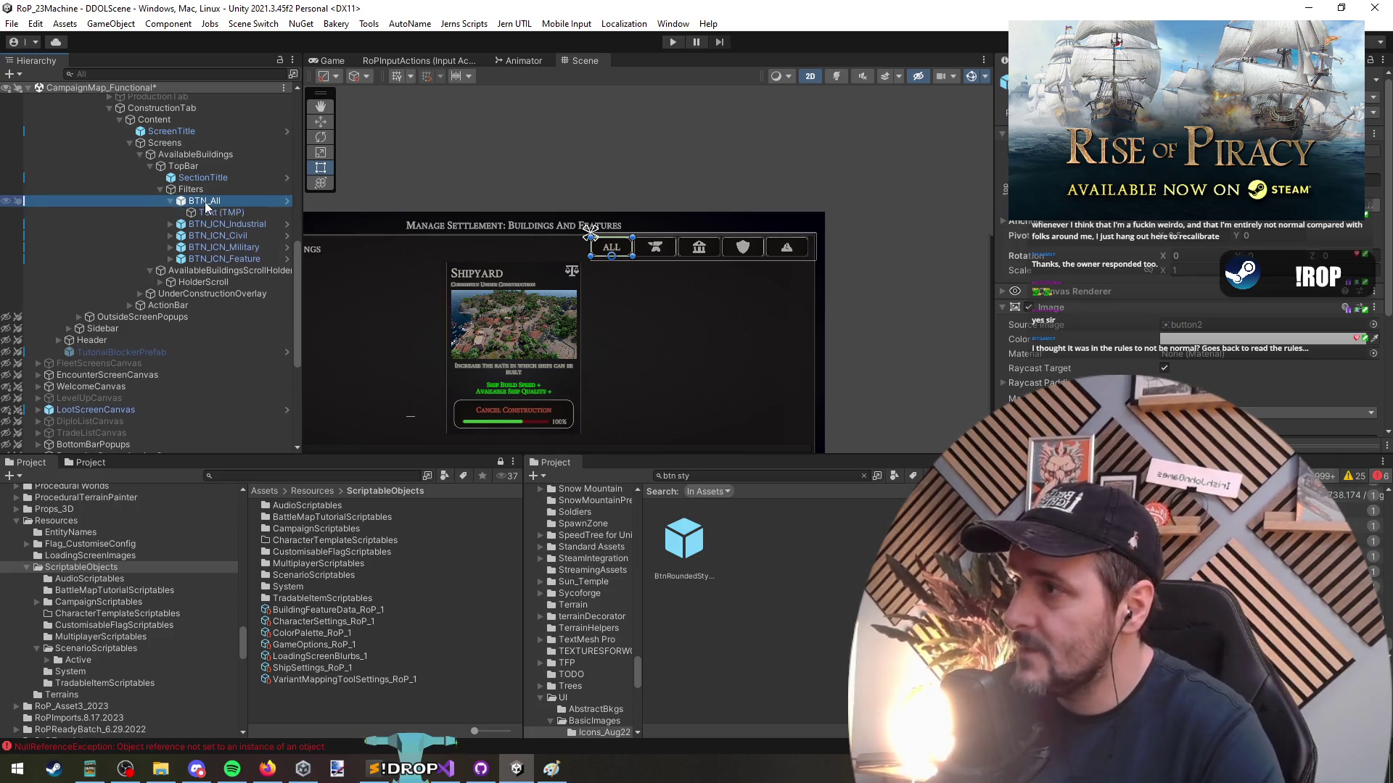
key("Down")
Change the label text to 'ALL TYPES' and set it to small caps
left_click(1132, 364)
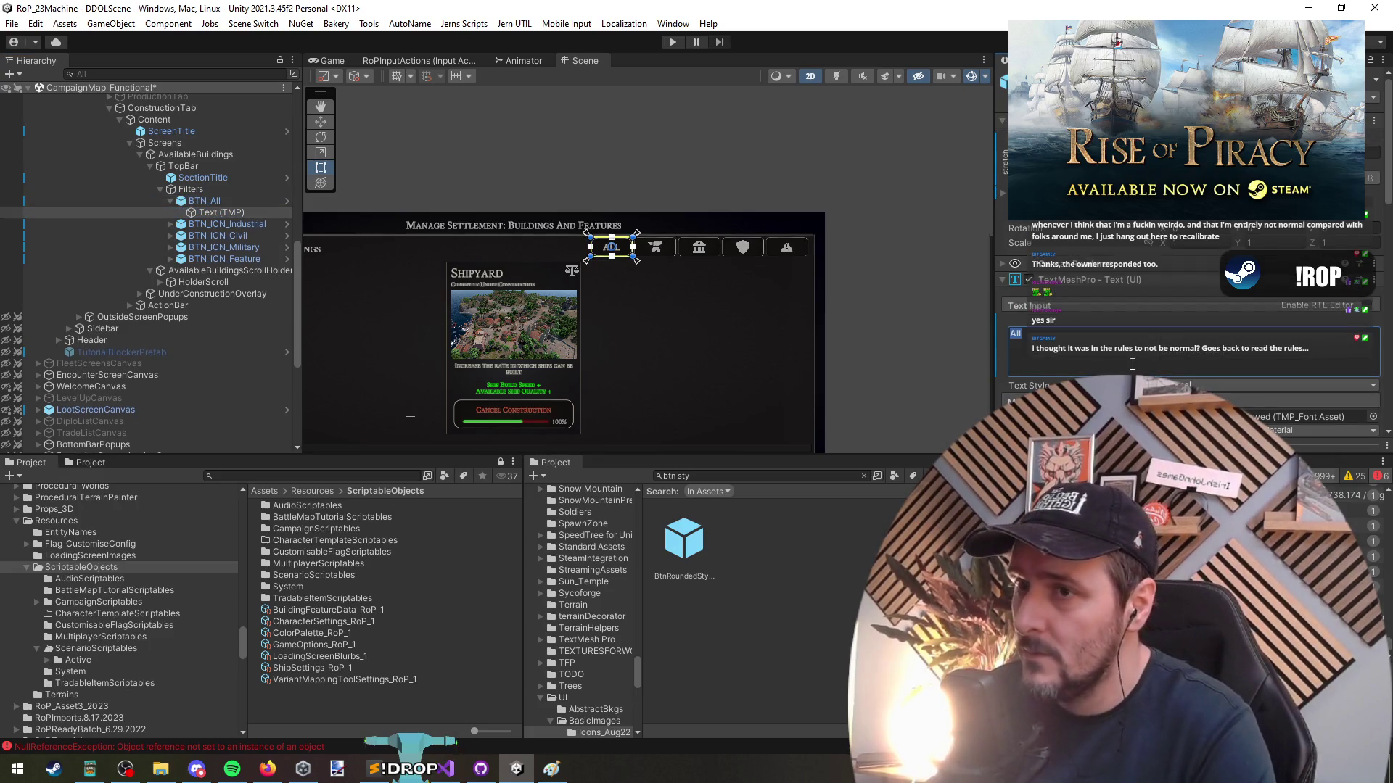
type(" Types")
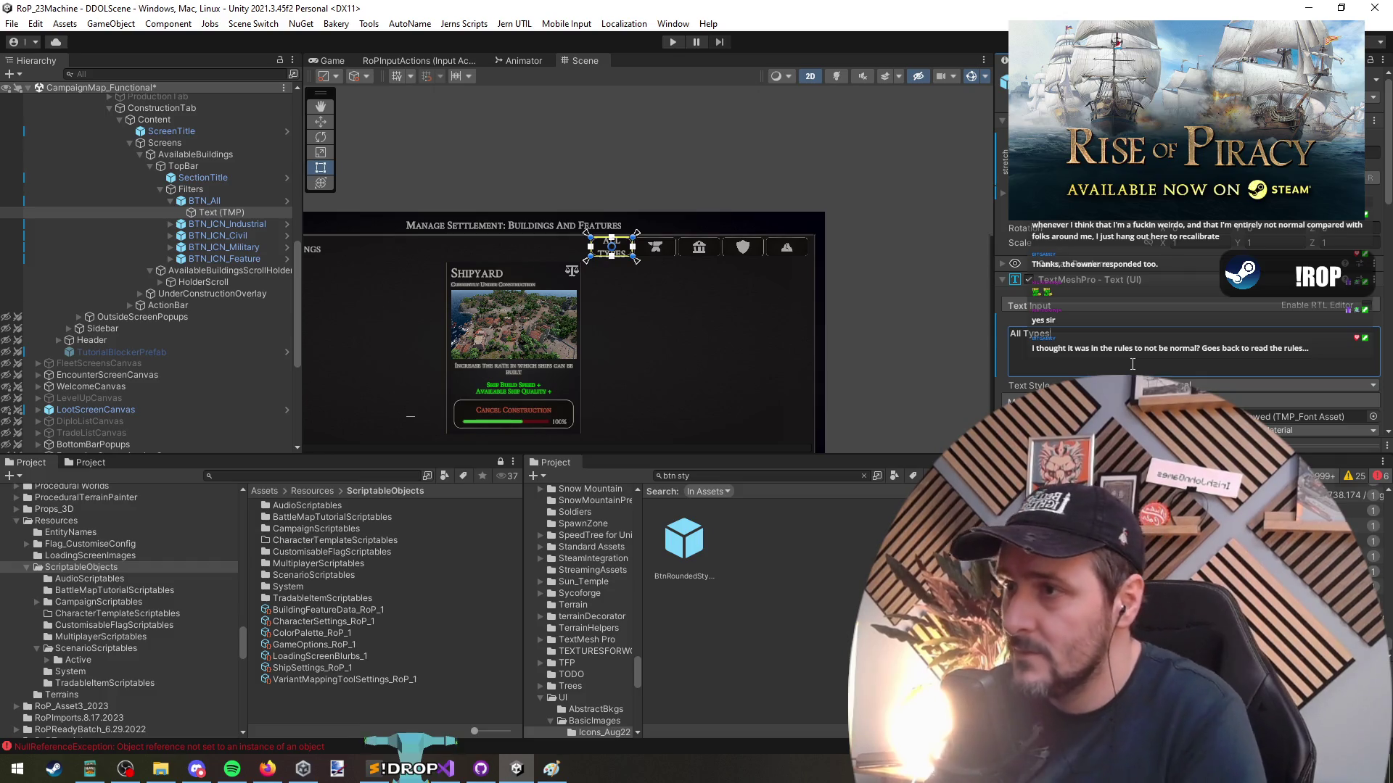
scroll(1153, 352, "down", 5)
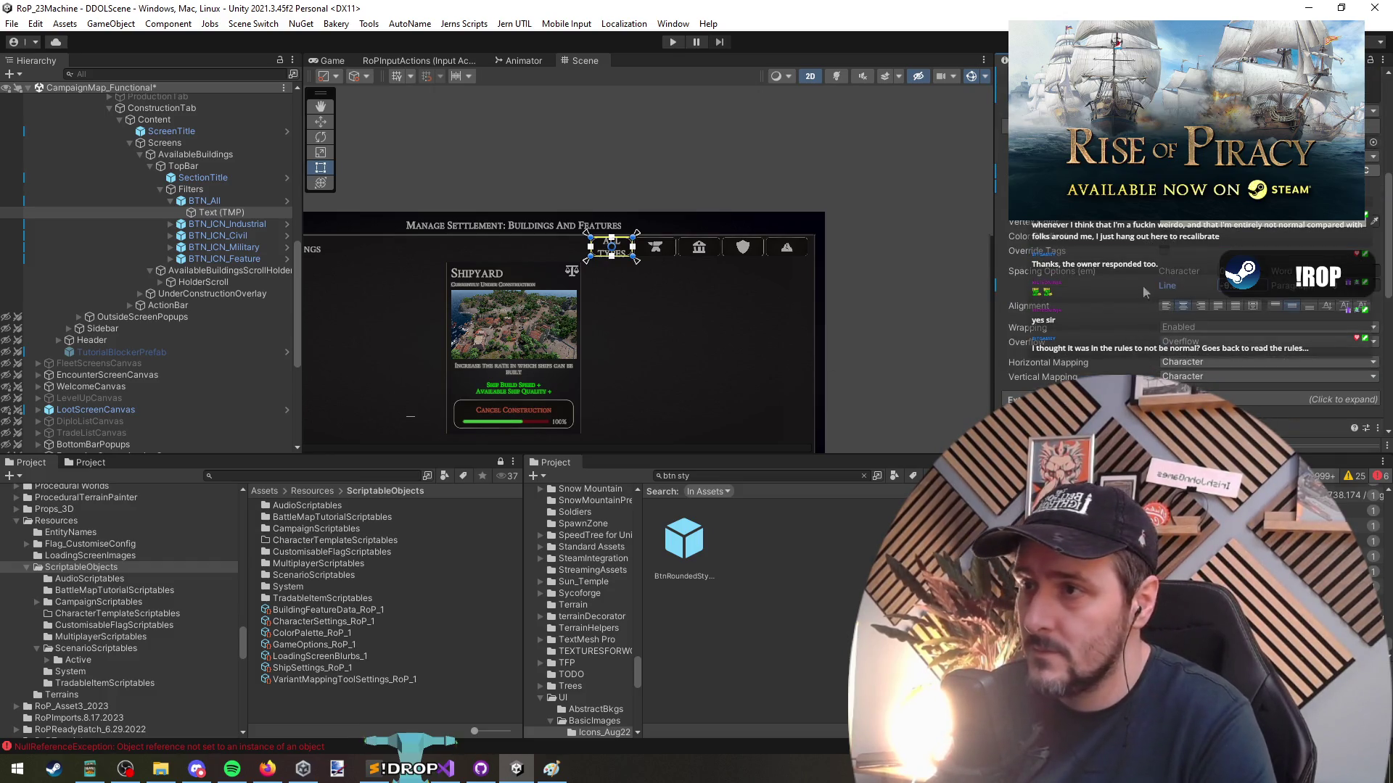
scroll(619, 289, "up", 6)
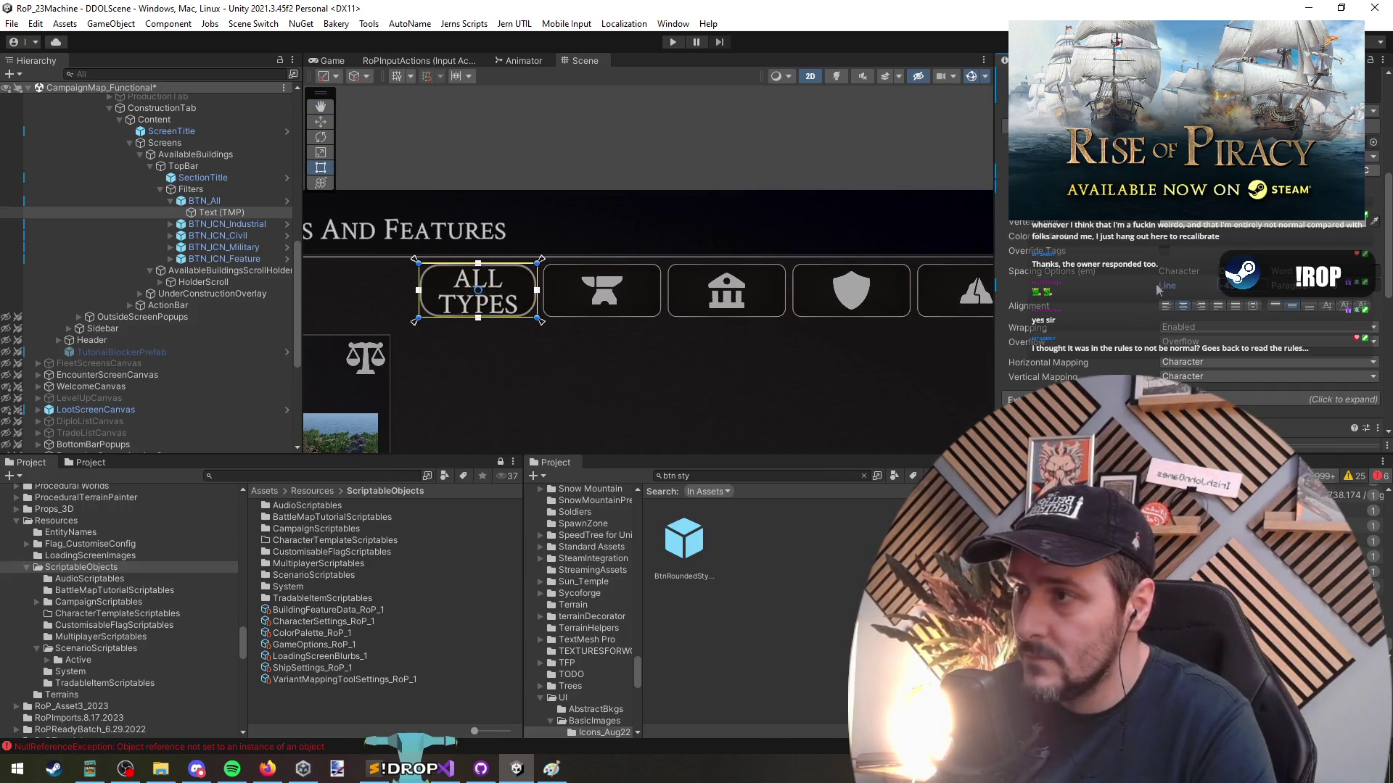
scroll(1091, 282, "up", 4)
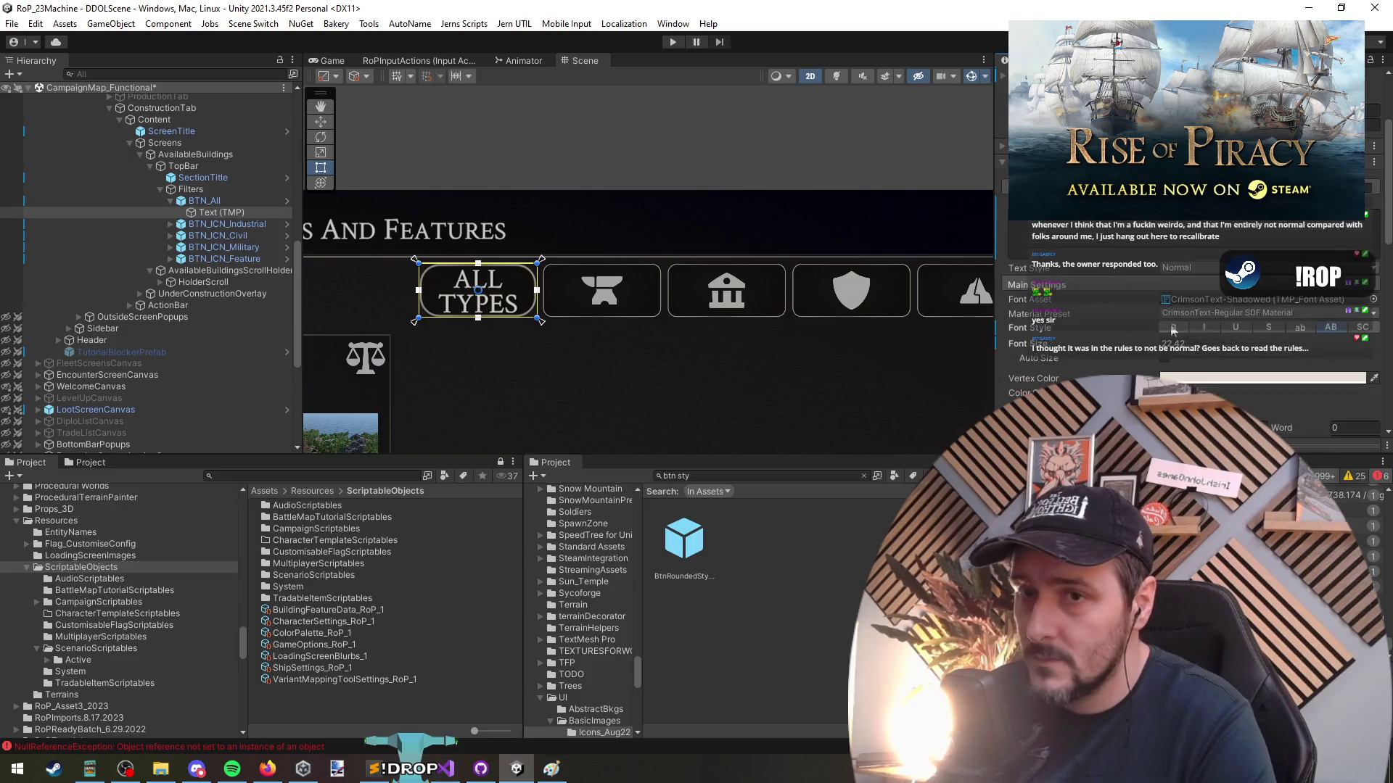
left_click(1361, 328)
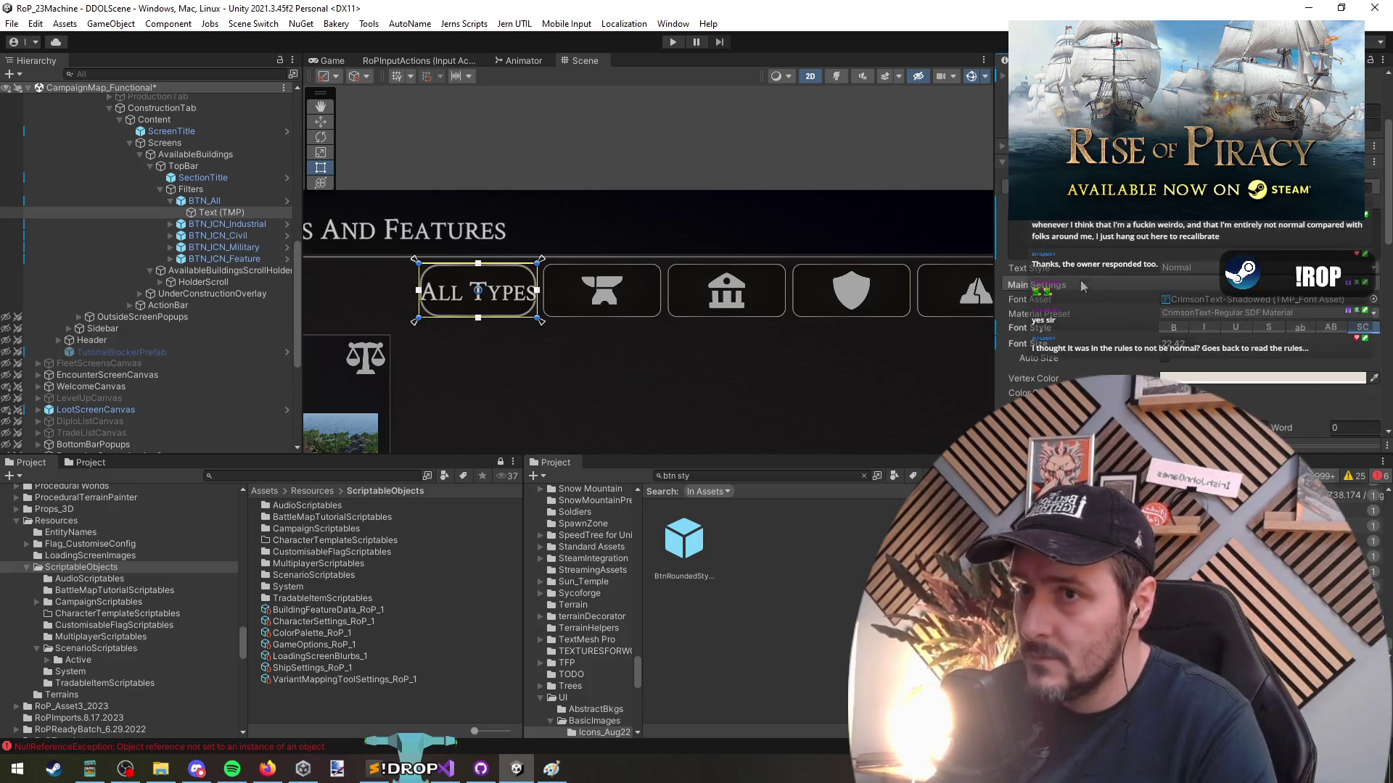
scroll(1082, 295, "up", 3)
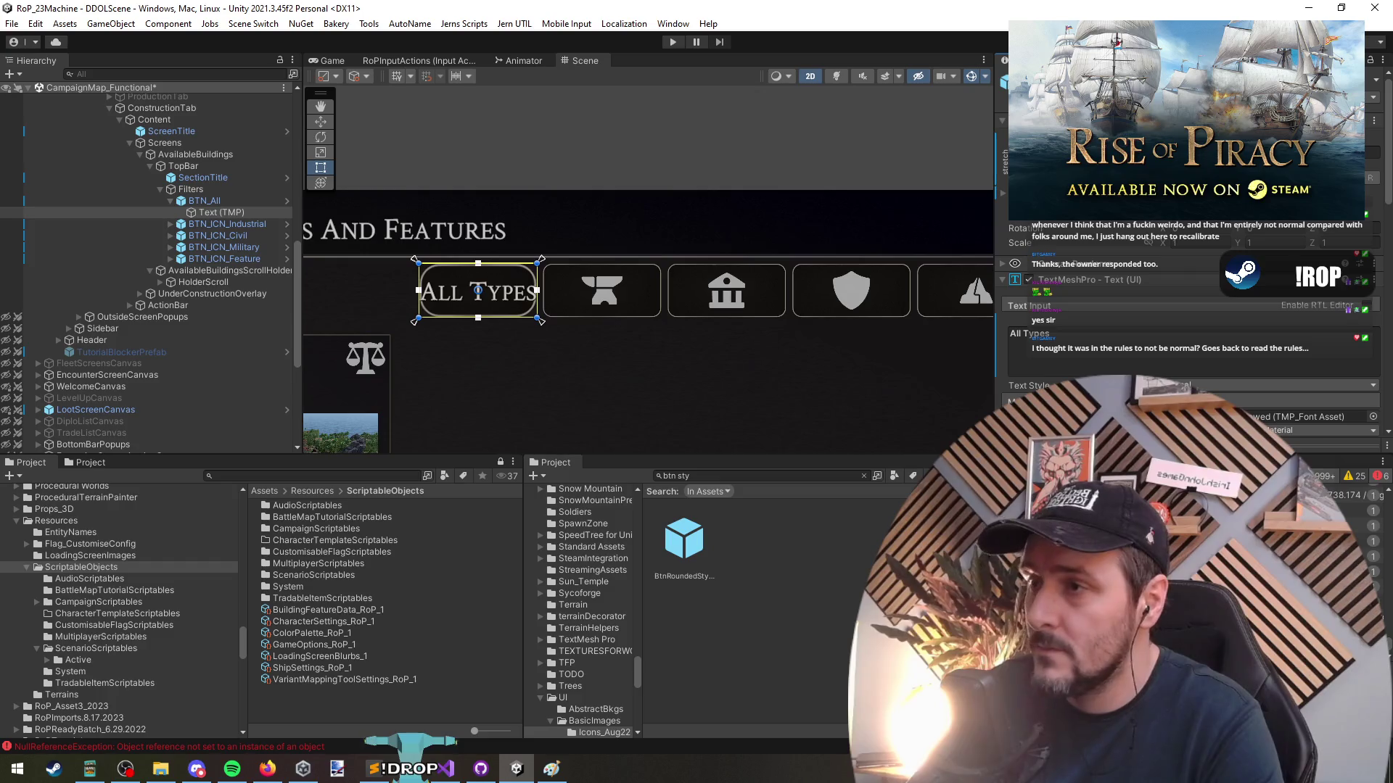
Narrow the label's rect so ALL TYPES wraps onto two lines
left_click_drag(418, 290, 431, 291)
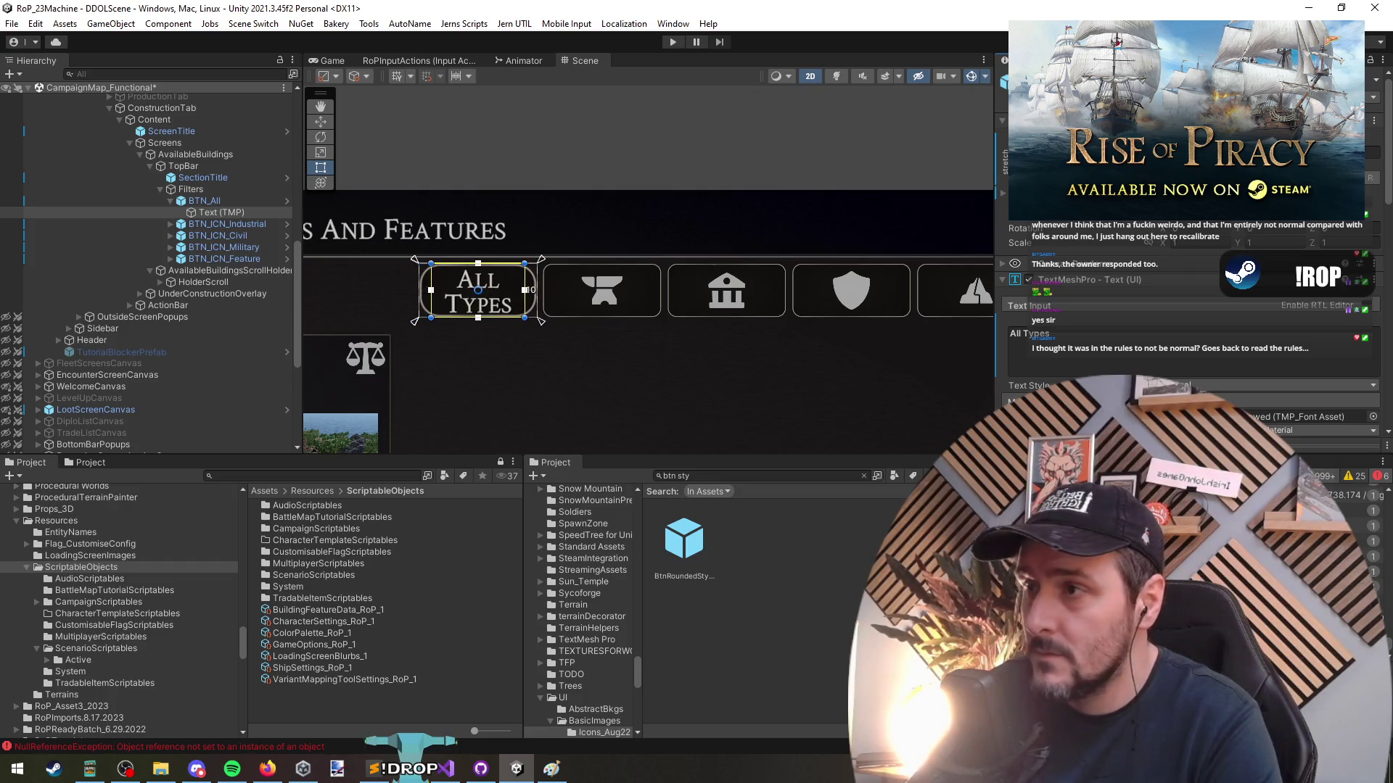
scroll(500, 305, "up", 3)
scroll(1191, 355, "down", 5)
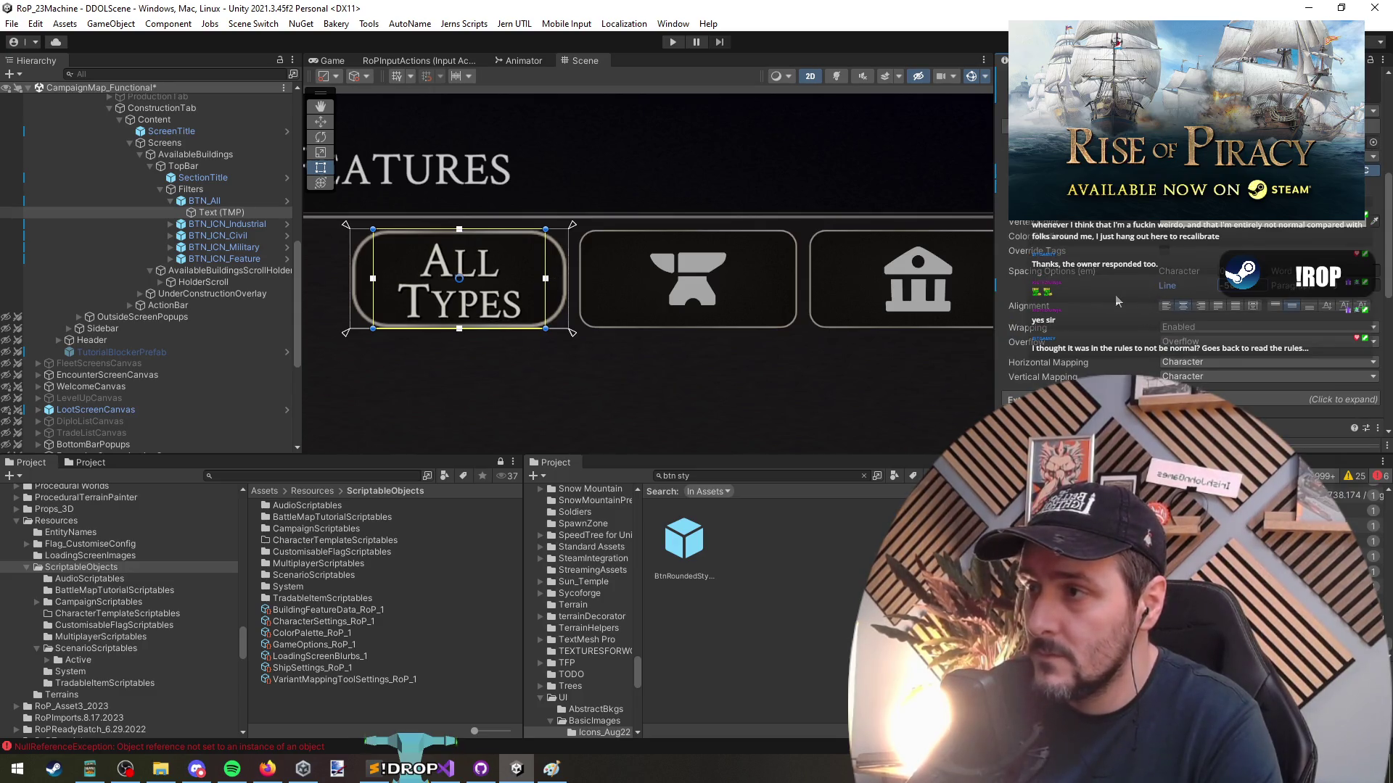
scroll(1143, 308, "up", 5)
scroll(695, 386, "down", 4)
left_click(694, 394)
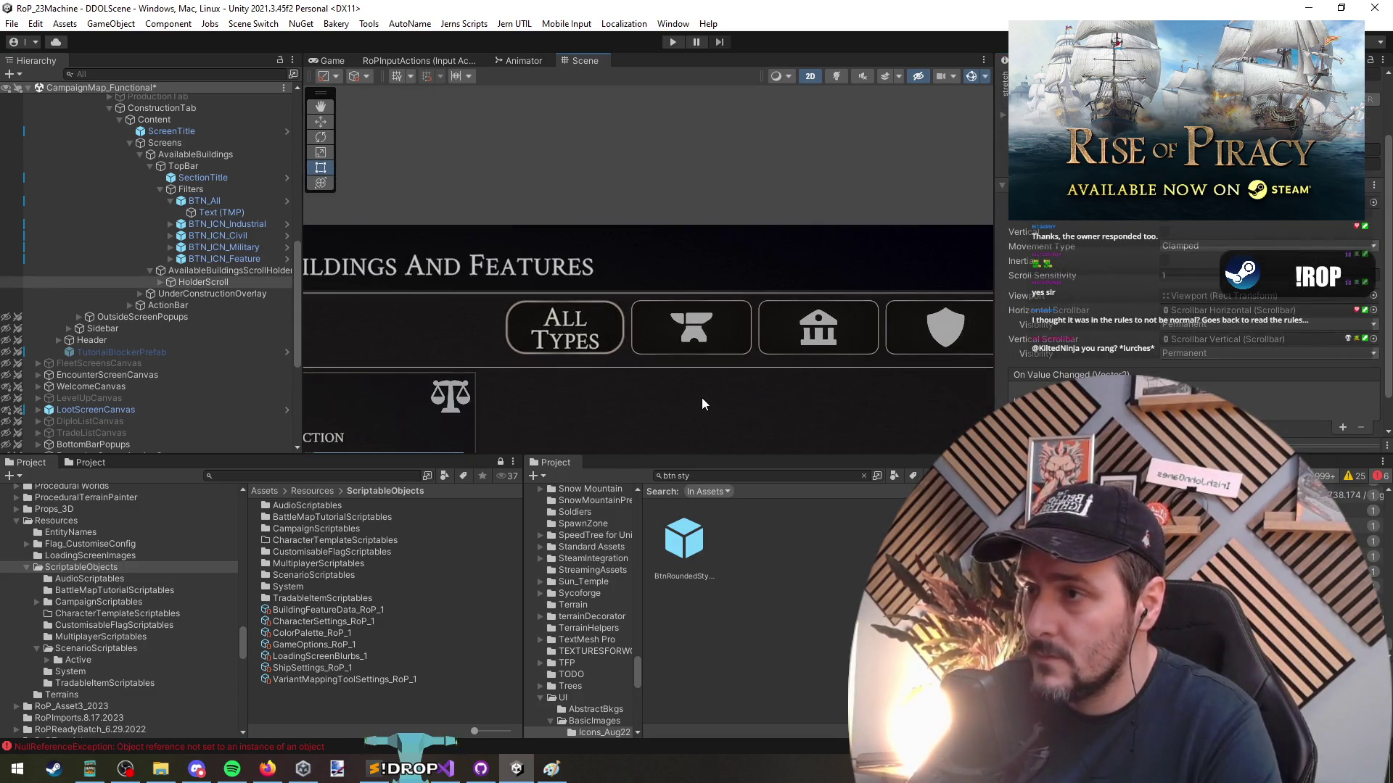
scroll(700, 393, "down", 3)
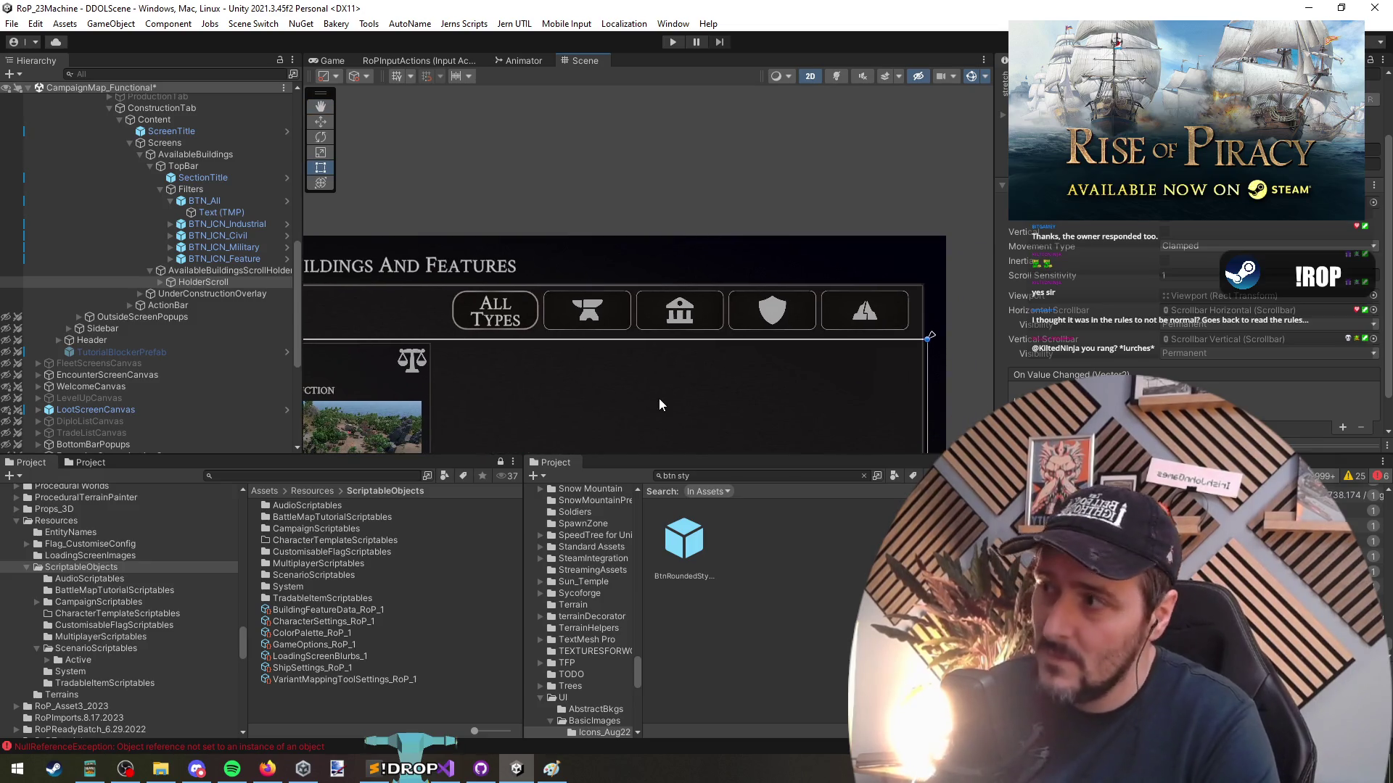
key("ctrl+z")
left_click(1133, 281)
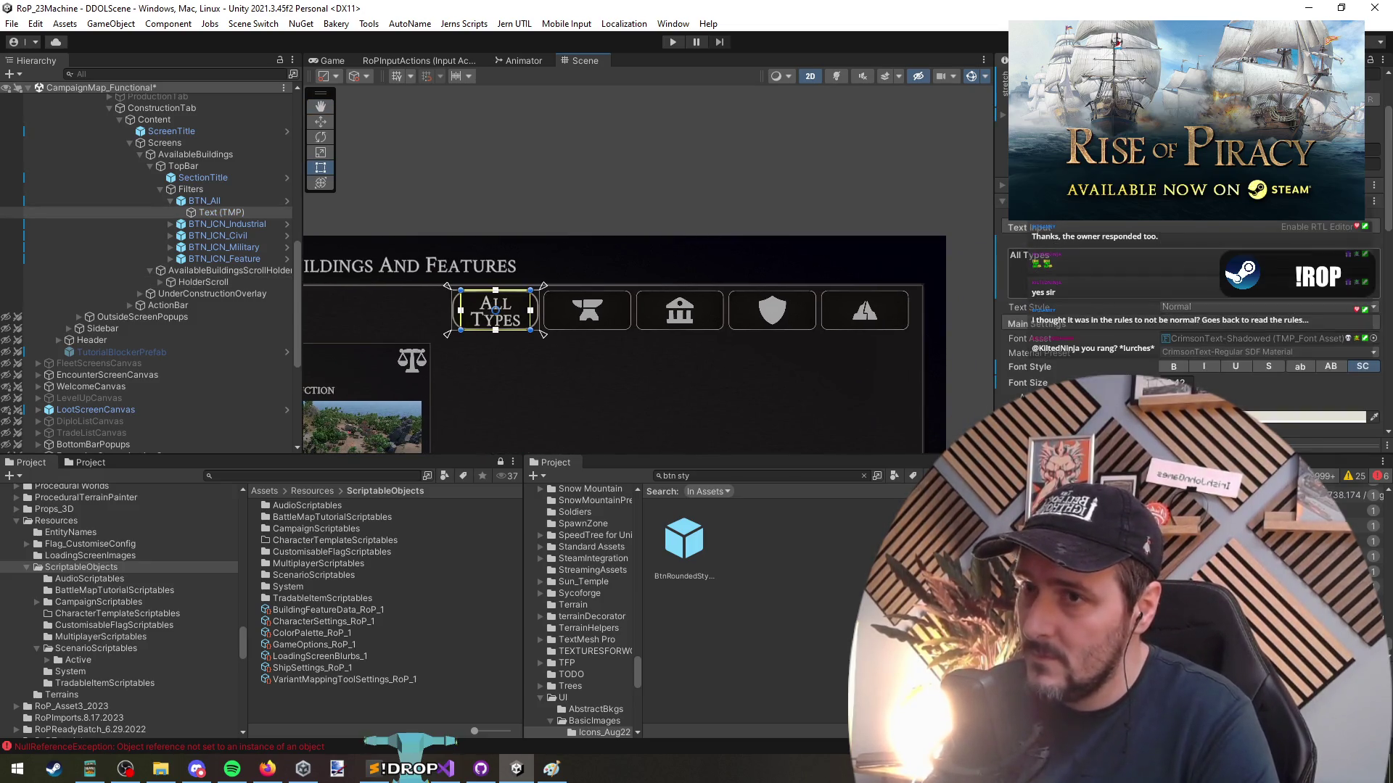
Replace the first button's label text with 'No Filter'
key("ctrl+a")
type("No Filter")
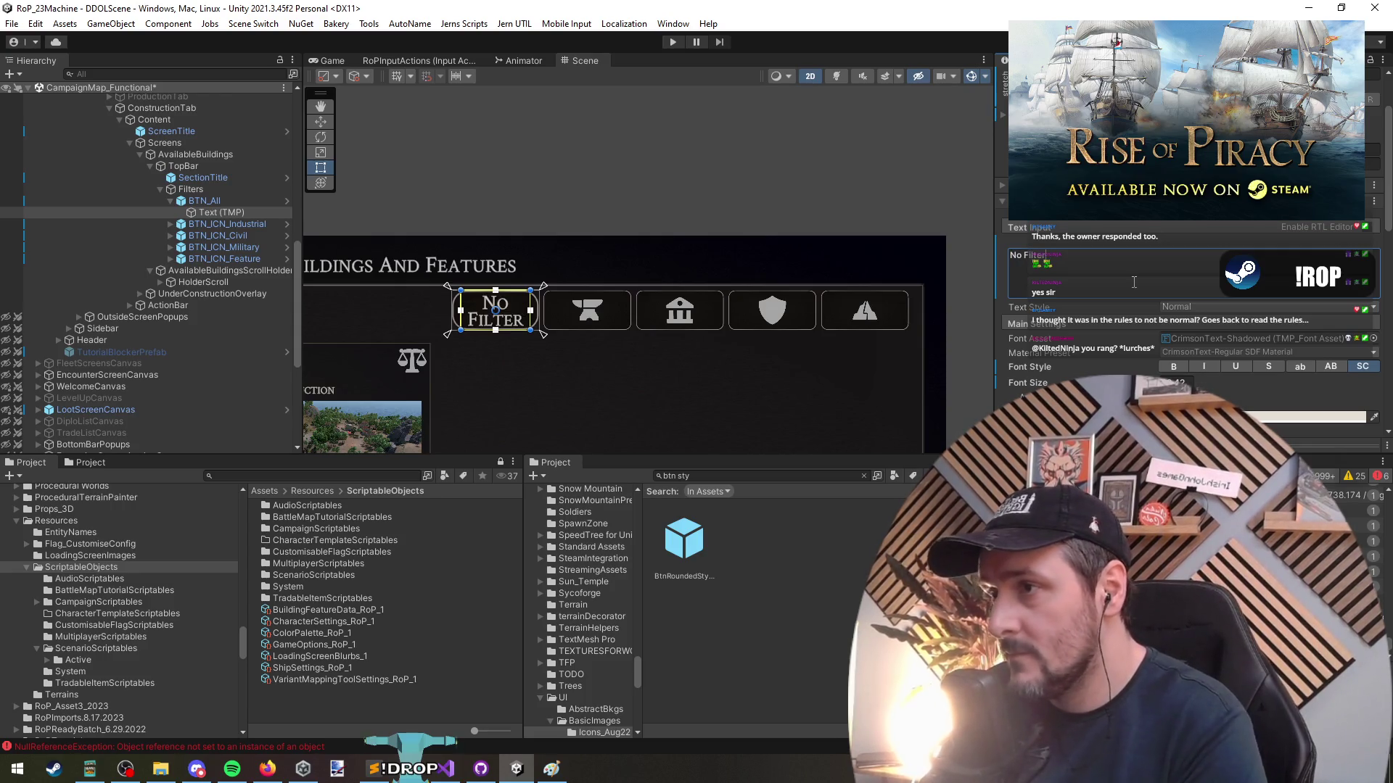
left_click(610, 374)
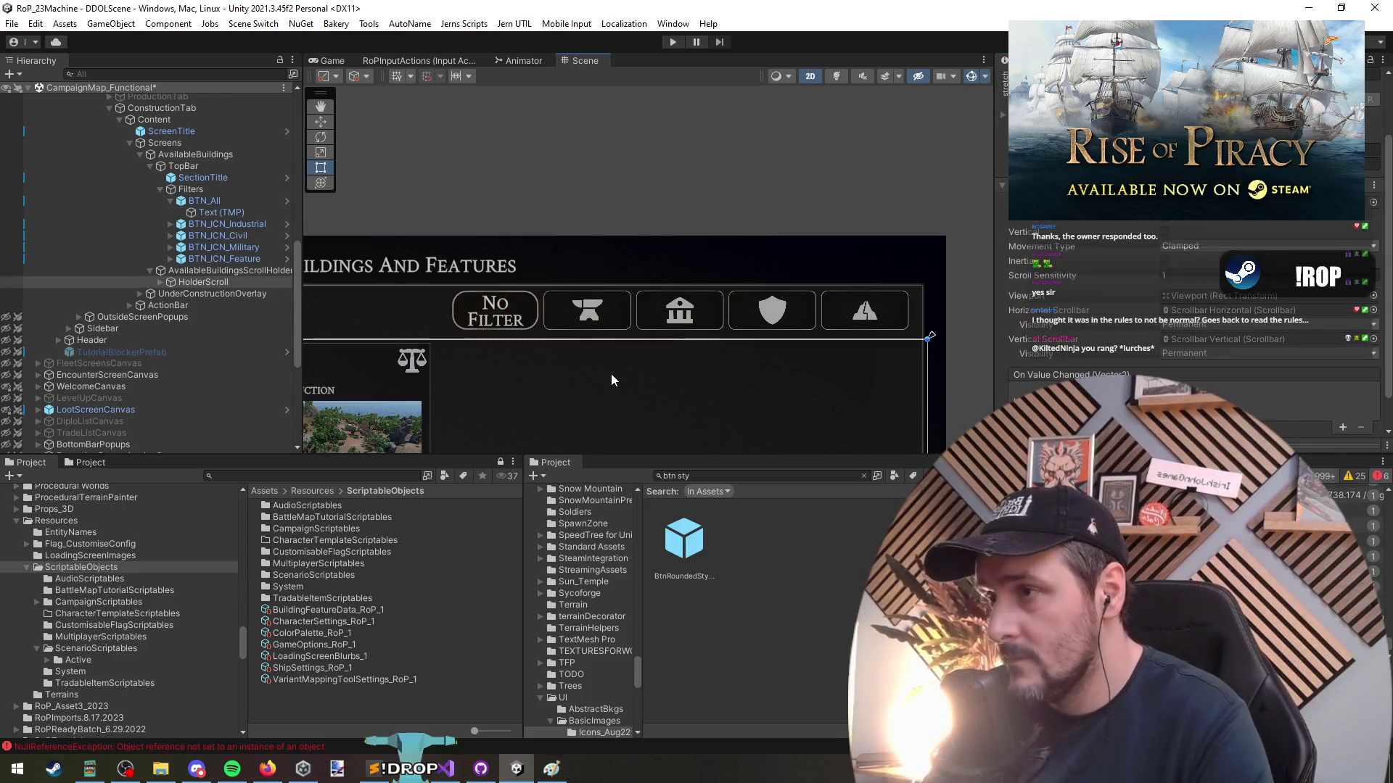
left_click(514, 325)
Set the Filters row's Horizontal Layout Group bottom padding to 1
left_click(230, 201)
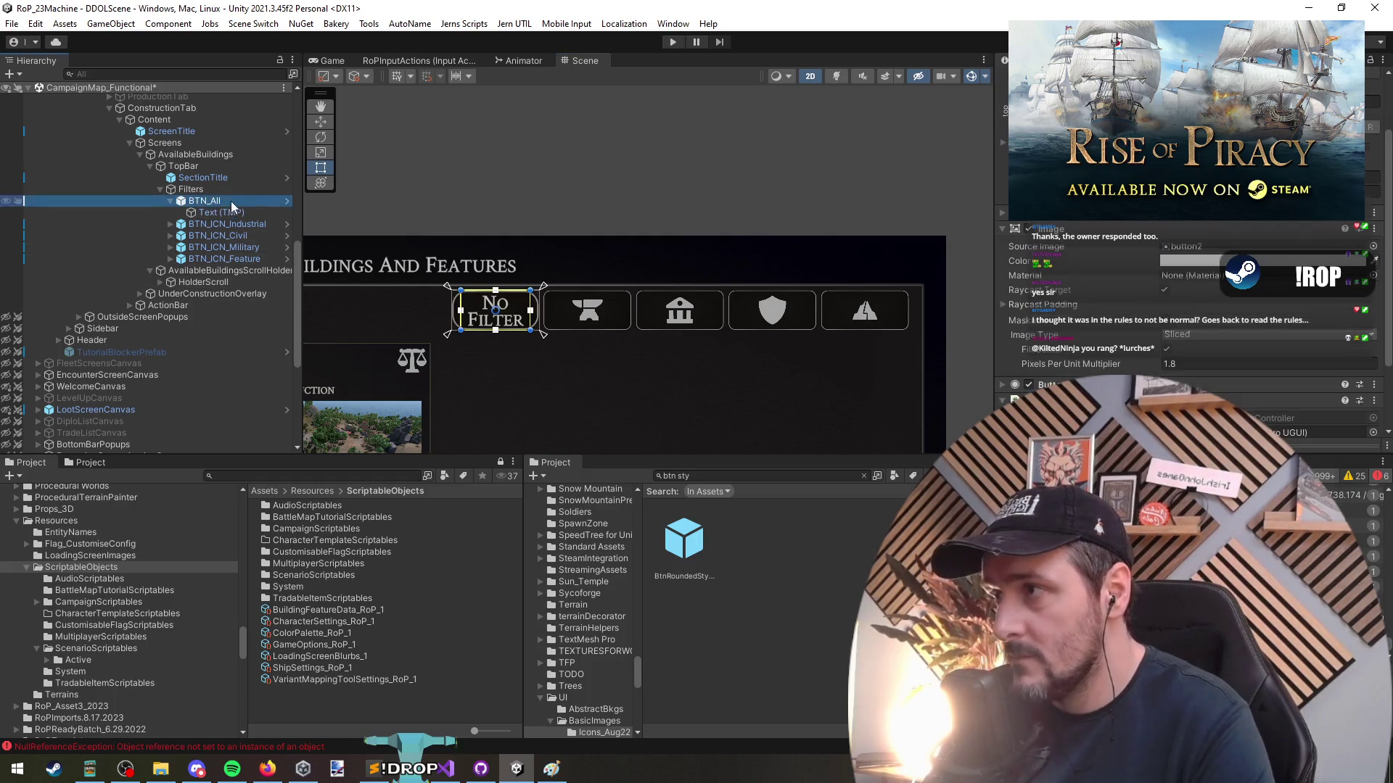
key("Up")
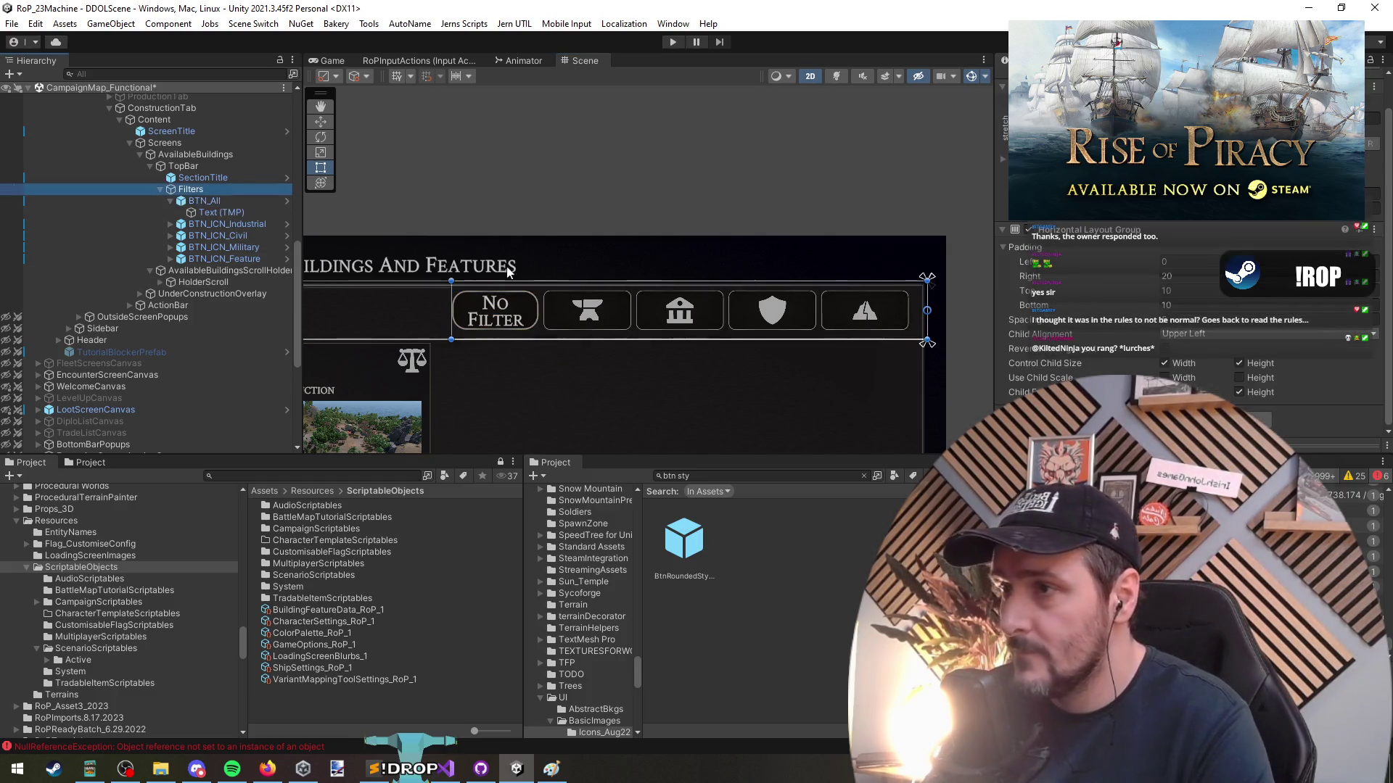
left_click(1162, 305)
type("1")
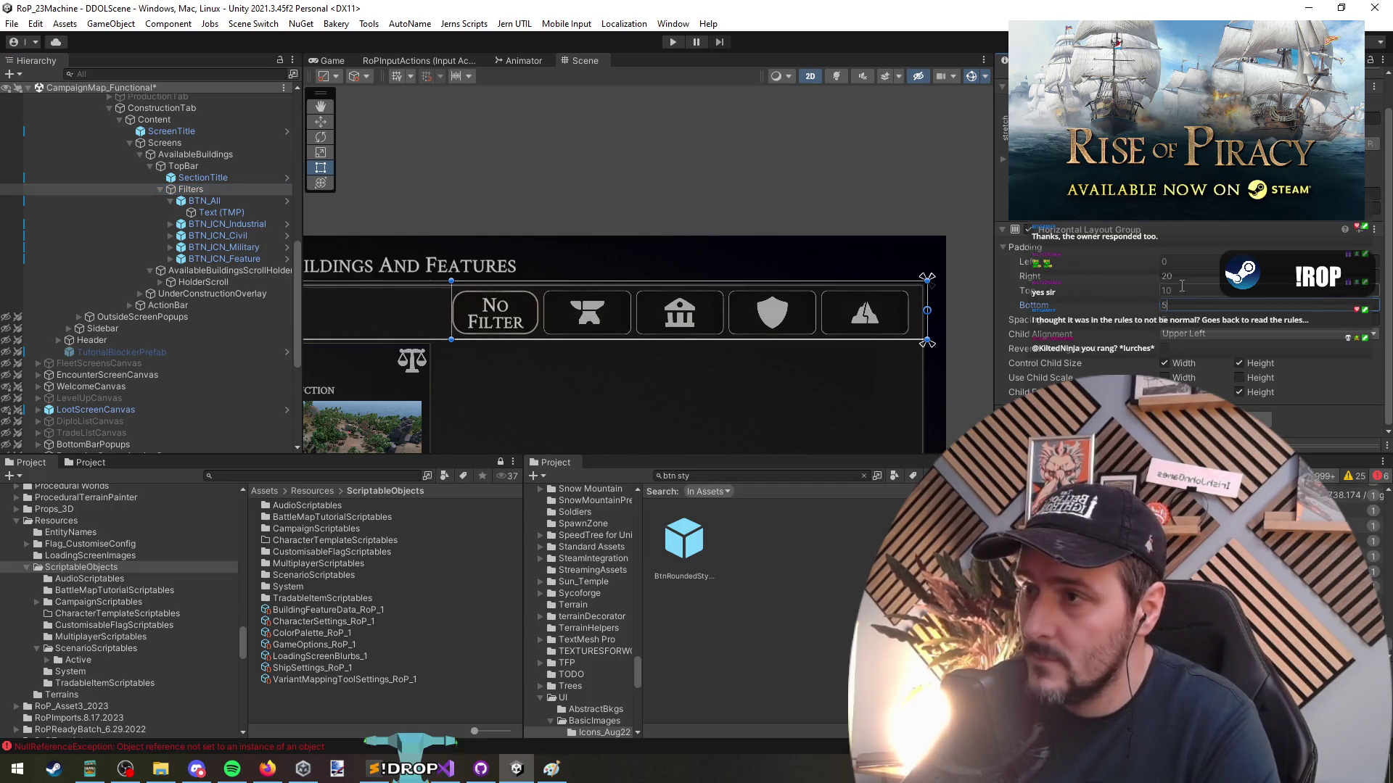
left_click(731, 176)
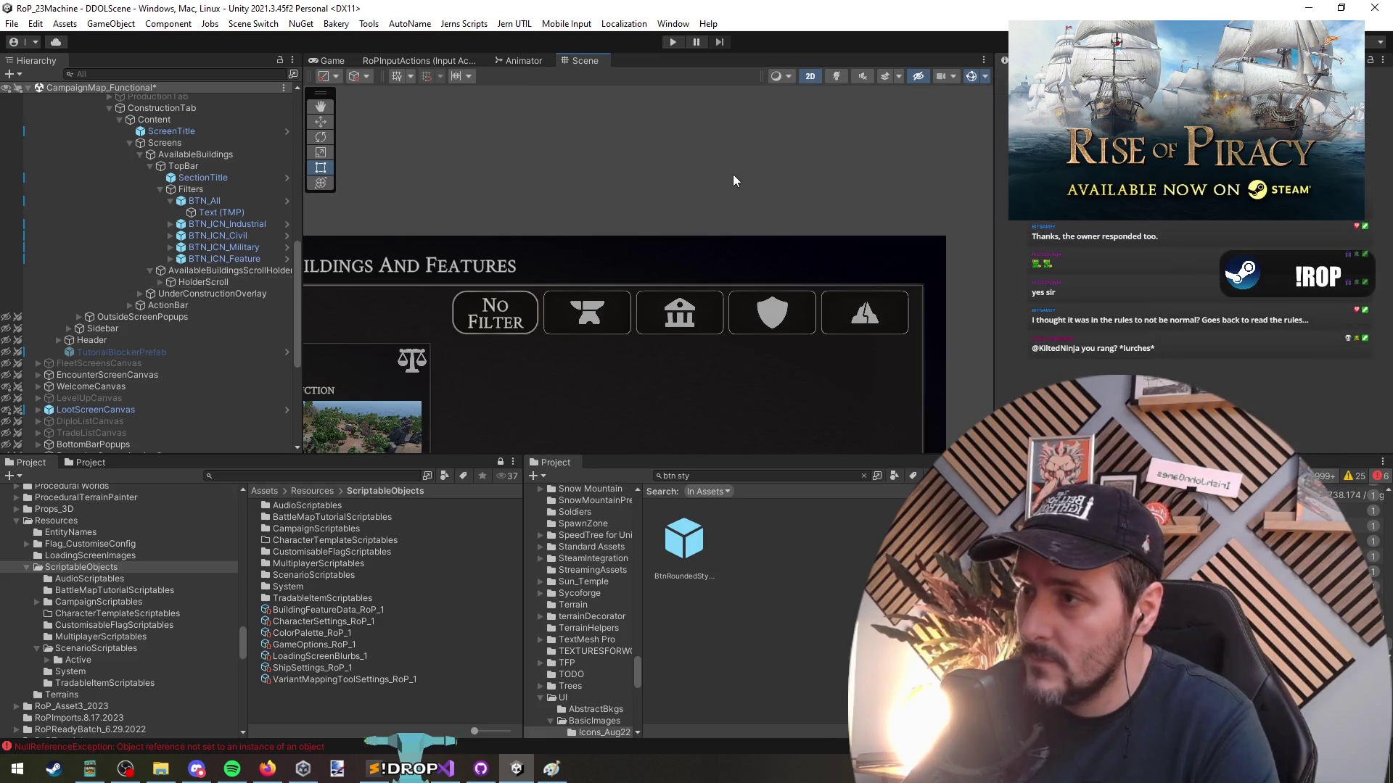
Select BTN_All through BTN_ICN_Feature and set their Image Pixels Per Unit Multiplier to 2
scroll(730, 294, "down", 2)
scroll(740, 276, "up", 2)
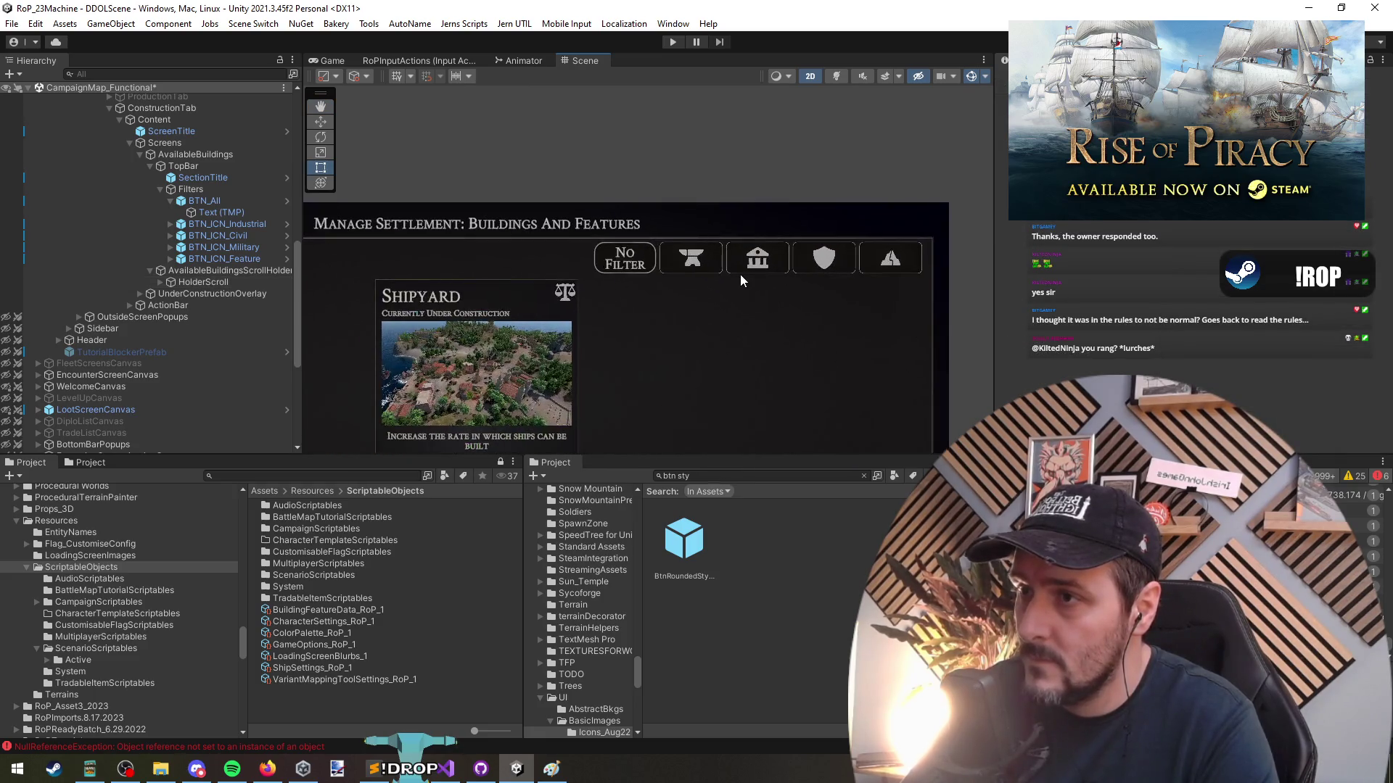
left_click(205, 201)
key("Left")
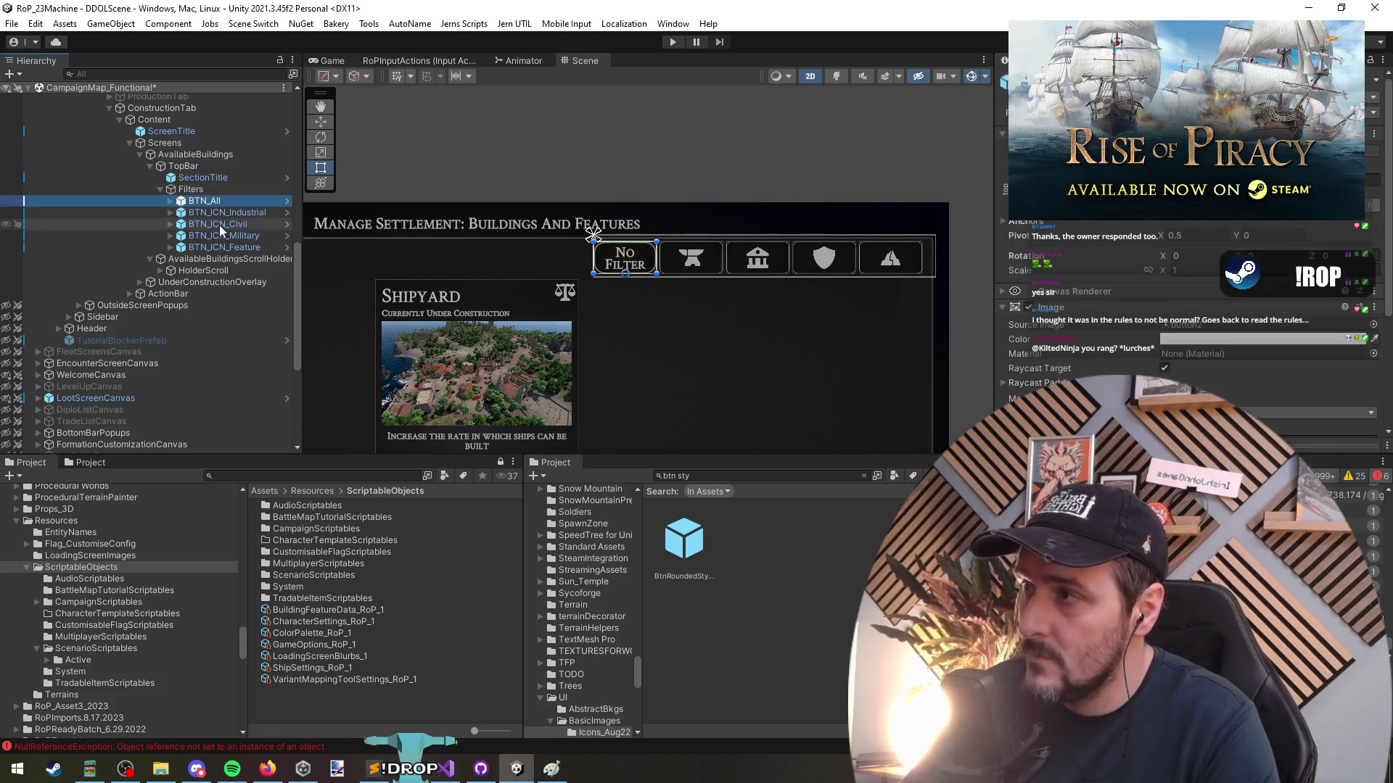
left_click(223, 246, "shift")
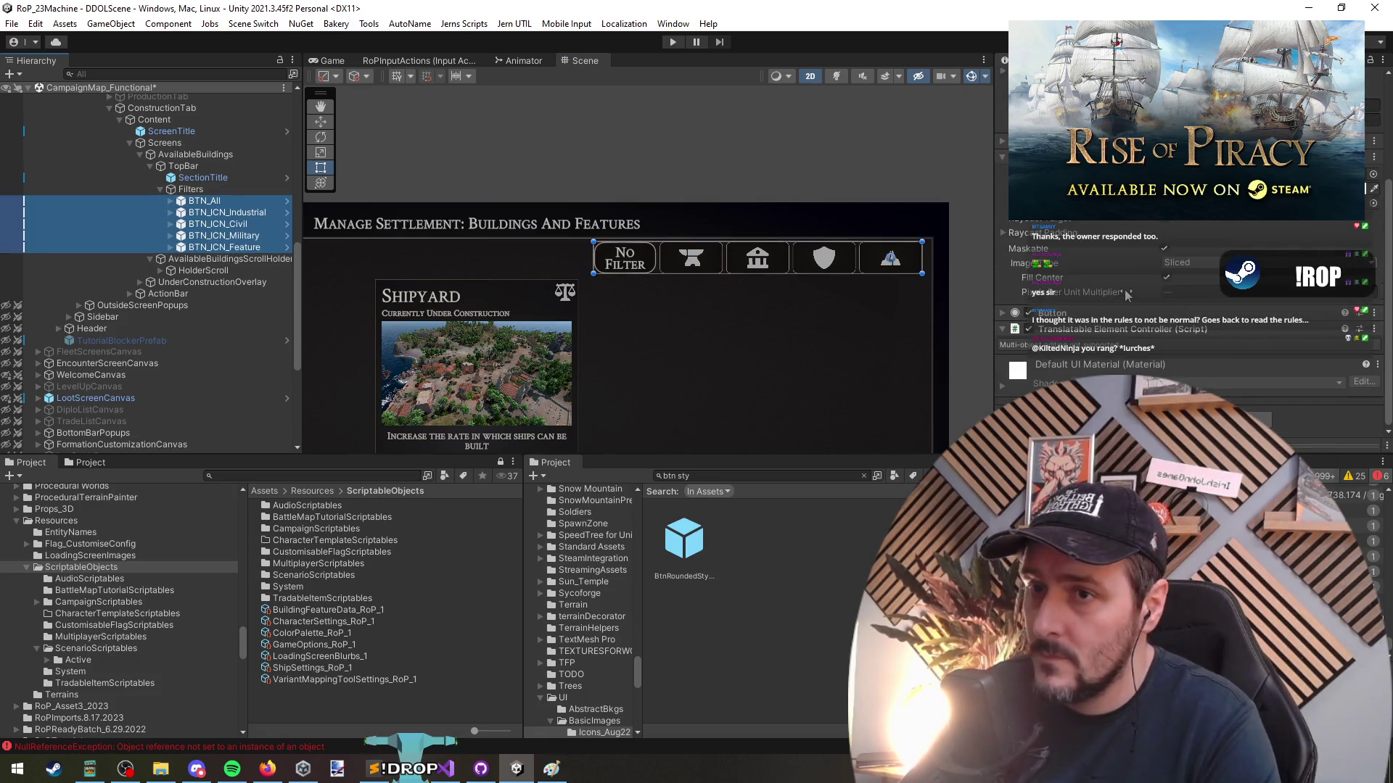
left_click(1181, 291)
type("3")
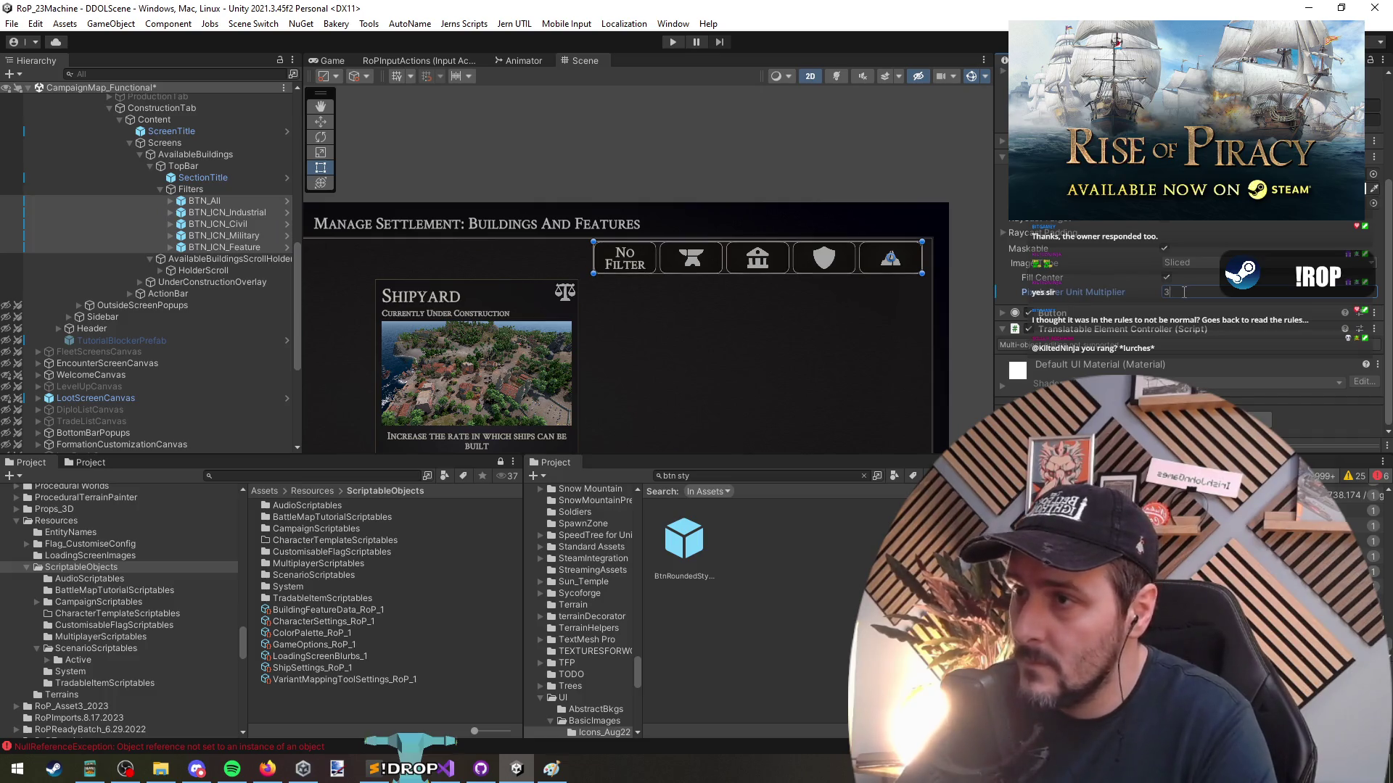
key("BackSpace")
type("2")
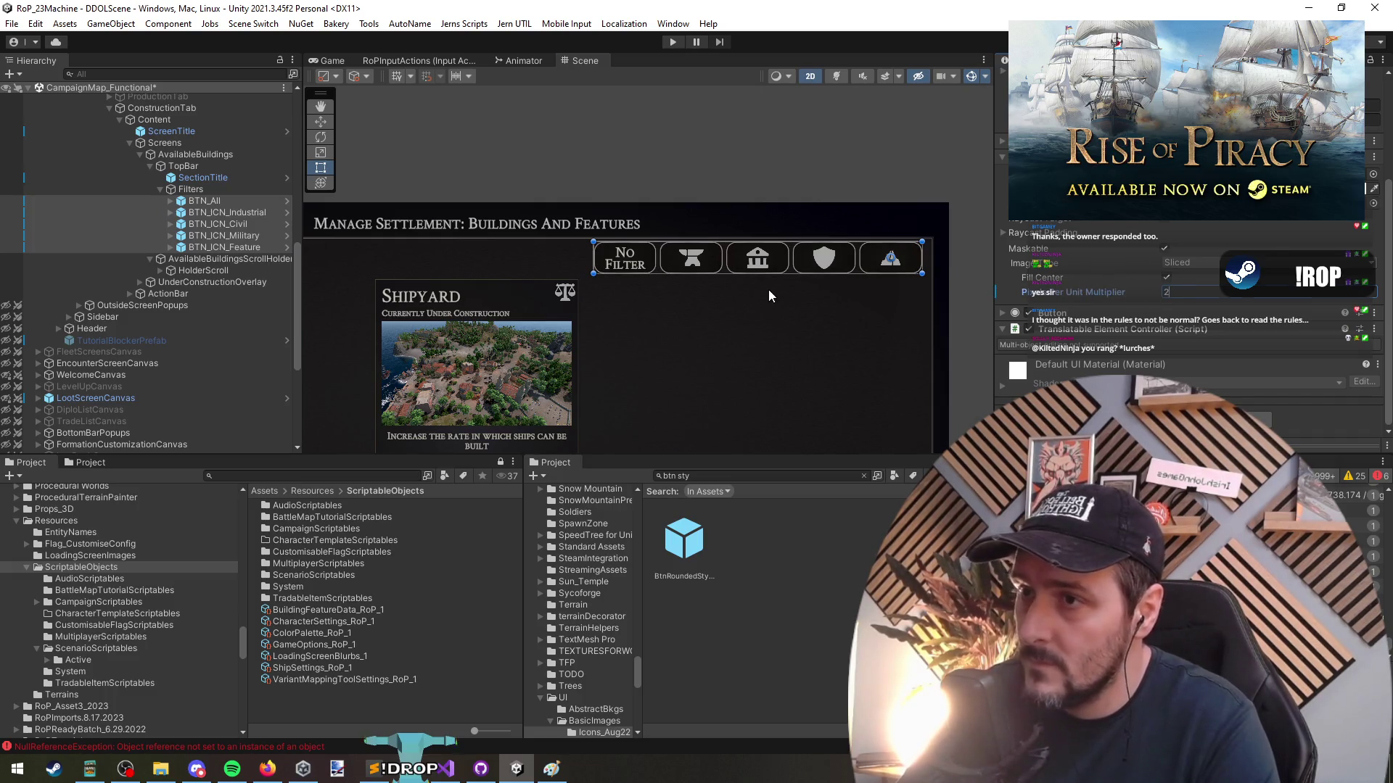
left_click(769, 290)
scroll(725, 275, "up", 2)
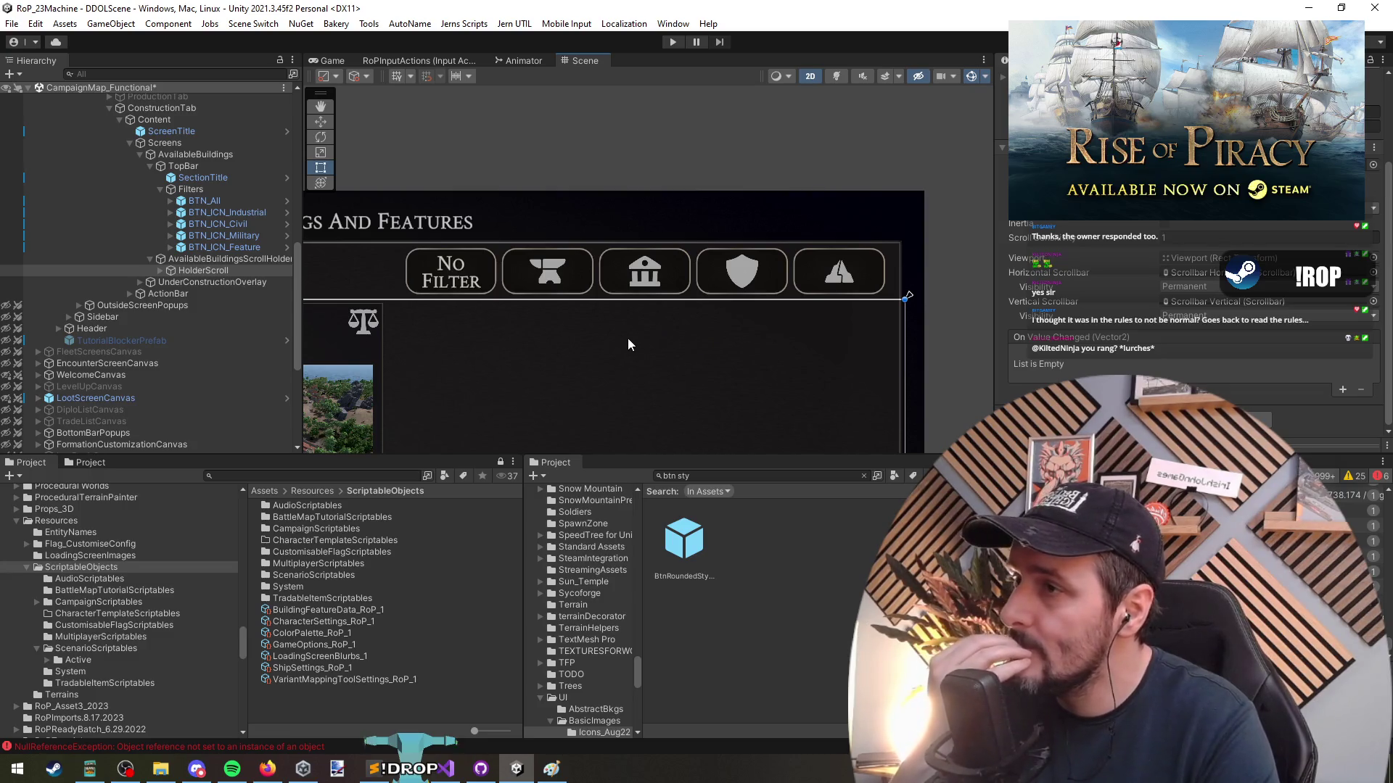
left_click(187, 203)
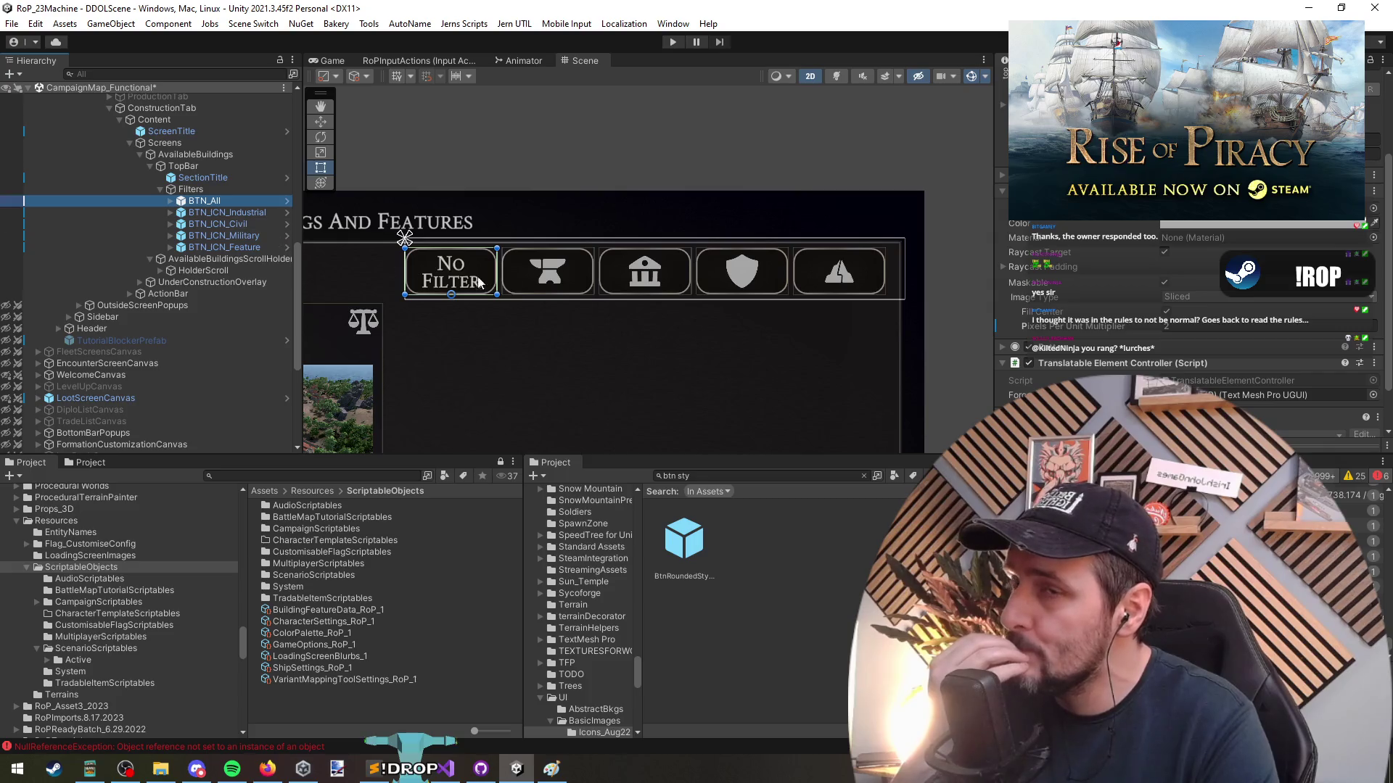
Inspect the Filters row's layout group and its filter button children
left_click(742, 129)
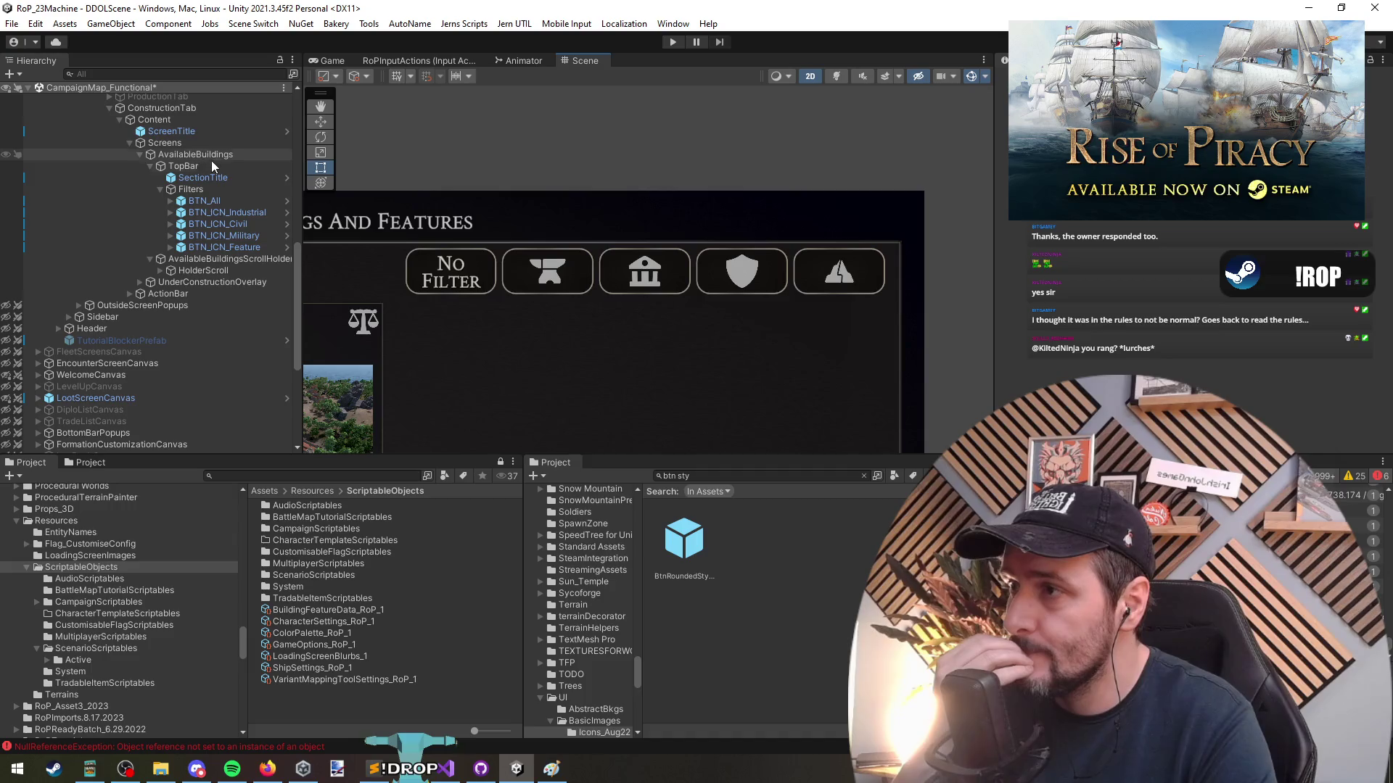
scroll(643, 314, "down", 3)
left_click(193, 192)
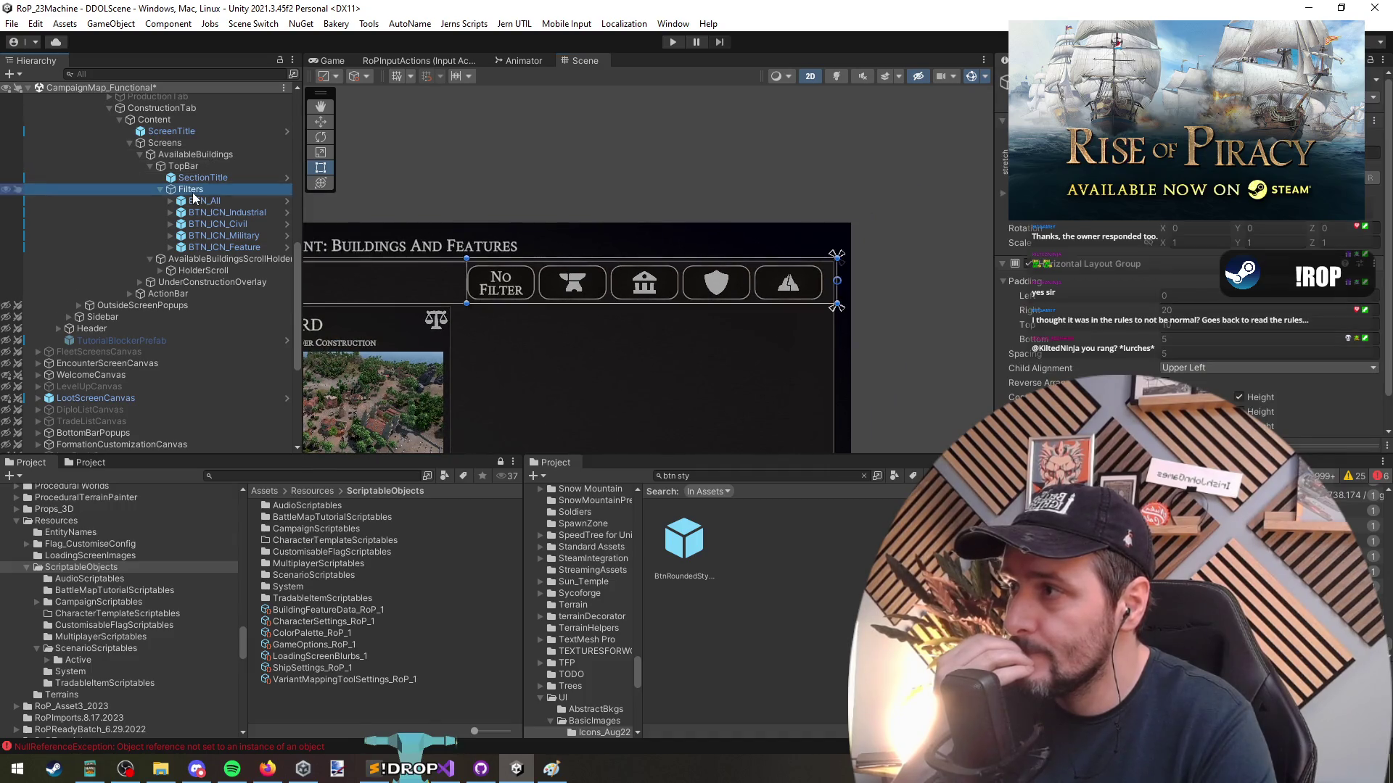
scroll(1088, 312, "down", 2)
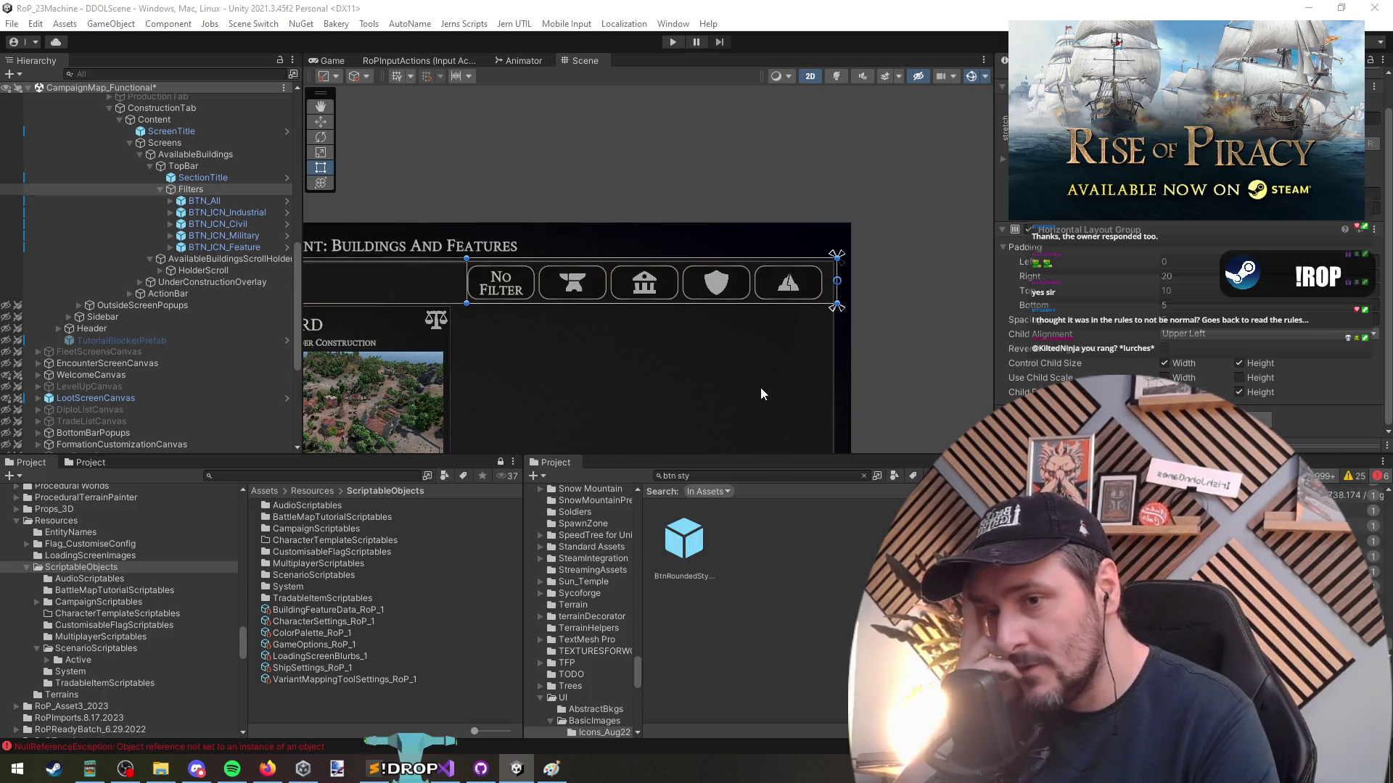
left_click(203, 223)
key("Down")
key("Down")
left_click(215, 190)
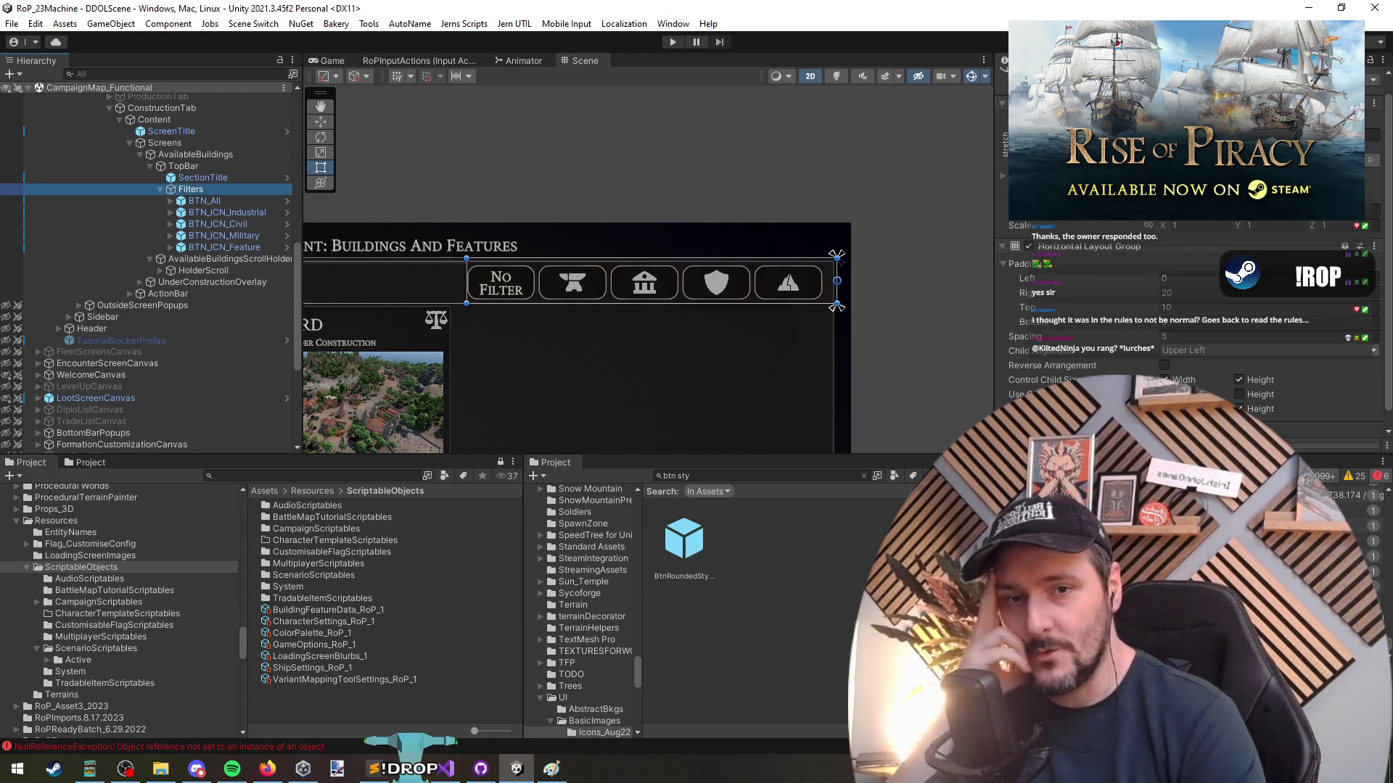
Select the ManageSettlement root and scroll to its Sections list in the Inspector
key("alt+Tab")
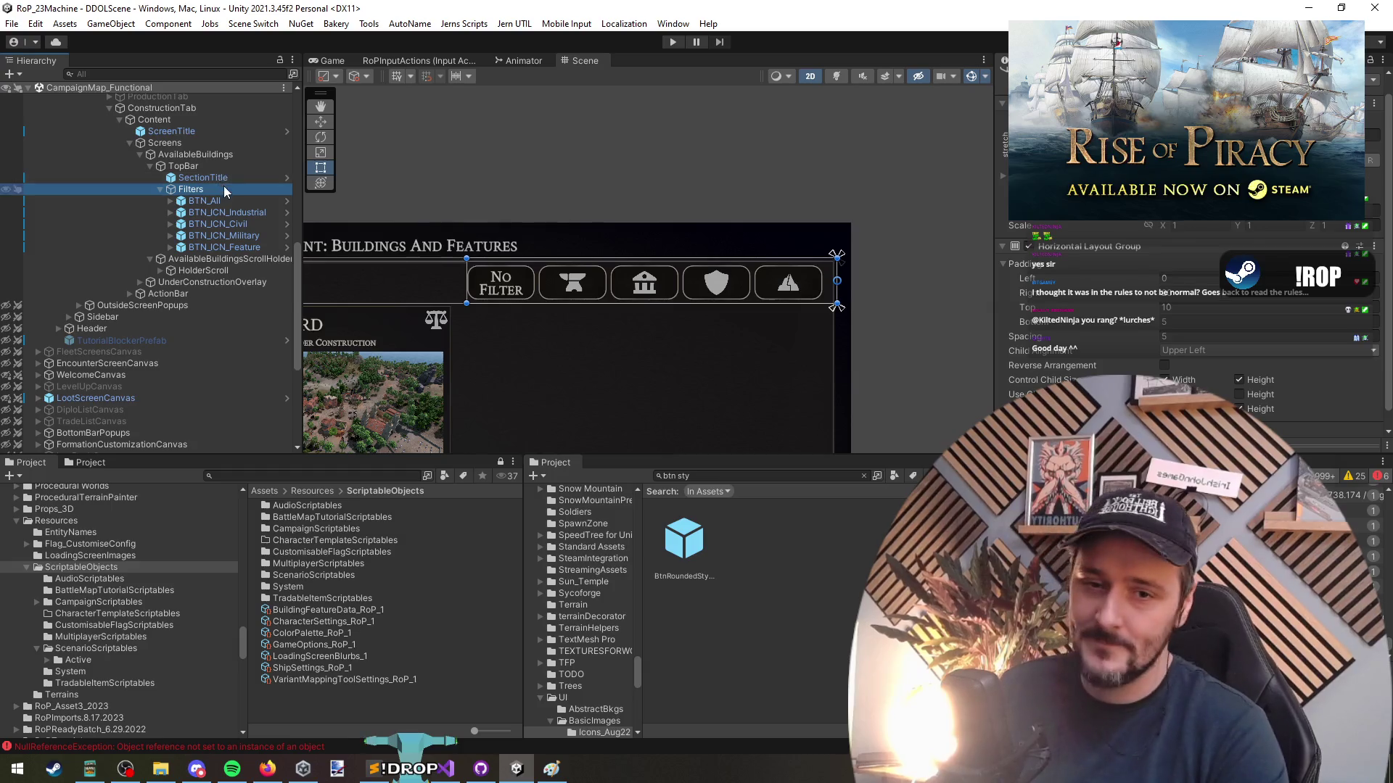
scroll(224, 186, "up", 2)
scroll(175, 184, "up", 10)
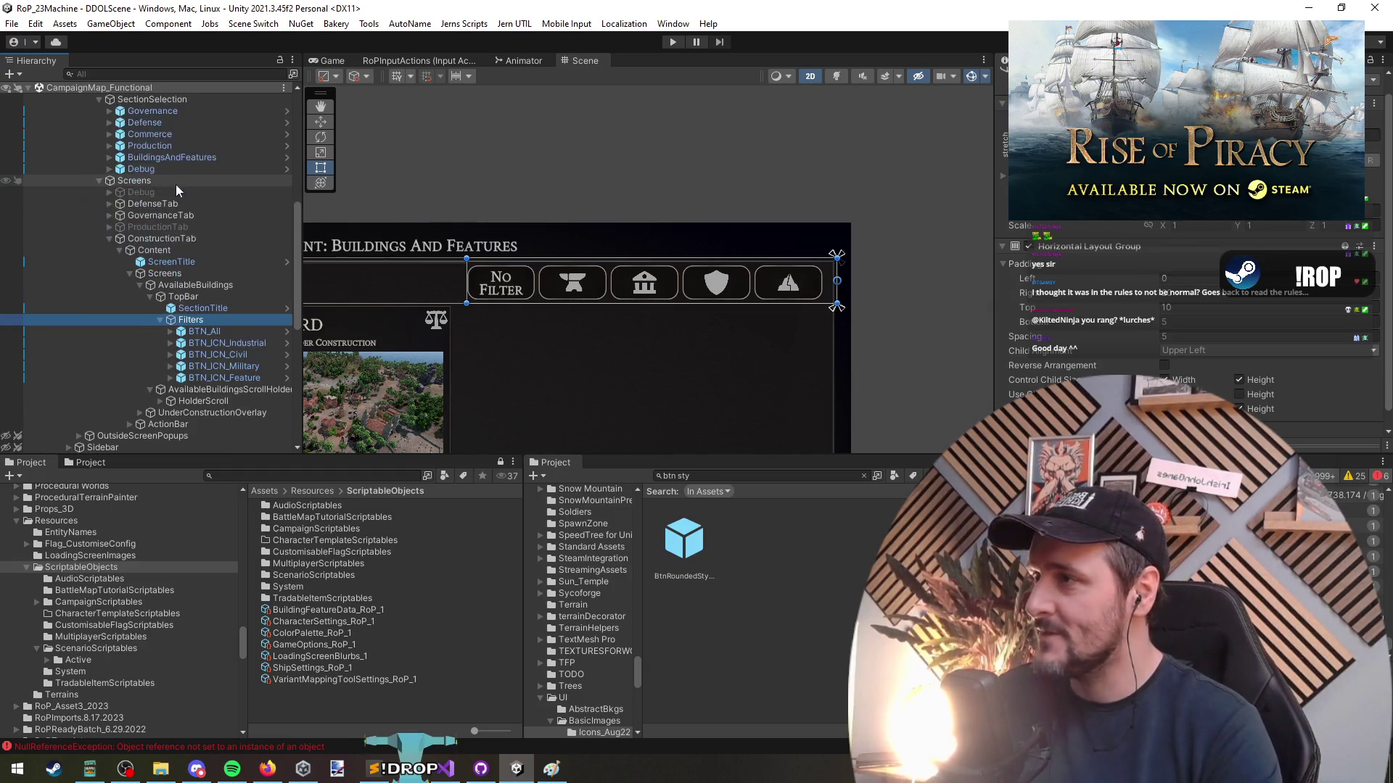
left_click(163, 251)
scroll(162, 251, "down", 8)
scroll(1190, 334, "down", 3)
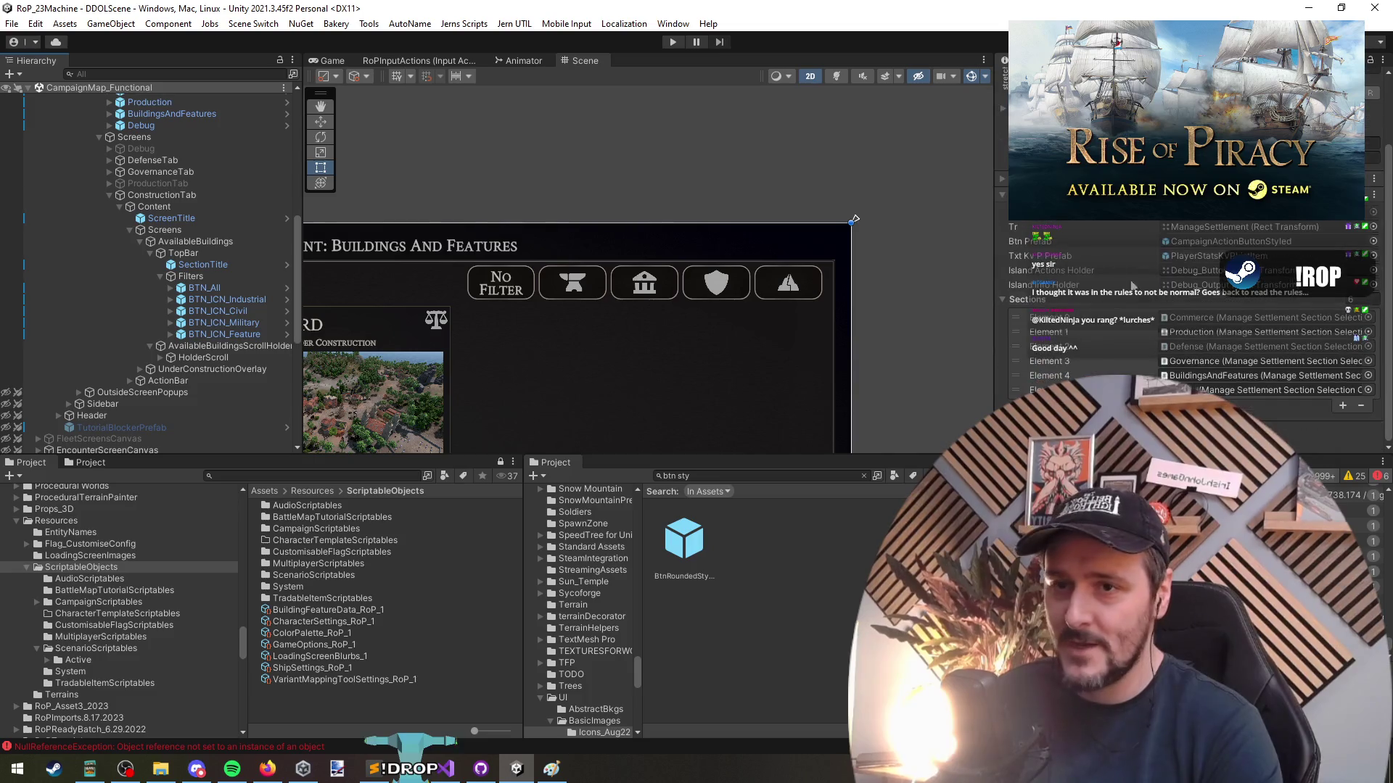
Review the ManageSettlementSection enum in ManageSettlementCanvasController in Visual Studio, then return to Unity
double_click(1011, 312)
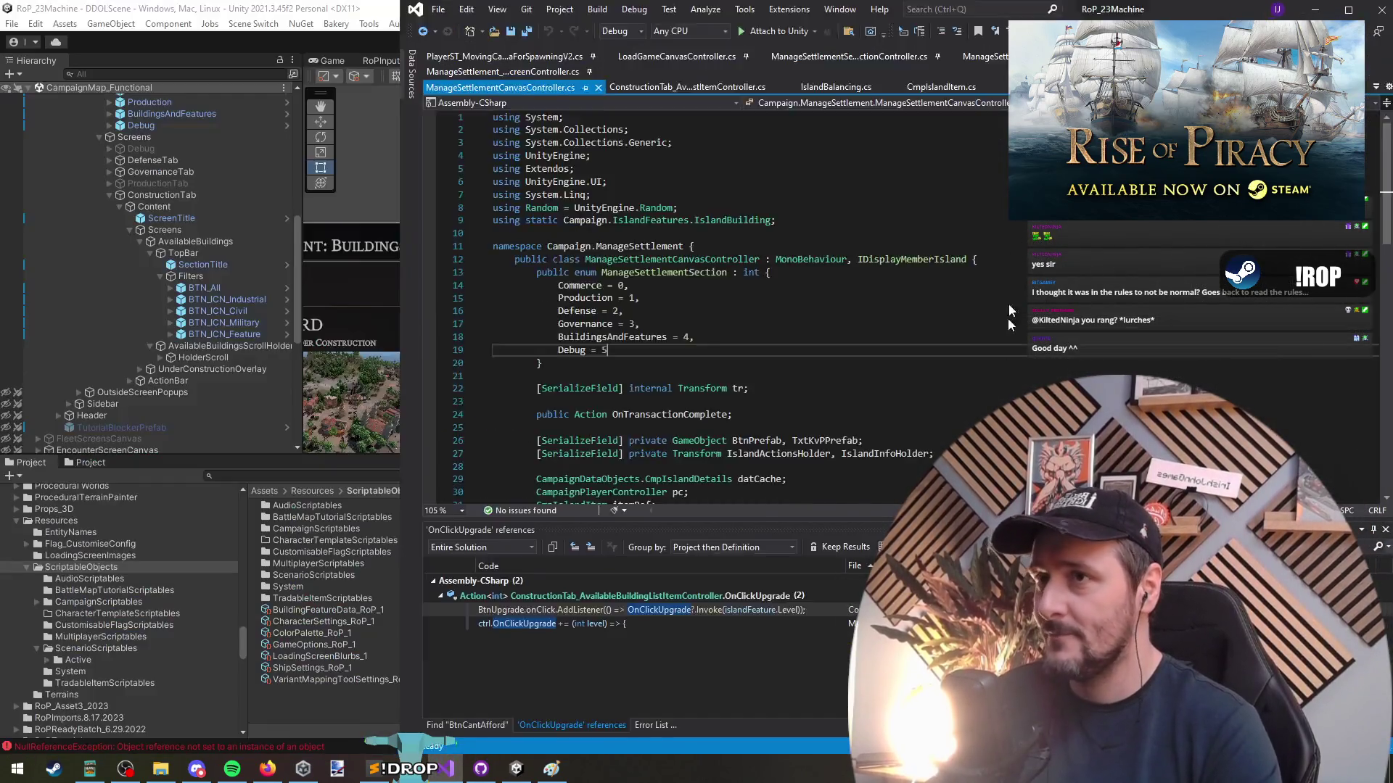
mouse_move(1088, 8)
left_mouse_down()
mouse_move(959, 424)
mouse_move(981, 41)
mouse_move(986, 145)
mouse_move(1031, 150)
mouse_move(994, 84)
left_mouse_up()
scroll(763, 444, "down", 8)
scroll(725, 435, "up", 8)
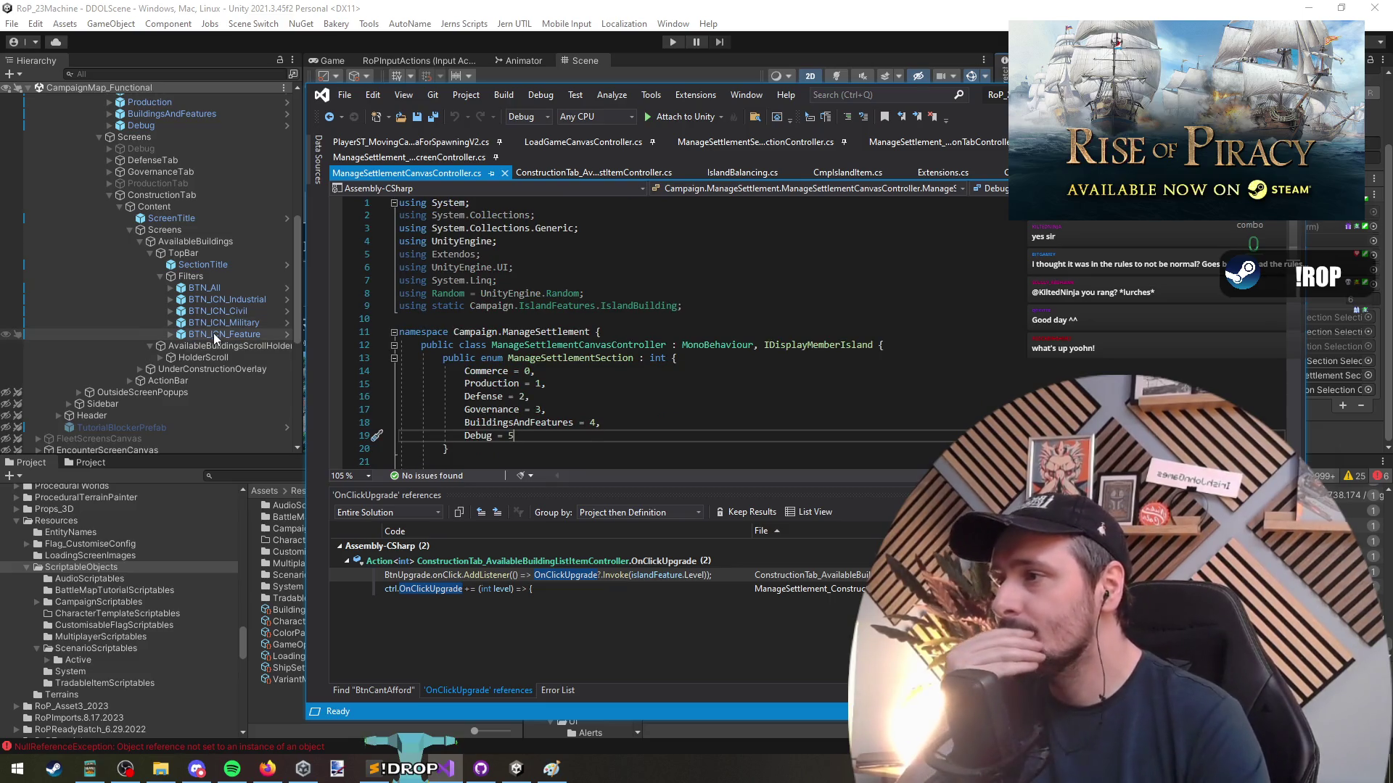
left_click(614, 346)
left_click(589, 41)
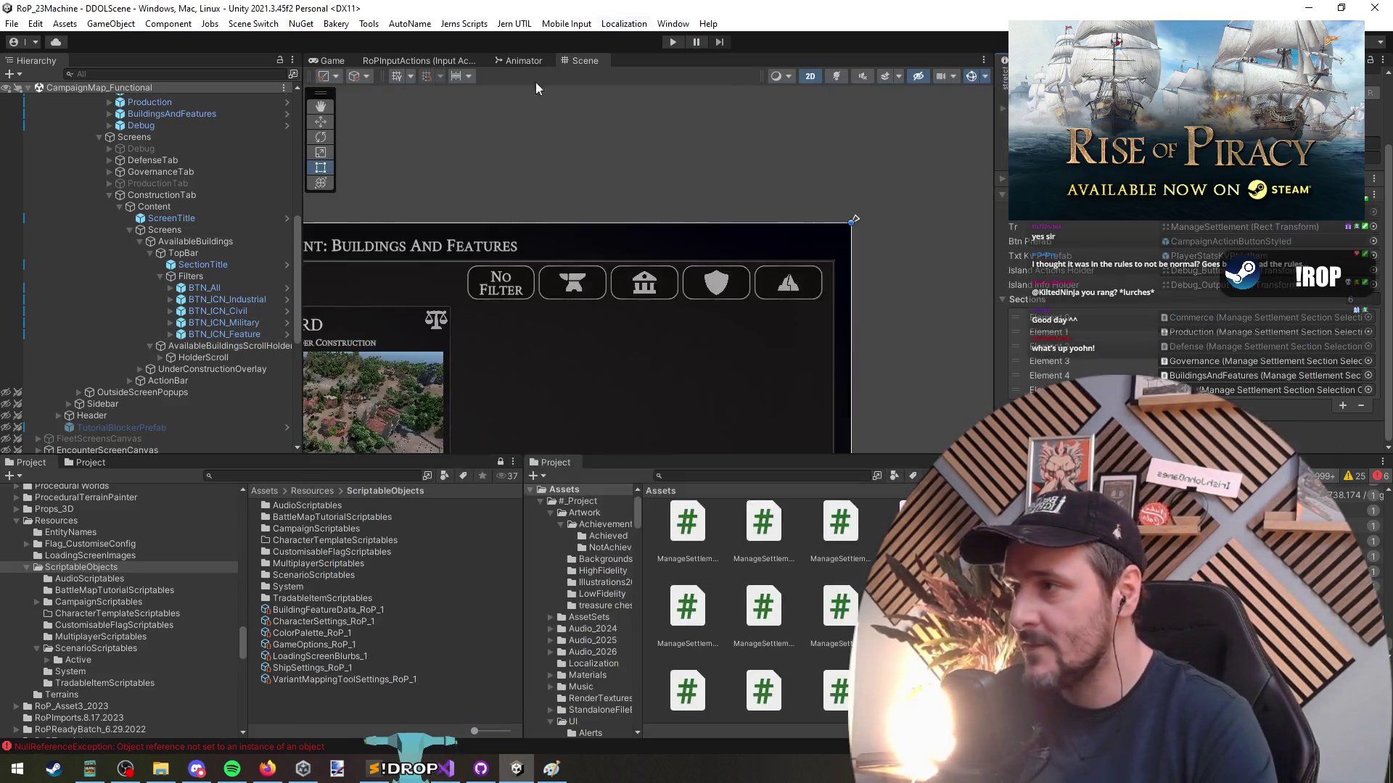
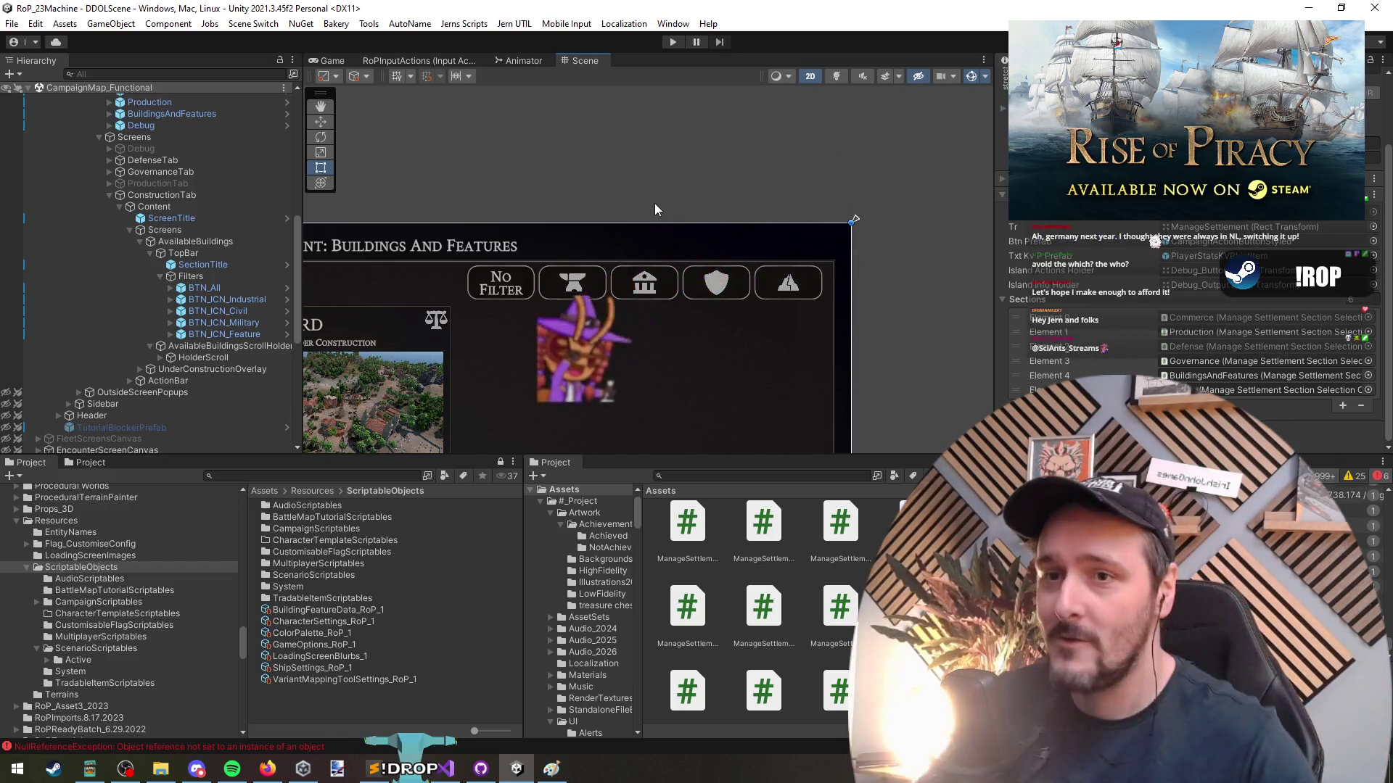
Inspect the No Filter and Civil filter buttons, their layout, the section title and the controller's fields
left_click(231, 288)
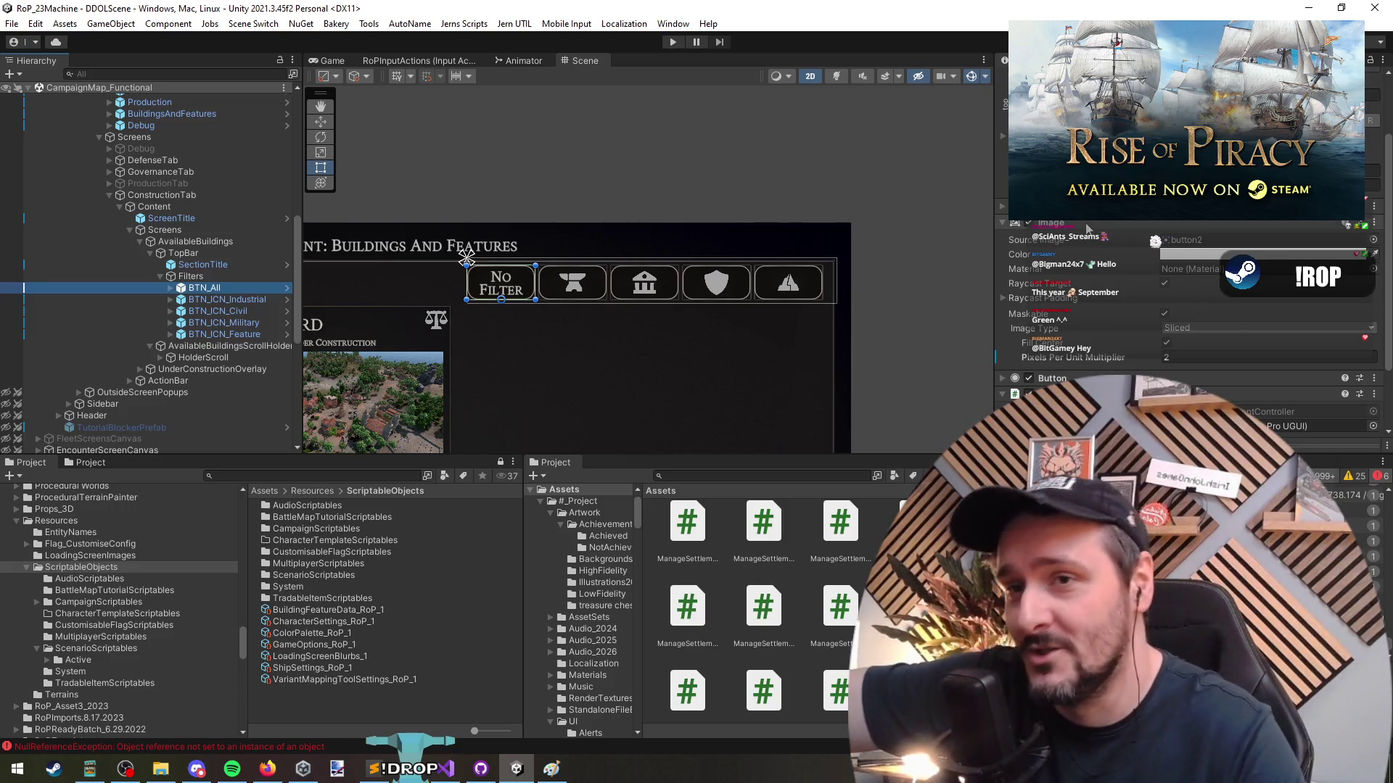
left_click(1052, 223)
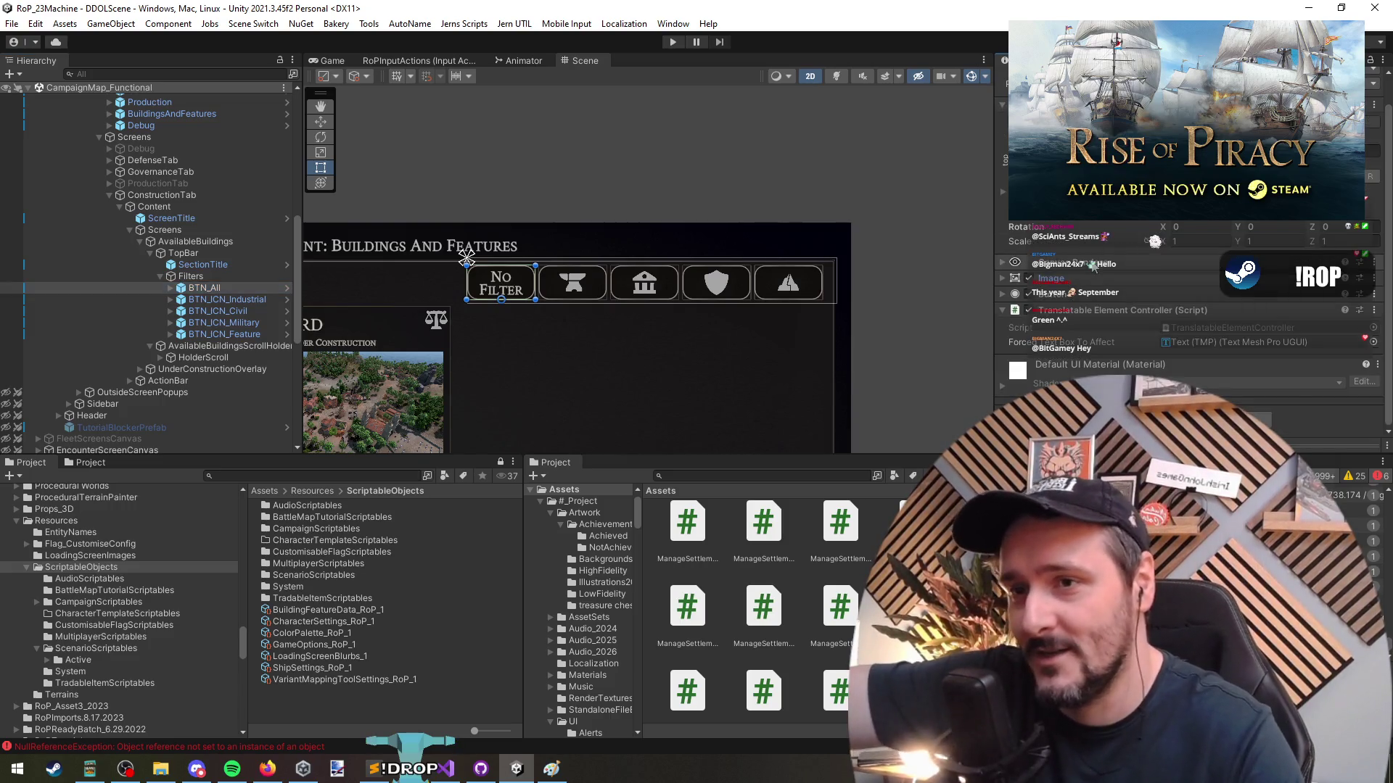
left_click(1108, 280)
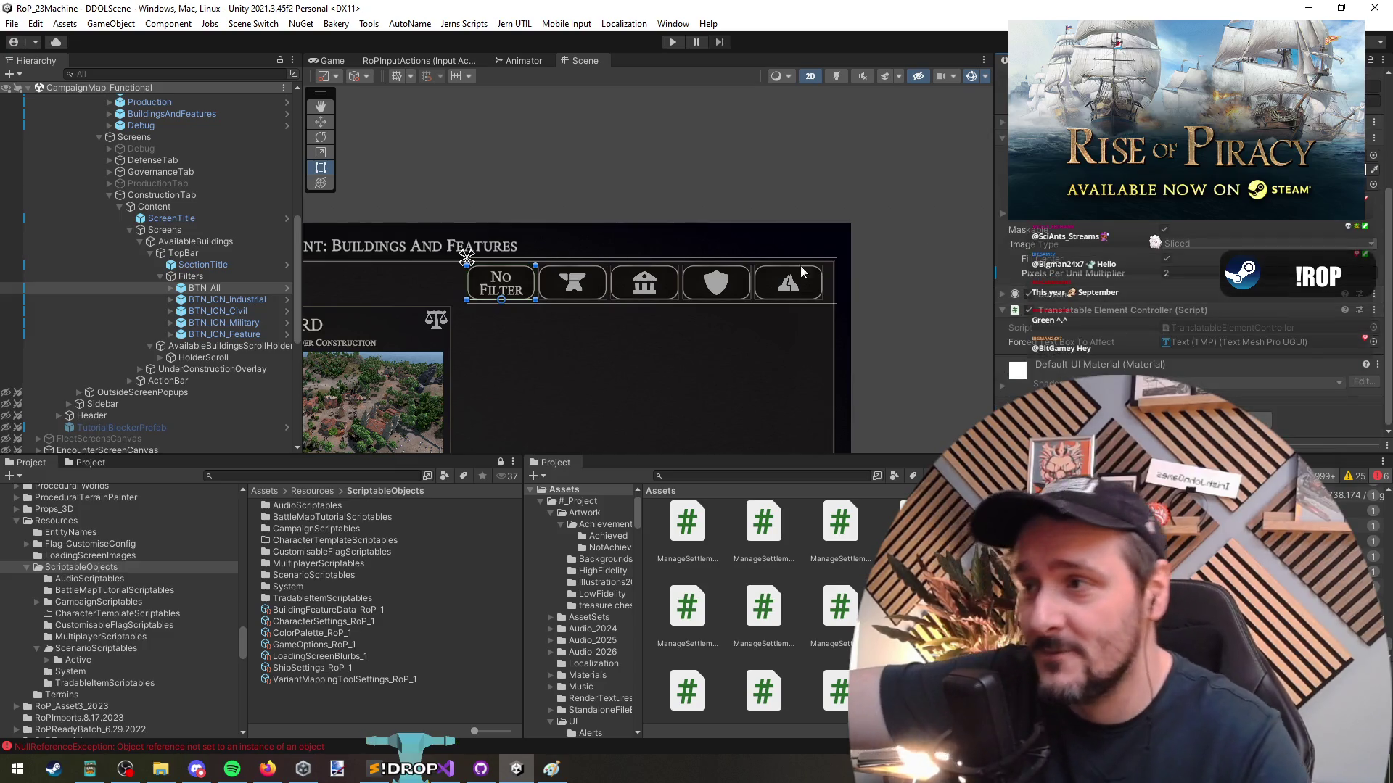
left_click(219, 277)
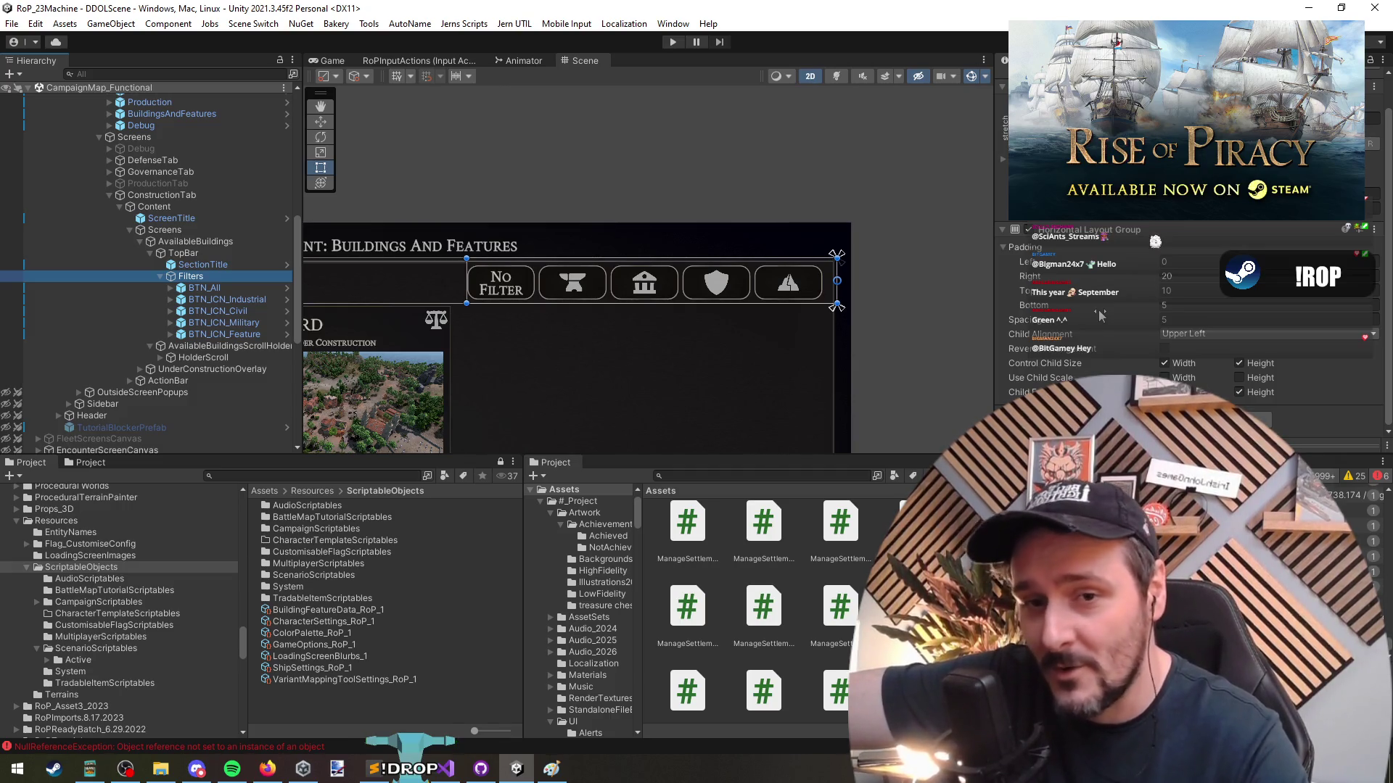
left_click(242, 284)
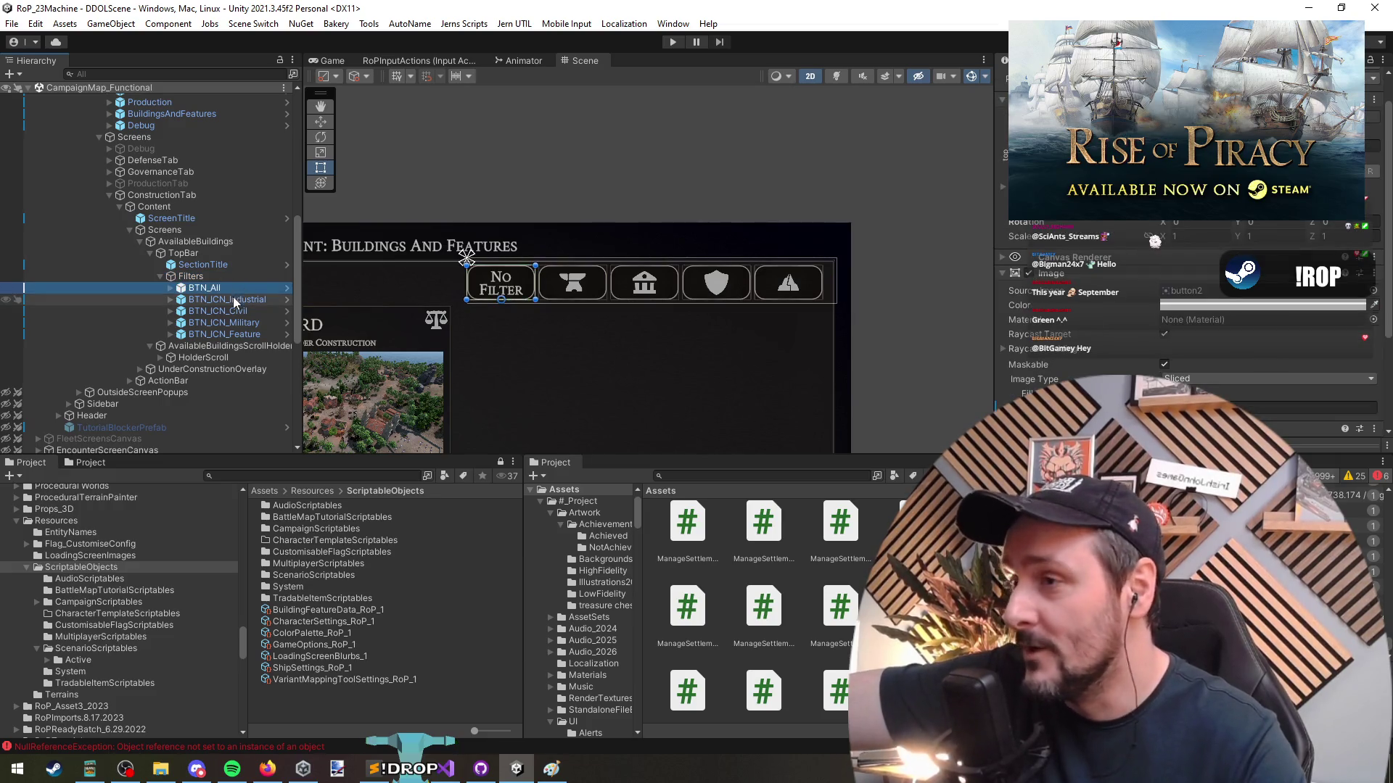
left_click(197, 310)
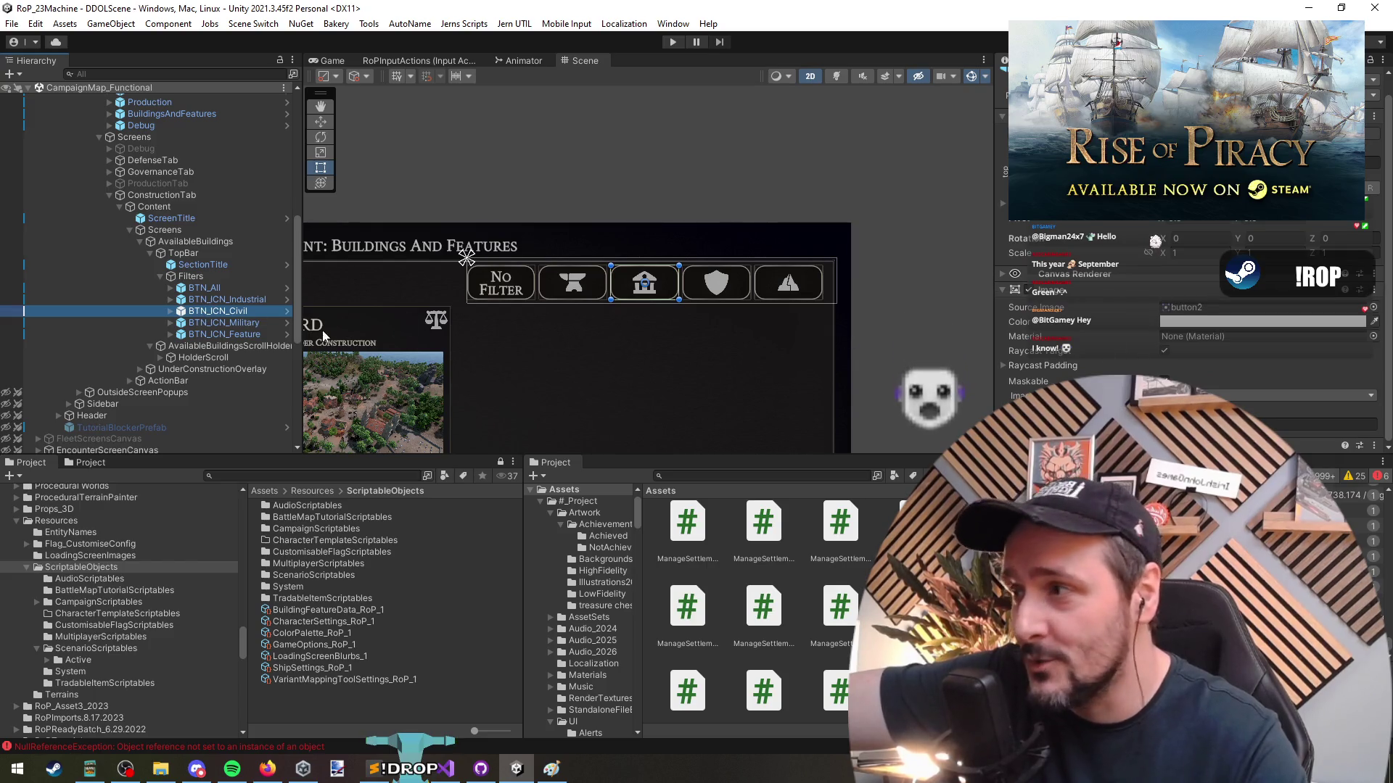
left_click(219, 289)
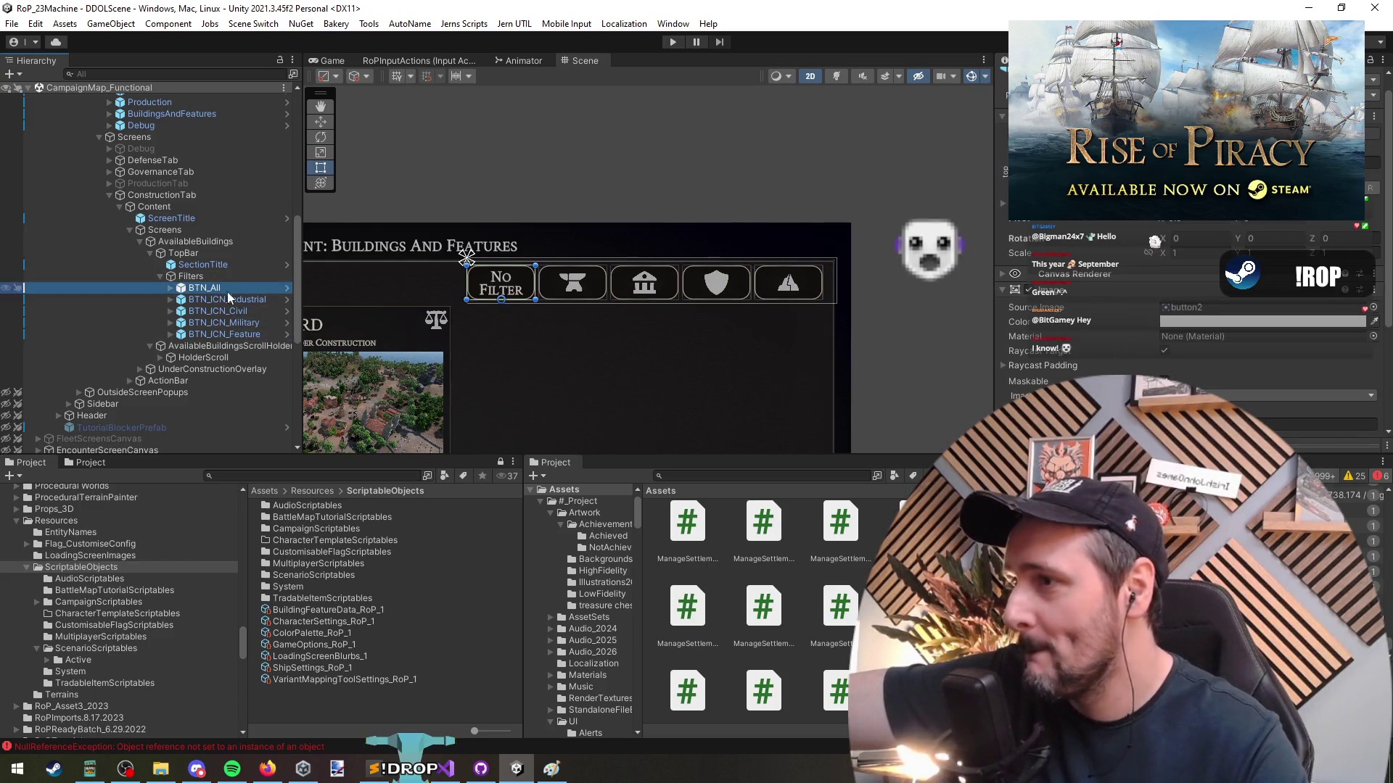
left_click(214, 265)
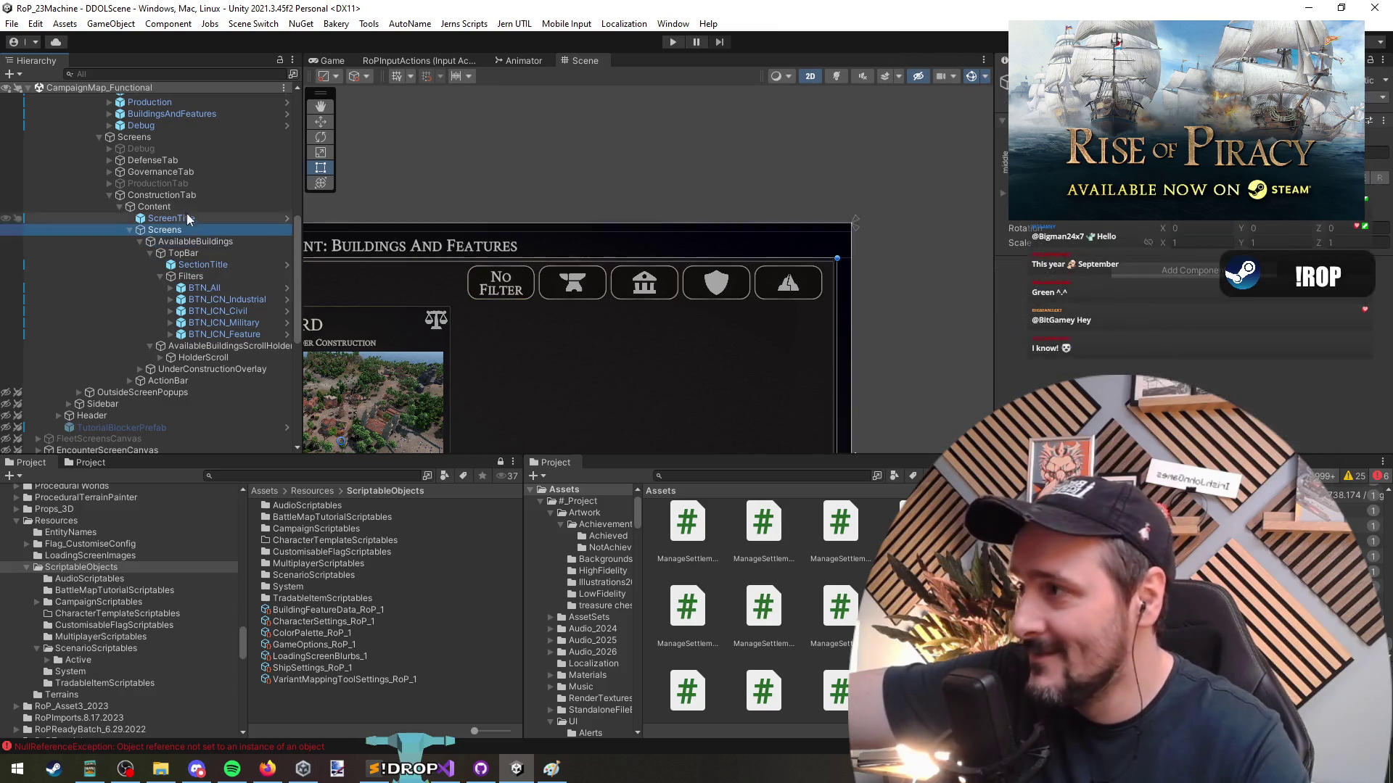
left_click(181, 196)
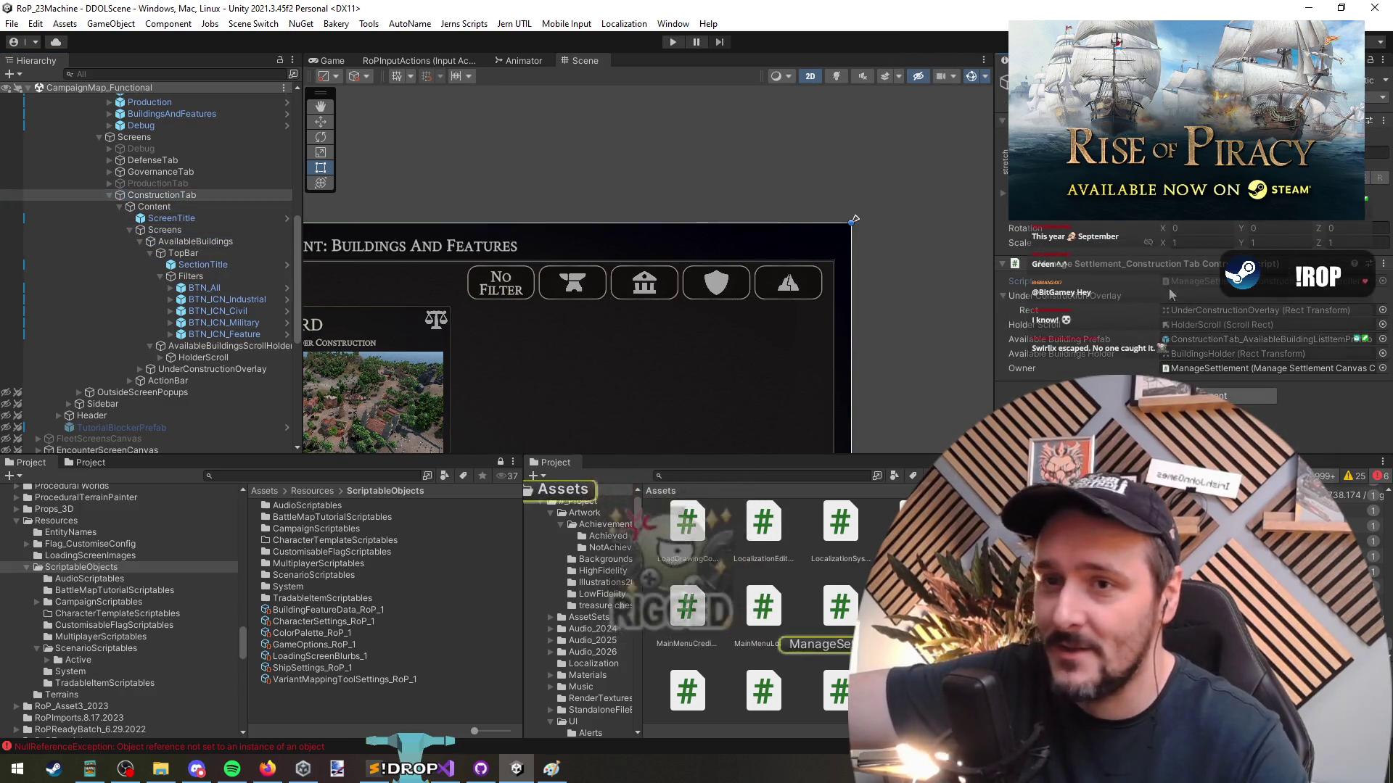
Open the ConstructionTab controller script in Visual Studio, reposition the window, and scroll through the code
double_click(1169, 287)
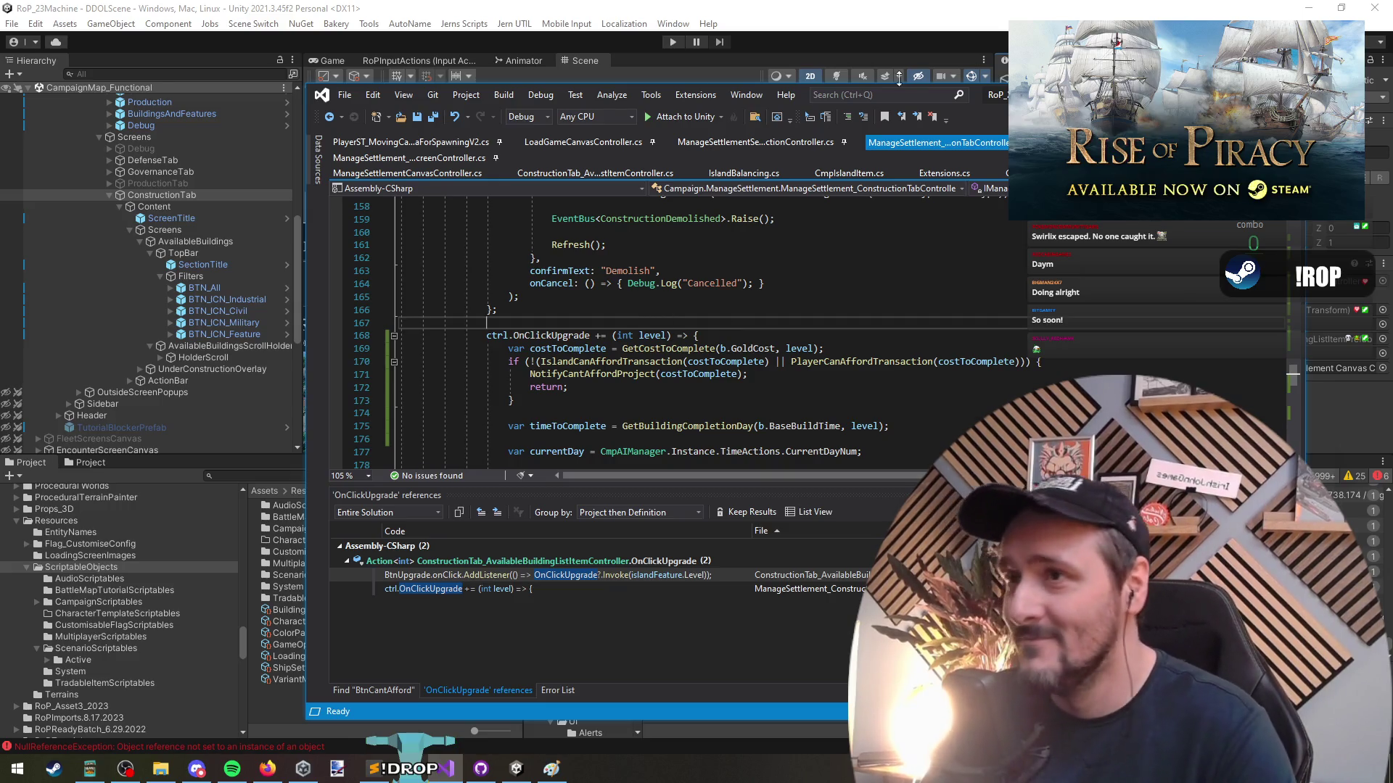
mouse_move(1088, 99)
left_mouse_down()
mouse_move(1050, 624)
mouse_move(947, 181)
mouse_move(760, 504)
mouse_move(777, 560)
mouse_move(969, 59)
mouse_move(954, 103)
left_mouse_up()
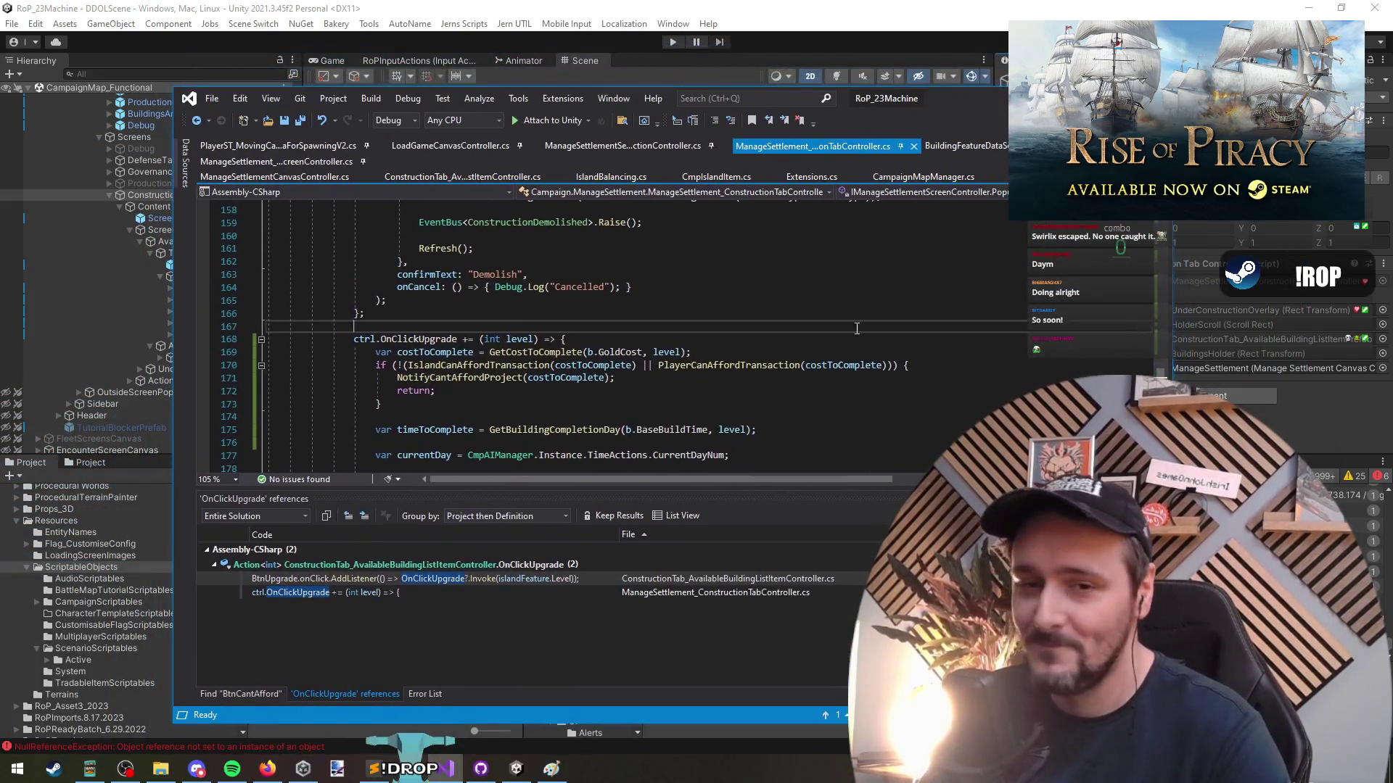
scroll(517, 324, "up", 5)
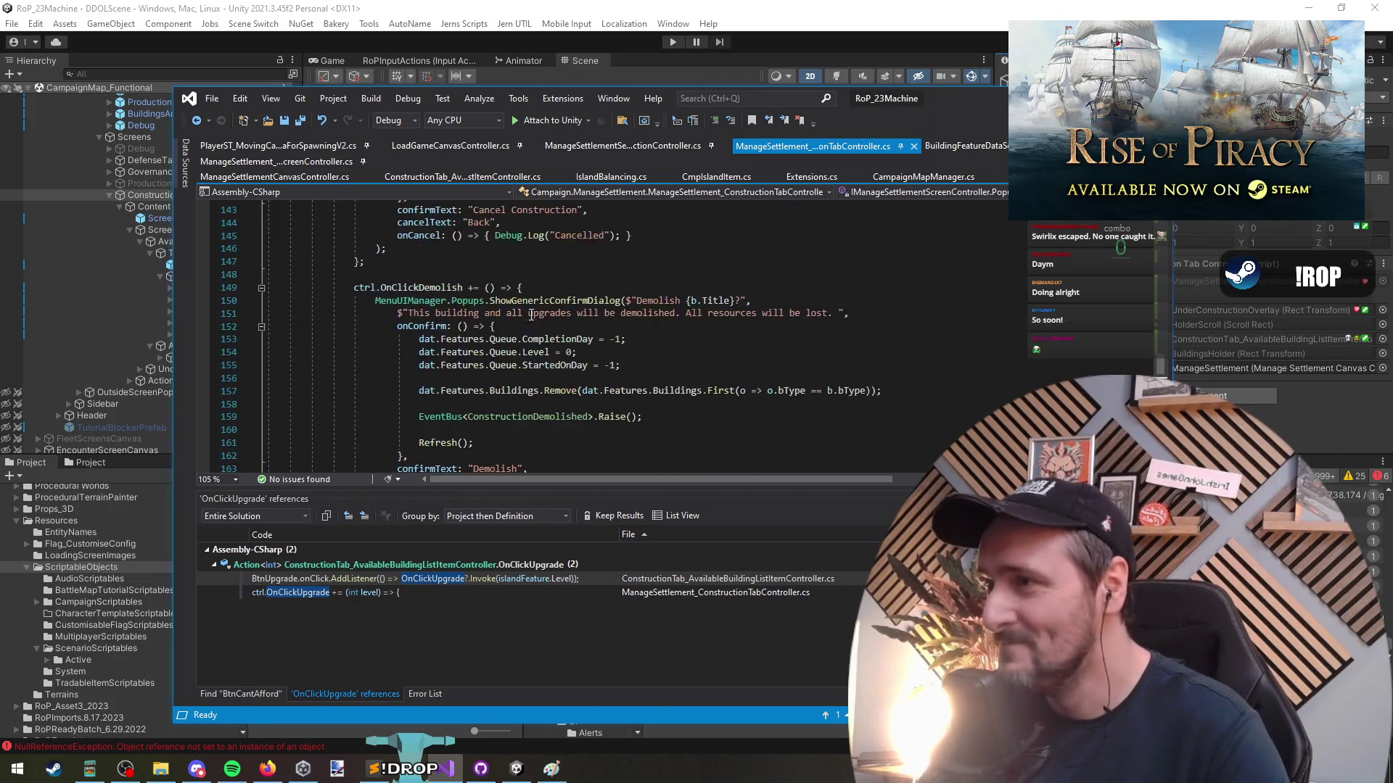
scroll(480, 402, "down", 2)
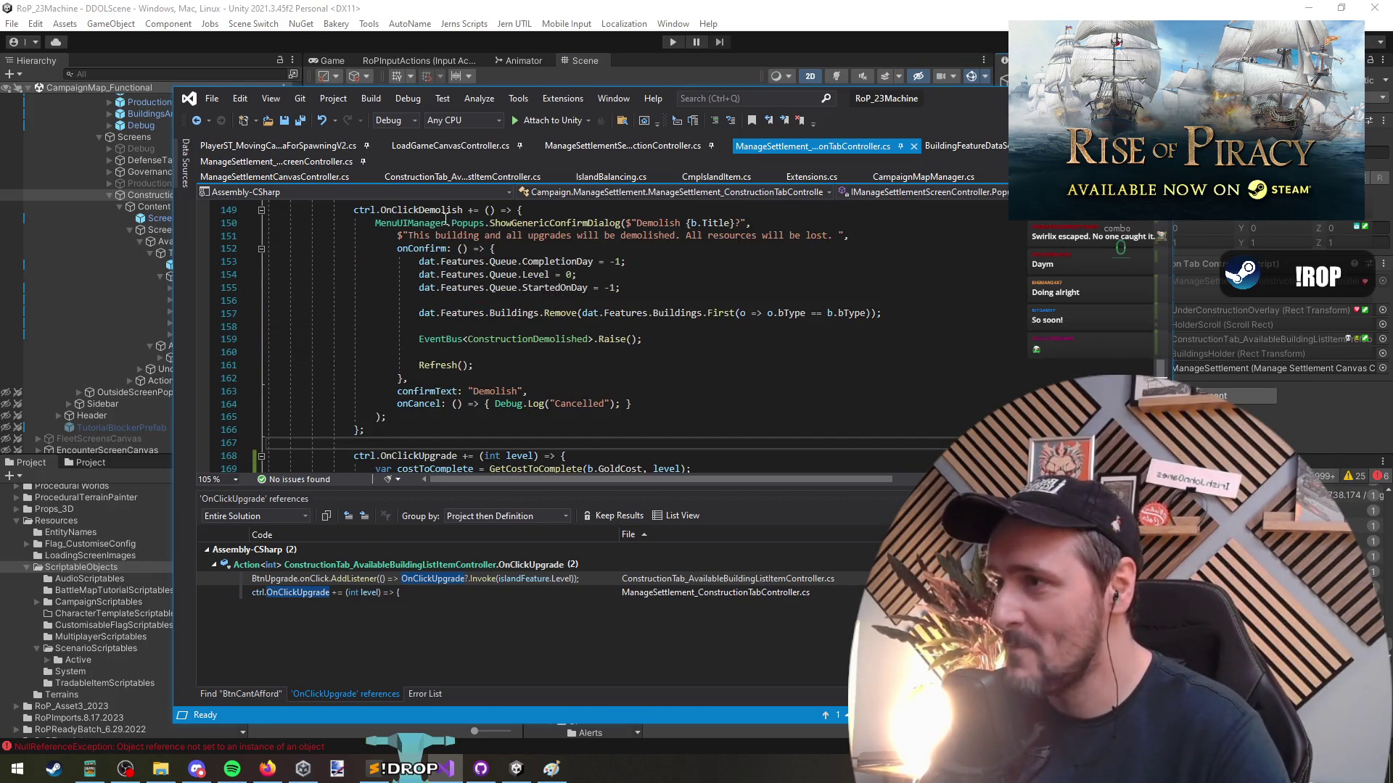
scroll(446, 221, "down", 5)
Add a [Header("Filters")] line above a separate [SerializeField] line at the top of the class
key("ctrl+Home")
left_click(652, 309)
key("Up")
key("Up")
key("End")
key("Return")
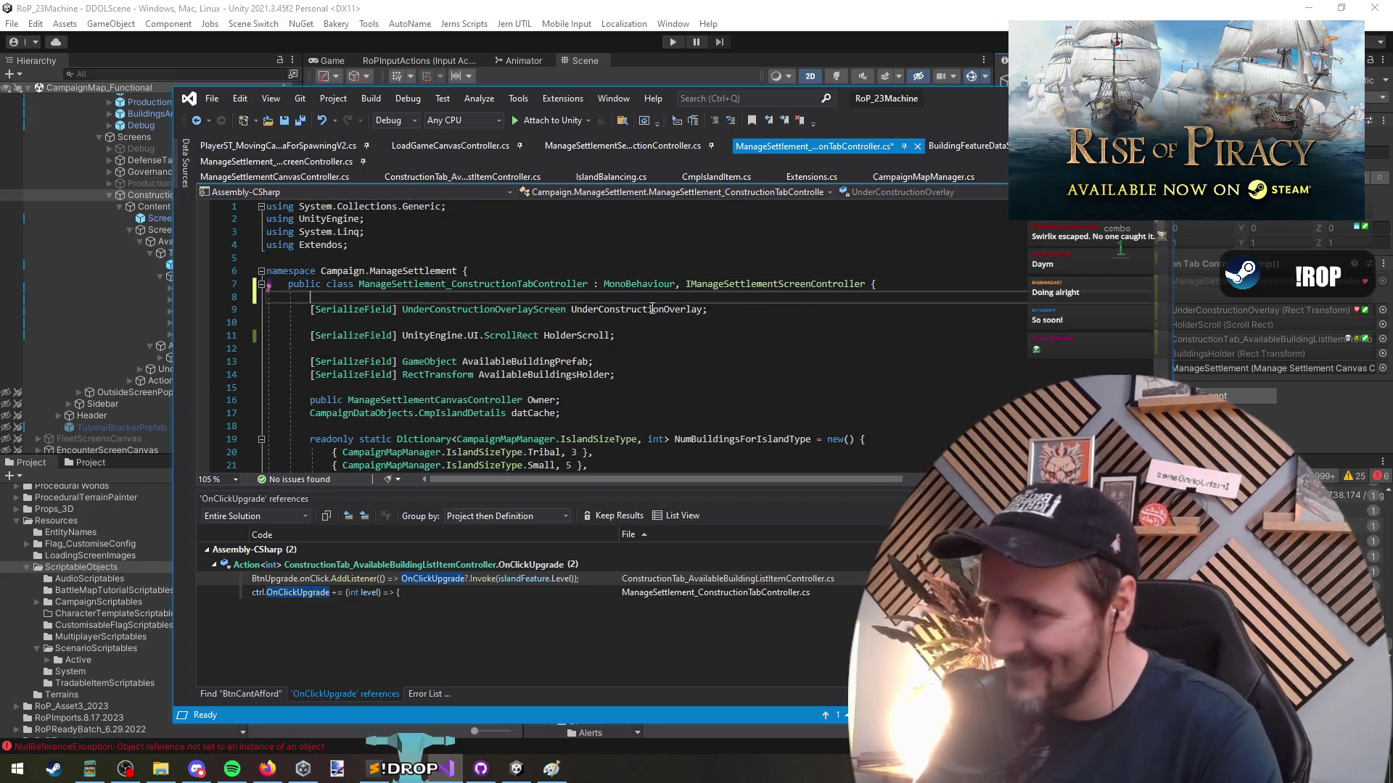
key("Return")
key("Down")
key("Down")
key("ctrl+c")
key("Return")
key("Up")
key("Up")
key("ctrl+v")
key("Up")
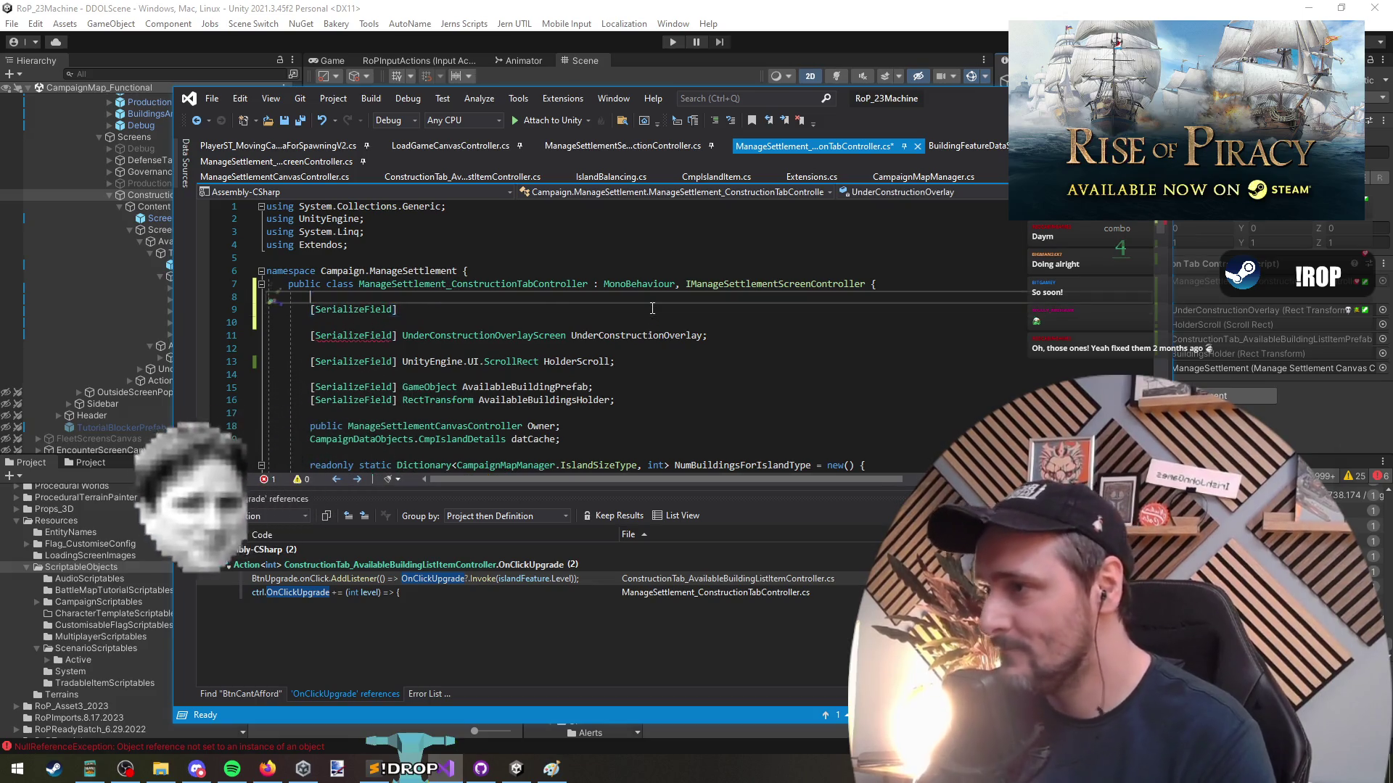
type("[Header")
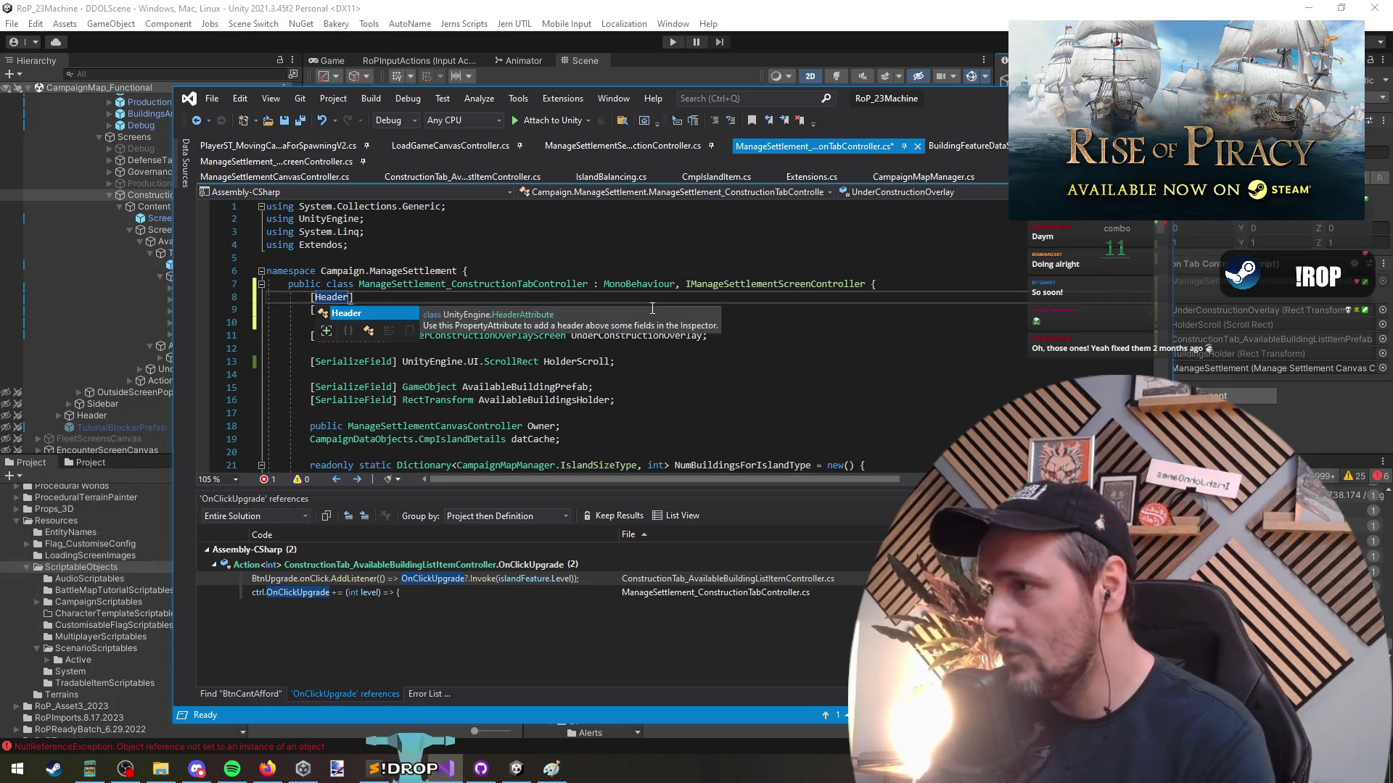
type("(")
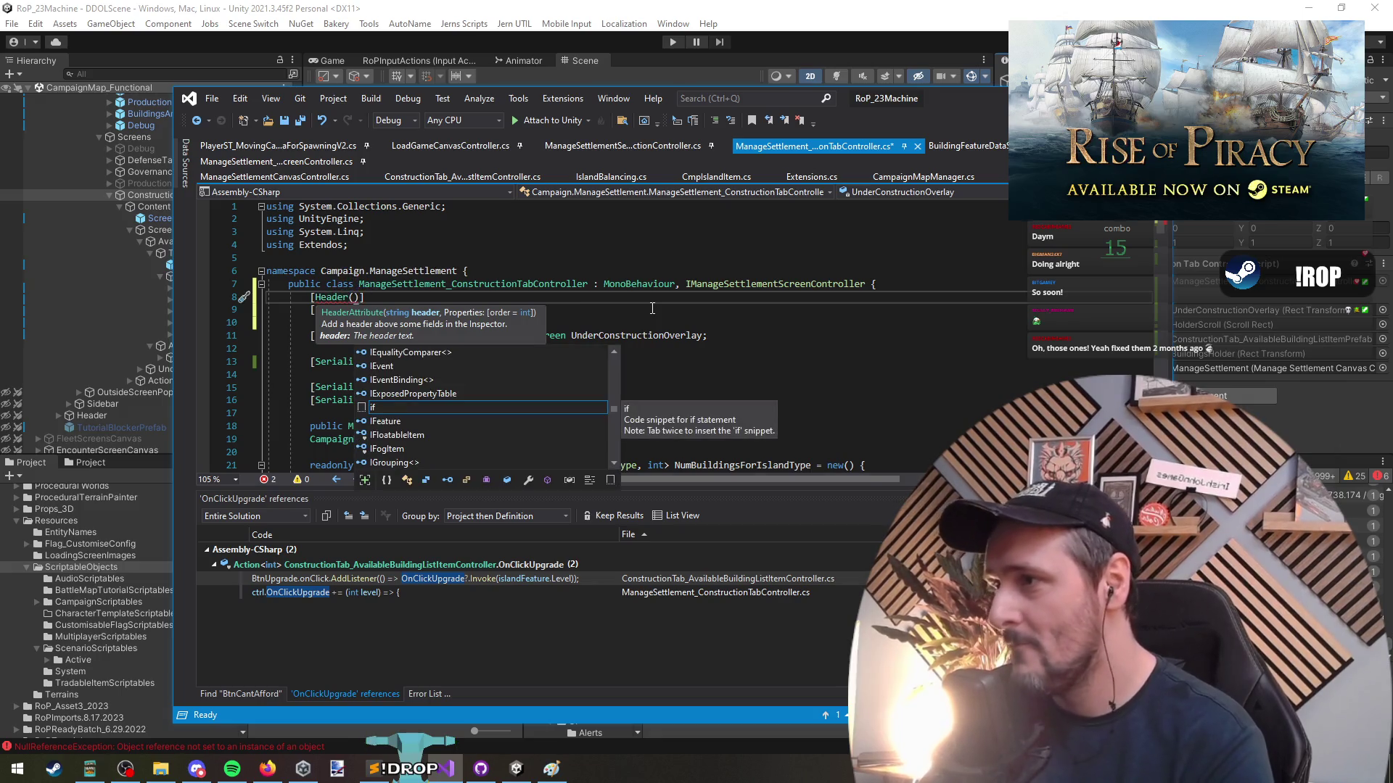
type("\"Filters")
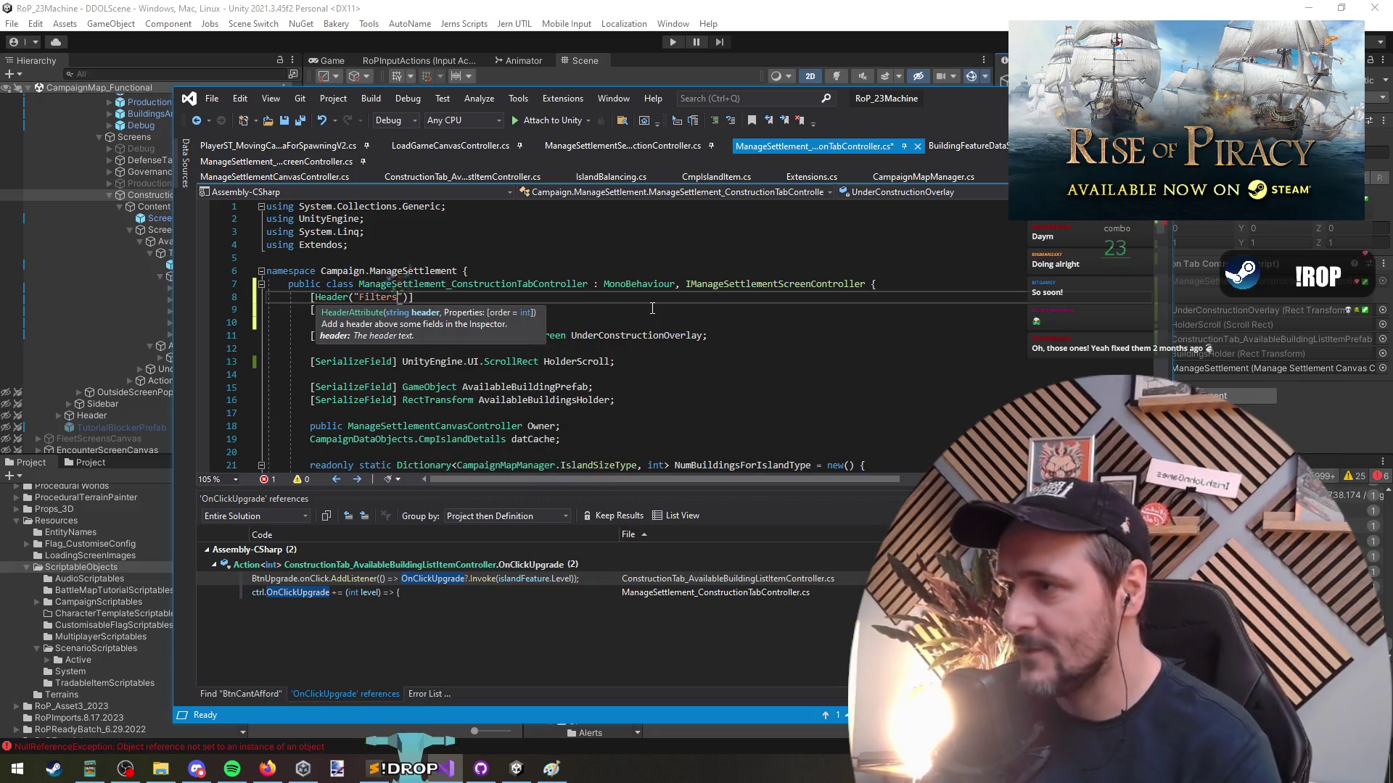
key("Down")
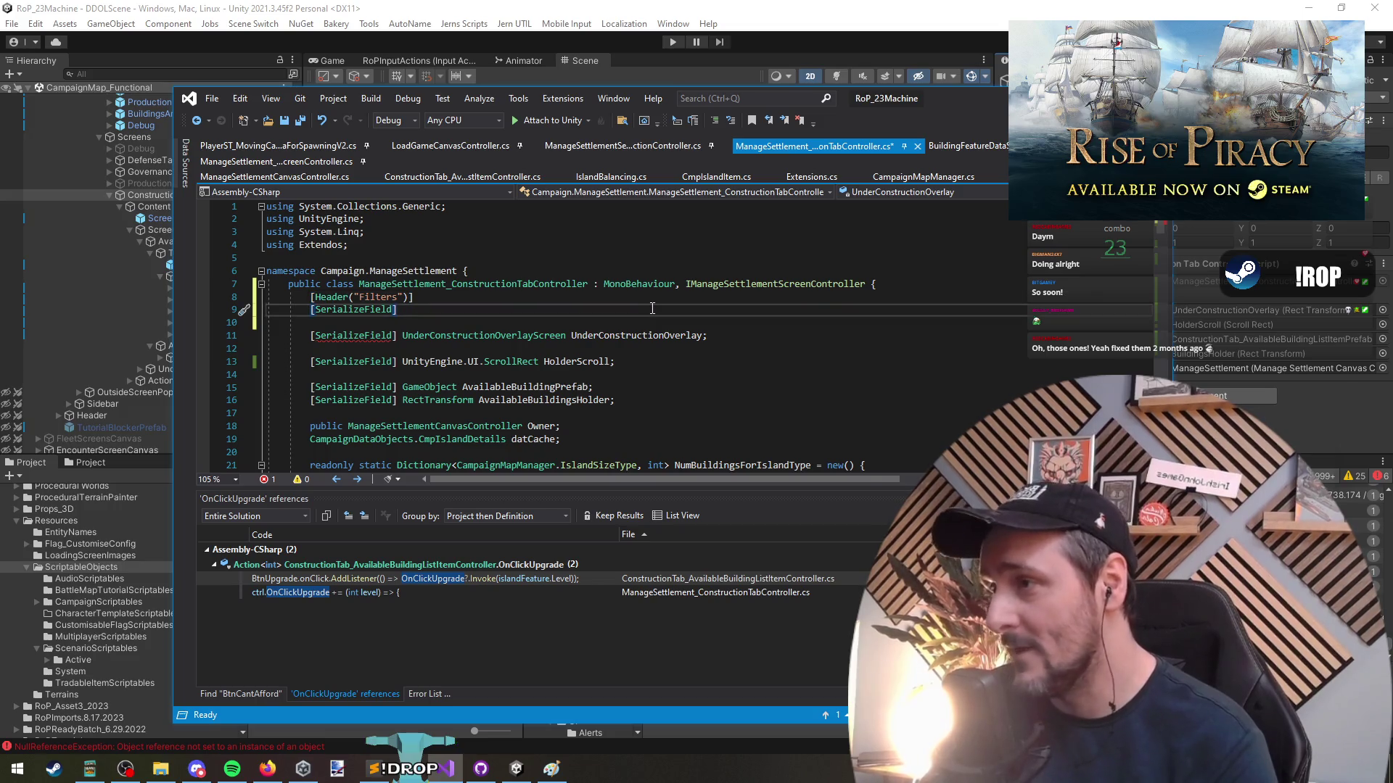
Declare the serialized Button field BtnNoFilters, followed by a comma
type("Button")
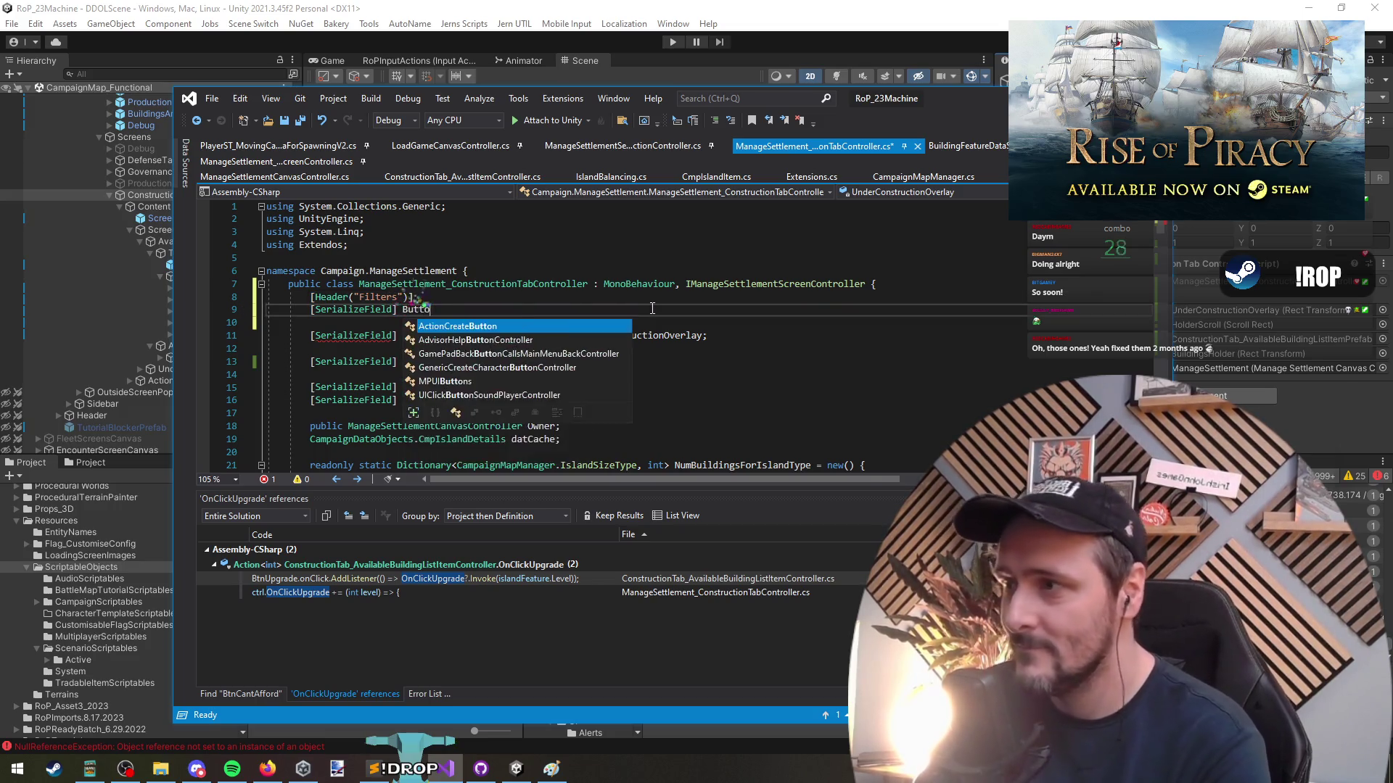
key("BackSpace")
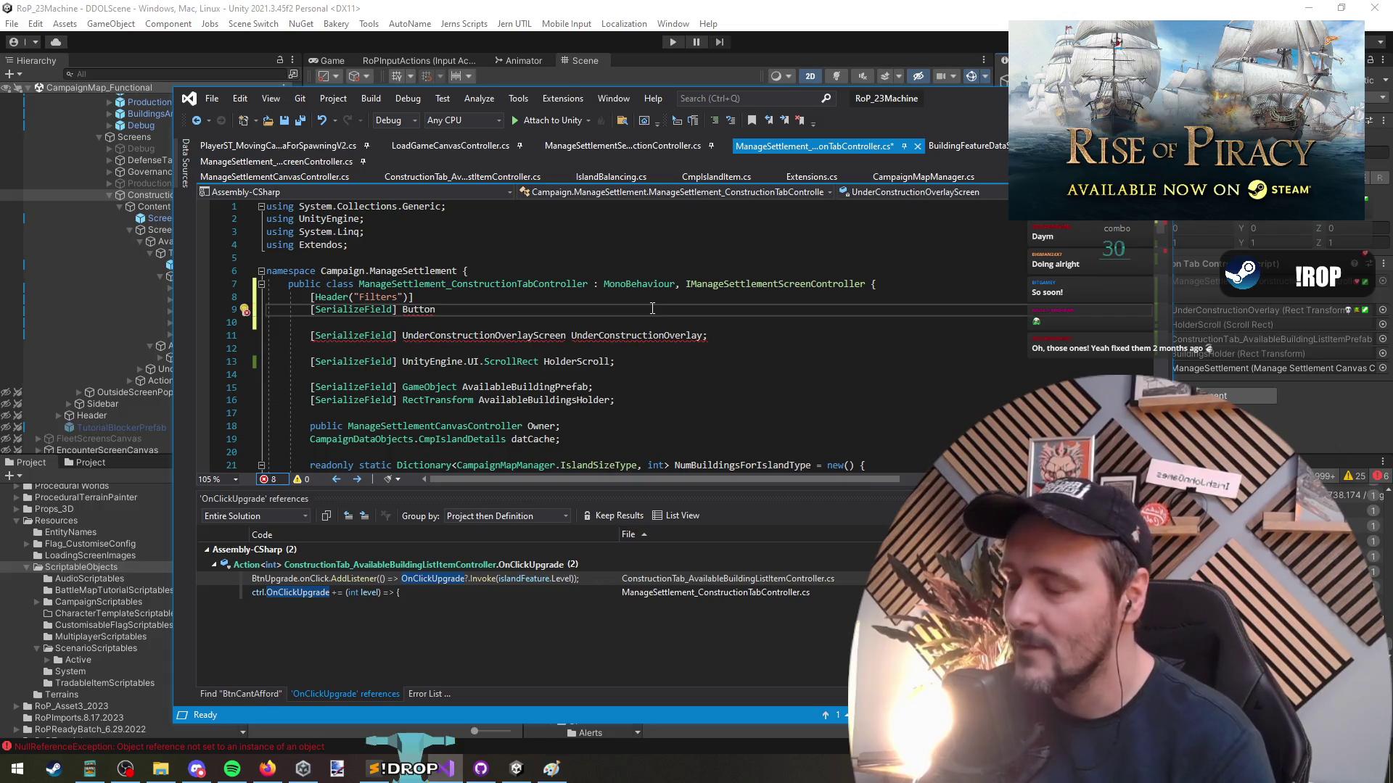
key("Up")
key("shift+Home")
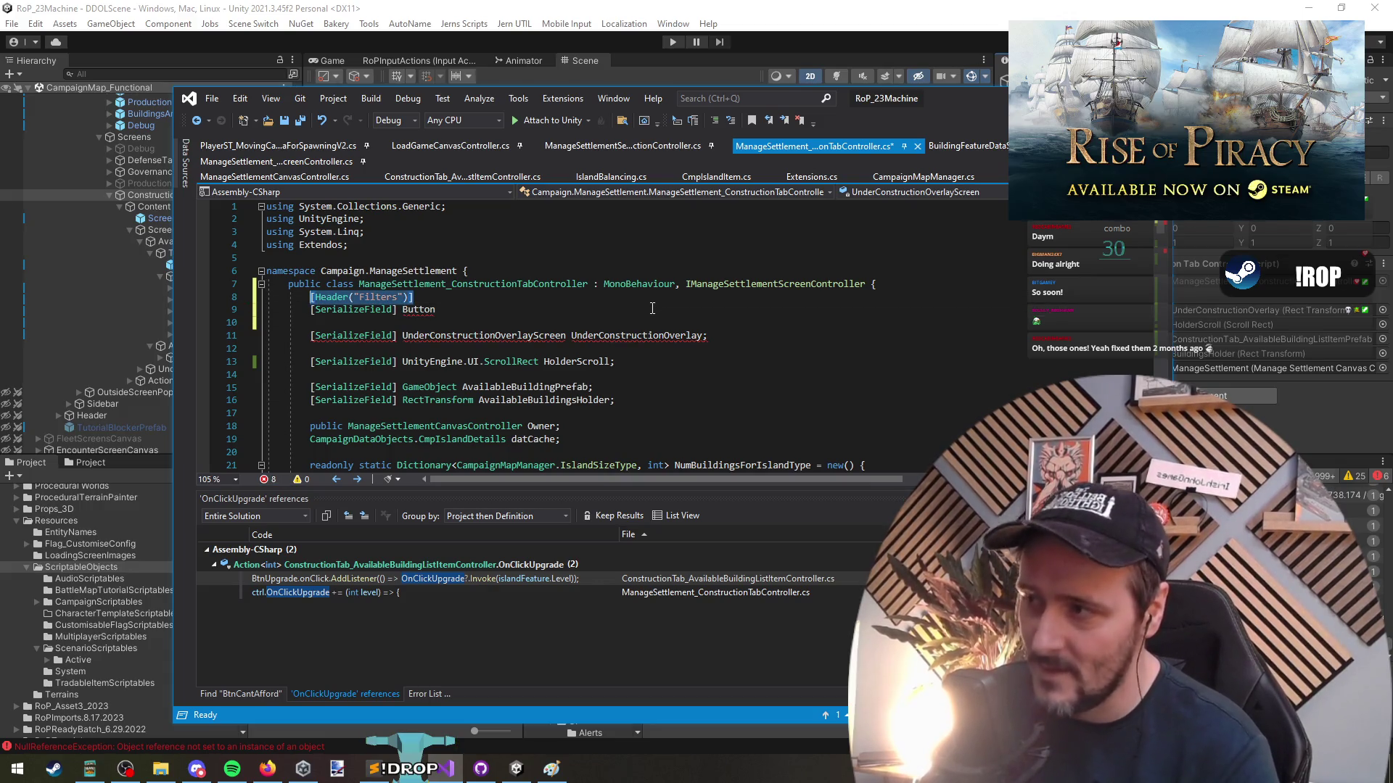
left_click(652, 308)
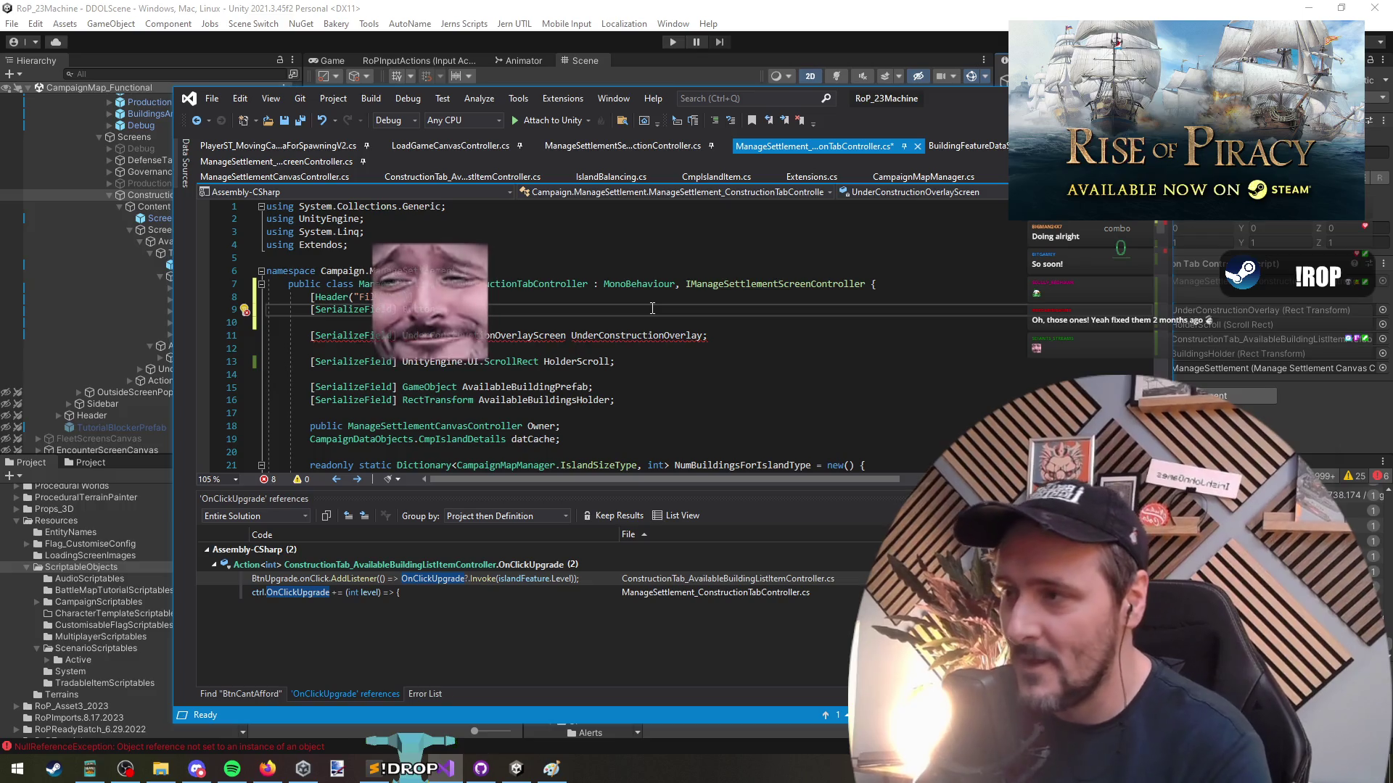
type(" BtnAll,")
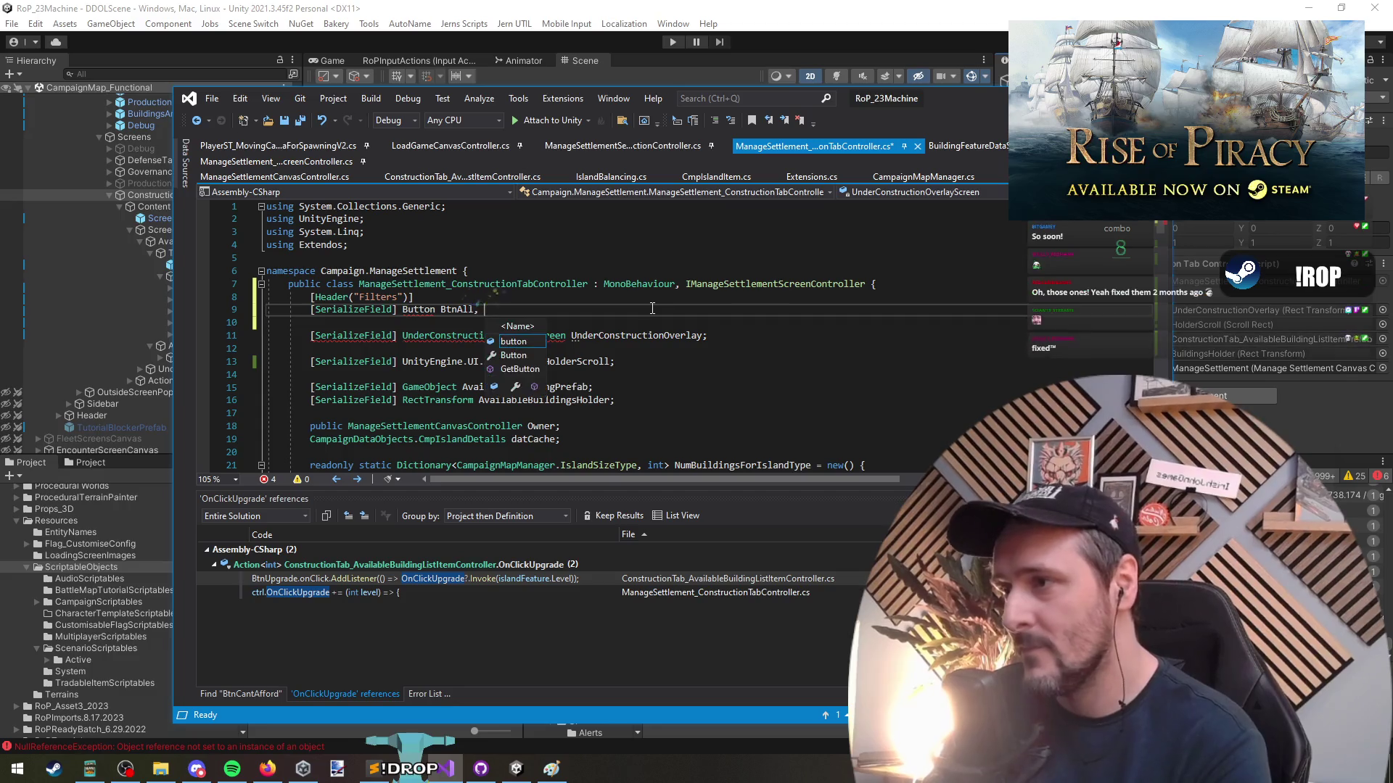
key("BackSpace")
type("NoFilters,")
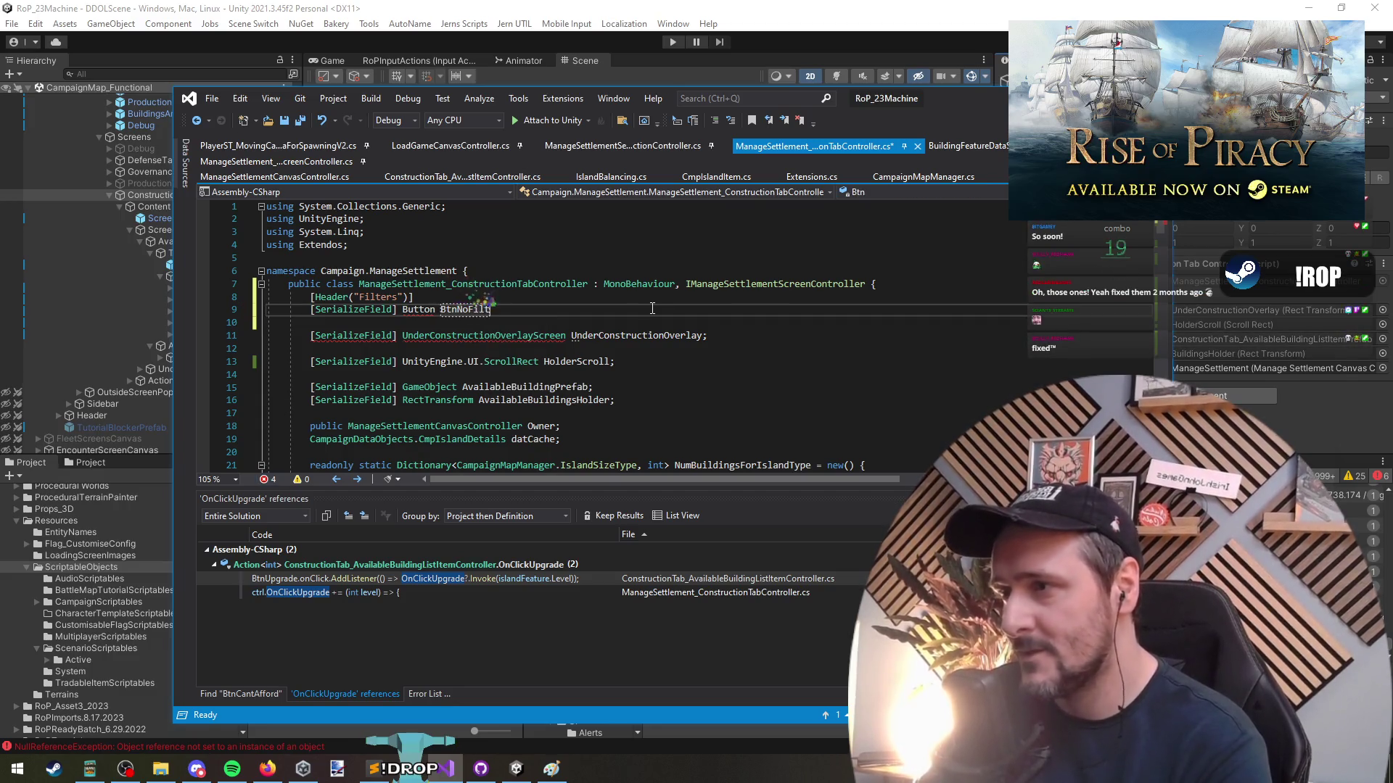
key("BackSpace")
key("BackSpace")
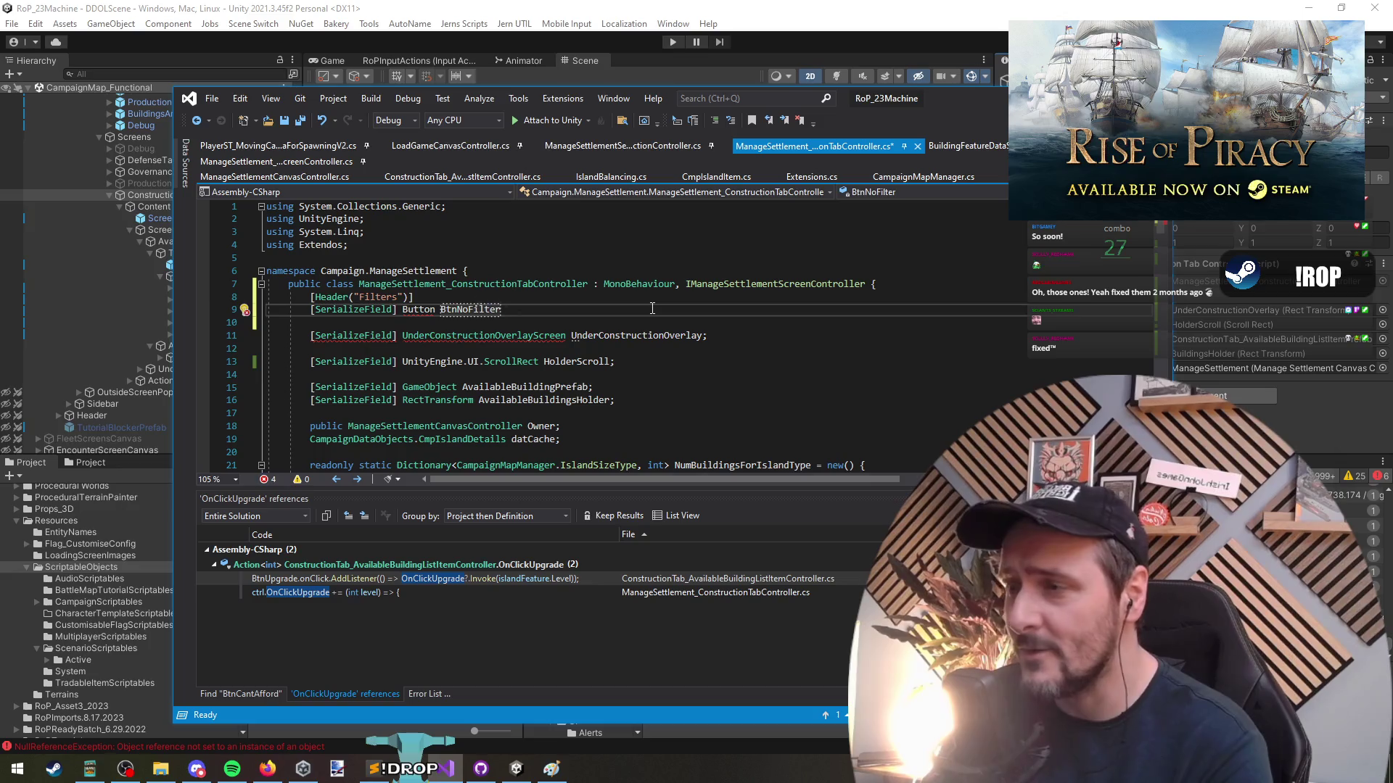
type("s,")
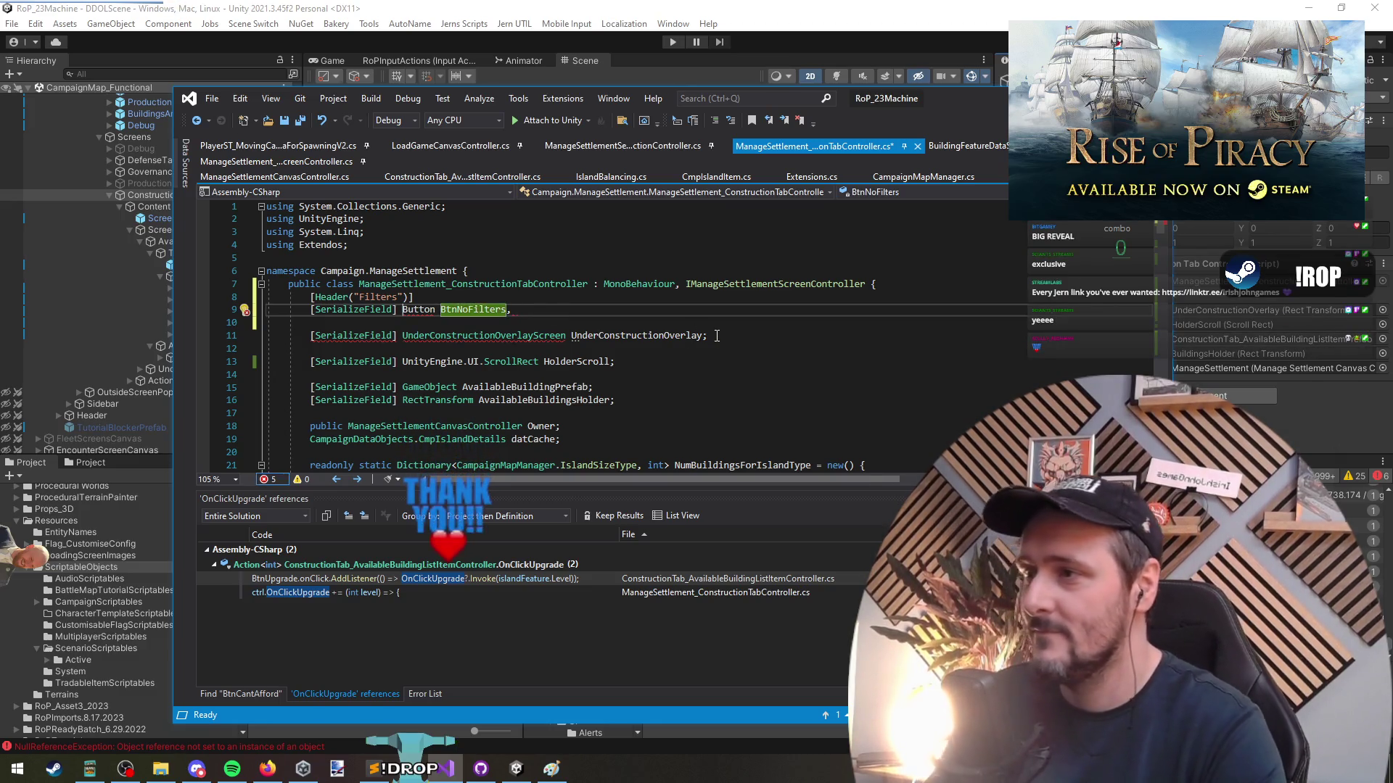
Bring up the Quick Actions fixes for the unresolved Button type
key("Menu")
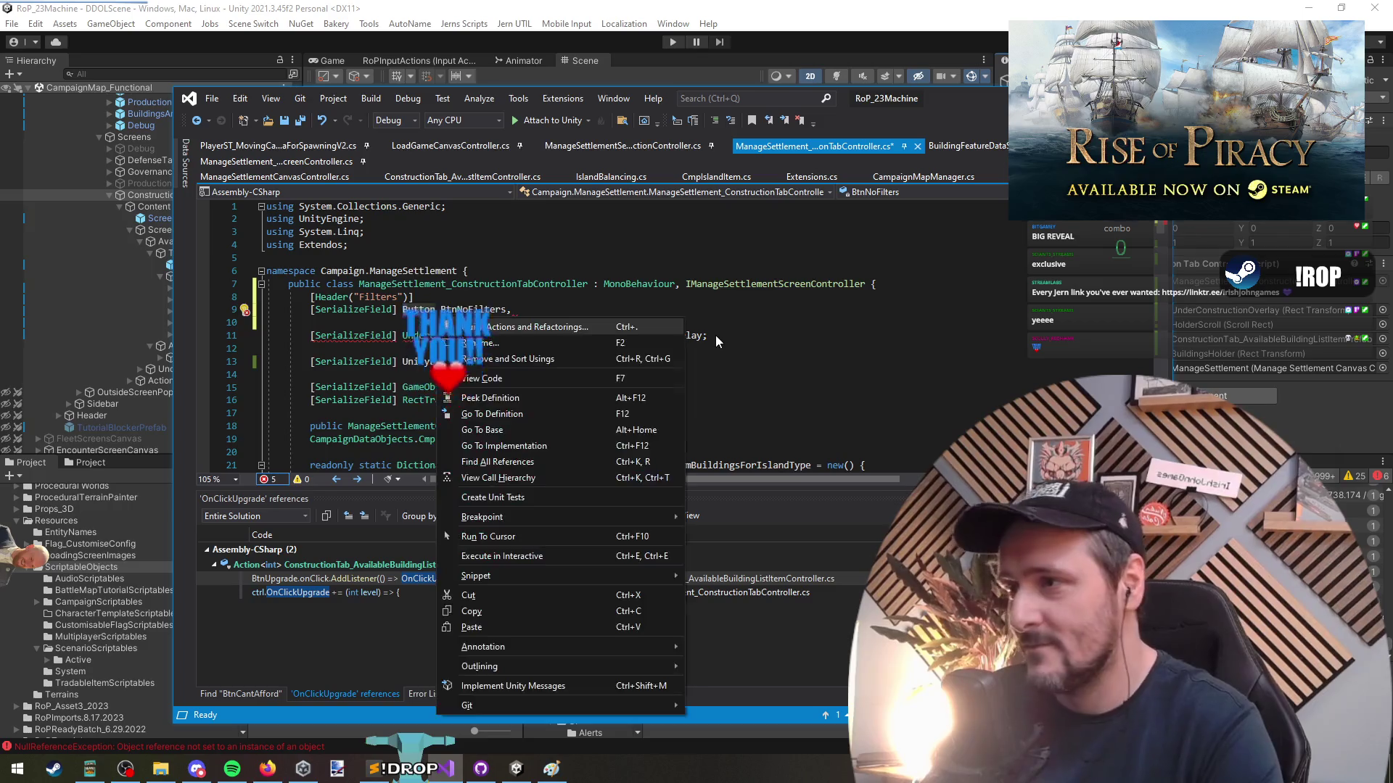
Add a 'using UnityEngine.UI;' import by duplicating the UnityEngine line, and save
key("Return")
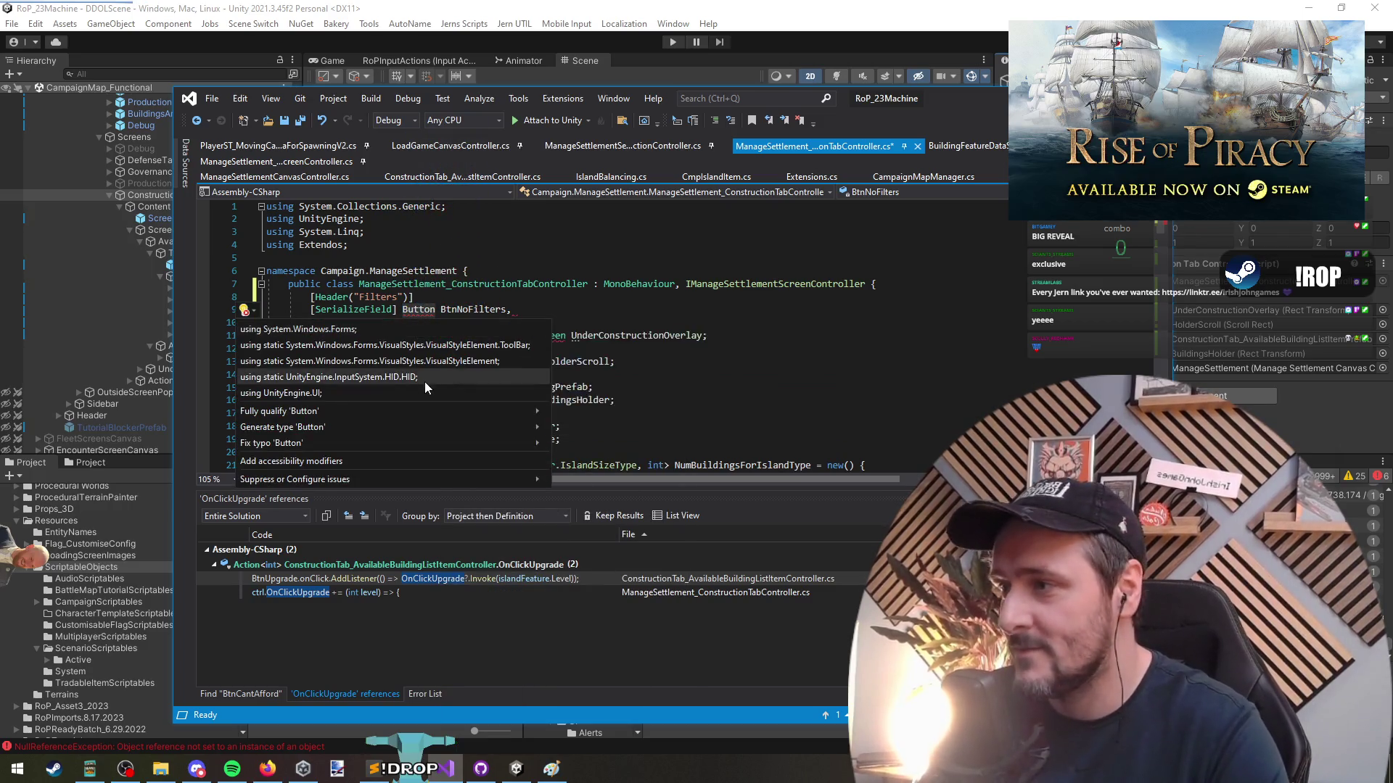
left_click(426, 248)
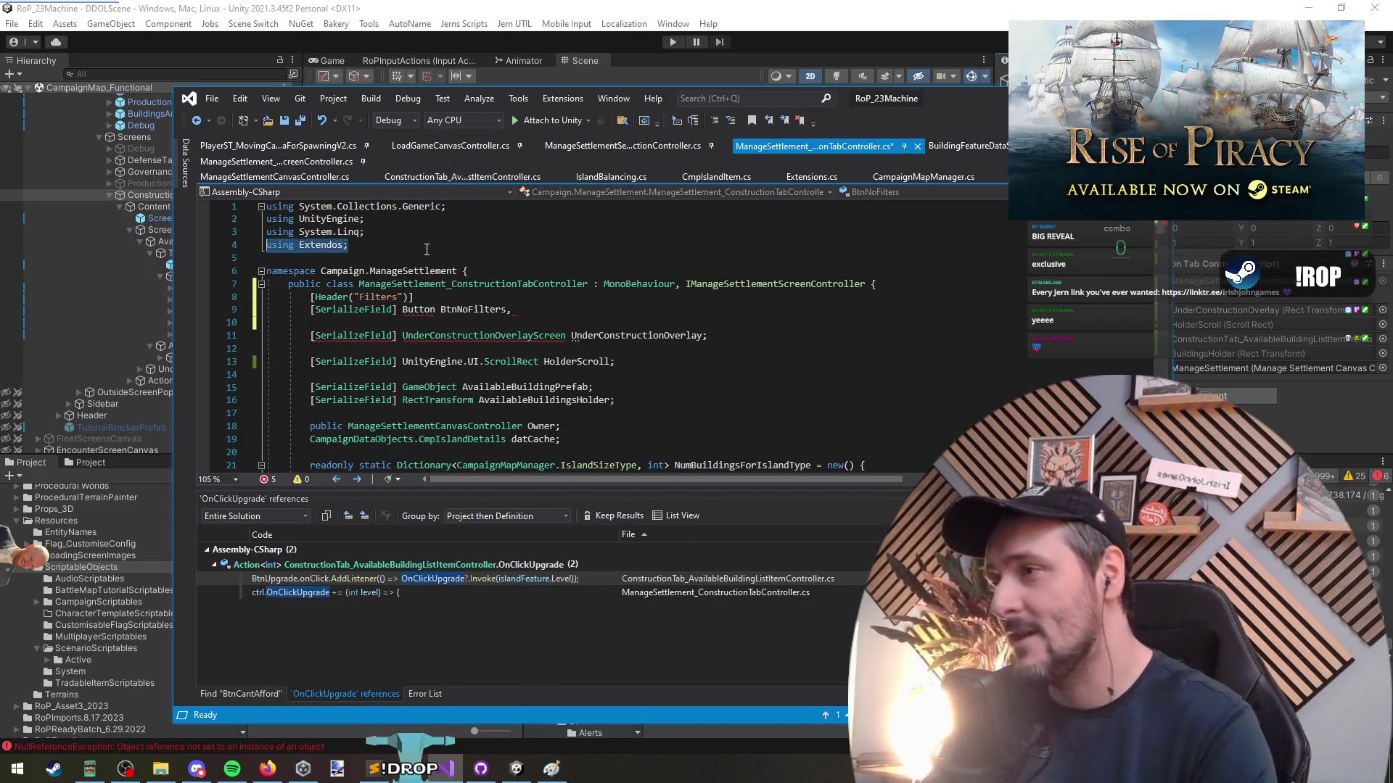
key("Up")
key("Up")
key("shift+Home")
key("ctrl+c")
key("Down")
key("Down")
key("Down")
key("ctrl+v")
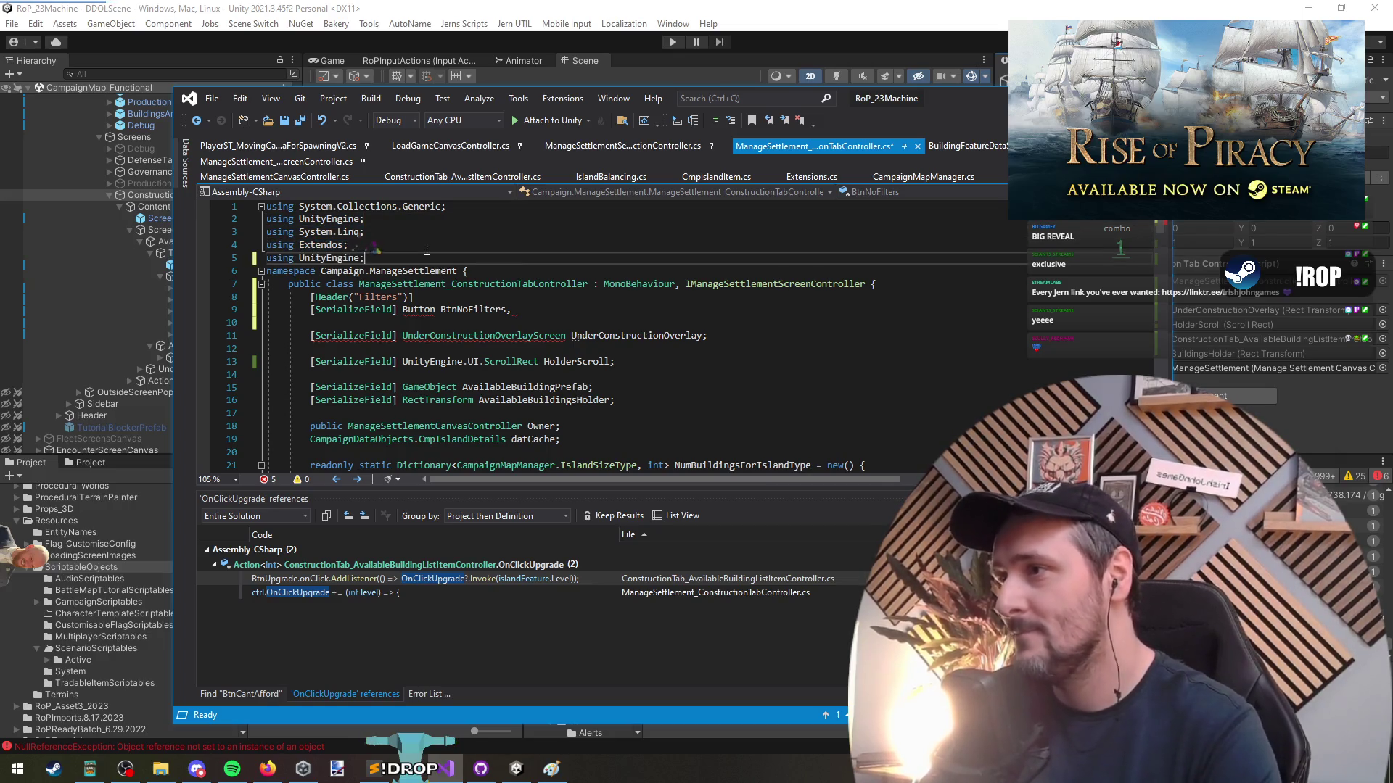
key("Return")
key("Up")
key("End")
key("Left")
type(".UI")
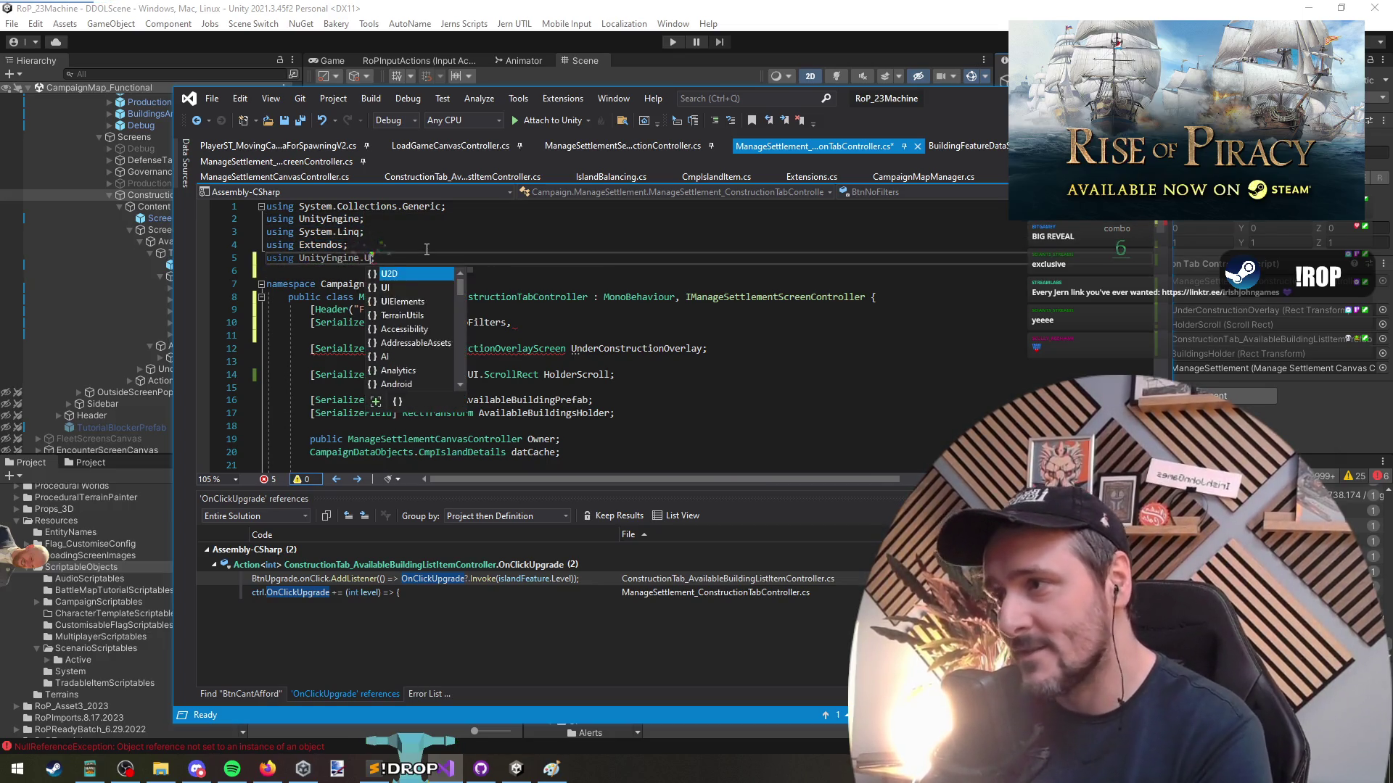
key("End")
key("Down")
key("Down")
key("Down")
key("End")
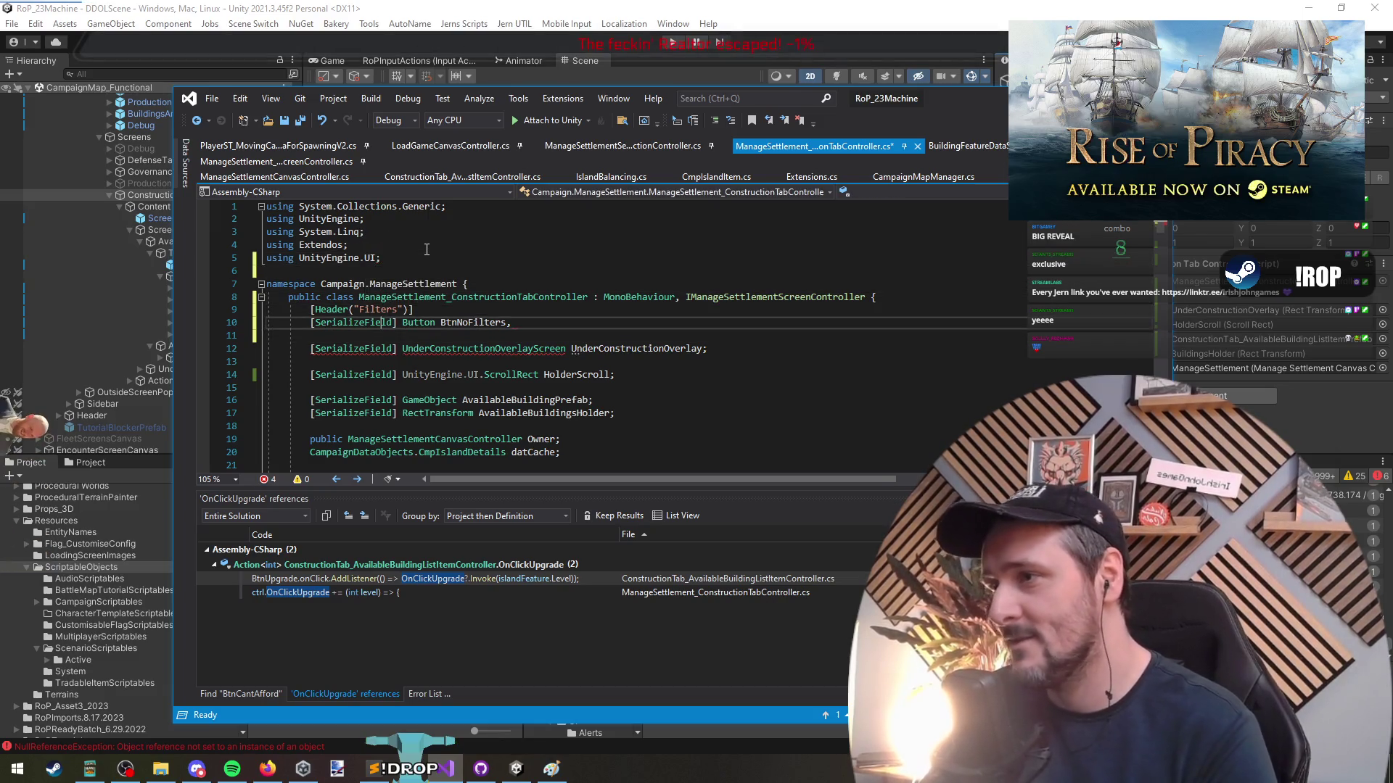
key("ctrl+s")
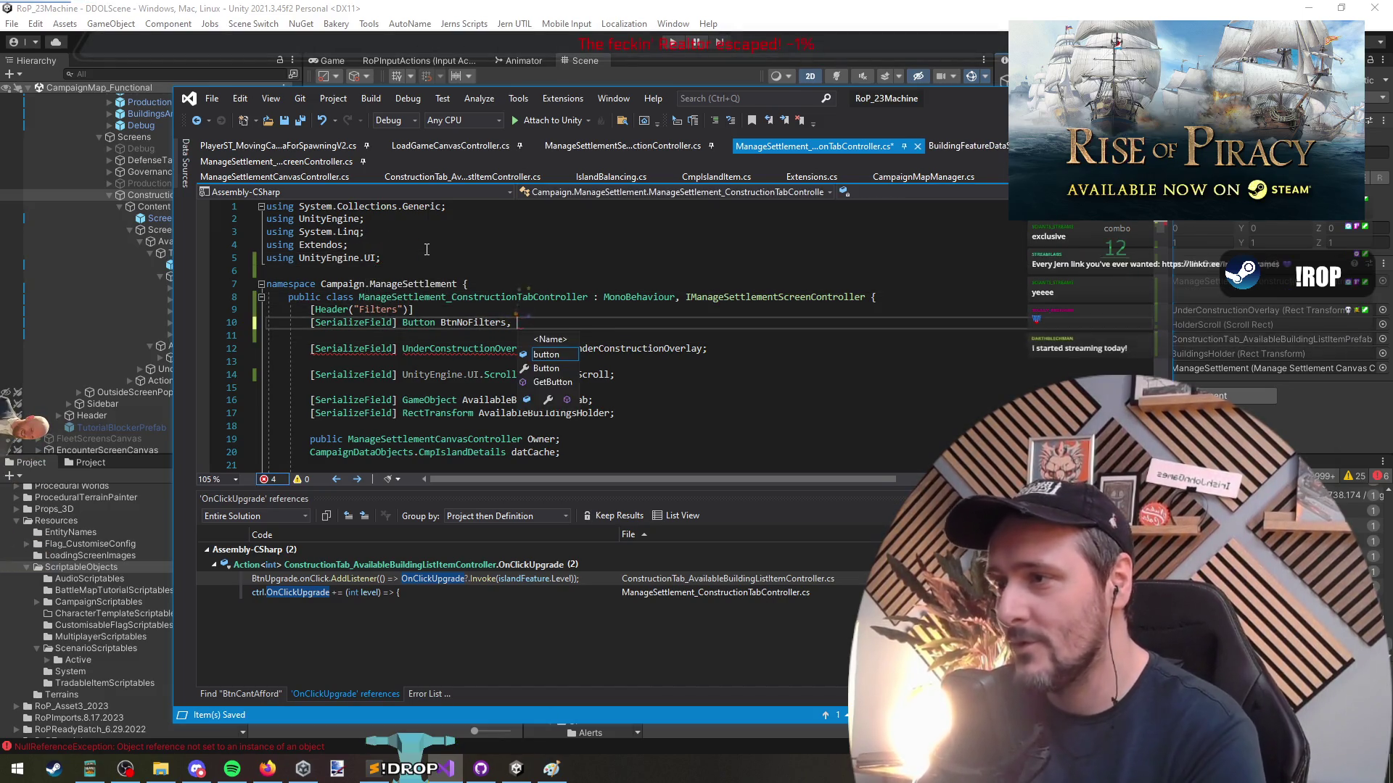
Drop the UnityEngine.UI prefix from HolderScroll's ScrollRect type and save, keeping BtnNoFilters on its own line
key("Down")
key("Down")
key("Down")
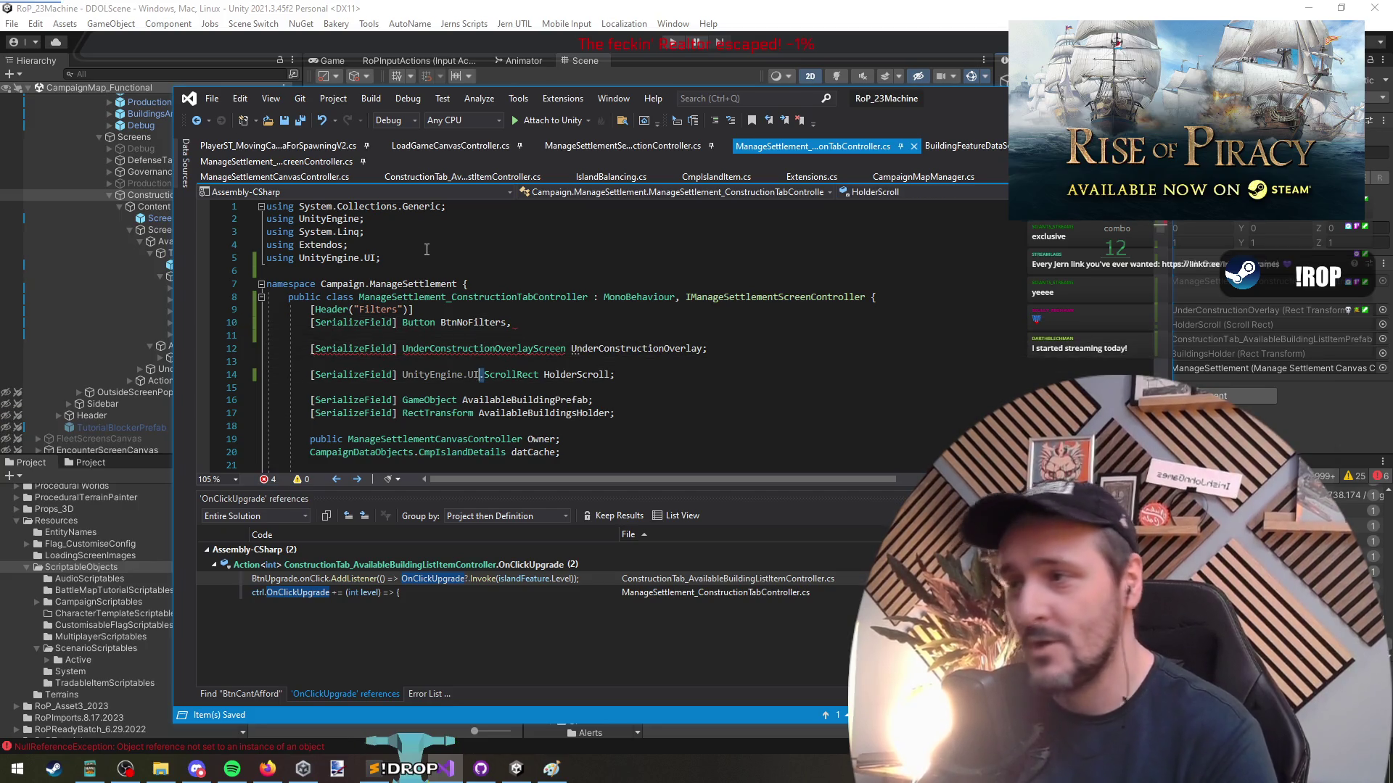
key("Delete")
key("ctrl+BackSpace")
key("ctrl+BackSpace")
key("ctrl+BackSpace")
key("Up")
key("Up")
key("Up")
key("Up")
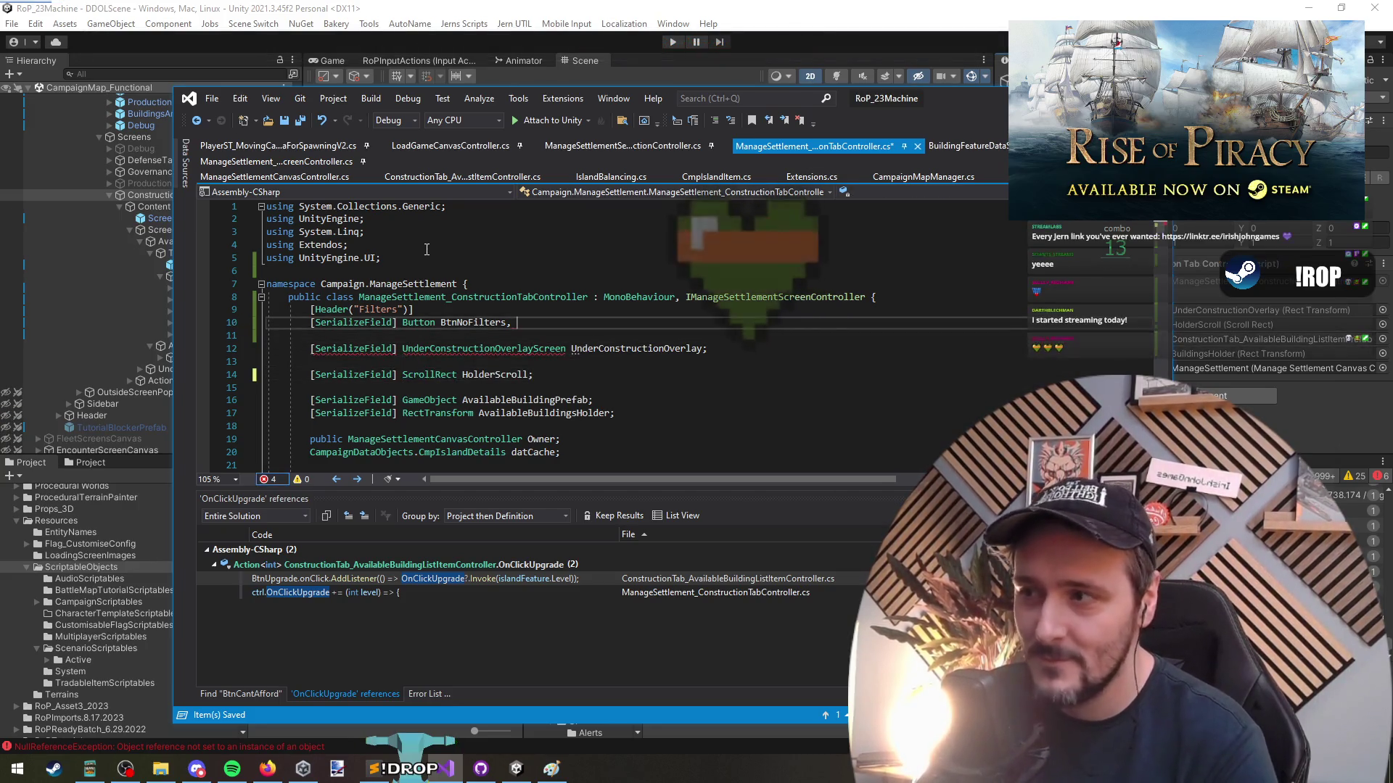
key("ctrl+s")
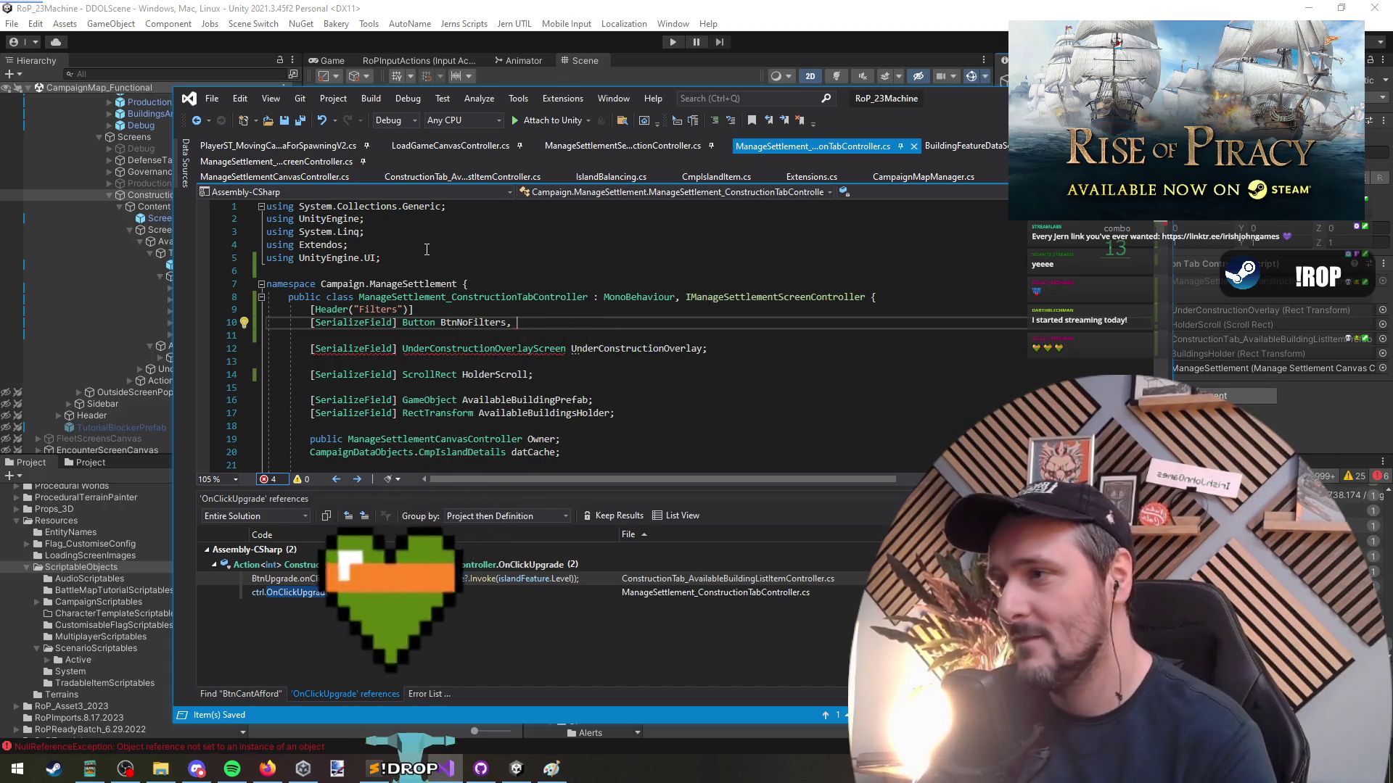
key("Home")
key("ctrl+BackSpace")
key("ctrl+BackSpace")
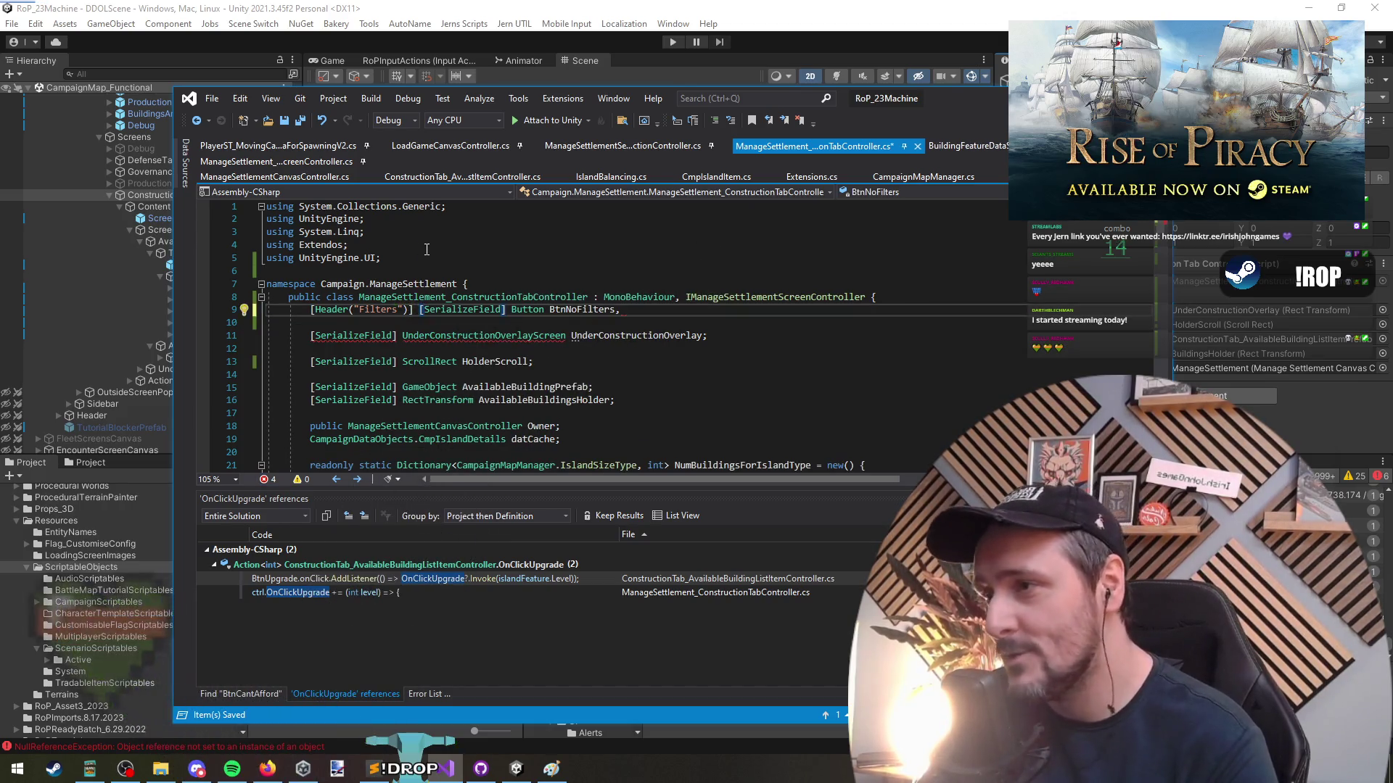
key("ctrl+z")
key("ctrl+s")
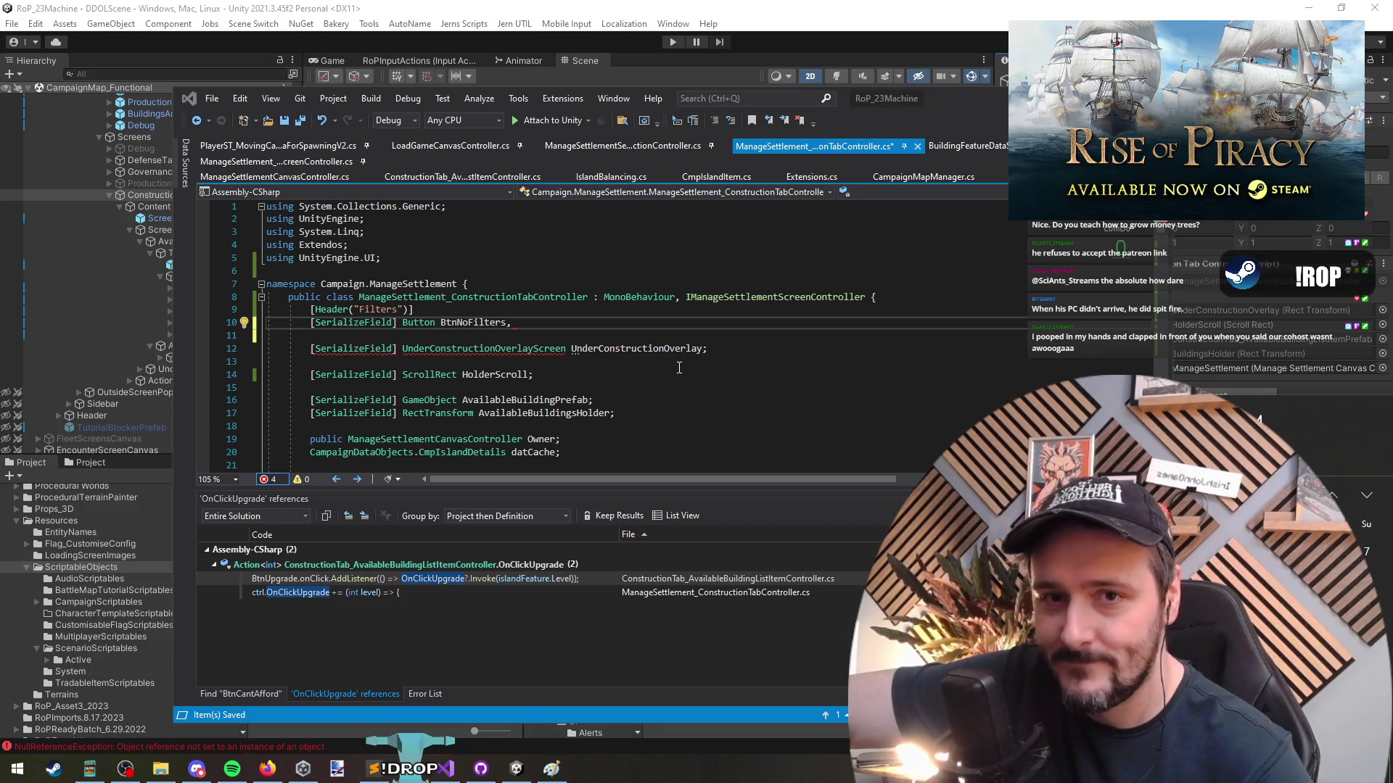
key("Escape")
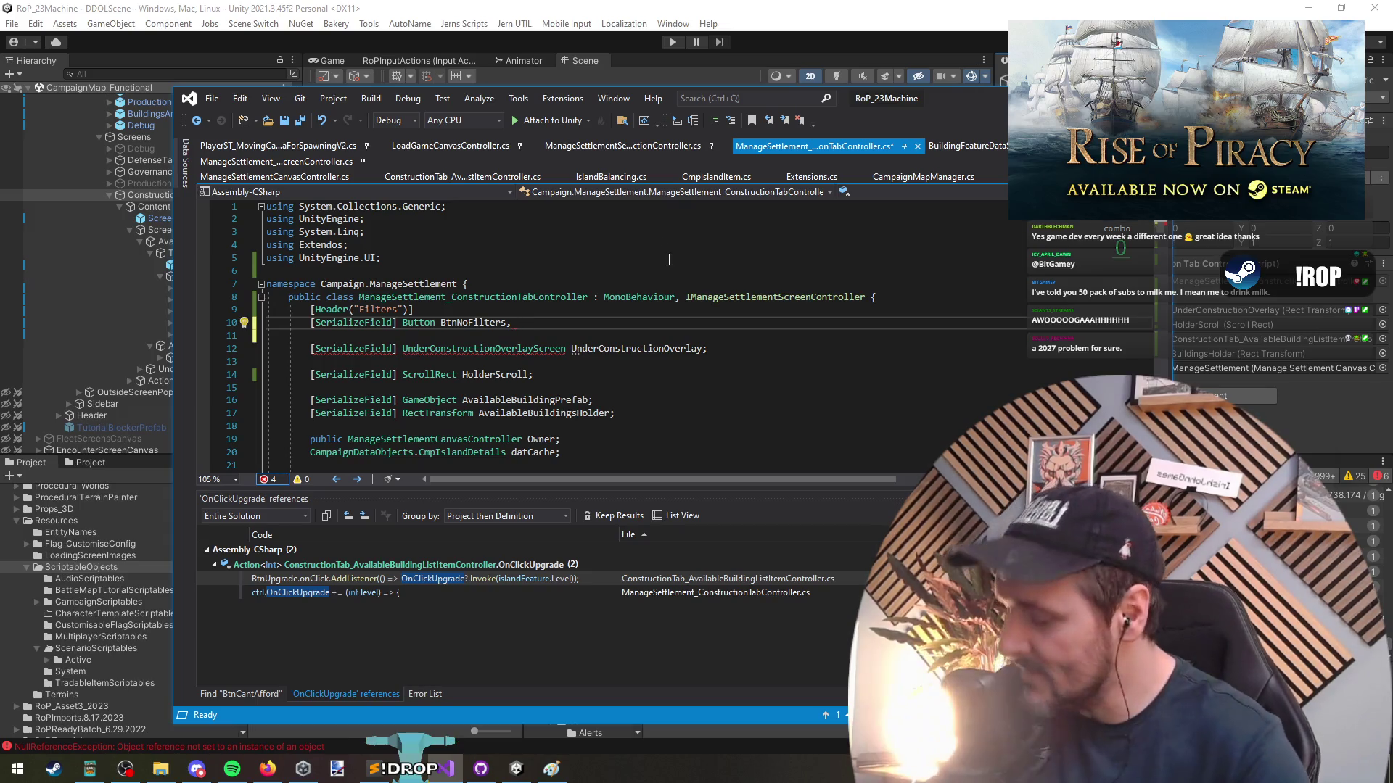
type(" Btn")
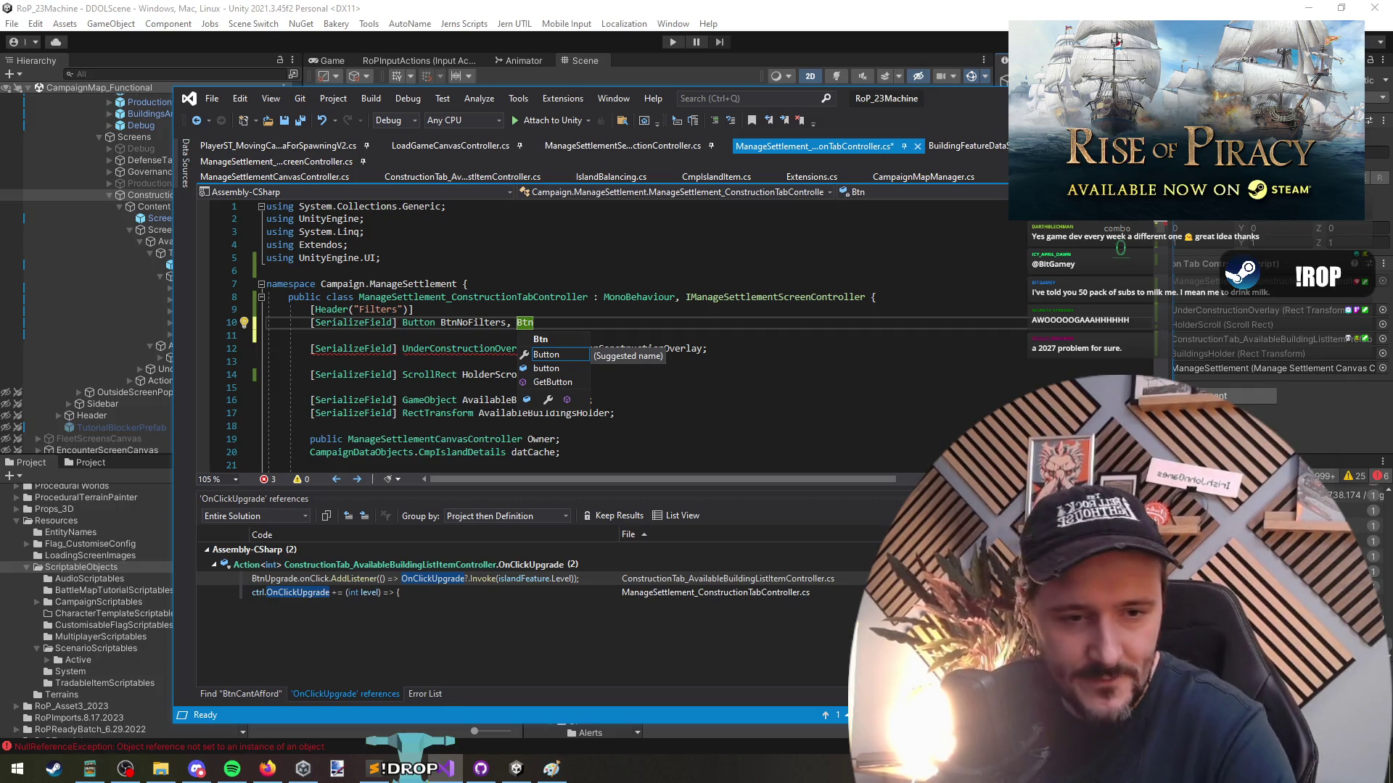
Append BtnIndustrial, BtnCivil, BtnMilitary and BtnFeature after BtnNoFilters, fix the BtnMilitary typo, and save
key("Escape")
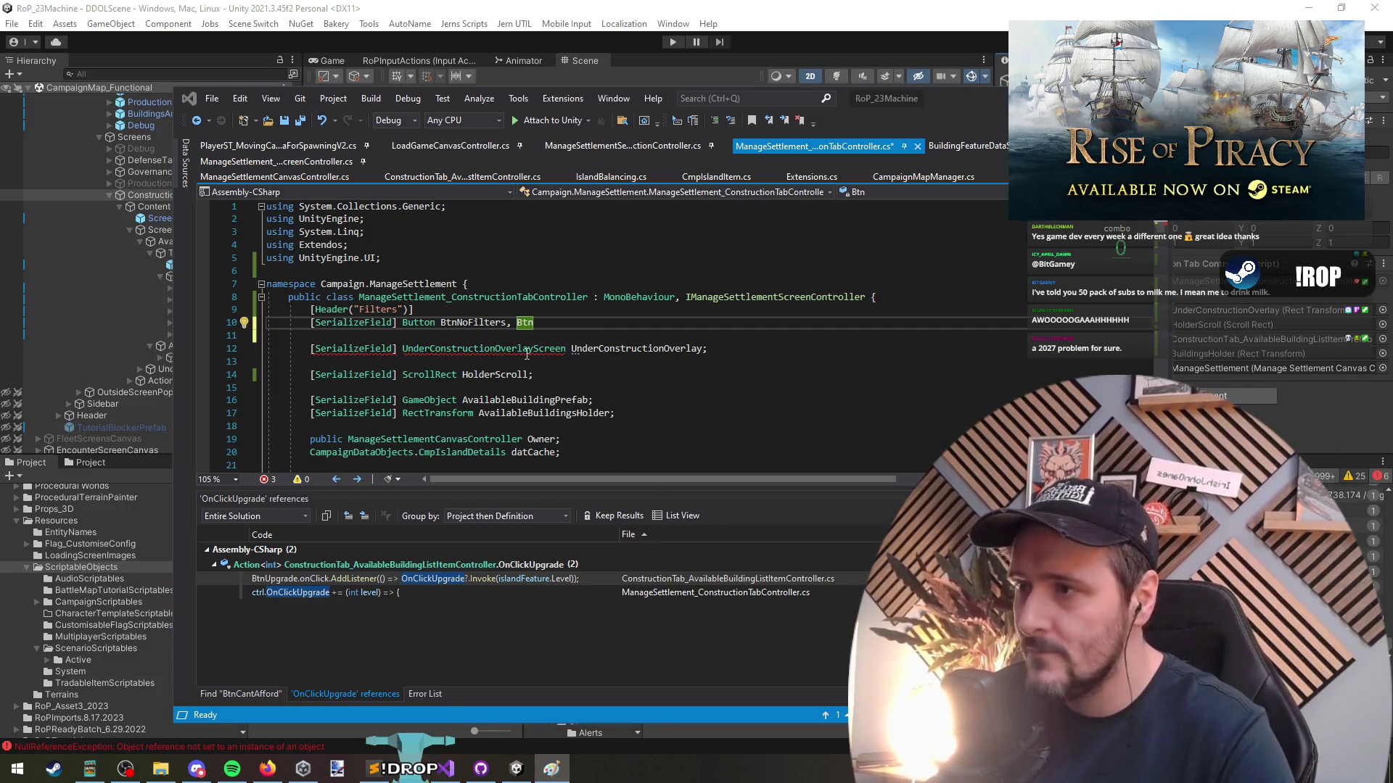
type("Ind")
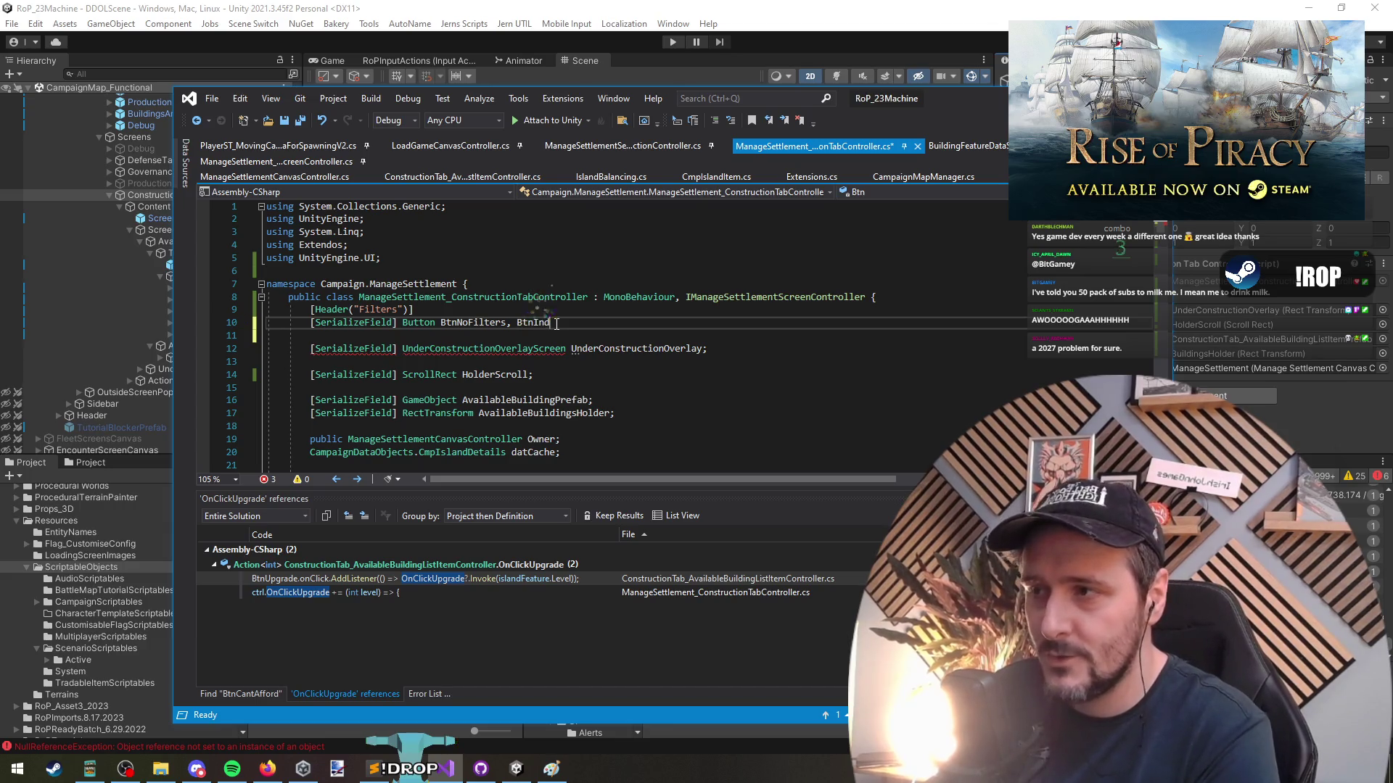
type("ustrial, Bt")
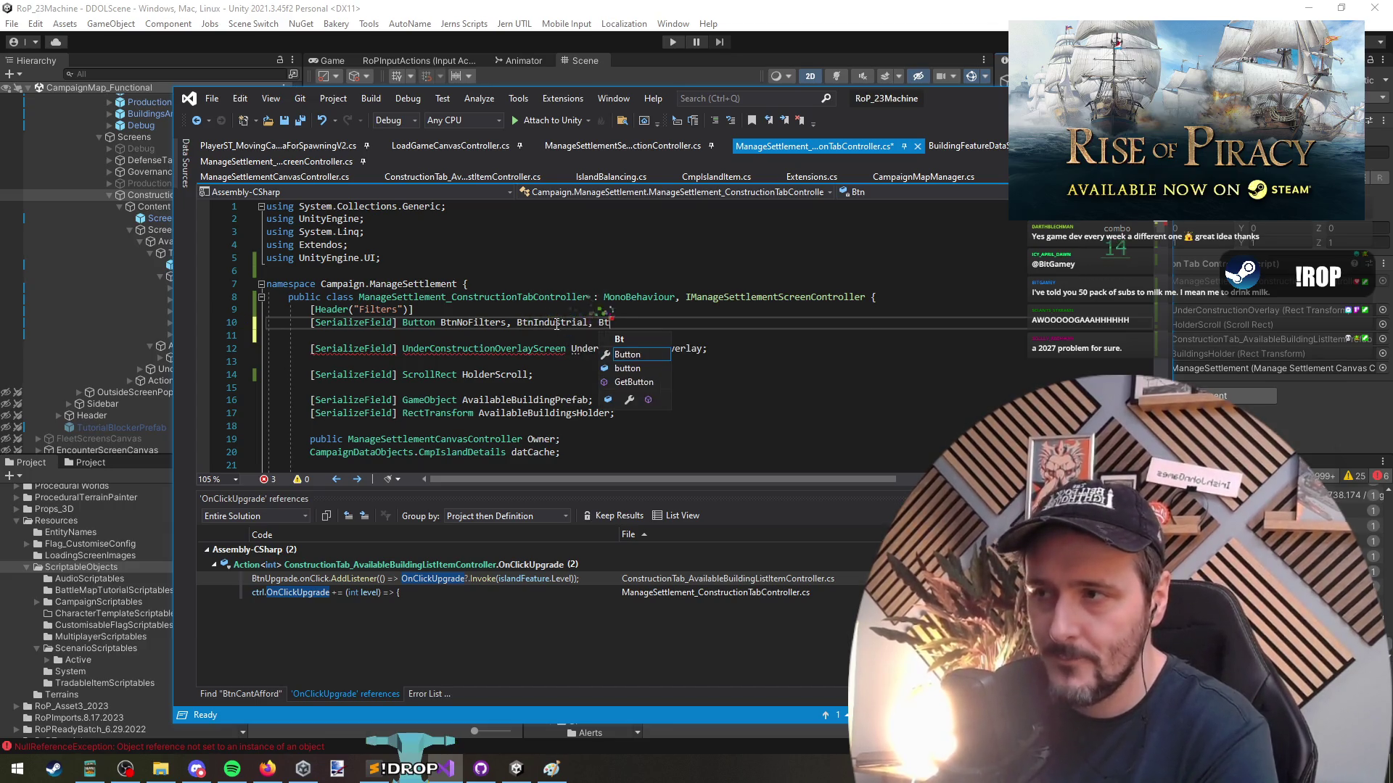
type("nCi")
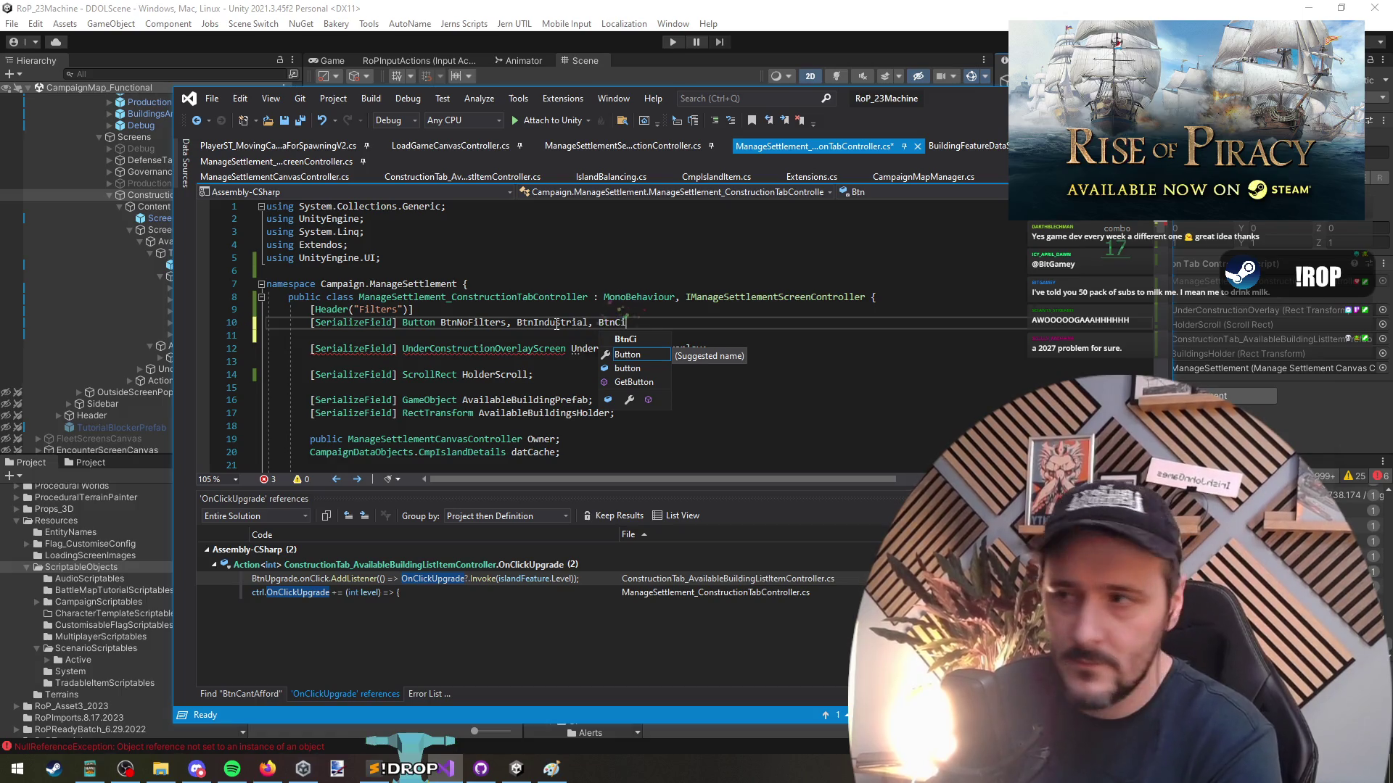
type("vil, BtnM")
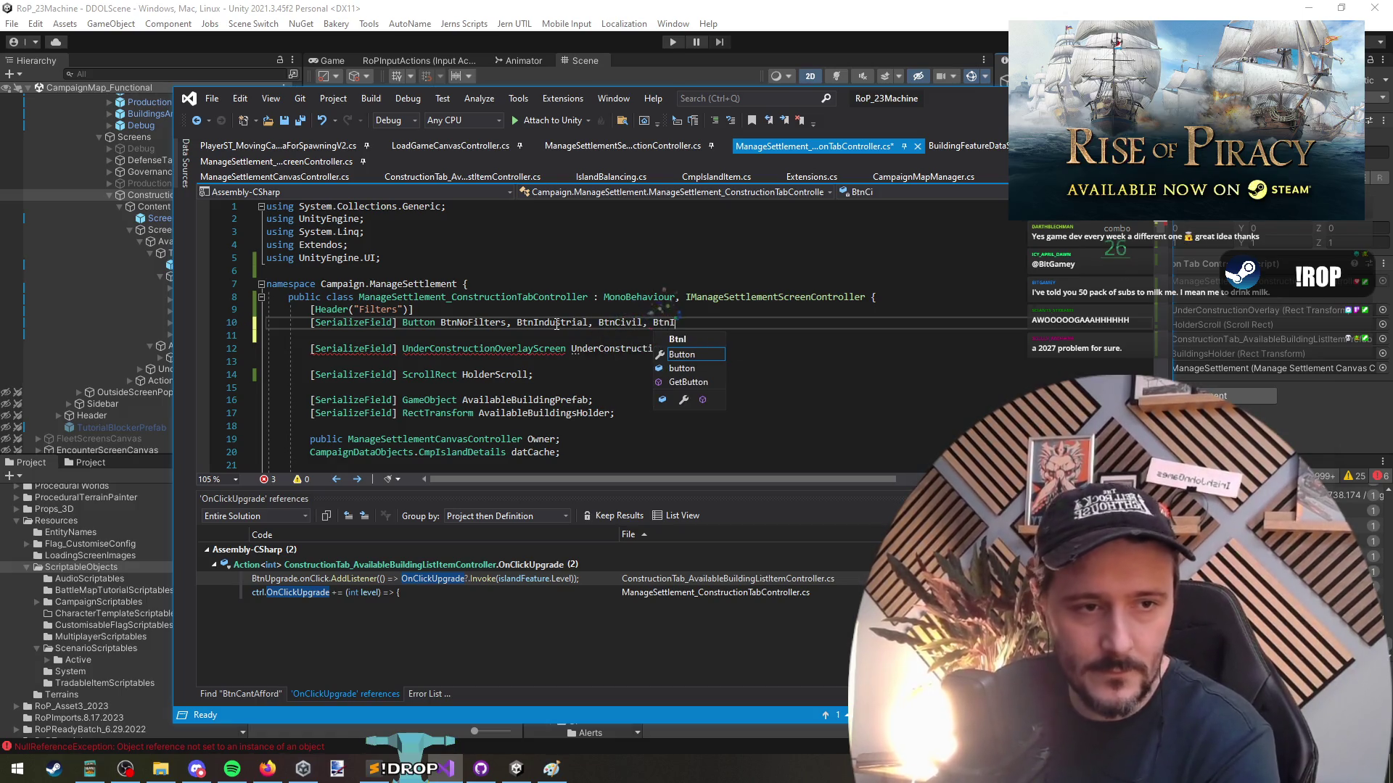
type("iliaty,")
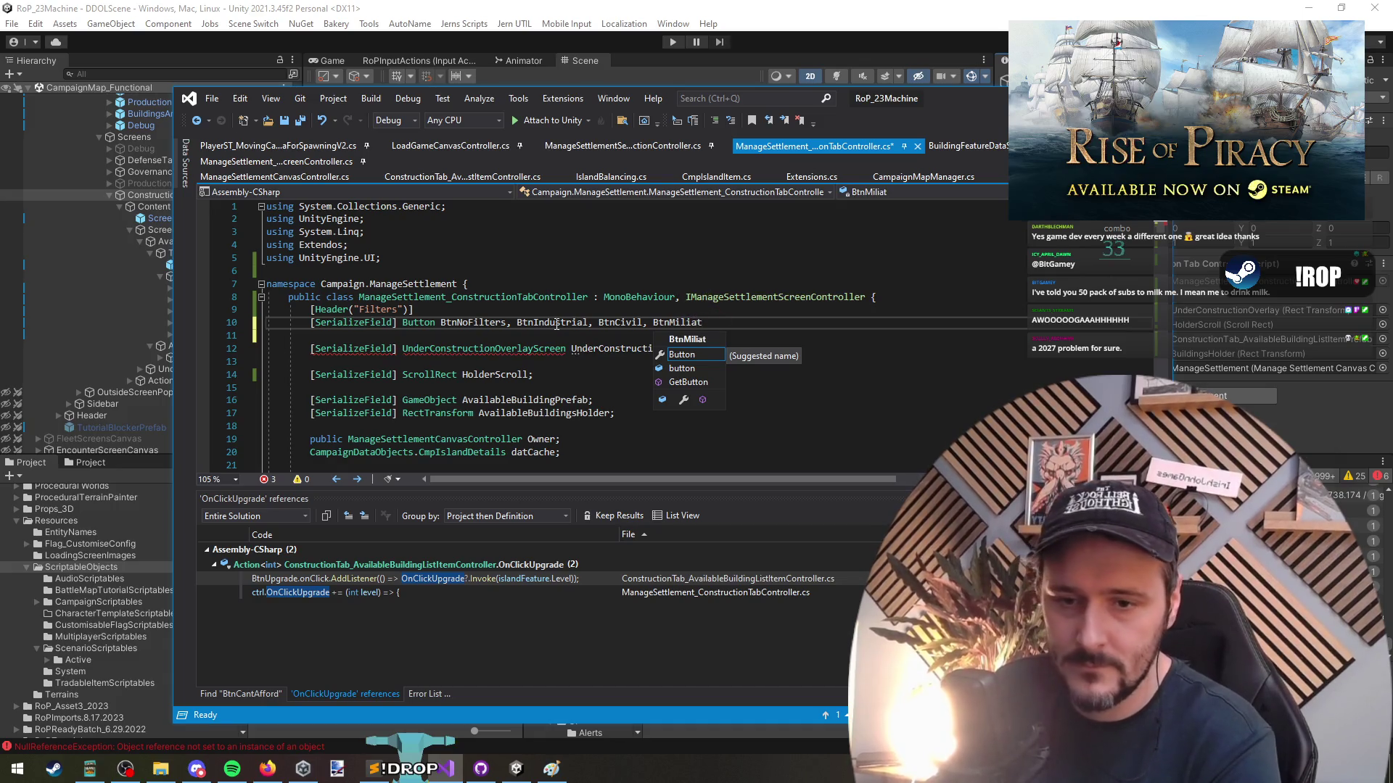
key("BackSpace")
key("BackSpace")
key("BackSpace")
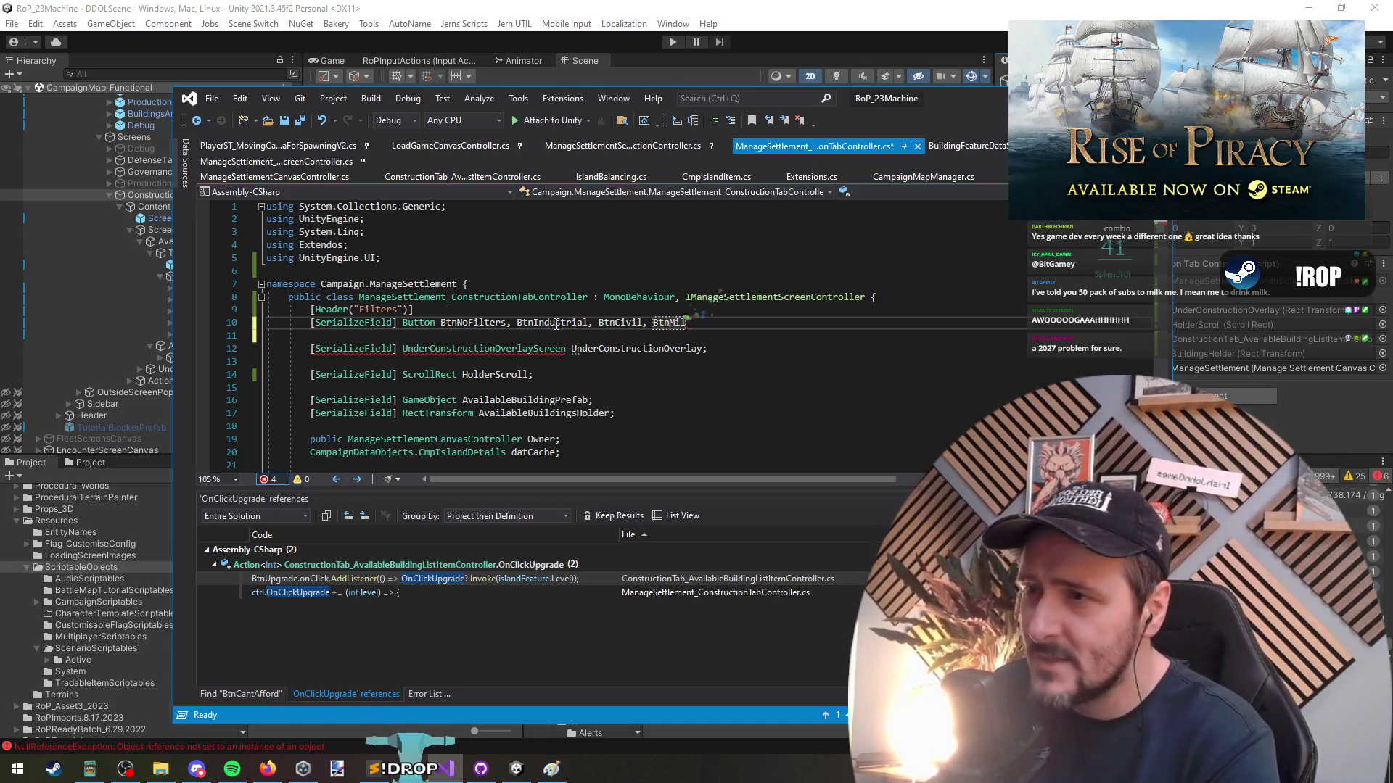
type("itary")
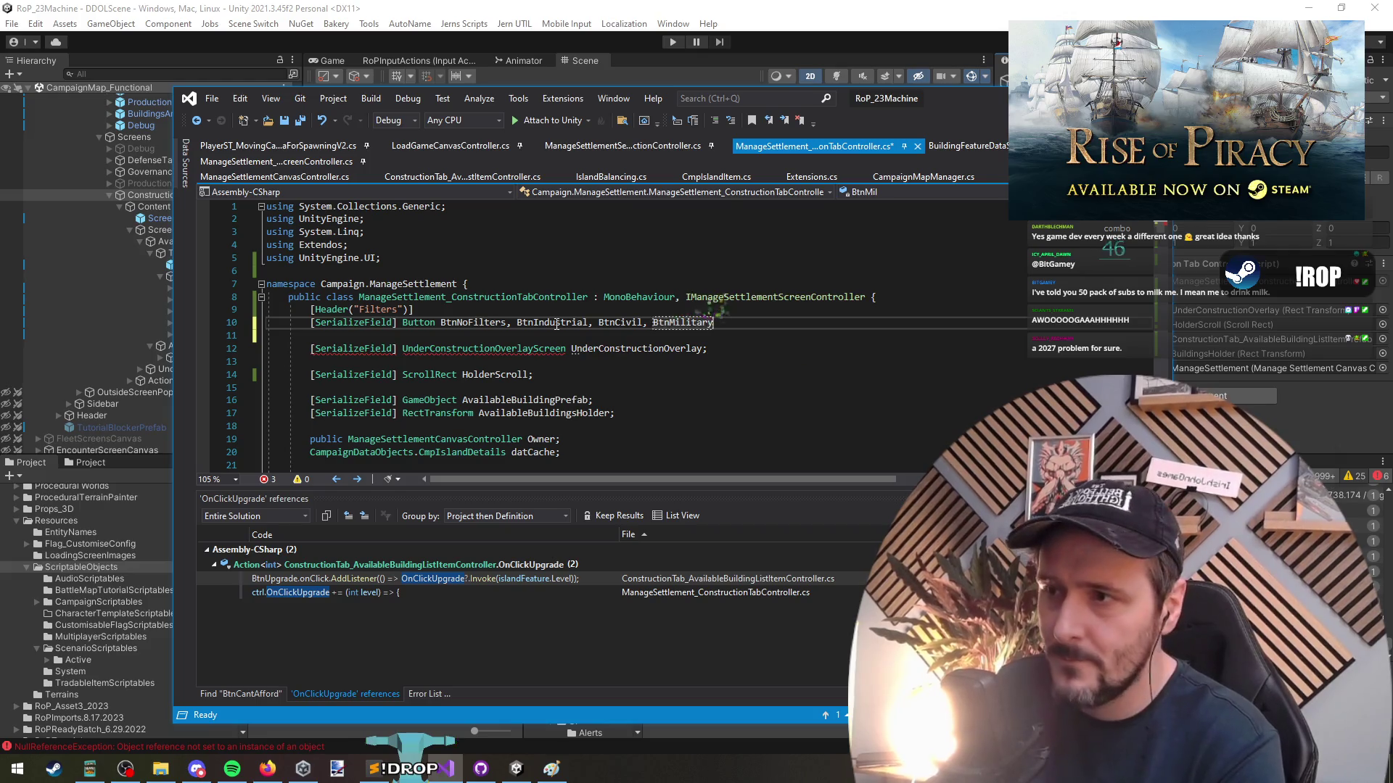
type(", Btn")
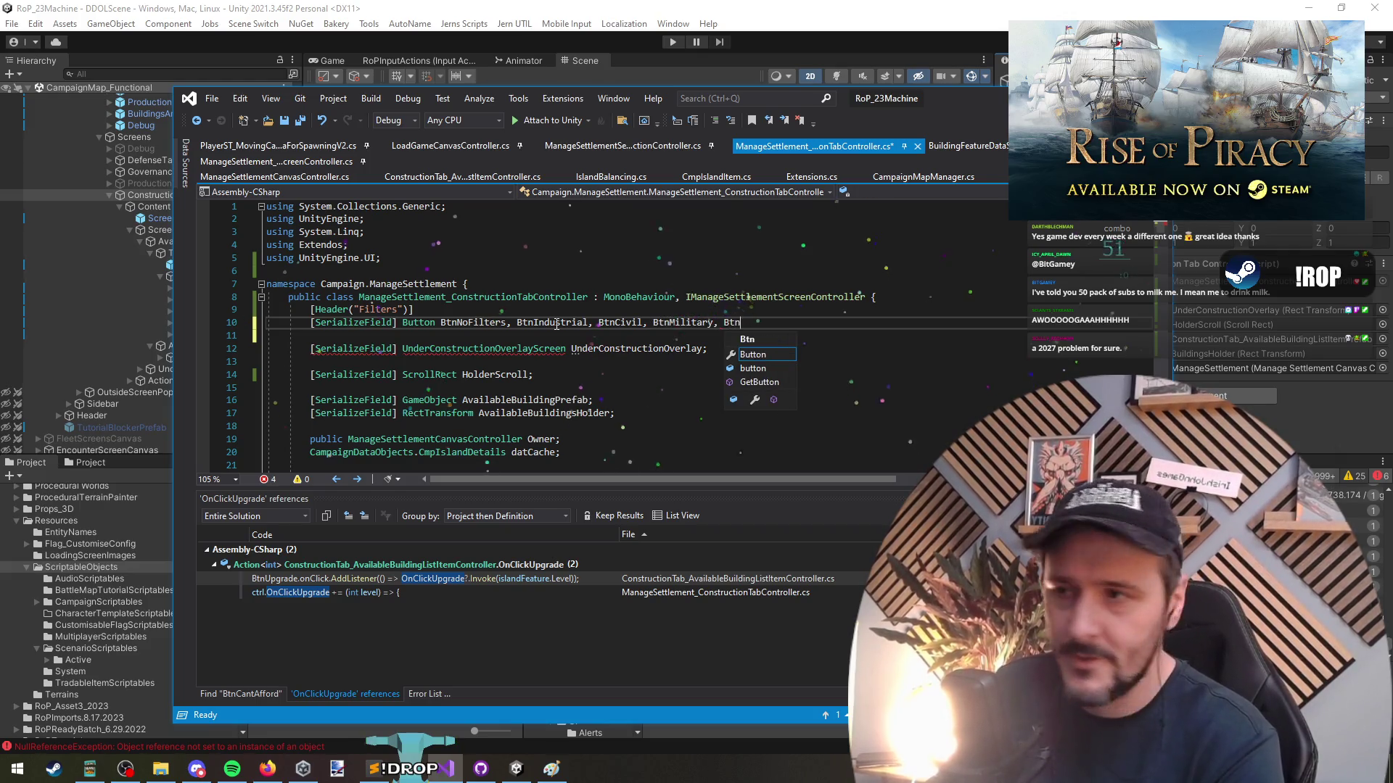
type("Feature;")
key("Down")
key("ctrl+s")
key("alt+Tab")
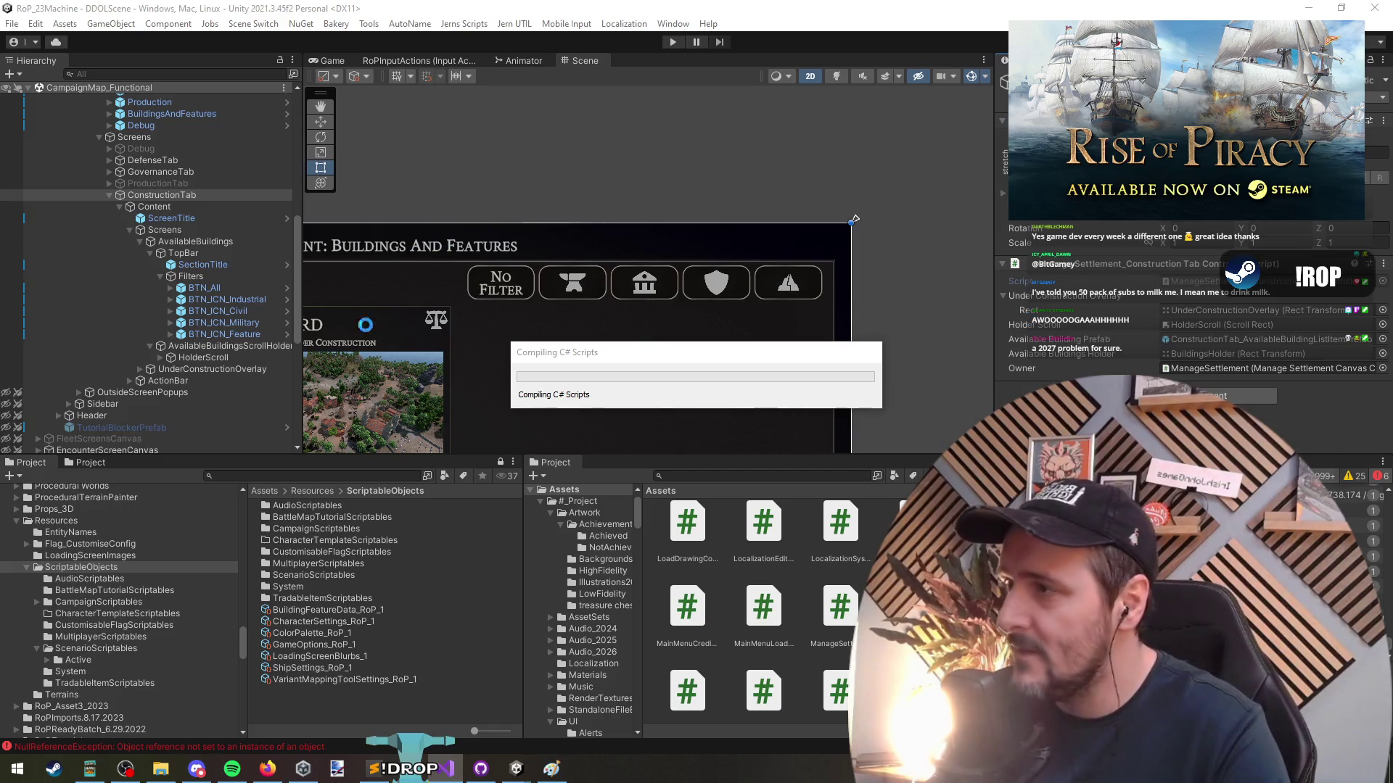
Move the foreach's building data expression into a new 'var ToShow = …;' line above the loop
left_click(450, 768)
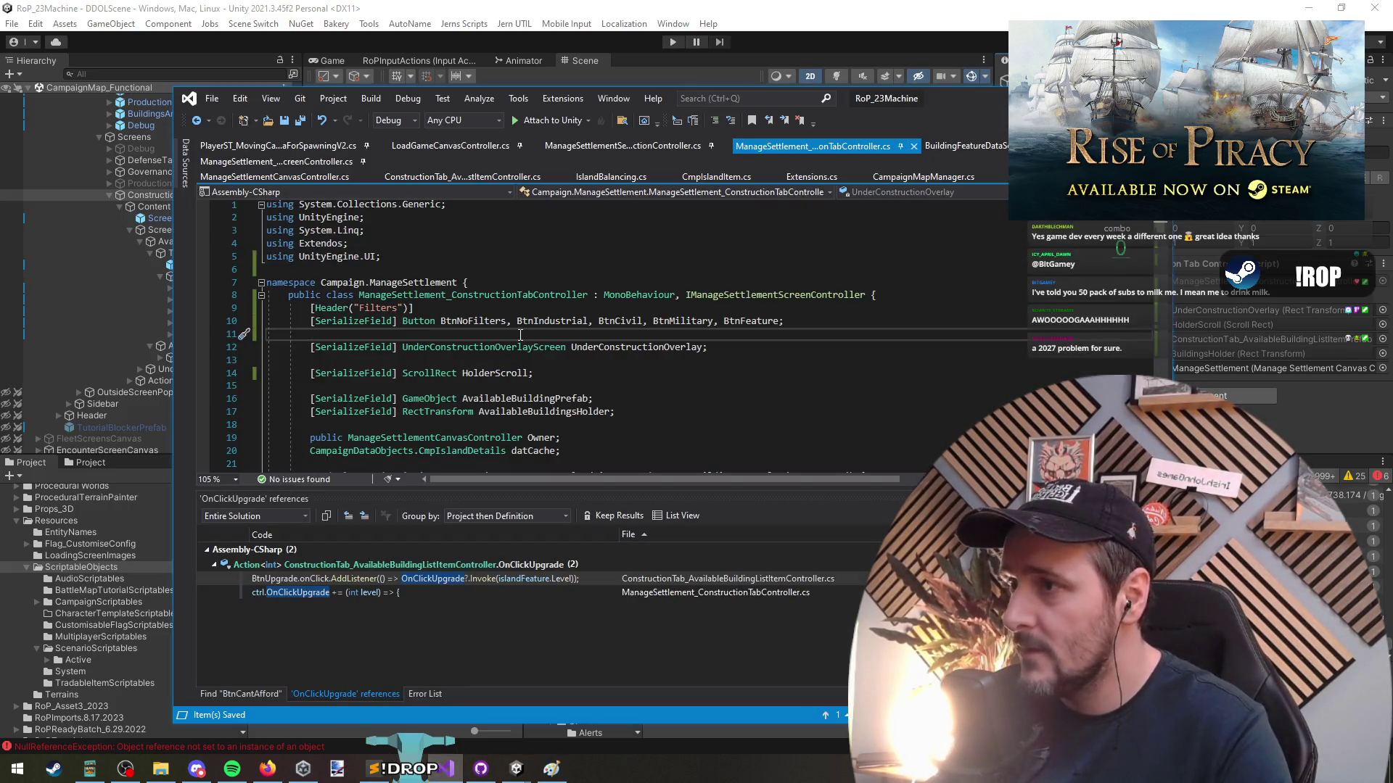
scroll(445, 377, "down", 12)
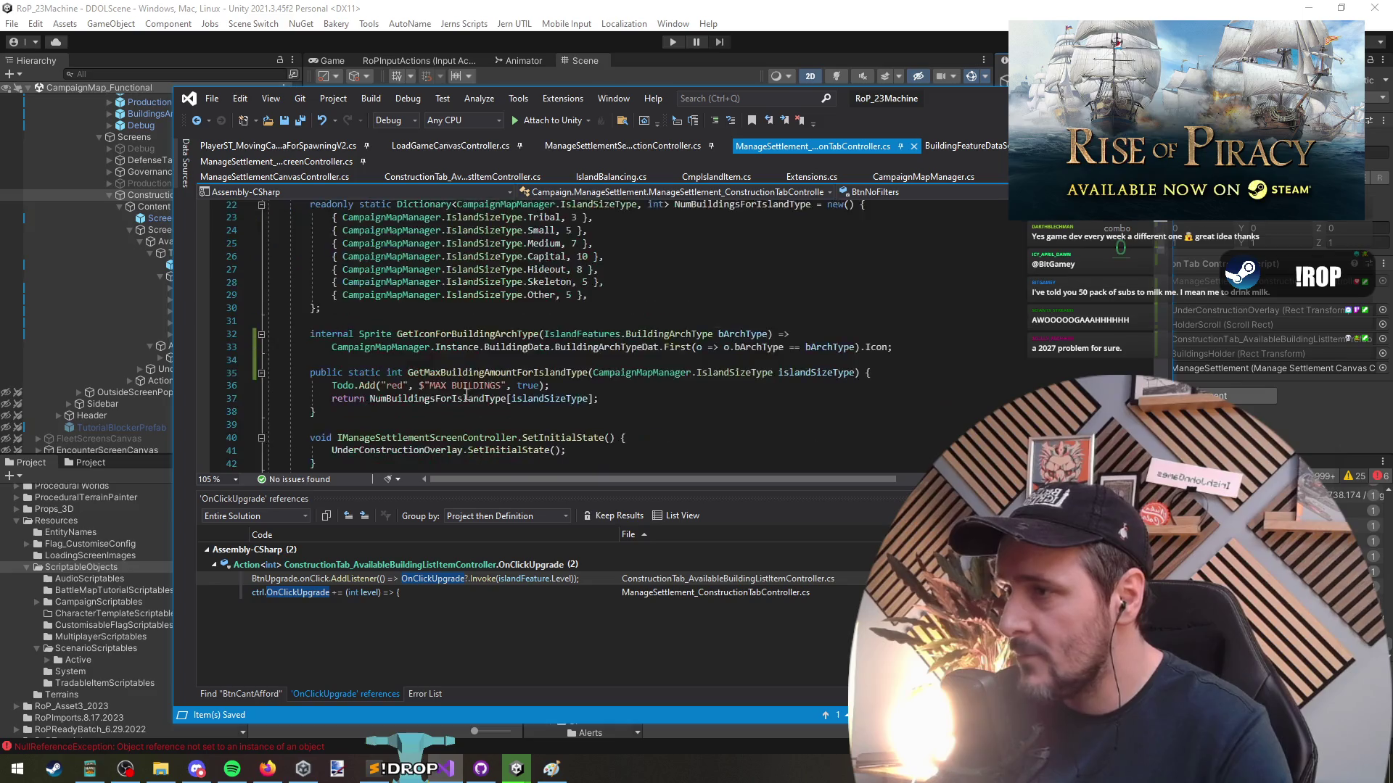
scroll(445, 376, "down", 15)
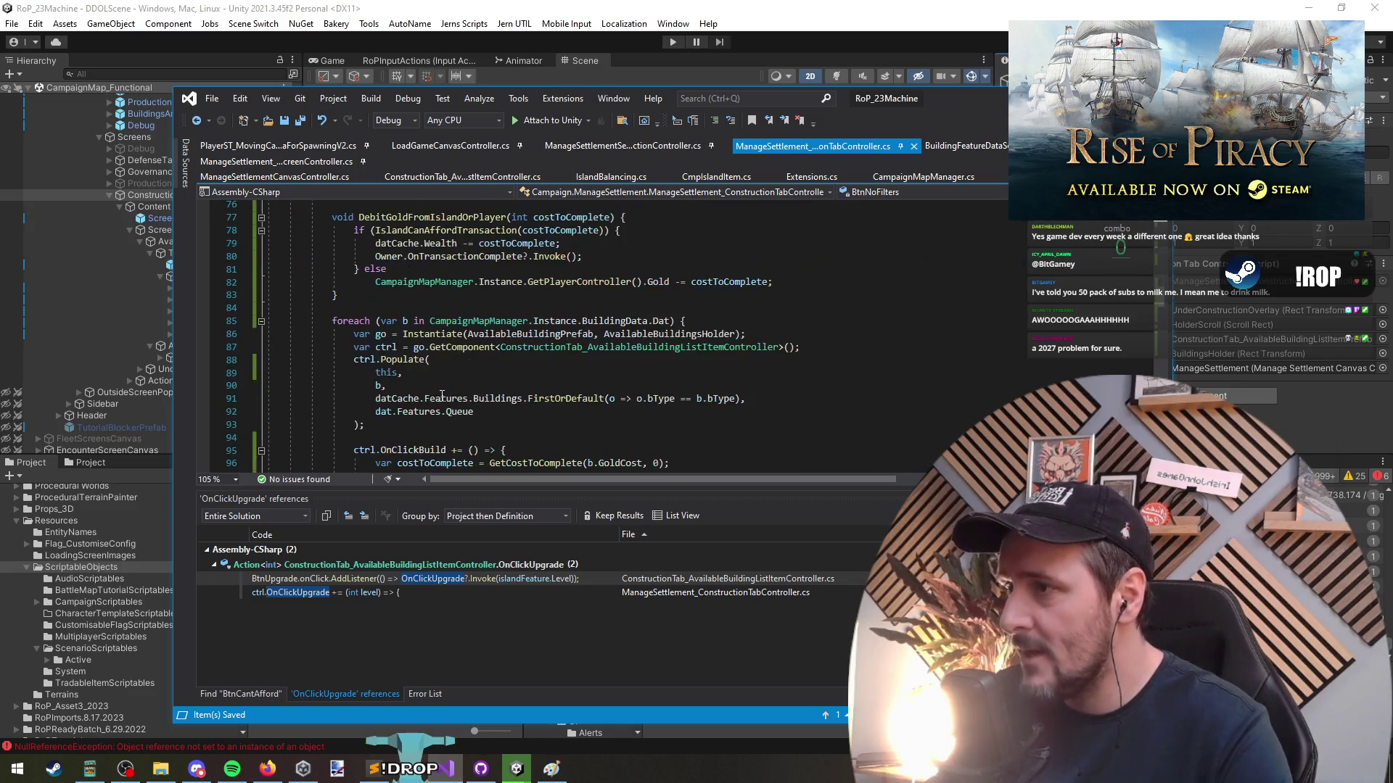
scroll(445, 397, "up", 1)
left_click(660, 281)
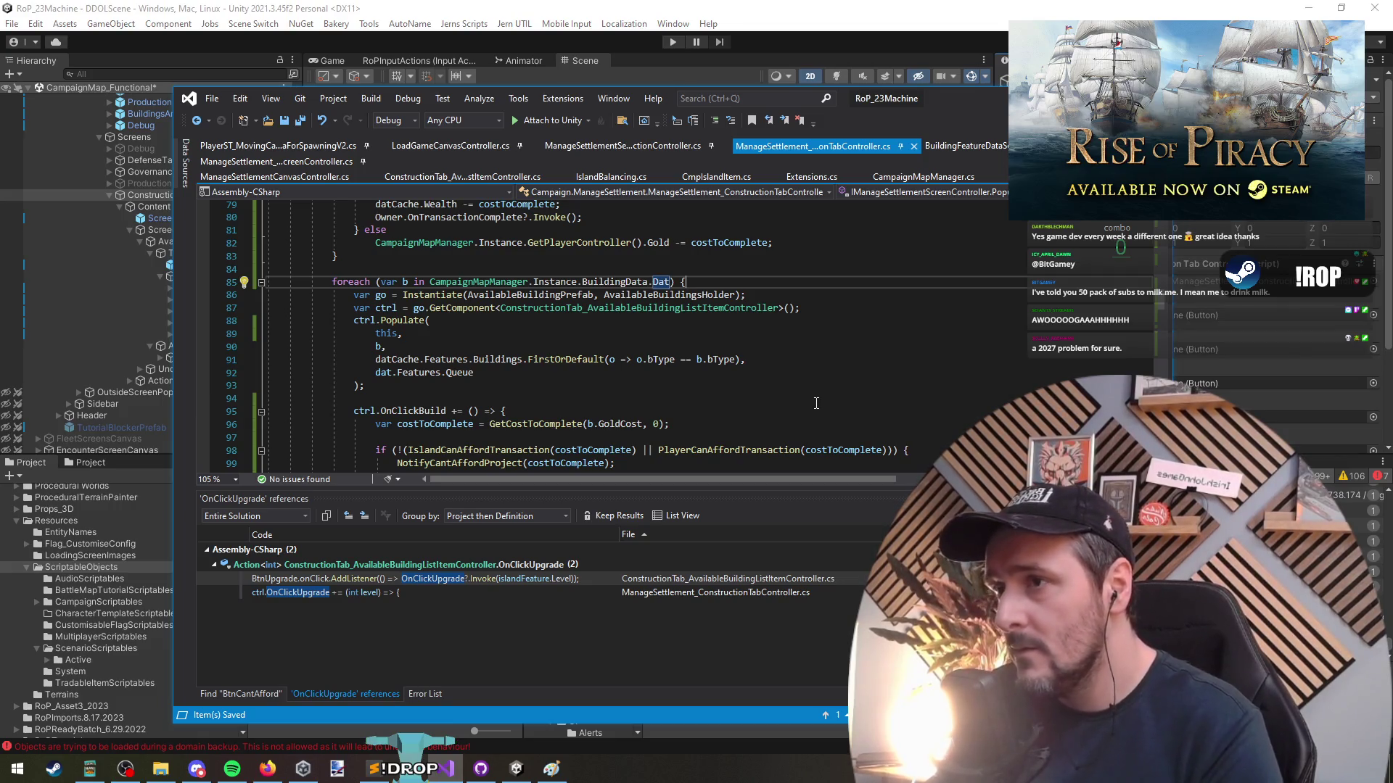
key("ctrl+Return")
key("ctrl+Return")
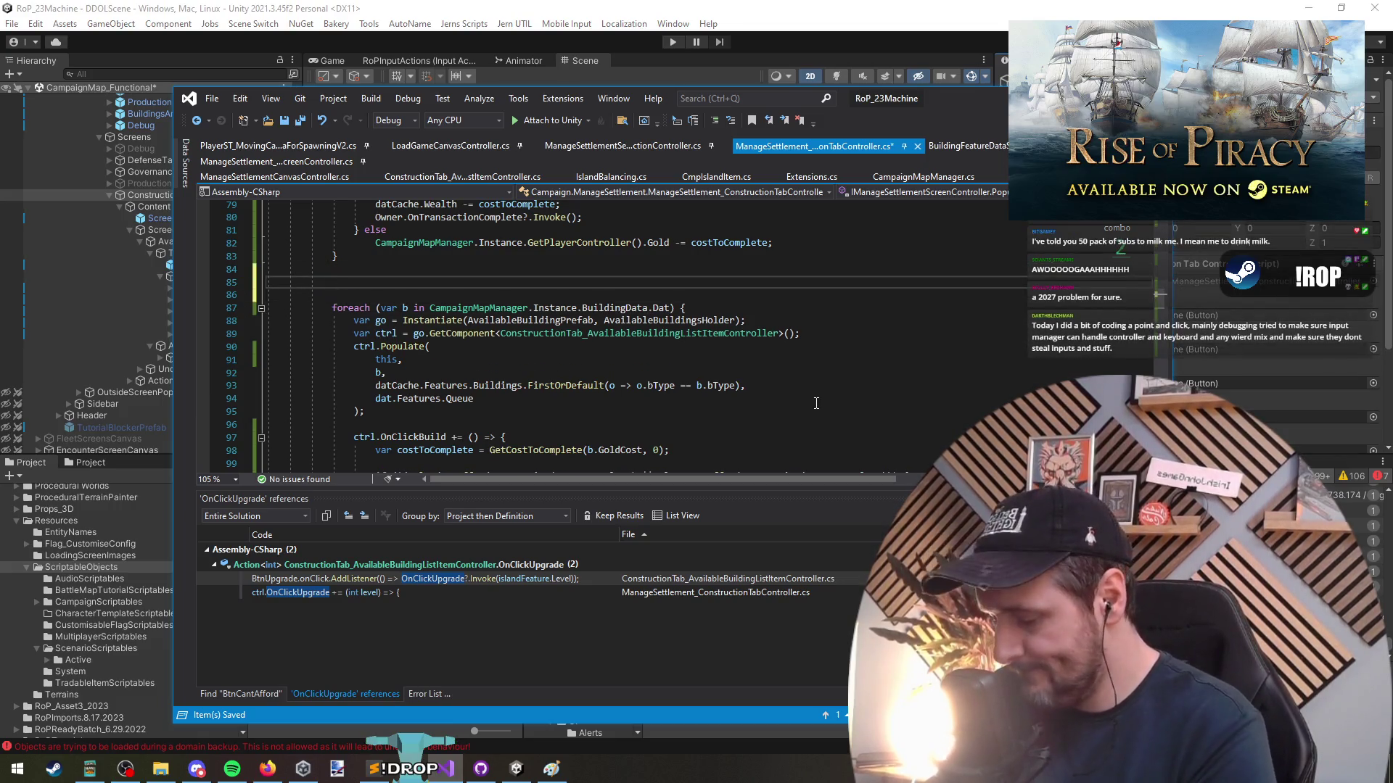
key("Down")
key("Down")
key("End")
key("Left")
key("Left")
key("Left")
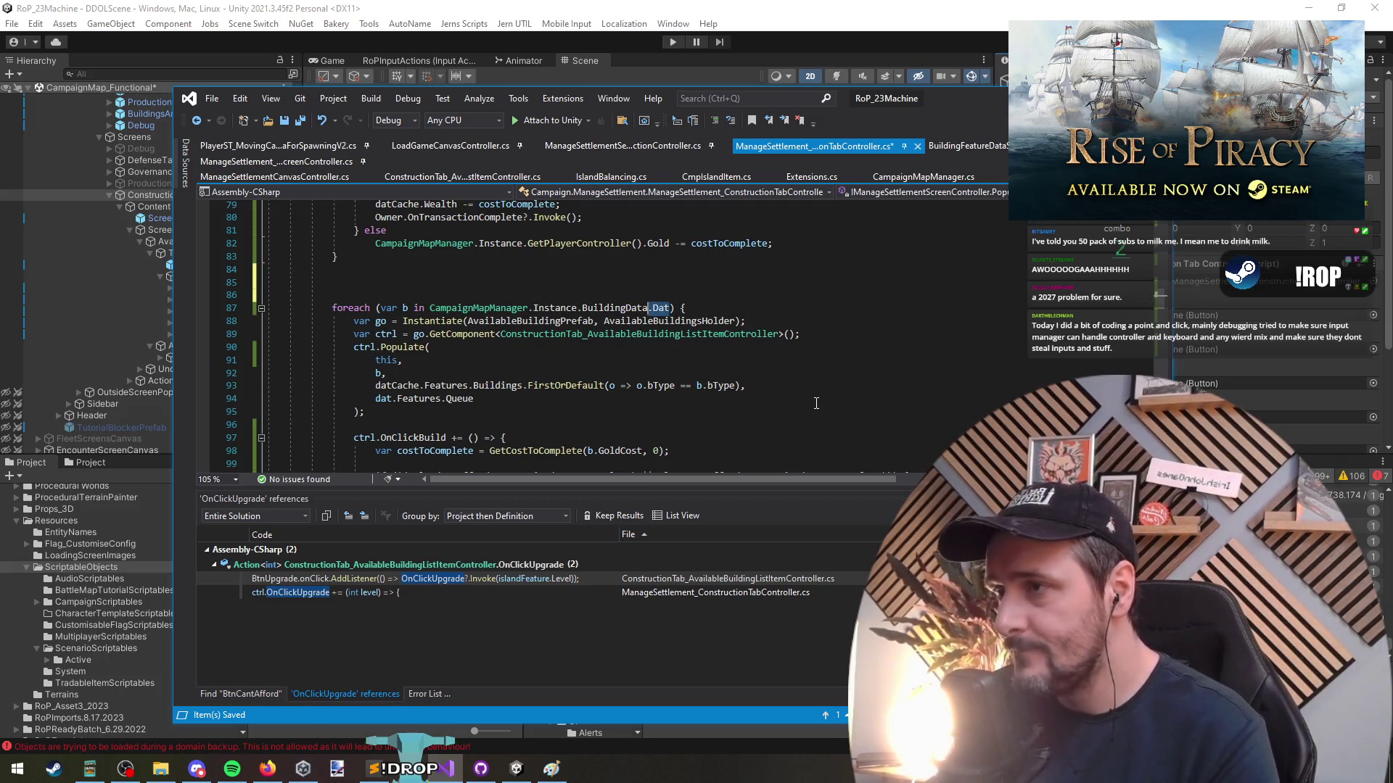
key("ctrl+shift+Left")
key("ctrl+shift+Left")
key("ctrl+shift+Left")
key("ctrl+shift+Left")
key("ctrl+c")
key("Up")
key("Up")
type("ToShow")
key("Home")
type("var")
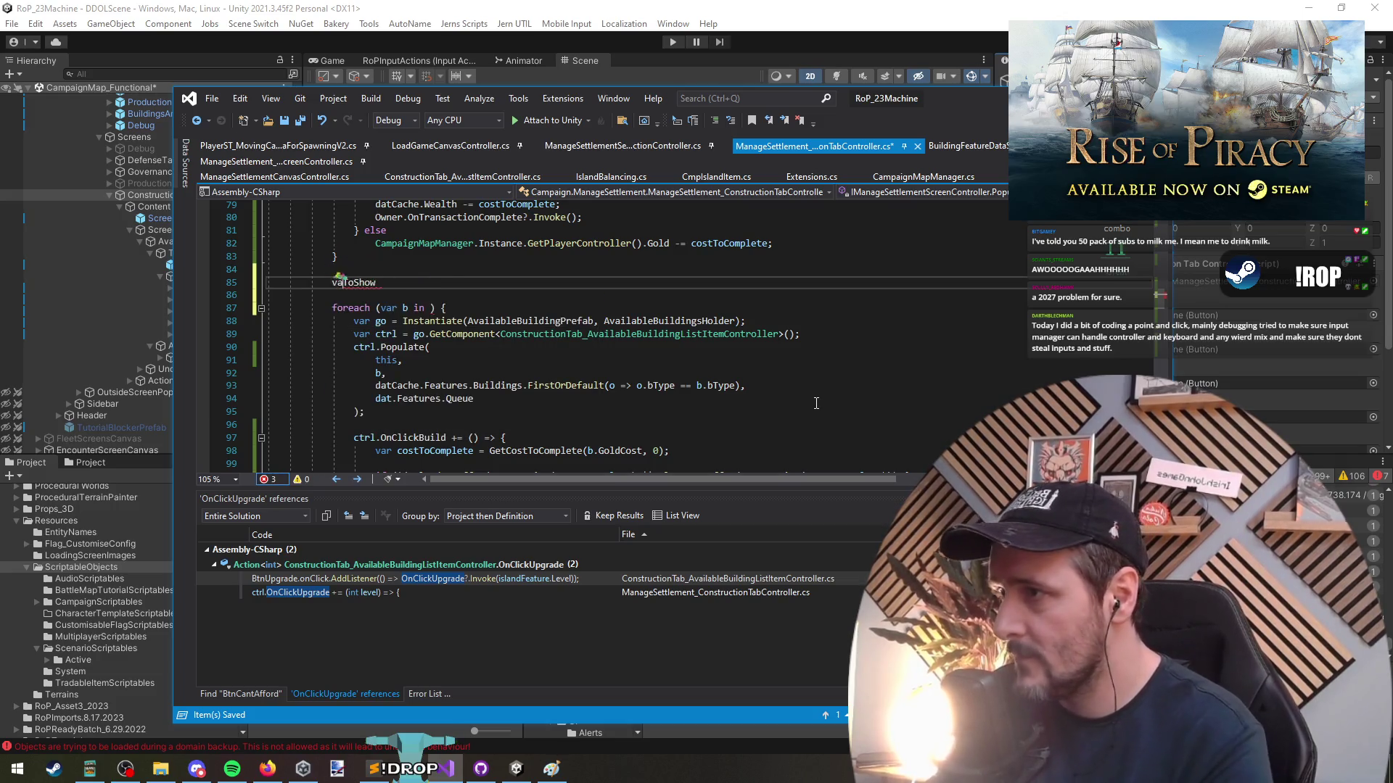
key("End")
type("=")
key("ctrl+v")
type(";")
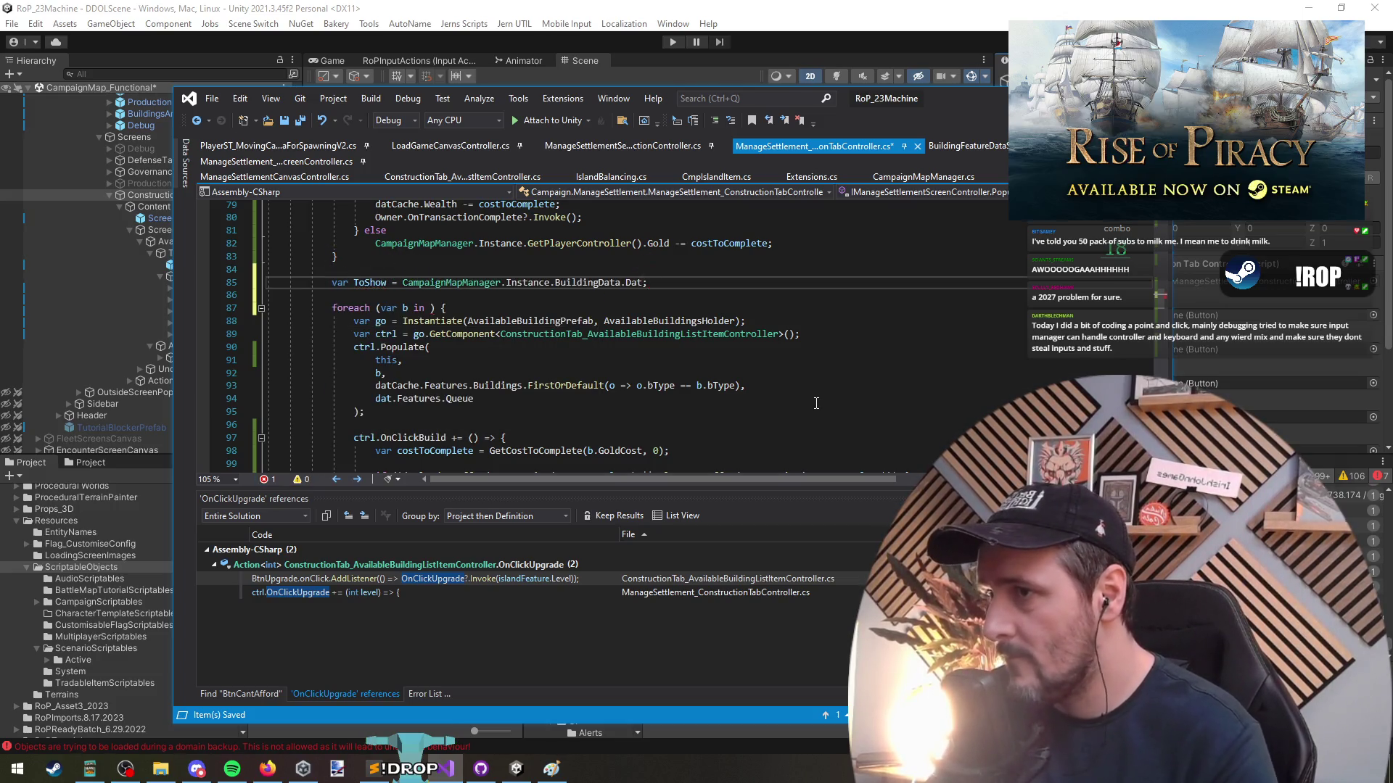
Make the foreach iterate ToShow, rename the variable to toShow, add blank lines, and save
key("Down")
key("Down")
key("Left")
key("Left")
key("Left")
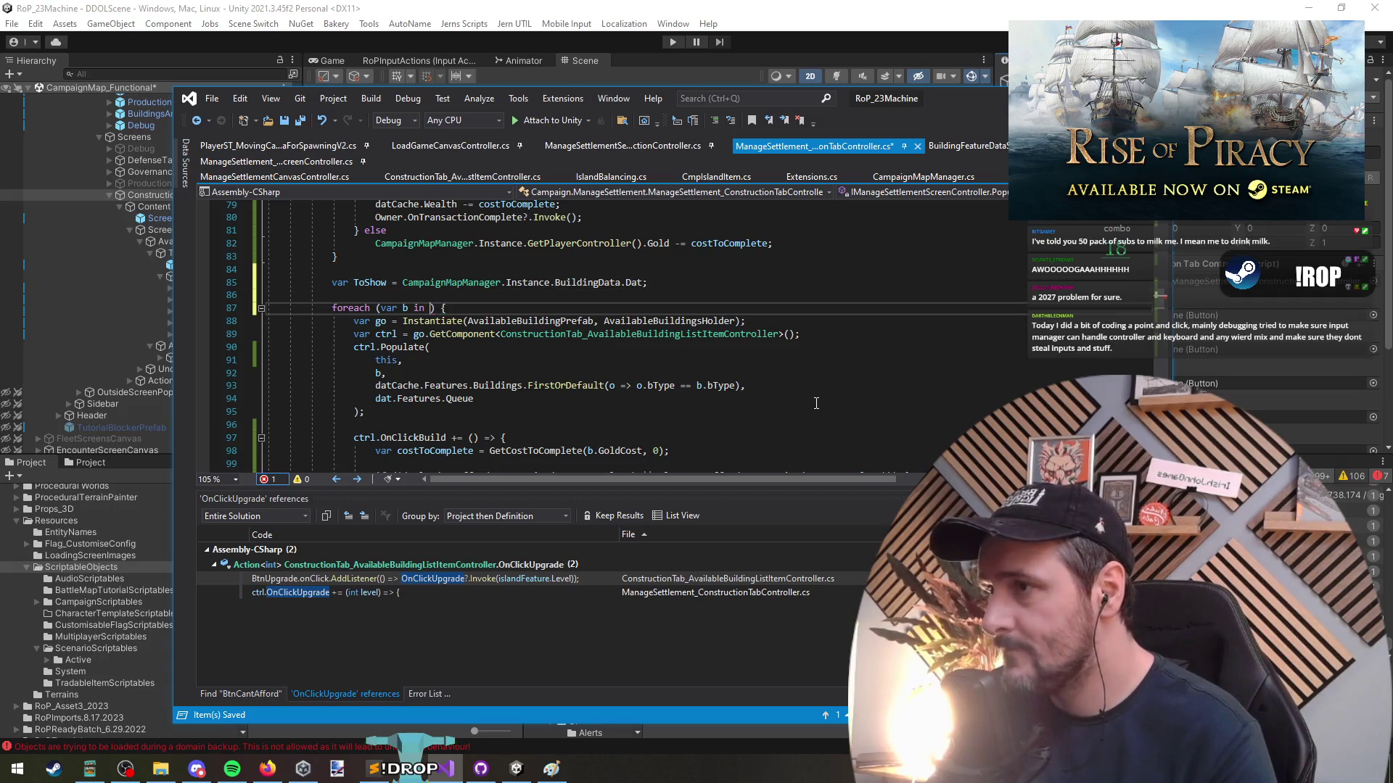
type("To")
key("Tab")
key("ctrl+r")
key("ctrl+r")
type("toShow")
key("Return")
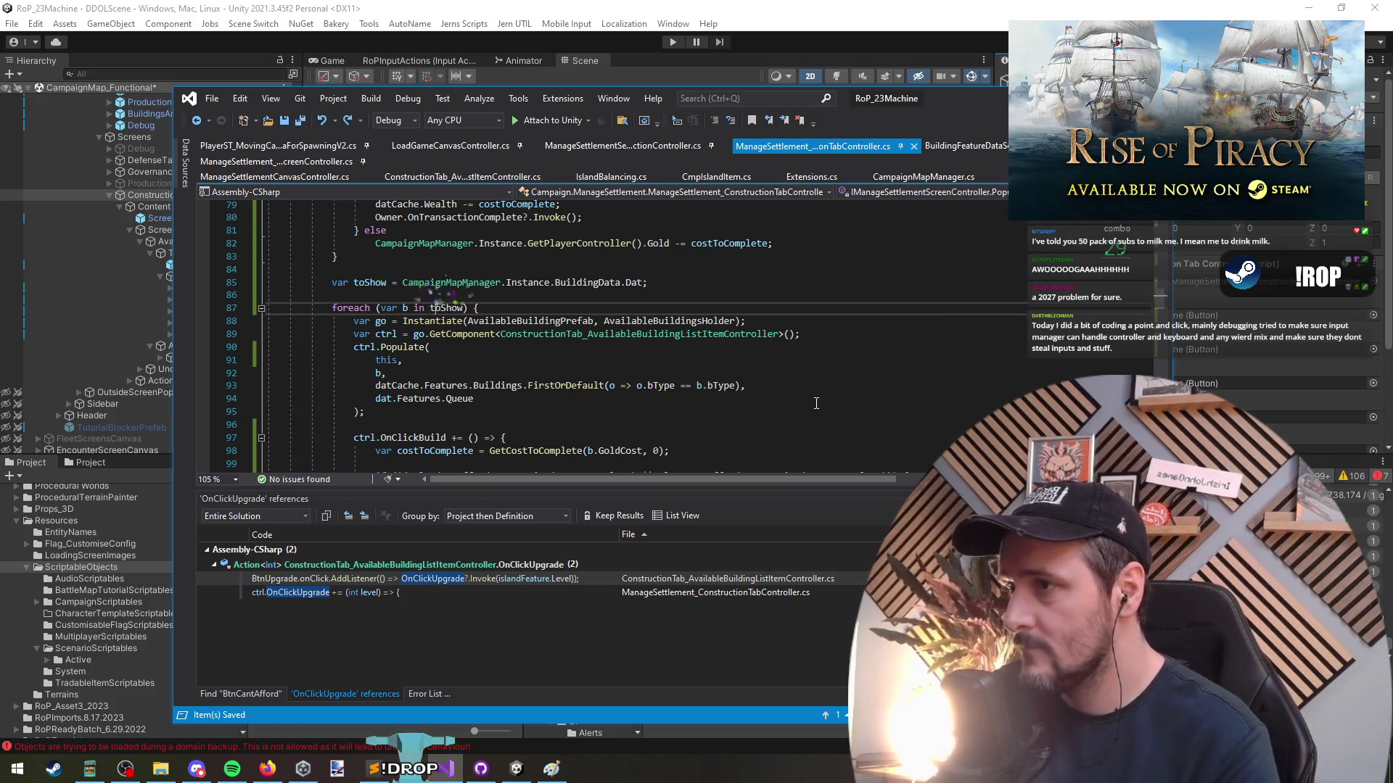
key("Up")
key("Return")
key("Return")
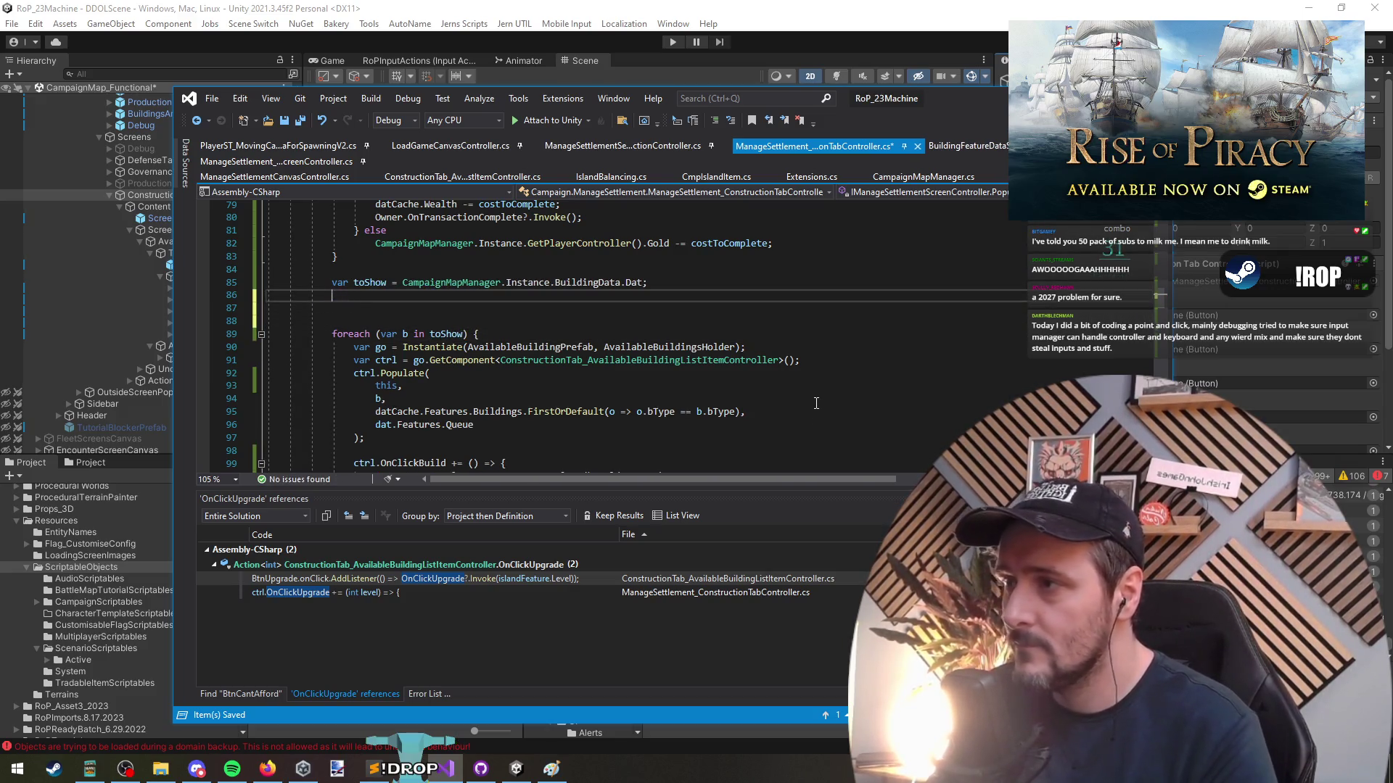
key("ctrl+s")
Start a new indented line below the class declaration for a new field
key("ctrl+Home")
left_click(663, 303)
key("End")
key("Return")
Declare 'IslandFeatures.BuildingArchType? ActiveFilter = null;', checking the type via Go To Definition
type("ActiveFilter;")
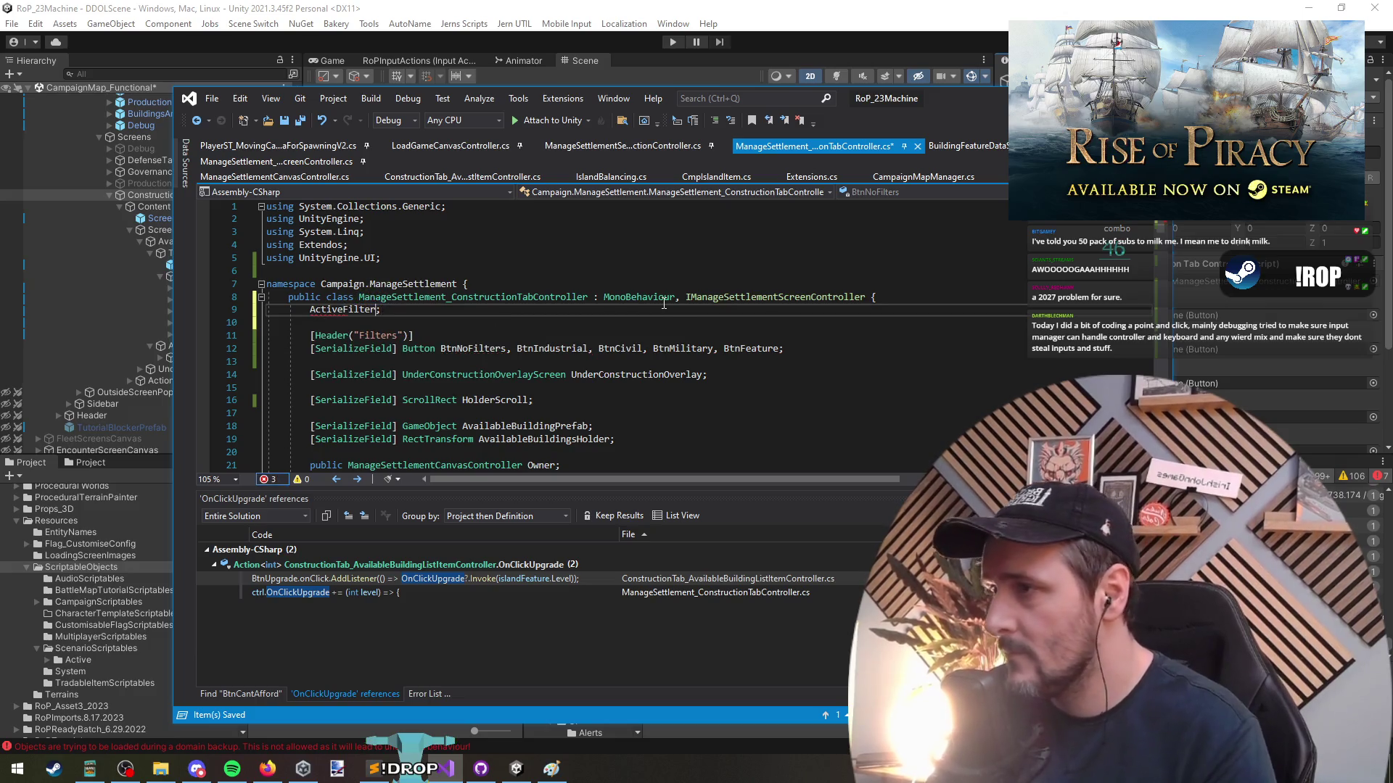
key("Home")
type("ArchT")
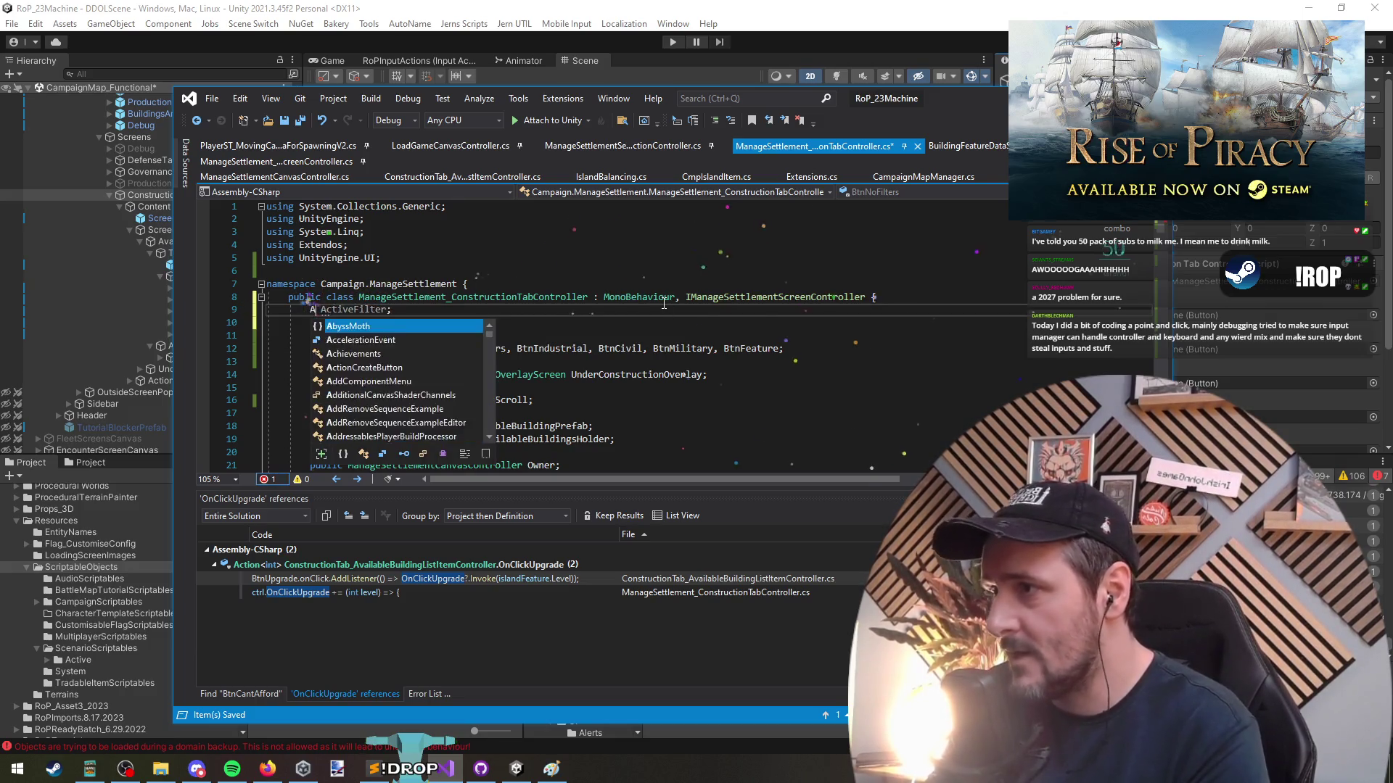
key("Tab")
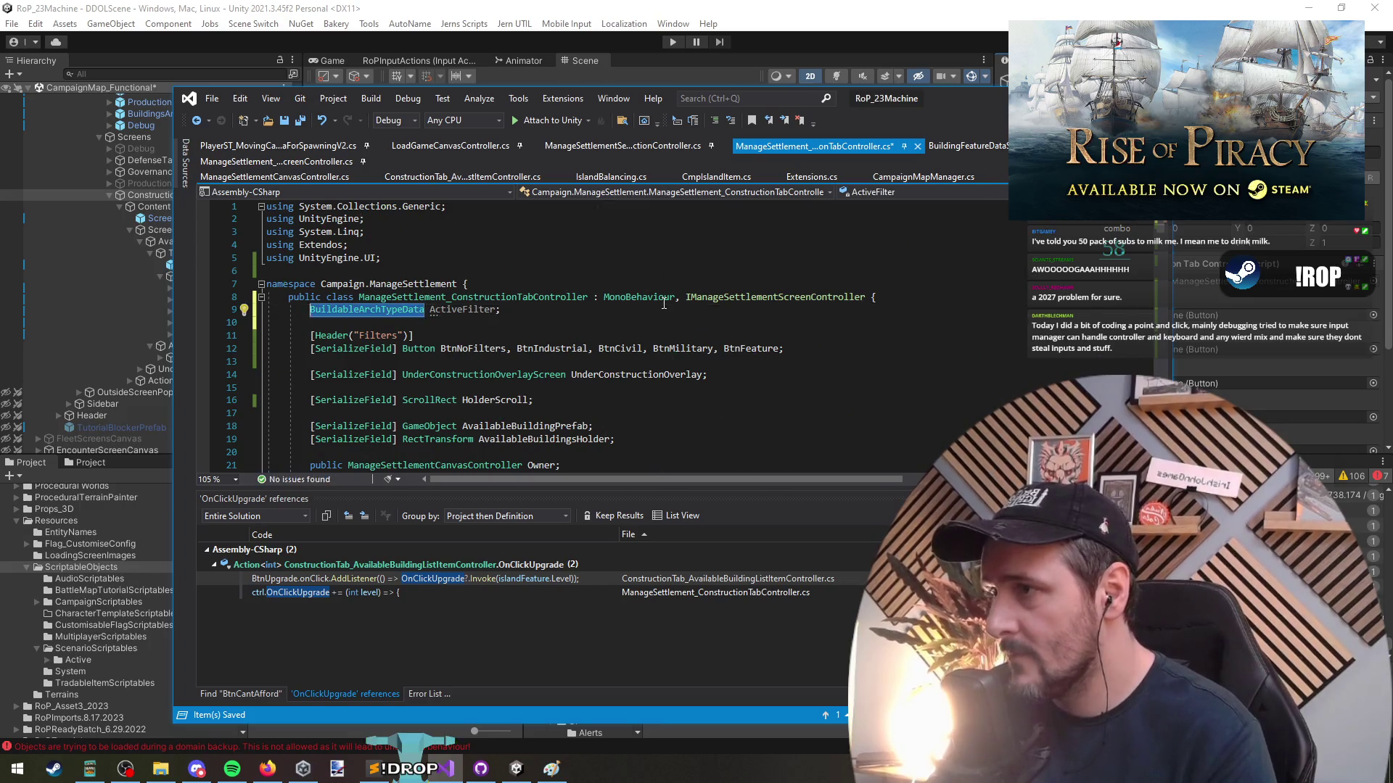
key("F12")
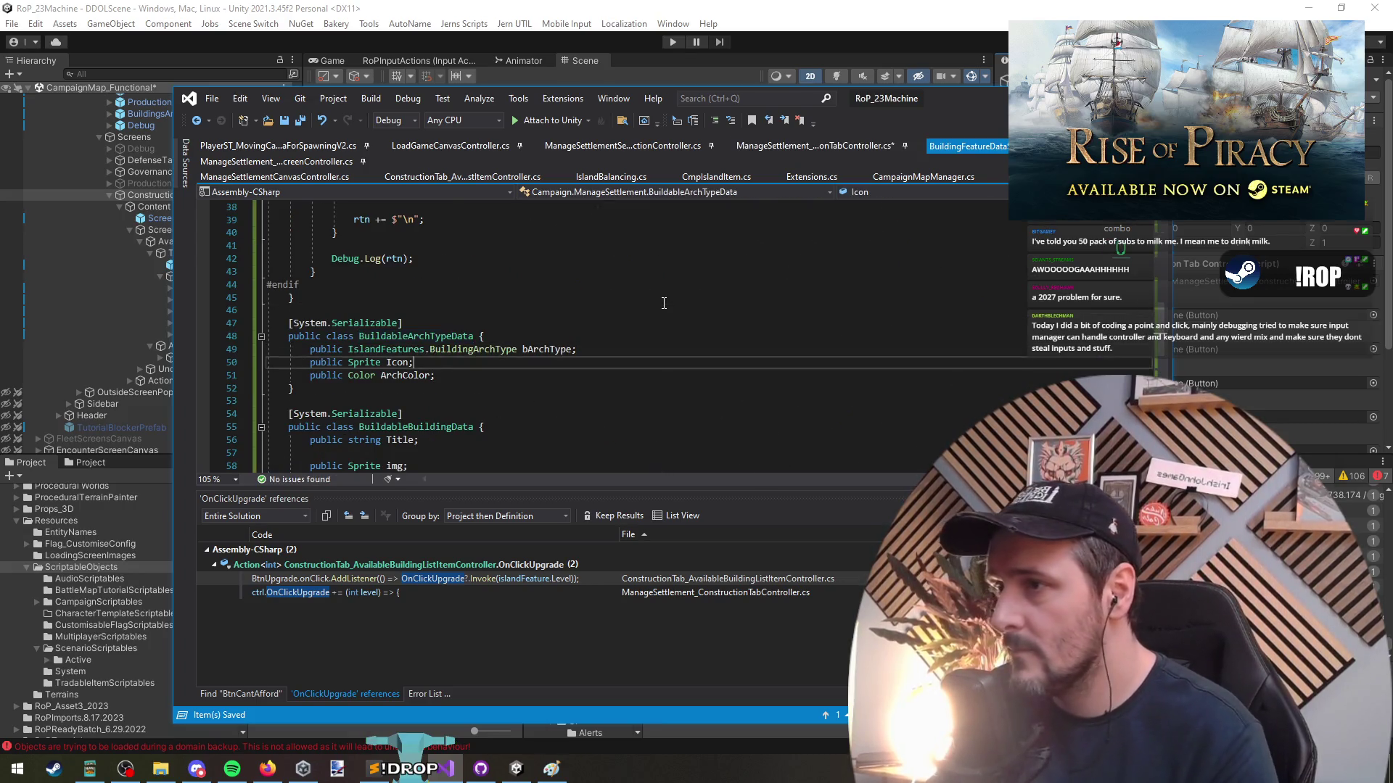
key("ctrl+c")
key("ctrl+minus")
key("ctrl+v")
key("Right")
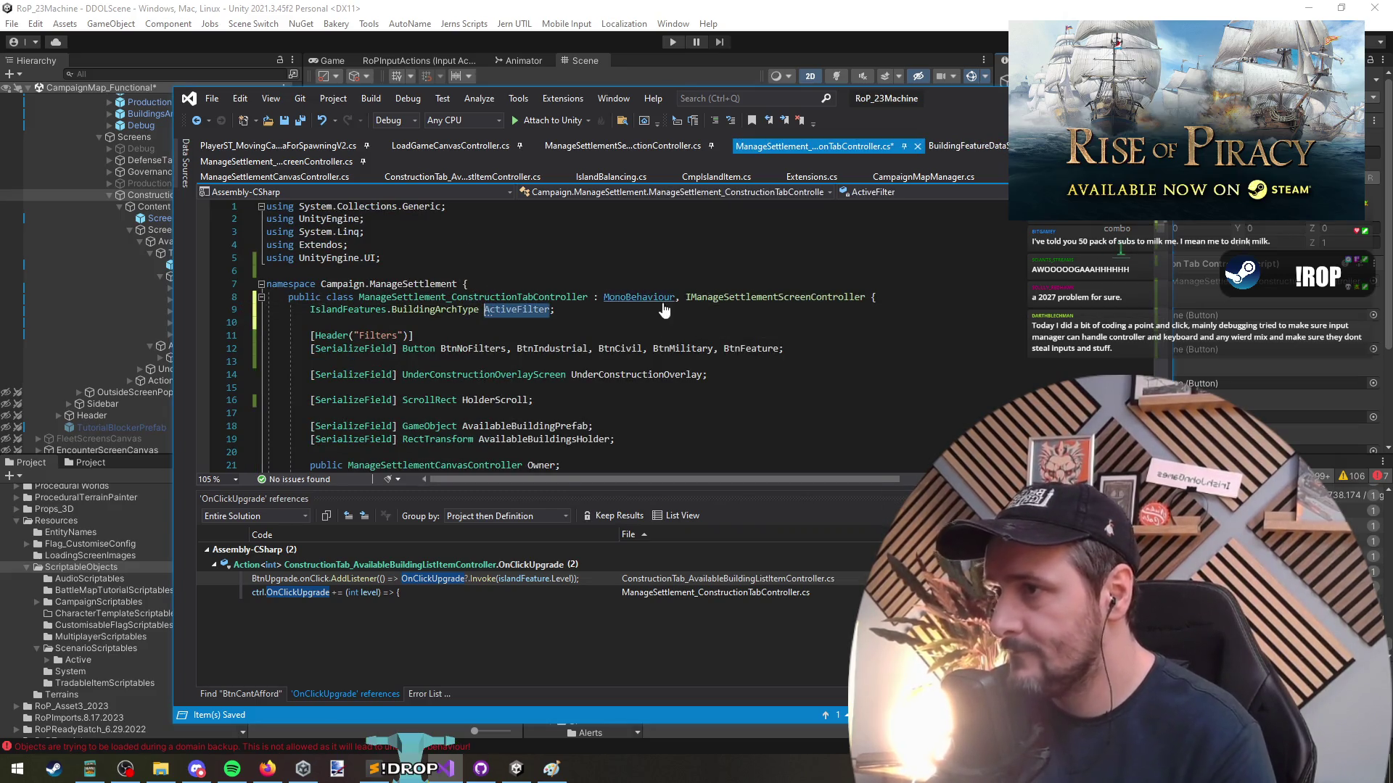
key("Left")
type("?")
key("End")
key("Left")
type("= ")
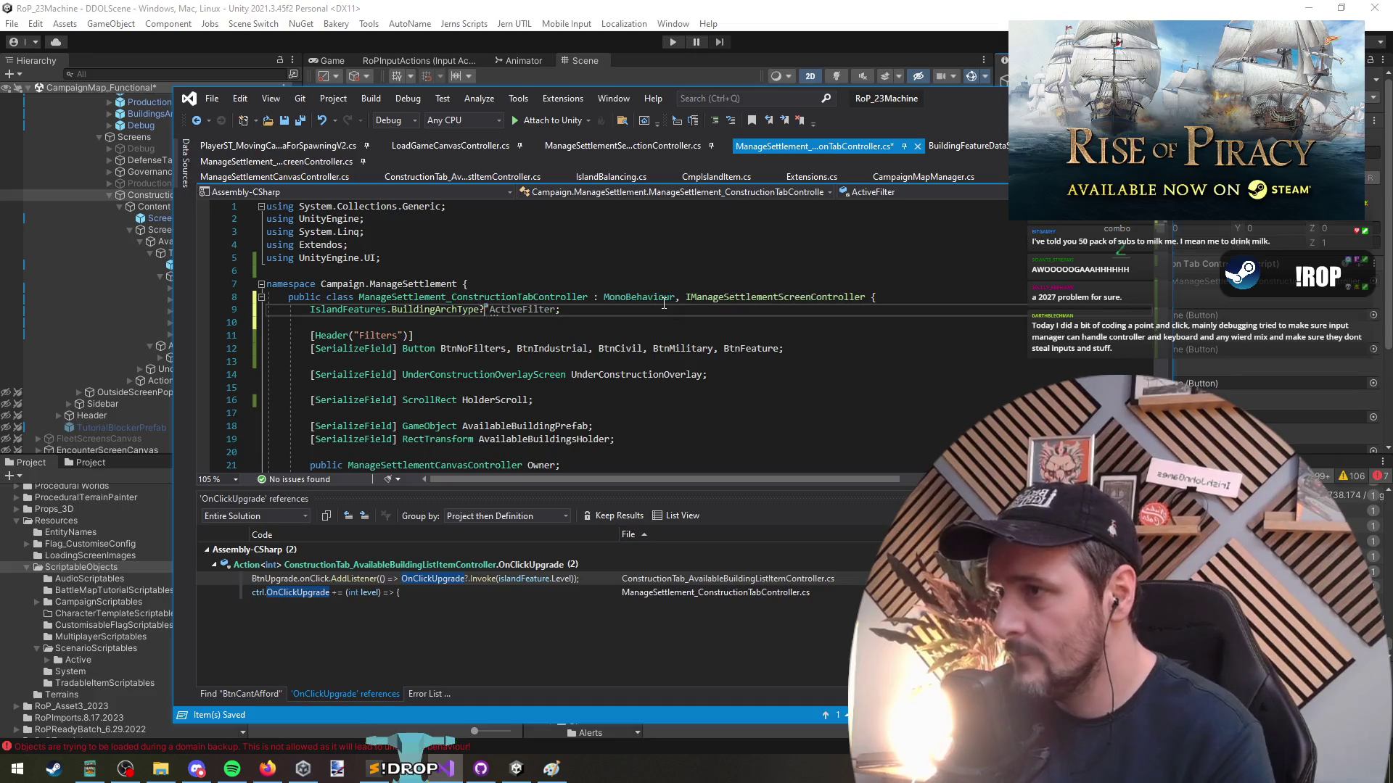
type("null")
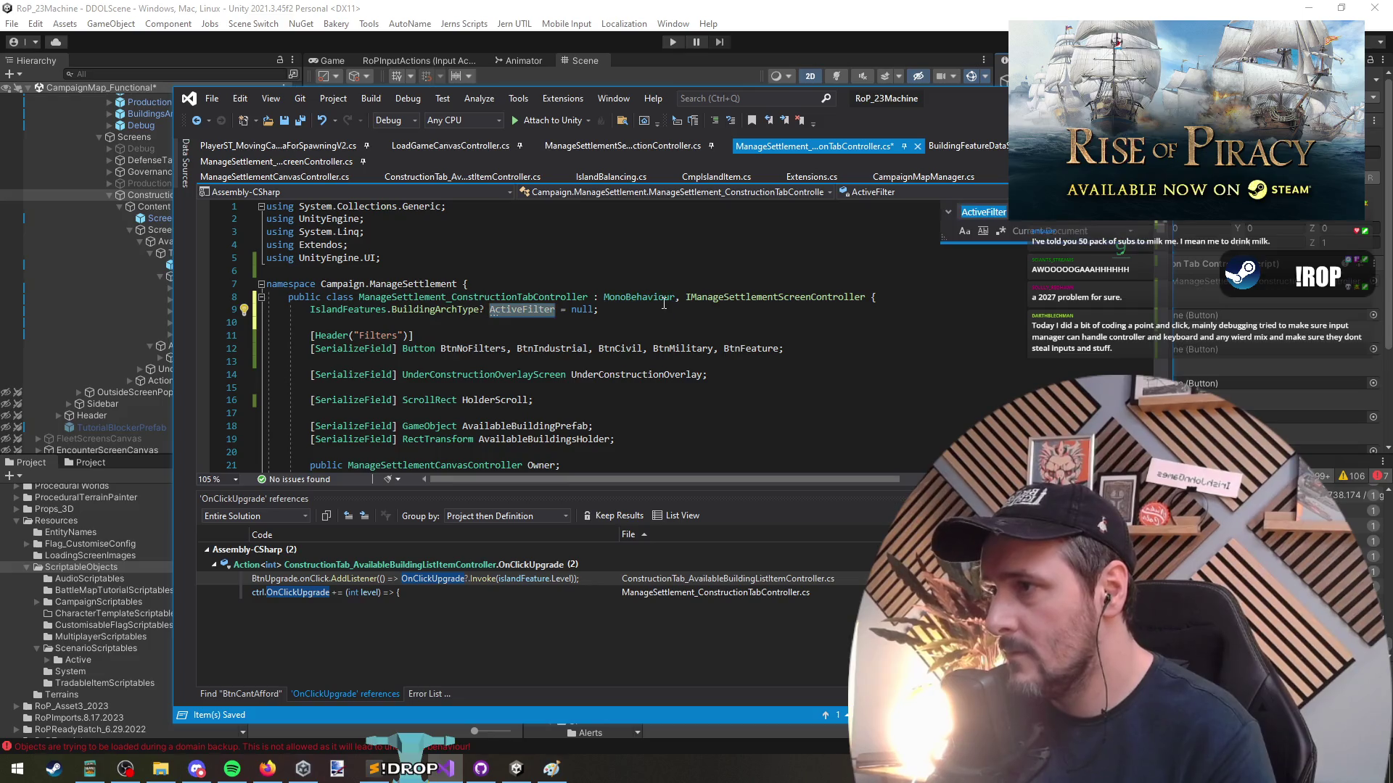
left_click(195, 120)
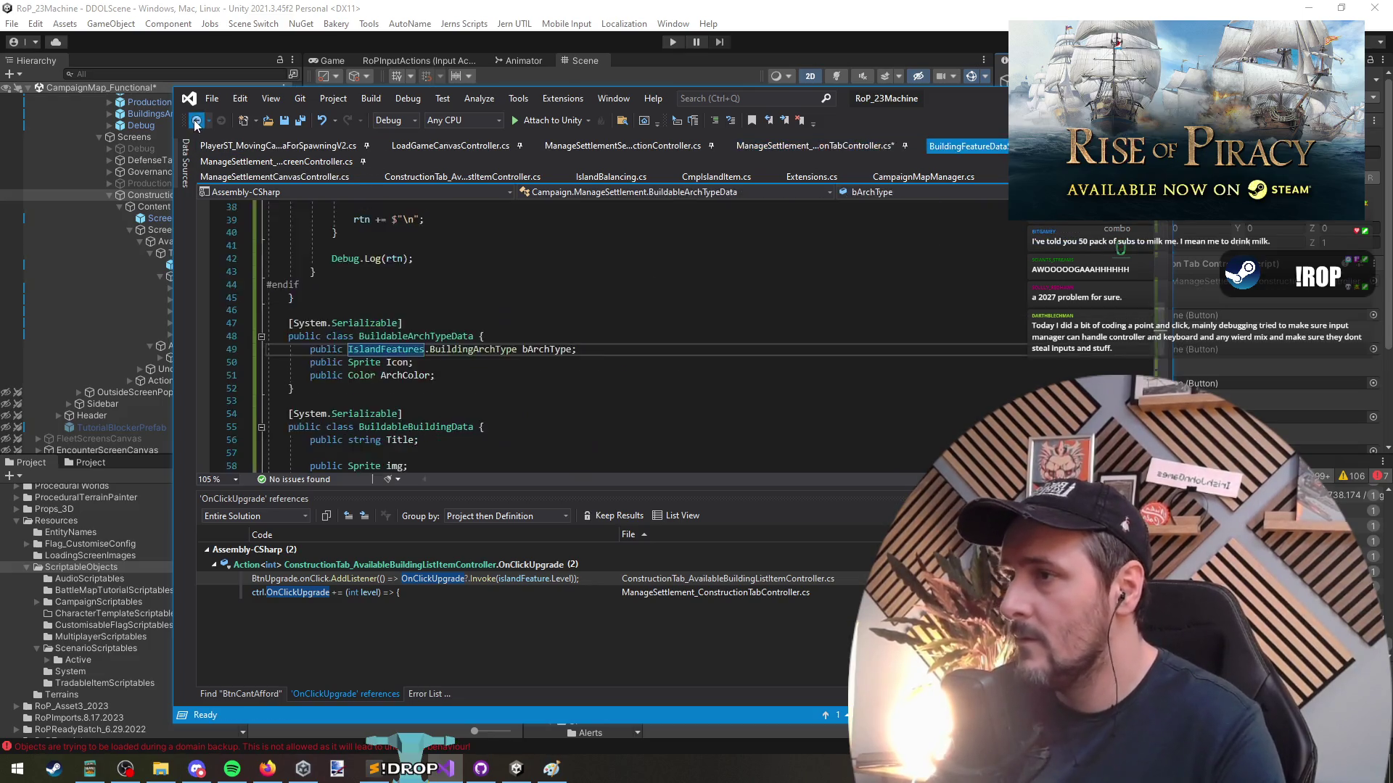
Add an if (ActiveFilter.HasValue) block assigning toShow = toShow.Where(o => o.bArchType == ActiveFilter.Value)
type("if(ActiveFilter")
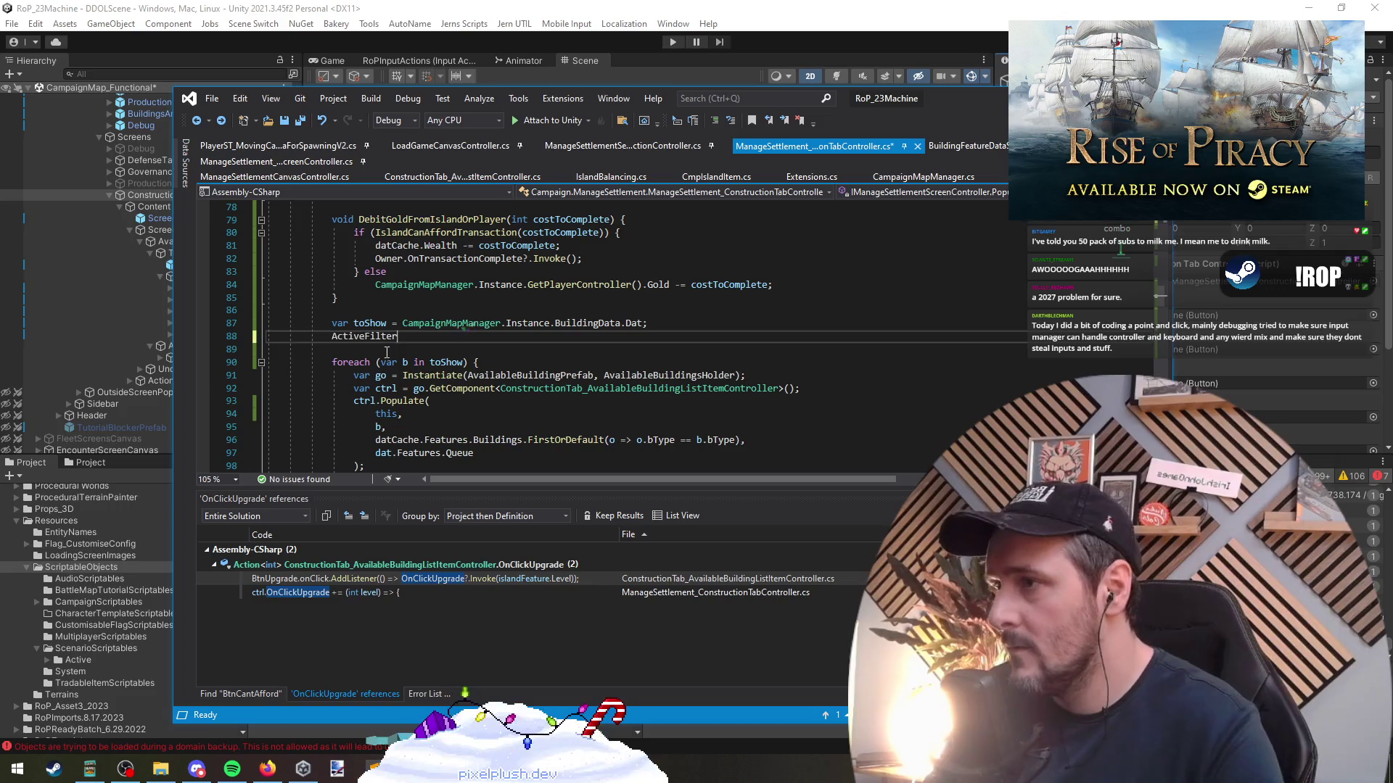
type(".HasValue) {")
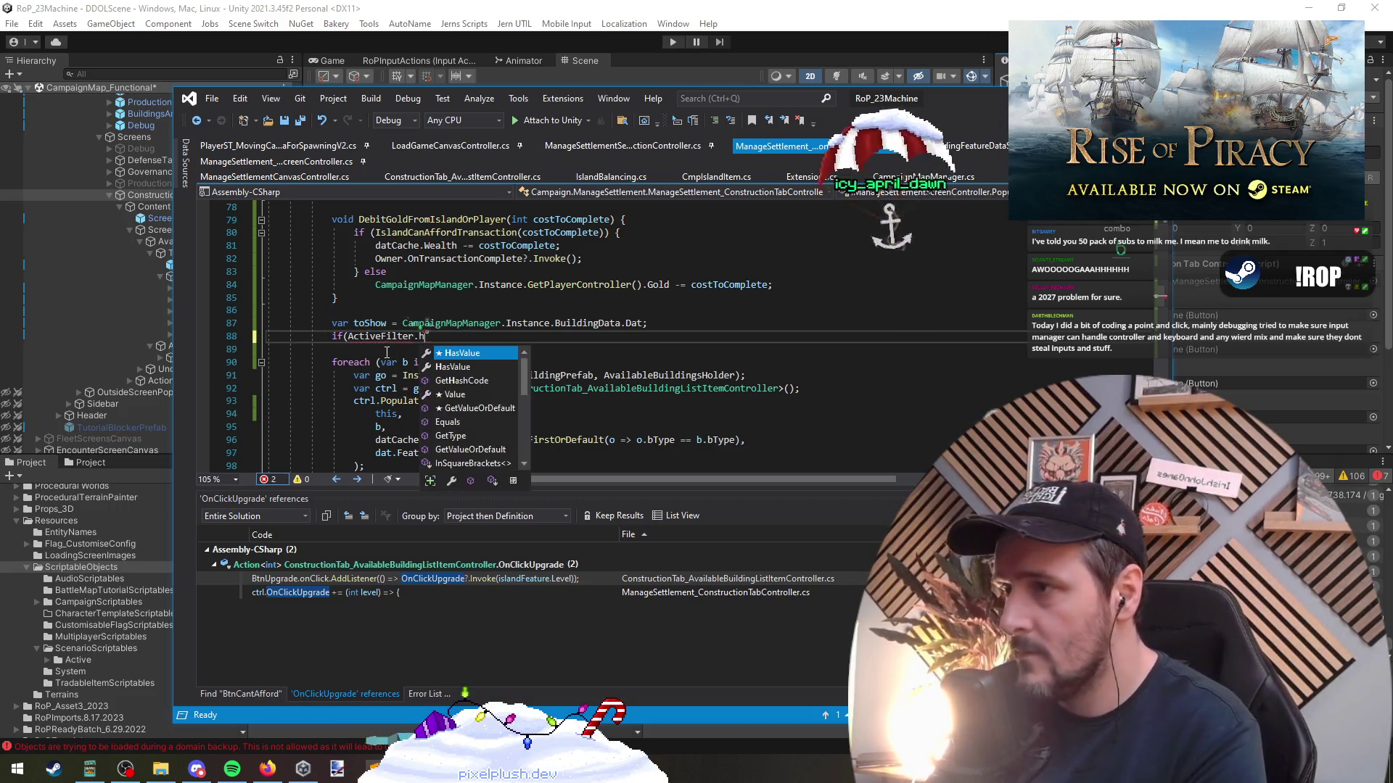
key("ctrl+z")
key("ctrl+z")
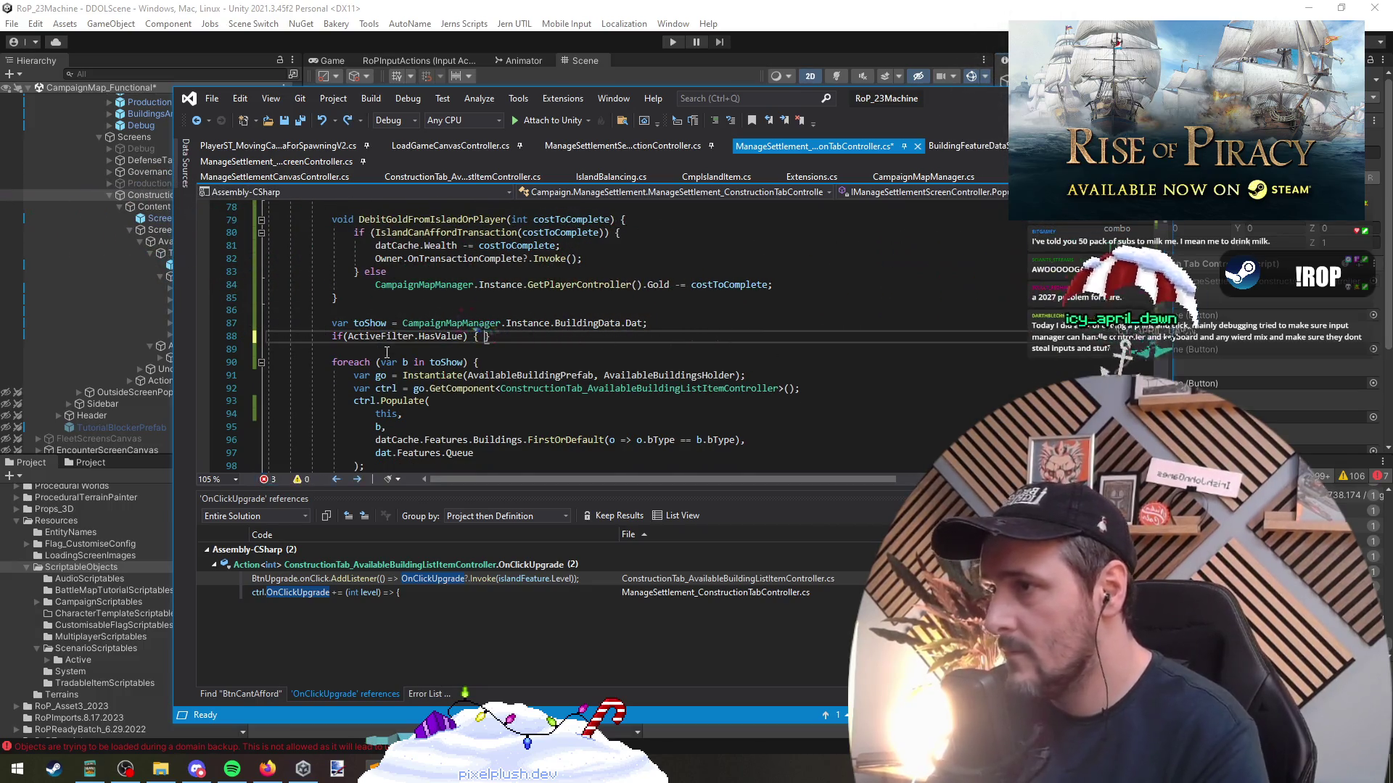
type("{")
key("Return")
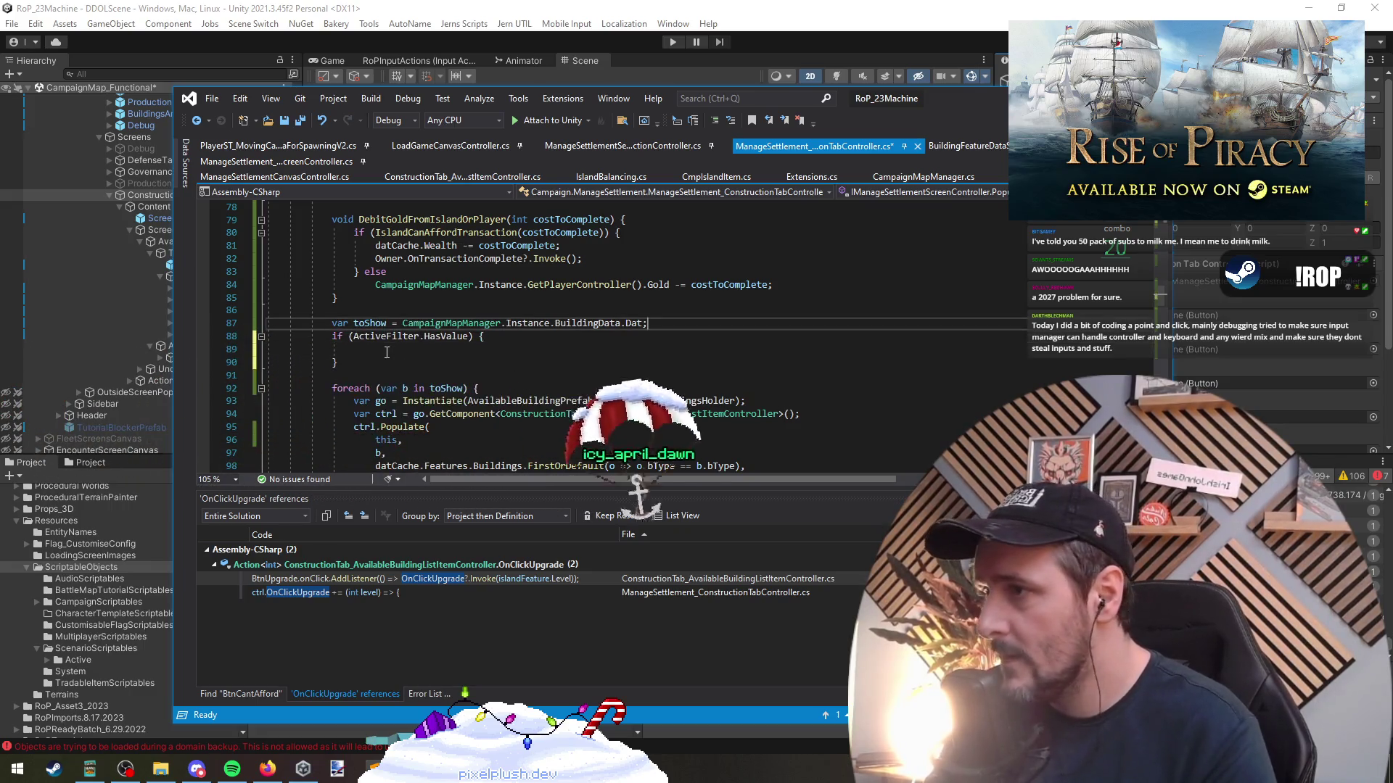
key("Up")
key("Home")
key("Return")
key("Down")
key("ctrl+s")
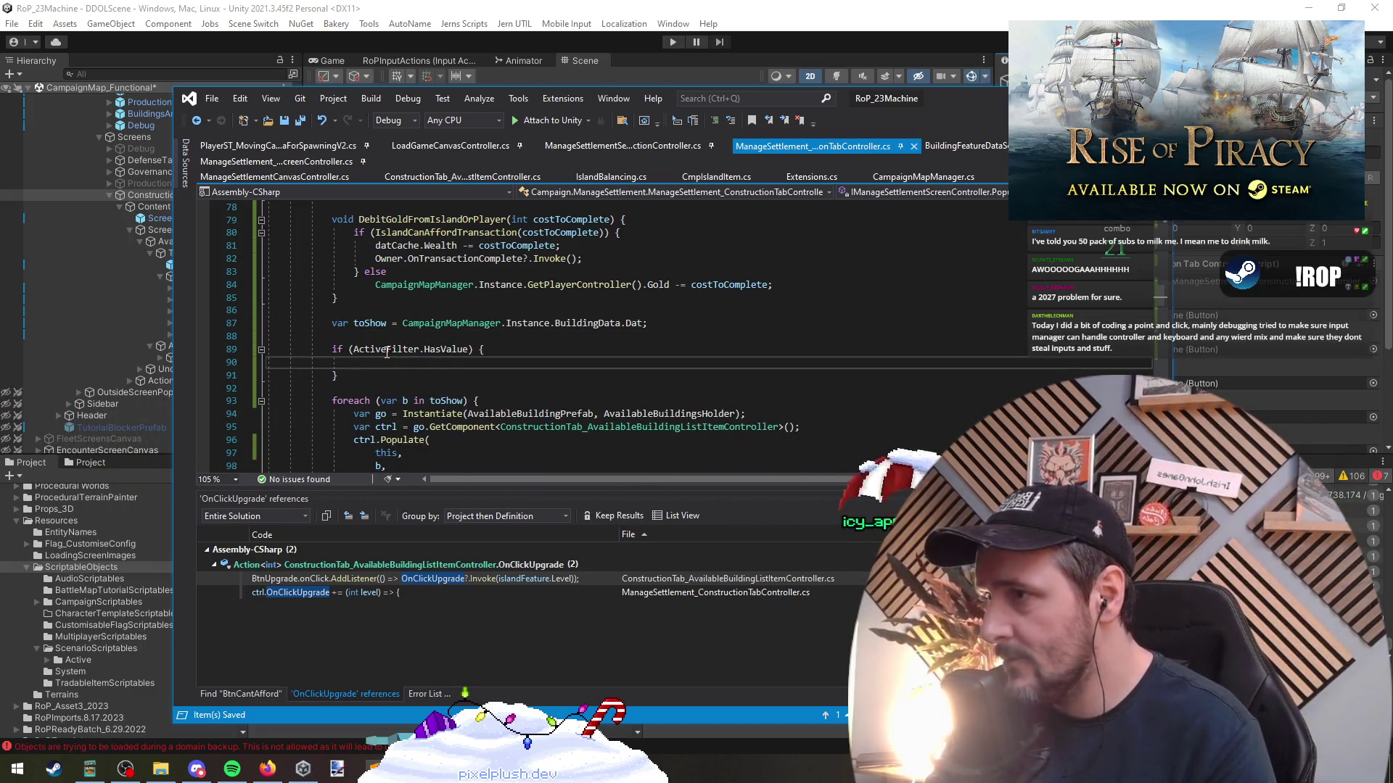
type("toShow.")
key("BackSpace")
type("= toShow.Where(o=>o.")
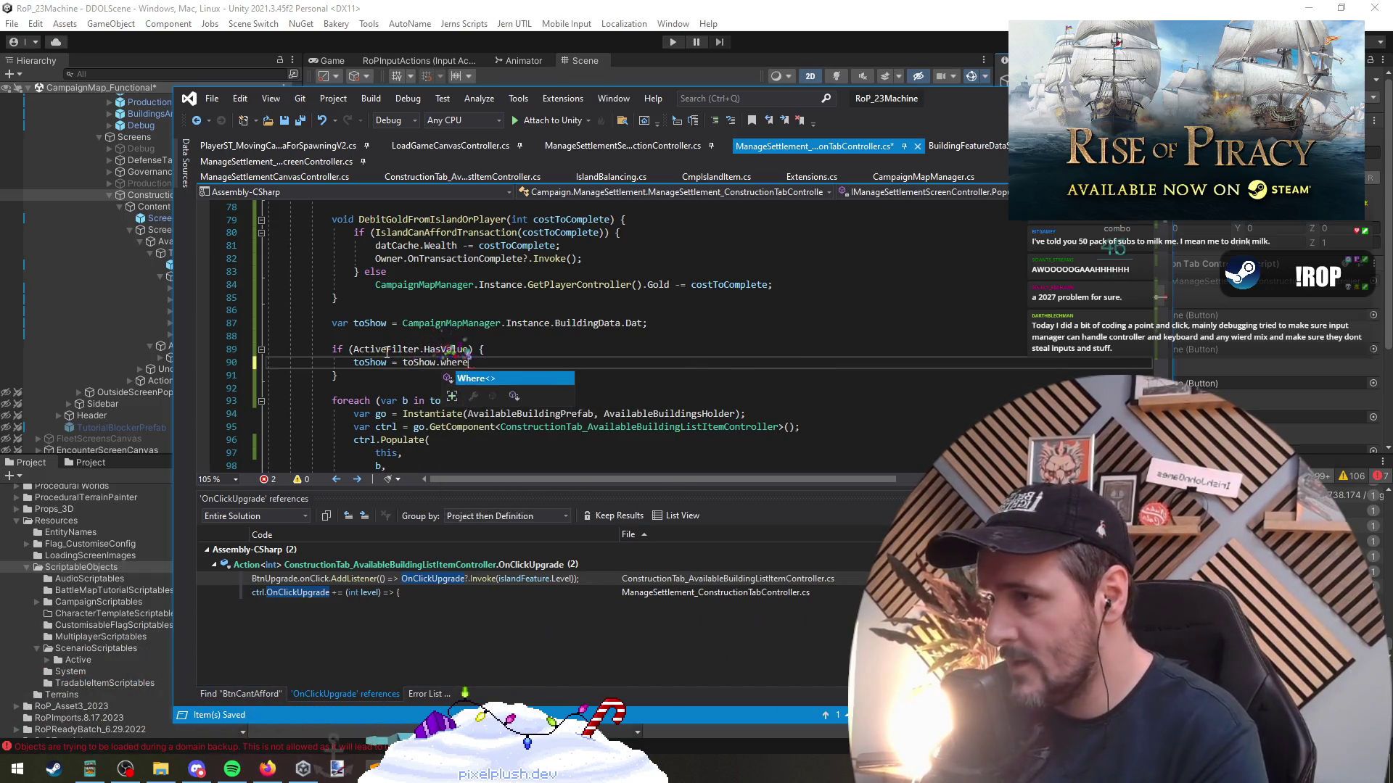
type("bArchType ")
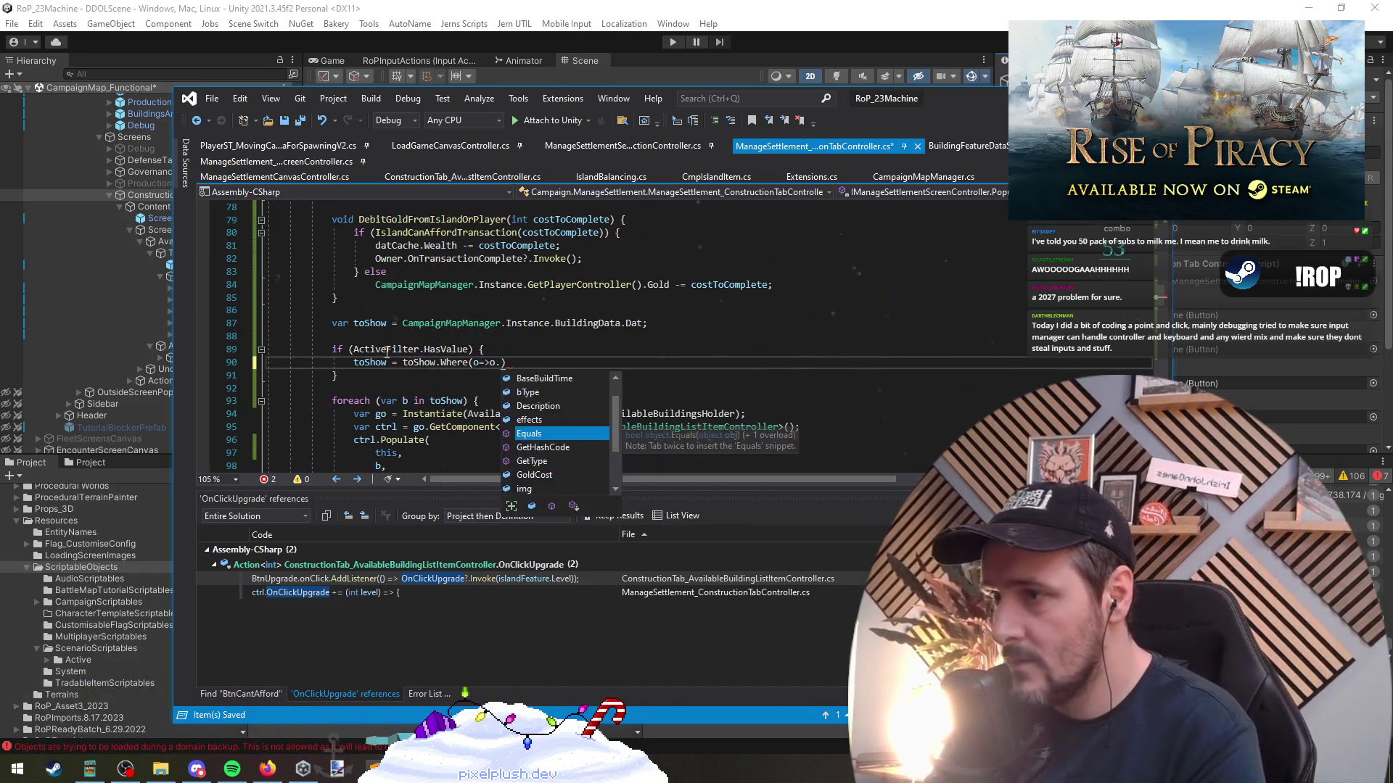
type("== activef")
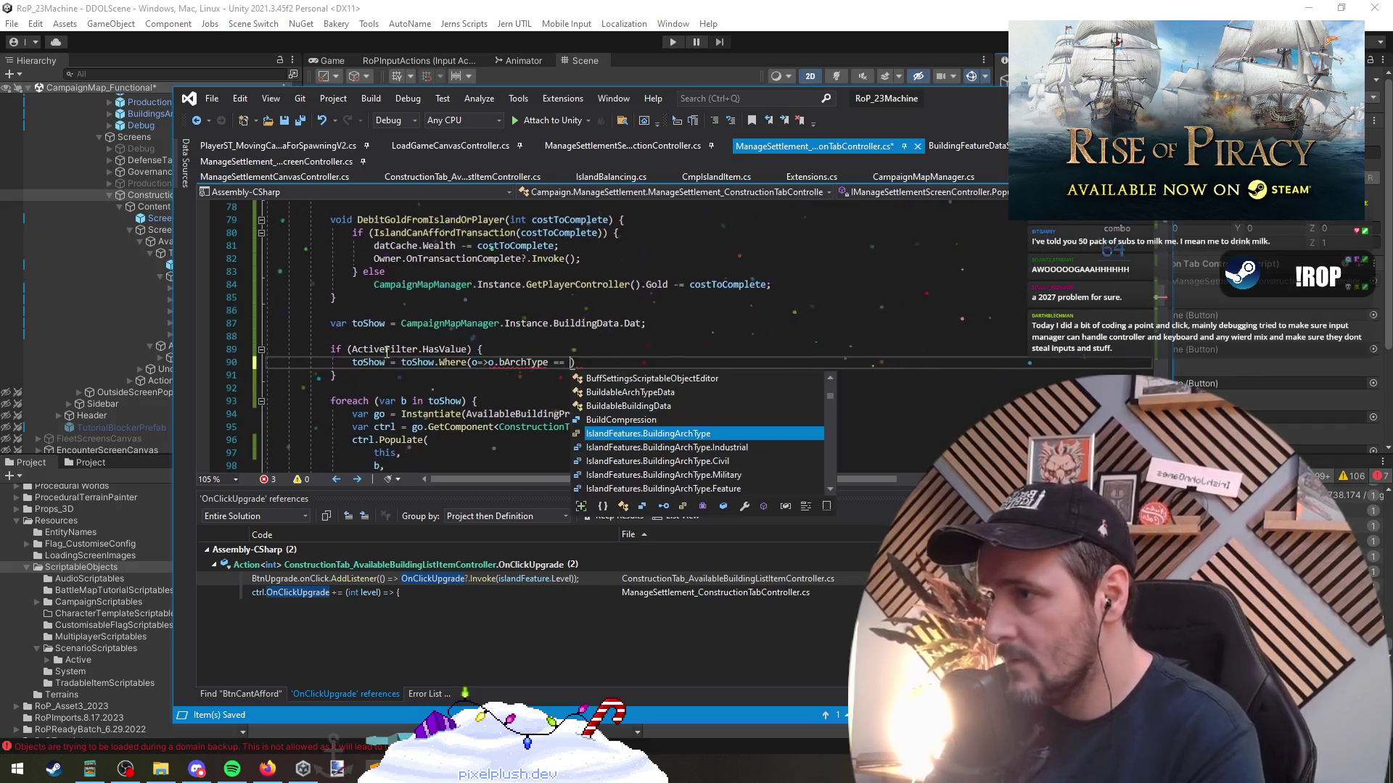
key("Tab")
type(".Value);")
key("Down")
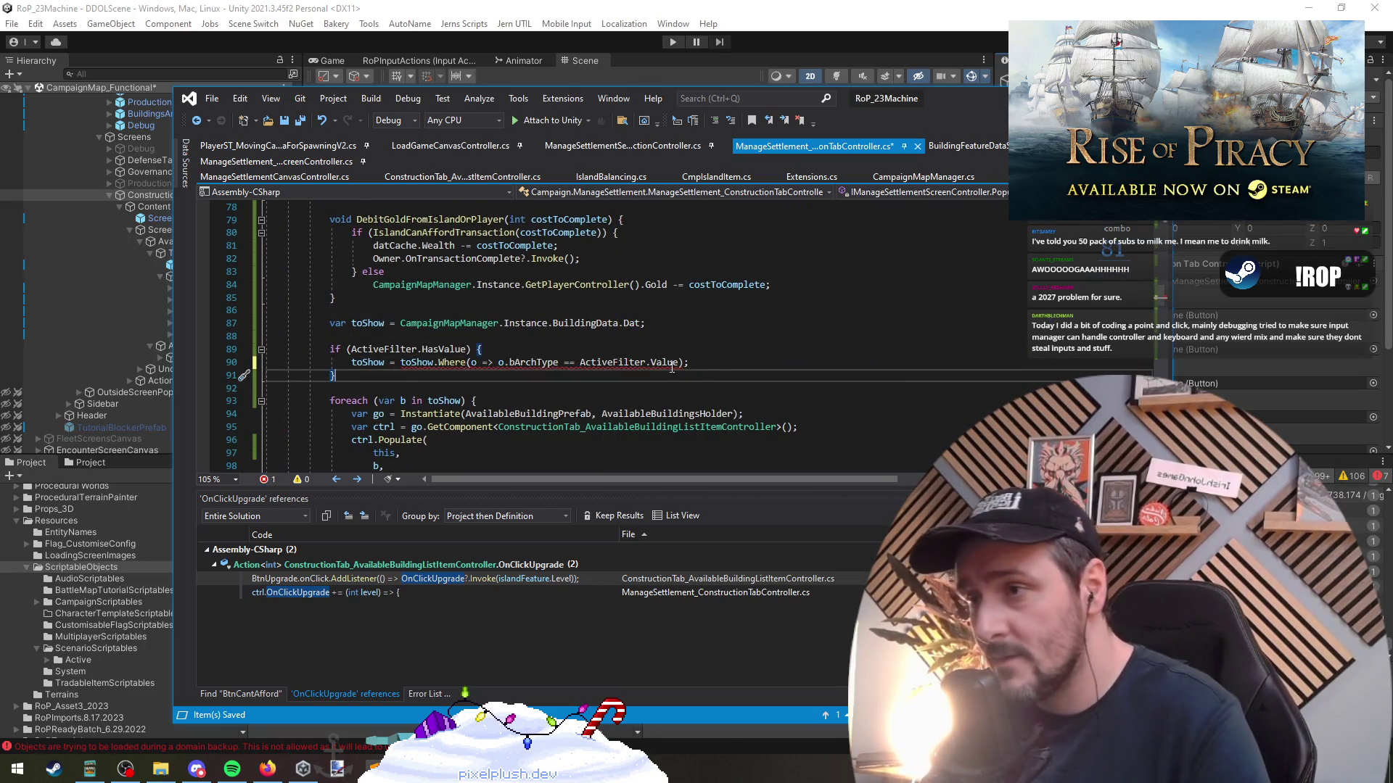
Append .ToList() to the Where call and save the script
mouse_move(636, 358)
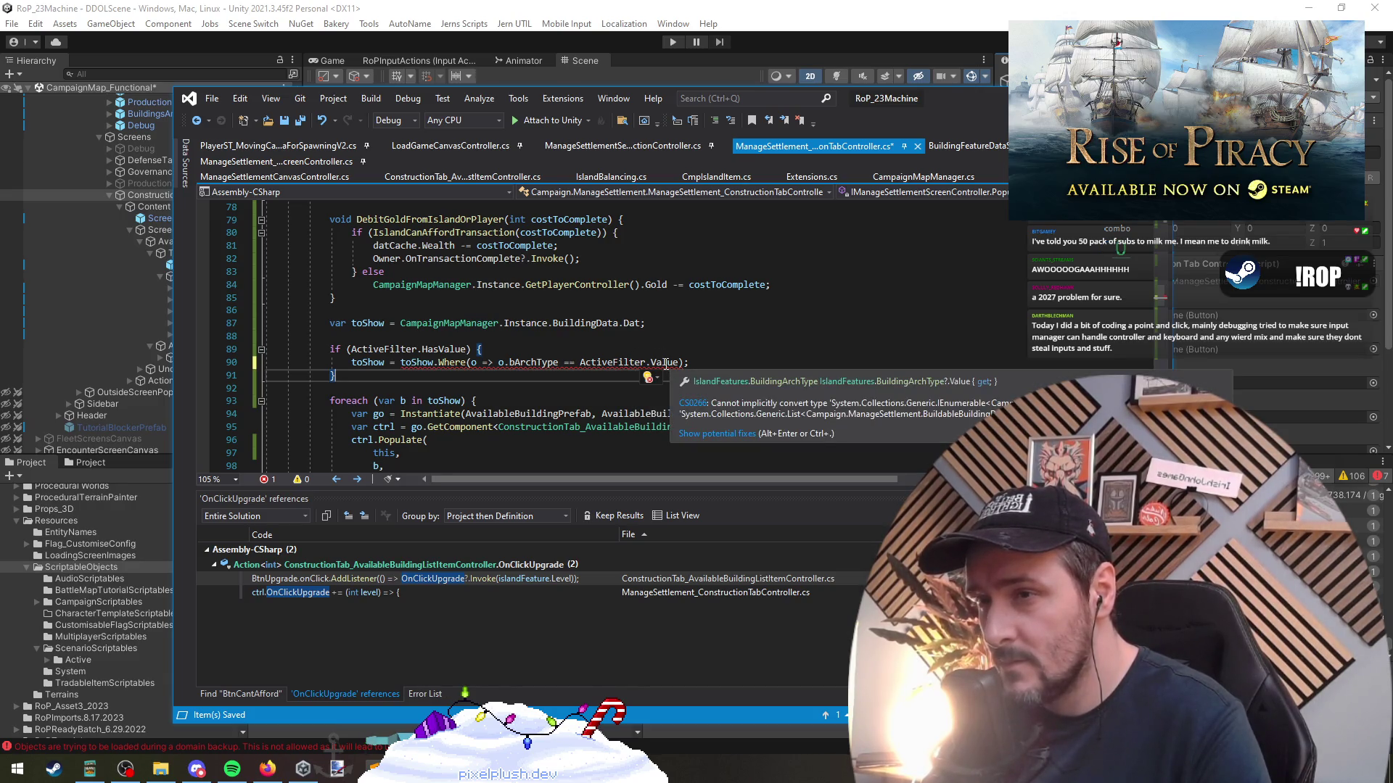
mouse_move(531, 362)
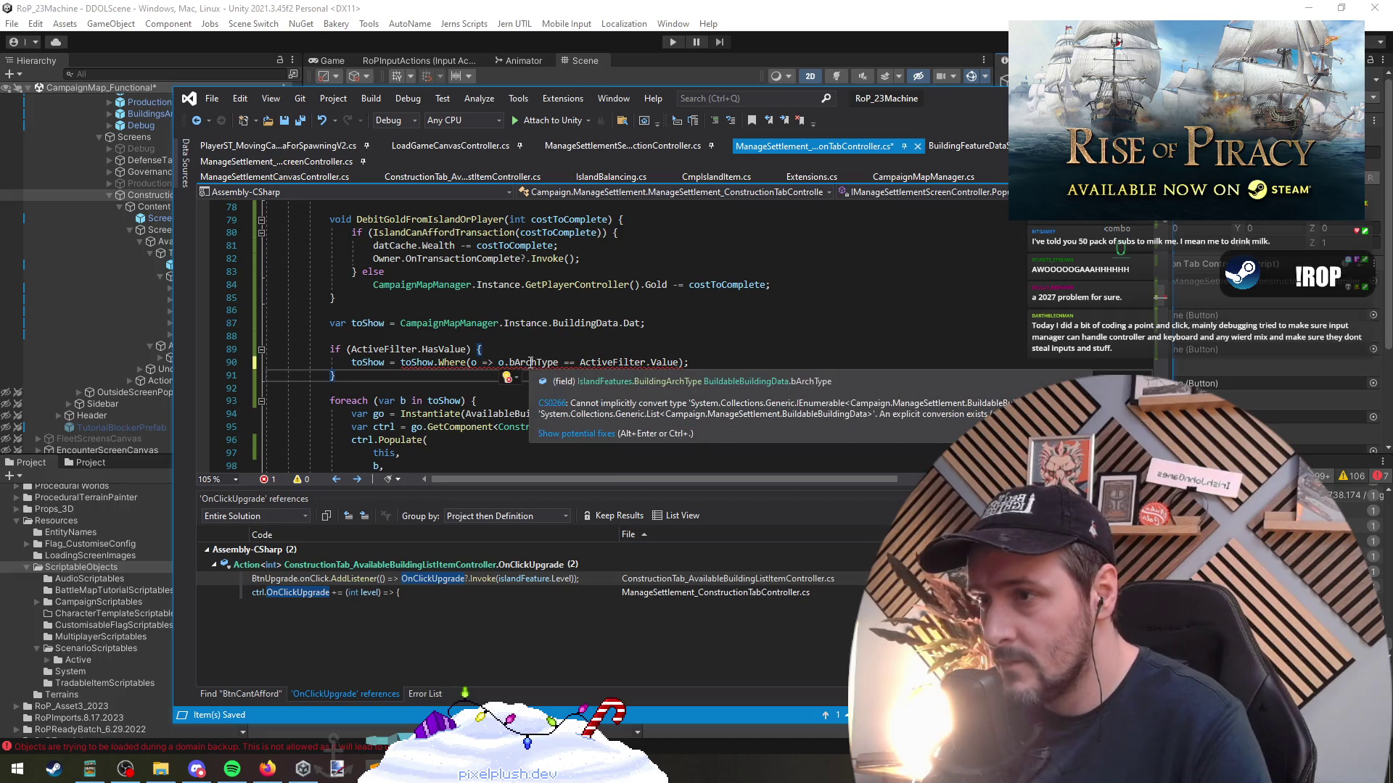
left_click(617, 365)
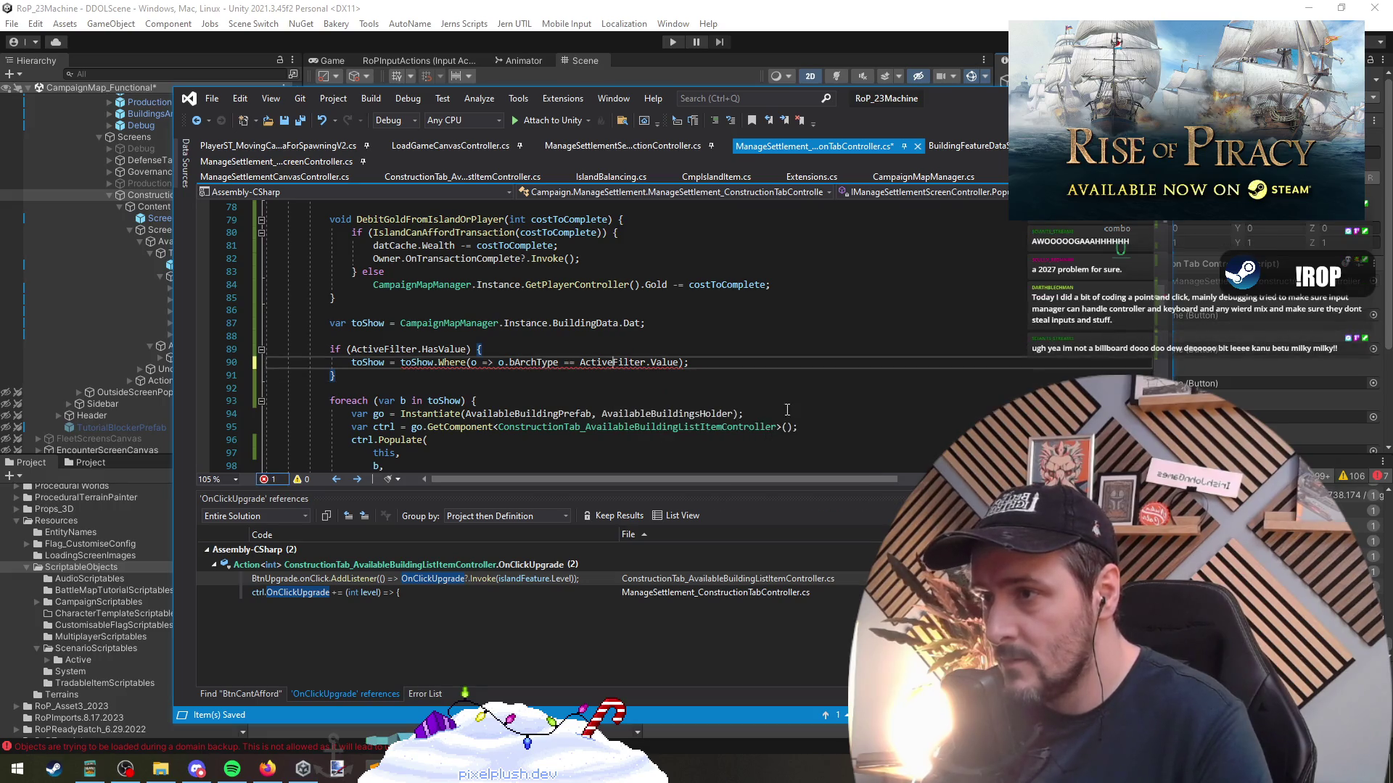
mouse_move(449, 368)
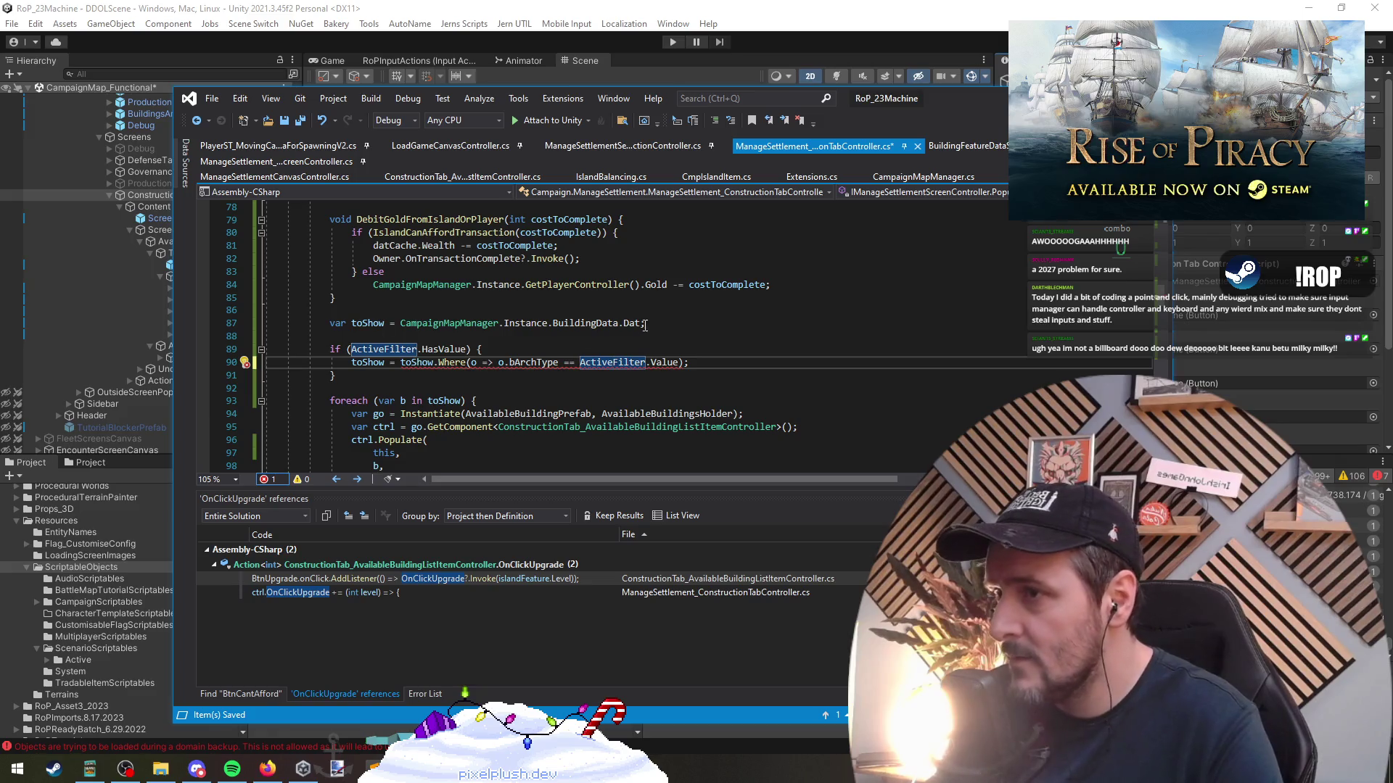
left_click(644, 325)
left_click(683, 363)
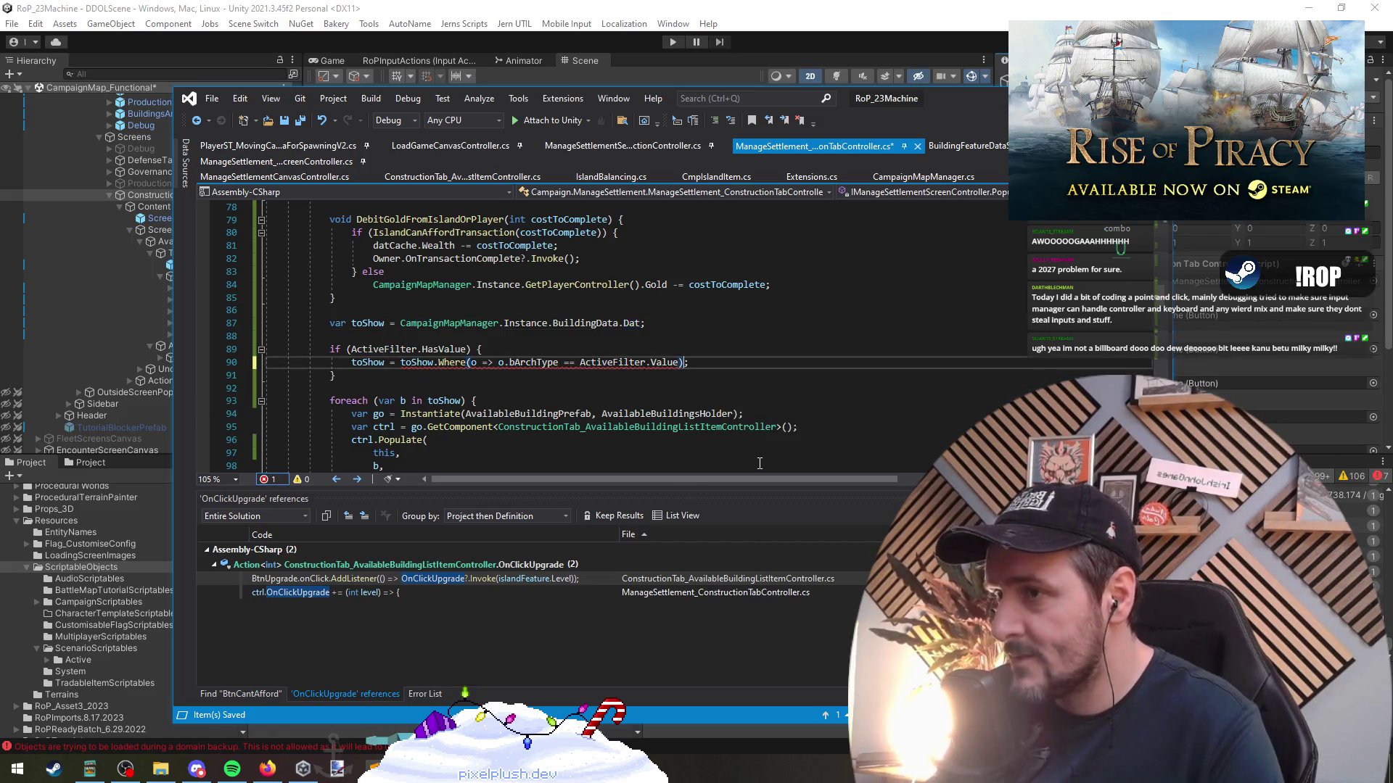
type(".ToList();")
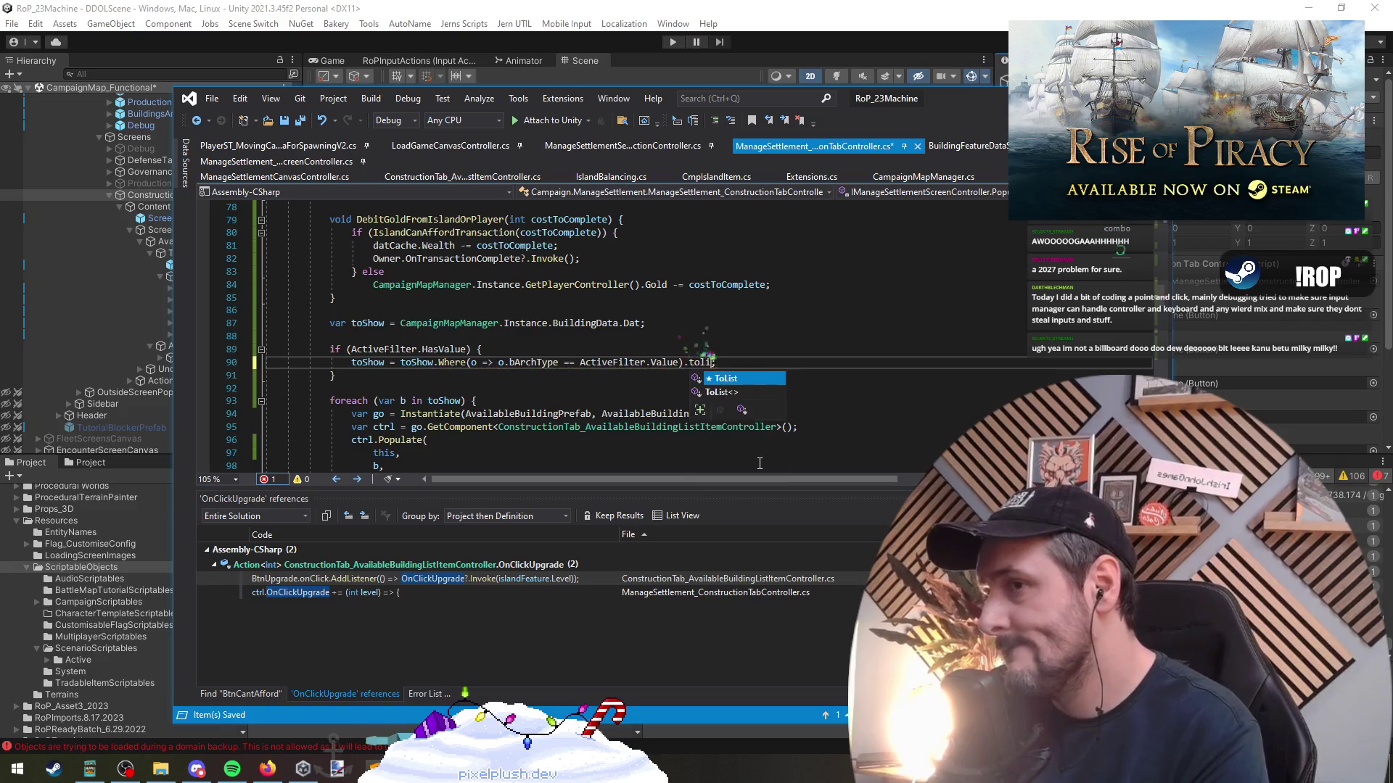
key("Down")
key("ctrl+s")
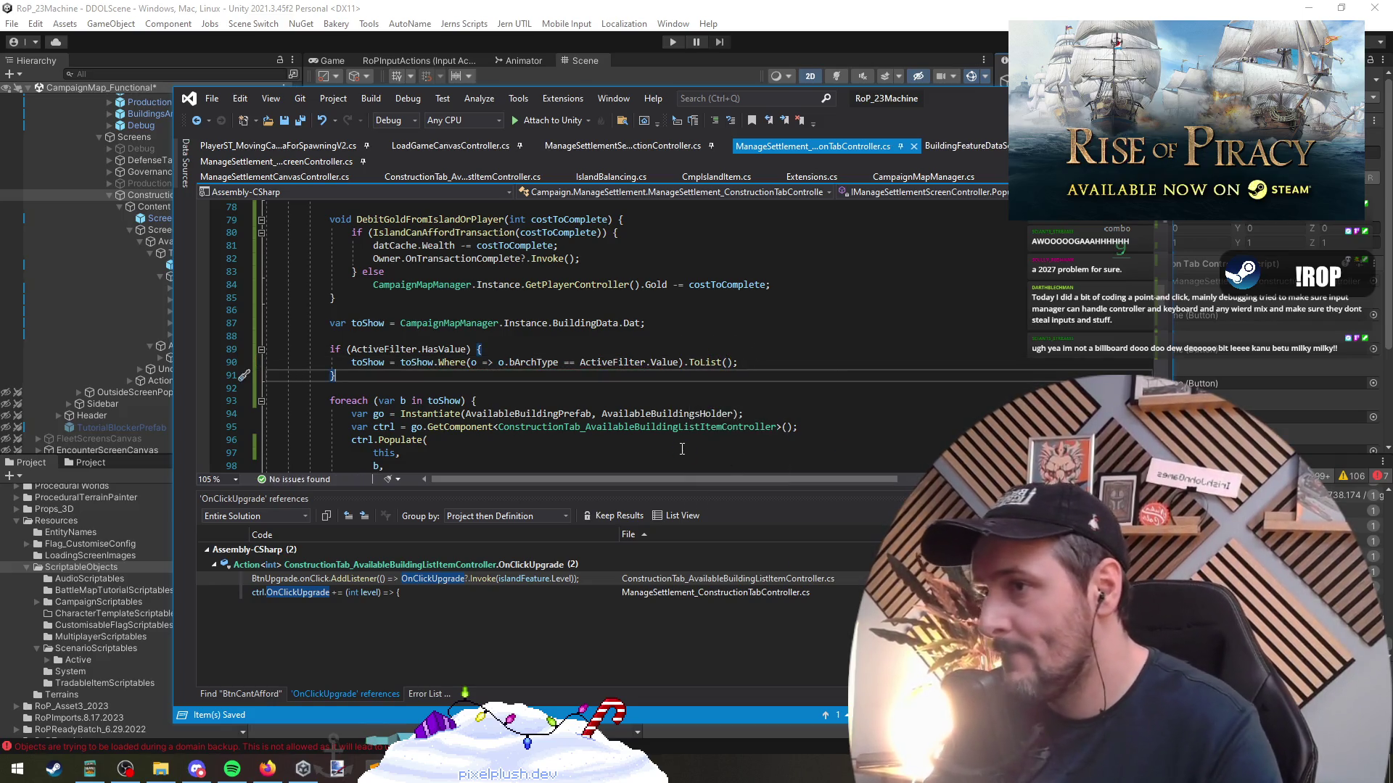
left_click(417, 349)
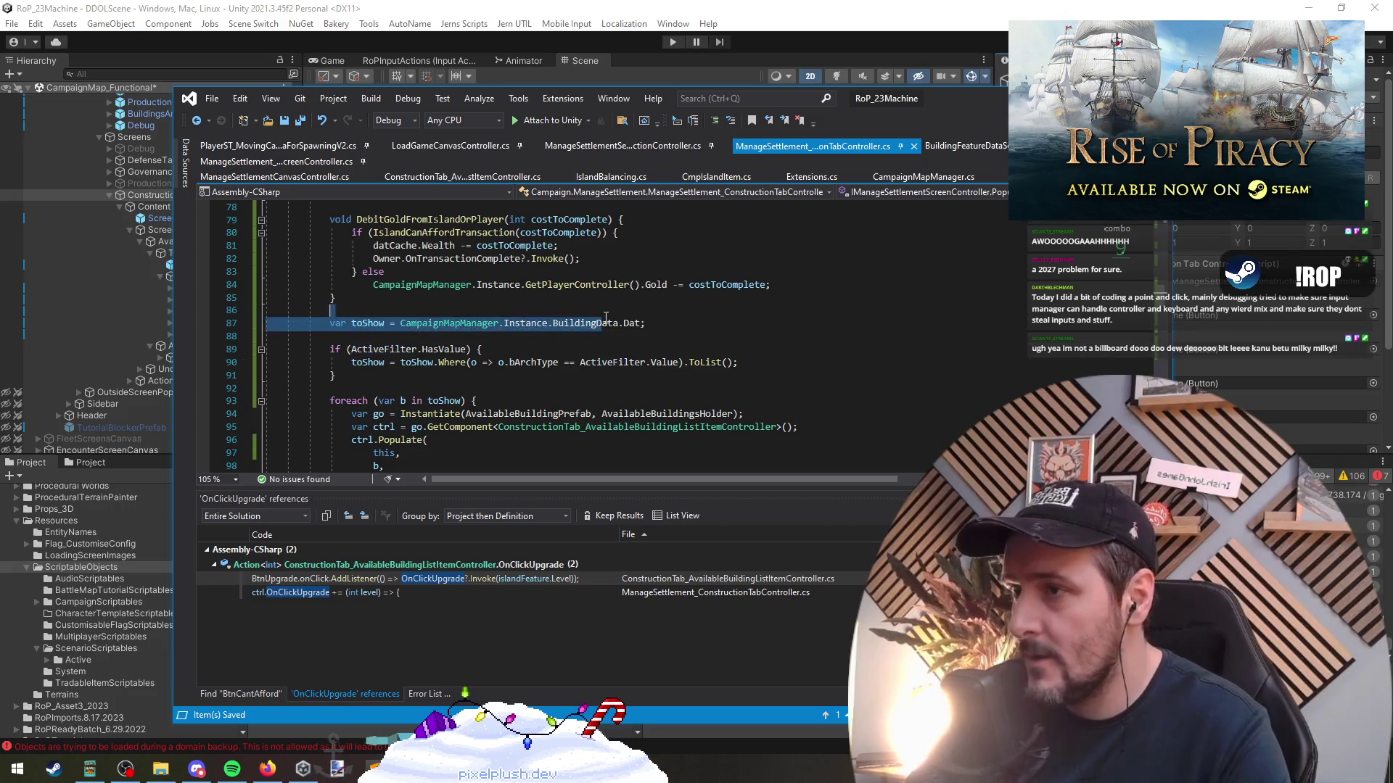
Copy the five filter button names (BtnNoFilters through BtnFeature) into the code, one per line
key("F12")
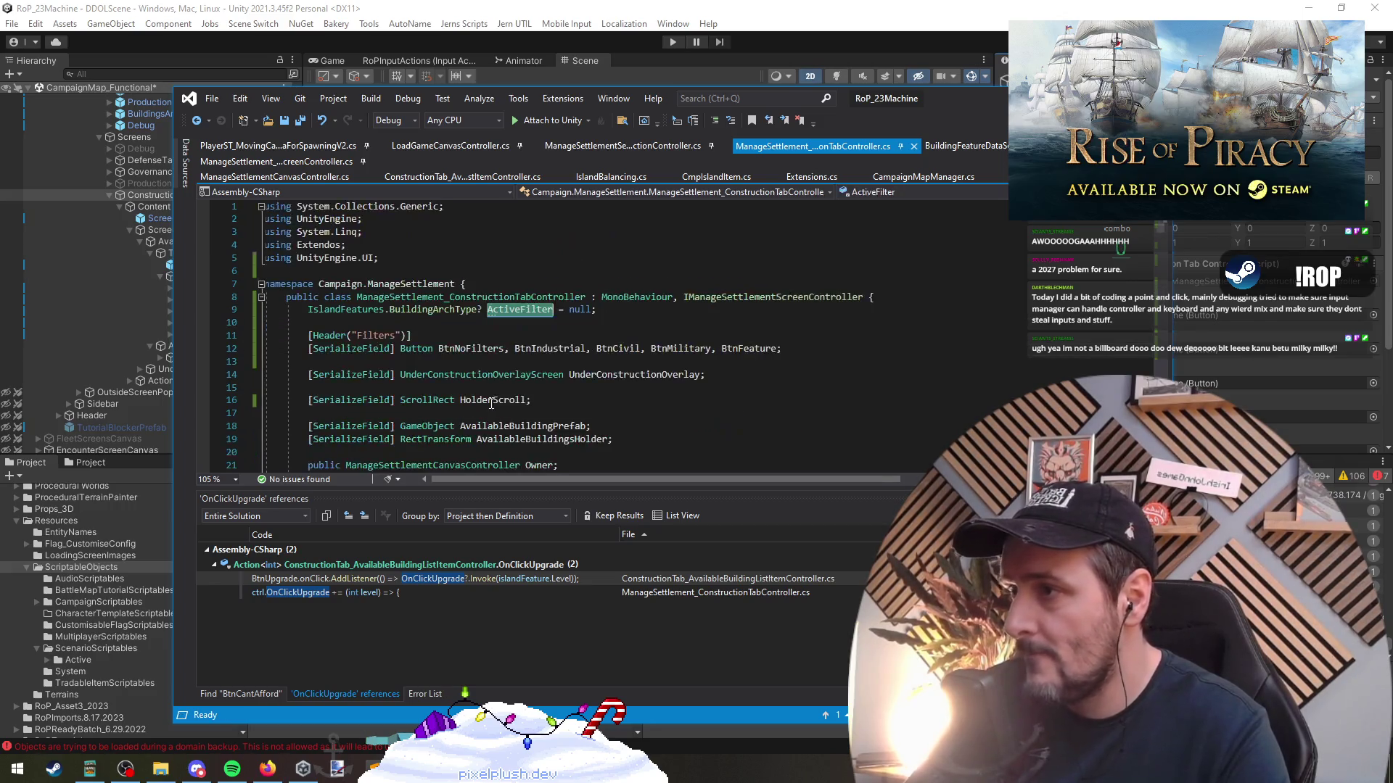
left_click(438, 348)
key("shift+End")
key("ctrl+c")
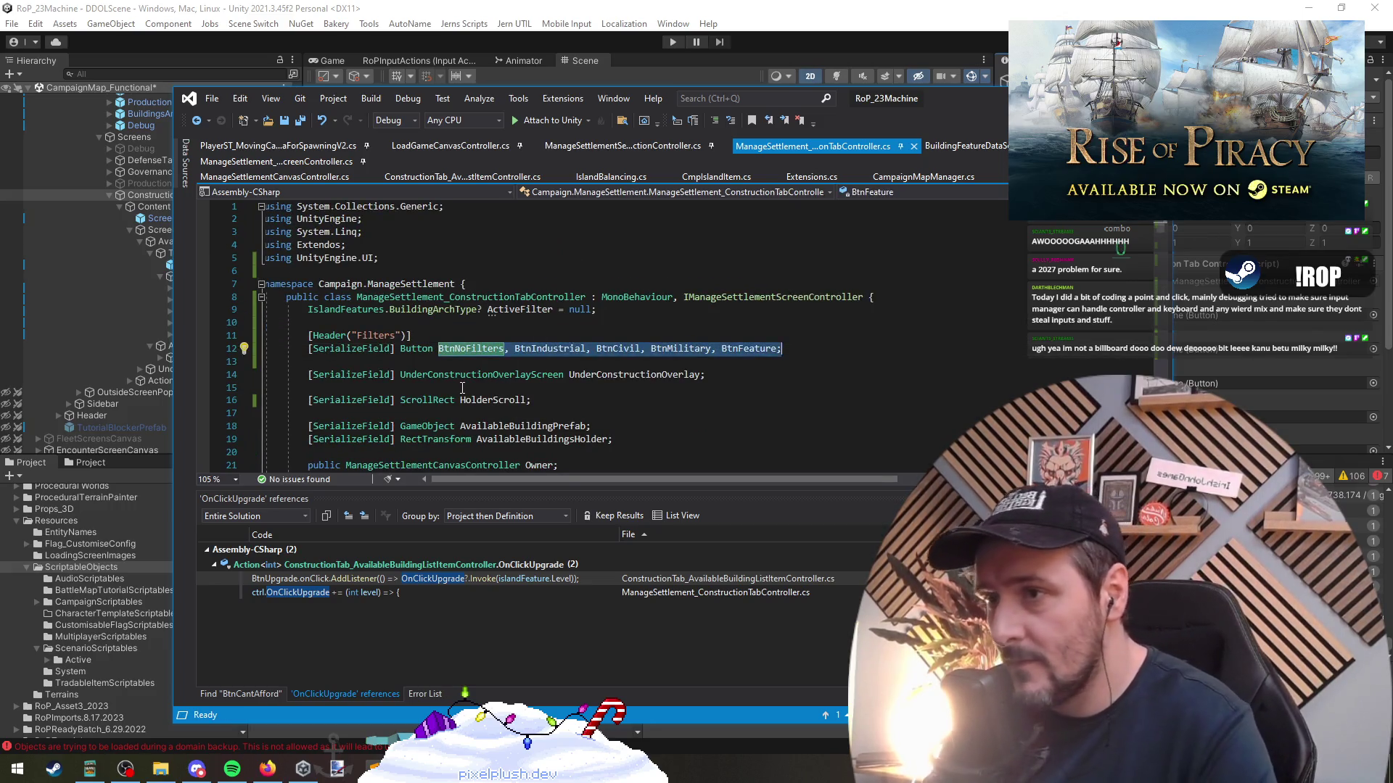
left_click(196, 124)
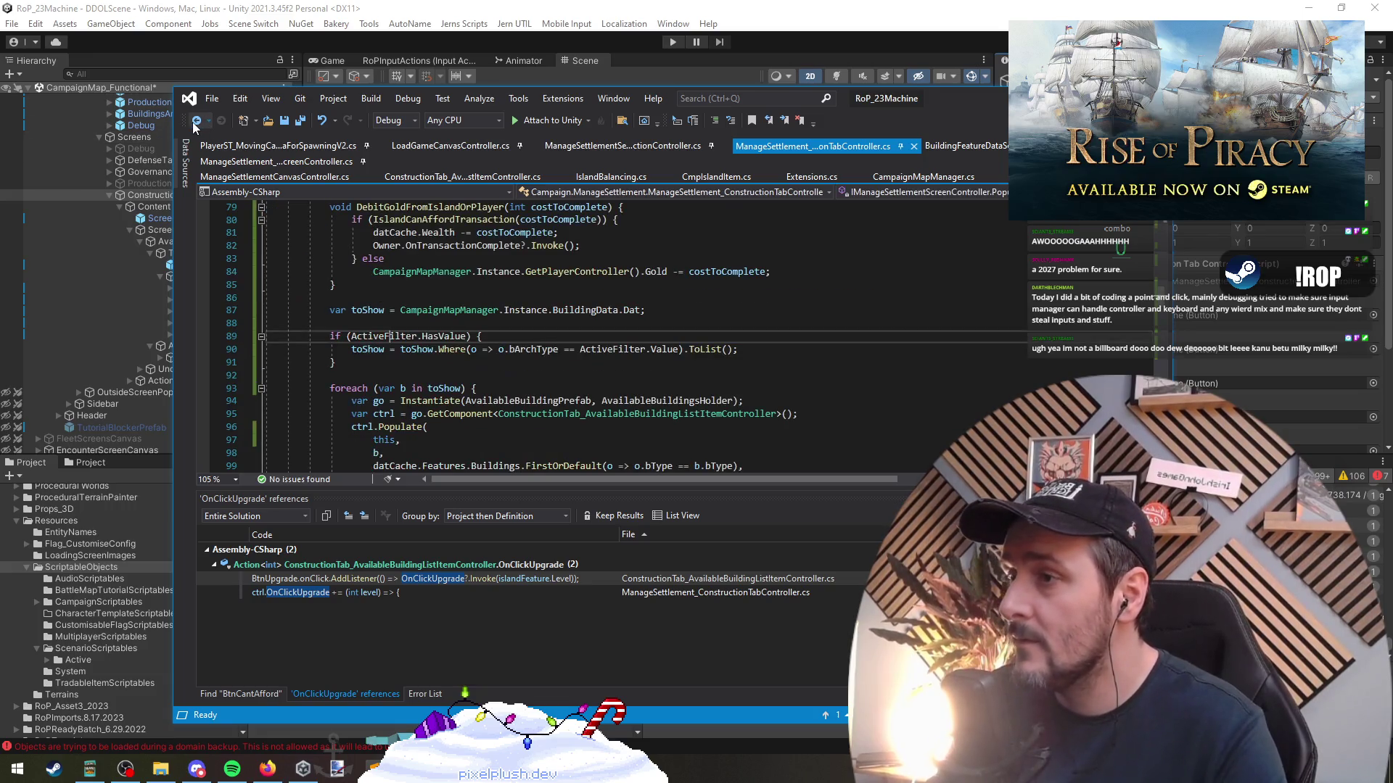
left_click(439, 324)
key("Return")
key("Return")
key("Up")
key("ctrl+v")
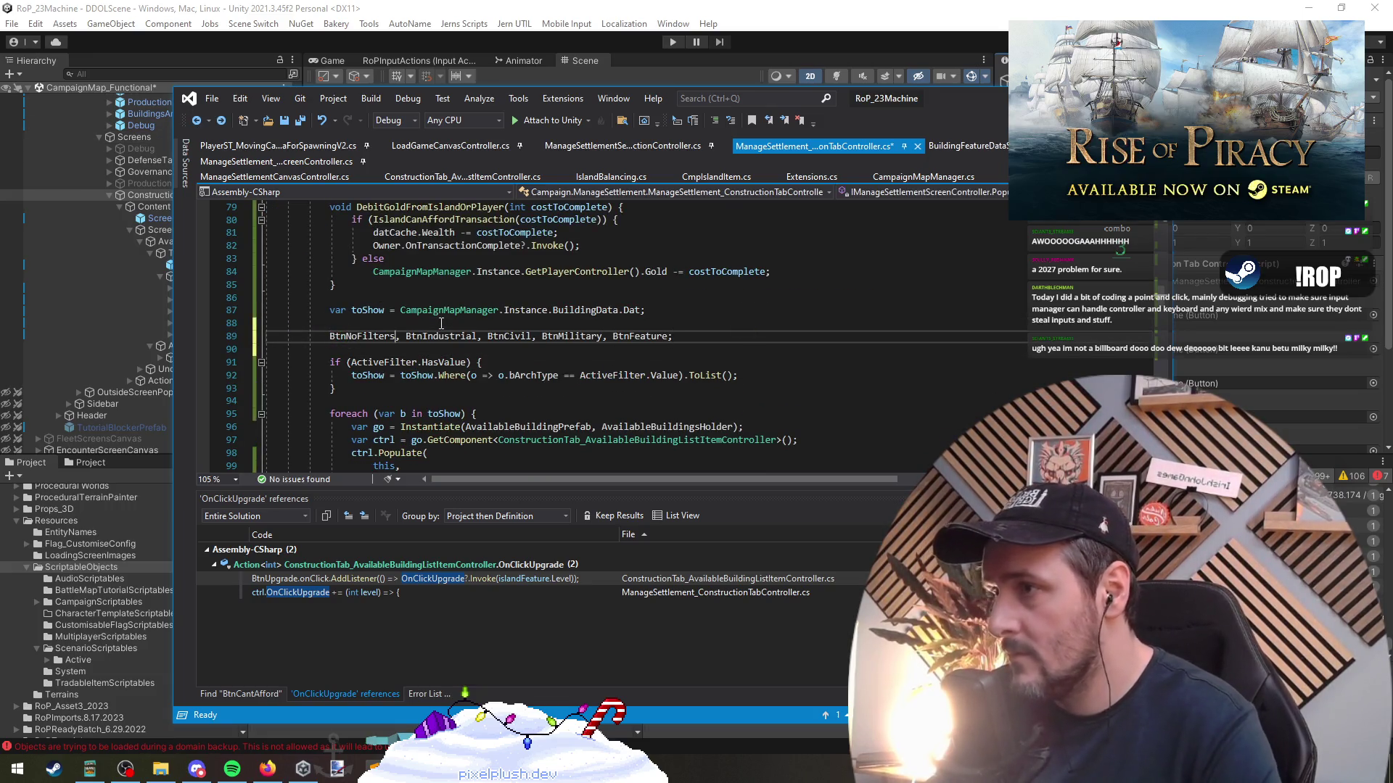
key("Return")
key("BackSpace")
key("BackSpace")
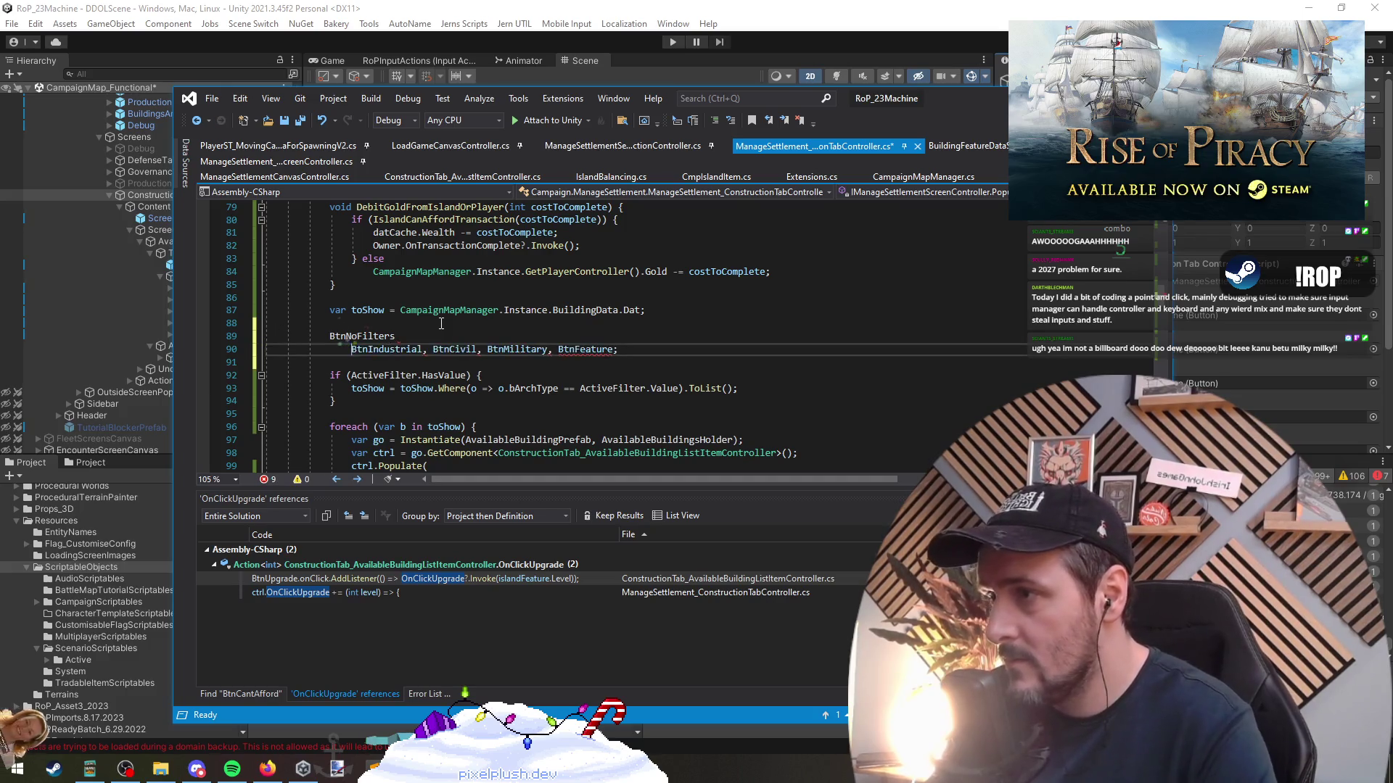
key("Return")
key("BackSpace")
key("BackSpace")
key("Return")
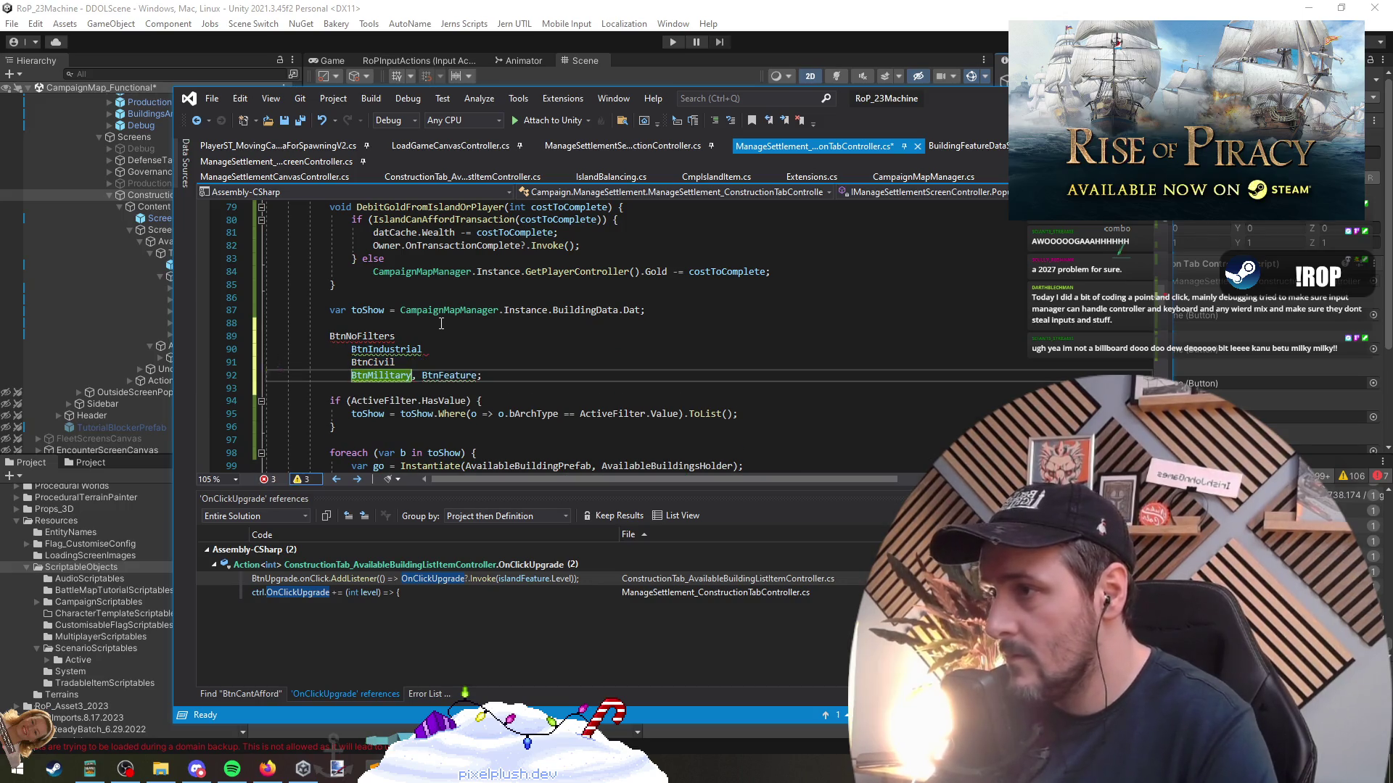
key("Return")
Above the names, write a WireUpFilterButton call passing IslandFeatures.BuildingArchType.Civil
left_click(441, 324)
key("Return")
type("w")
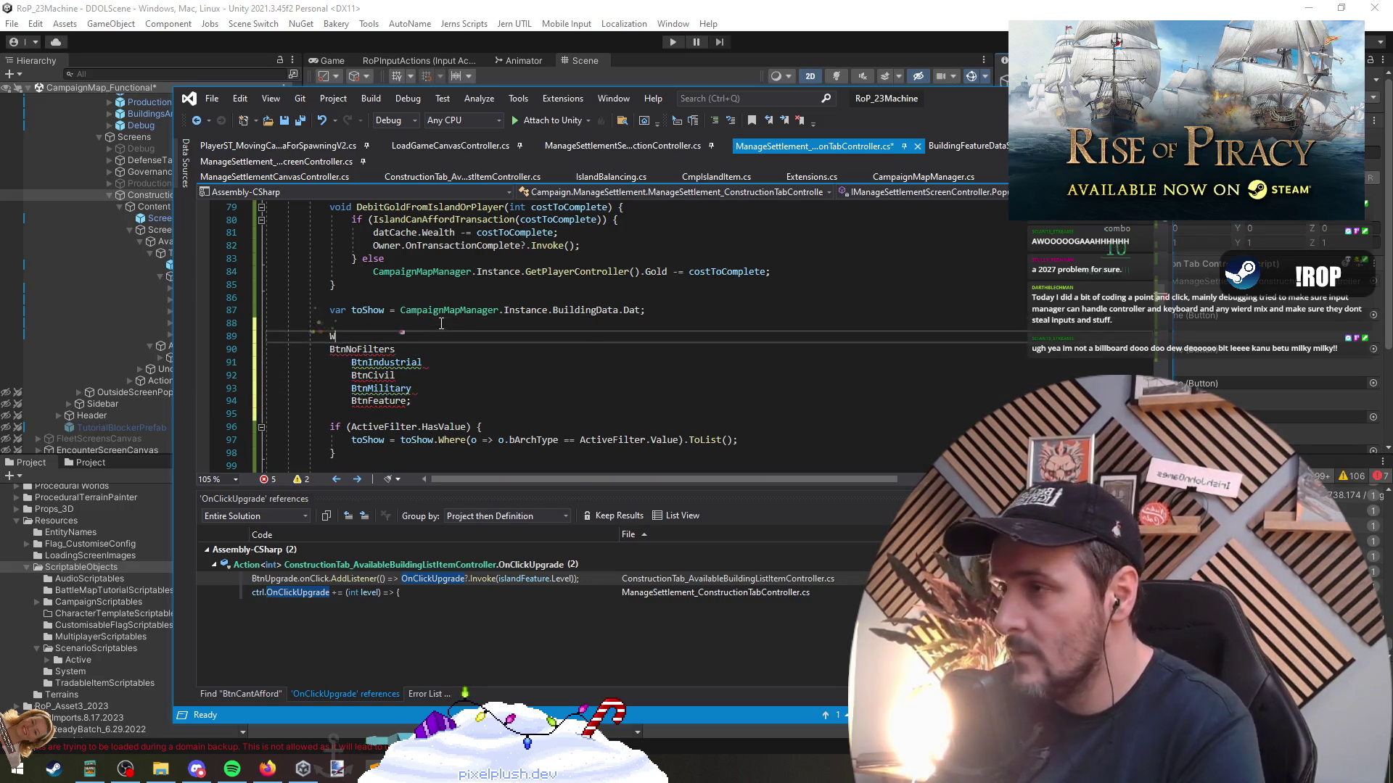
type("ire")
key("BackSpace")
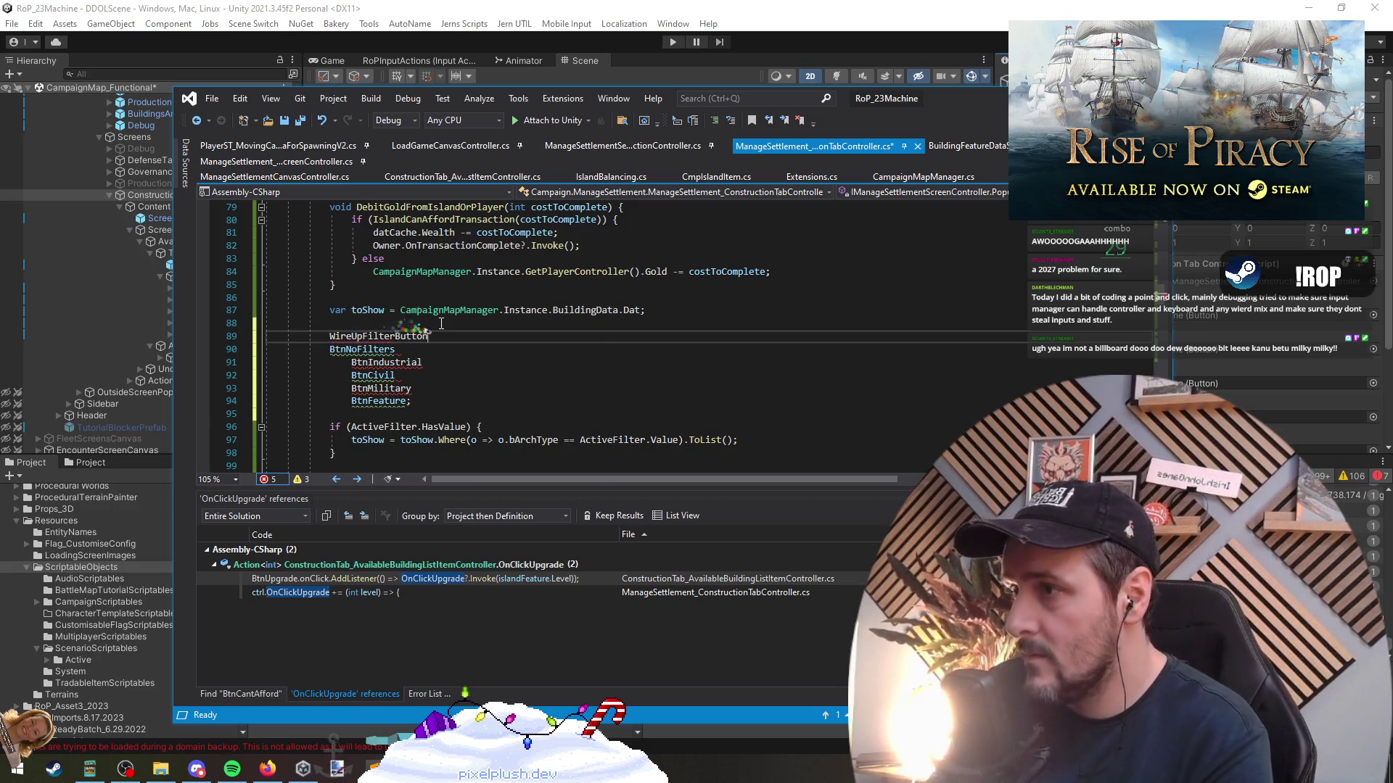
type("()")
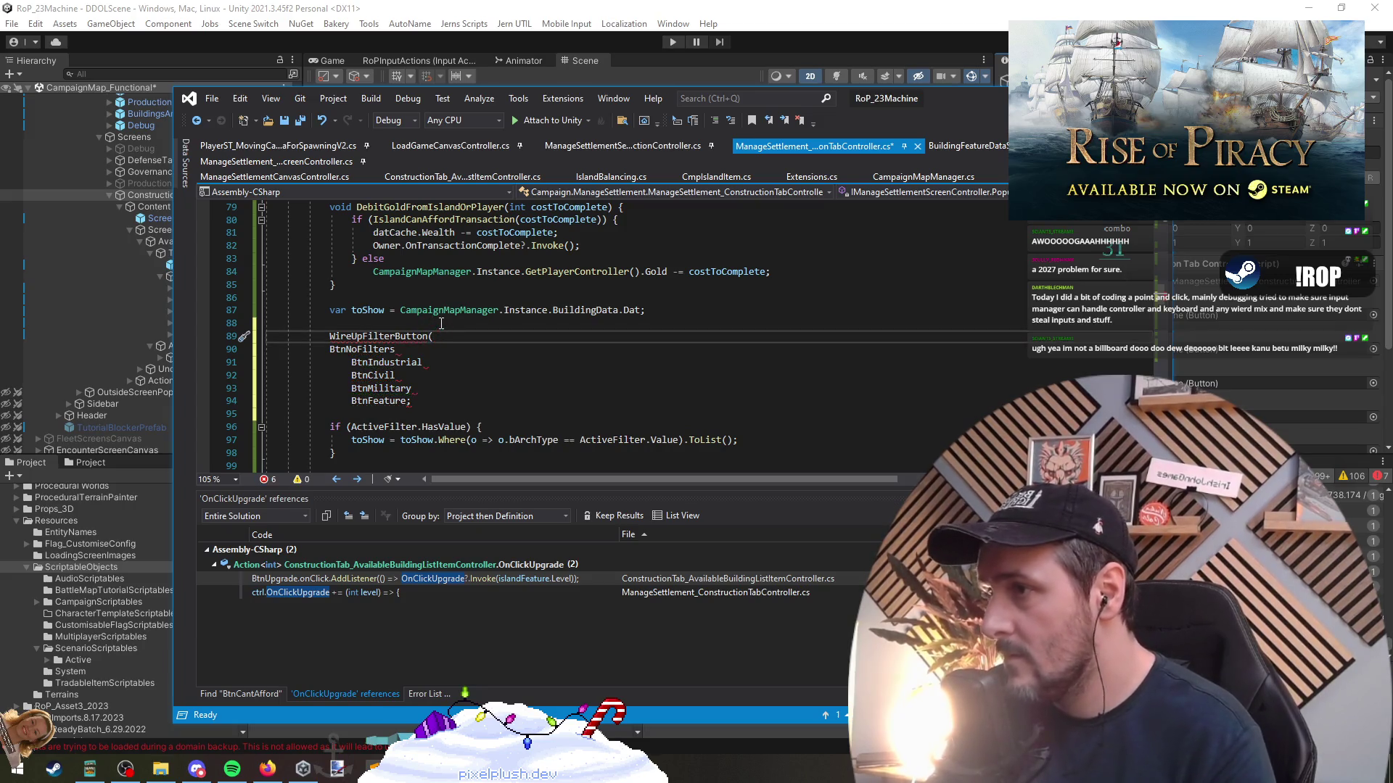
type(",")
key("Escape")
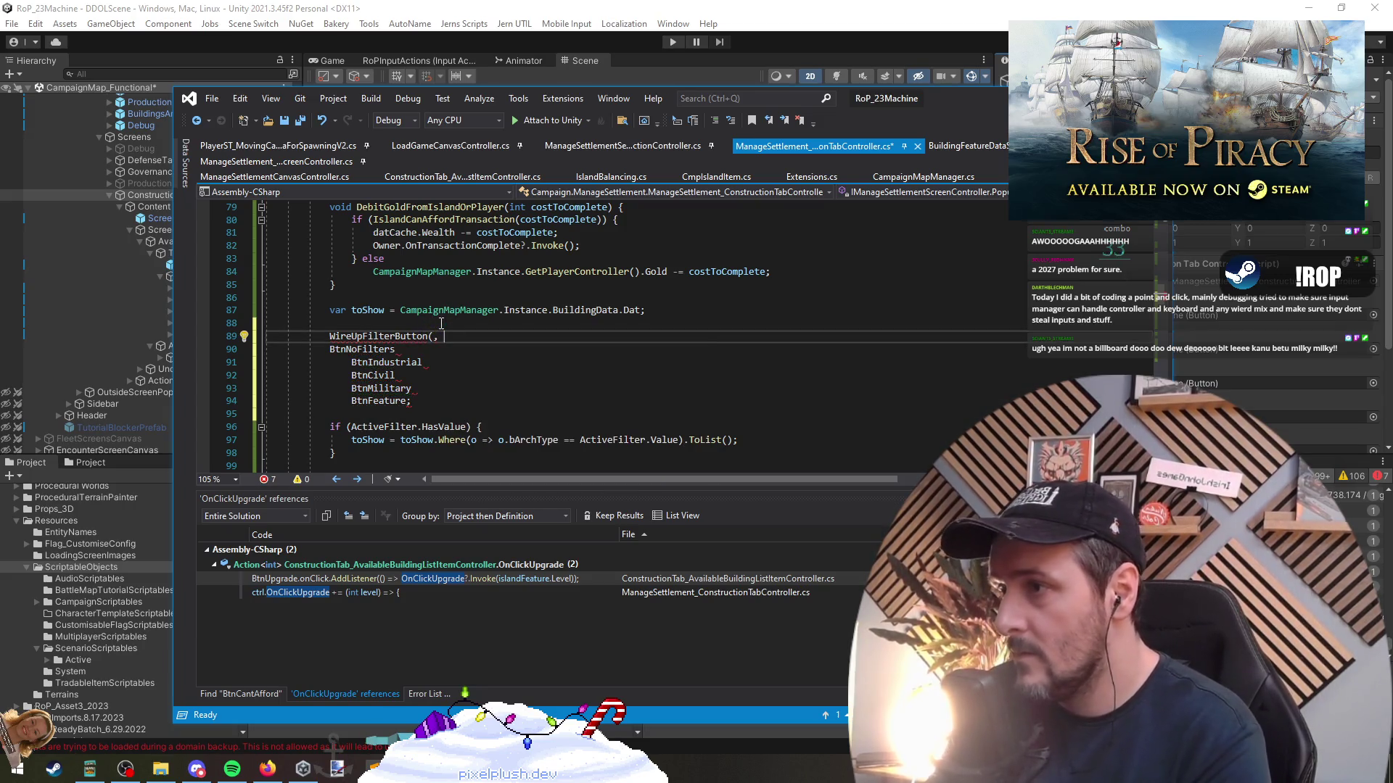
type("Ac")
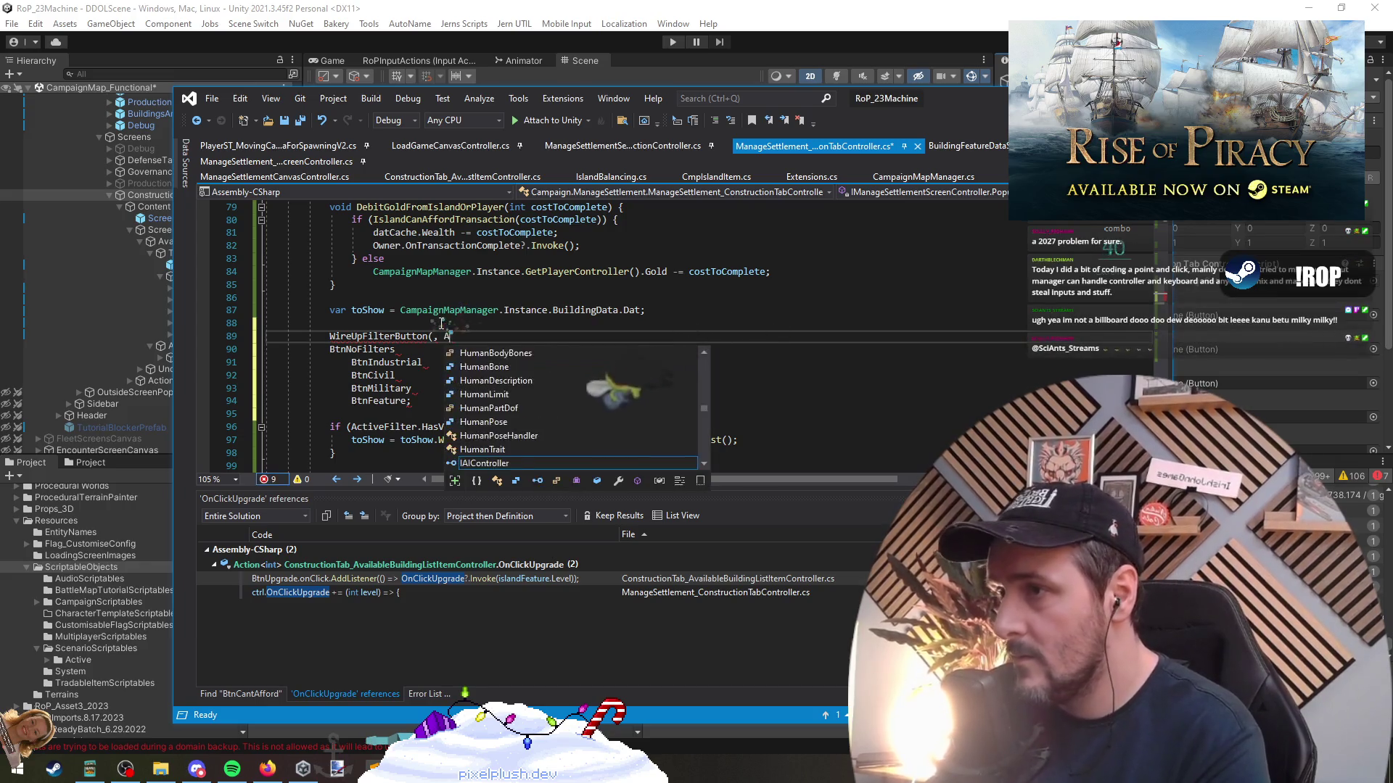
key("BackSpace")
key("BackSpace")
type("BtnNoFilters, BtnIndustrial, BtnCivil, BtnMilitary, BtnFeature;")
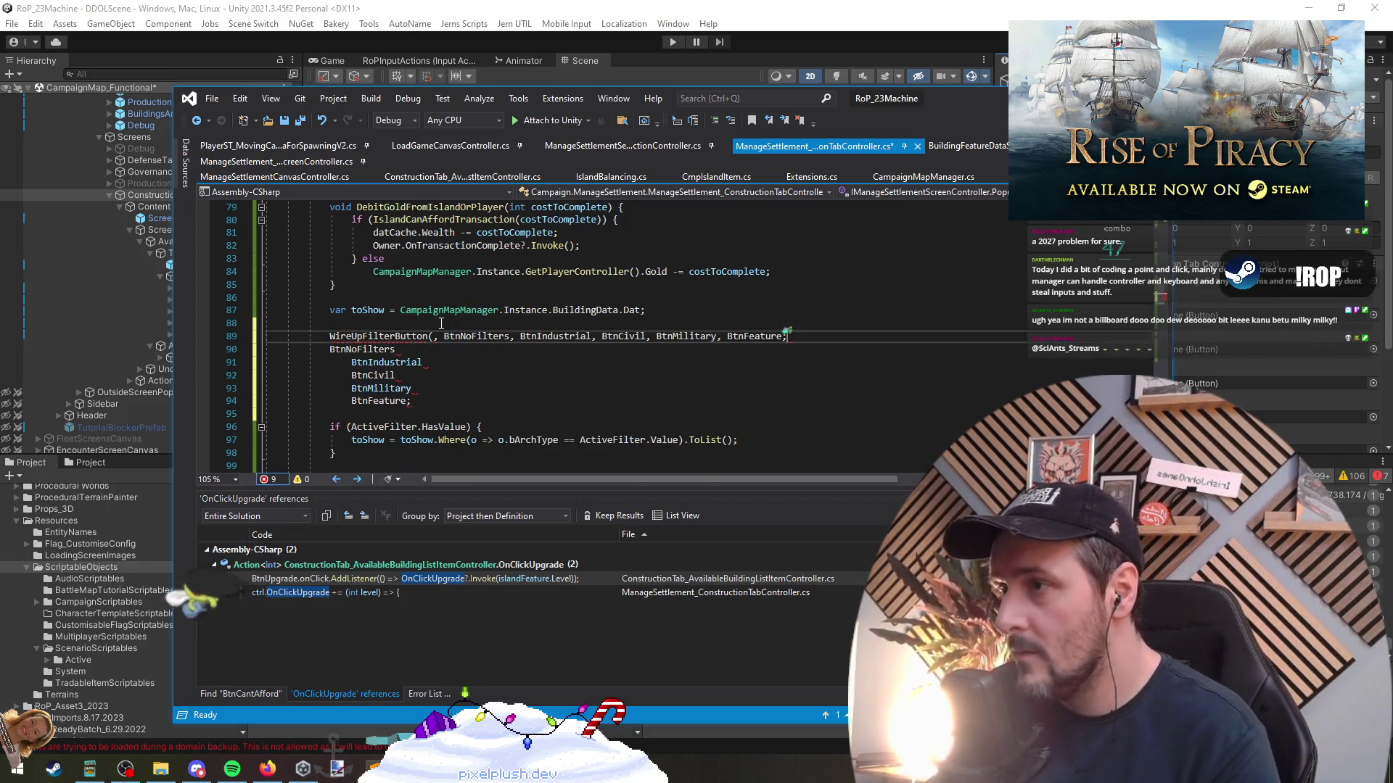
key("ctrl+z")
type("Isla")
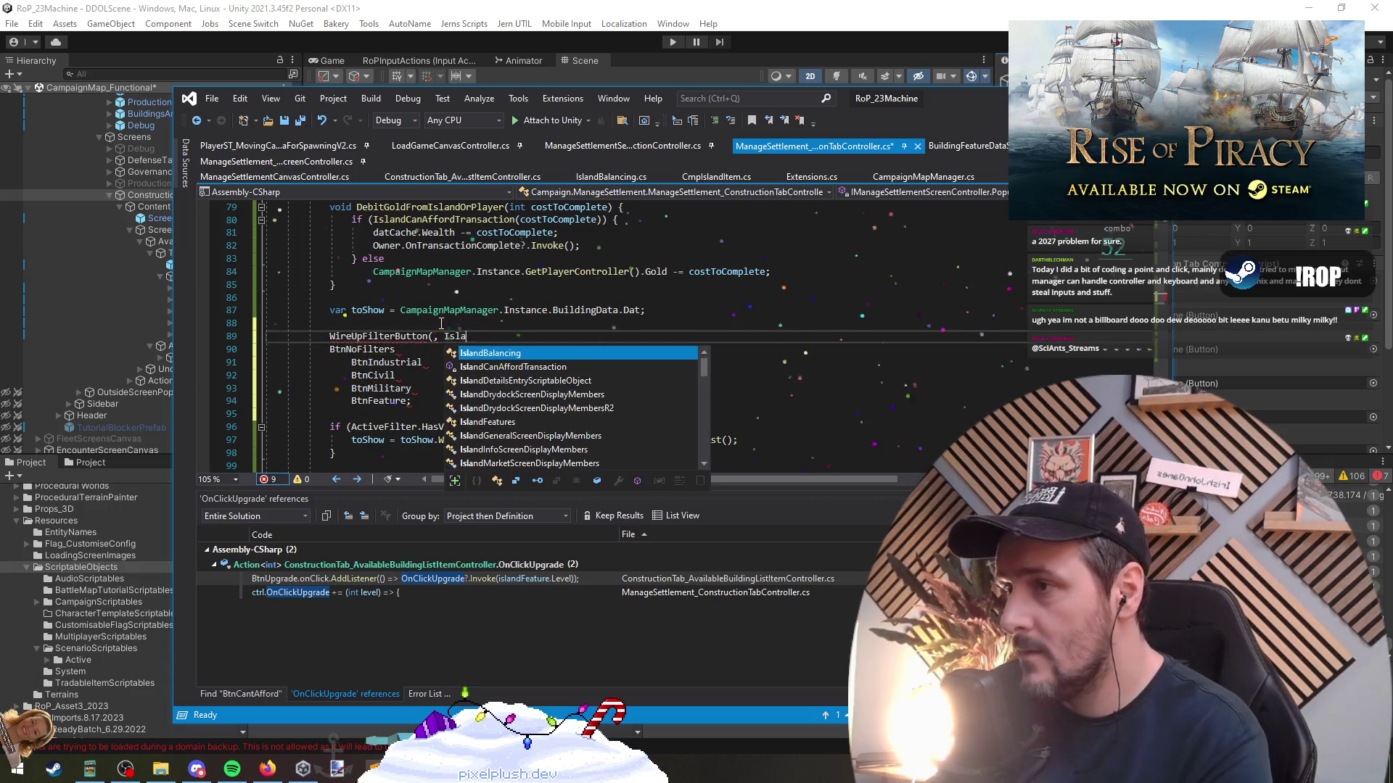
type("ndFeatures.")
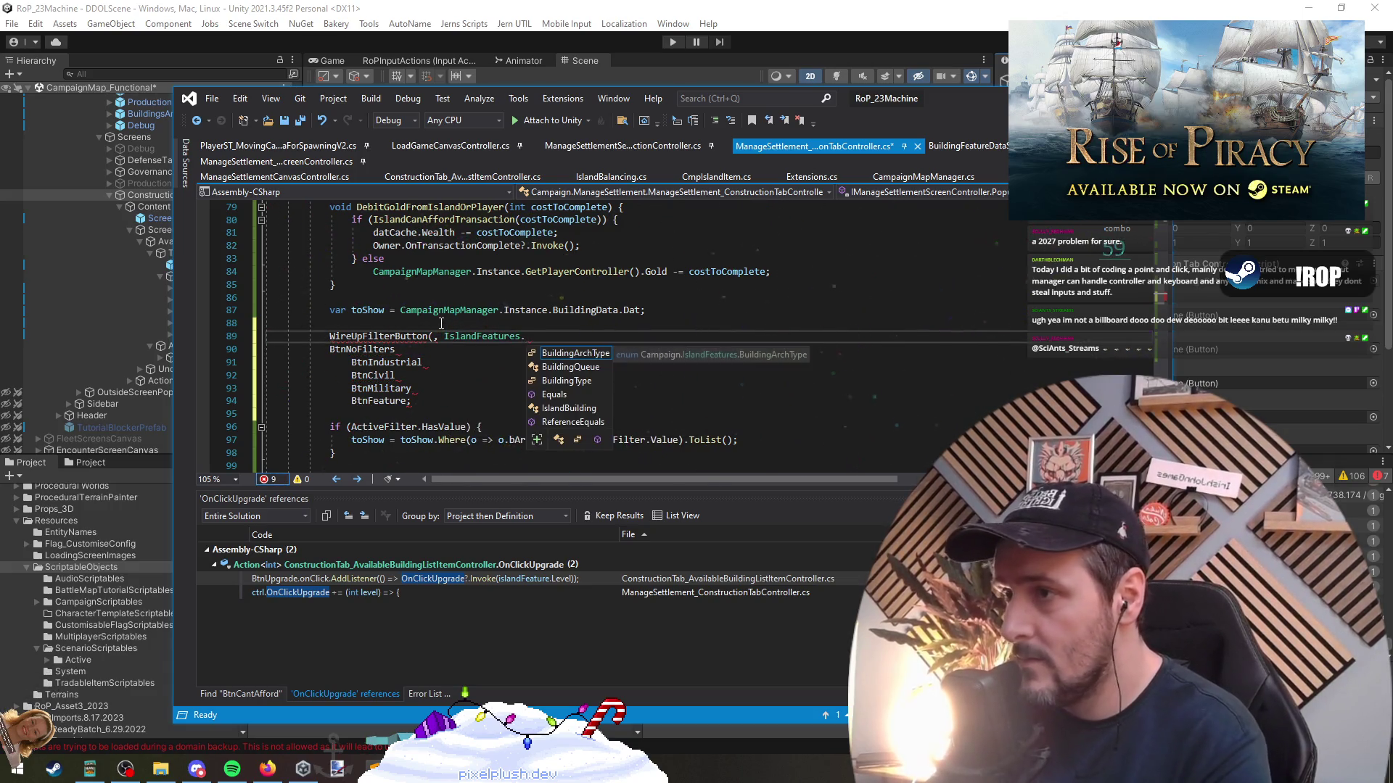
key("Tab")
type(".")
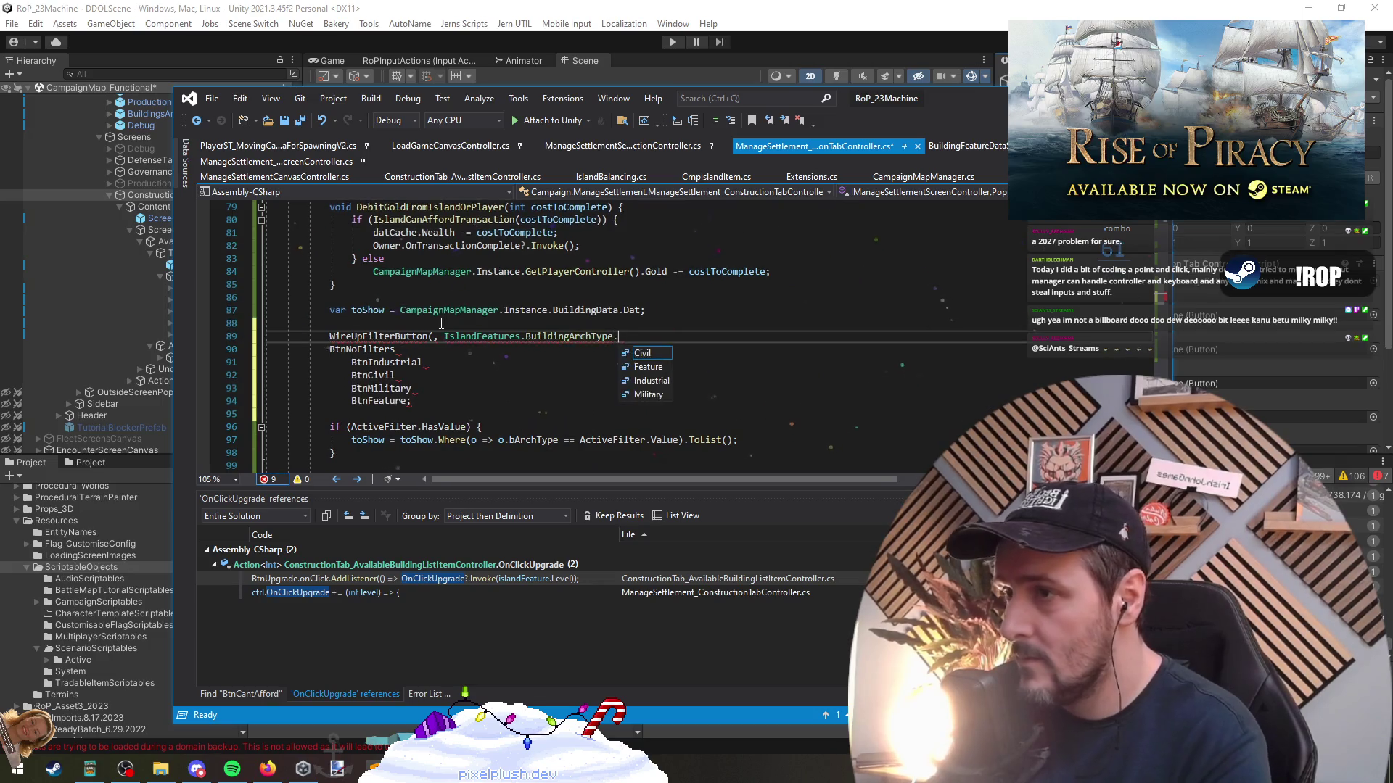
type("Civil);")
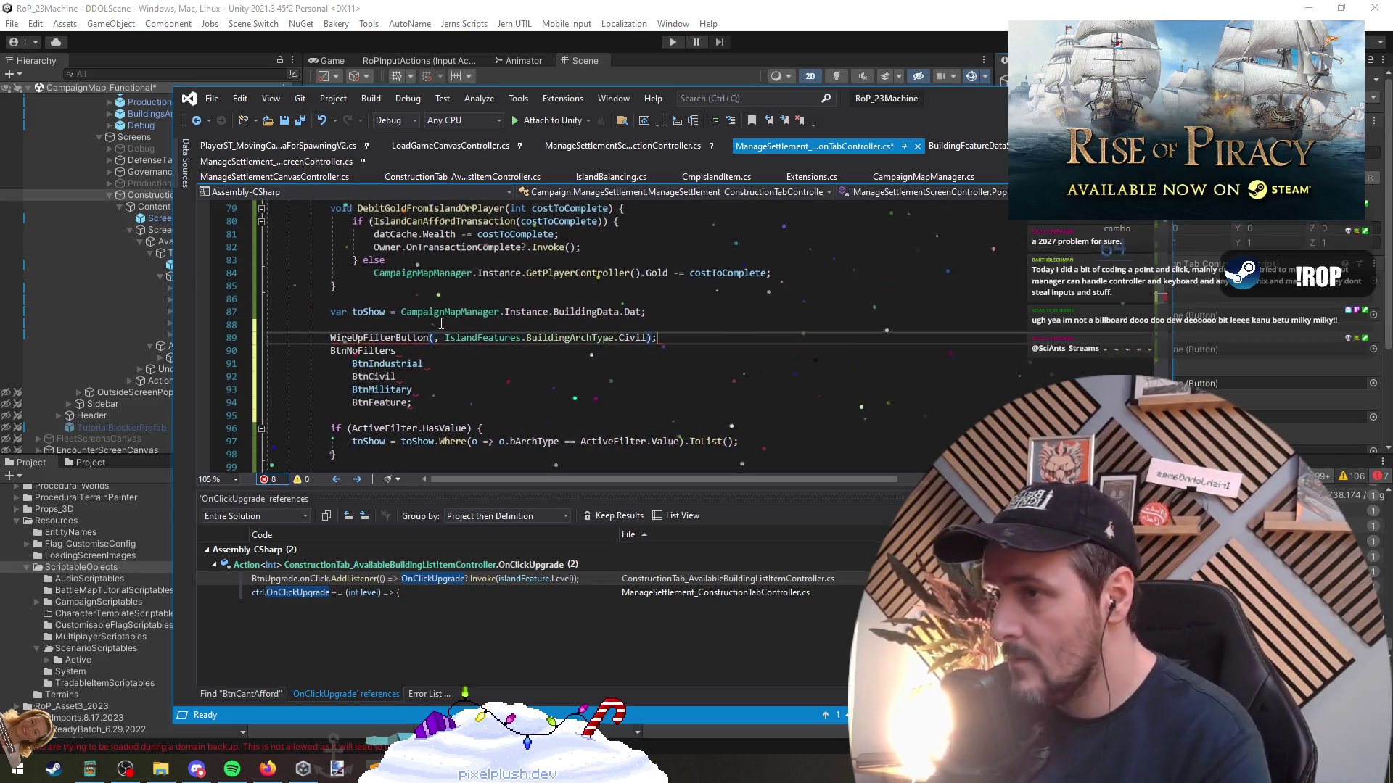
key("Home")
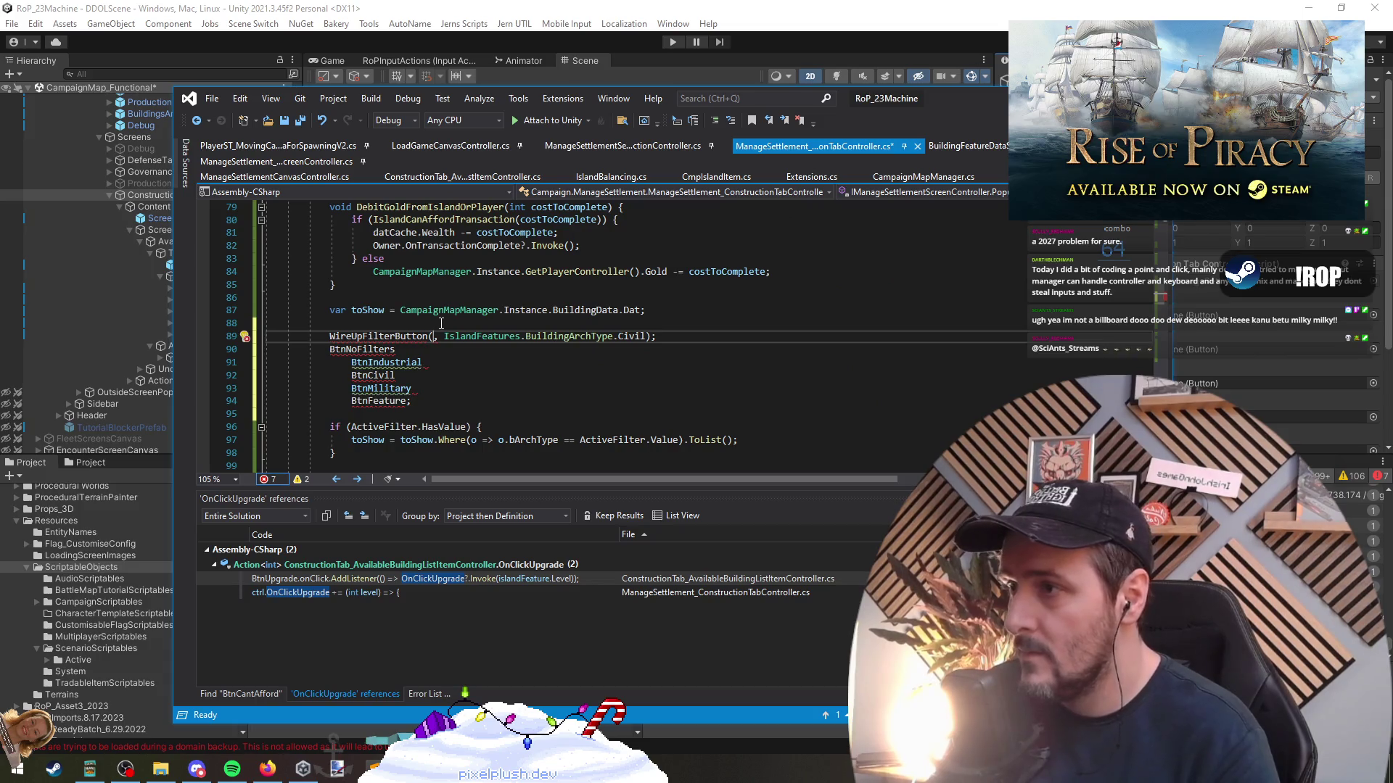
Duplicate the call into five WireUpFilterButton lines and cut BtnNoFilters for the first call
key("Down")
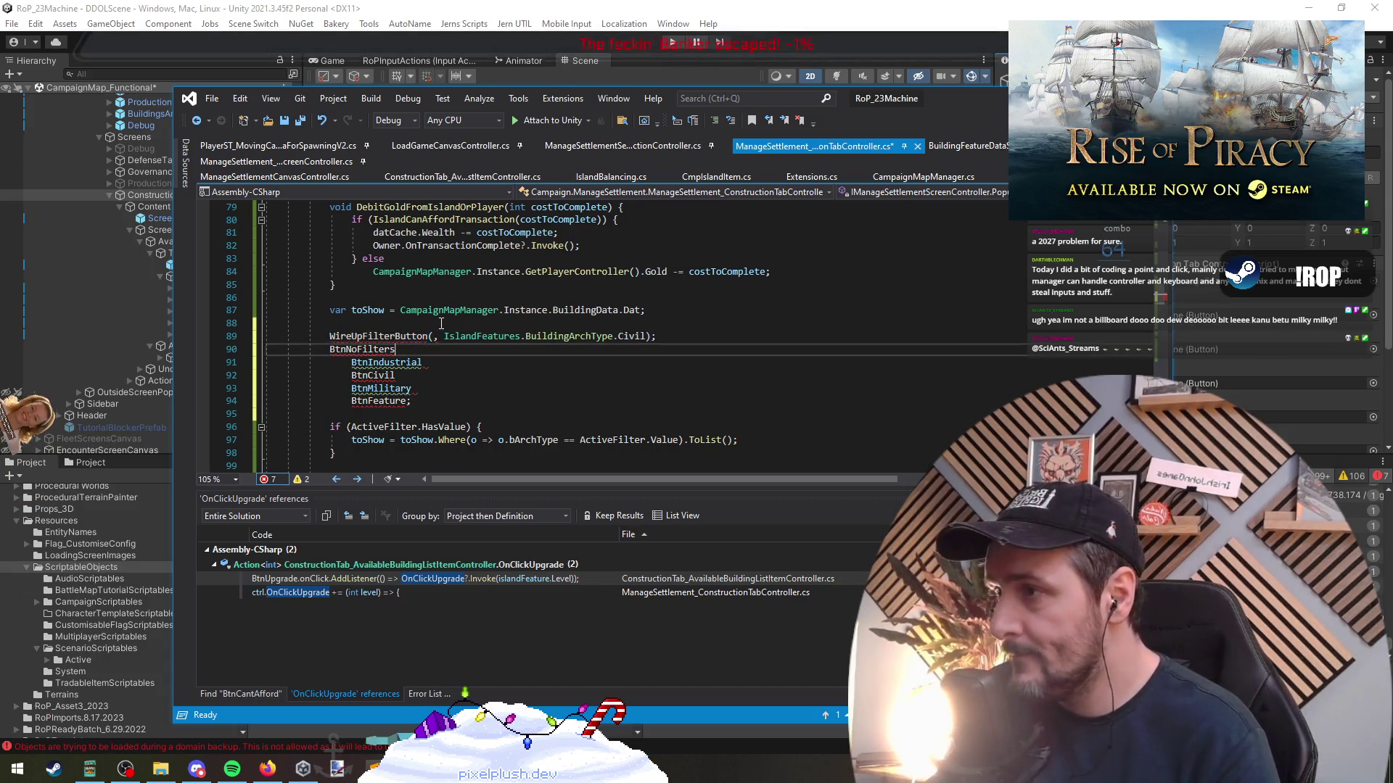
key("shift+End")
key("ctrl+c")
key("Up")
key("ctrl+Right")
key("ctrl+Right")
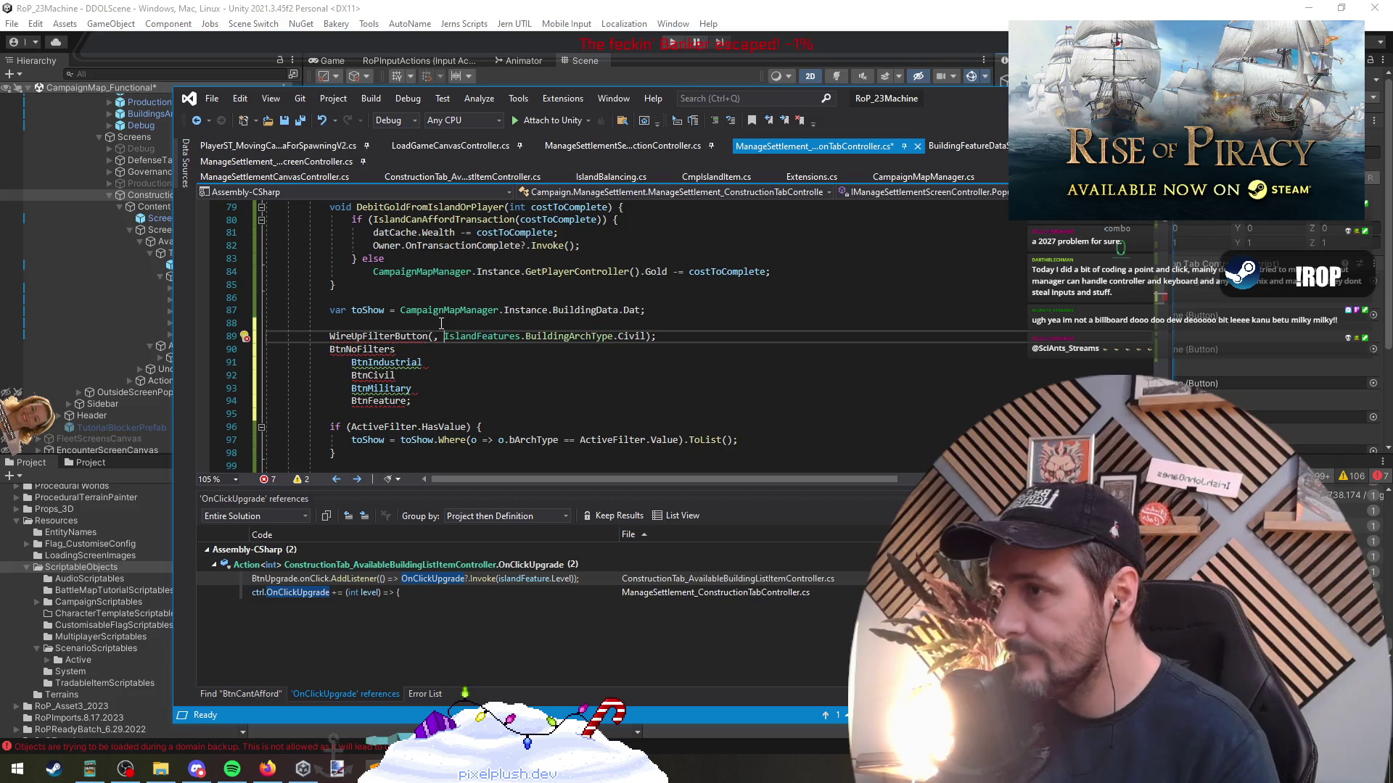
key("End")
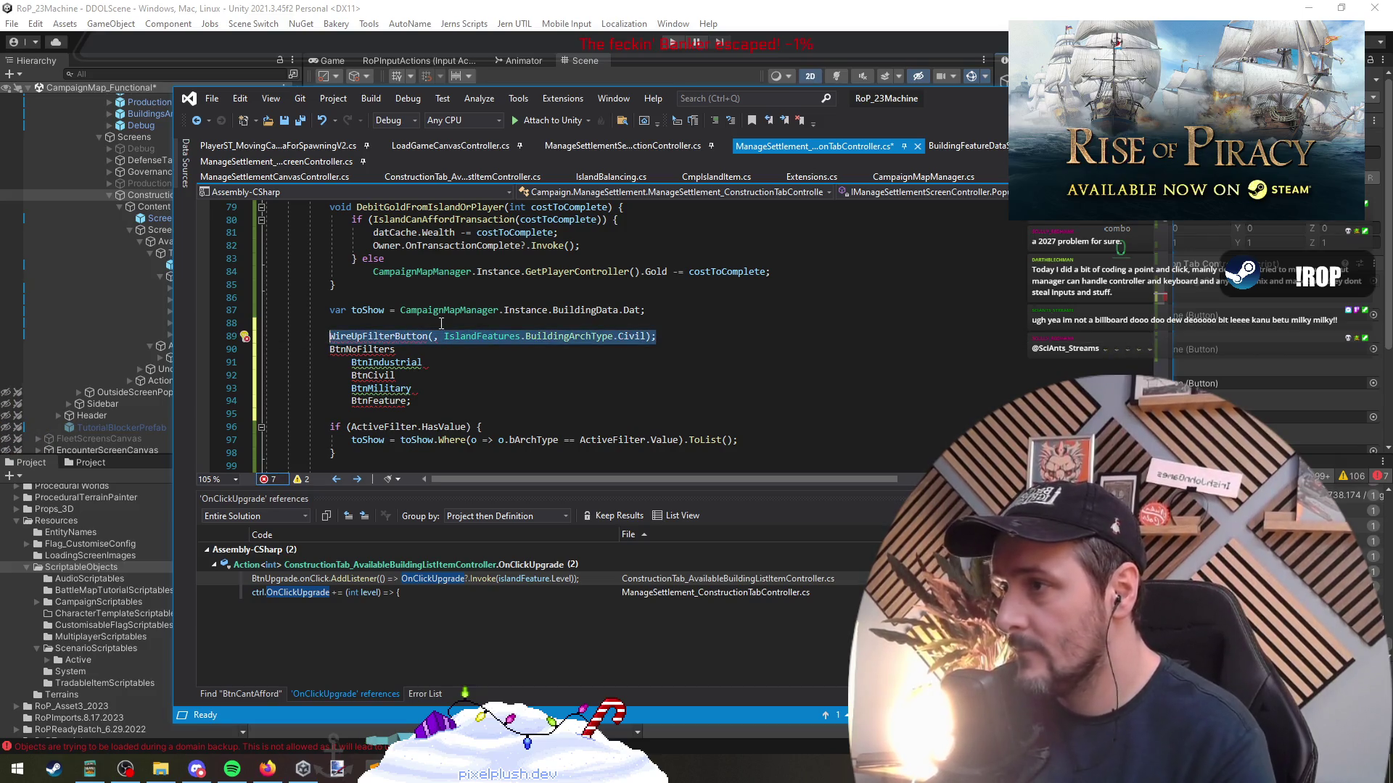
key("ctrl+d")
key("ctrl+d")
key("ctrl+d")
key("ctrl+d")
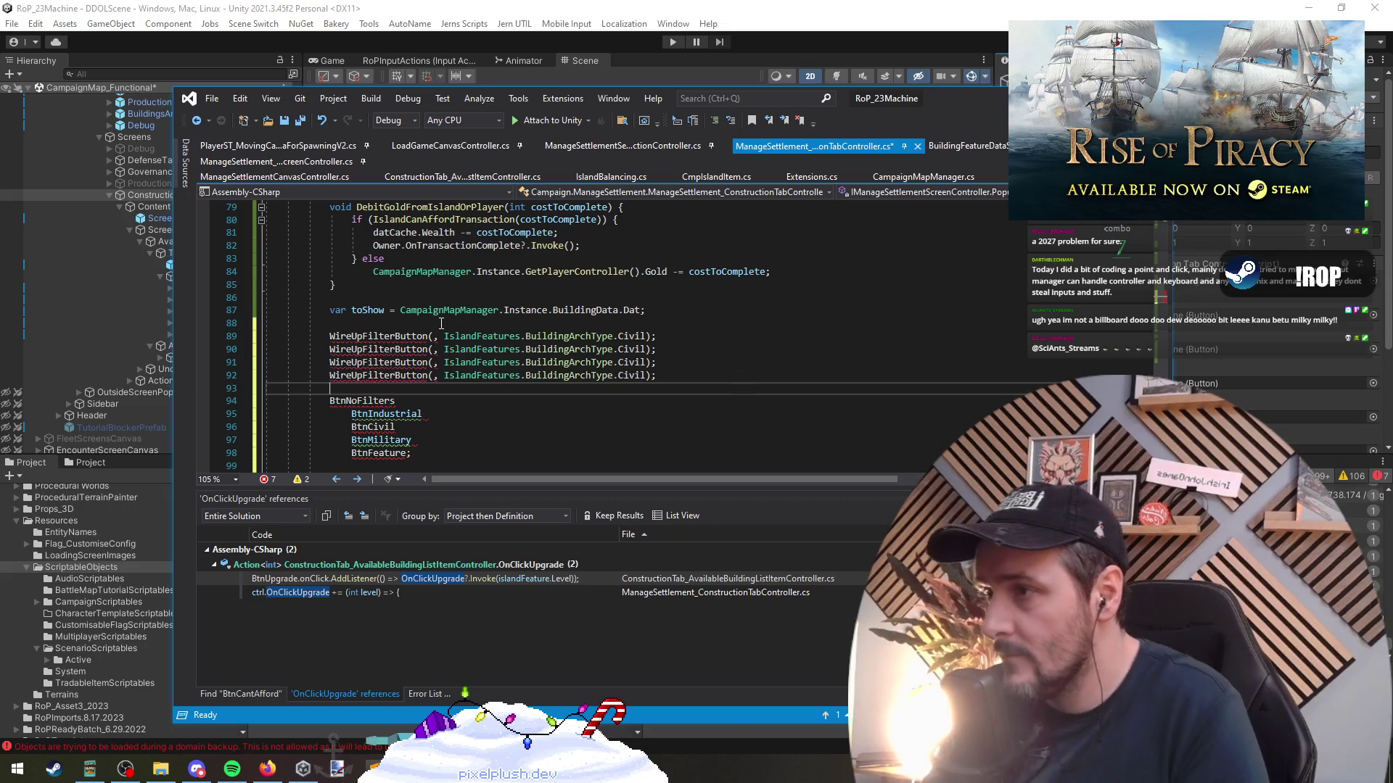
key("Return")
key("Down")
key("shift+End")
key("ctrl+x")
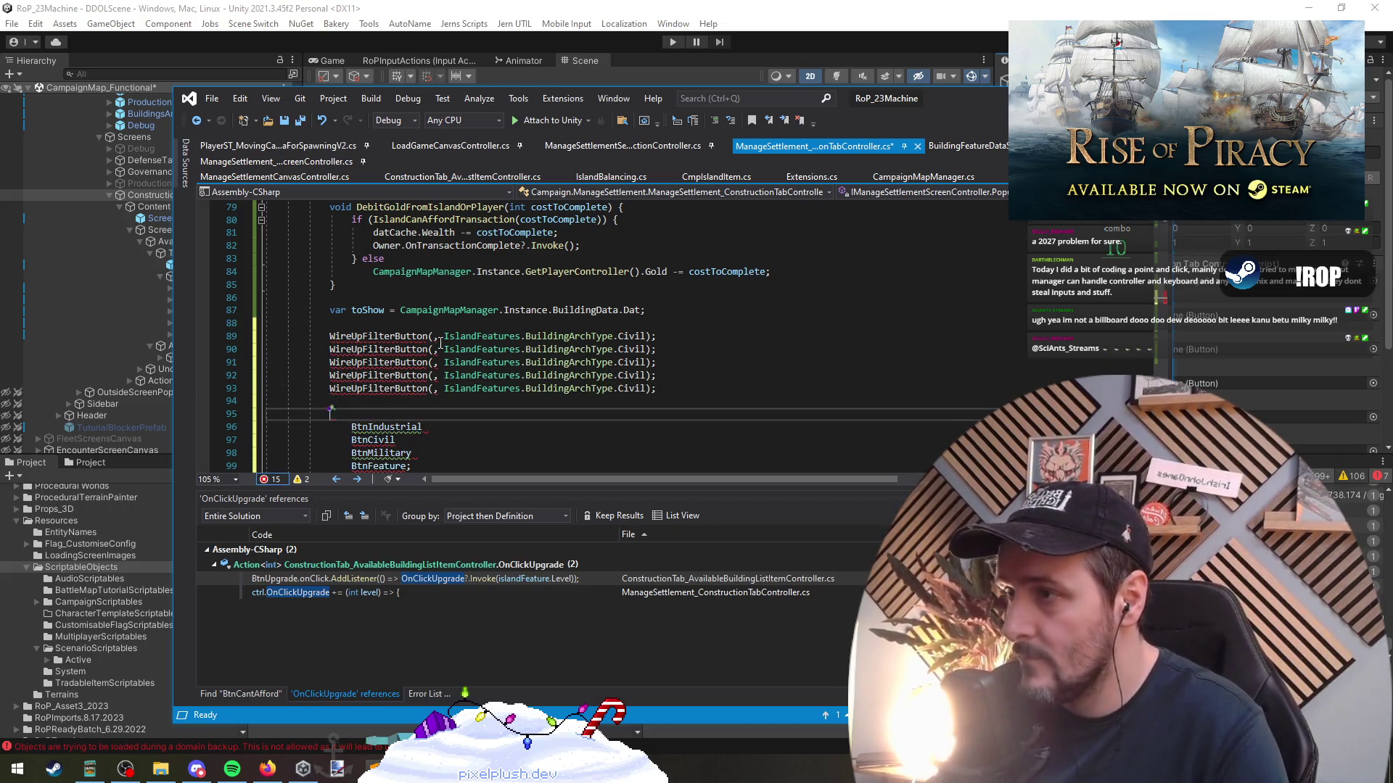
Make the first call WireUpFilterButton(BtnNoFilters, null)
left_click(433, 336)
key("ctrl+v")
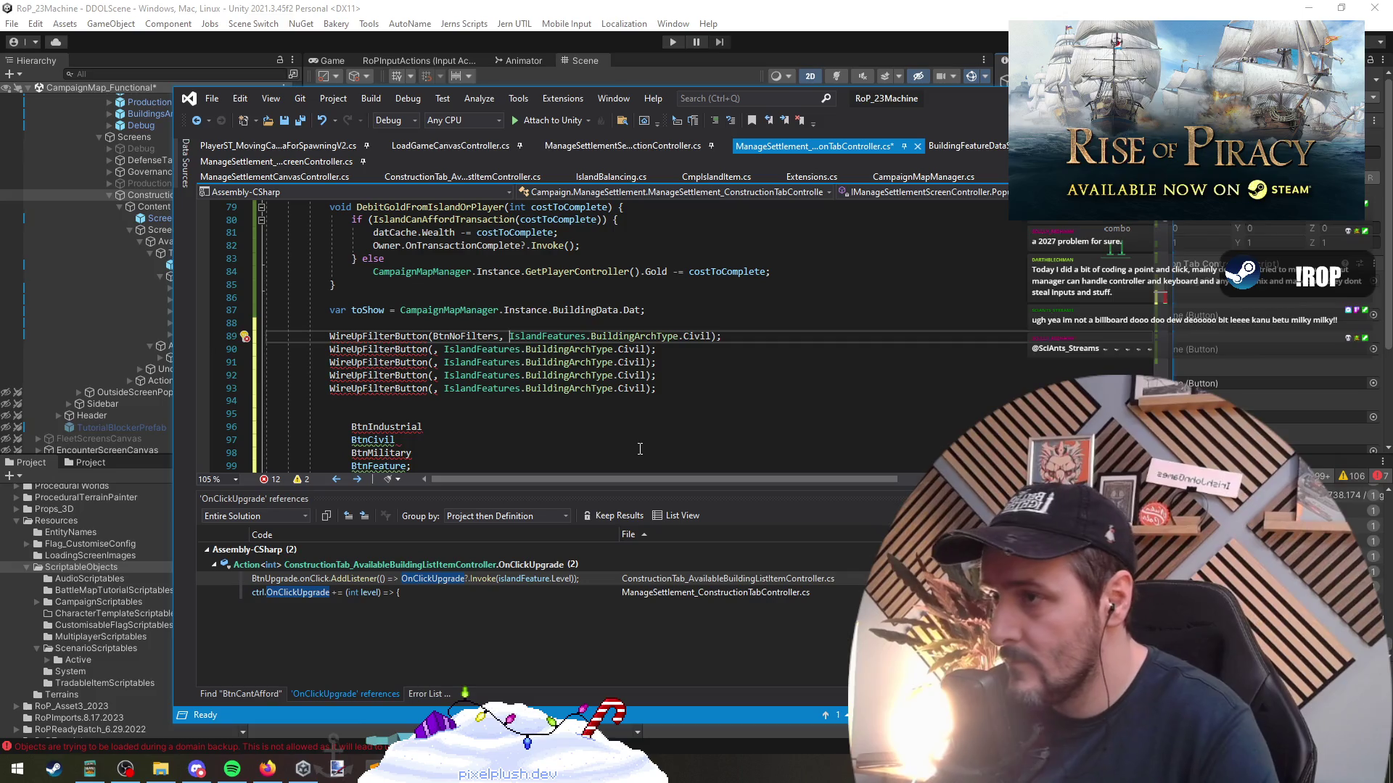
left_click_drag(509, 336, 717, 335)
type("nu")
key("Tab")
key("Down")
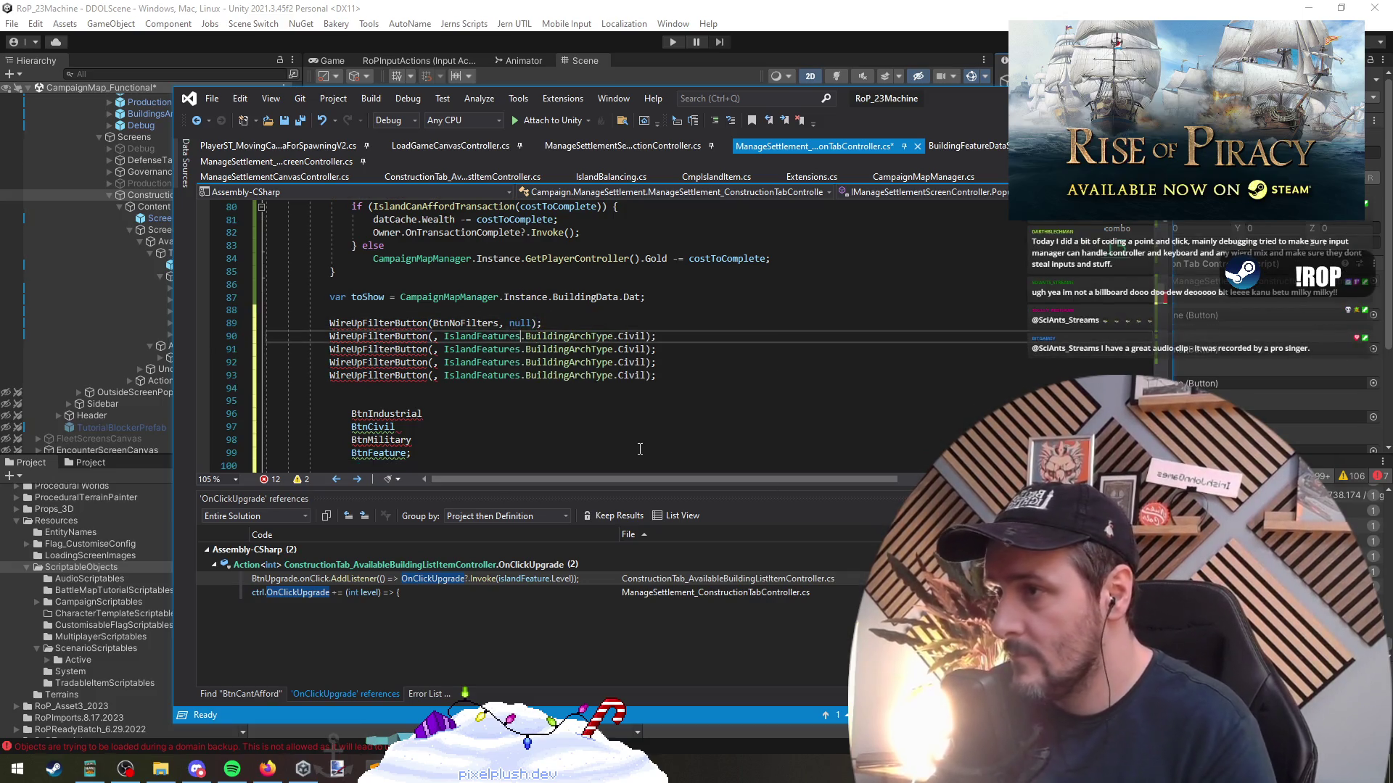
Move BtnIndustrial, BtnCivil, BtnMilitary and BtnFeature into the remaining calls and delete the leftover lines
double_click(387, 413)
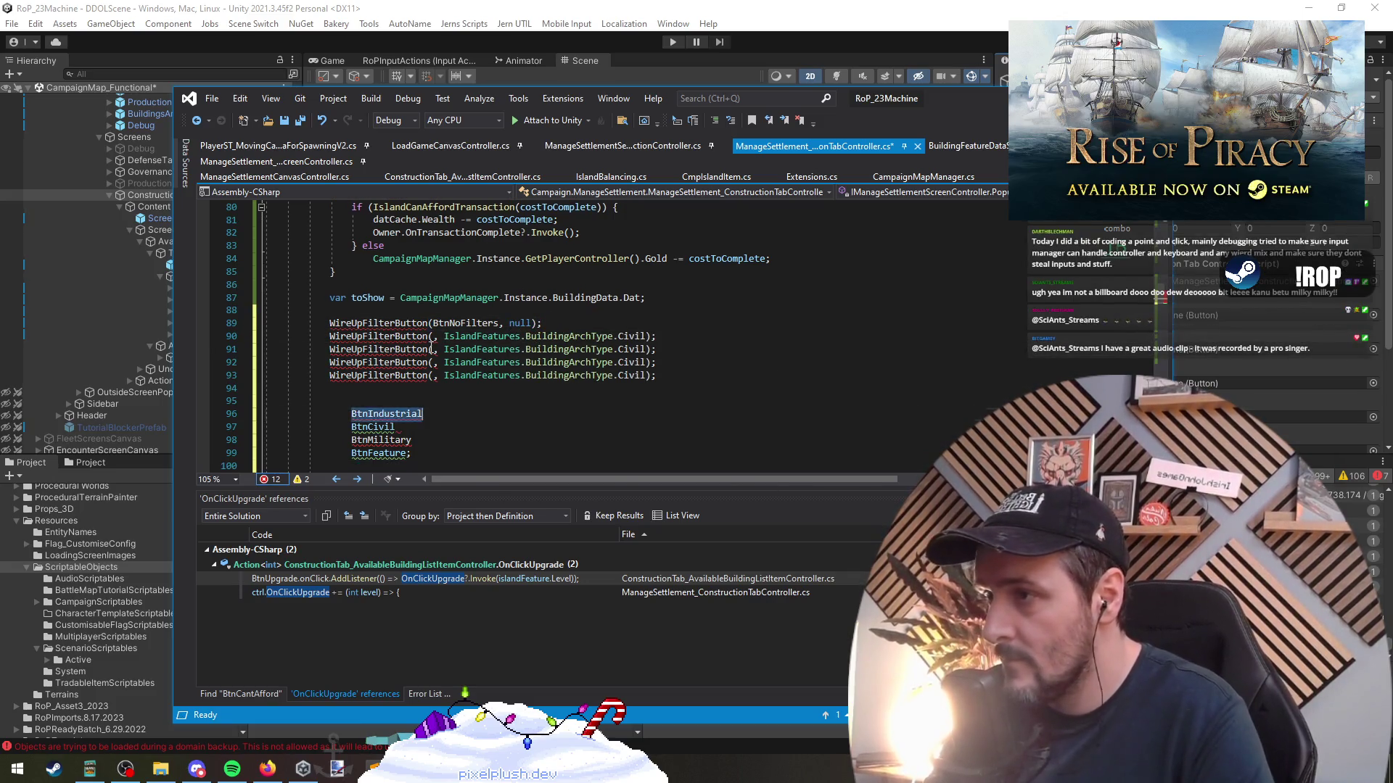
key("ctrl+x")
left_click(434, 336)
key("ctrl+v")
double_click(372, 427)
key("ctrl+x")
left_click(431, 349)
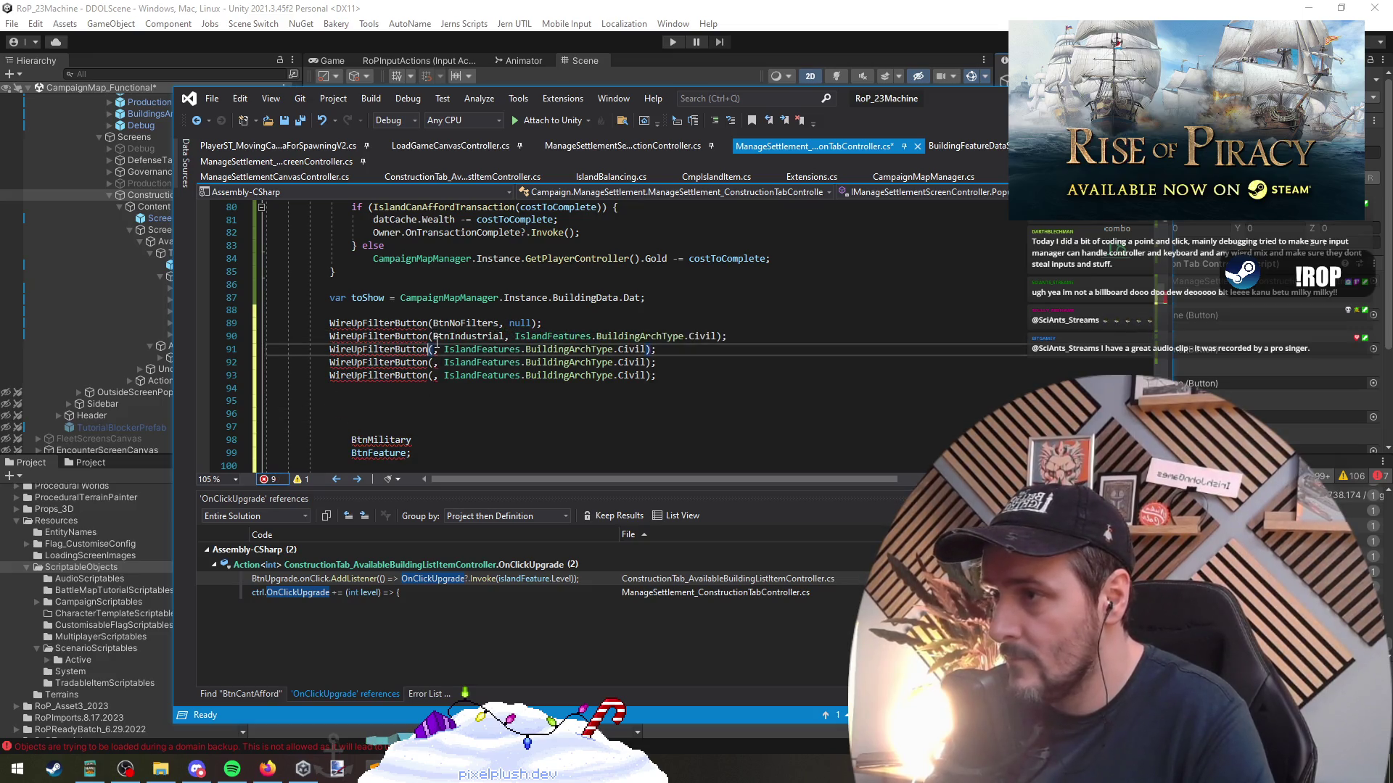
double_click(381, 440)
key("ctrl+x")
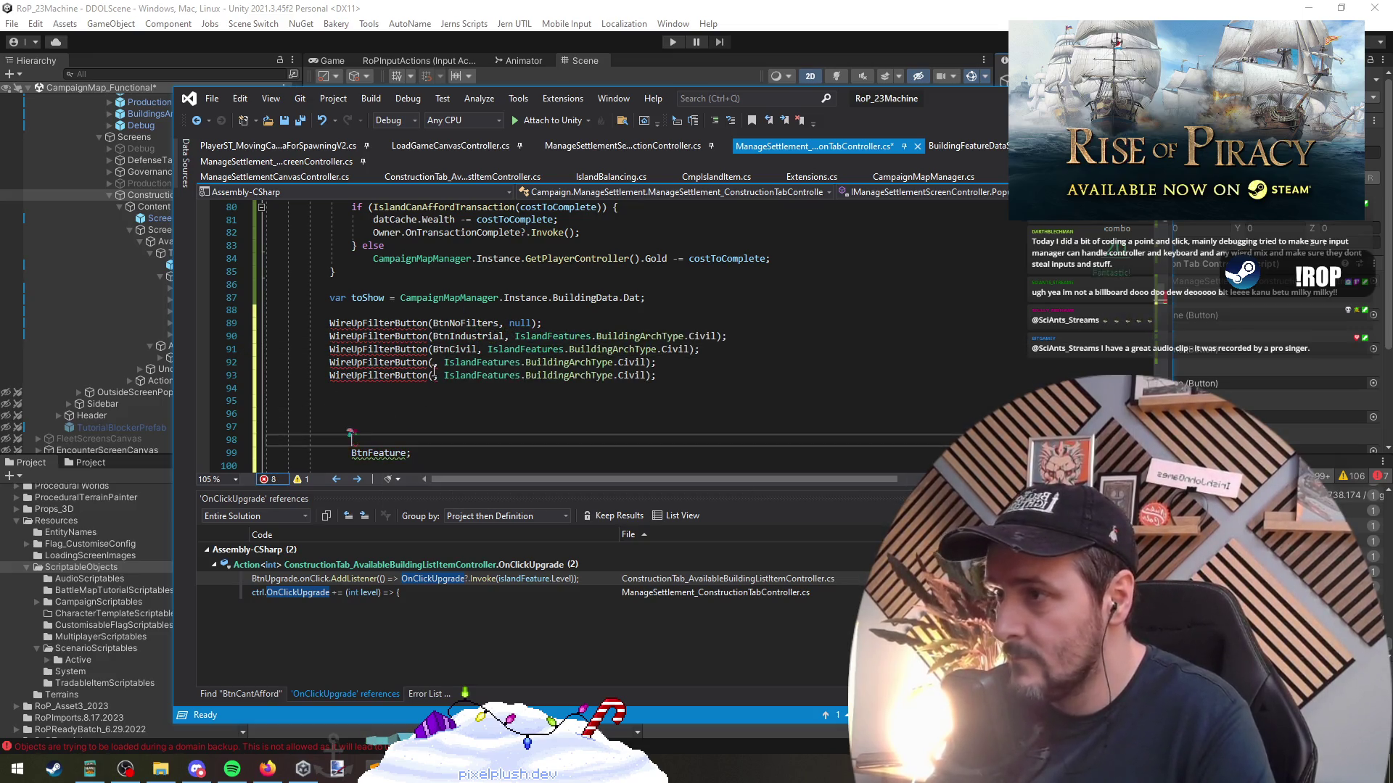
left_click(433, 362)
key("ctrl+v")
double_click(375, 453)
key("ctrl+x")
left_click(434, 375)
key("ctrl+v")
left_click(402, 400)
key("Delete")
key("Delete")
key("Delete")
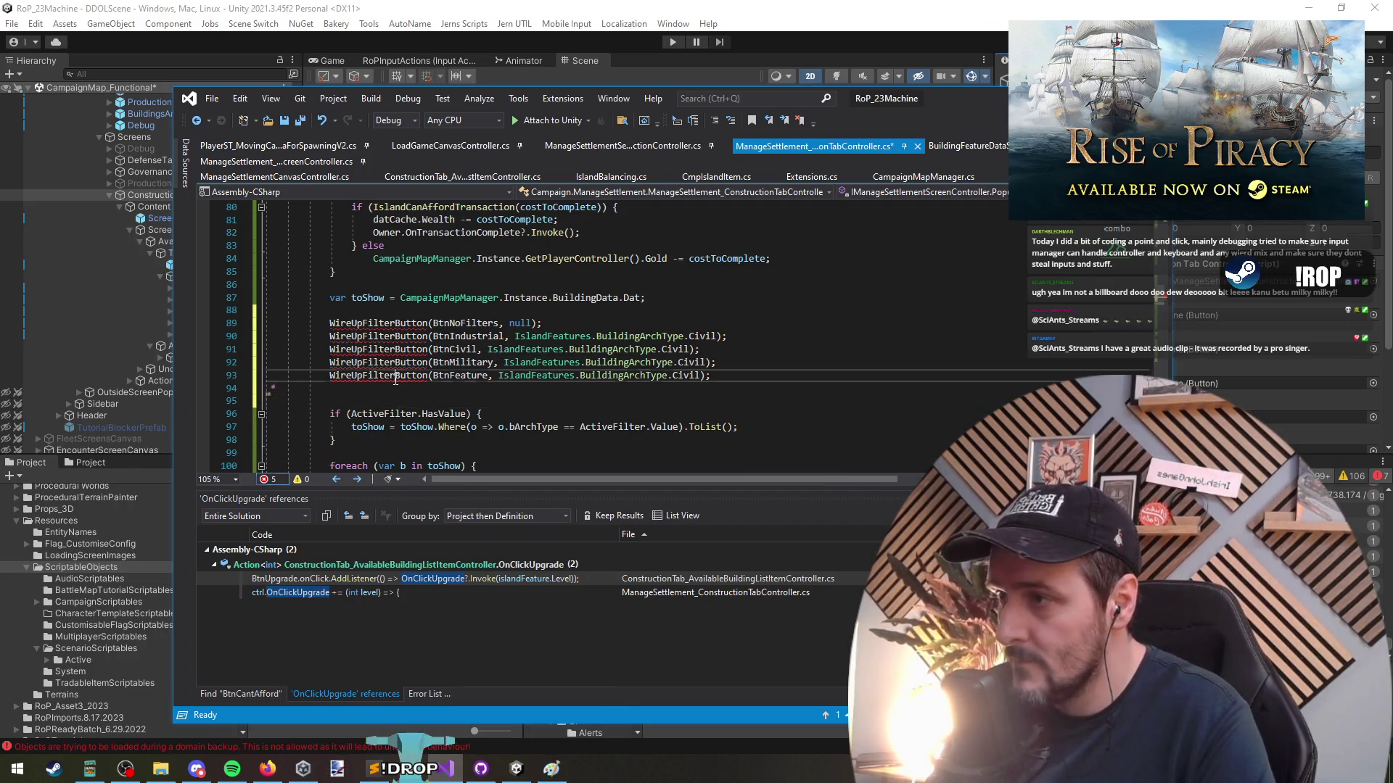
Declare a void WireUpFilterButton method taking the button and an IslandFeatures.BuildingArchType? v parameter
left_click(383, 314)
left_click(386, 324)
key("Home")
key("Return")
key("Return")
key("Up")
type("void WireUpFilterButton")
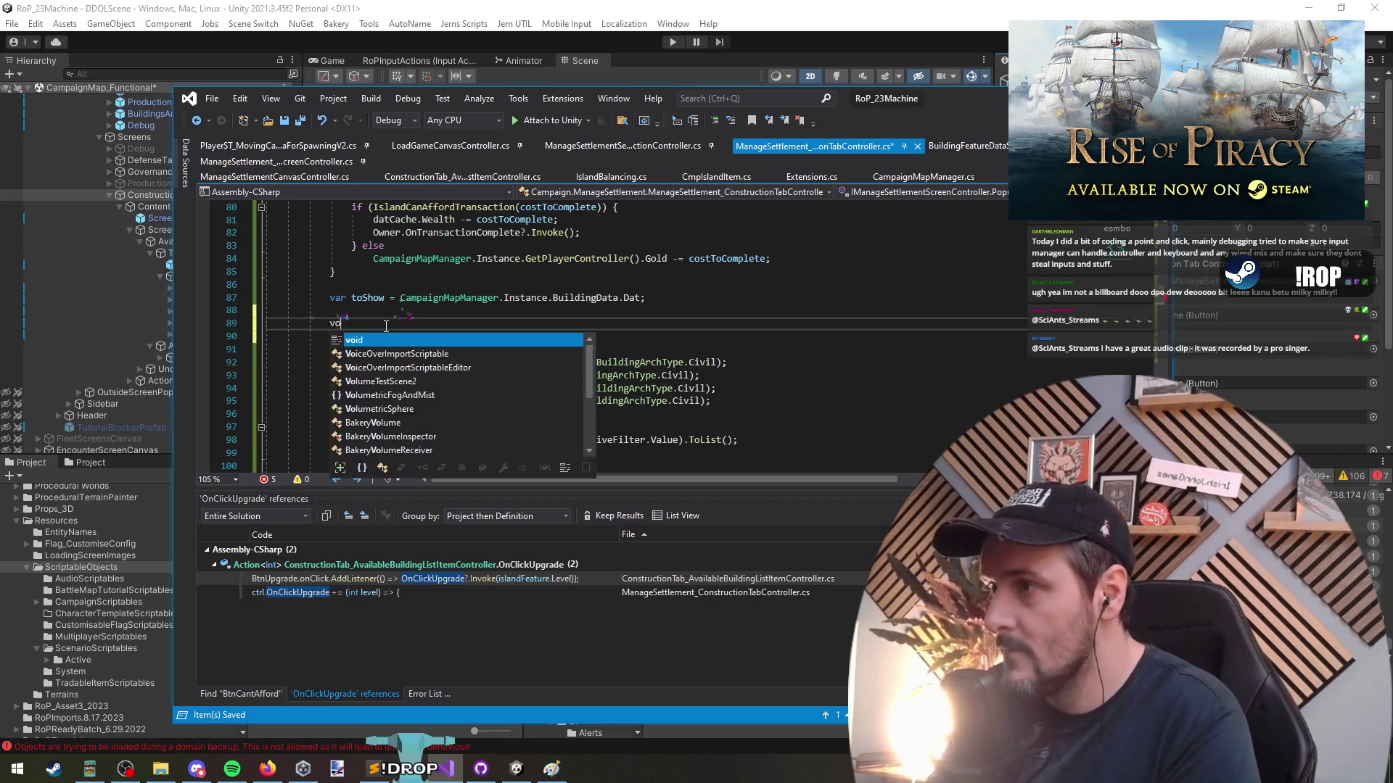
key("Return")
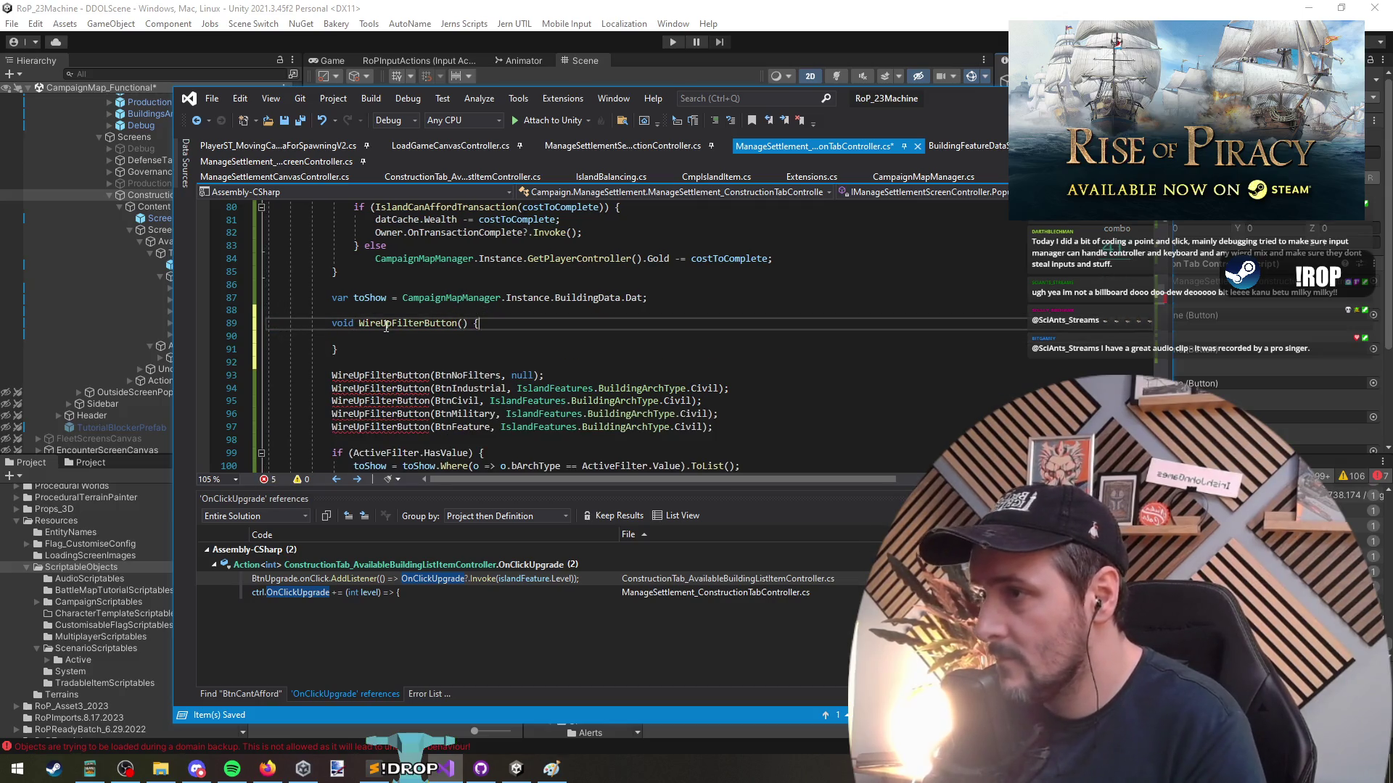
type("Button b")
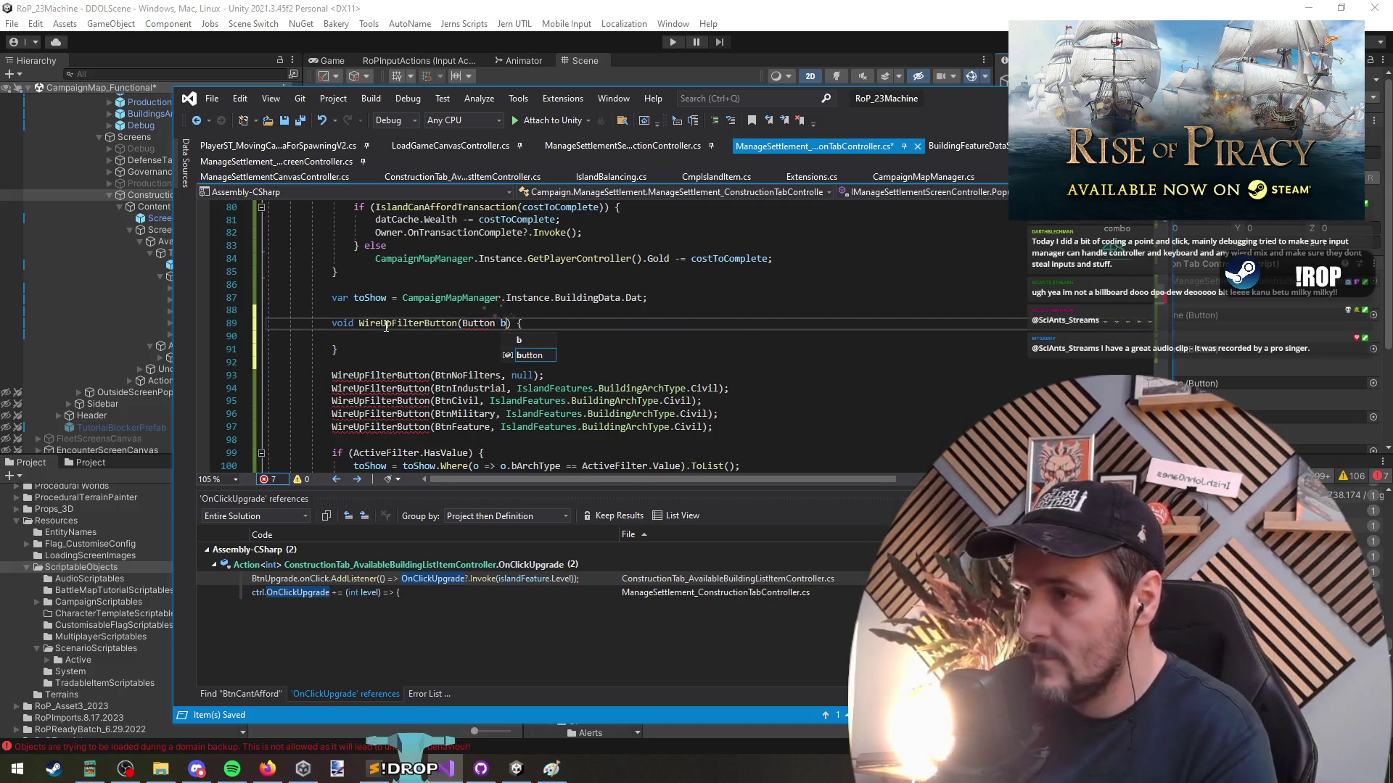
key("Down")
key("Down")
key("Down")
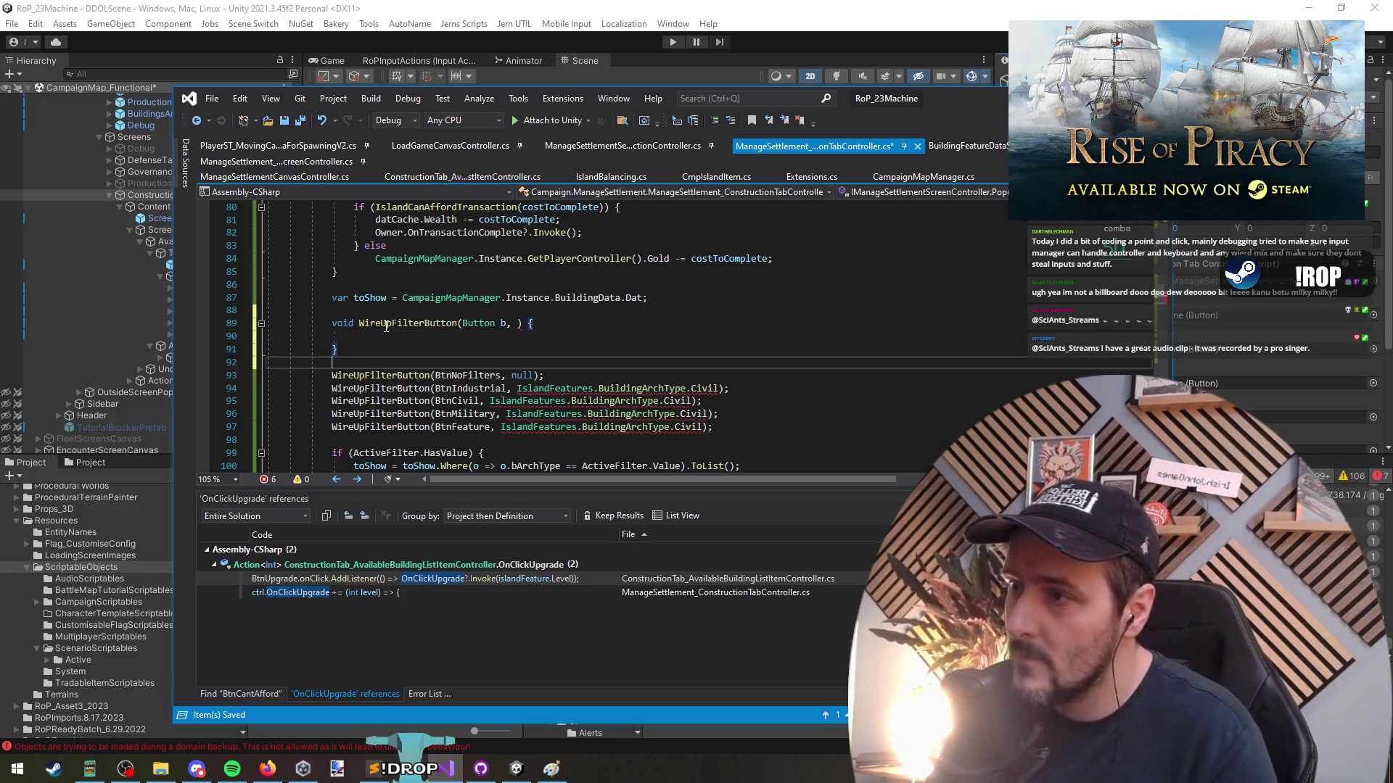
key("Up")
key("Up")
key("Up")
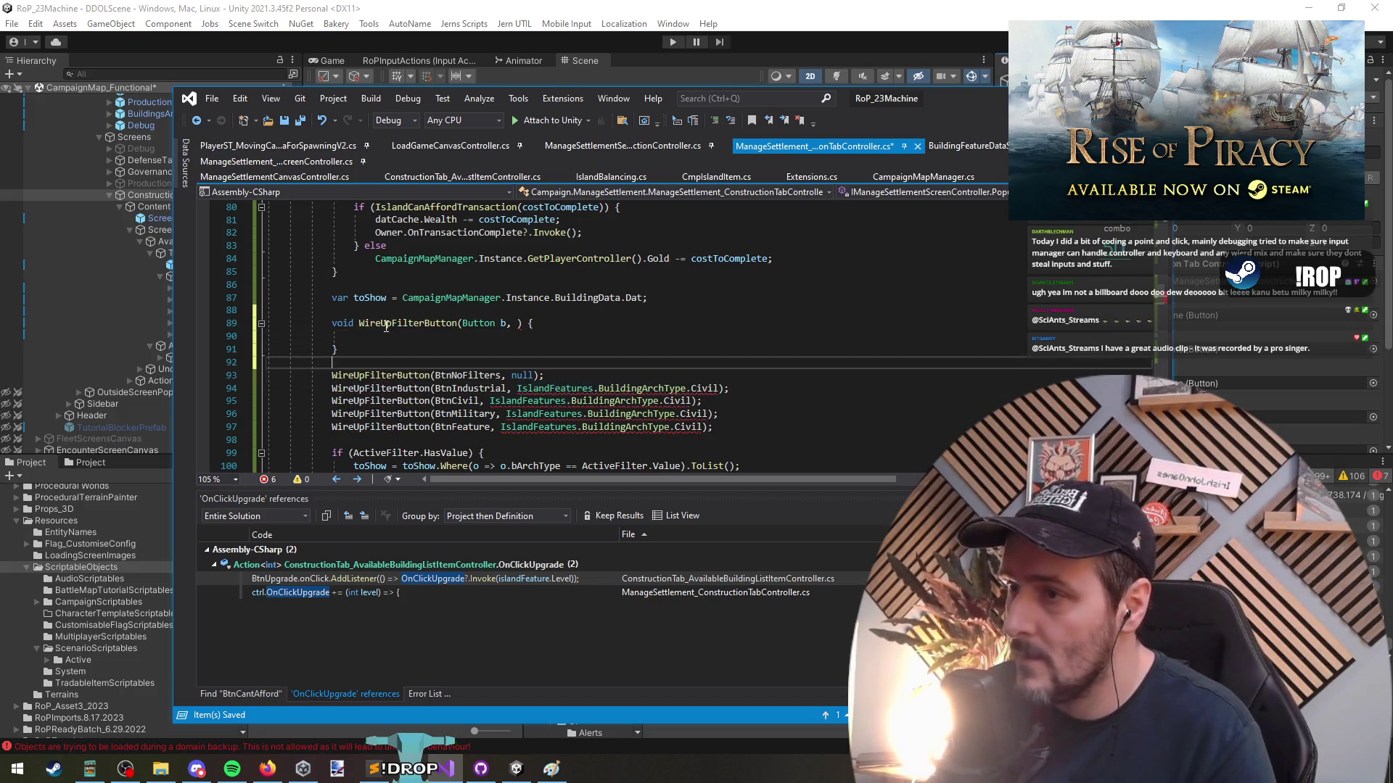
key("ctrl+v")
type("? v")
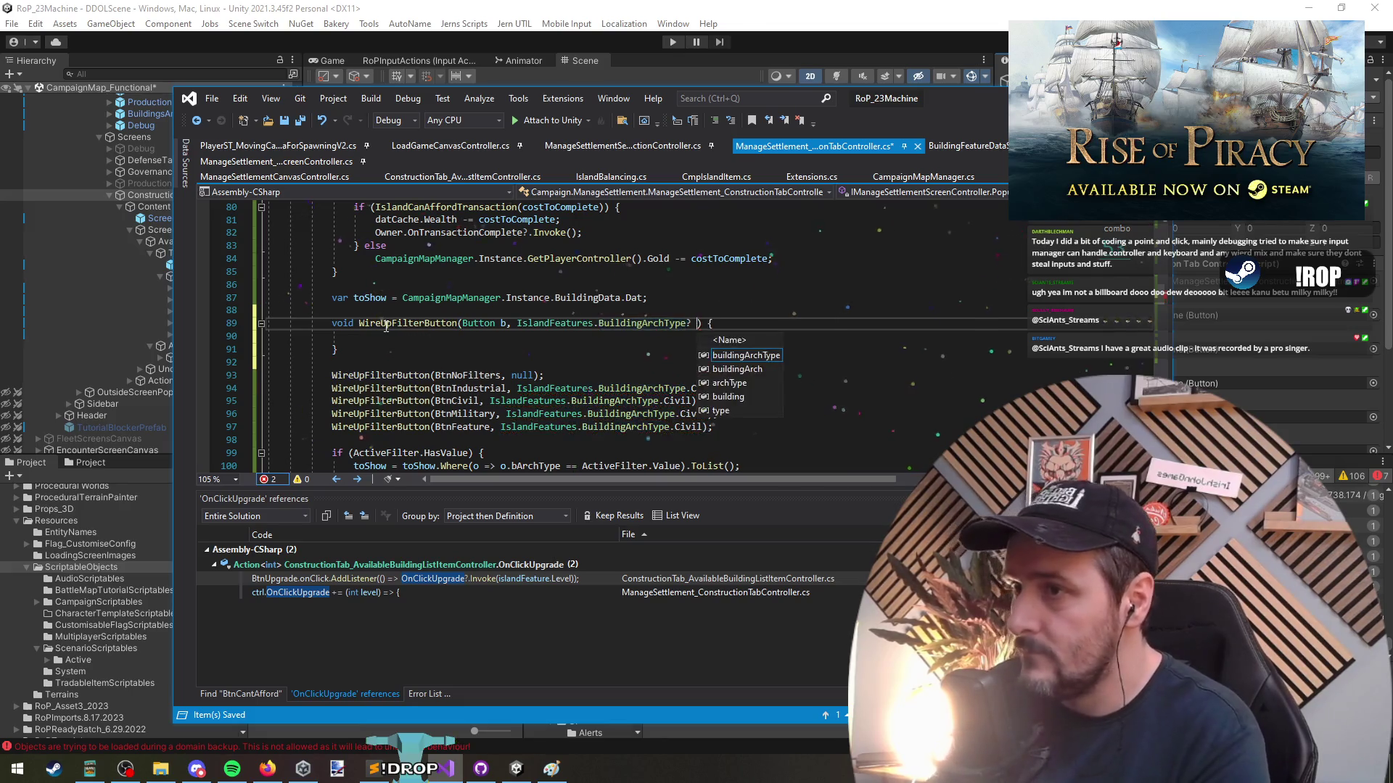
key("Down")
Give it a body calling b.onClick.RemoveAllListeners() and AddListener(() => { ActiveFilter = v; })
type(".onClick.RemoveAllListeners();")
key("Return")
type("b.onClick.AddListener(() => PO")
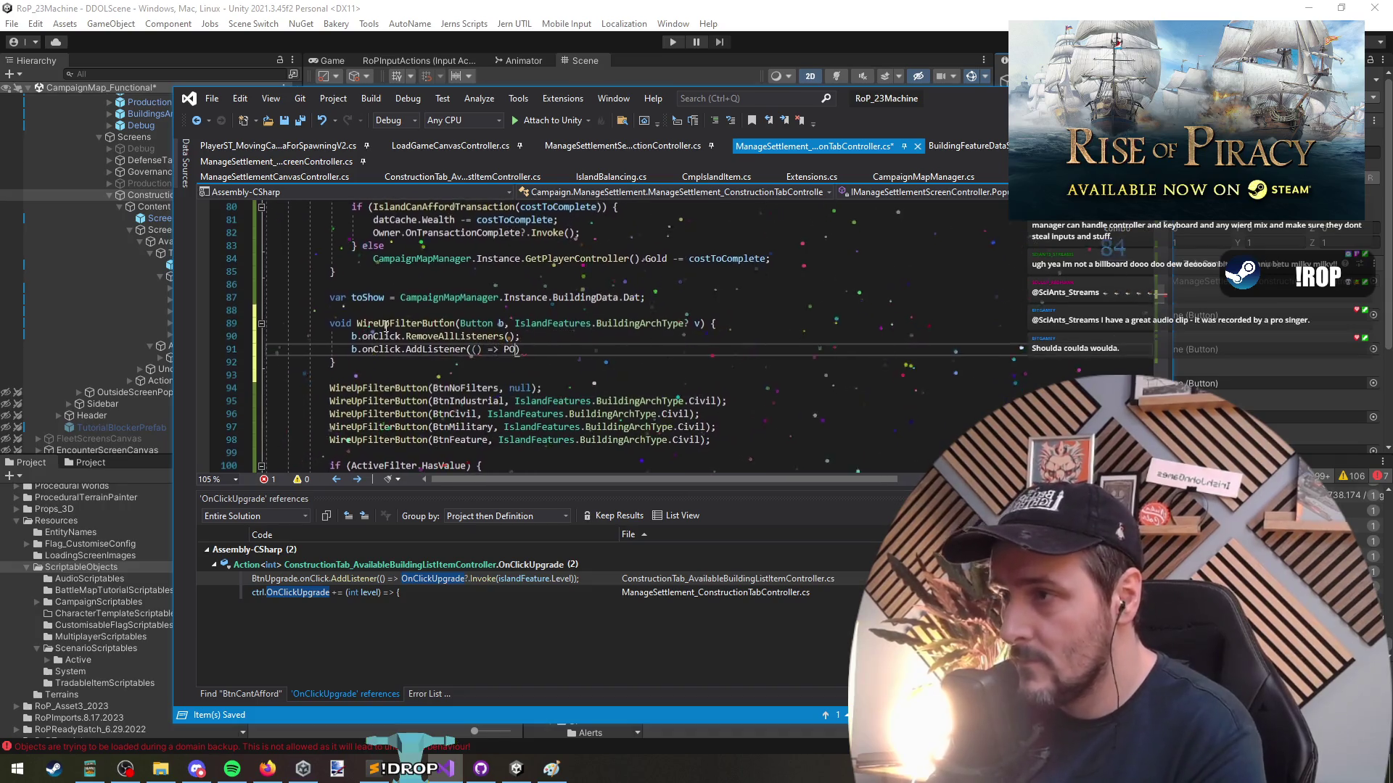
key("BackSpace")
key("BackSpace")
type("{ ")
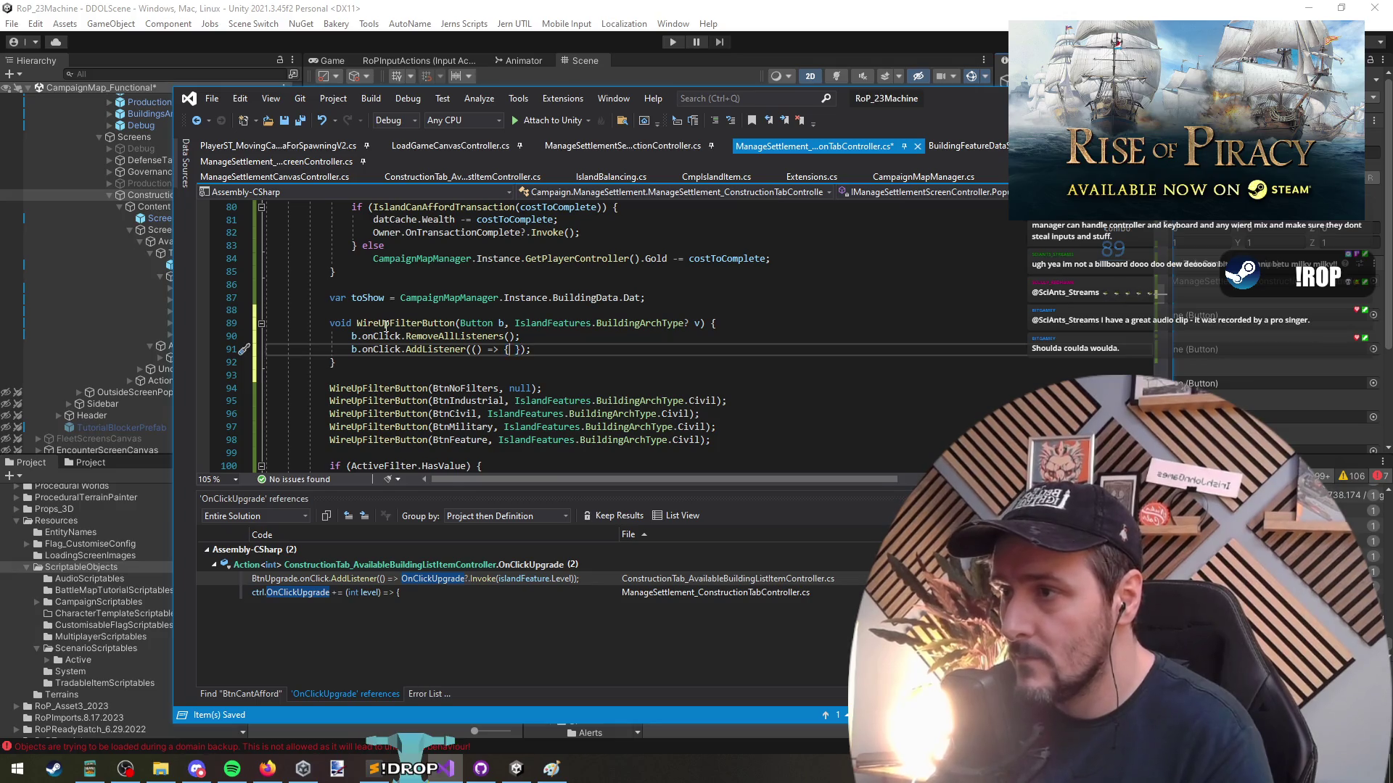
type("ActiveFilter = ")
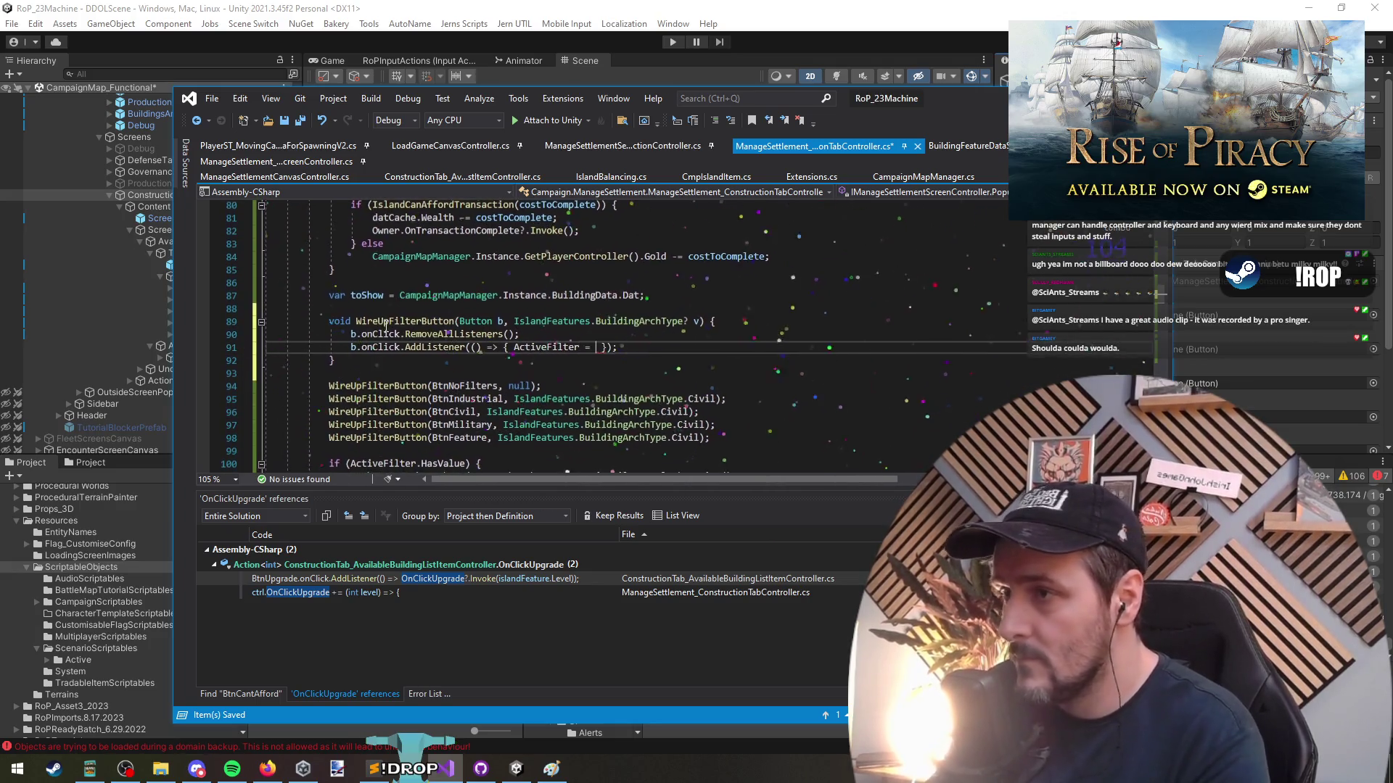
type("v ")
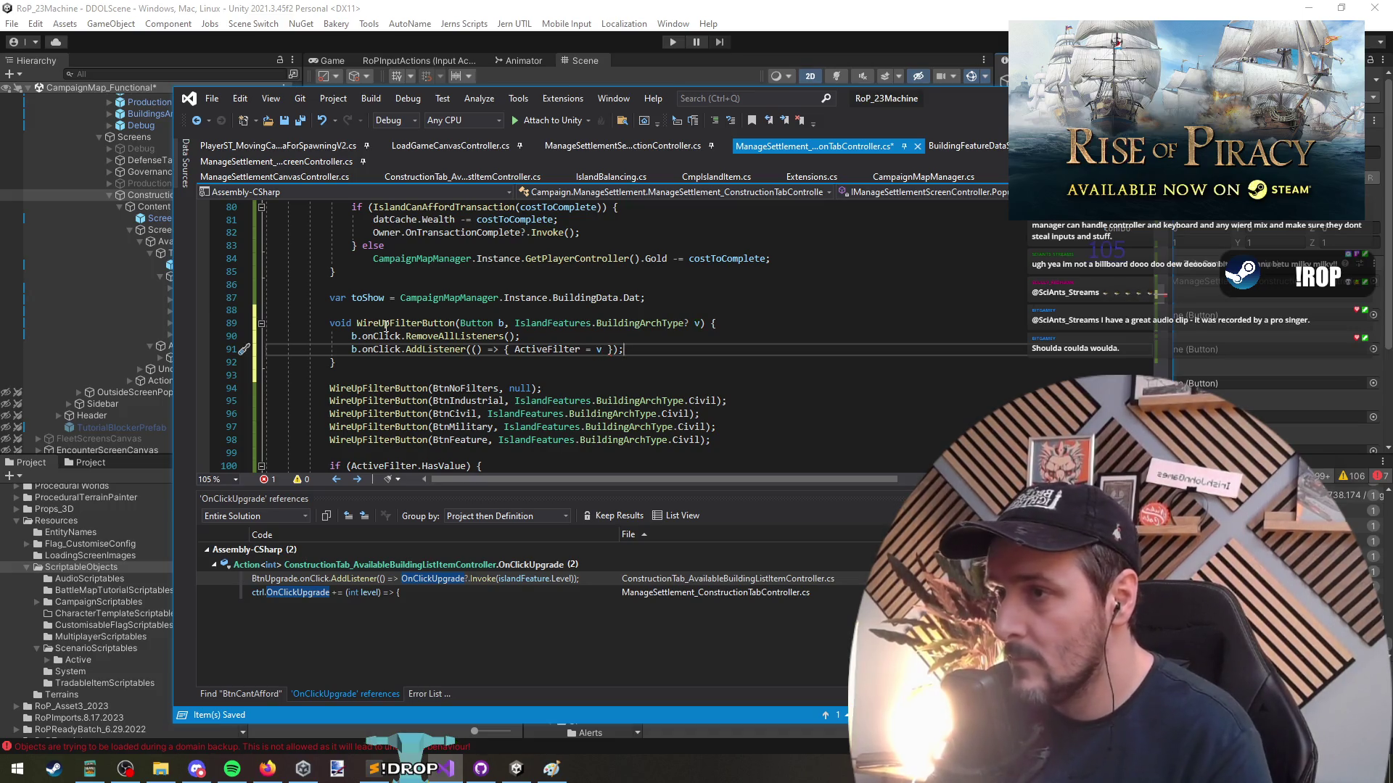
type(";")
key("Down")
key("Down")
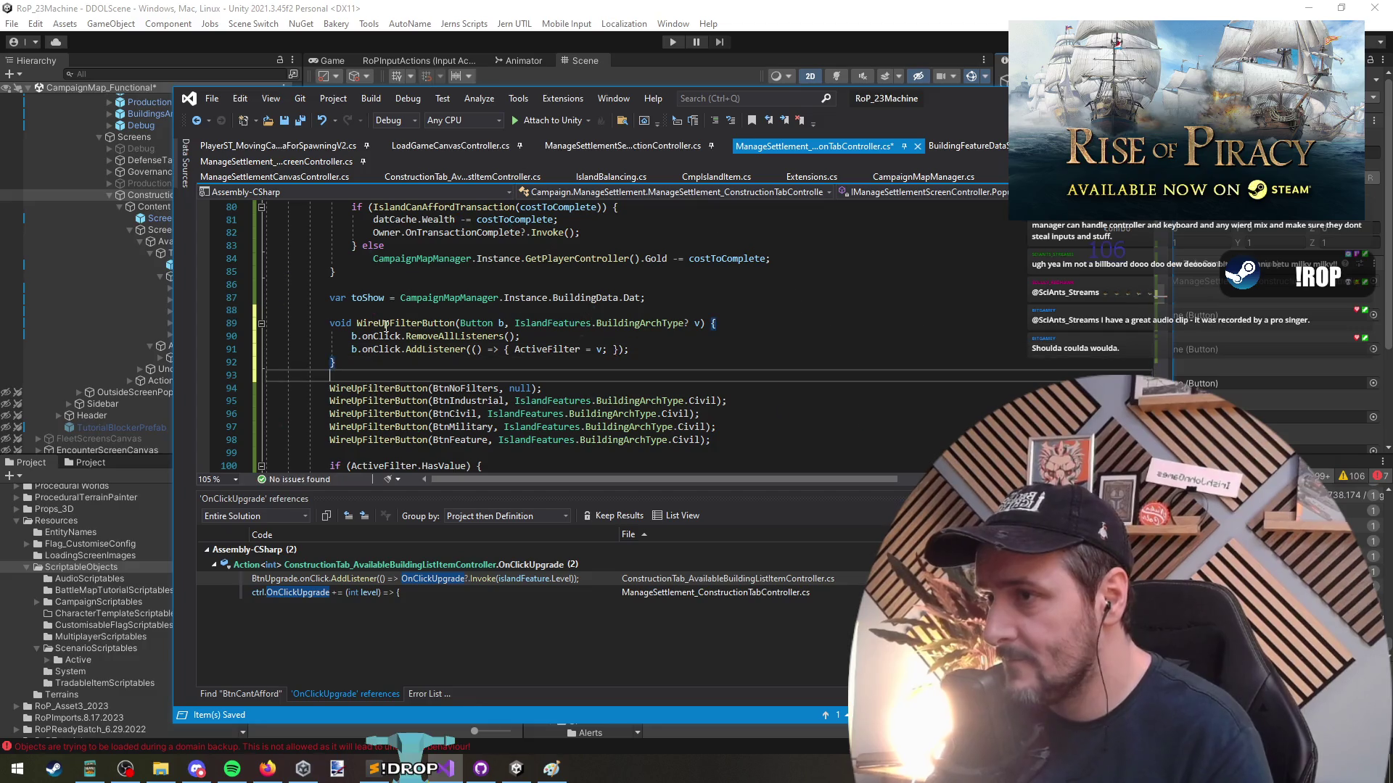
key("Down")
key("Down")
key("Down")
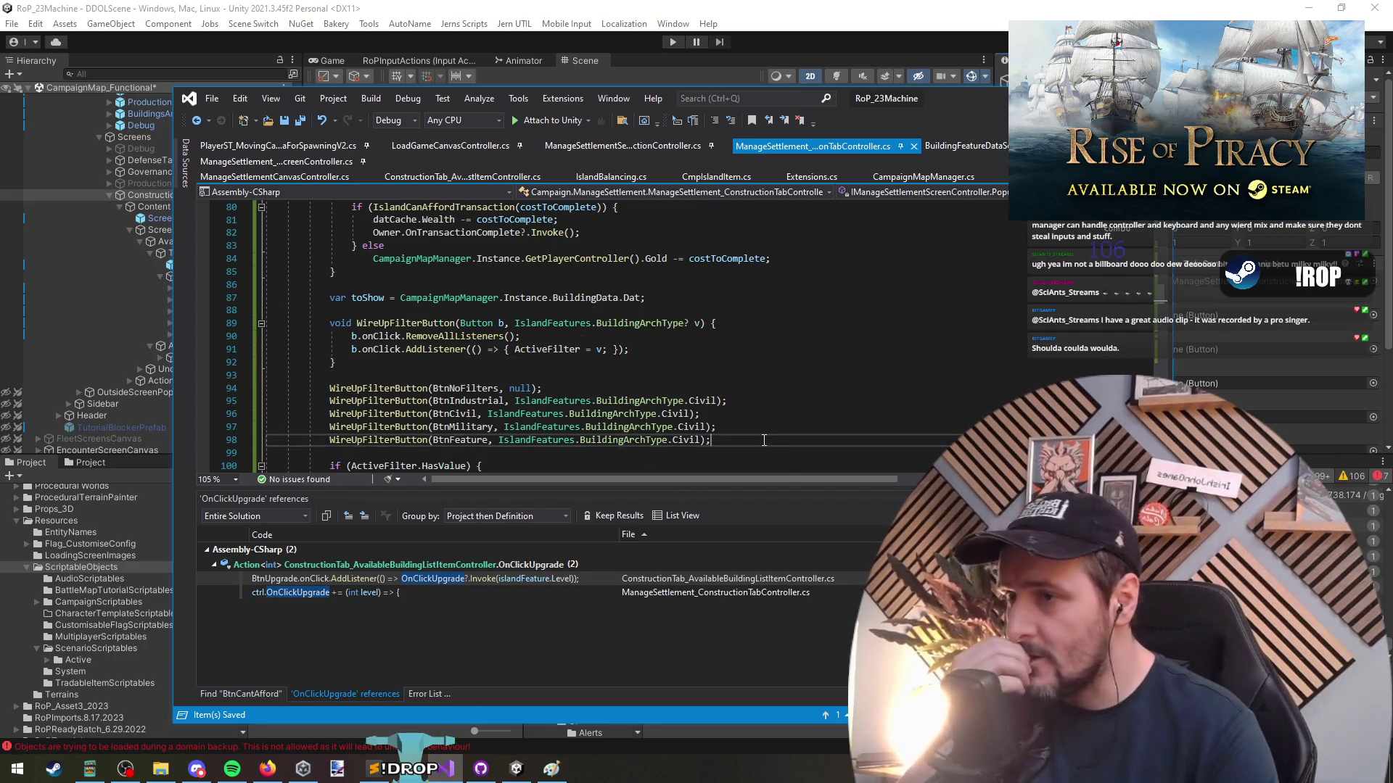
Add Refresh(); after ActiveFilter = v in the click handler and let Unity recompile
scroll(714, 400, "down", 3)
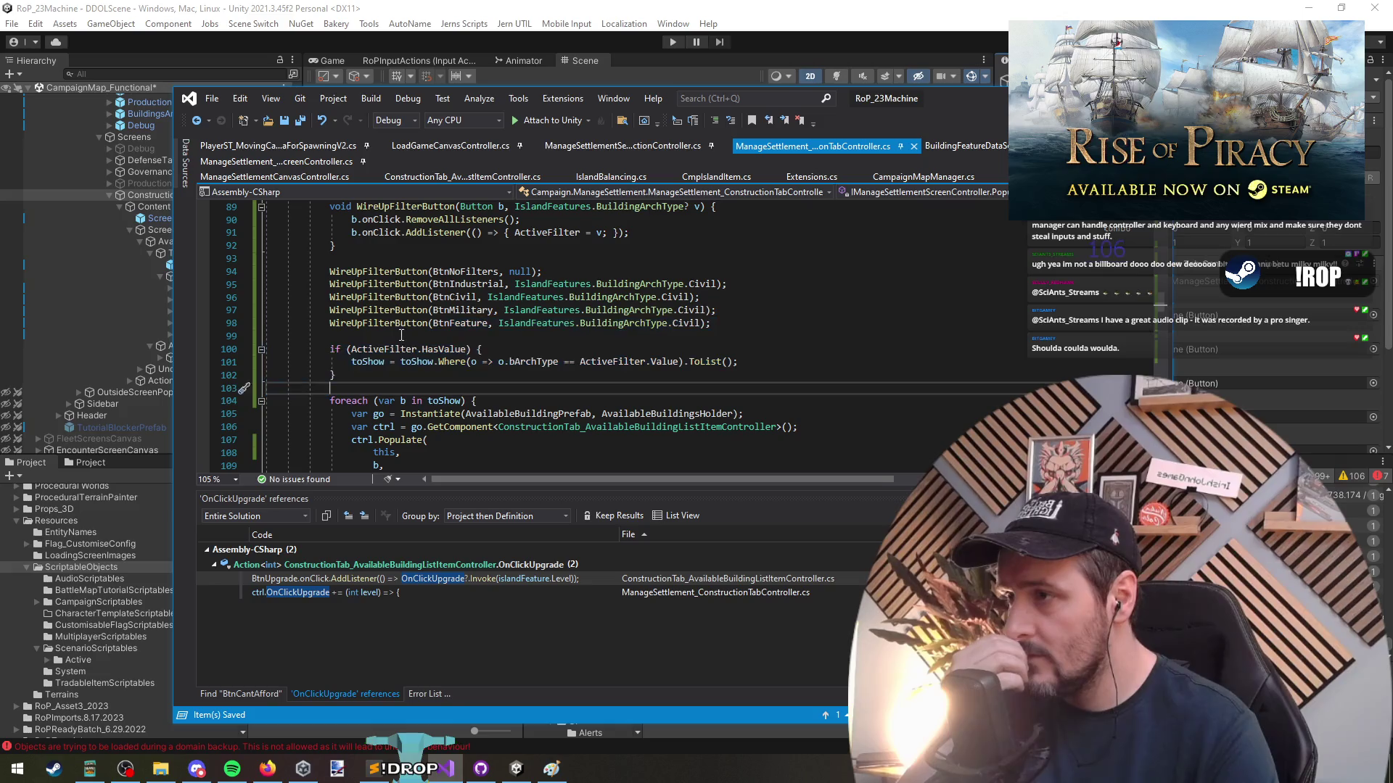
left_click(421, 384)
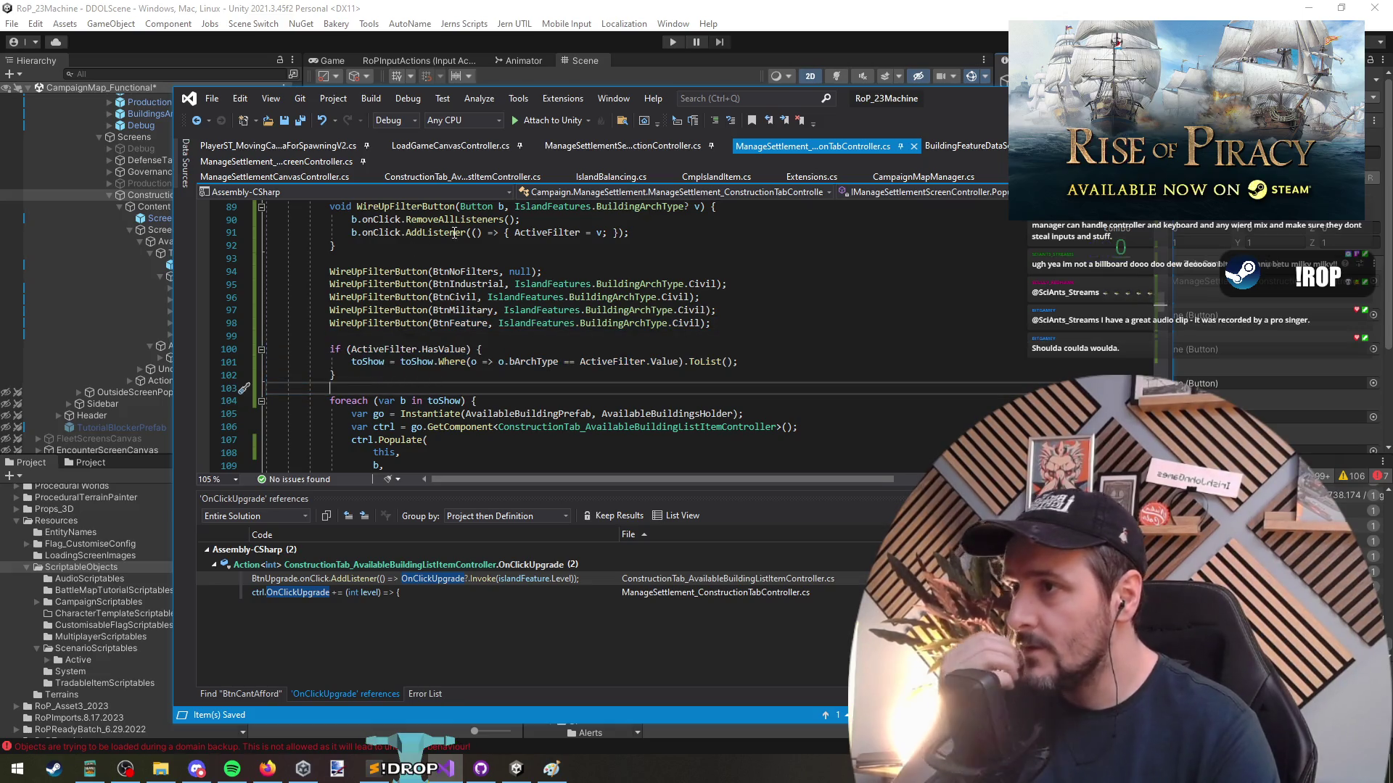
left_click(514, 232)
key("Return")
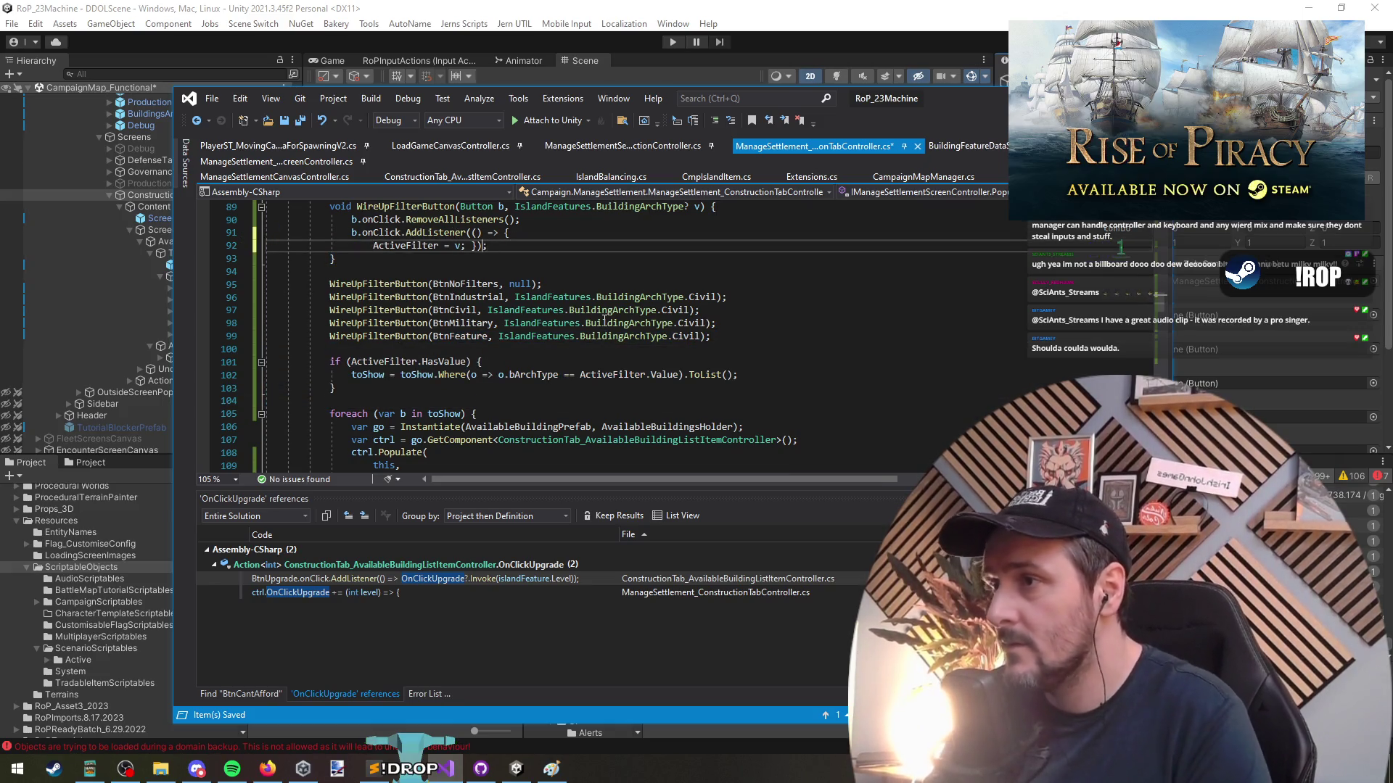
key("Return")
type("refres")
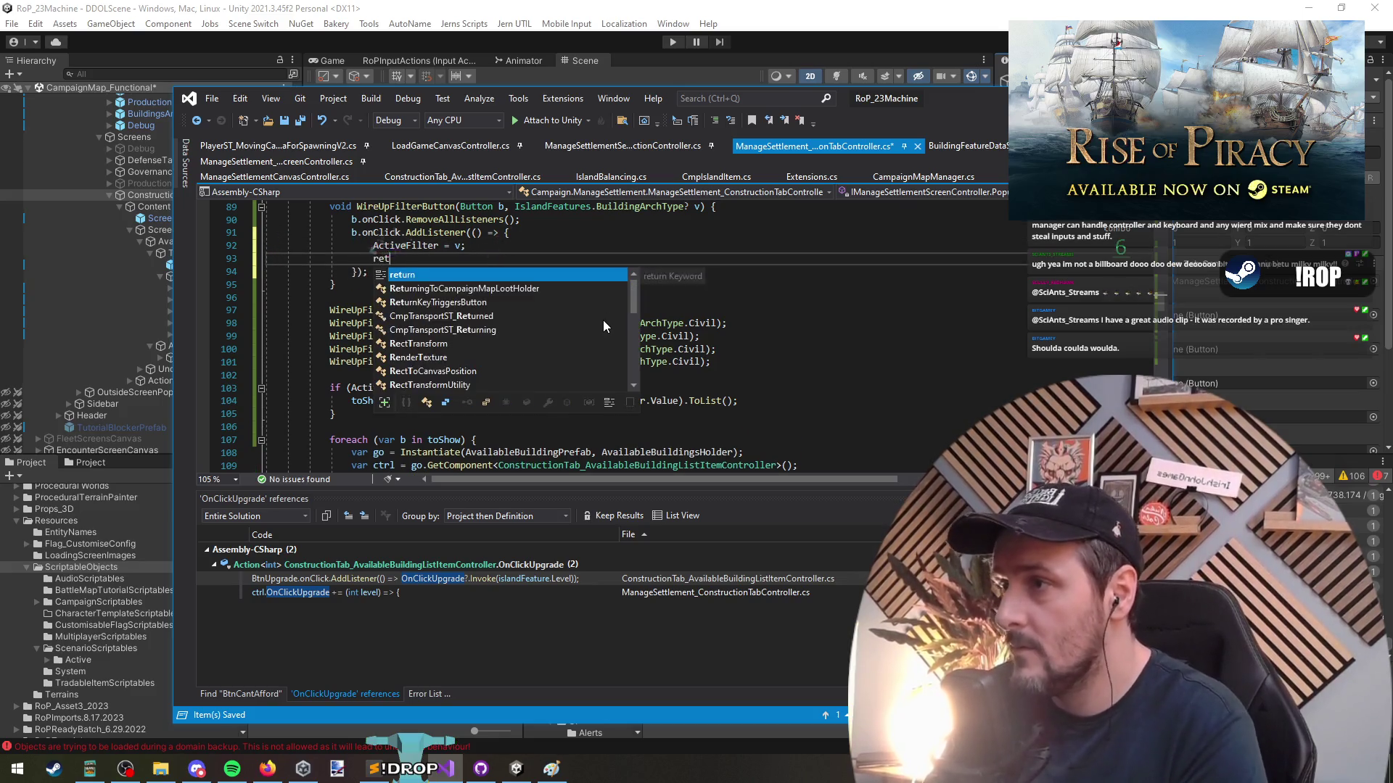
type("();")
key("Down")
key("Down")
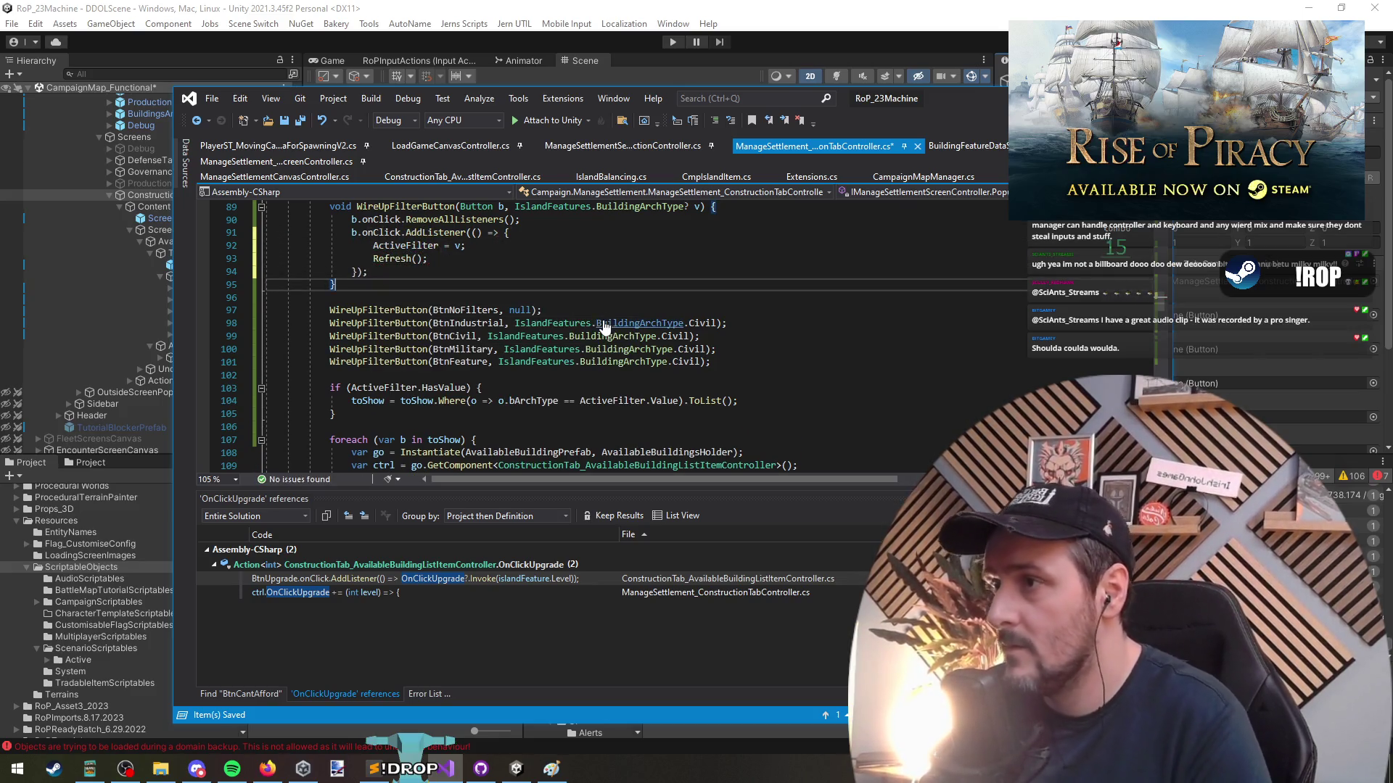
key("alt+Tab")
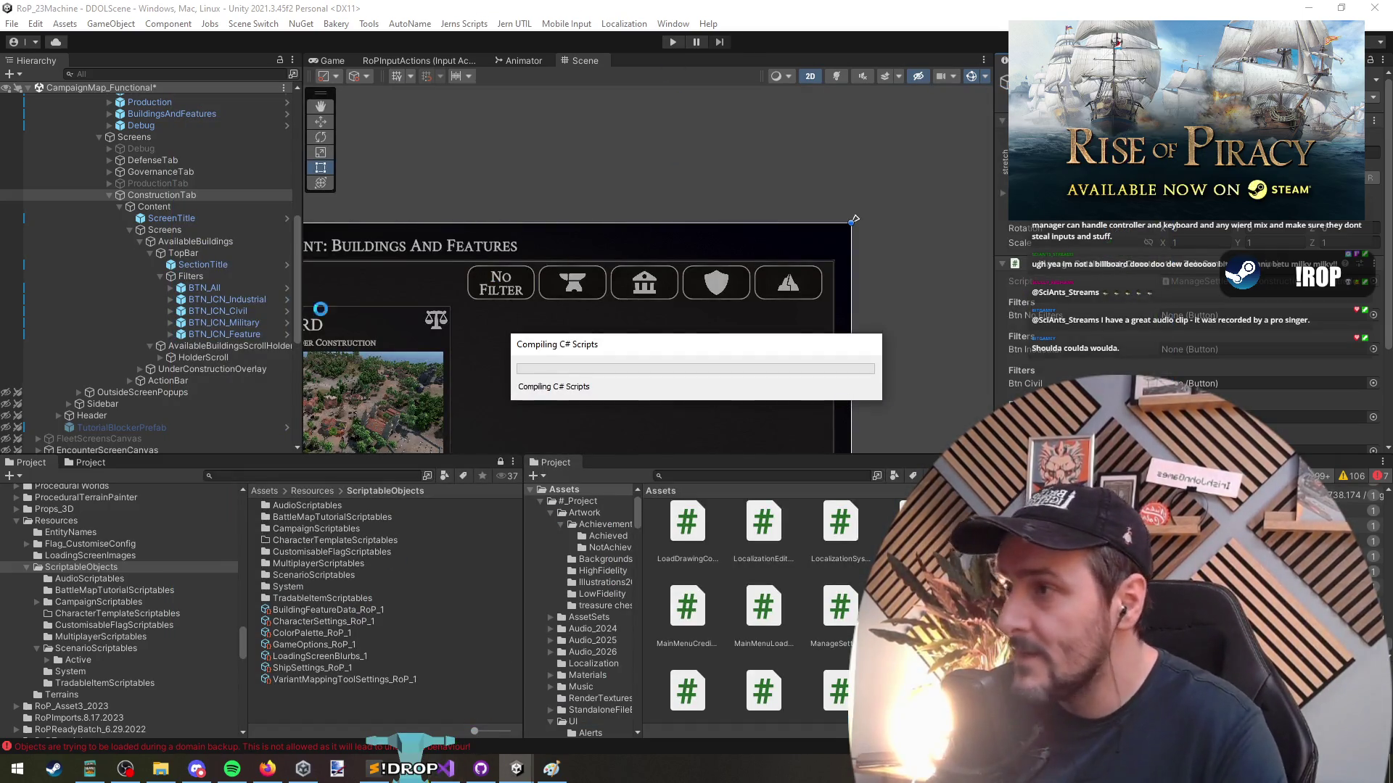
left_click(446, 769)
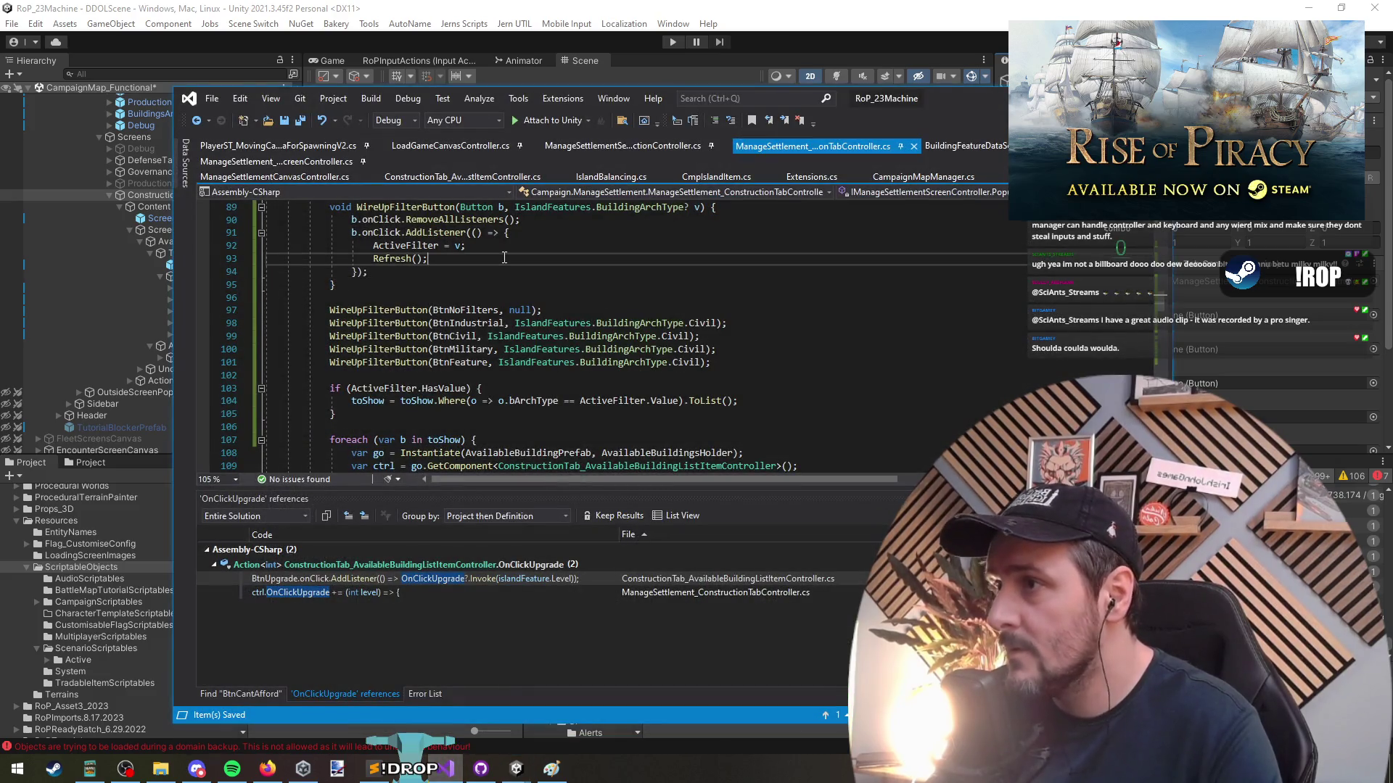
Open blank lines below the toShow declaration to begin a new declaration
double_click(464, 403)
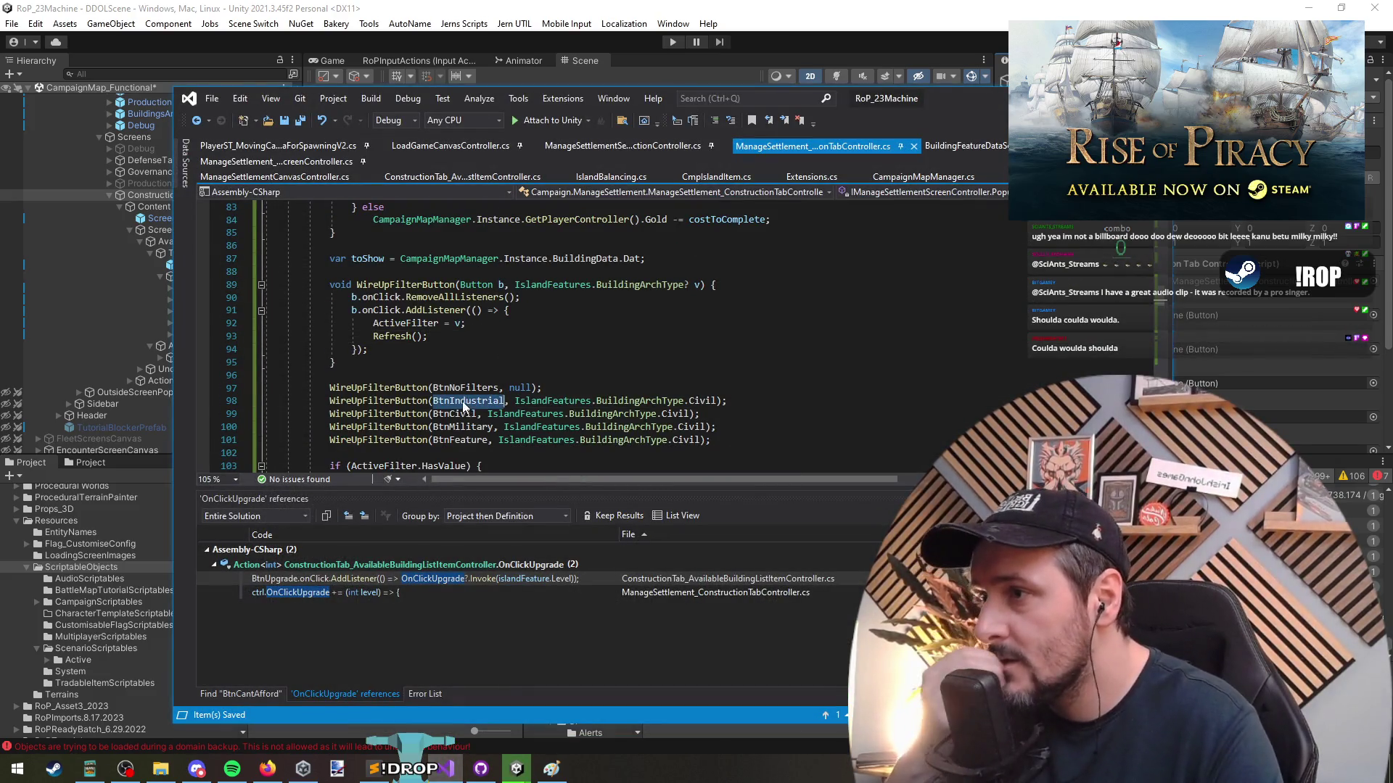
left_click(452, 454)
key("Return")
key("Up")
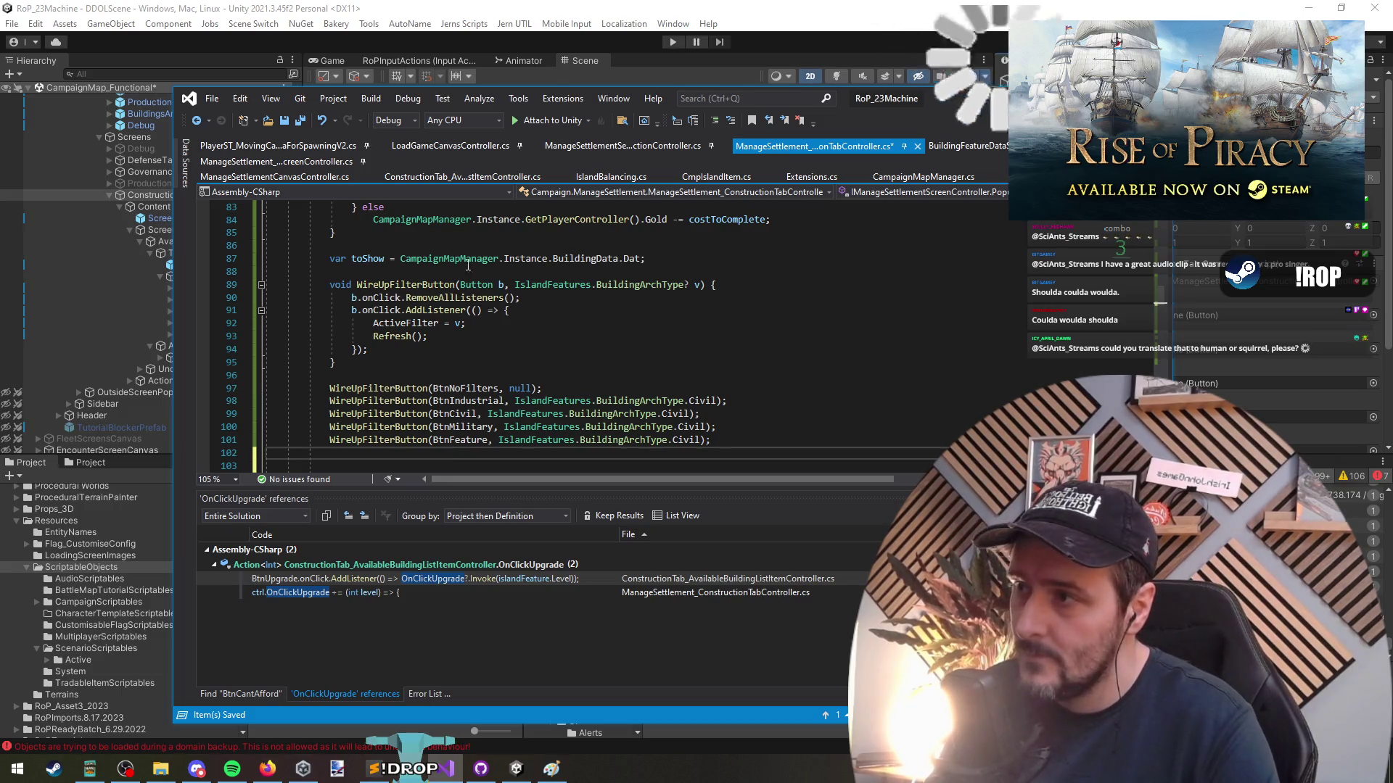
scroll(441, 346, "down", 1)
left_click(472, 232)
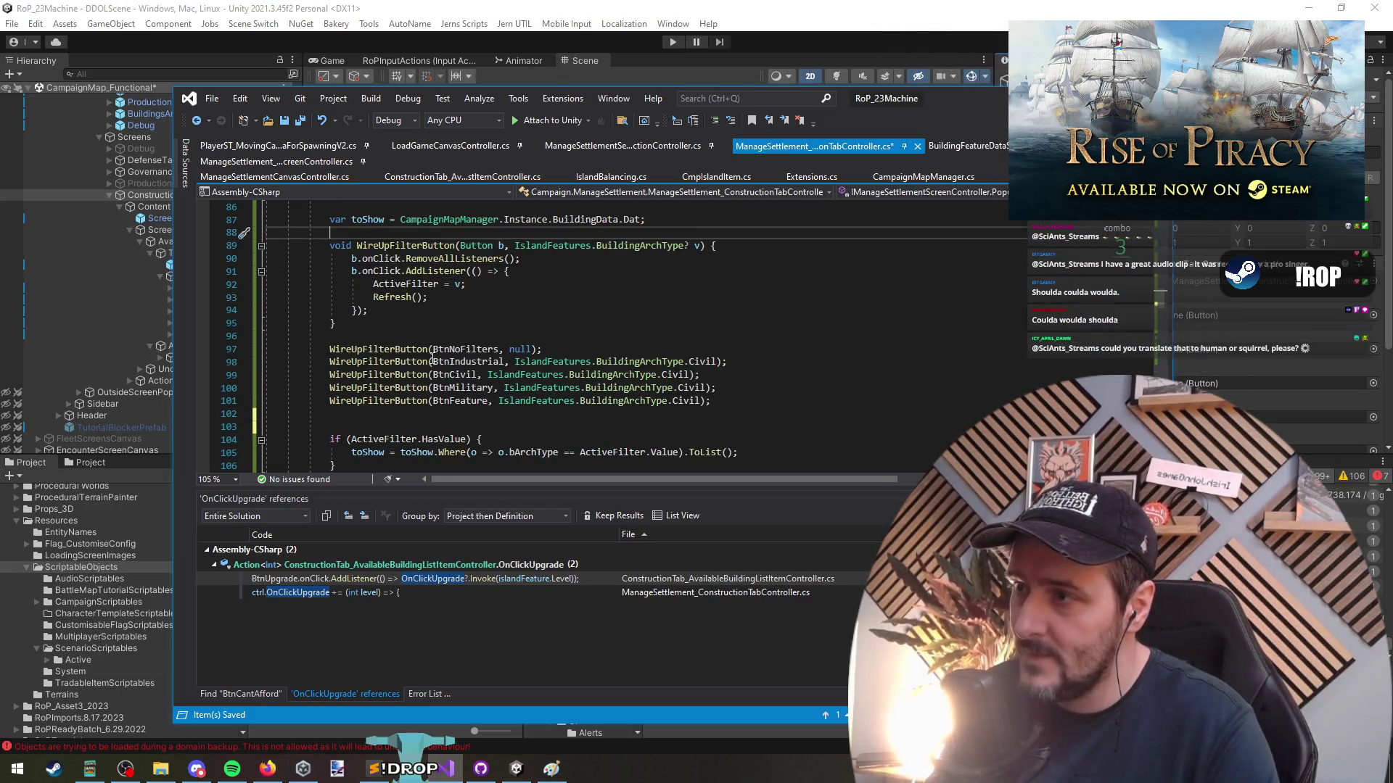
left_click_drag(433, 349, 509, 407)
key("ctrl+c")
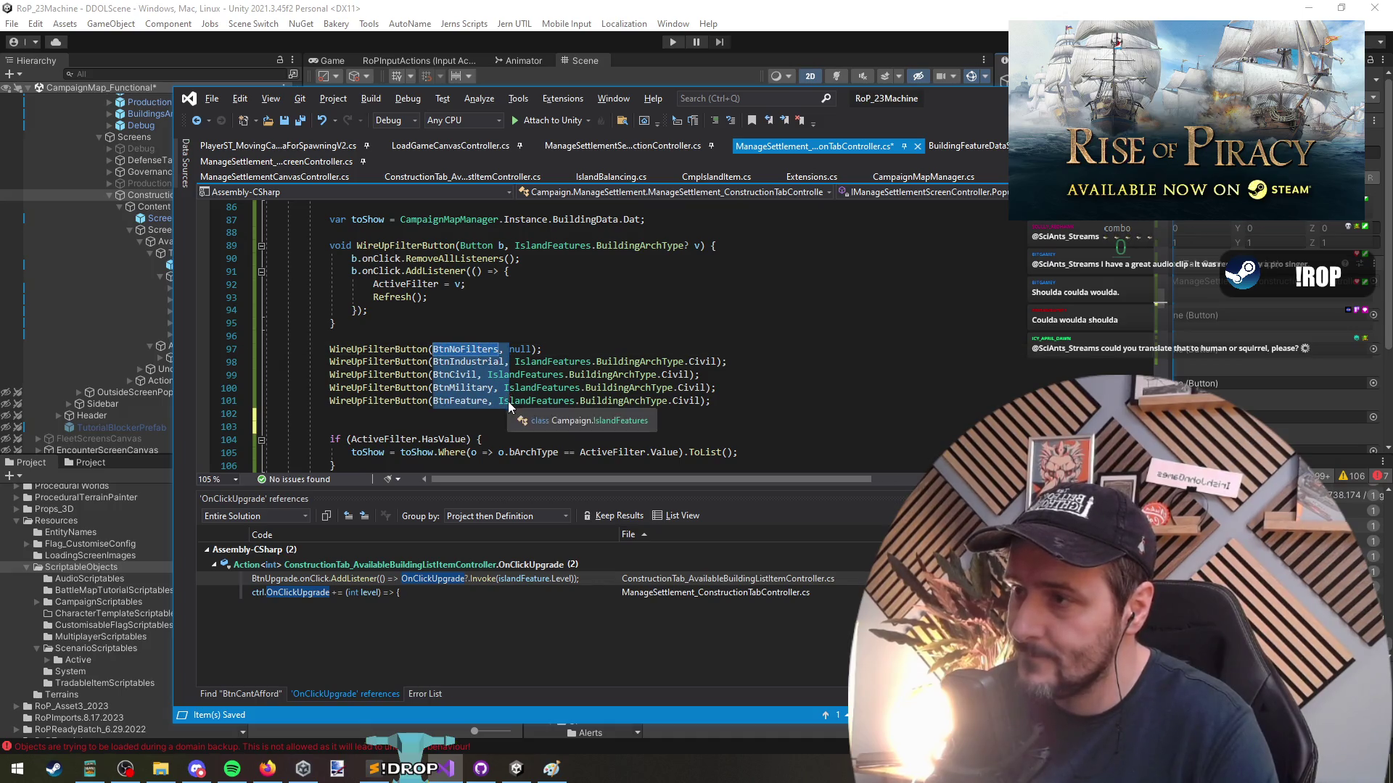
left_click(403, 233)
key("Return")
key("Return")
type("var")
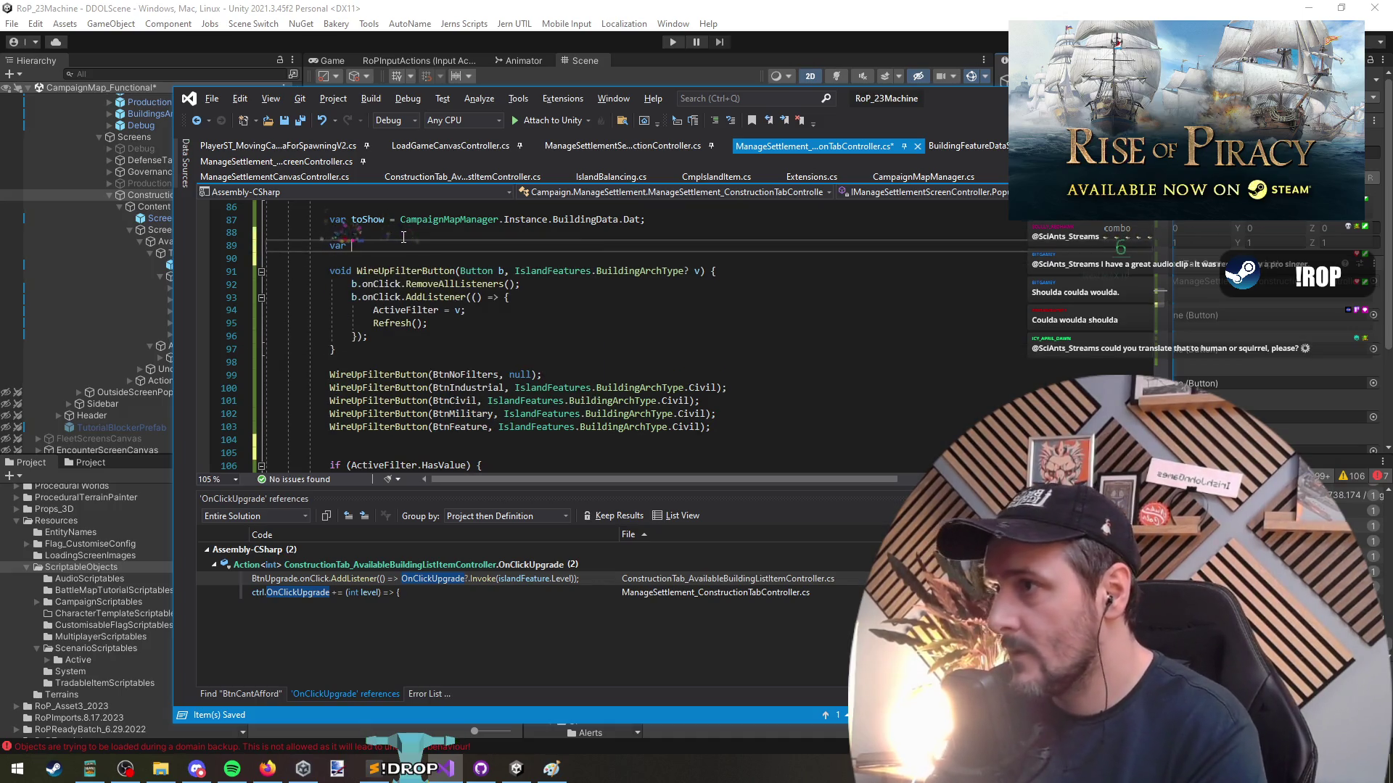
Start an allBtns declaration and paste the five filter button names into its braces
key("BackSpace")
type("allBtns")
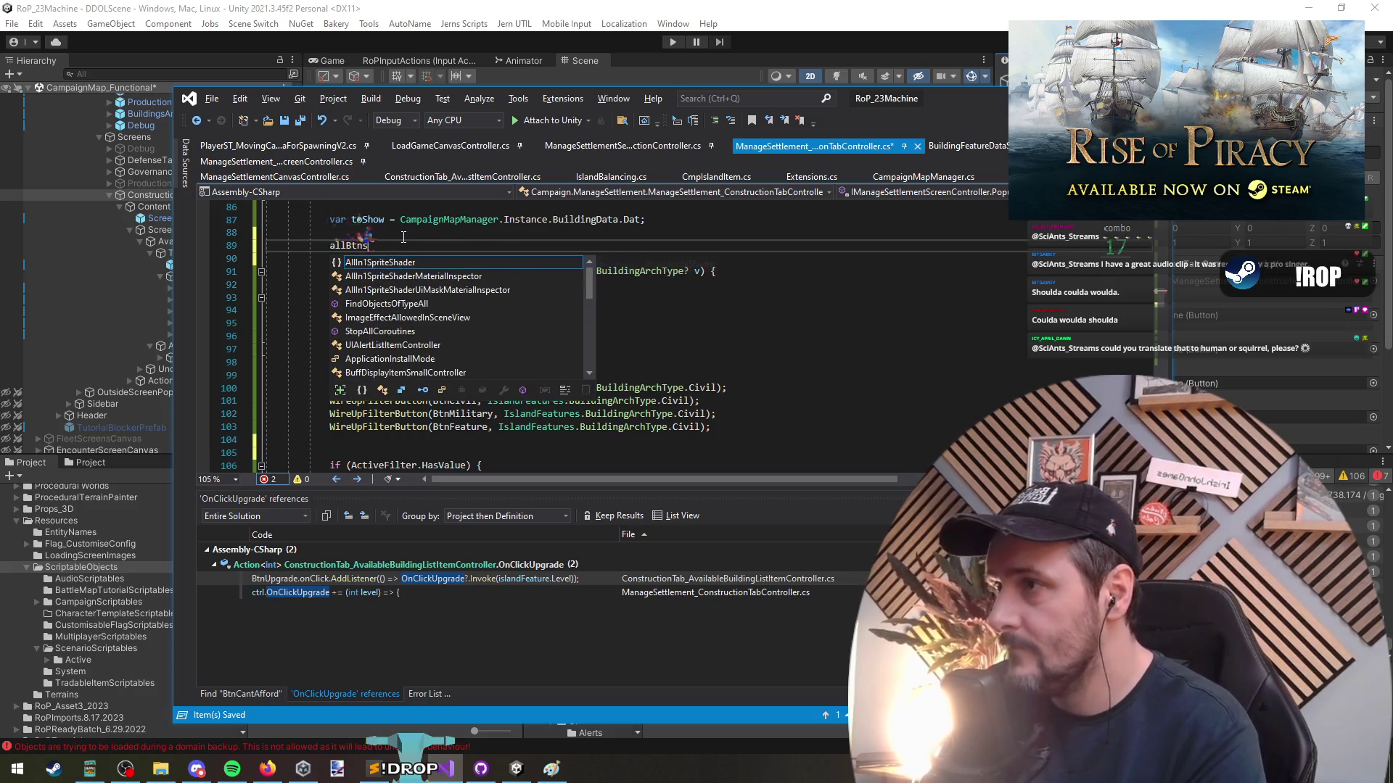
type(" var")
key("End")
type("{")
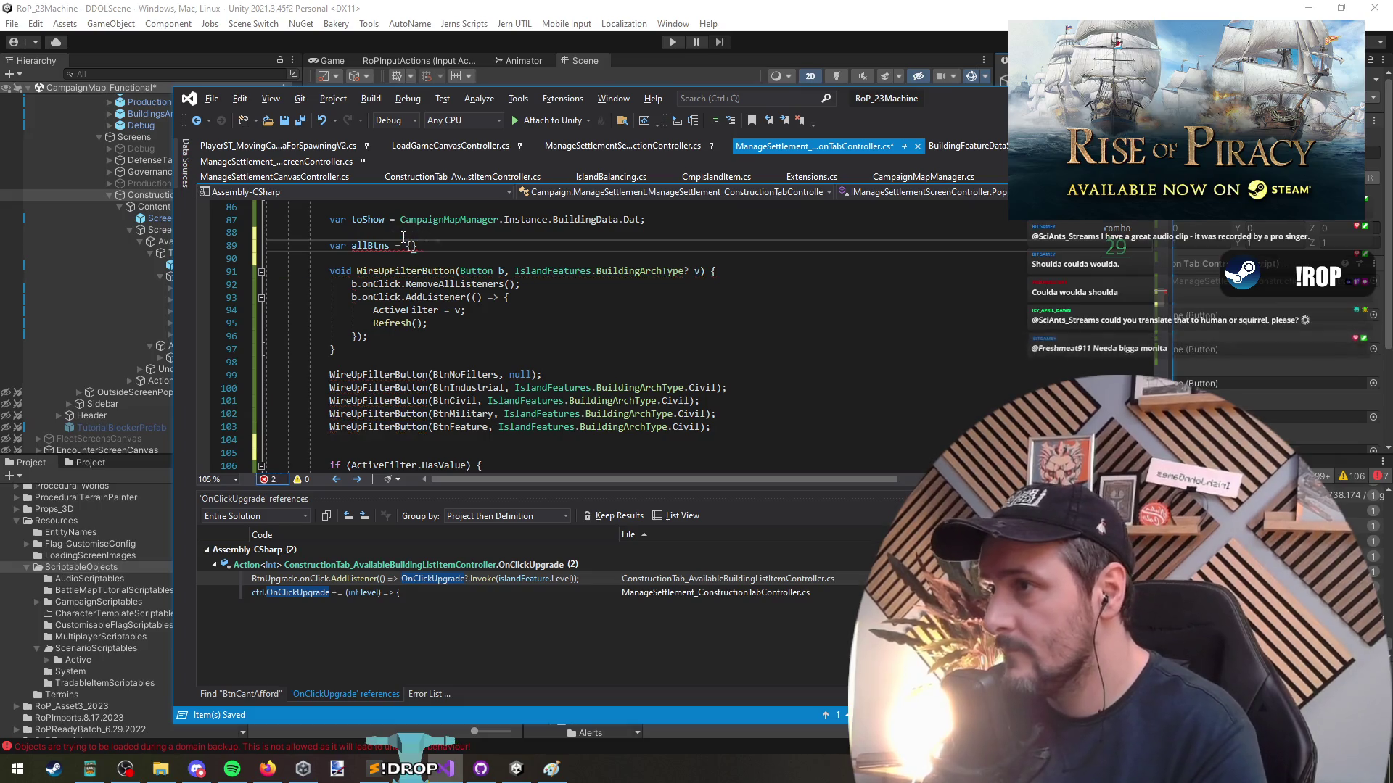
key("Return")
key("ctrl+v")
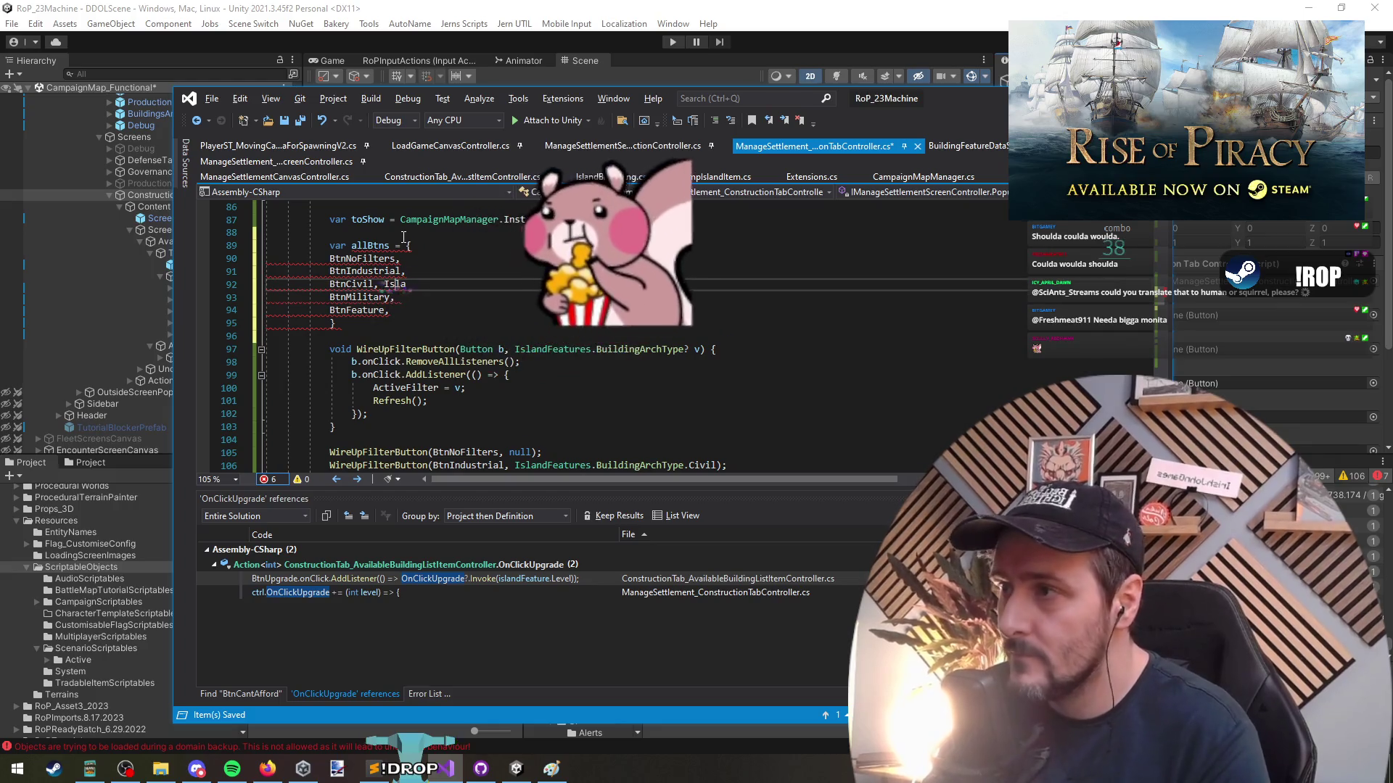
key("ctrl+z")
Complete it as 'Button[] allBtns = new[] { ... };' and save the script
left_click(404, 237)
type("new")
key("Down")
key("Down")
key("Down")
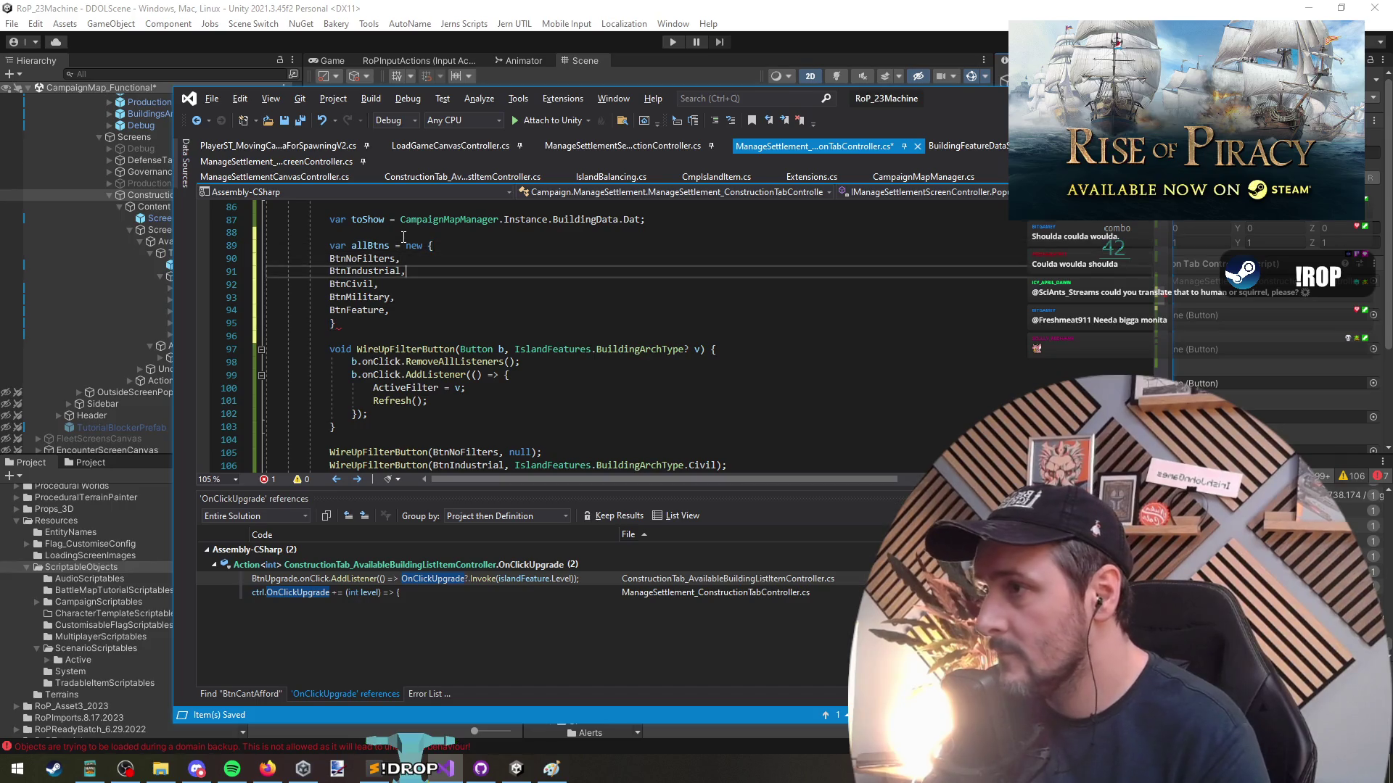
type(";")
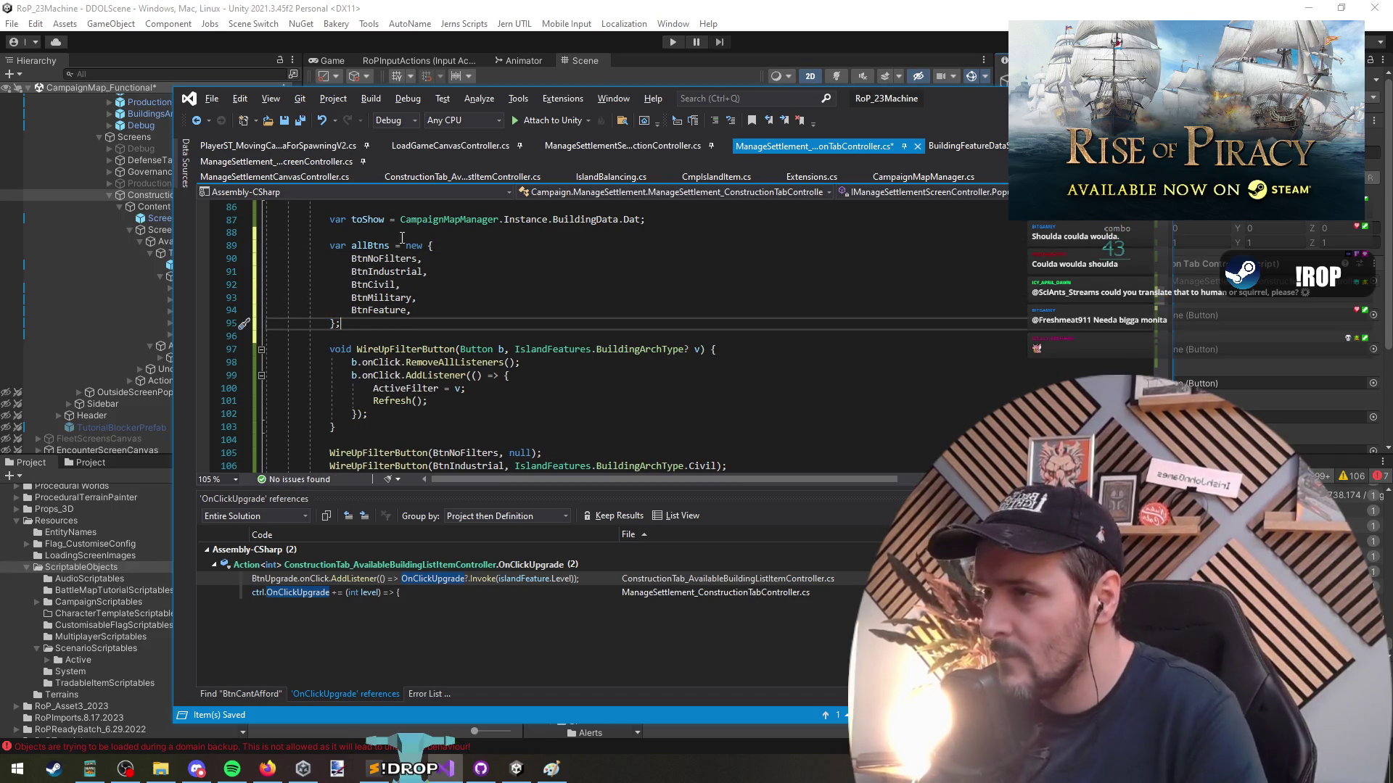
left_click(346, 246)
key("ctrl+period")
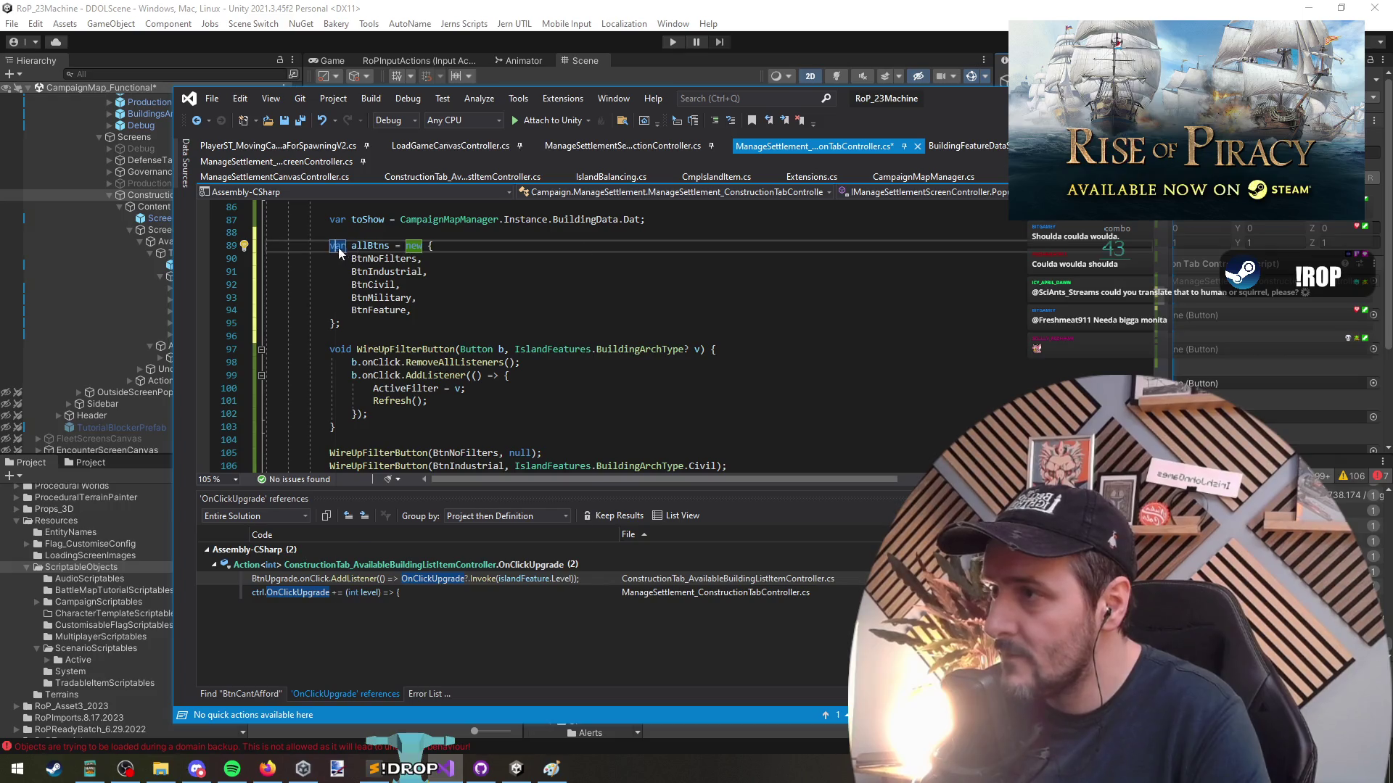
mouse_move(337, 247)
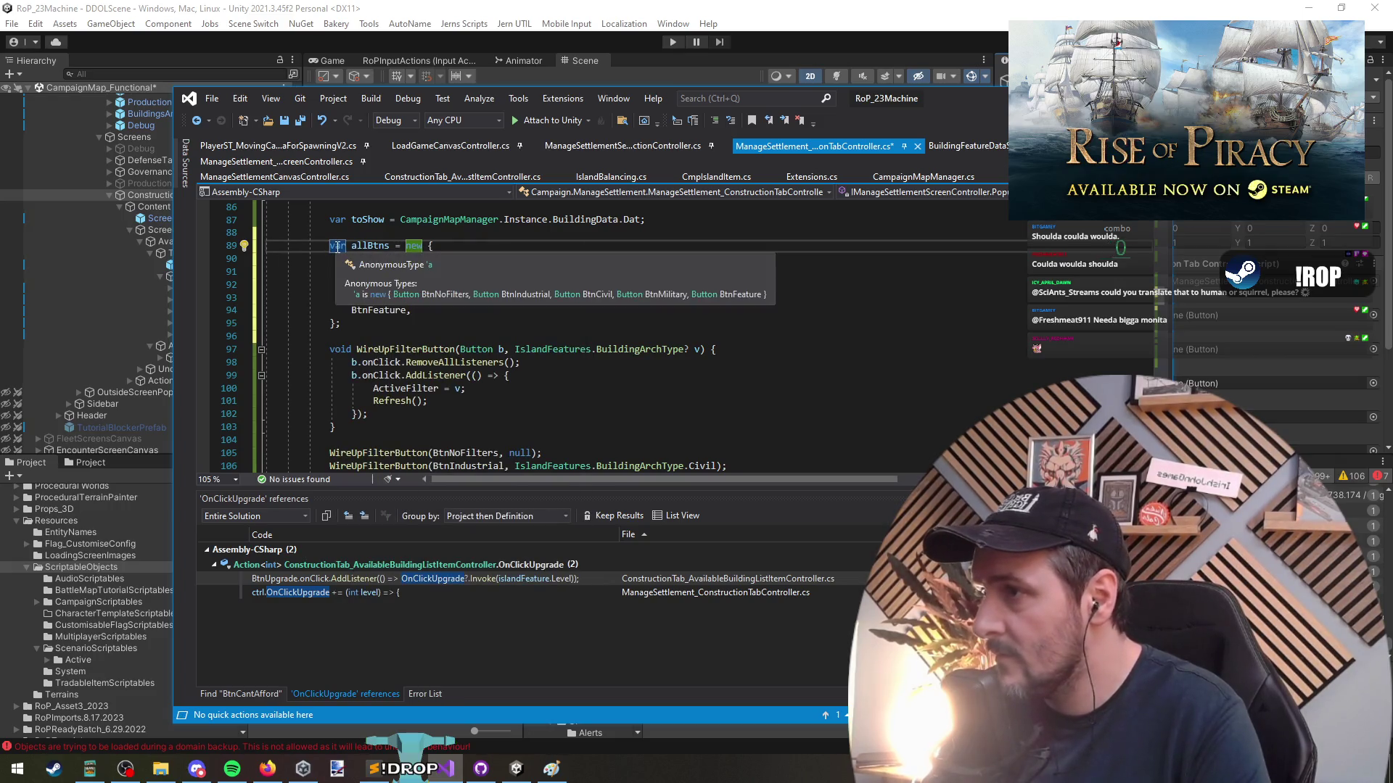
type("Button[]")
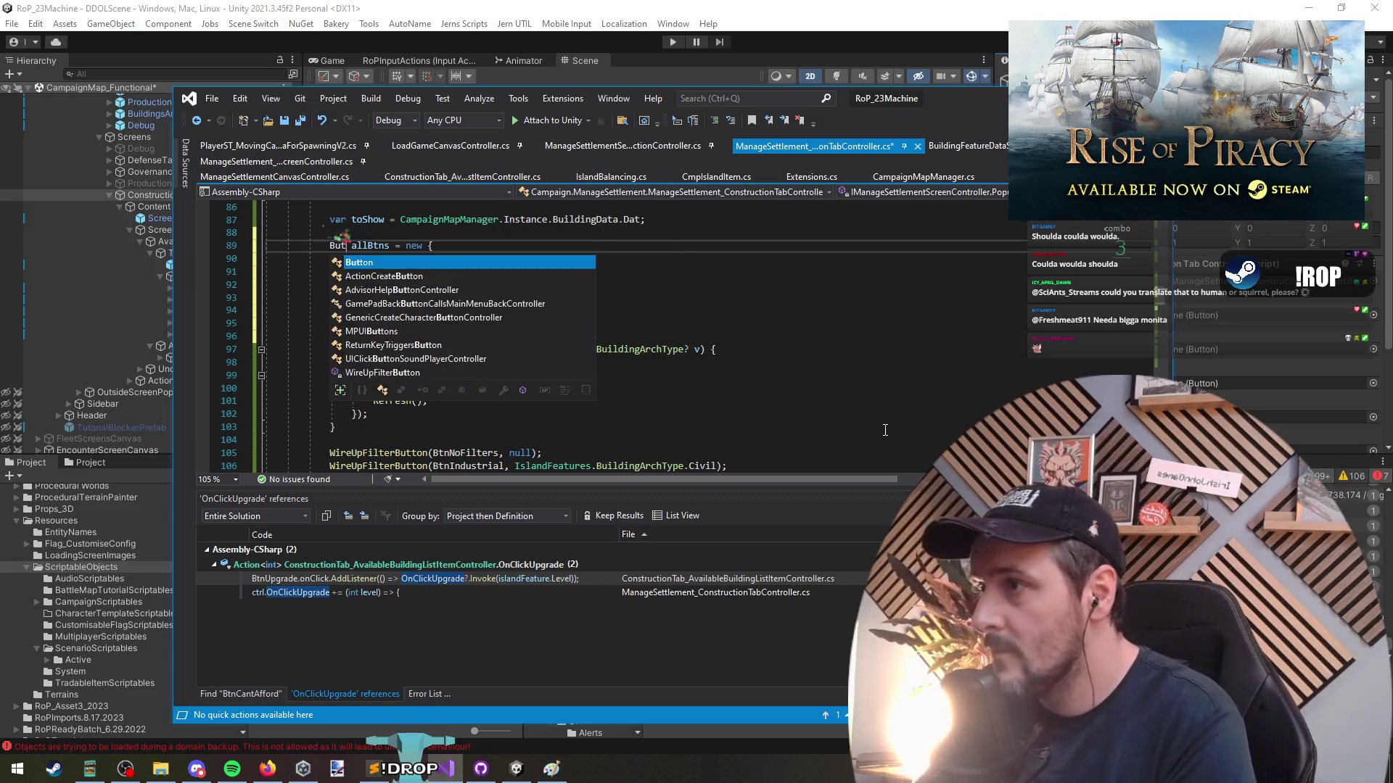
key("End")
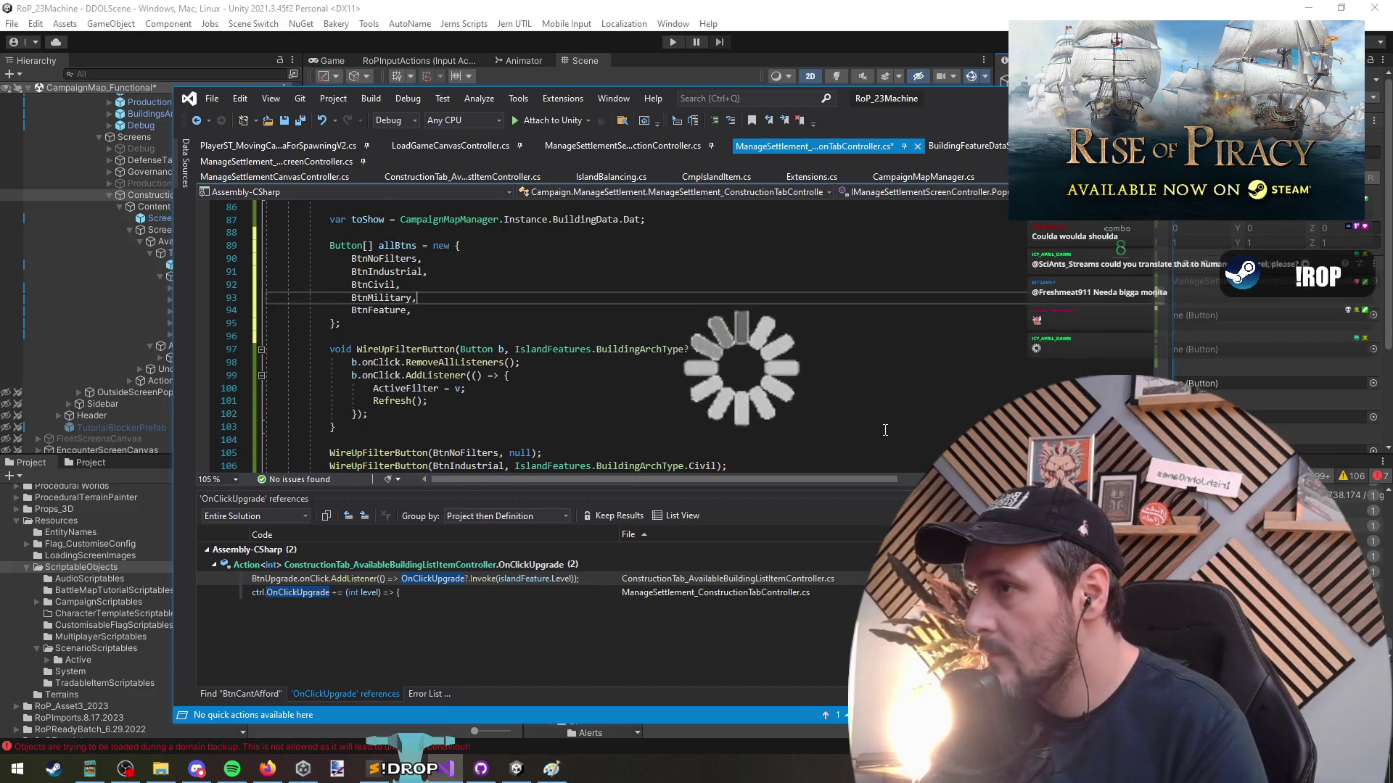
type("[]")
key("Down")
key("Down")
key("Down")
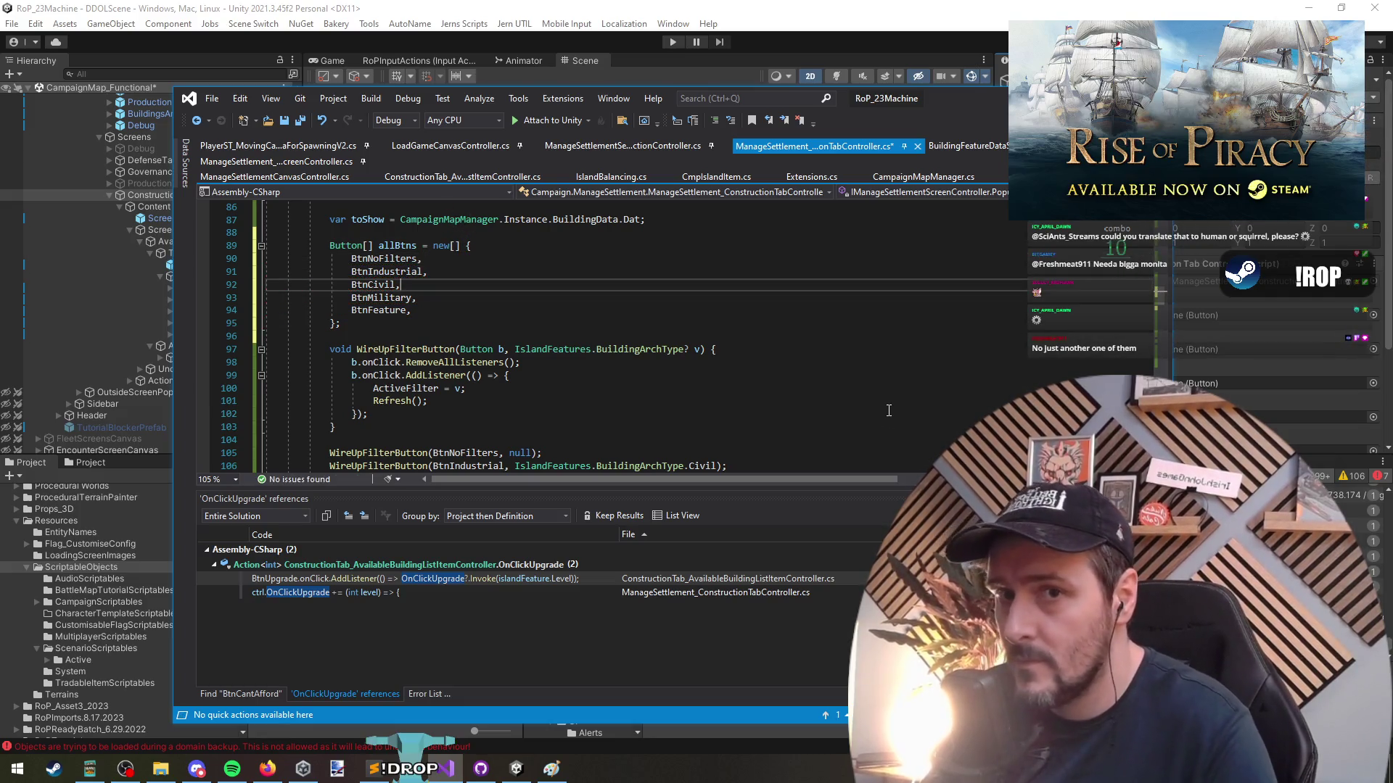
left_click(779, 379)
key("ctrl+s")
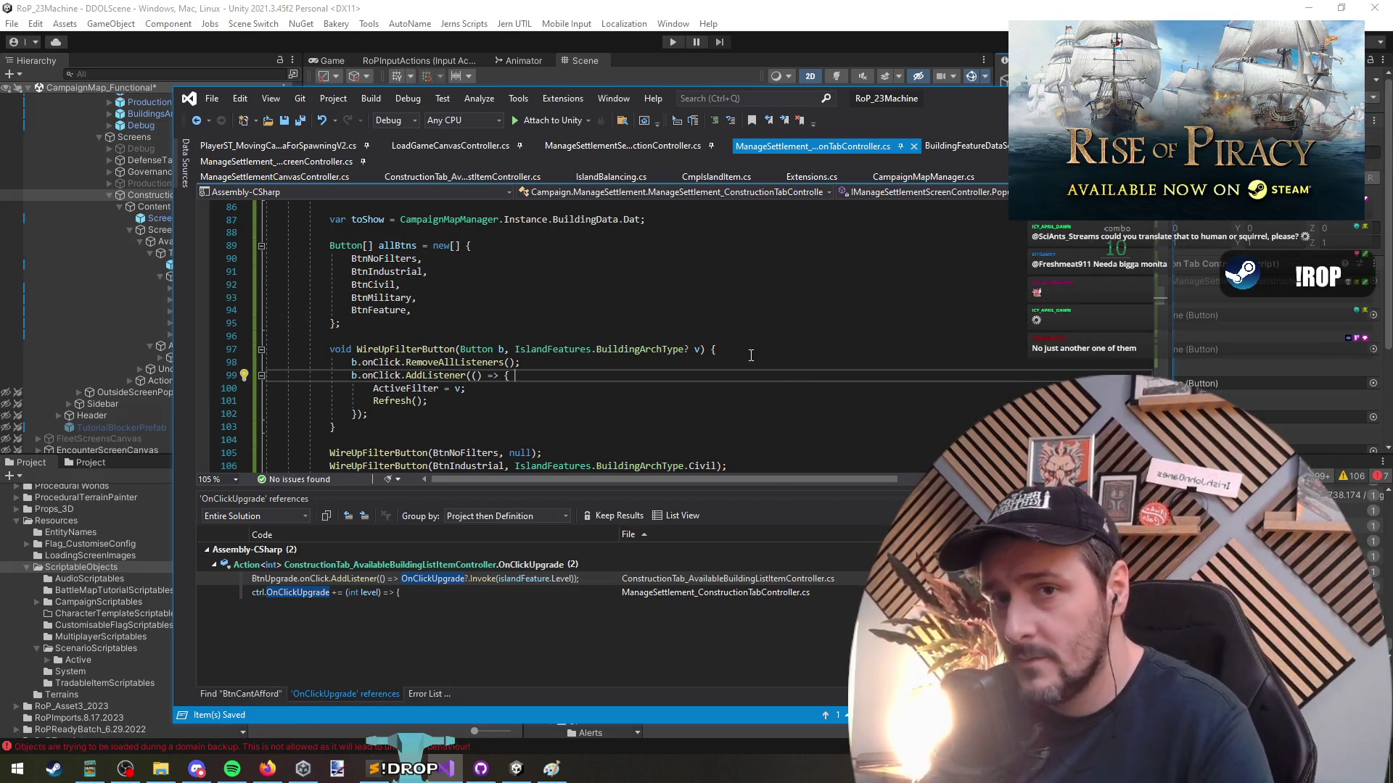
Add a foreach over allBtns in the click listener setting each button's colour to Grey
left_click(448, 274)
left_click(384, 246)
left_click(547, 379)
key("Return")
type("allBtns.")
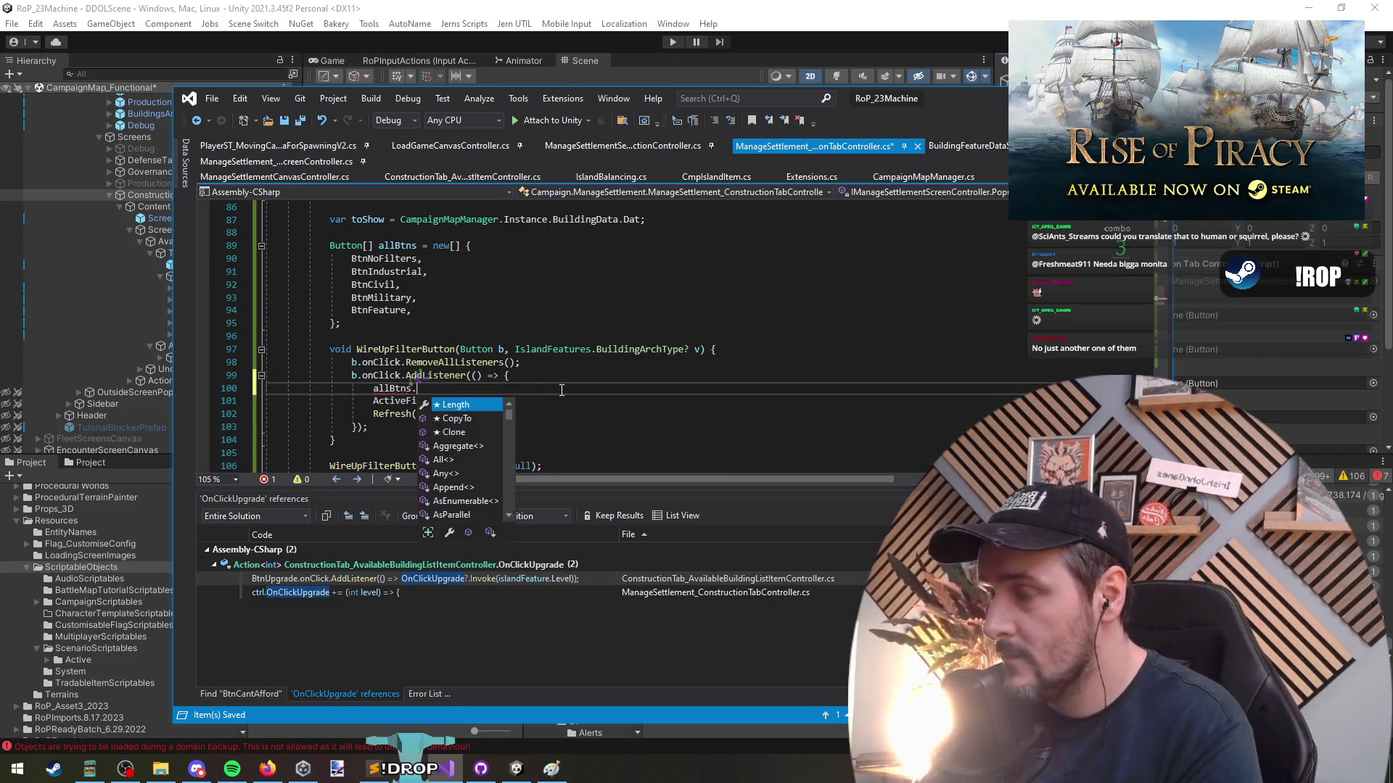
type("ch(var b in")
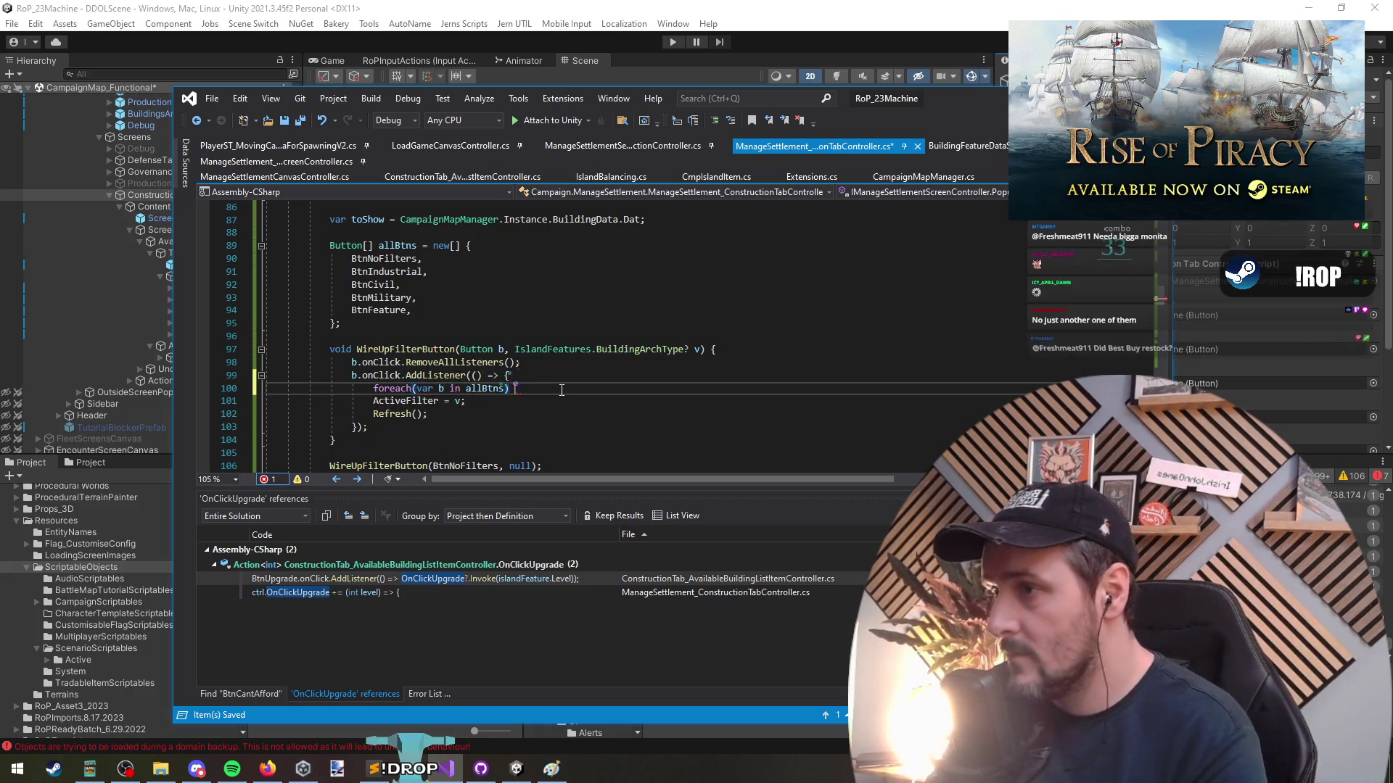
key("End")
type(") {")
key("Return")
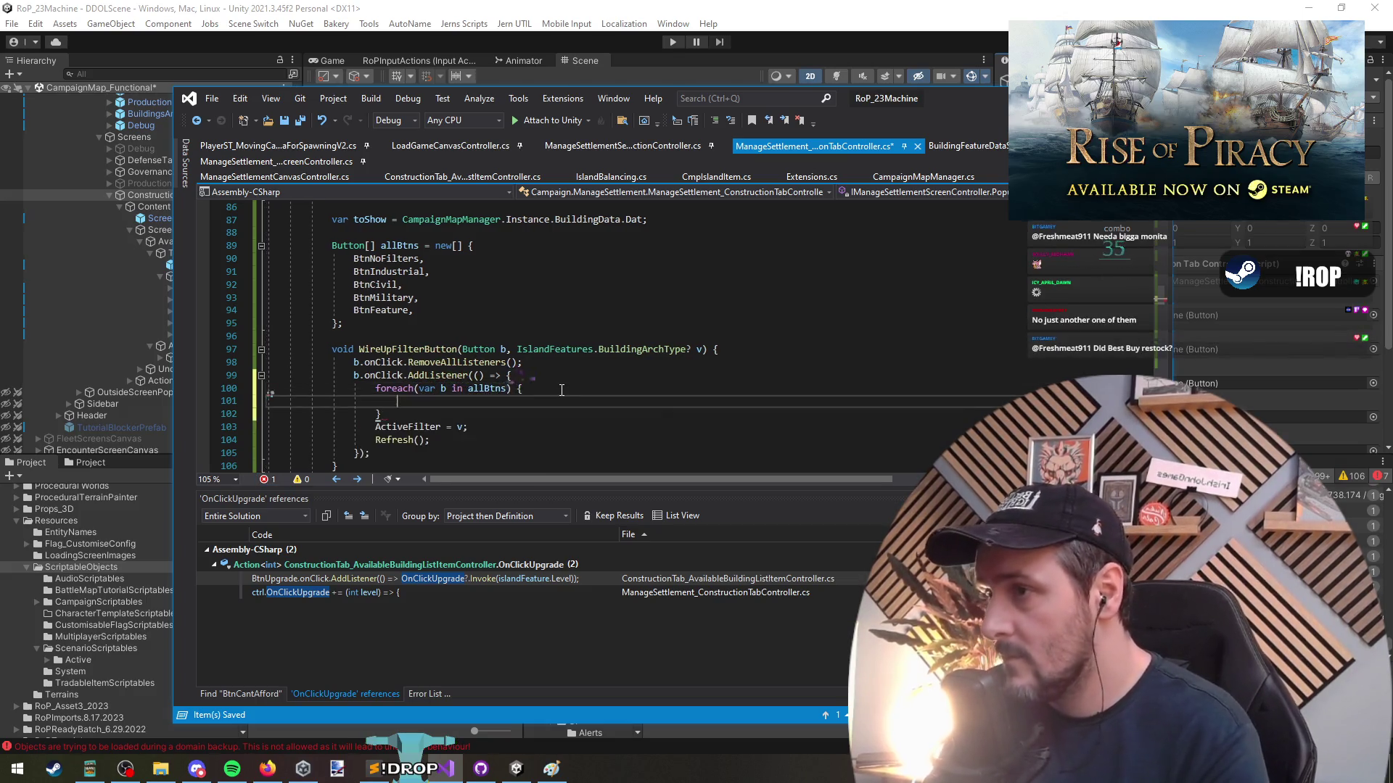
type("b.SetColor(")
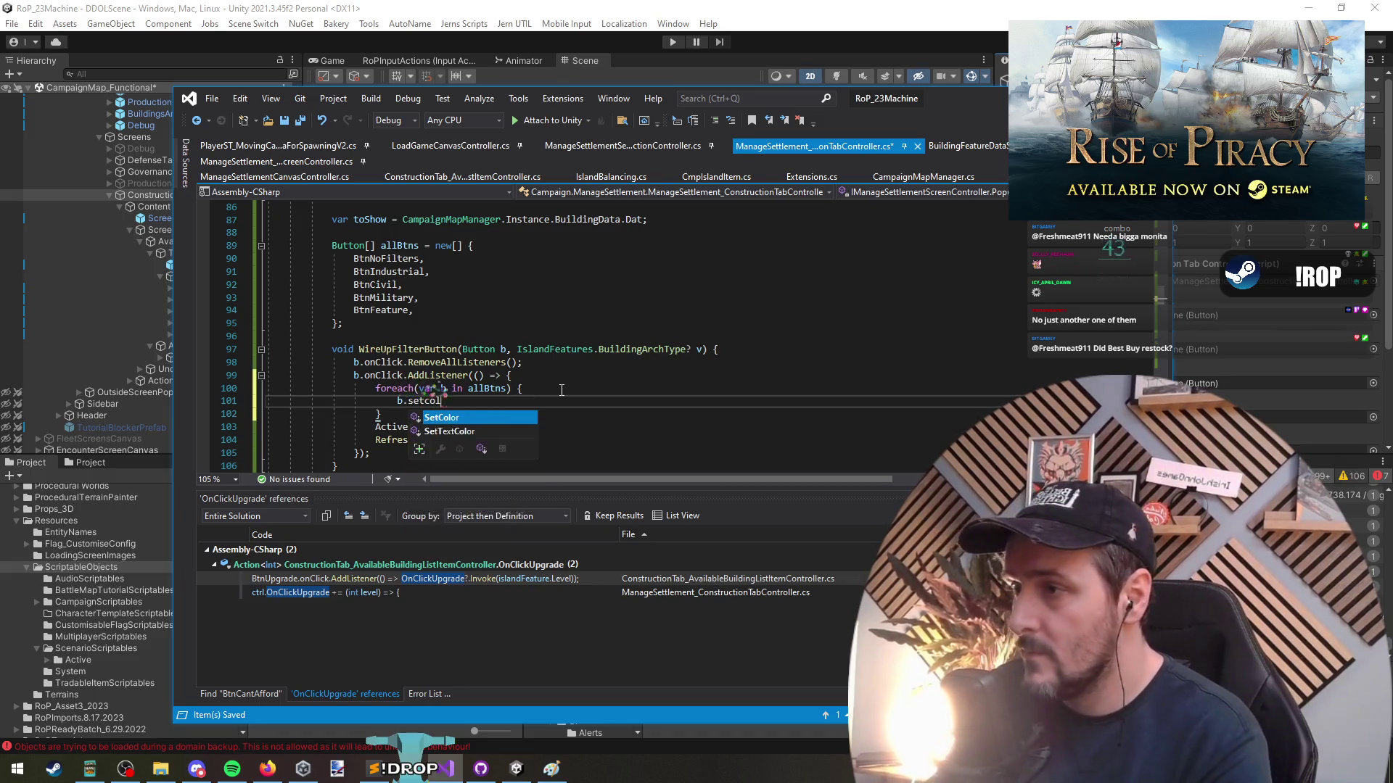
type(".gr")
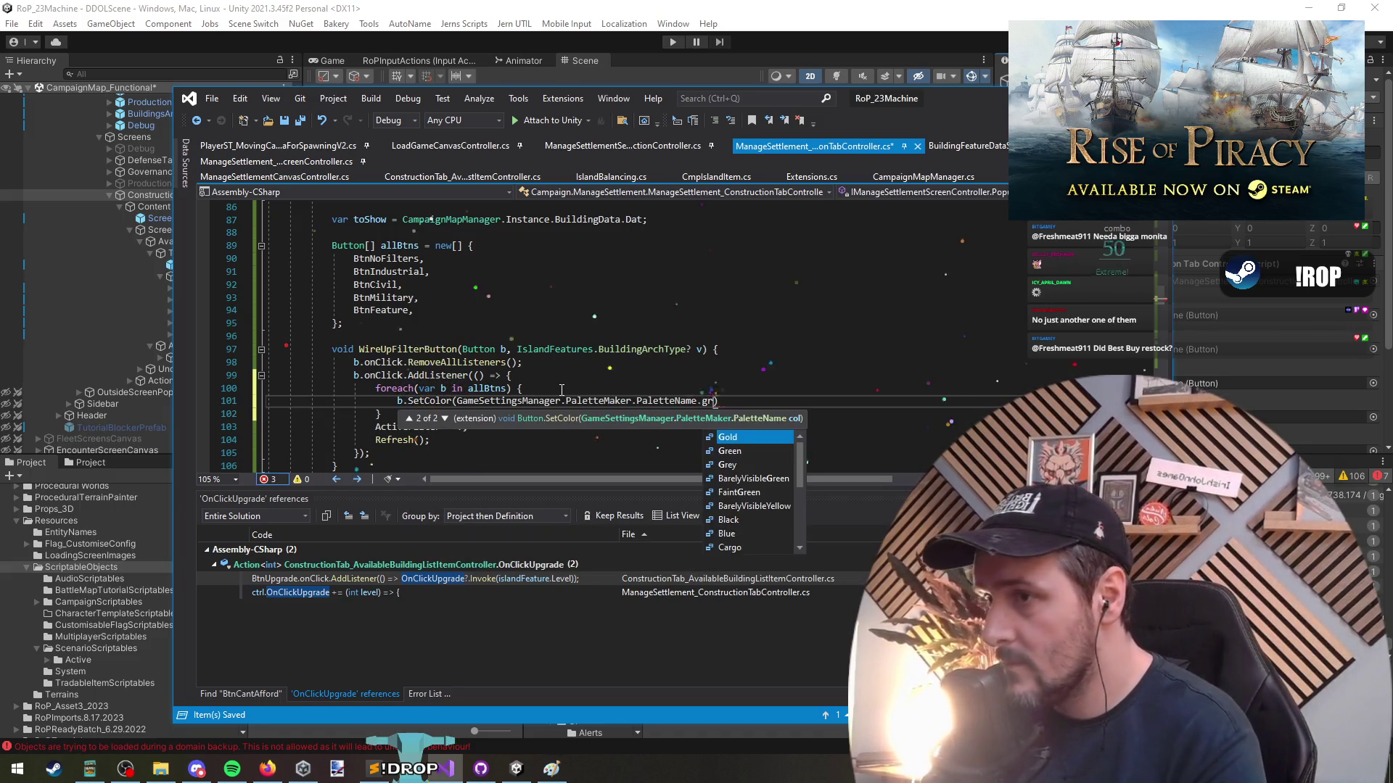
key("Tab")
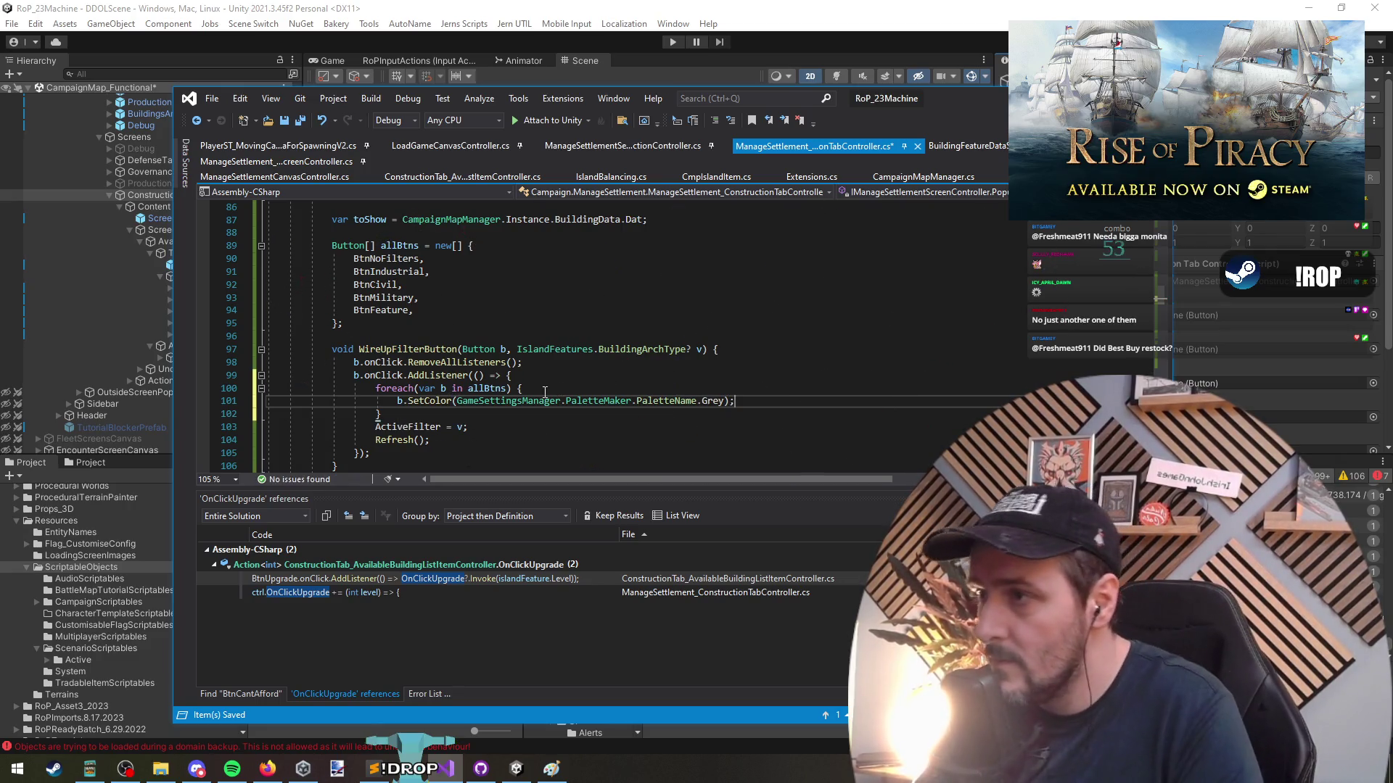
Add BtnNoFilters.SetColor(FaintYellow) below the wiring function so it starts highlighted
scroll(545, 392, "down", 2)
left_click(427, 400)
type("BtnNoFilters")
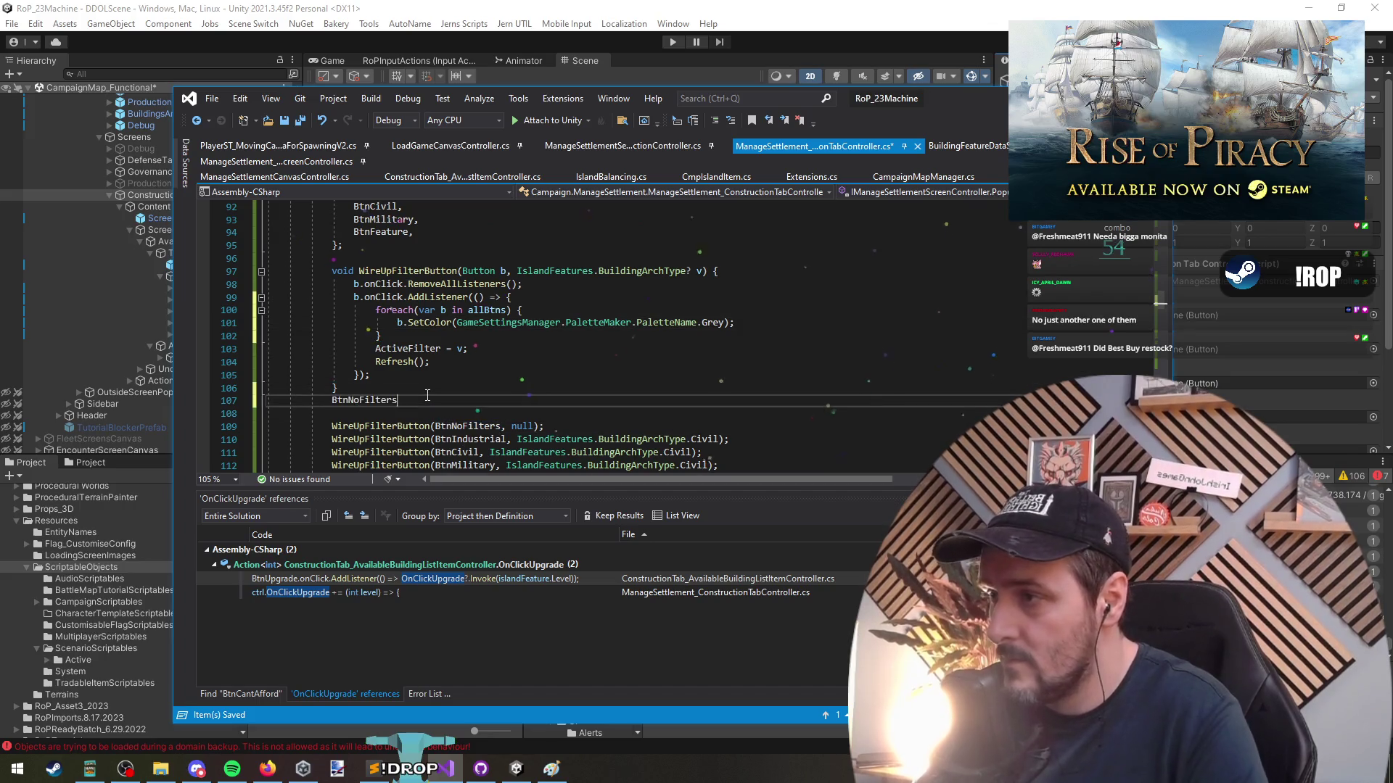
key("alt+Down")
type(".SetC")
key("Tab")
type("(")
key("Tab")
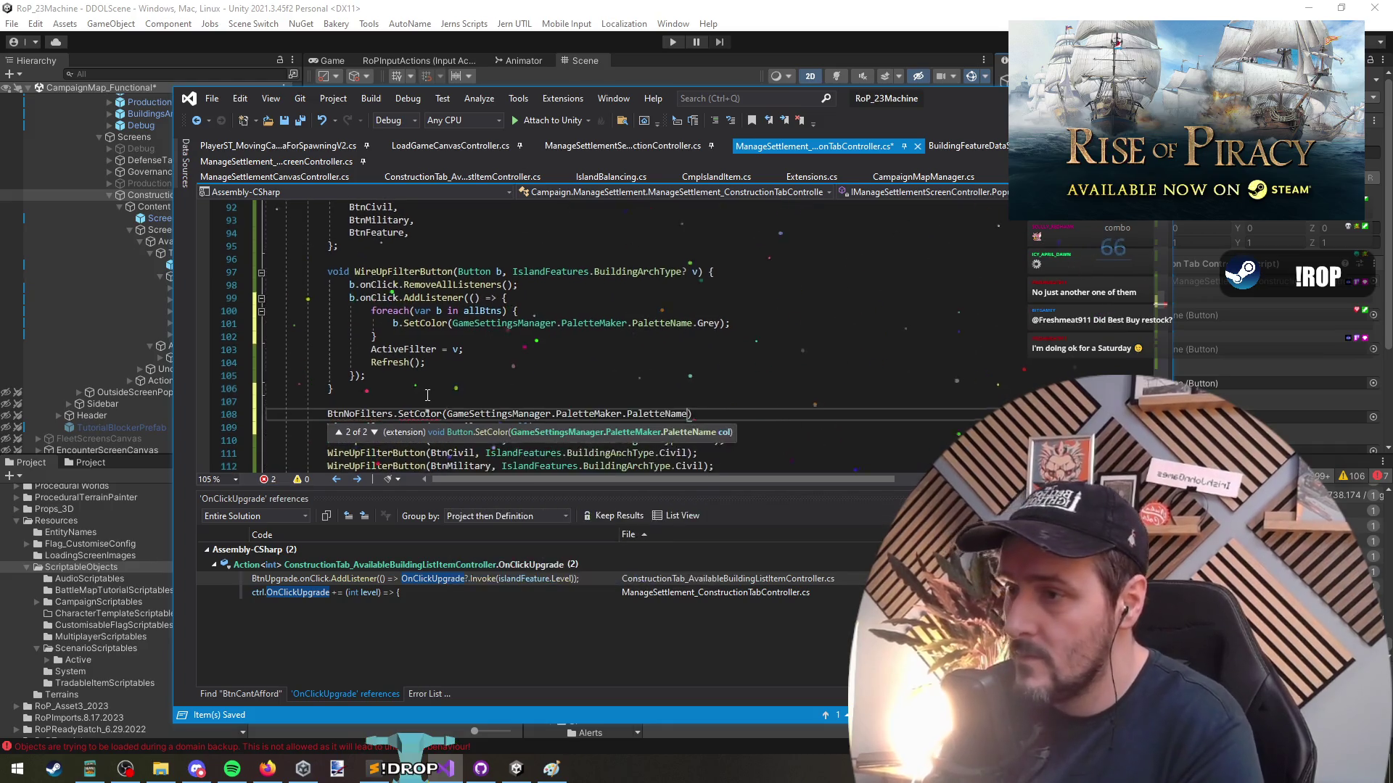
type(".")
key("Down")
key("Down")
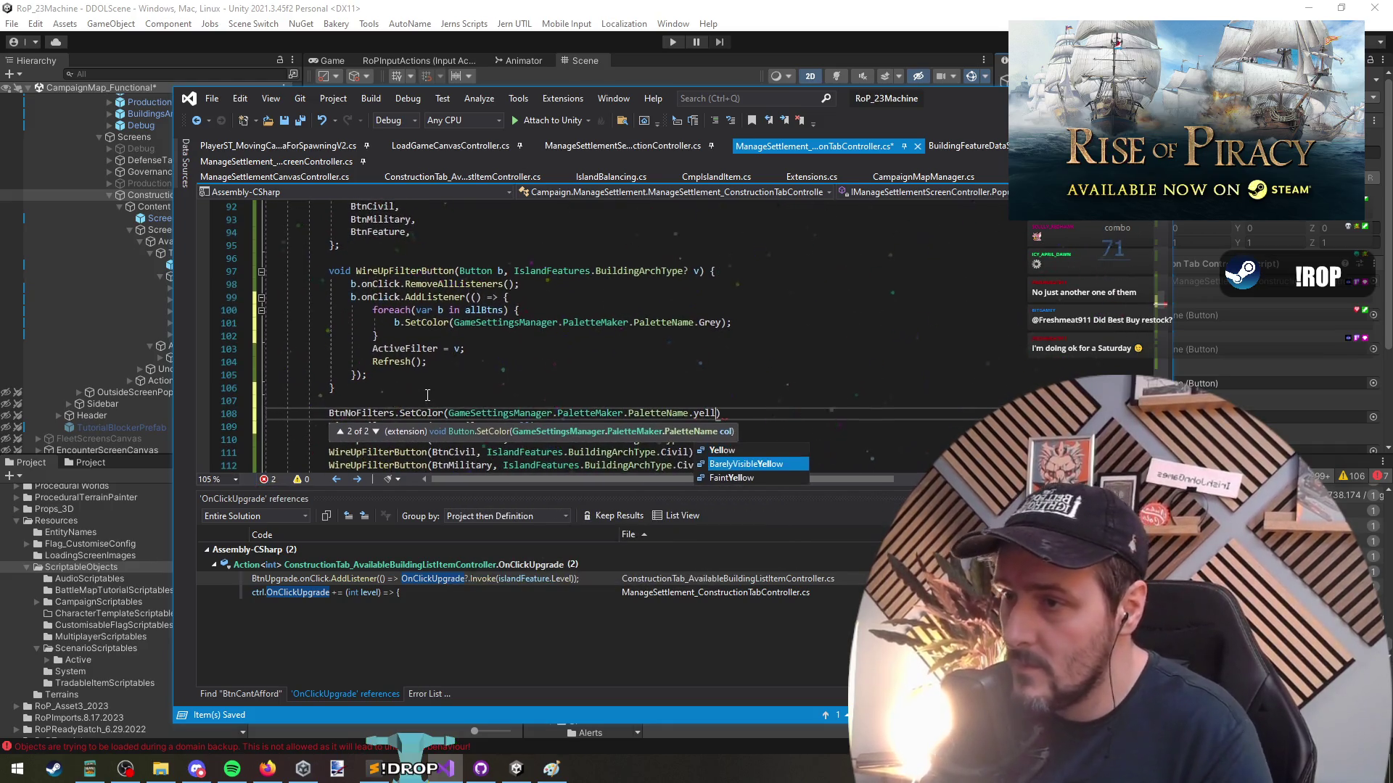
key("Tab")
type(";")
key("Return")
Copy that line after Refresh as b.SetColor(FaintYellow) to highlight the clicked button, then switch to Unity
key("shift+Up")
key("ctrl+c")
key("Up")
key("Up")
key("Up")
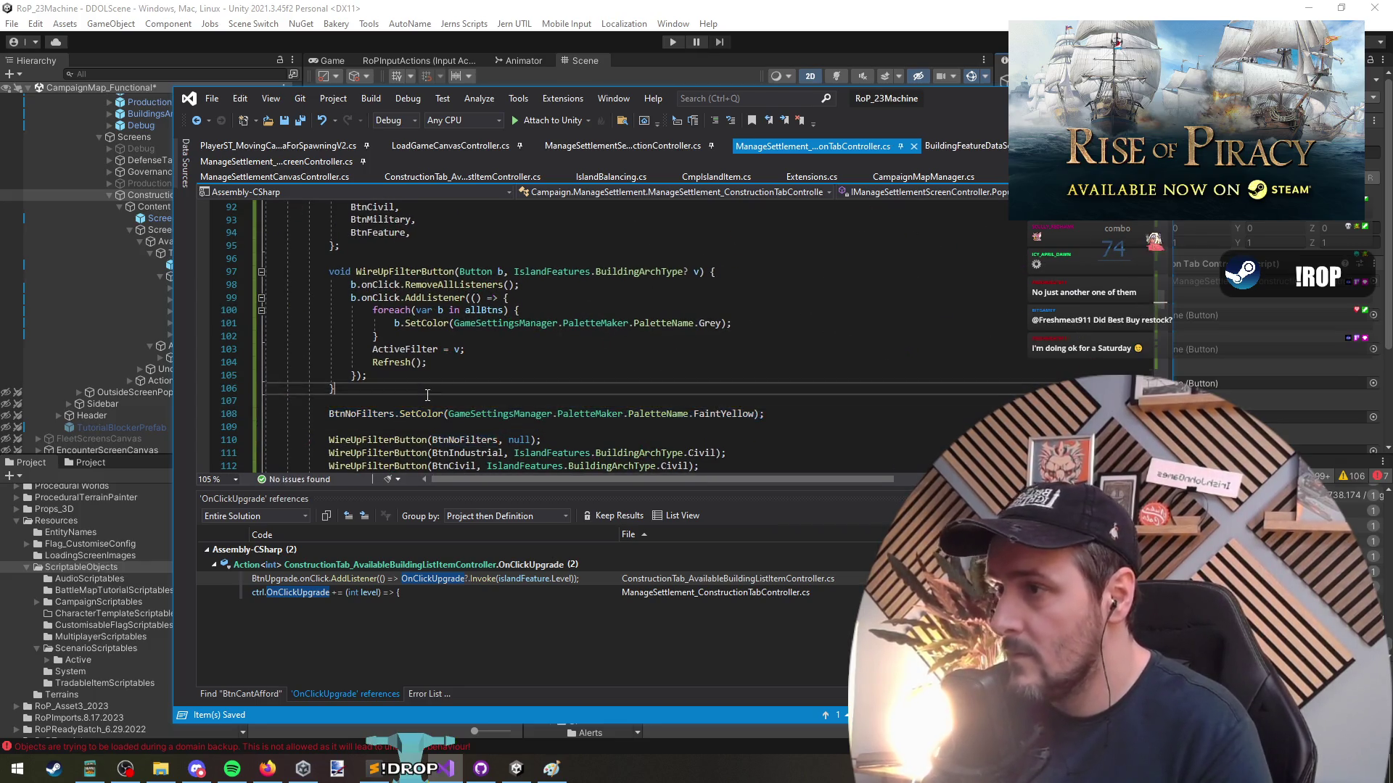
key("Down")
key("End")
key("Return")
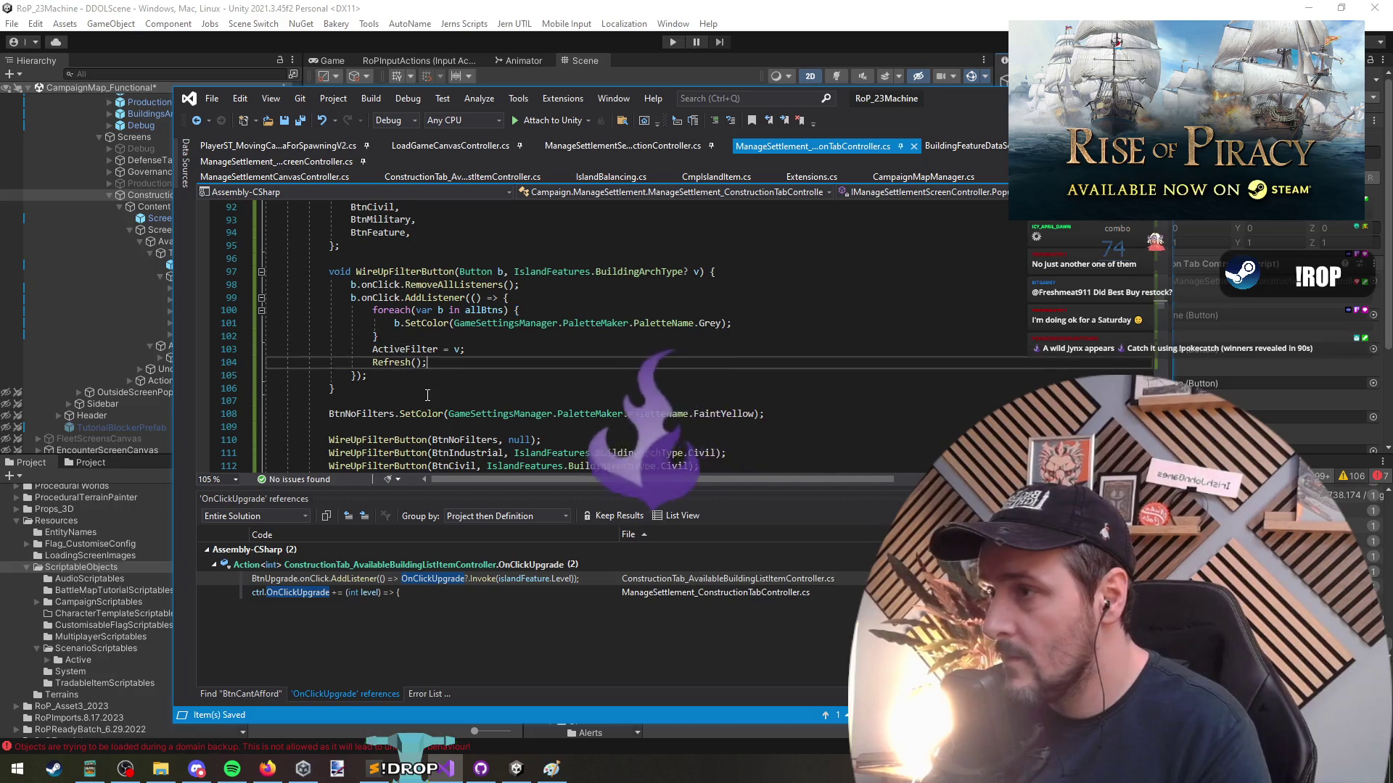
key("ctrl+v")
key("Home")
key("ctrl+shift+Right")
type("b")
key("BackSpace")
key("ctrl+space")
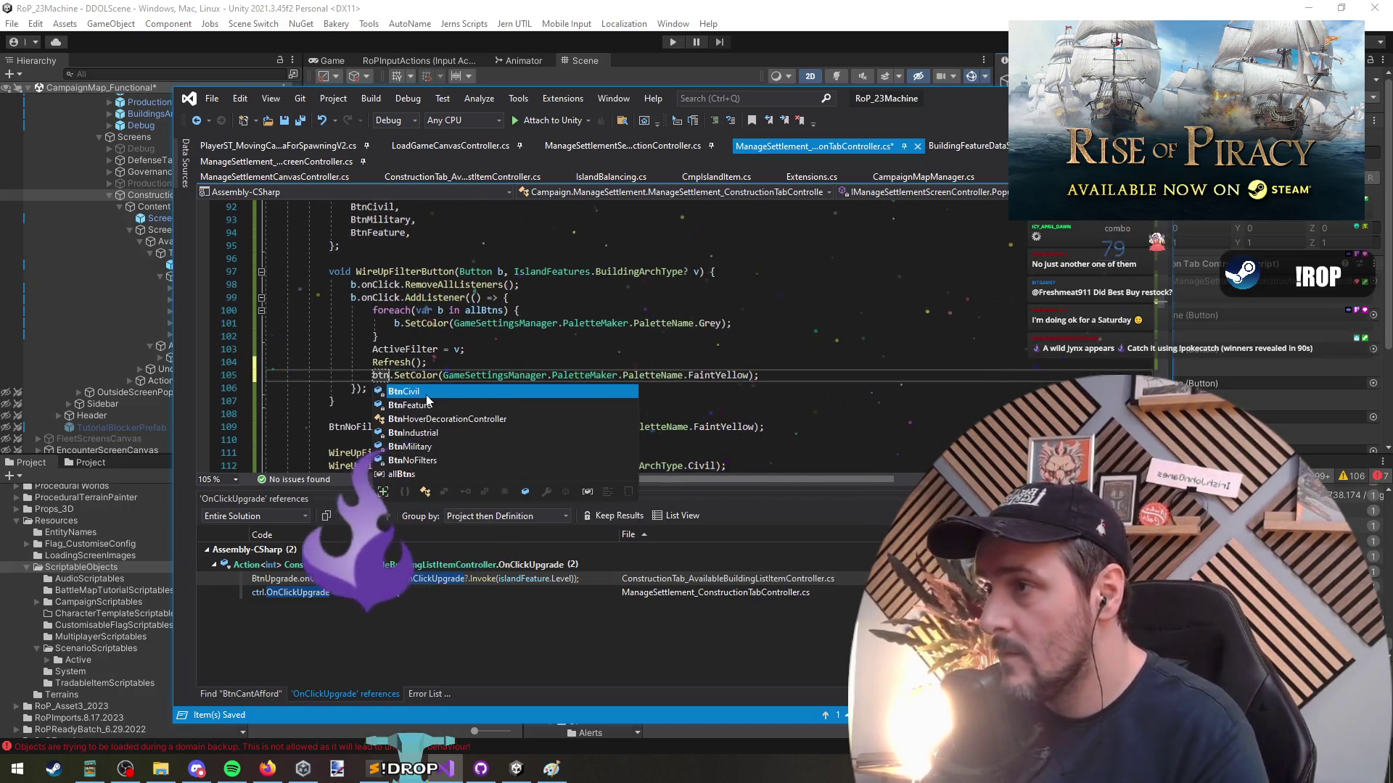
key("Escape")
type("b")
left_click(428, 395)
key("Down")
key("Down")
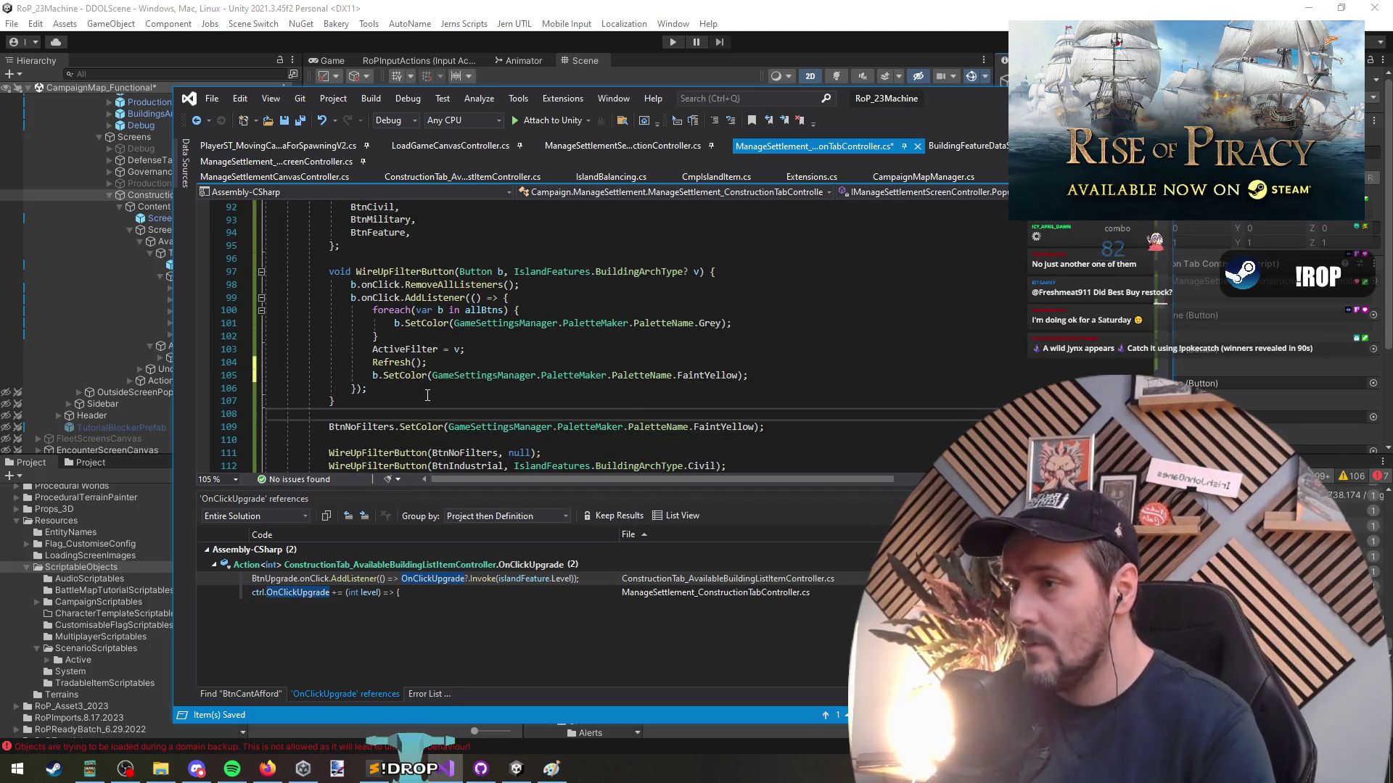
key("alt+Tab")
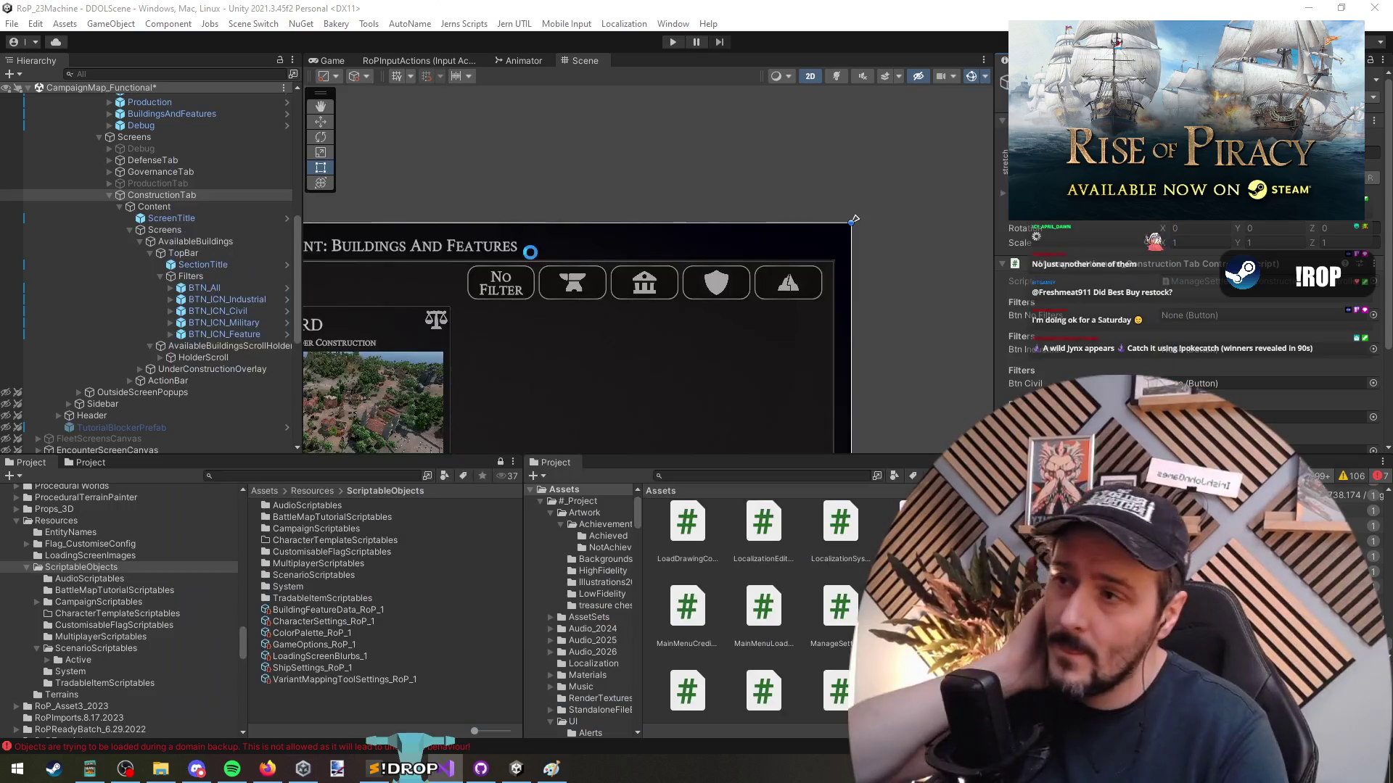
Delete the [Header("Filters")] line, save, and let Unity recompile the controller
key("alt+Tab")
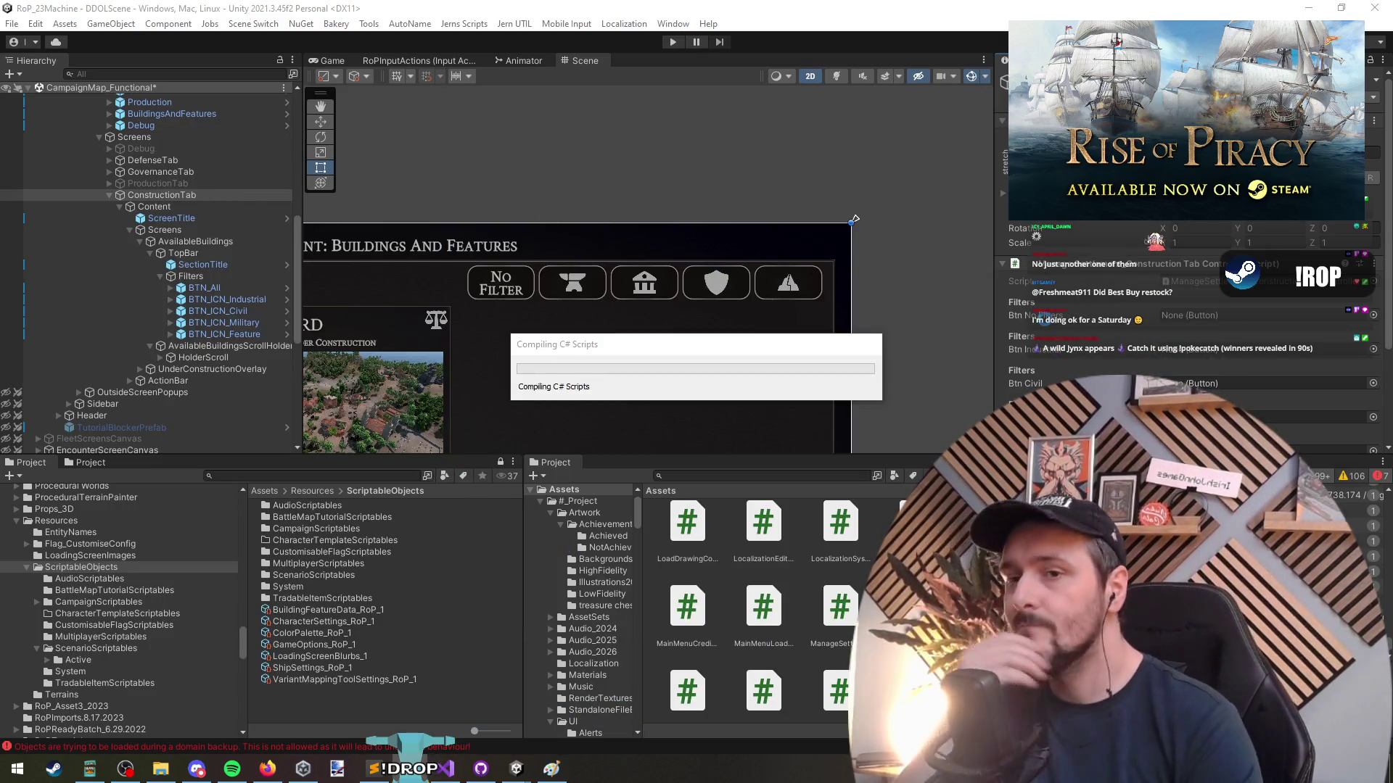
key("alt+Tab")
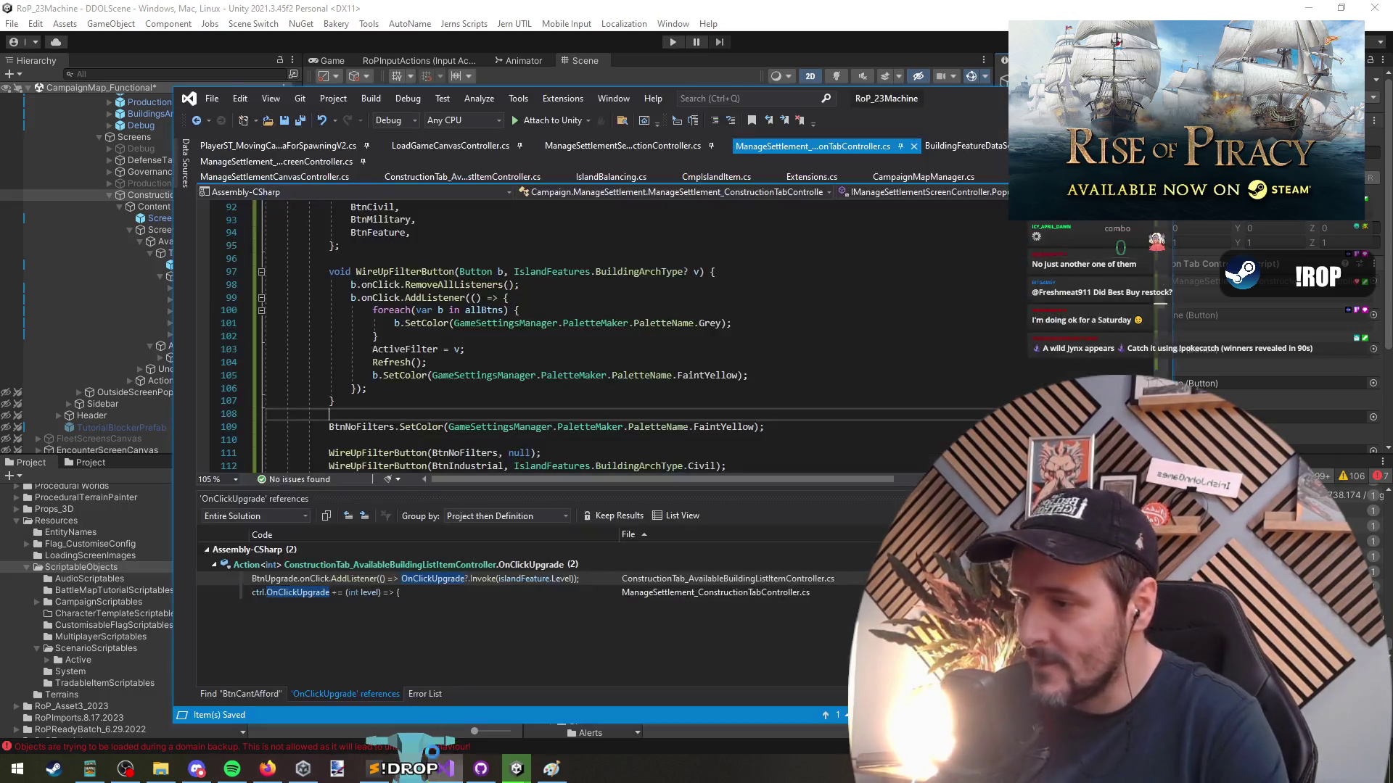
key("ctrl+Home")
left_click_drag(413, 335, 596, 309)
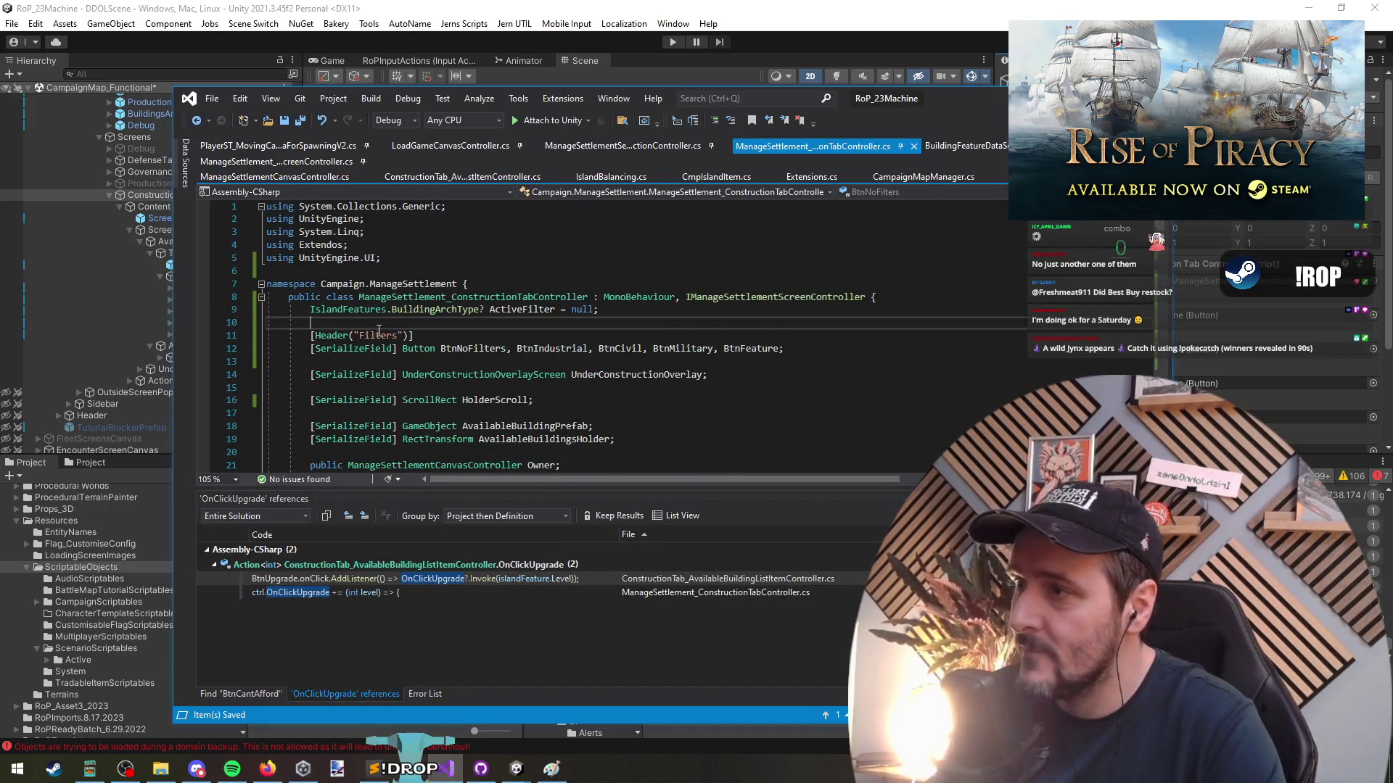
key("Delete")
key("ctrl+s")
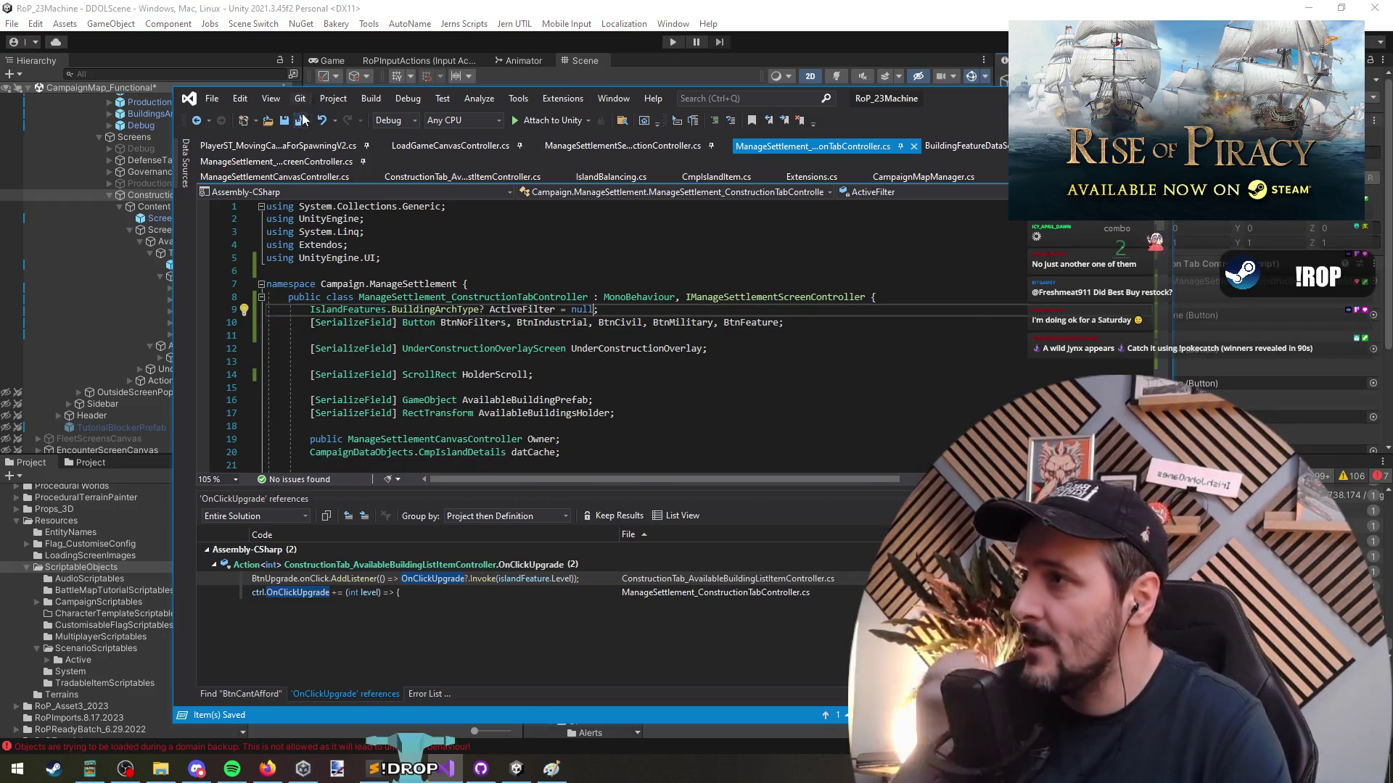
key("alt+Tab")
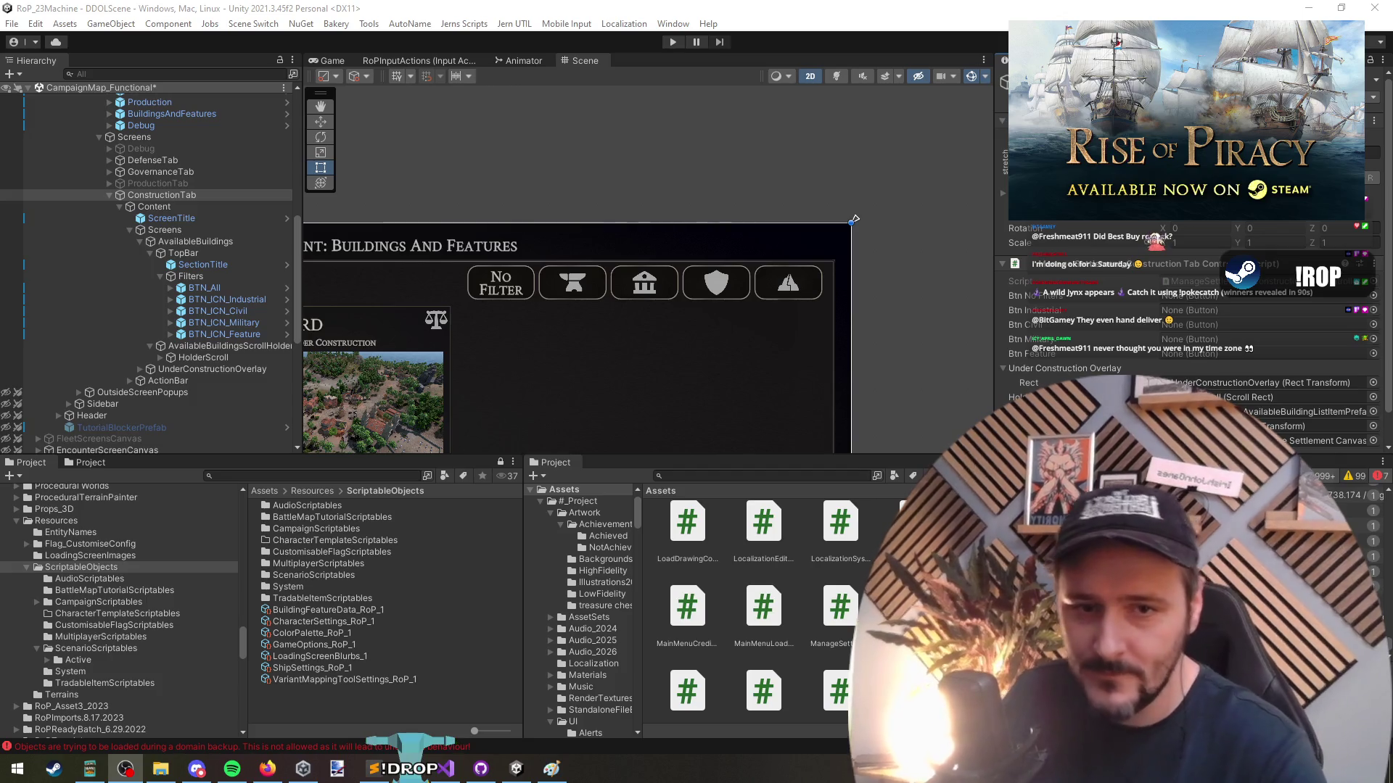
Assign BTN_ICN_Industrial, Civil, Military and Feature to the ConstructionTab controller's button fields
left_click(223, 264)
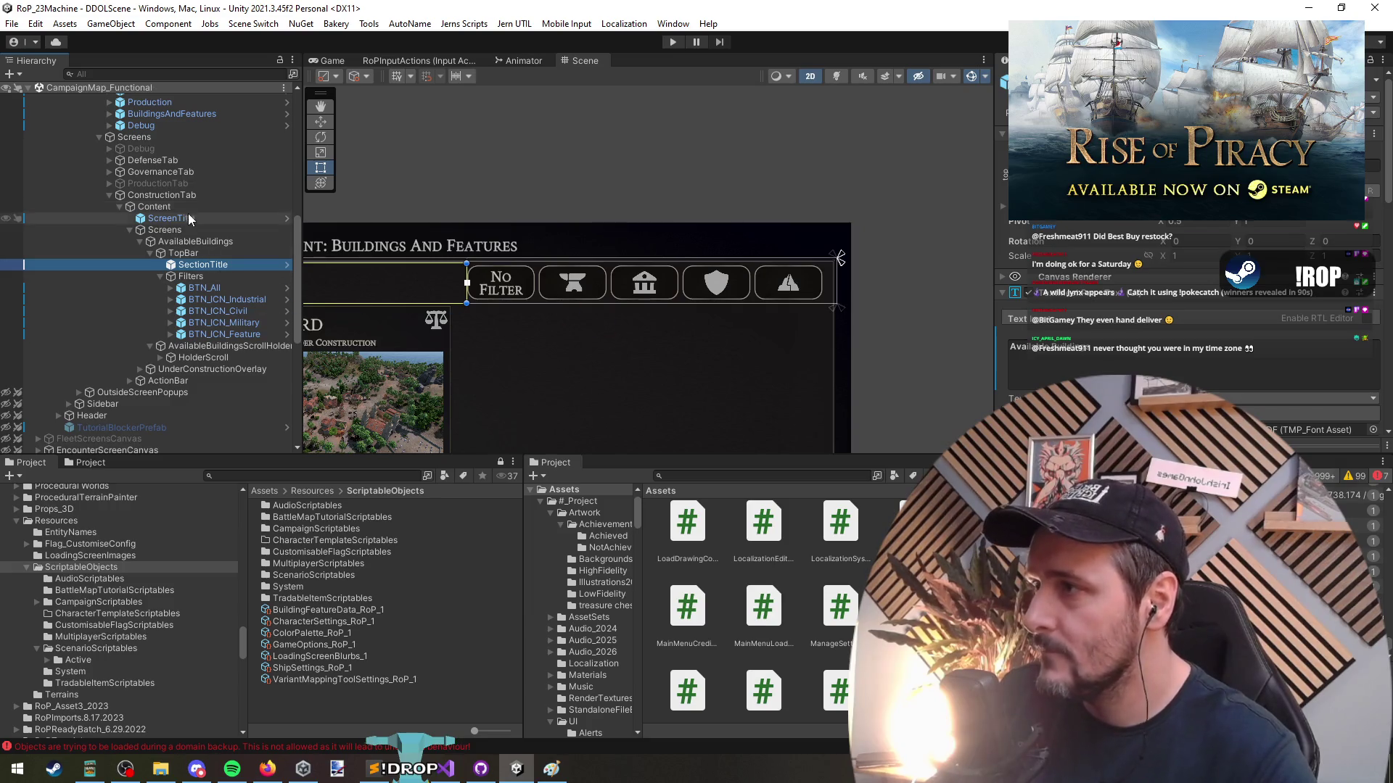
left_click(162, 194)
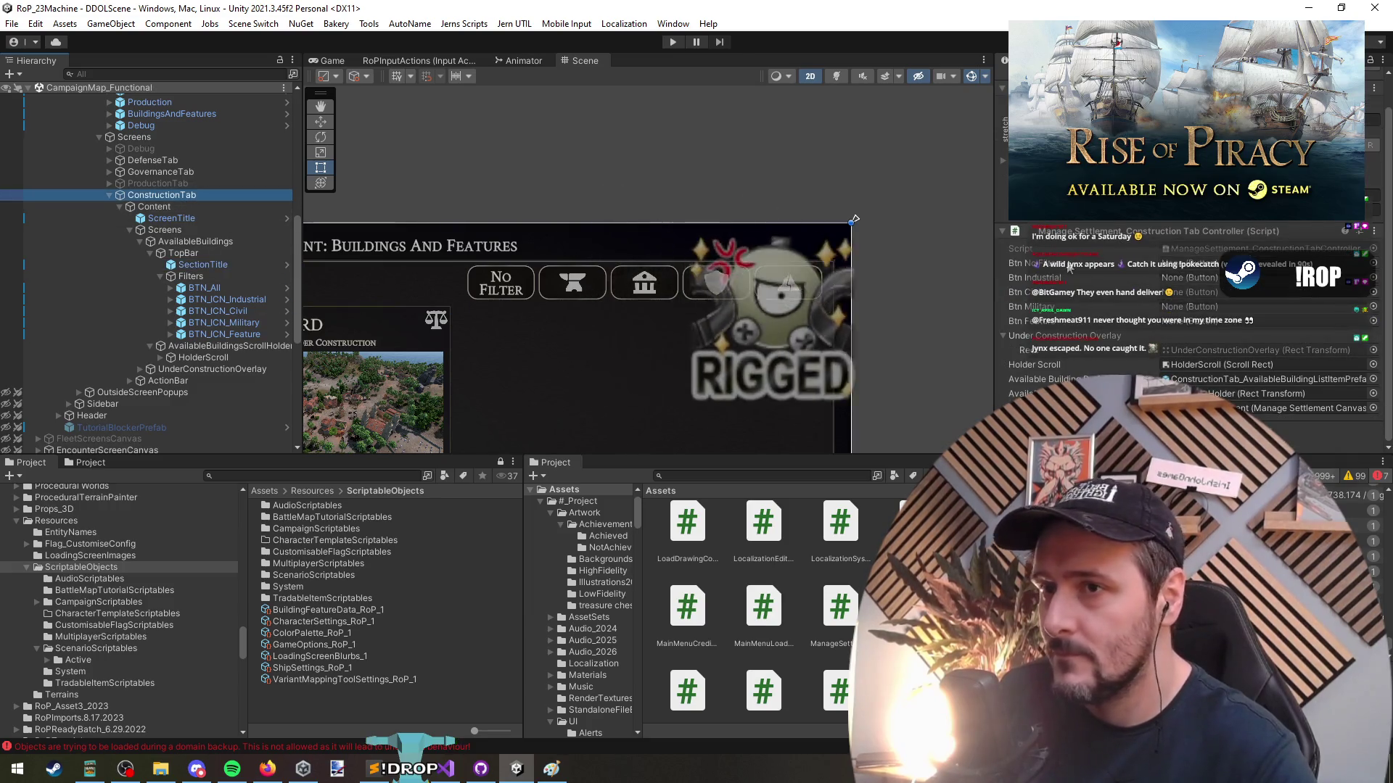
left_click(306, 262)
left_click_drag(306, 262, 967, 262)
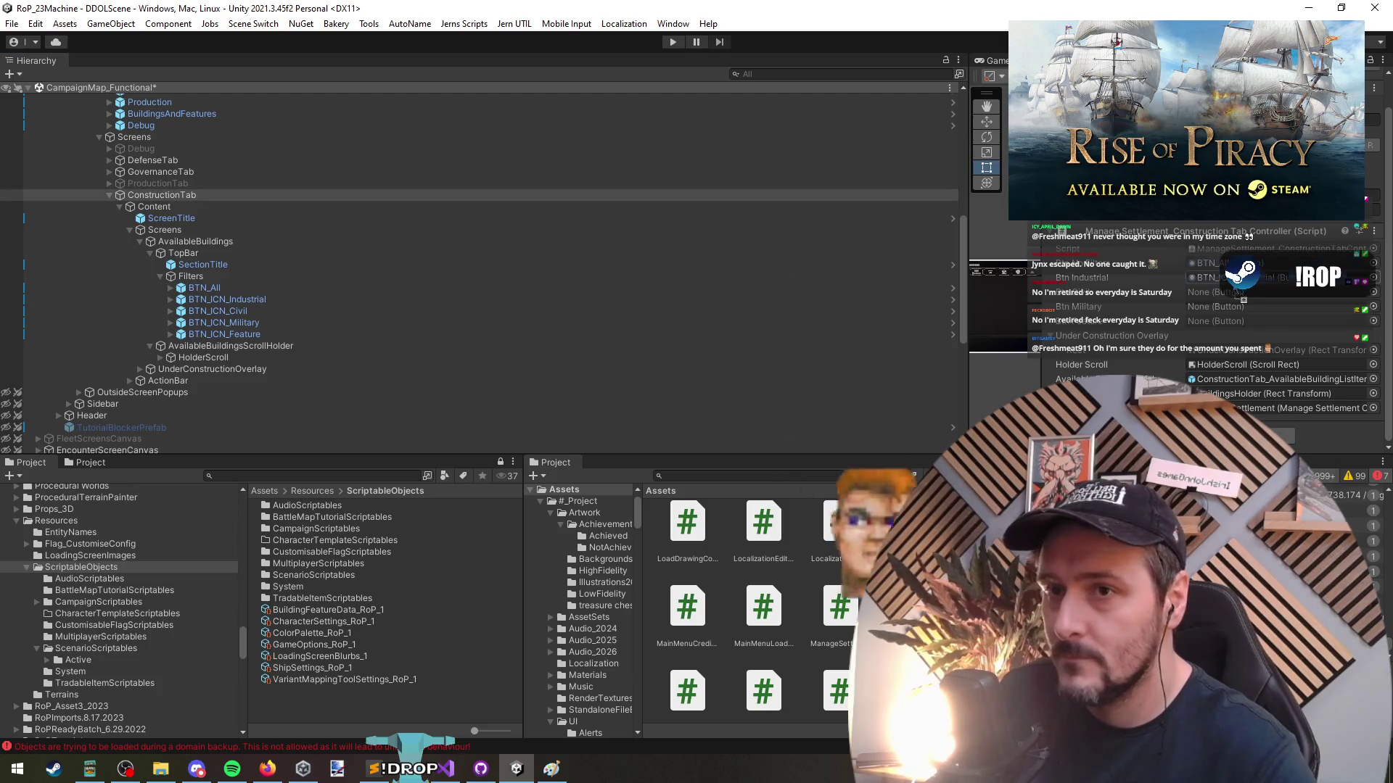
mouse_move(943, 300)
left_mouse_down()
mouse_move(1219, 278)
mouse_move(1210, 293)
left_mouse_up()
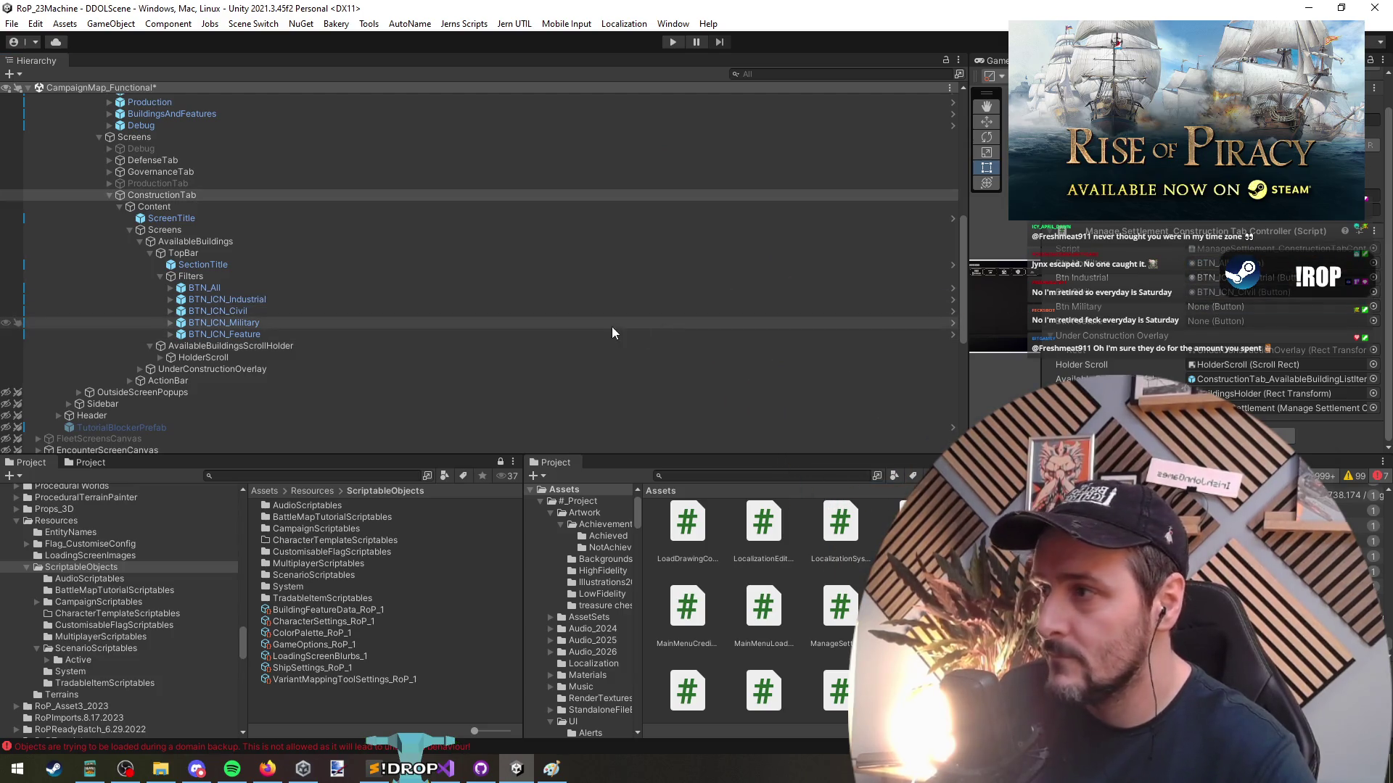
left_click_drag(634, 322, 1212, 306)
left_click_drag(863, 335, 1219, 320)
left_click_drag(963, 283, 193, 277)
Enter Play mode to reach the Rise of Piracy main menu
left_click(147, 183)
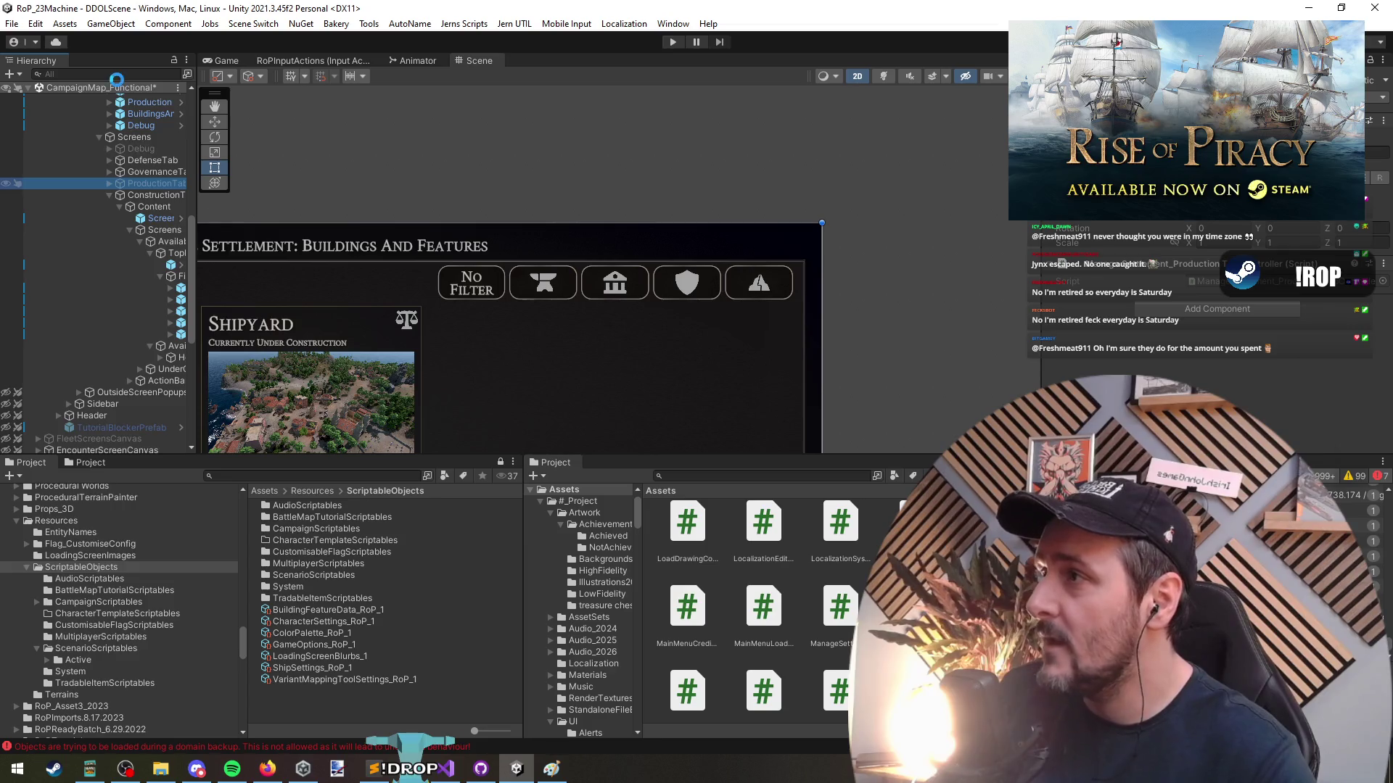
right_click(118, 91)
key("Escape")
right_click(94, 87)
key("Escape")
left_click(673, 42)
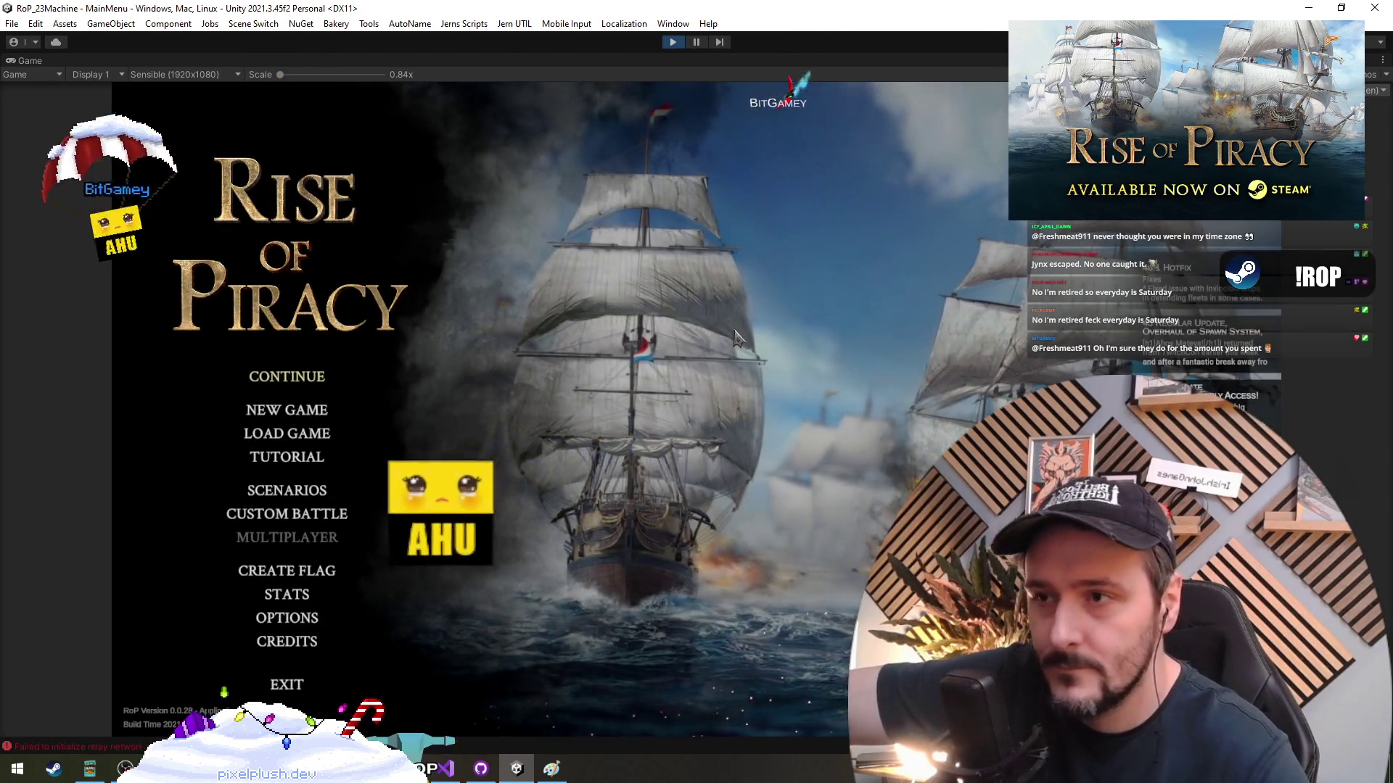
Continue the campaign, open Manage Settlement, and toggle between No Filter and a building-type filter
left_click(276, 380)
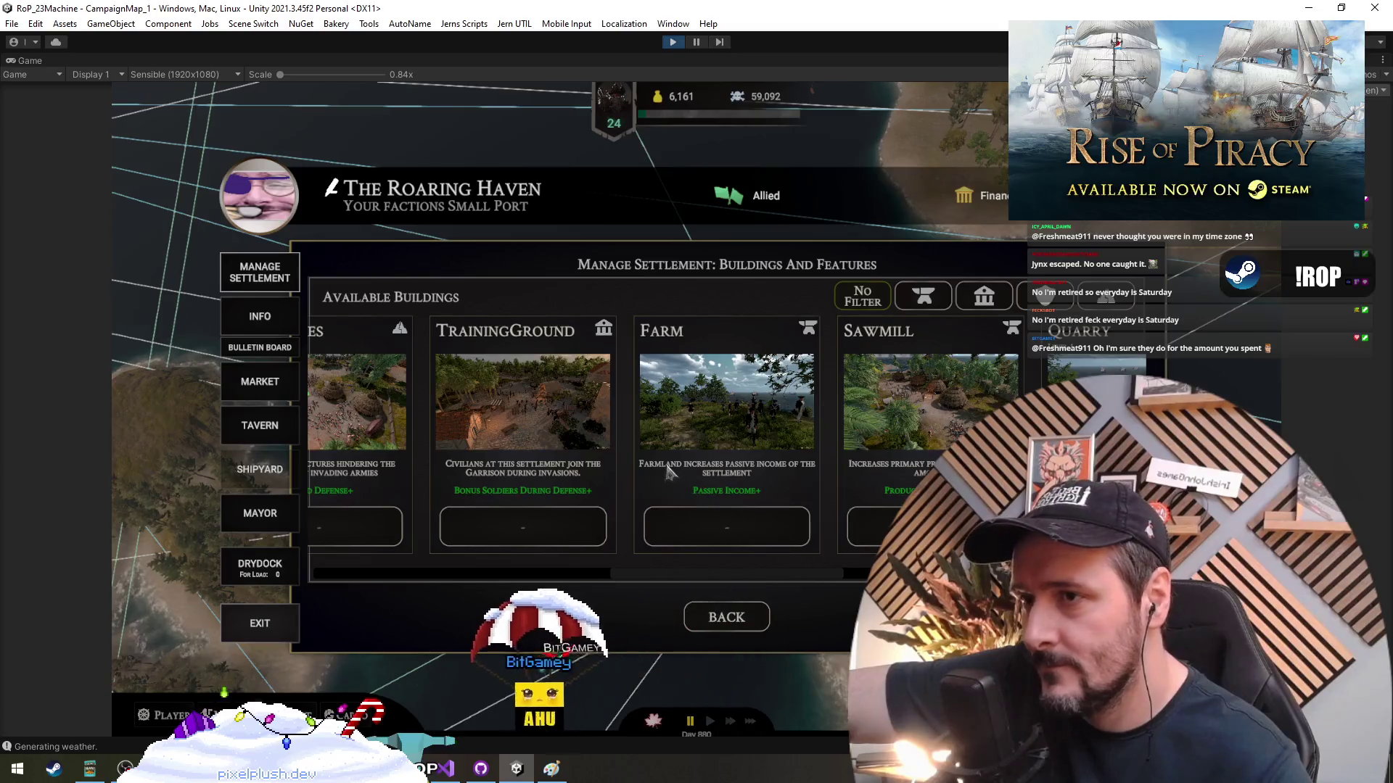
left_click(983, 303)
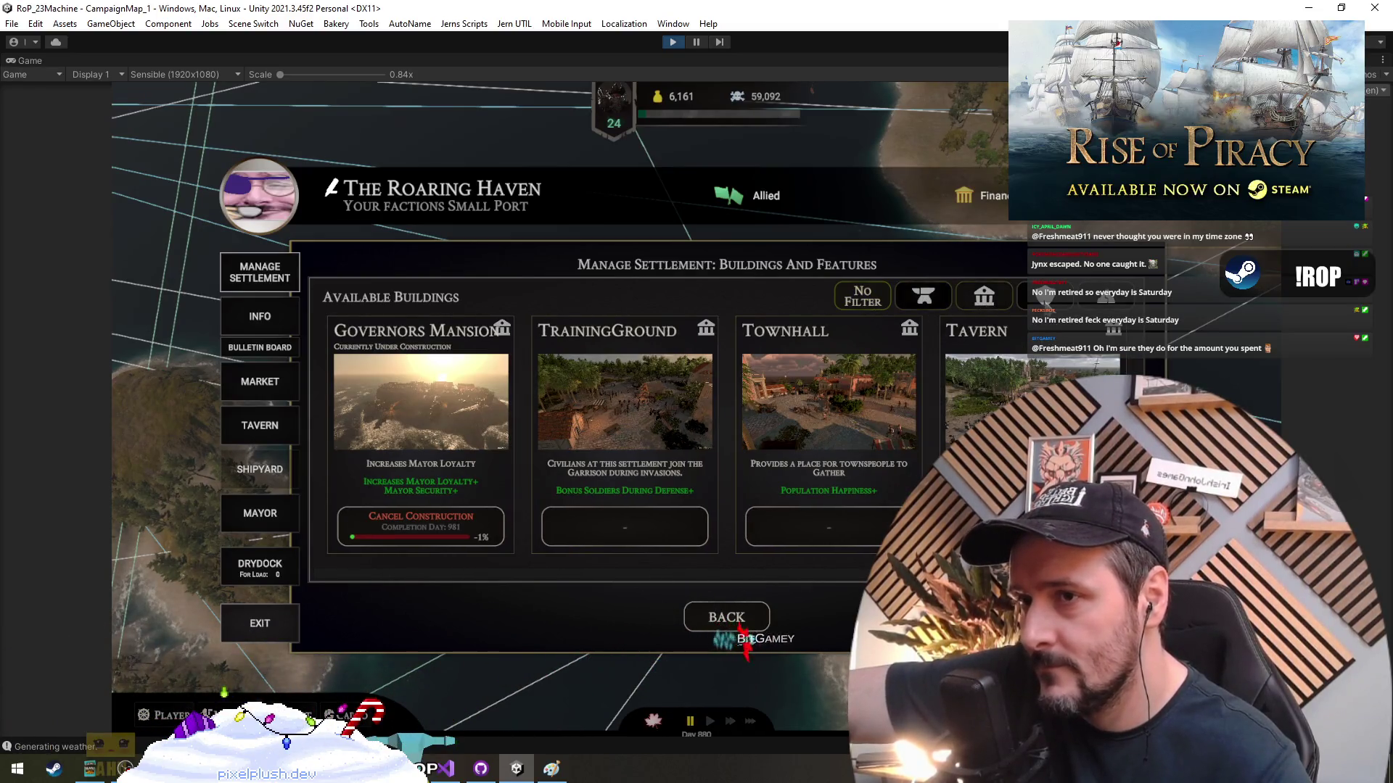
left_click(876, 301)
left_click(925, 298)
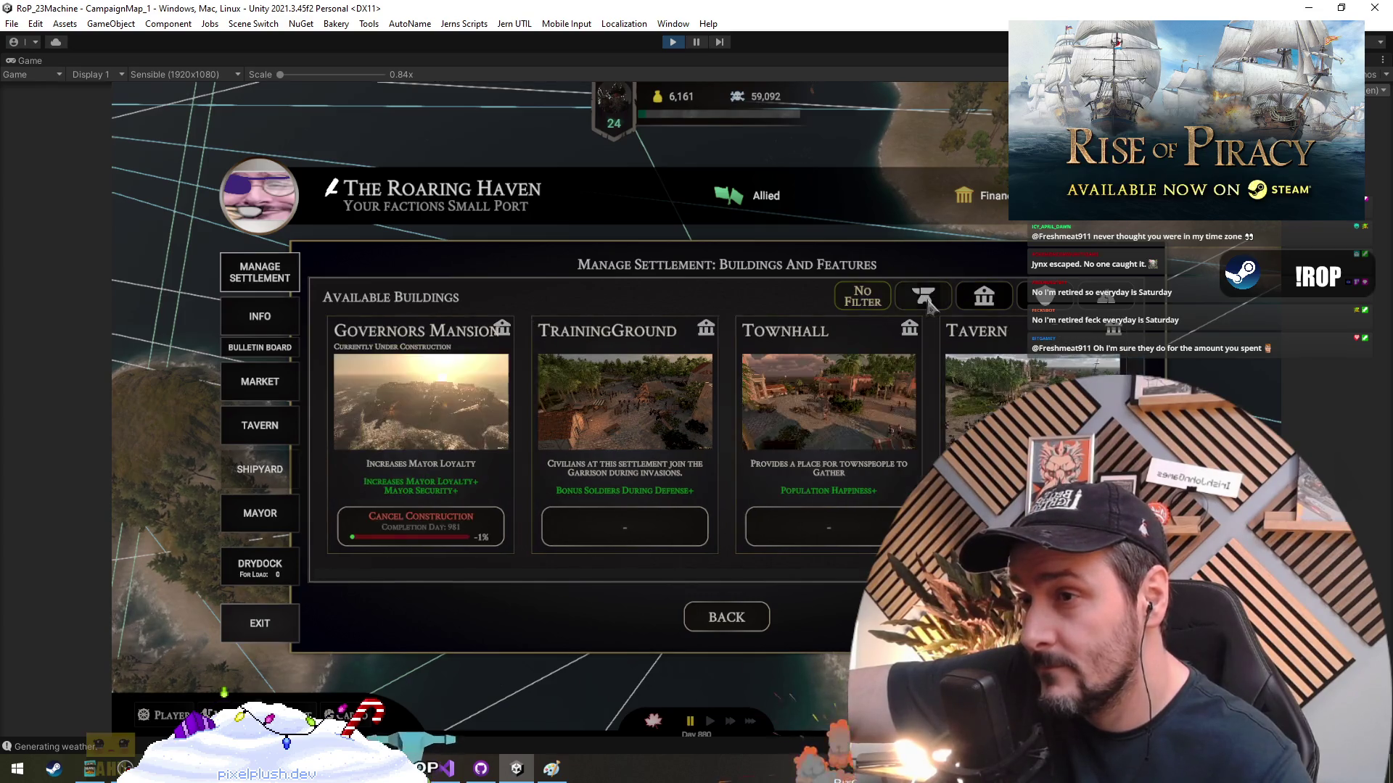
left_click(915, 305)
left_click(921, 303)
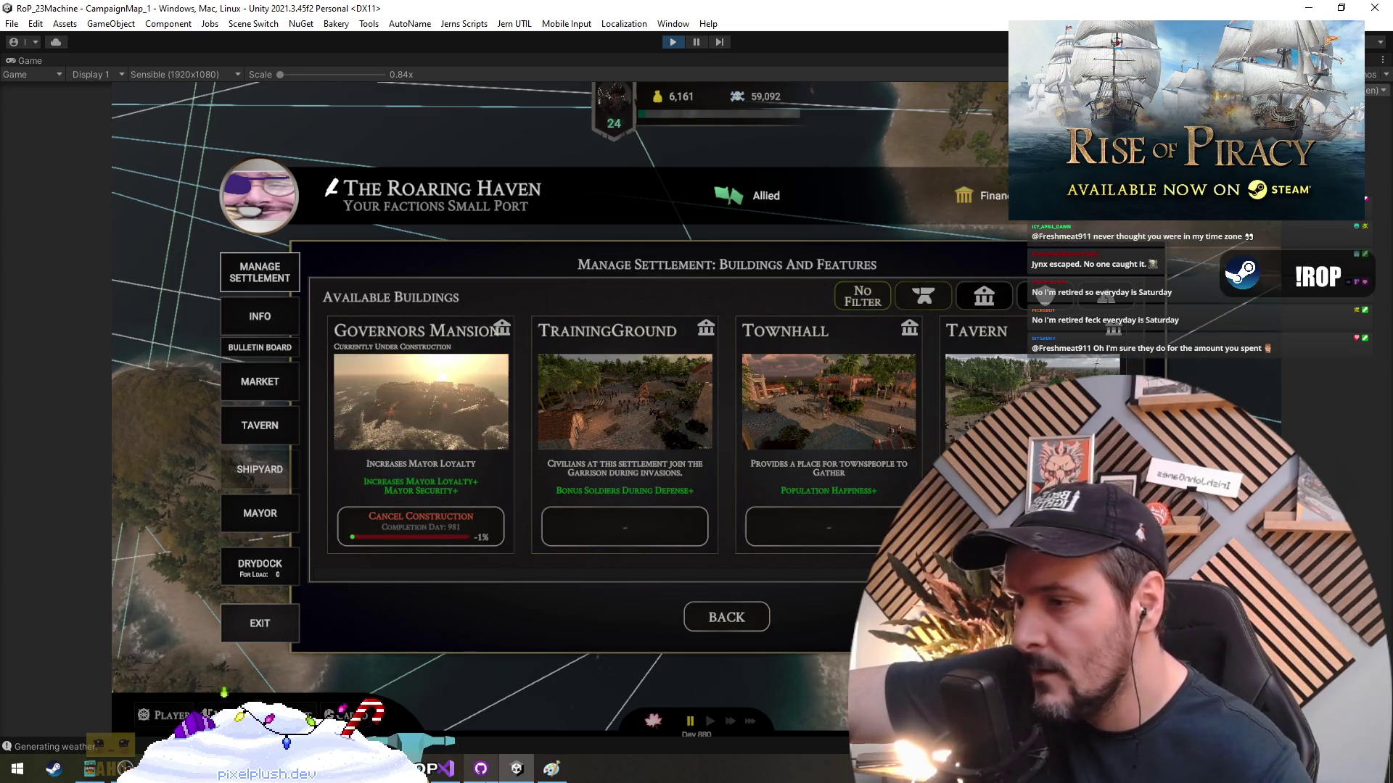
left_click(444, 769)
Change the first two WireUpFilterButton type arguments to Industrial and Civil
scroll(628, 355, "down", 13)
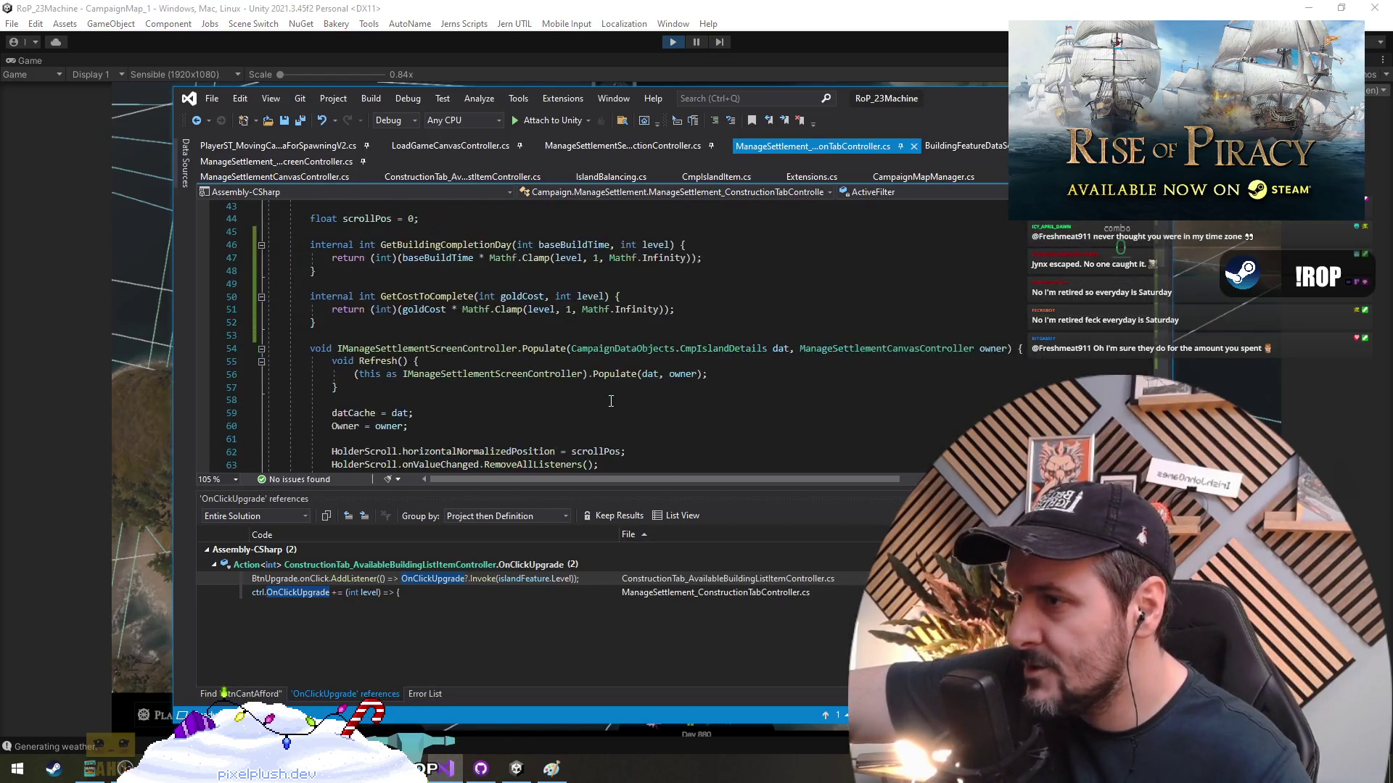
scroll(608, 403, "down", 10)
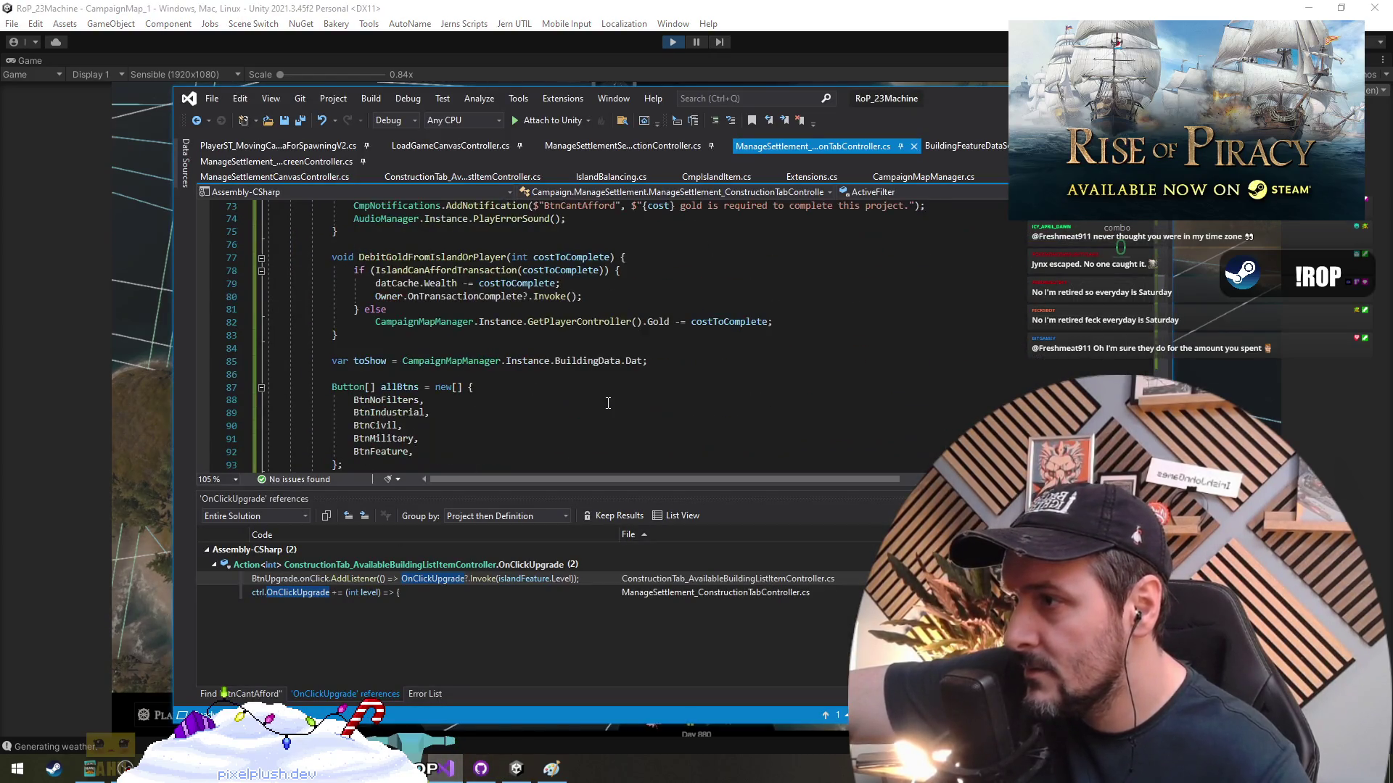
scroll(609, 404, "down", 3)
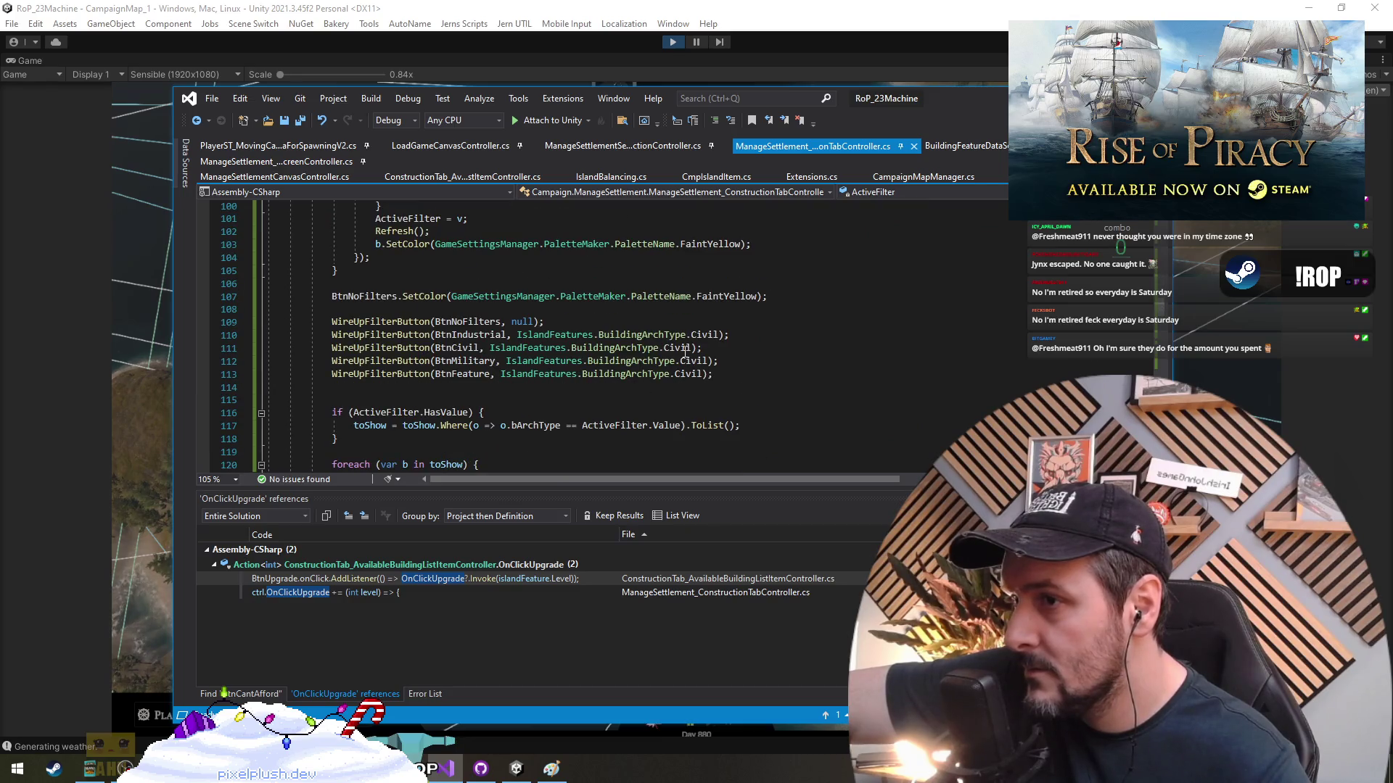
double_click(704, 334)
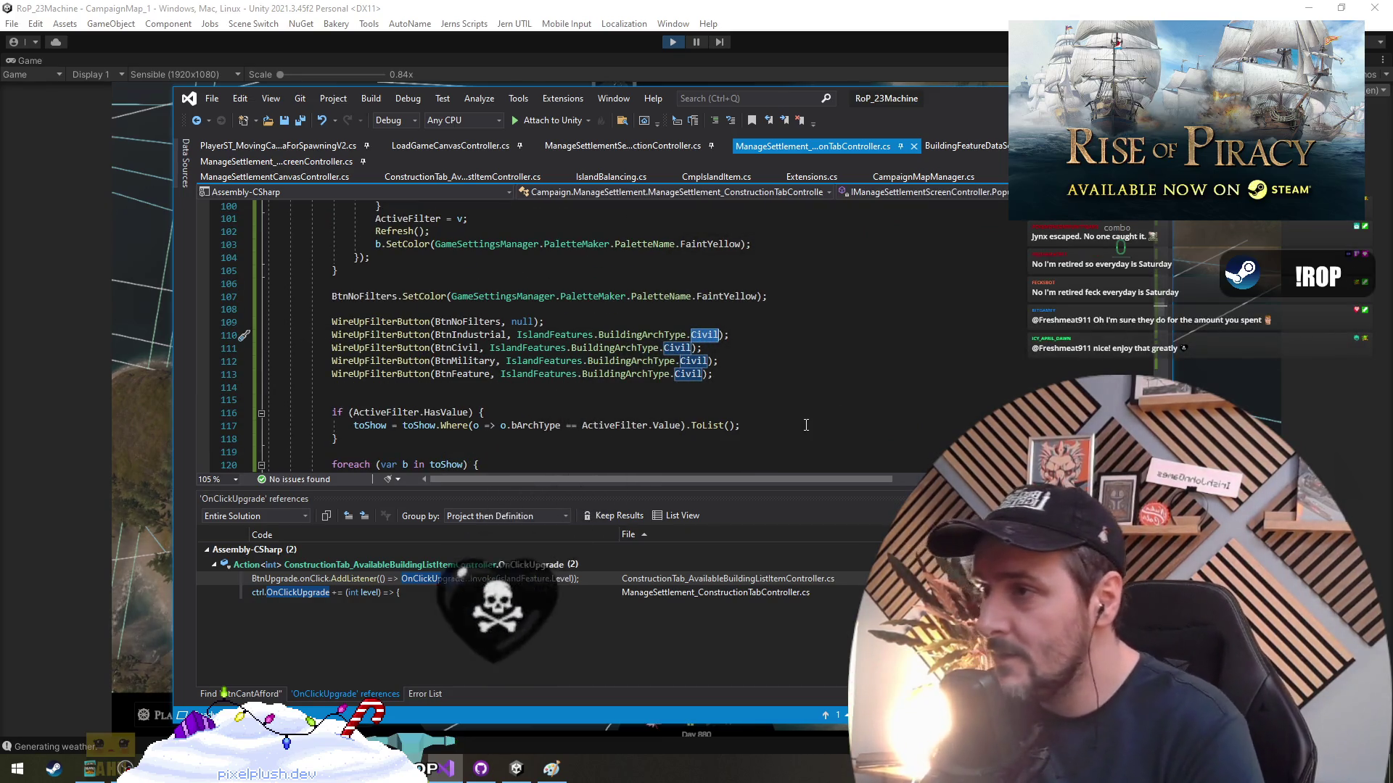
type("Industrial")
key("Down")
key("Left")
key("Left")
key("ctrl+BackSpace")
type("c")
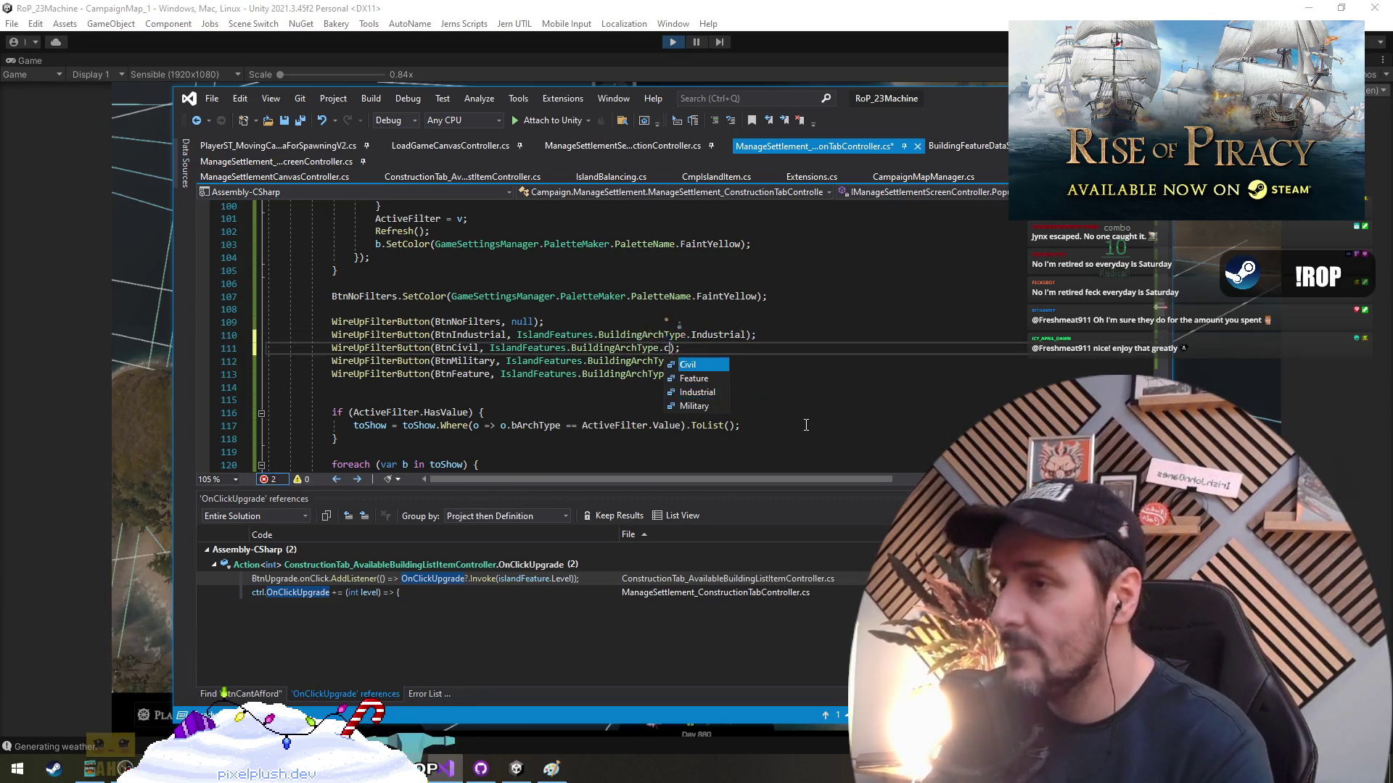
key("Tab")
Set the next two arguments to Military and Feature and remove the extra blank line
key("Down")
key("ctrl+BackSpace")
type("mi")
key("Tab")
key("Down")
key("ctrl+BackSpace")
type("f")
key("Tab")
key("Down")
key("Delete")
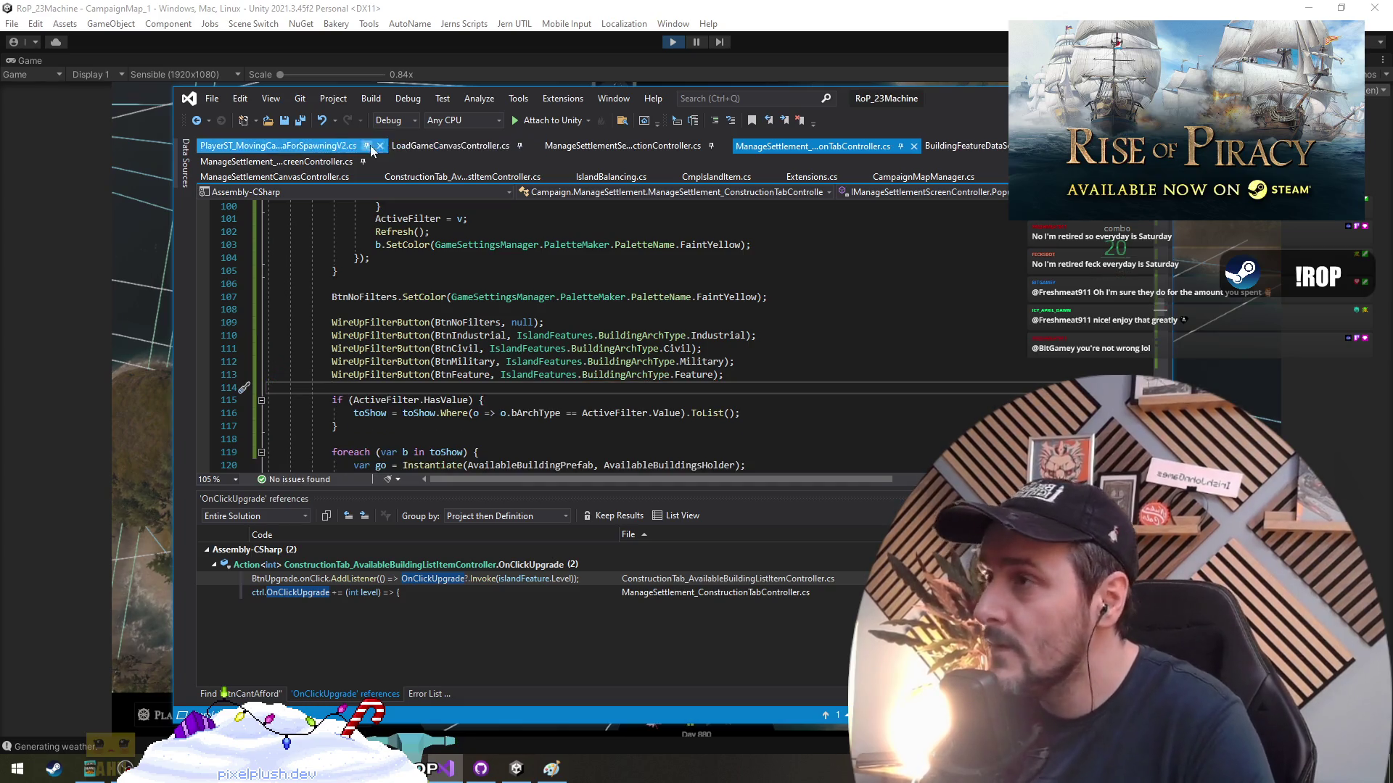
left_click(676, 43)
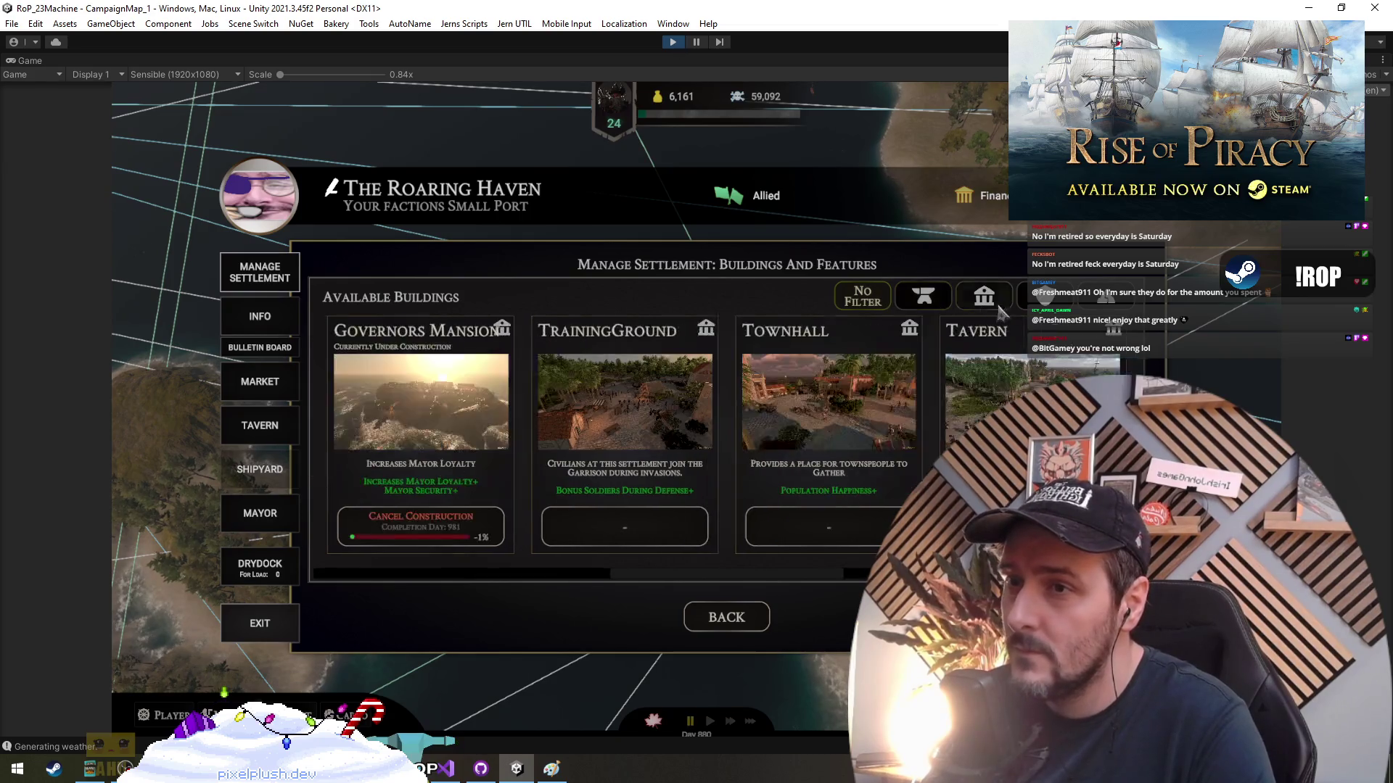
Restart Play mode with the recompiled scripts and continue the saved game
left_click(862, 299)
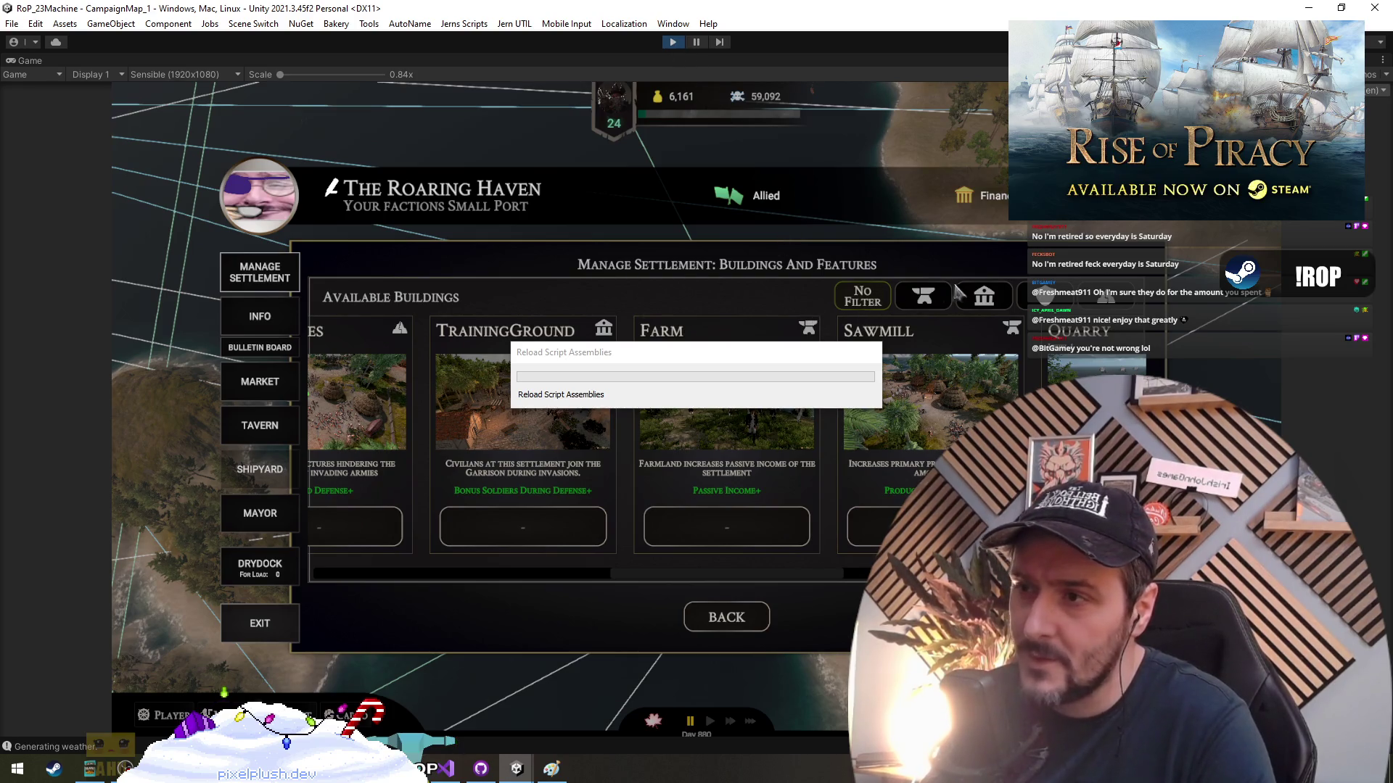
left_click(673, 41)
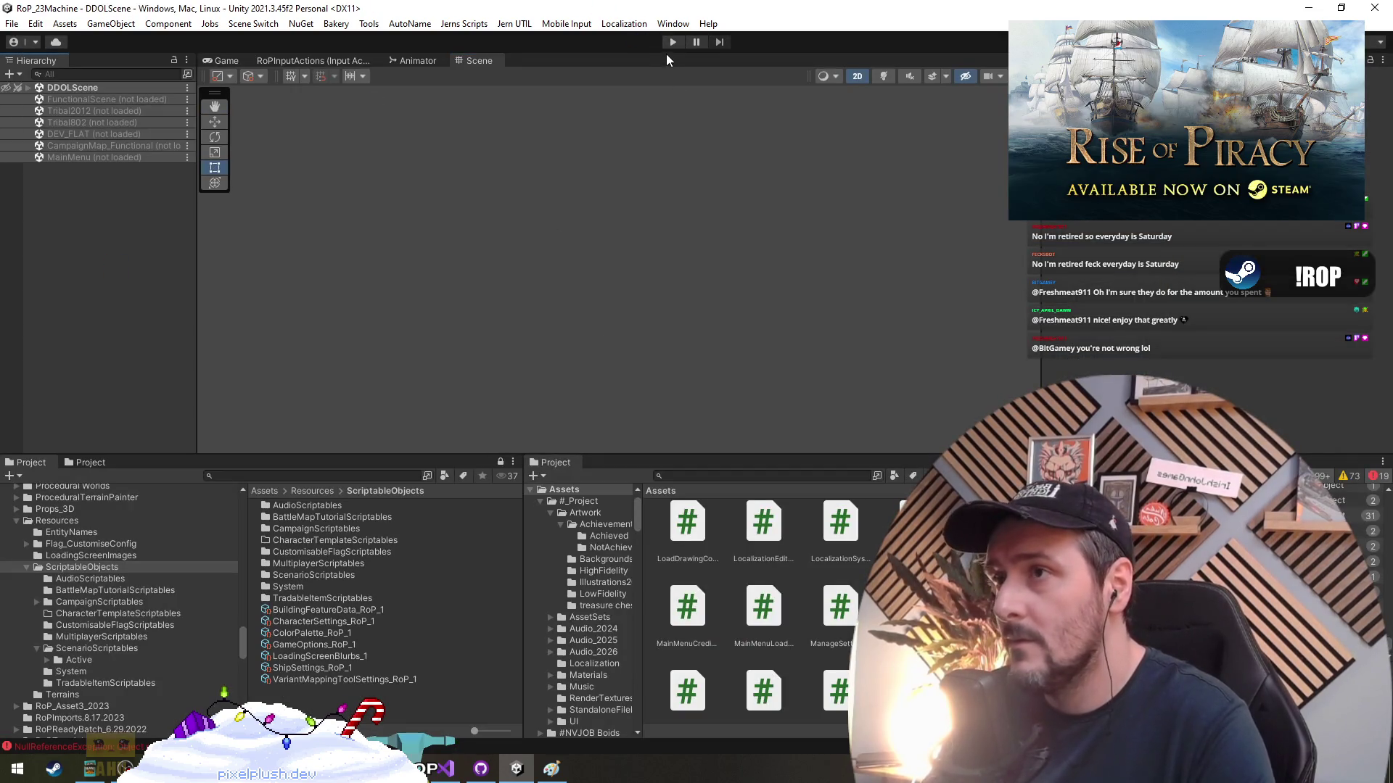
left_click(673, 42)
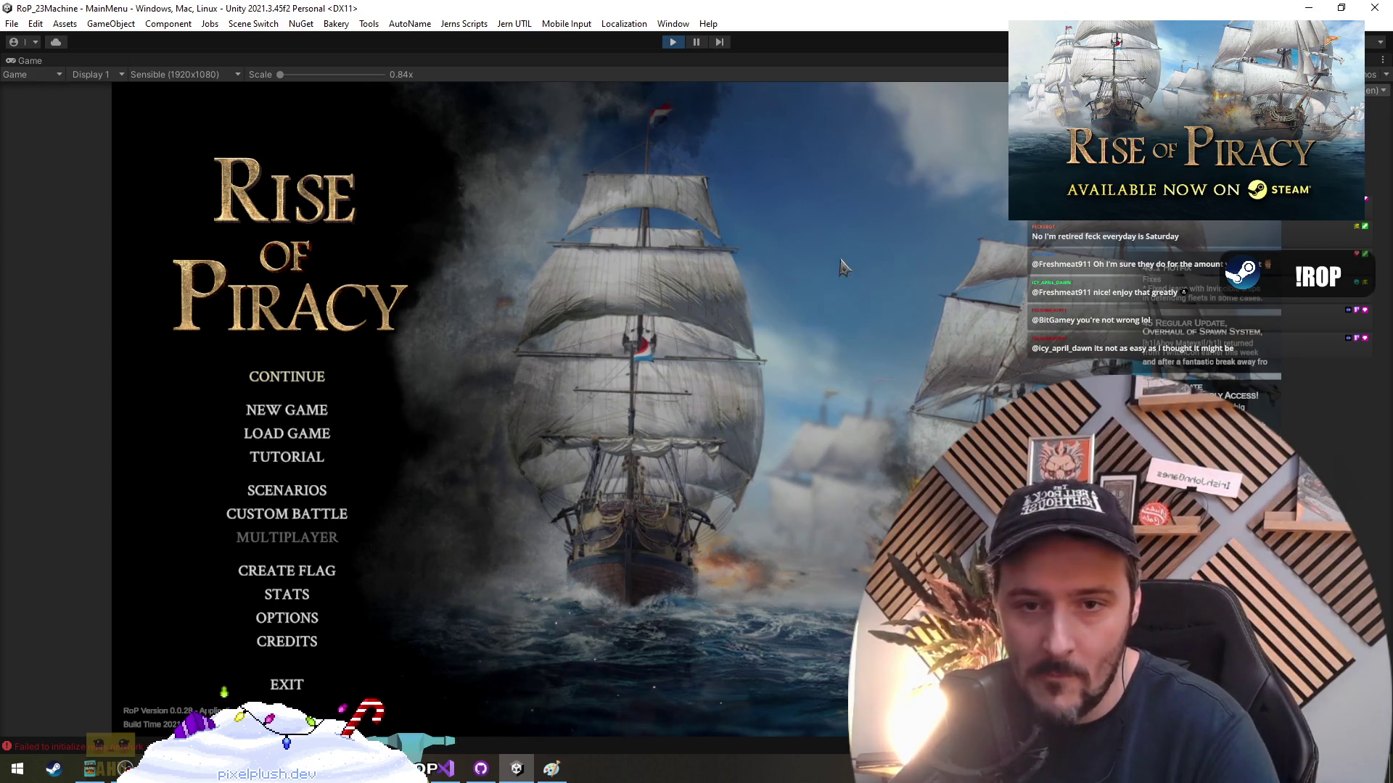
left_click(303, 375)
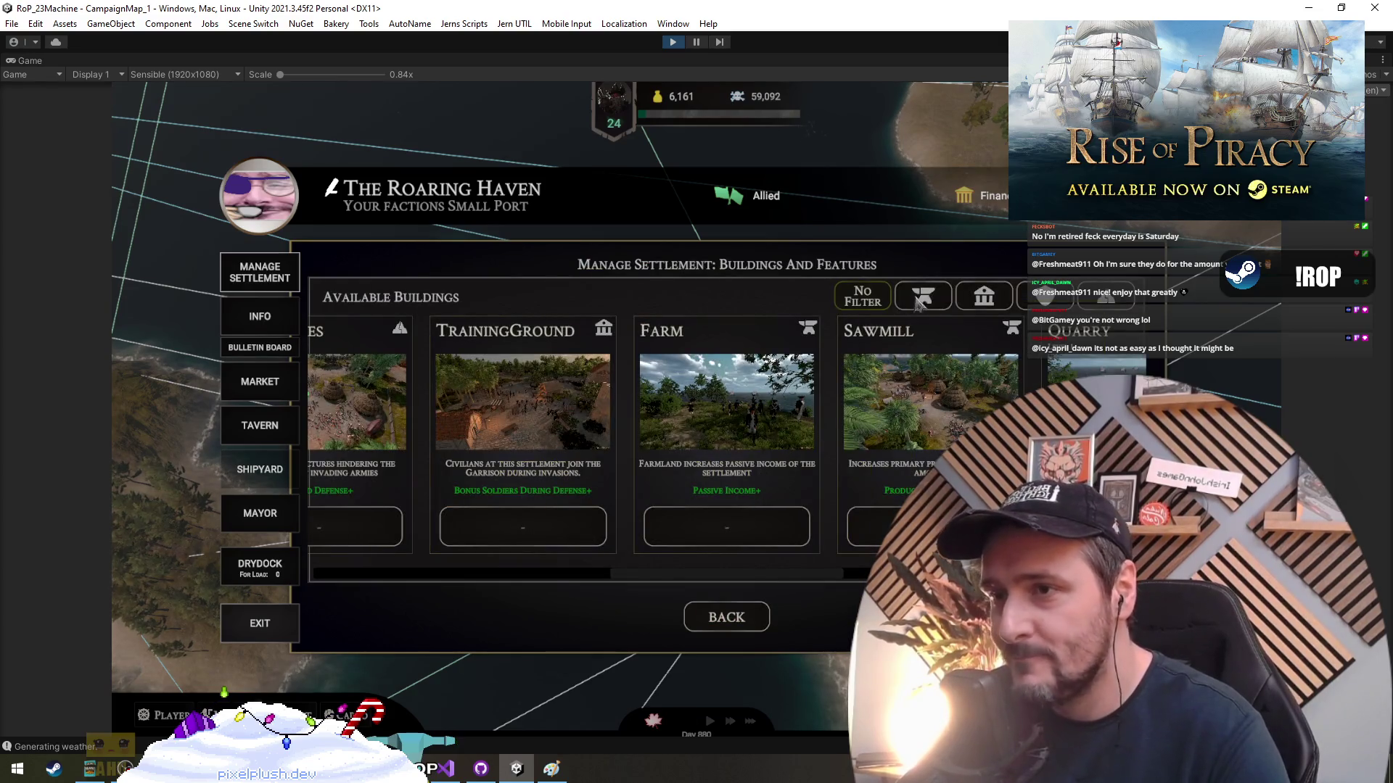
Cycle the filters: Farm/Sawmill/Quarry, Governors Mansion, Barracks/Armory/Fort, Defensive Towers, then clear
left_click(923, 297)
left_click(984, 297)
left_click(1034, 297)
left_click(985, 297)
left_click(924, 298)
left_click(984, 298)
left_click(1033, 297)
left_click(1102, 297)
left_click(1037, 298)
left_click(987, 298)
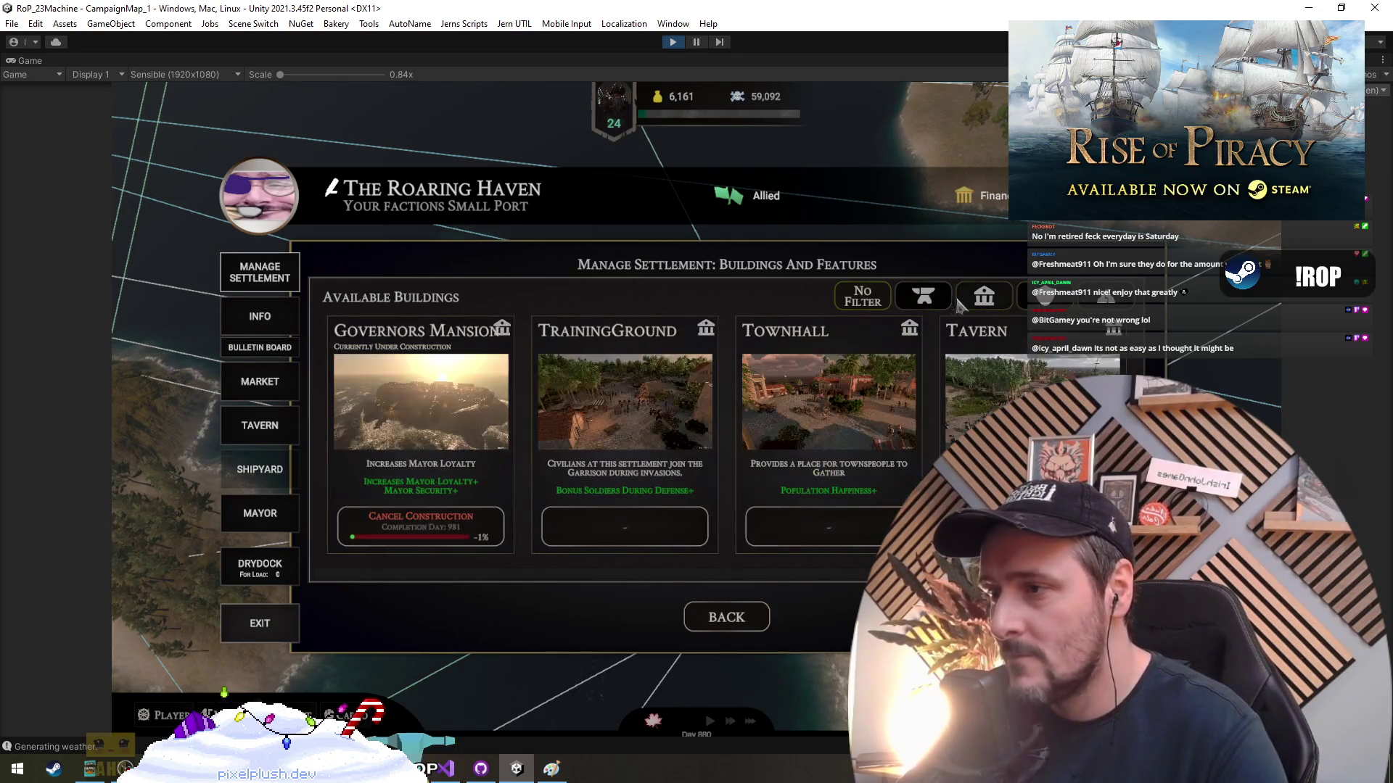
left_click(925, 299)
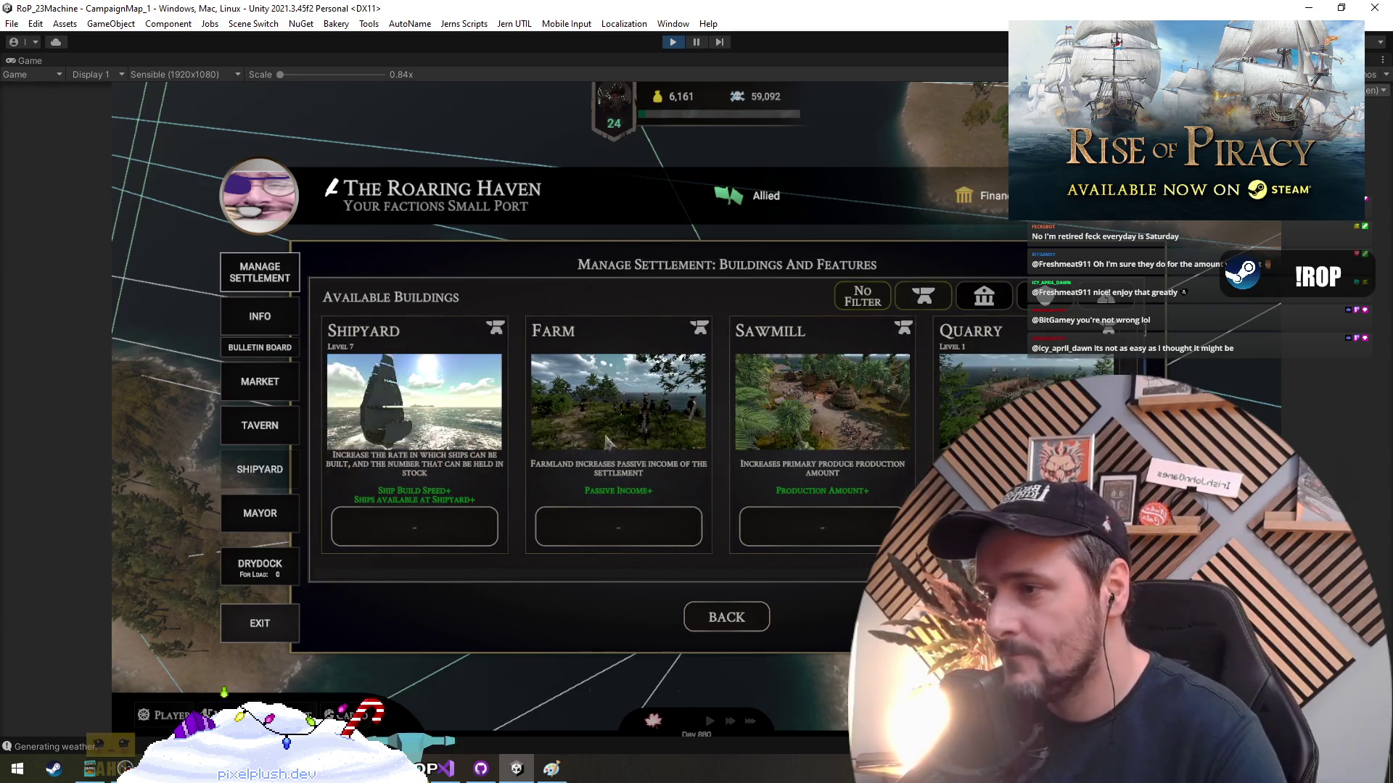
left_click(863, 296)
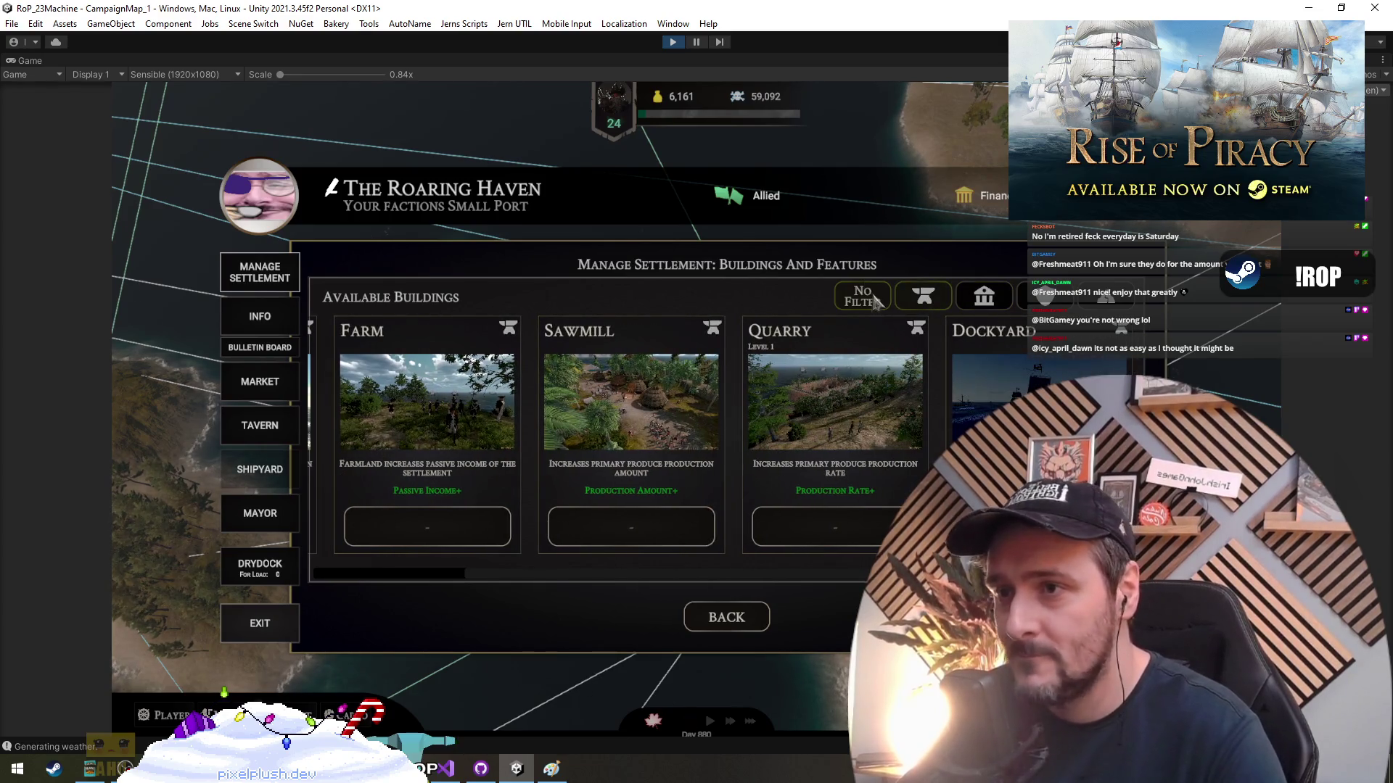
Recheck each filter group and the No Filter highlight, then return to Visual Studio
scroll(543, 409, "up", 2)
left_click(984, 296)
left_click(1045, 297)
left_click(1097, 304)
left_click(928, 304)
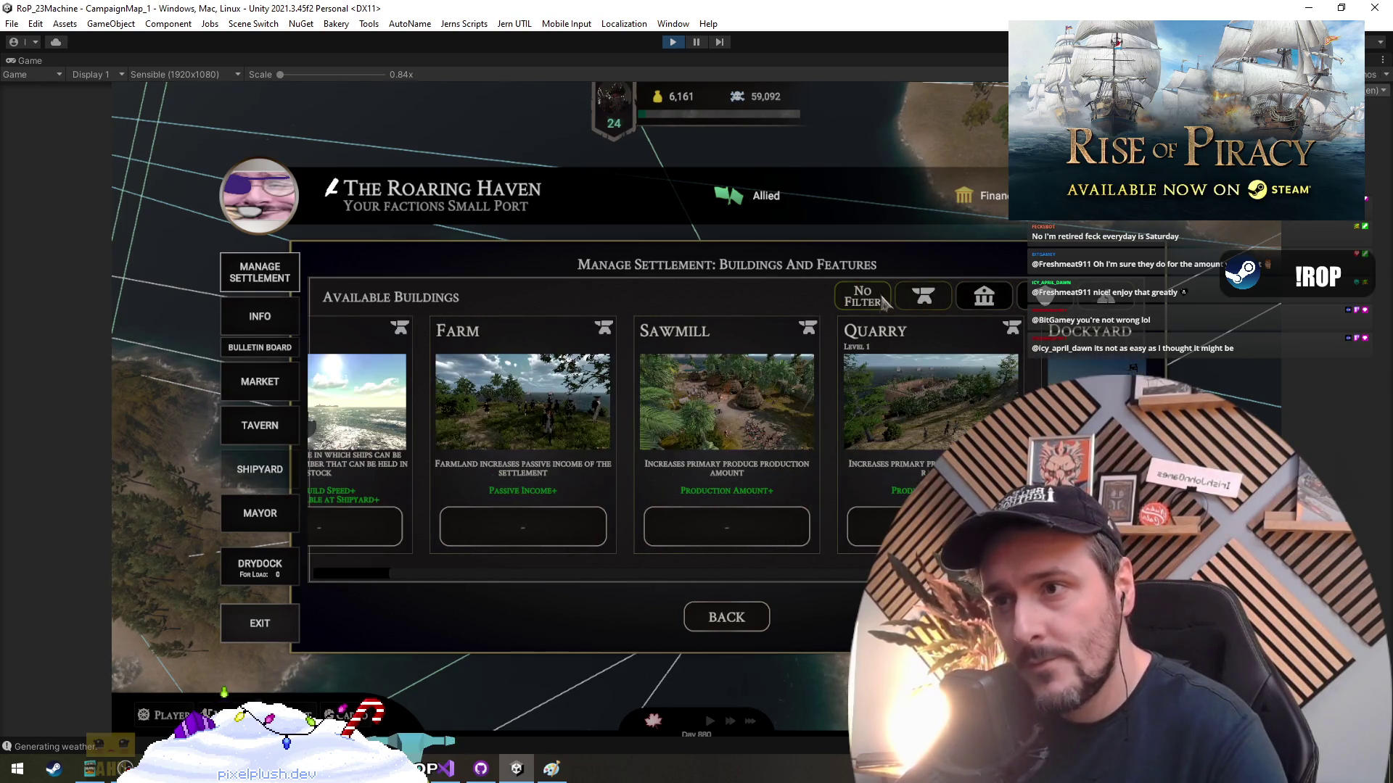
left_click(880, 301)
left_click(922, 295)
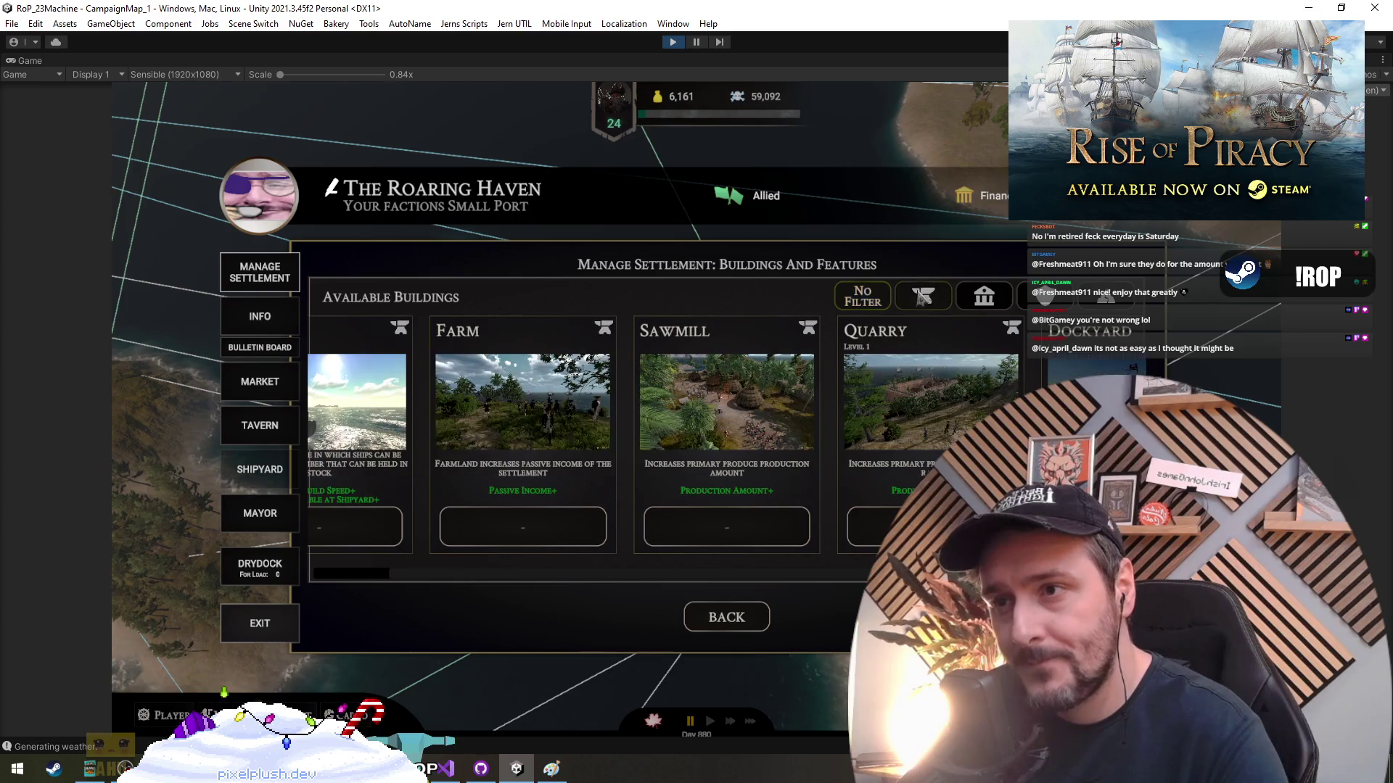
left_click(856, 307)
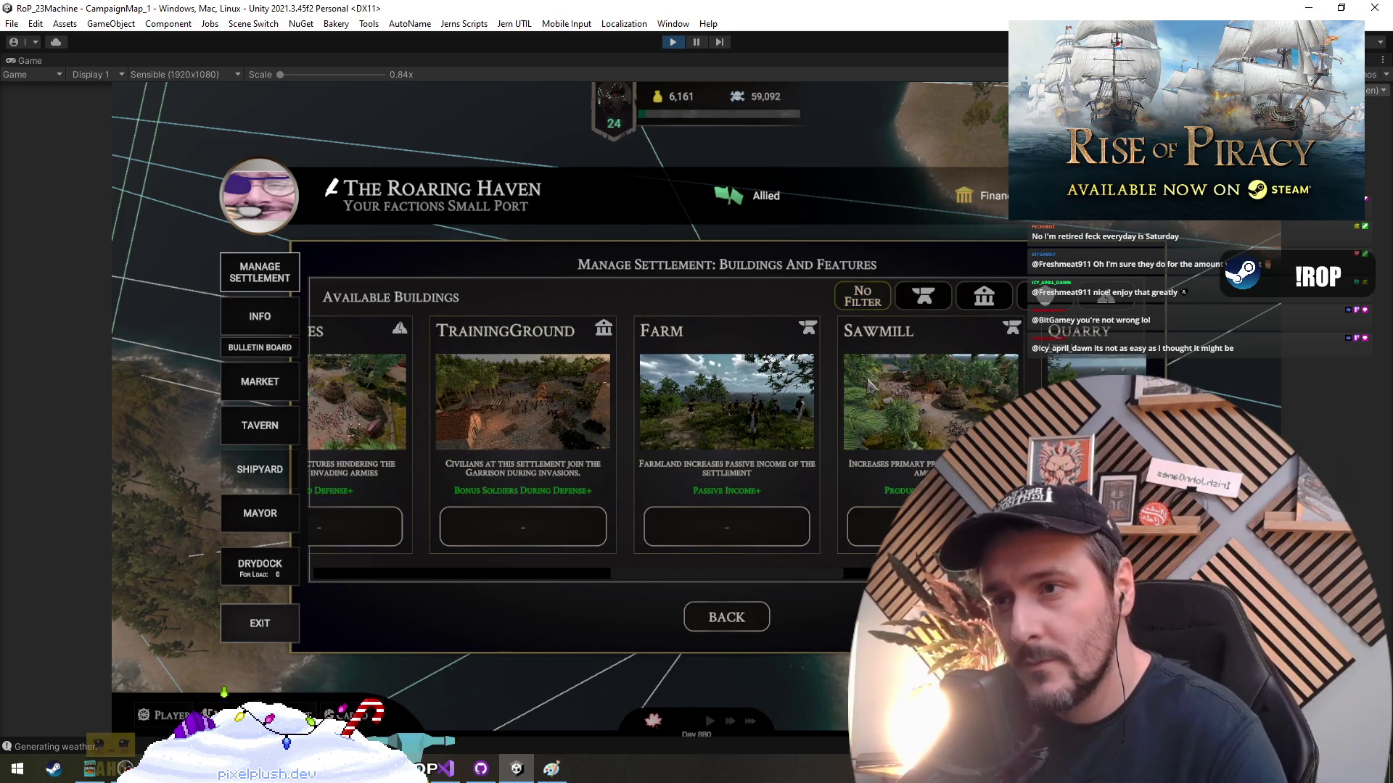
left_click(444, 769)
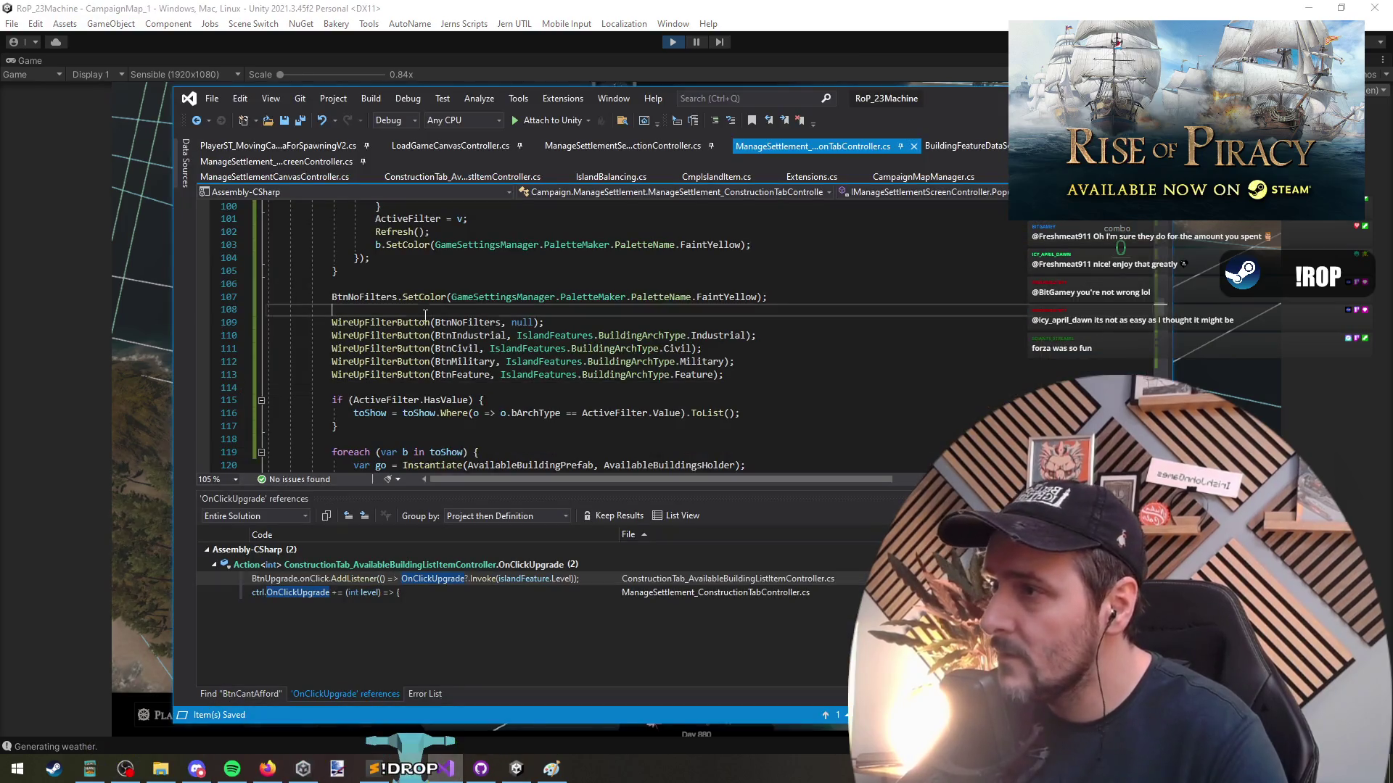
scroll(464, 360, "up", 5)
left_click(399, 232)
left_click(454, 390)
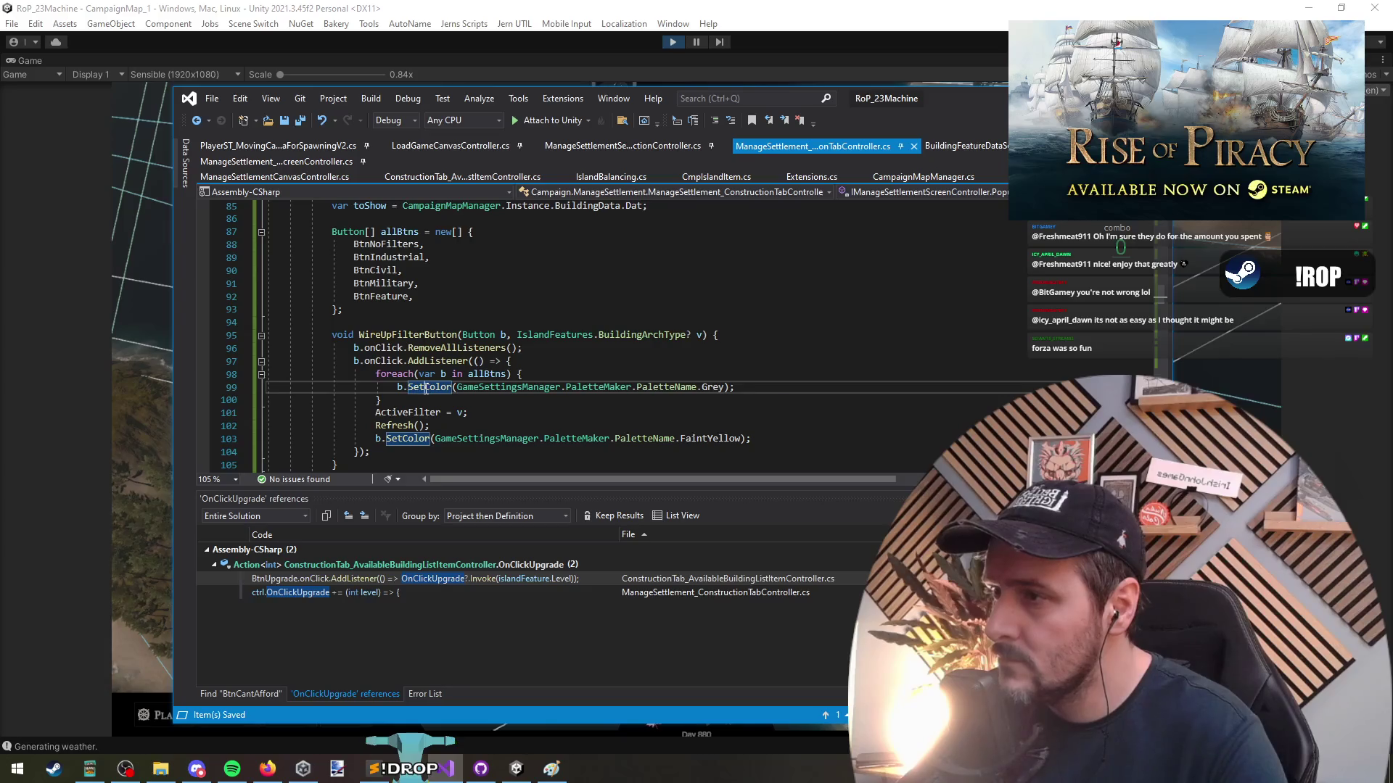
key("F12")
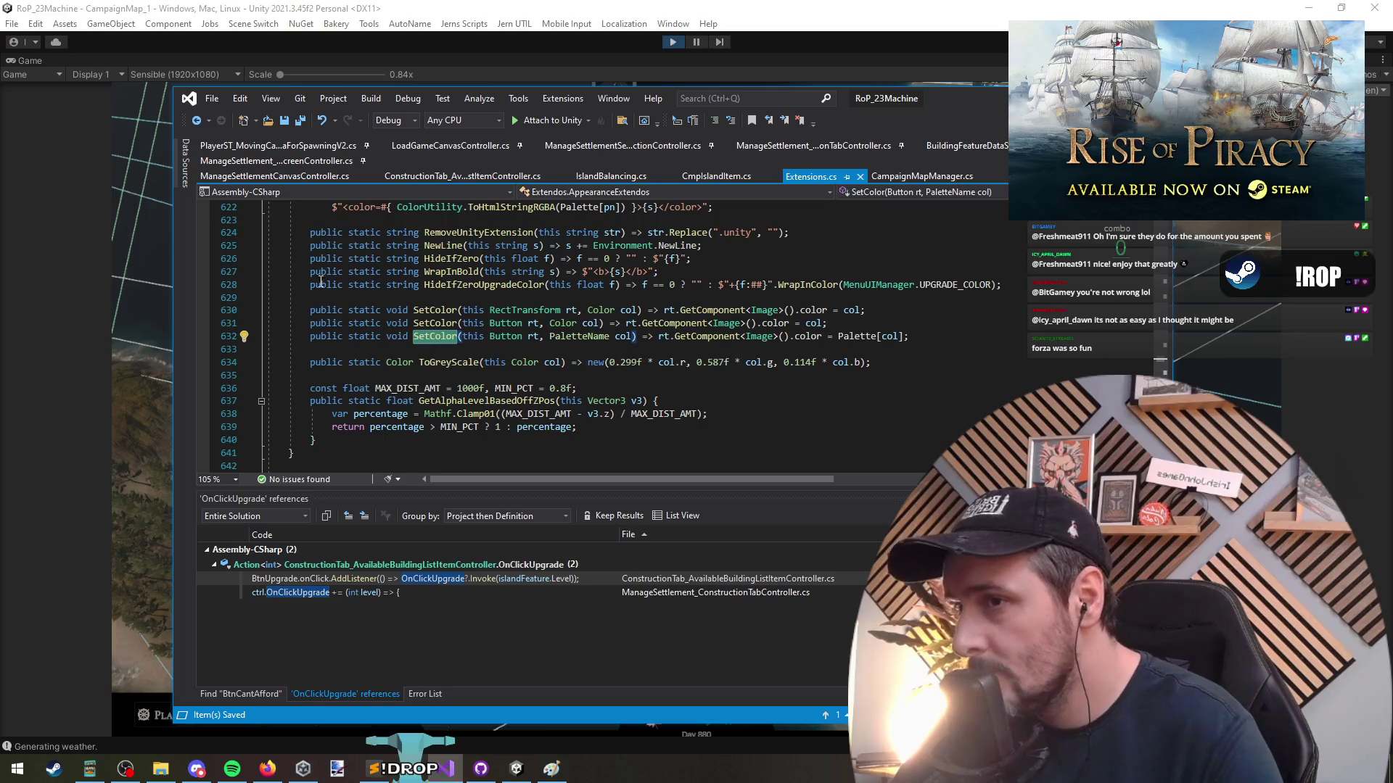
key("ctrl+minus")
key("alt+Tab")
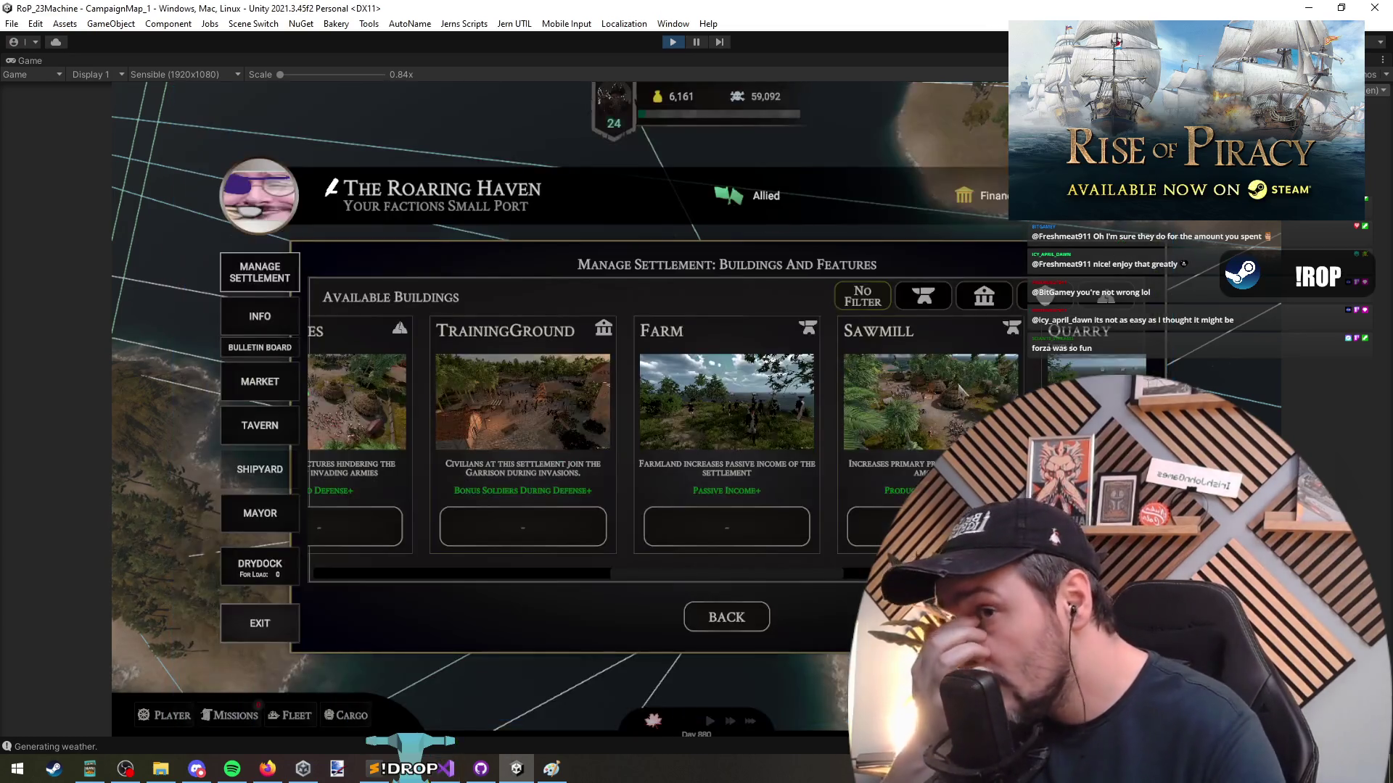
left_click(1098, 298)
left_click(1023, 304)
left_click(941, 304)
left_click(936, 298)
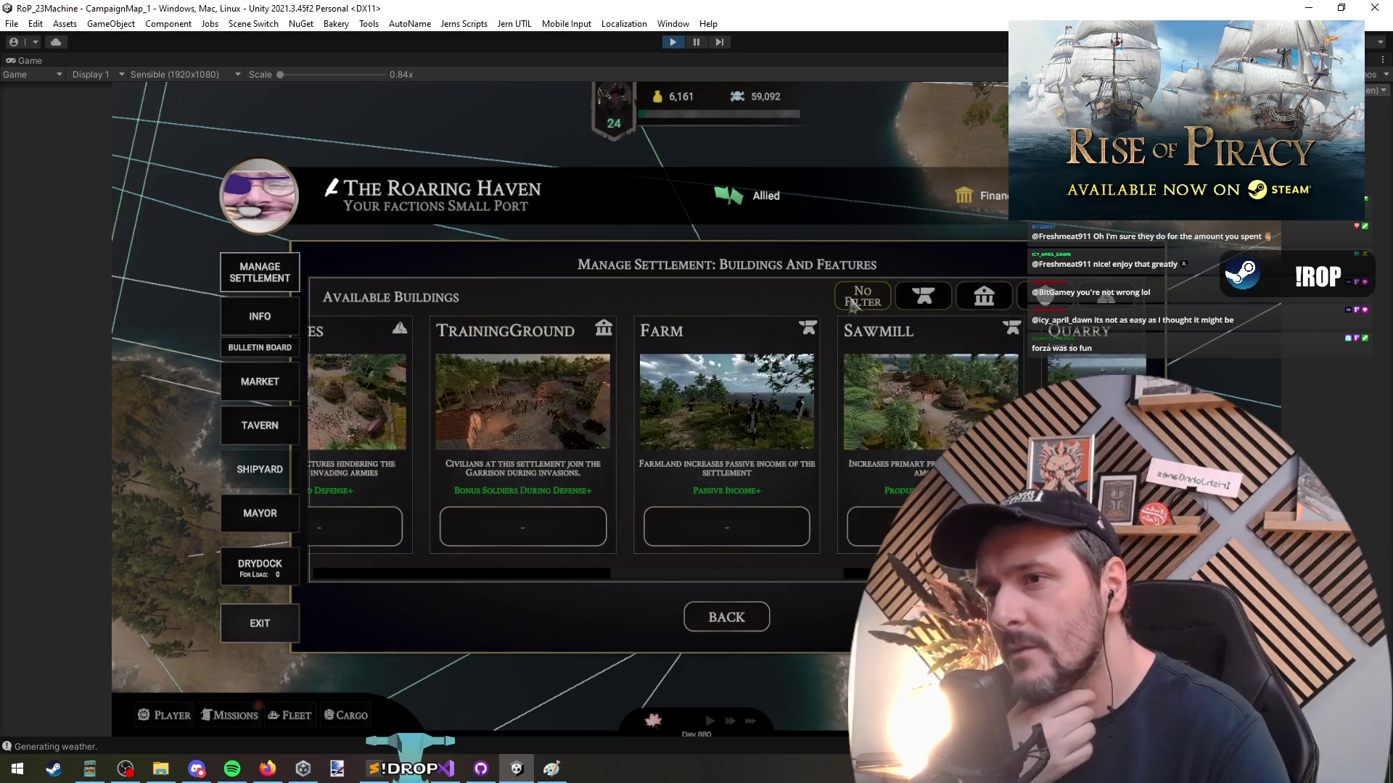
left_click(984, 296)
left_click(1030, 299)
left_click(1098, 297)
left_click(923, 296)
left_click(984, 296)
left_click(446, 769)
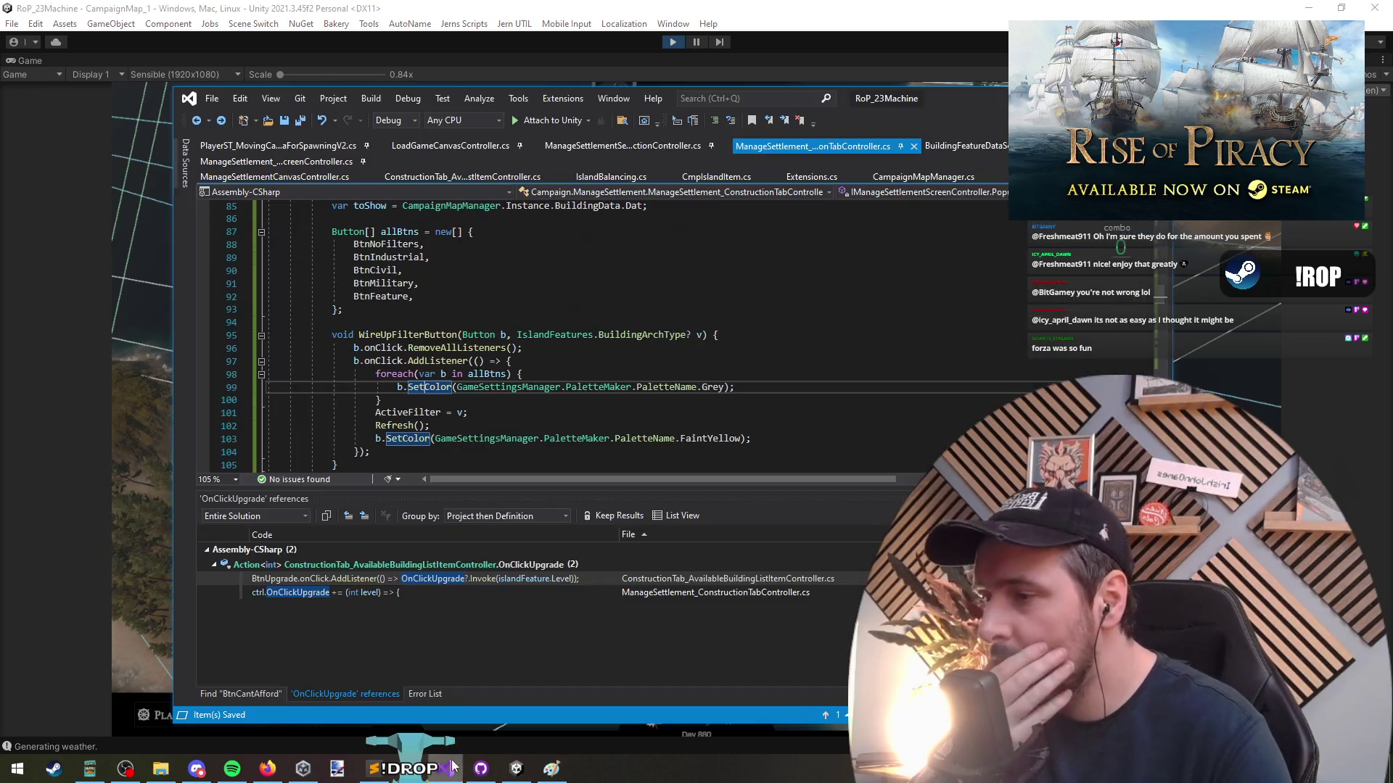
Inspect the BtnNoFilters SetColor call on line 107 and place the caret just above it
scroll(441, 374, "down", 2)
scroll(440, 374, "down", 2)
left_click(428, 336)
left_click(721, 335)
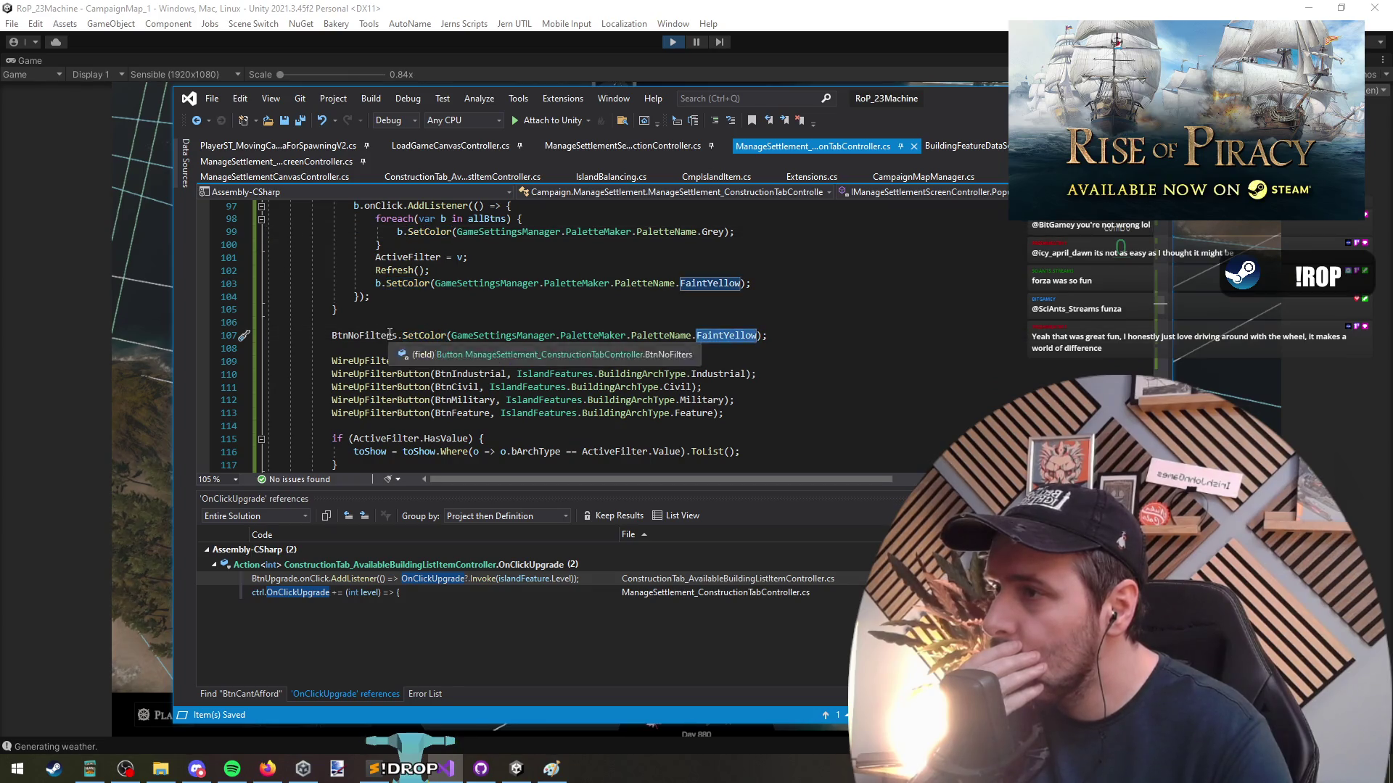
left_click(377, 336)
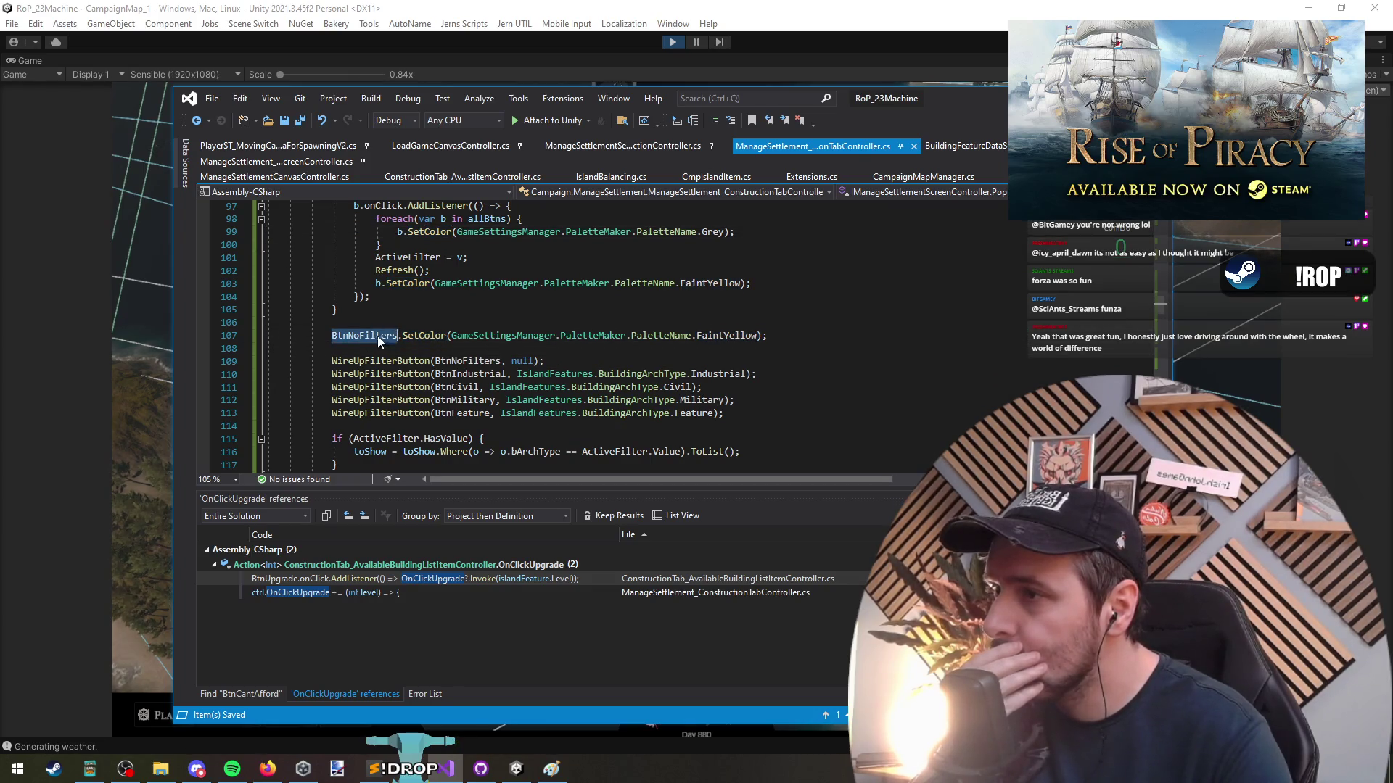
scroll(436, 385, "up", 2)
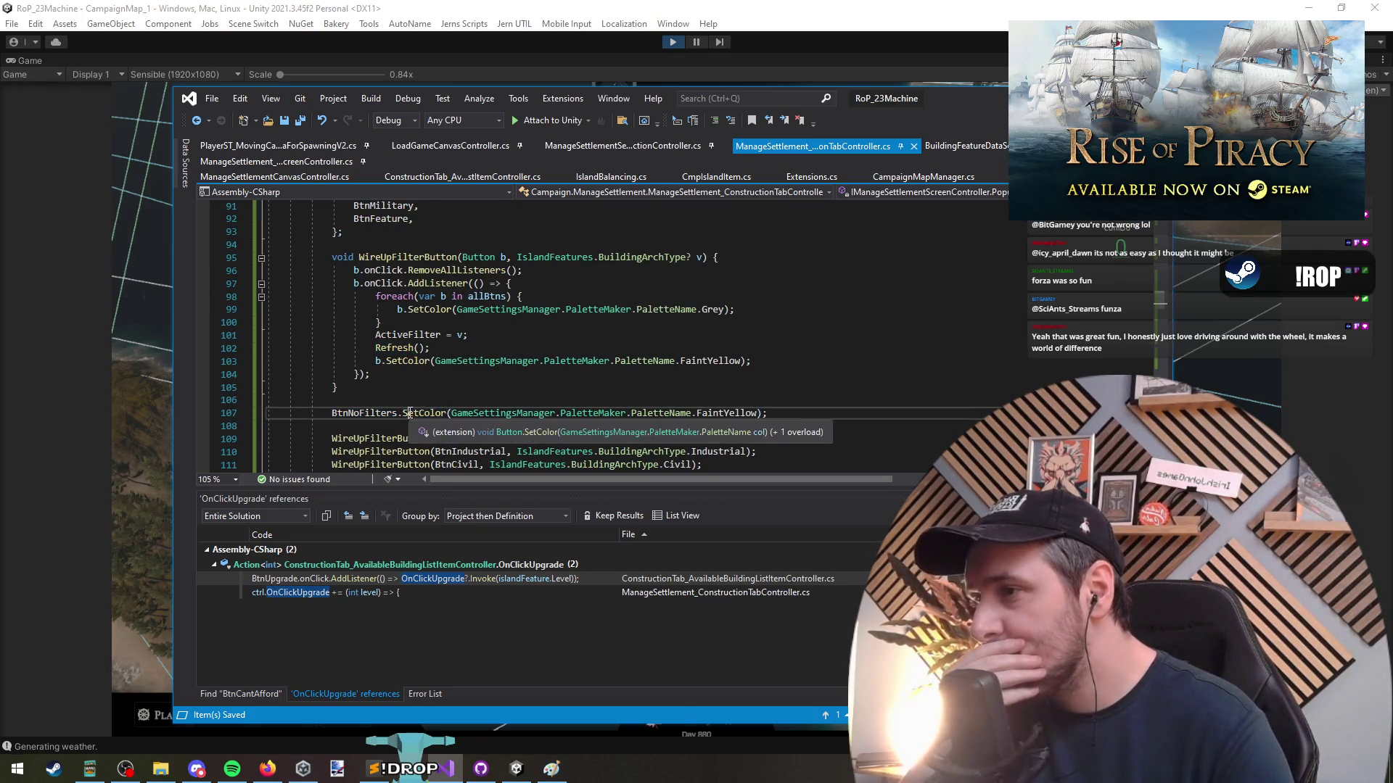
triple_click(441, 411)
left_click(363, 410)
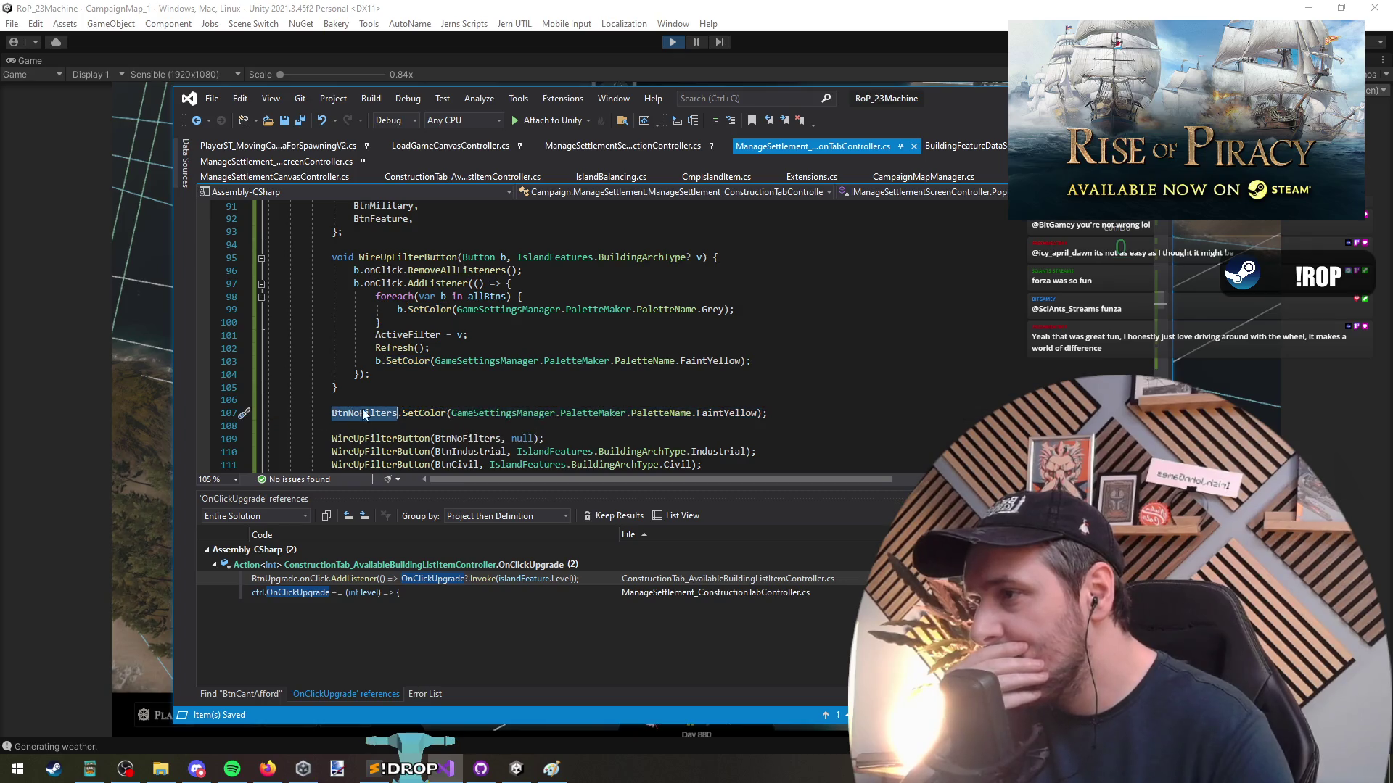
triple_click(425, 412)
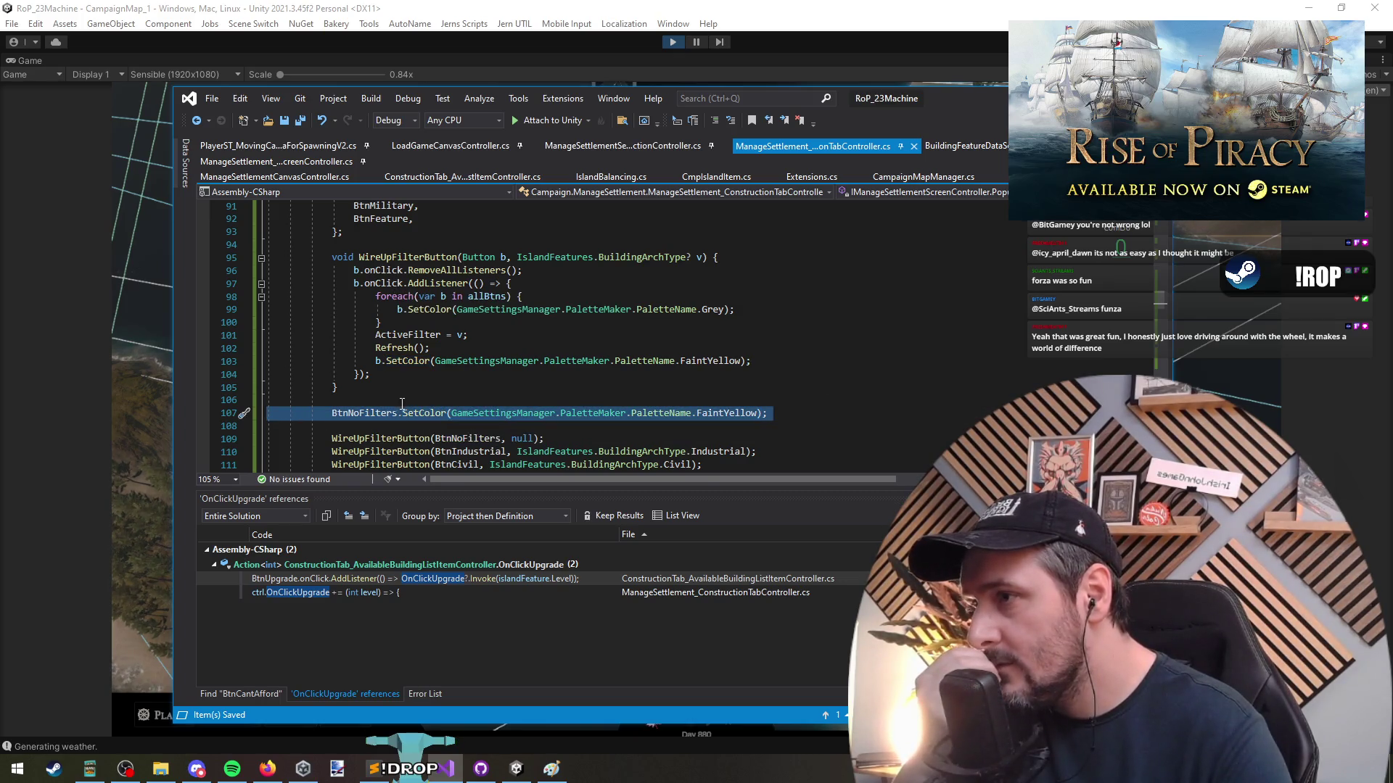
mouse_move(403, 419)
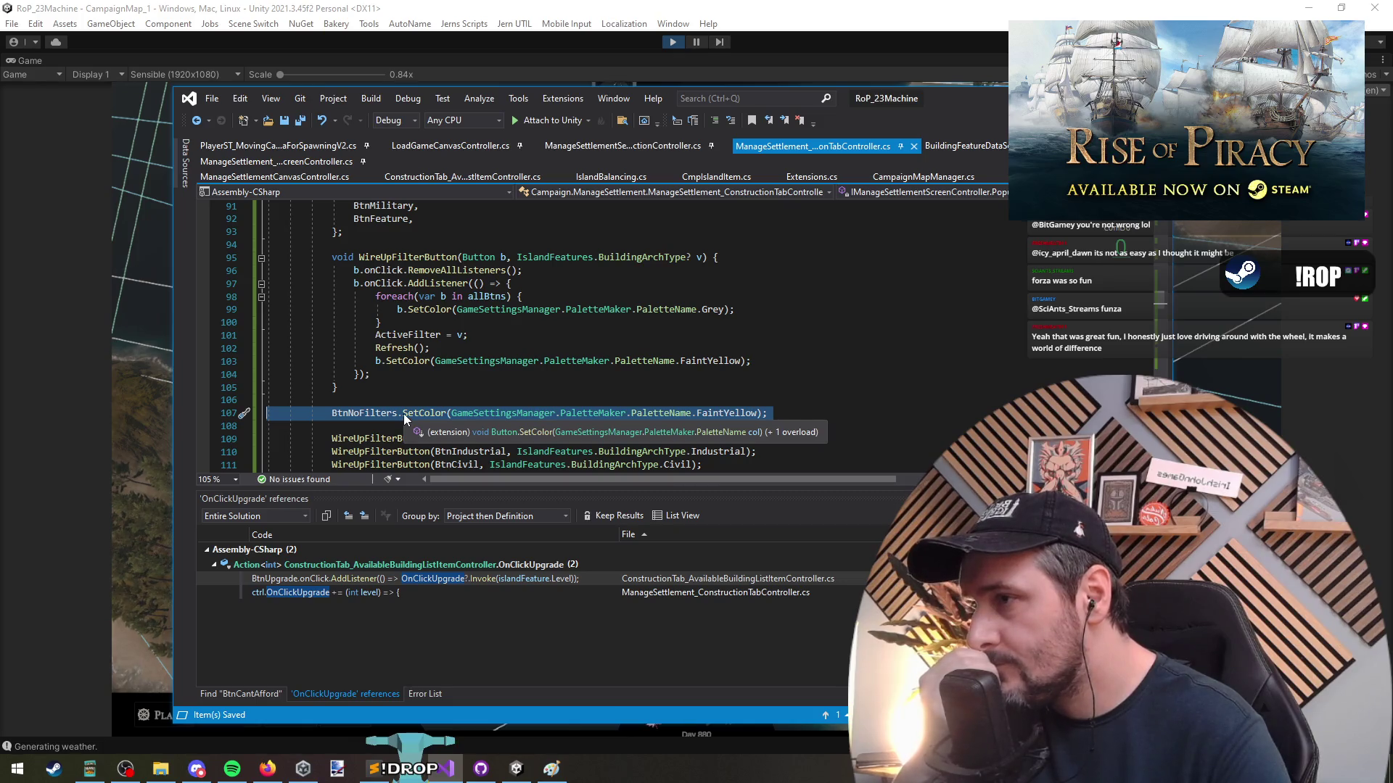
left_click(398, 398)
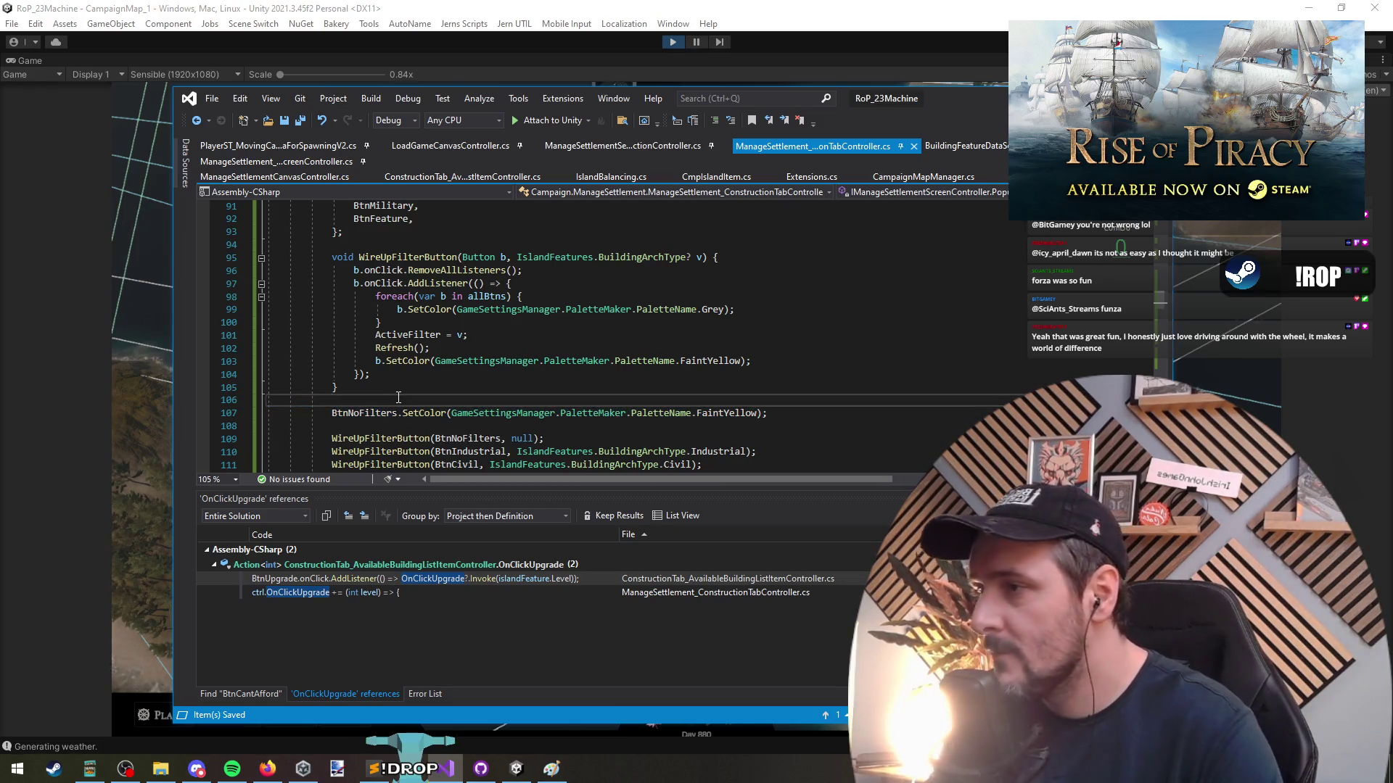
Guard the BtnNoFilters.SetColor line with 'if (!ActiveFilter.HasValue)', save, and return to Unity
scroll(391, 367, "down", 1)
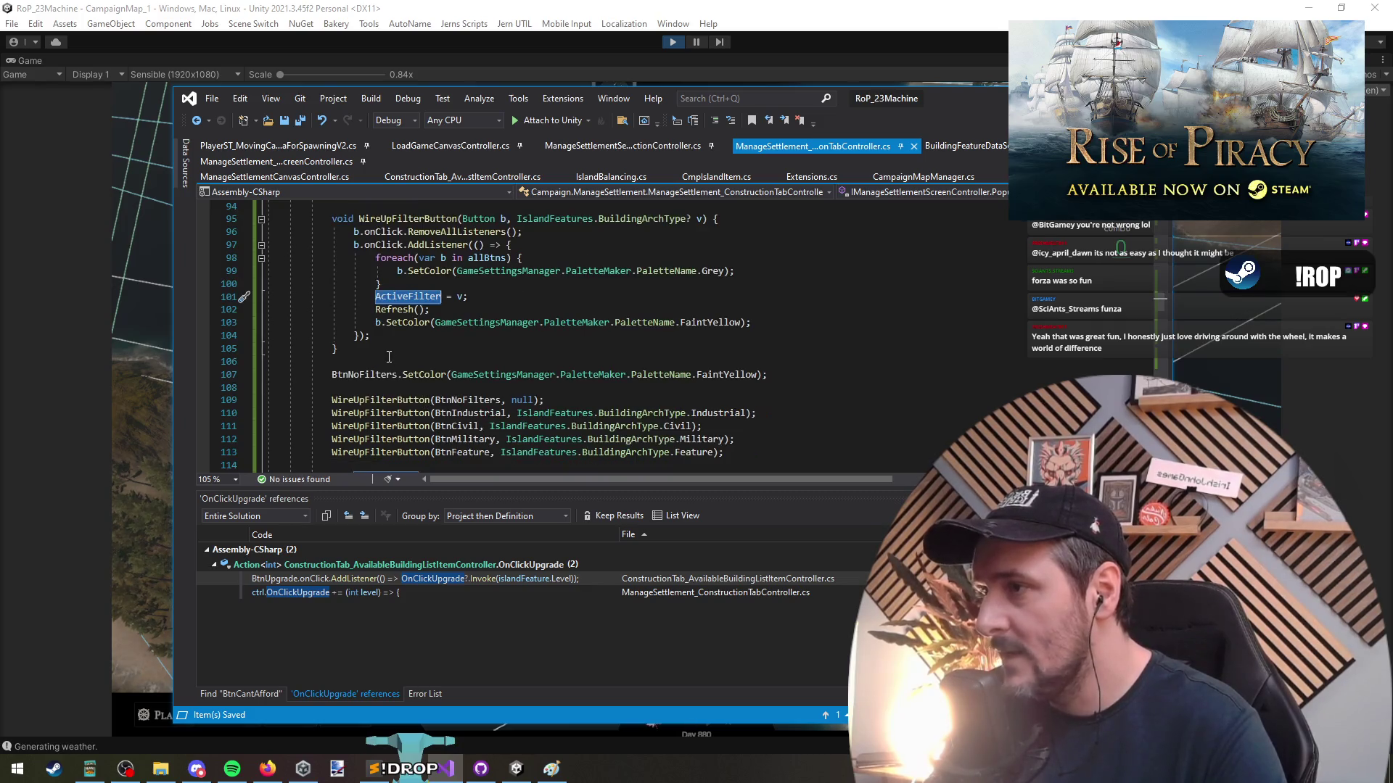
key("Return")
type("if(ActiveFilter =")
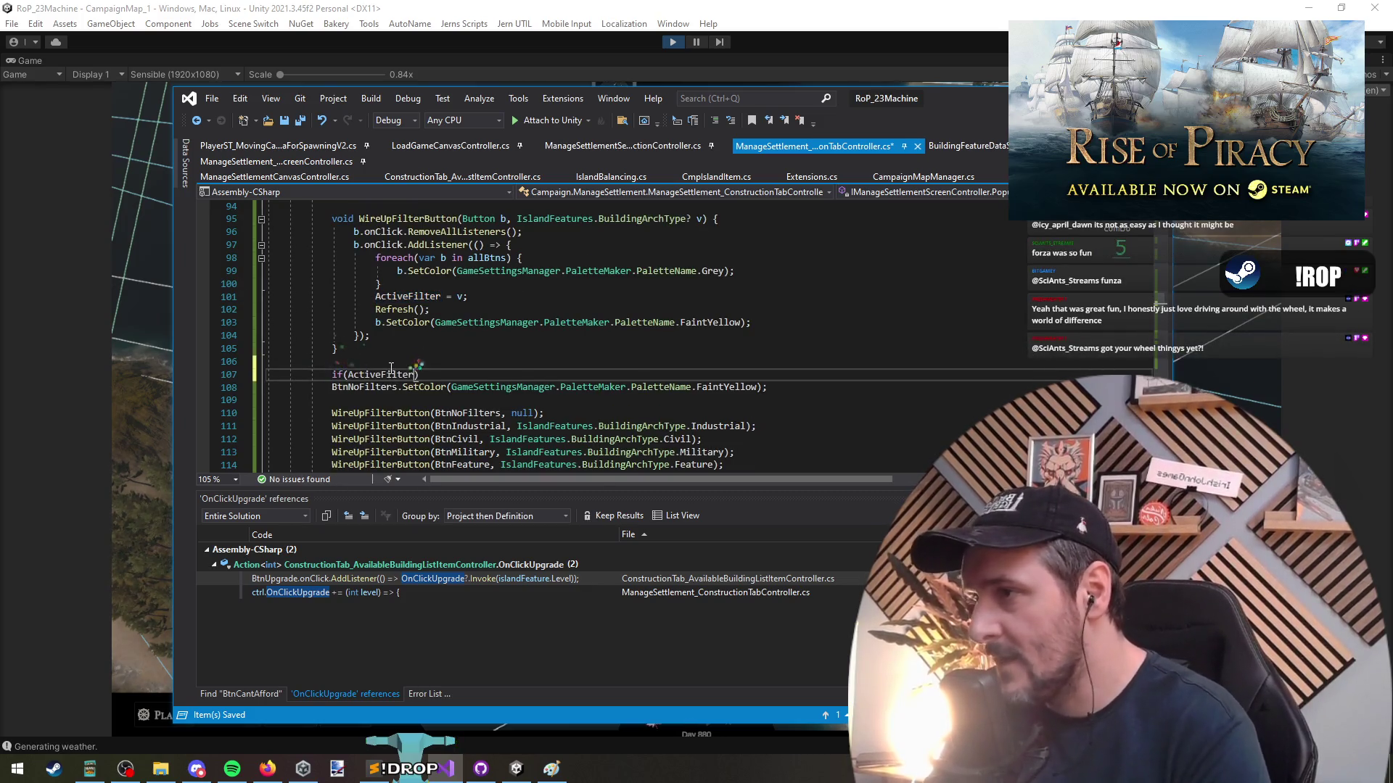
type("= null)")
key("Return")
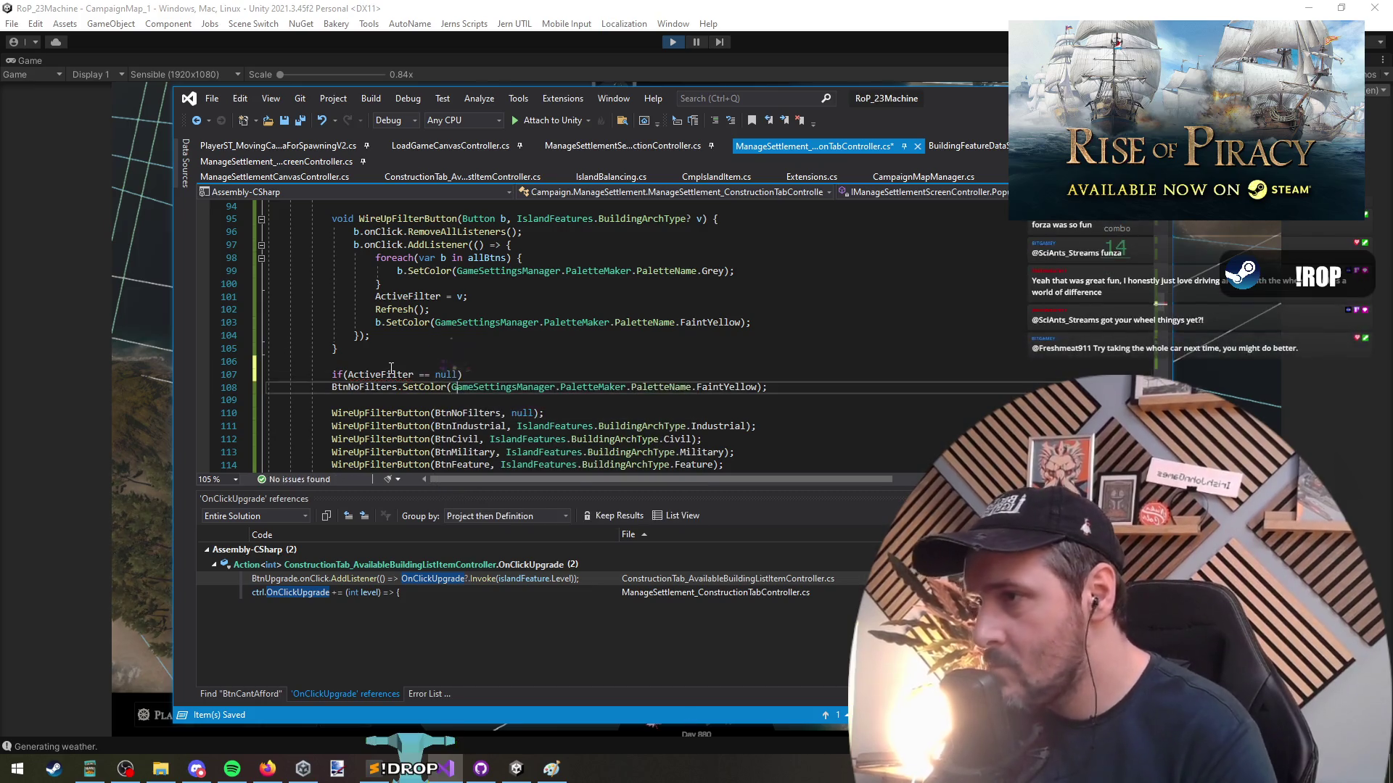
key("Delete")
key("Down")
left_click(420, 374)
key("BackSpace")
key("Delete")
key("Delete")
key("Delete")
type(".HasValue")
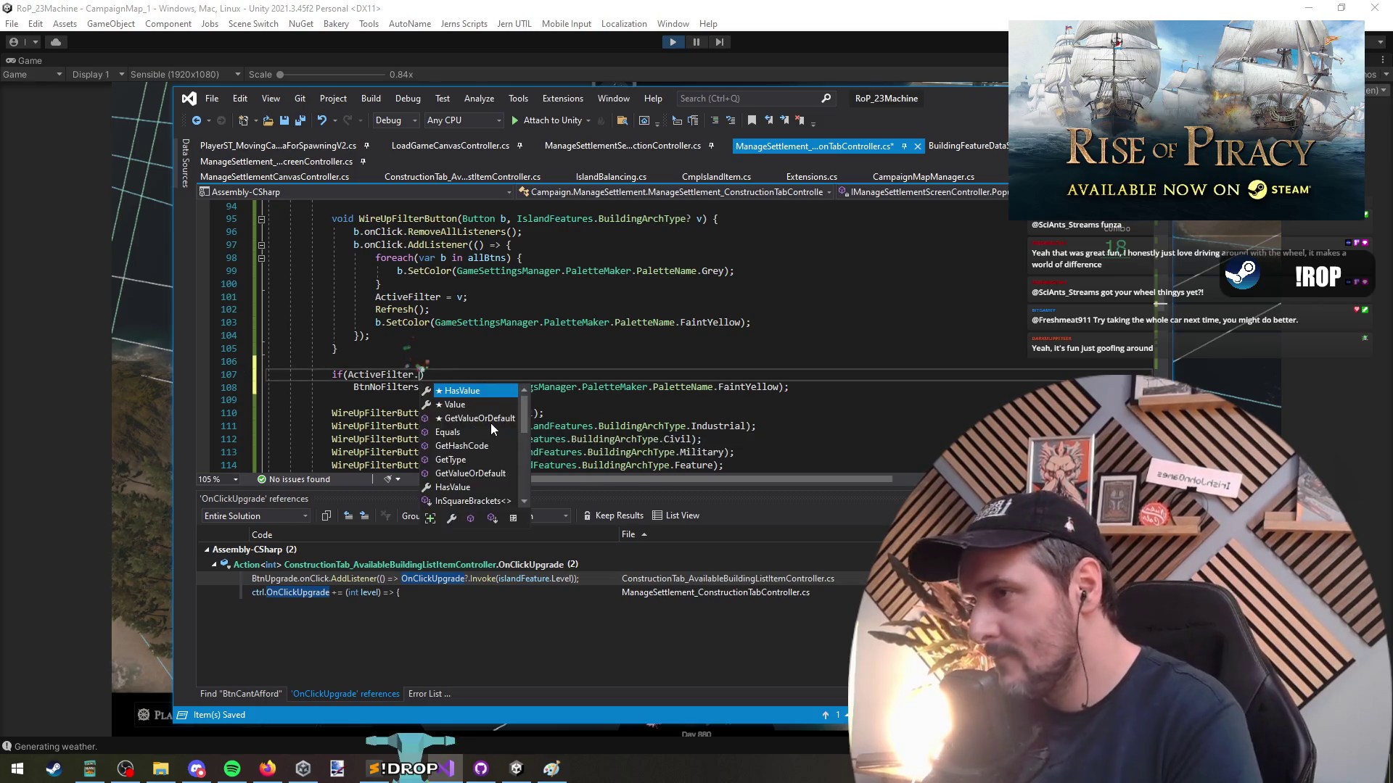
key("Right")
key("Right")
key("Right")
type("!")
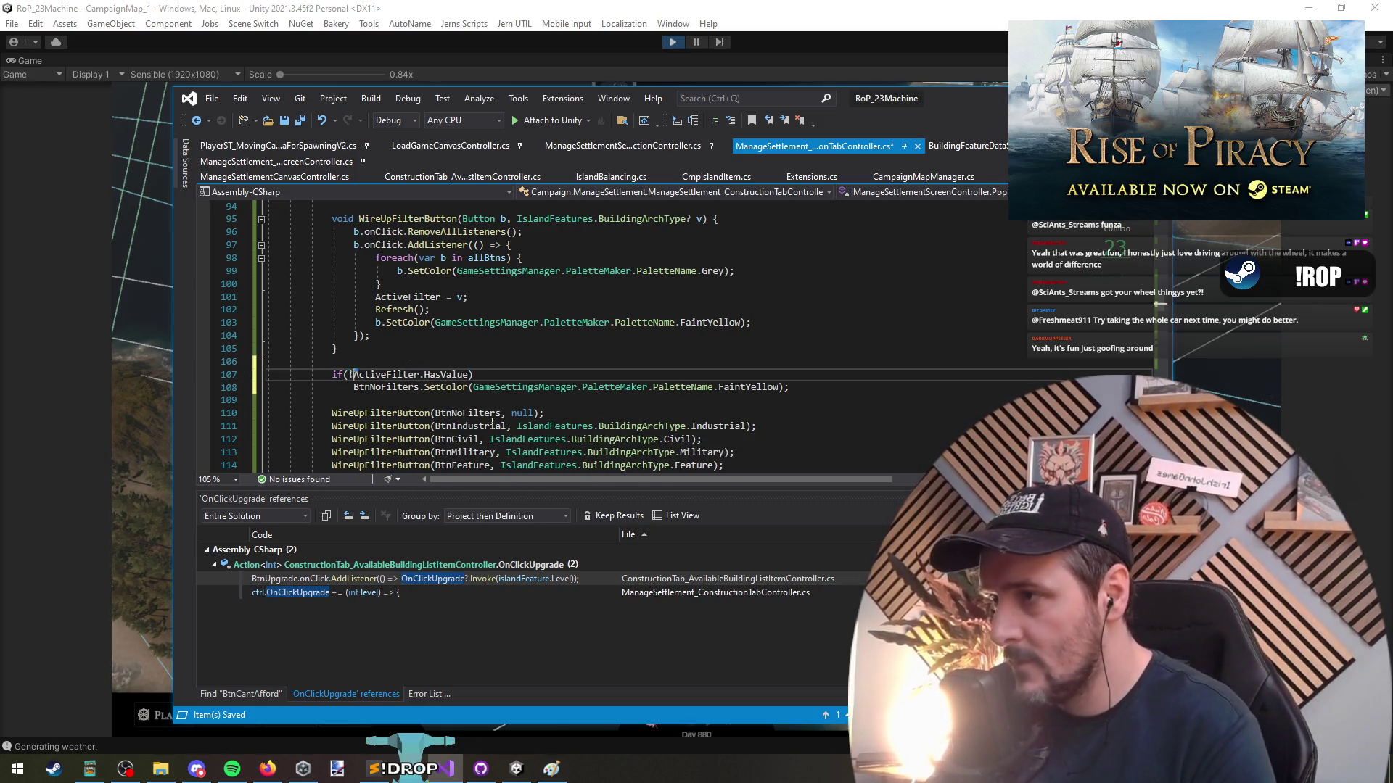
key("End")
key("Down")
key("Down")
key("Down")
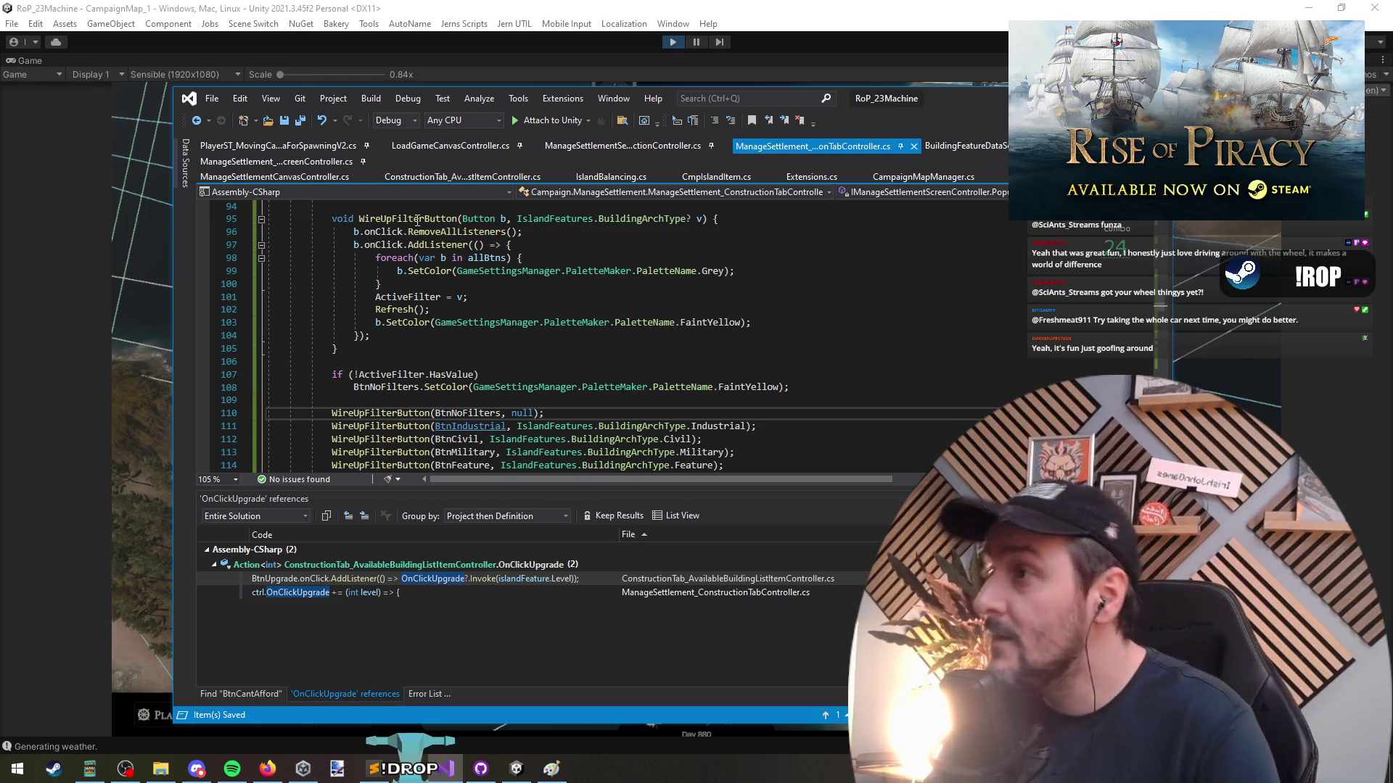
left_click(554, 6)
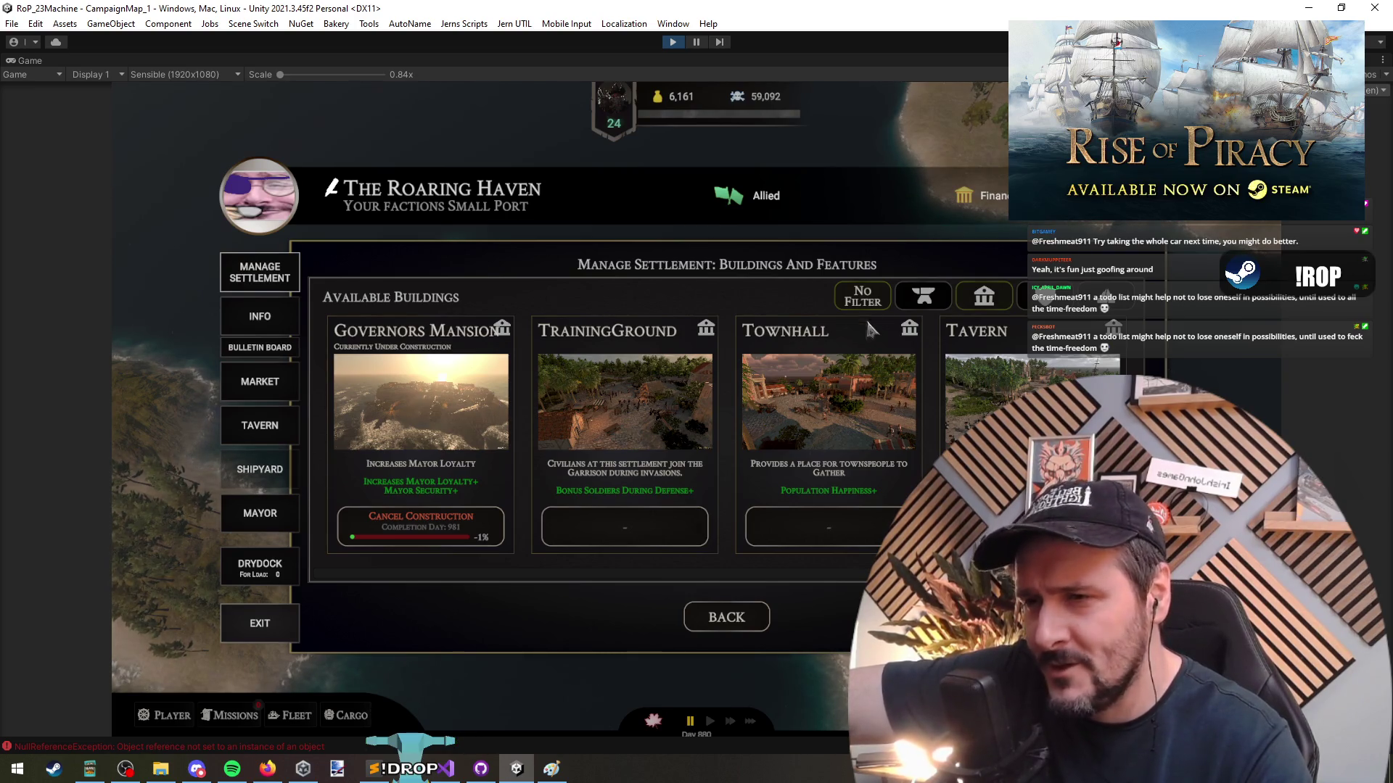
Stop and restart Play mode, then Continue the saved campaign from the main menu
left_click(681, 46)
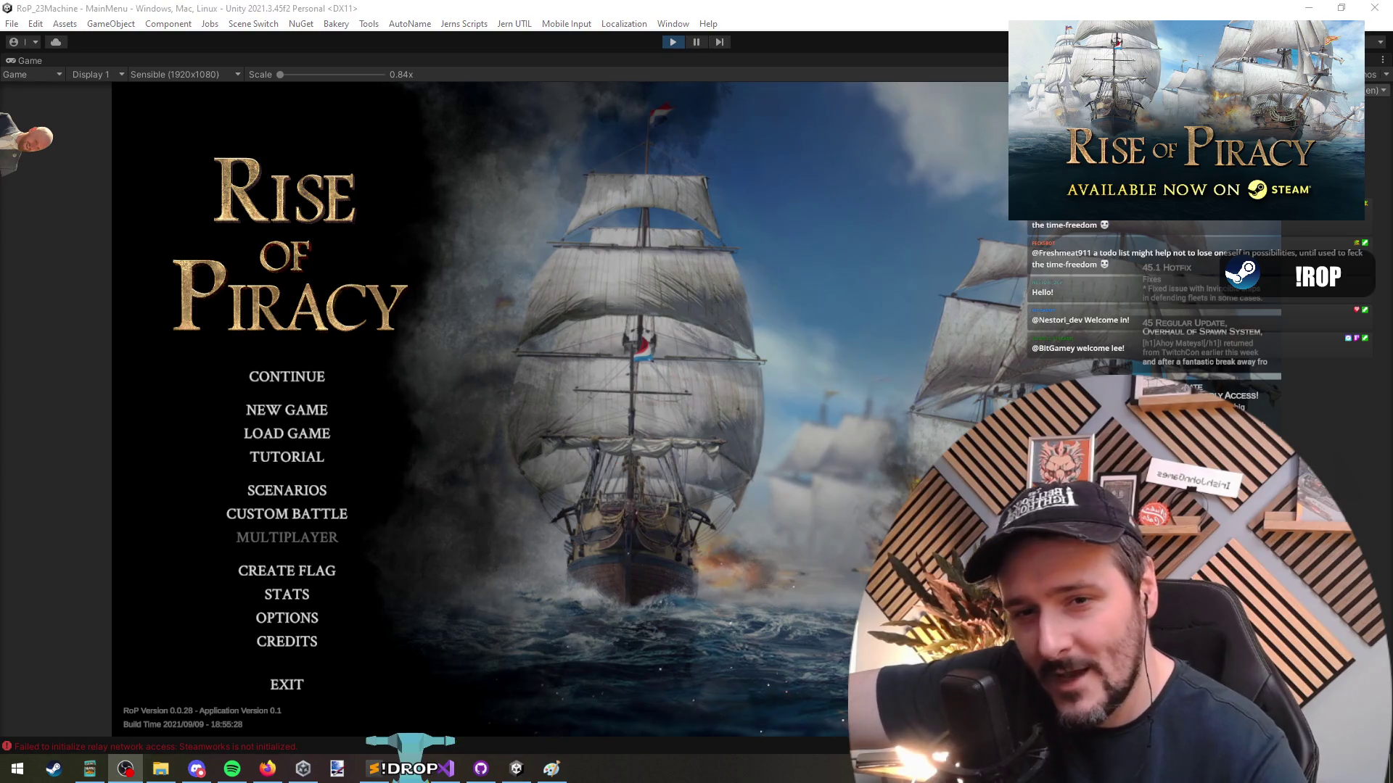
left_click(290, 382)
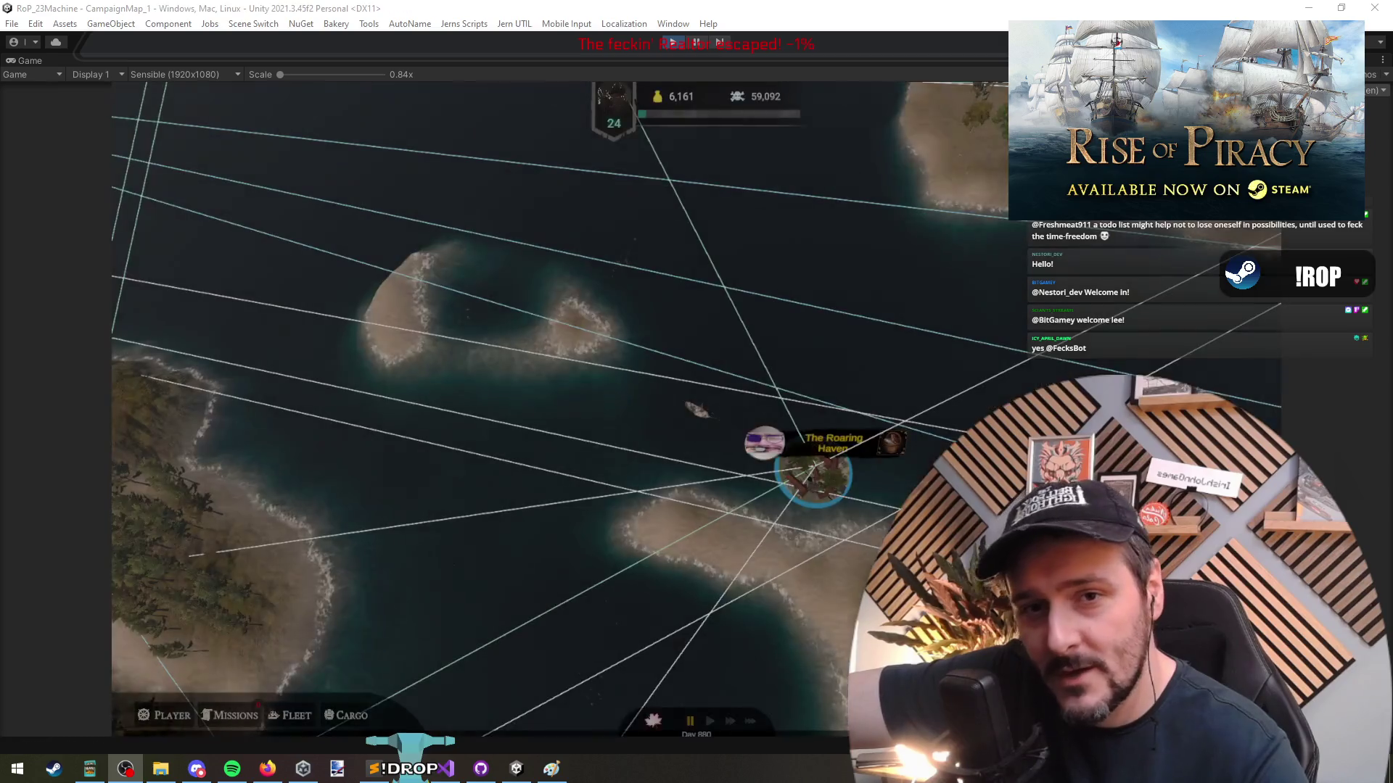
Open The Roaring Haven's buildings list and try the production, civil, military and feature filters
left_click(812, 475)
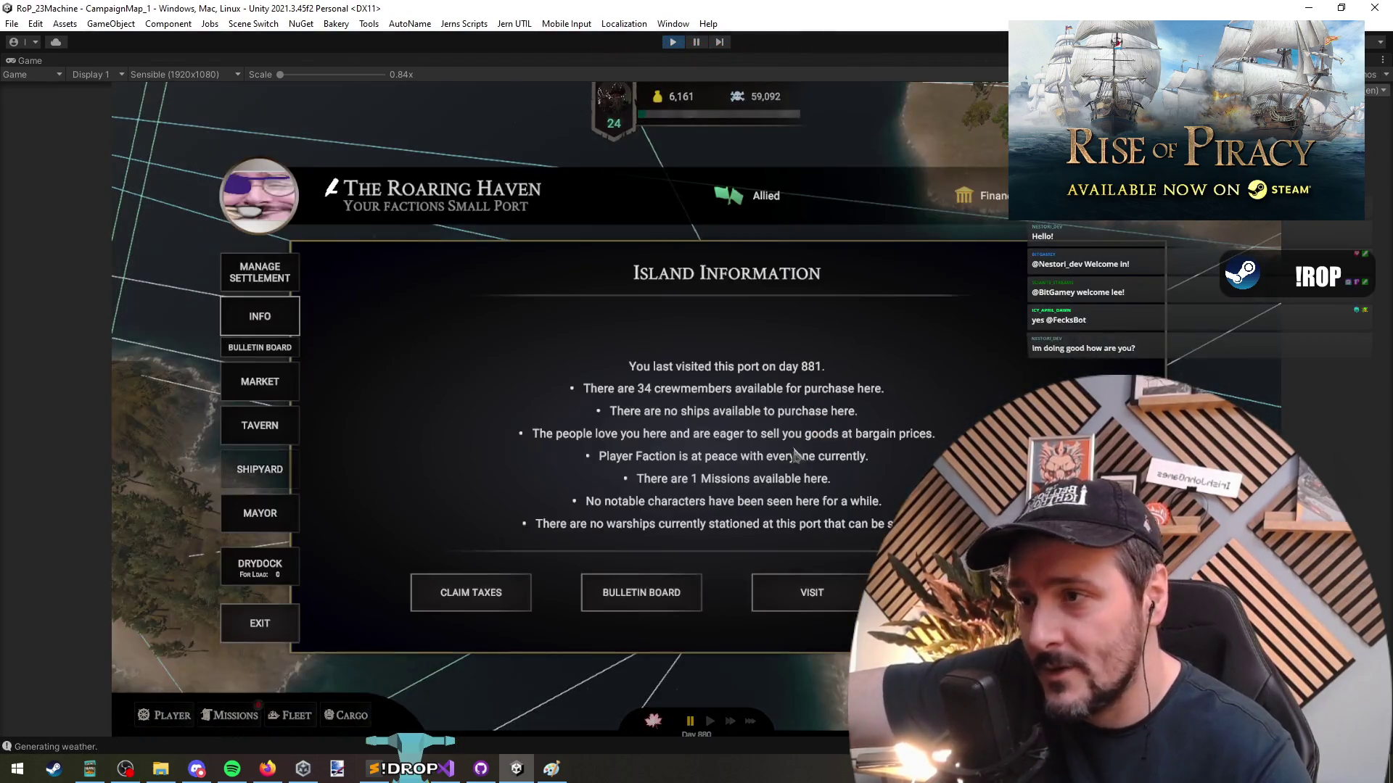
left_click(259, 272)
left_click(775, 524)
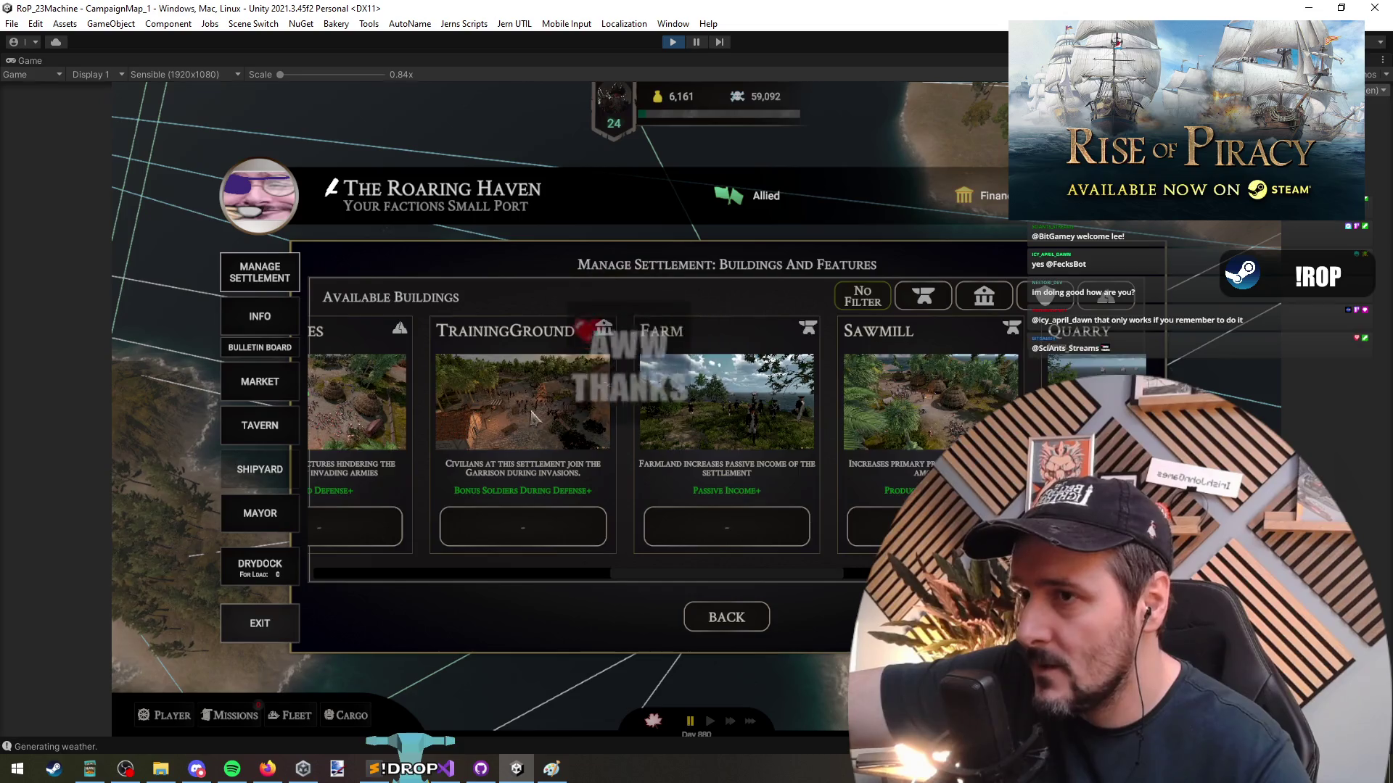
left_click(923, 295)
left_click(1000, 312)
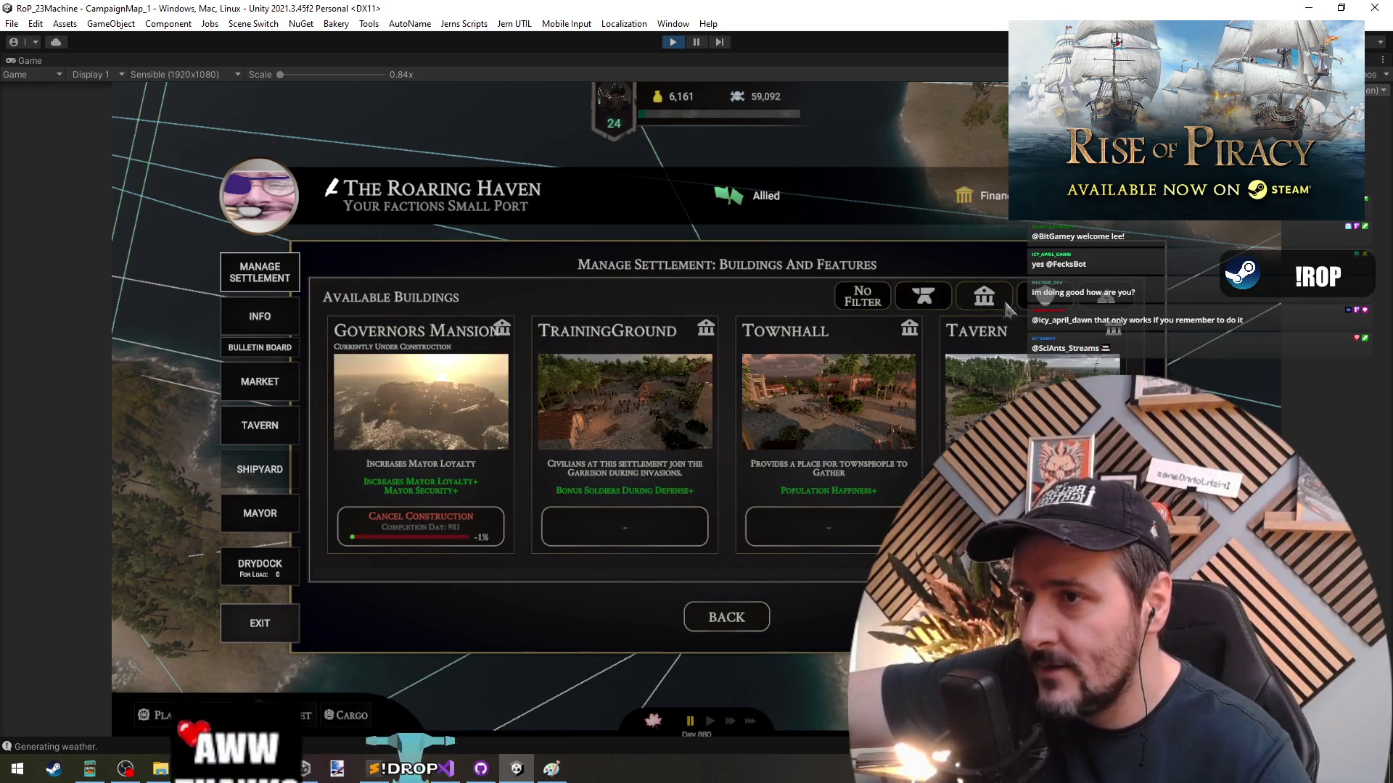
left_click(1121, 305)
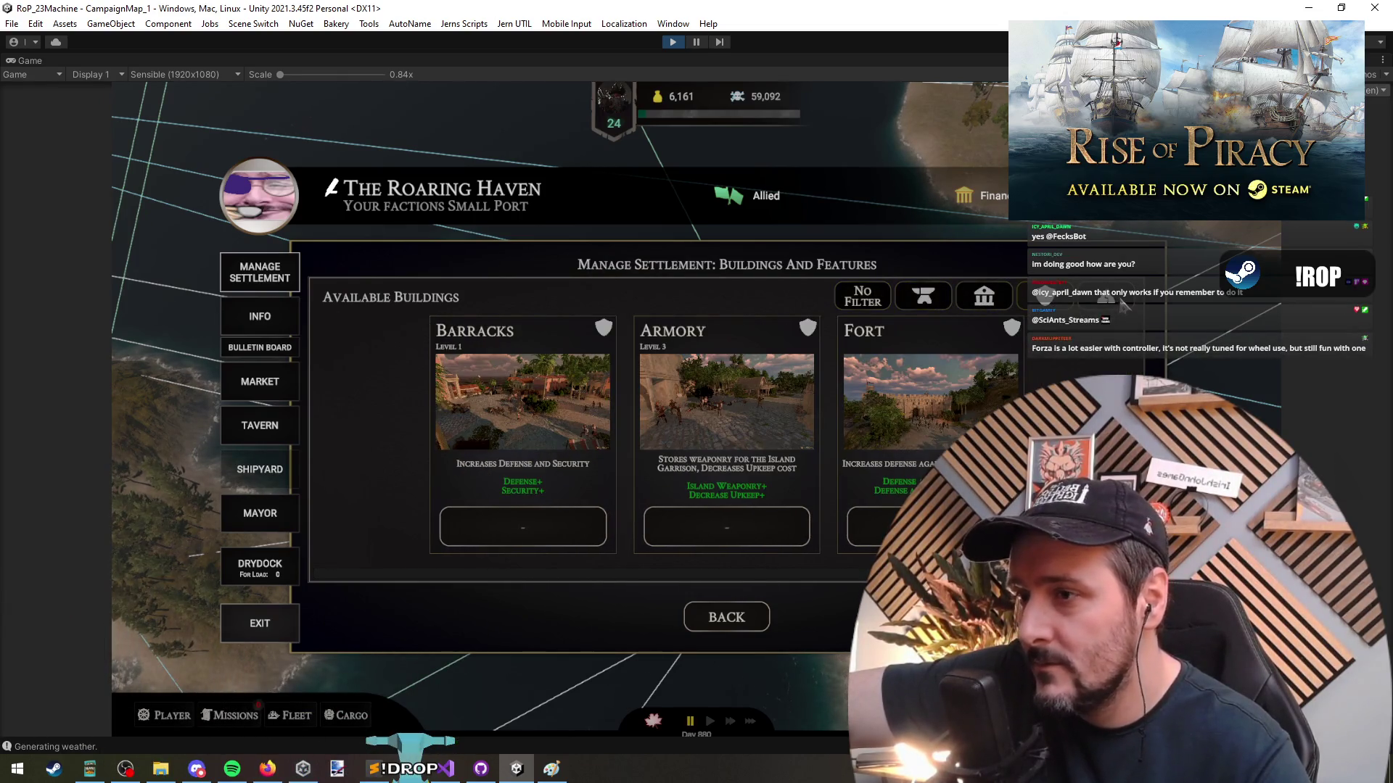
left_click(1122, 305)
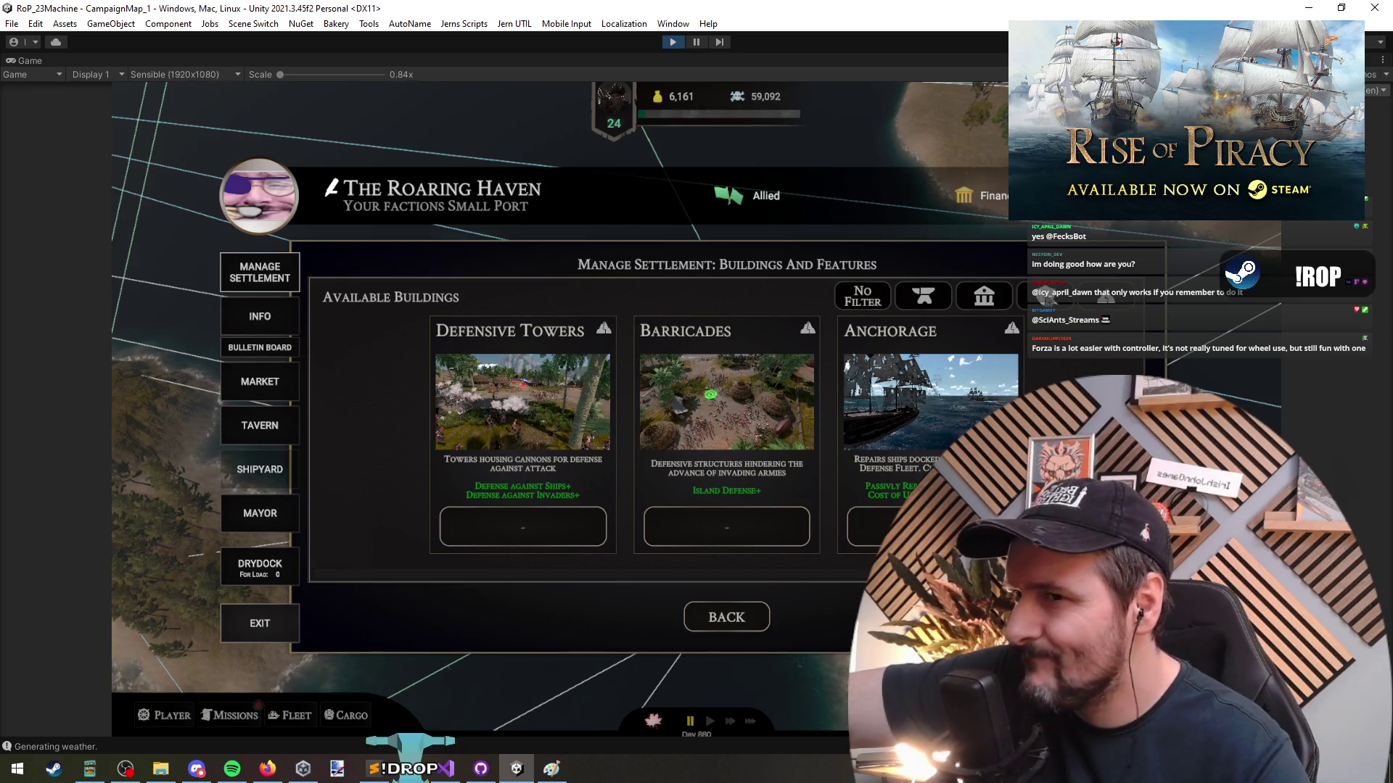
Cycle through the building filters again, ending on No Filter to list every building
left_click(1048, 298)
left_click(1120, 305)
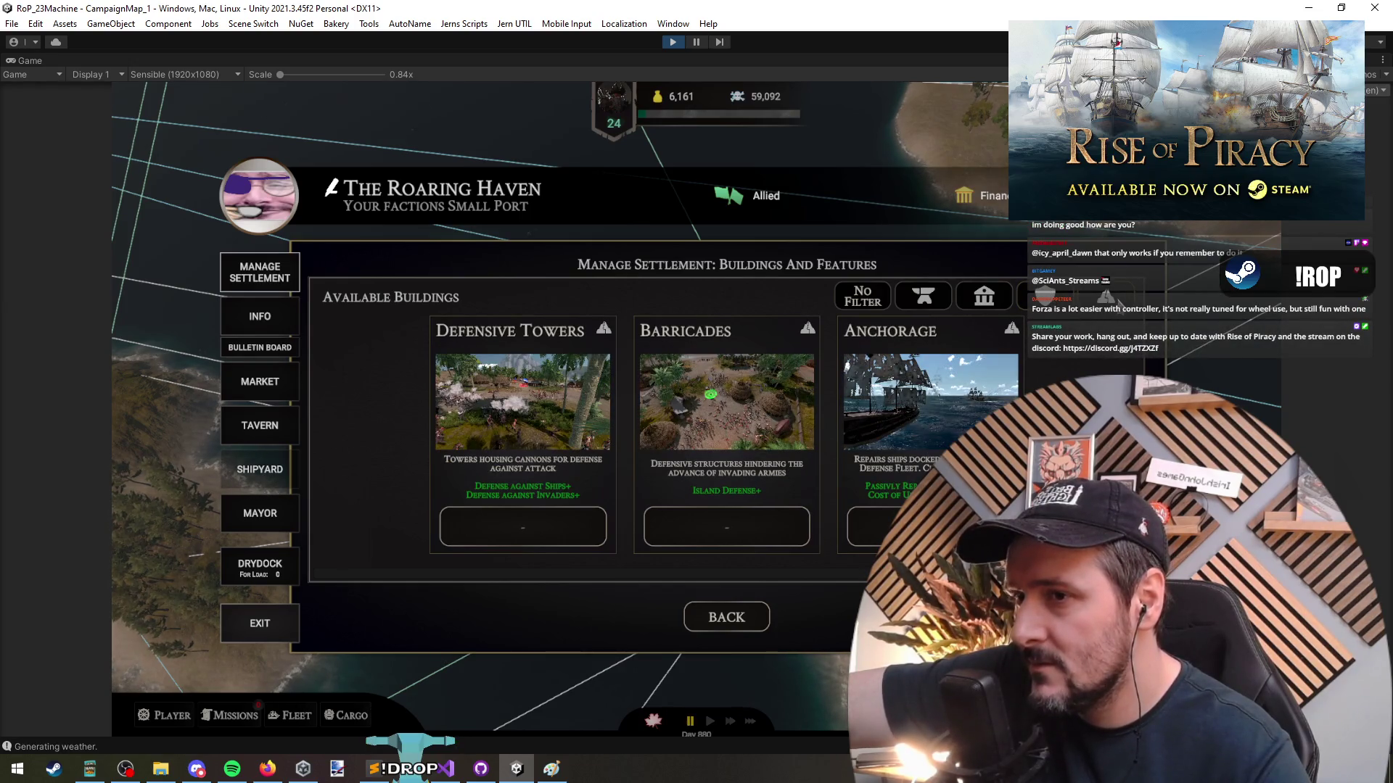
left_click(984, 302)
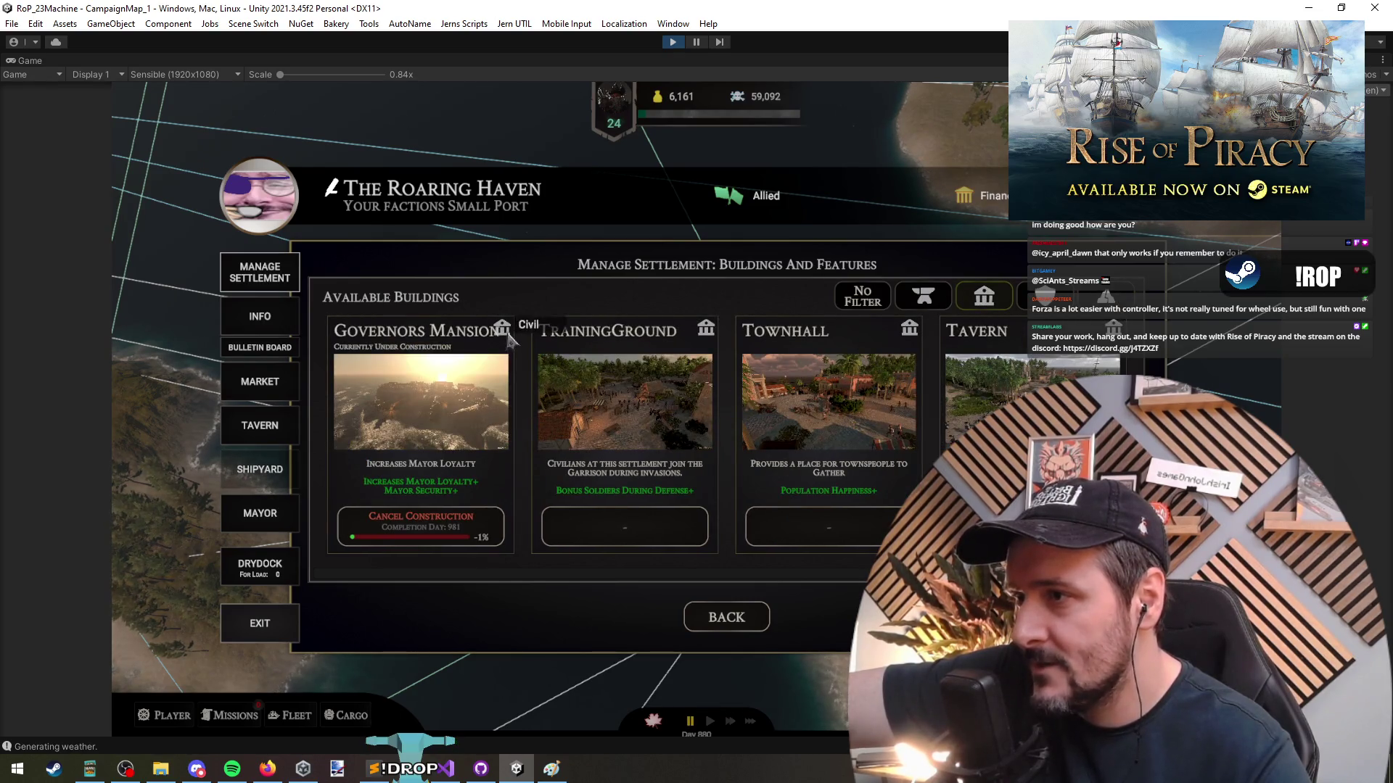
left_click(927, 299)
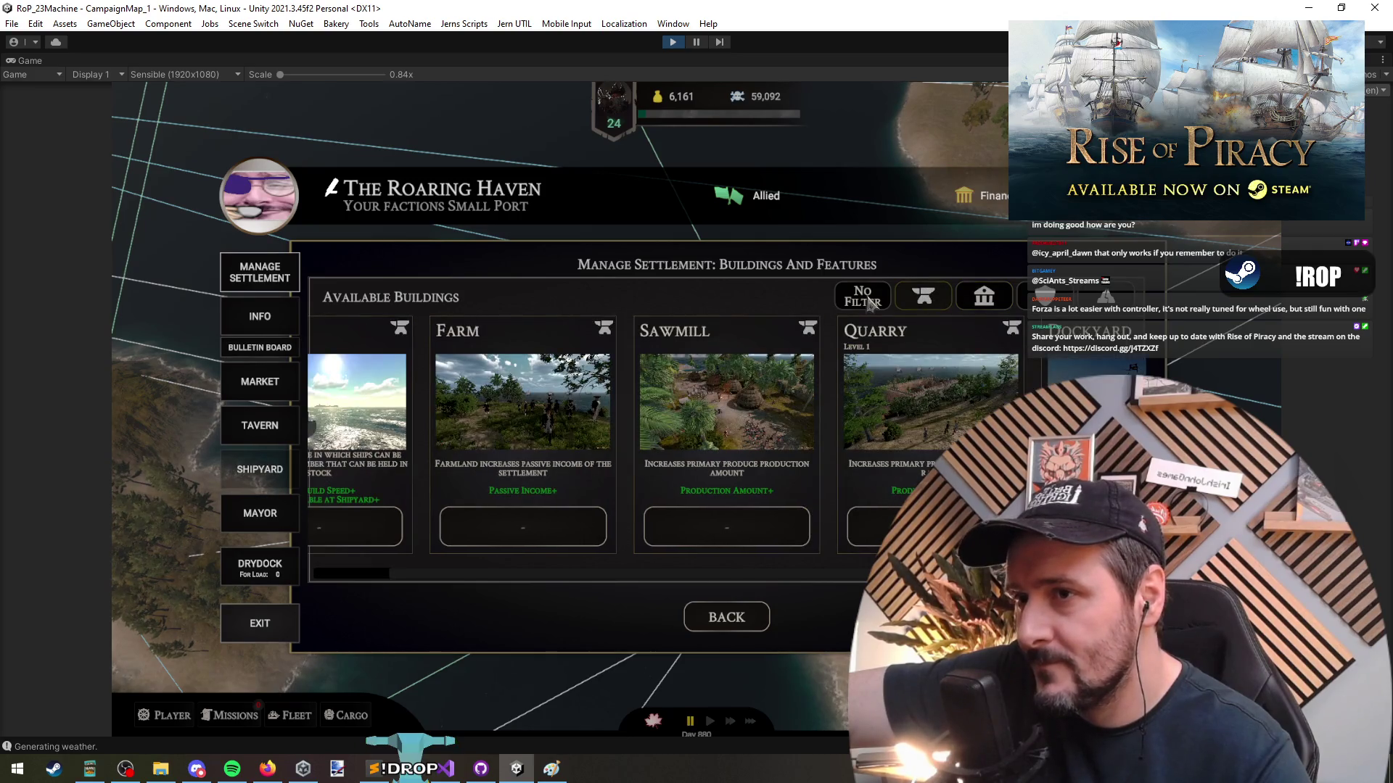
left_click(984, 297)
left_click(1101, 306)
left_click(971, 308)
left_click(881, 309)
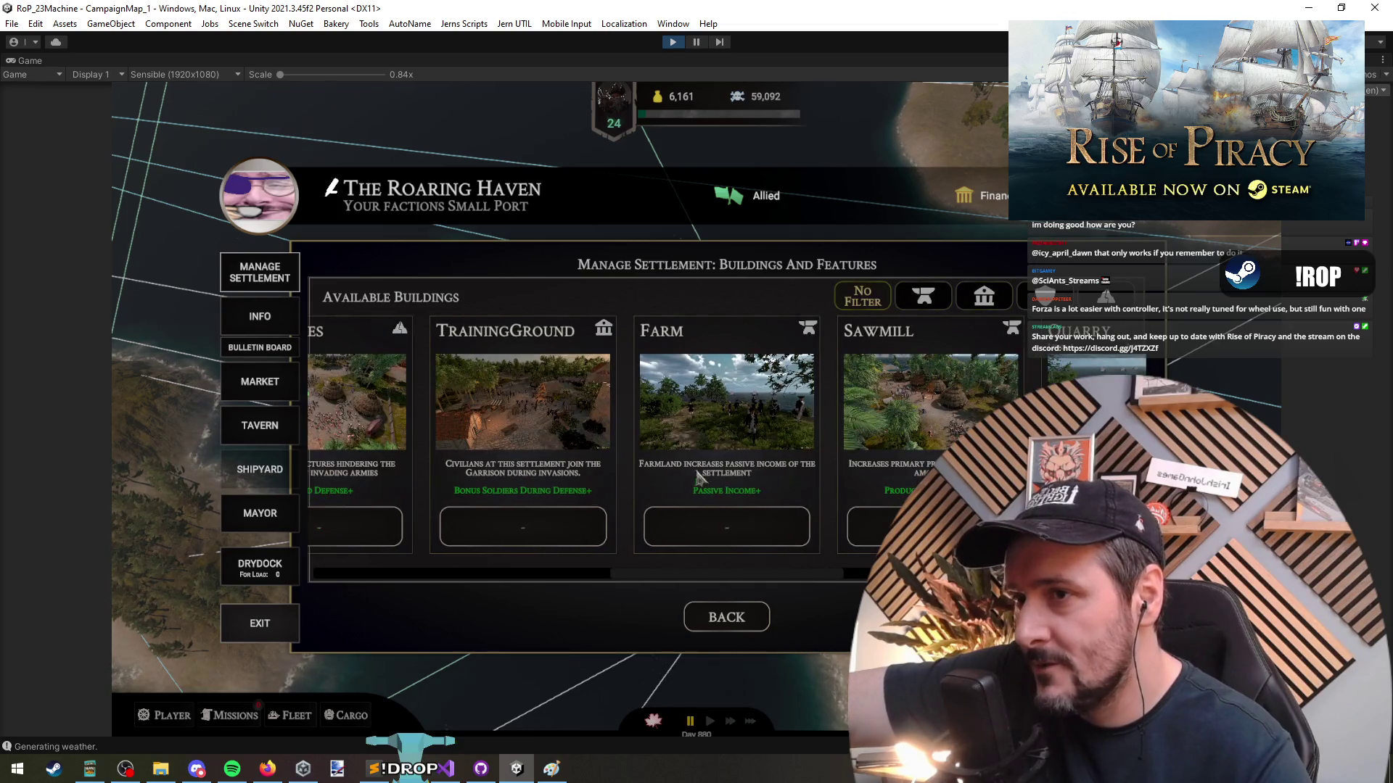
Cancel the Governors Mansion construction and filter the list to production buildings
scroll(697, 477, "up", 5)
left_click(414, 521)
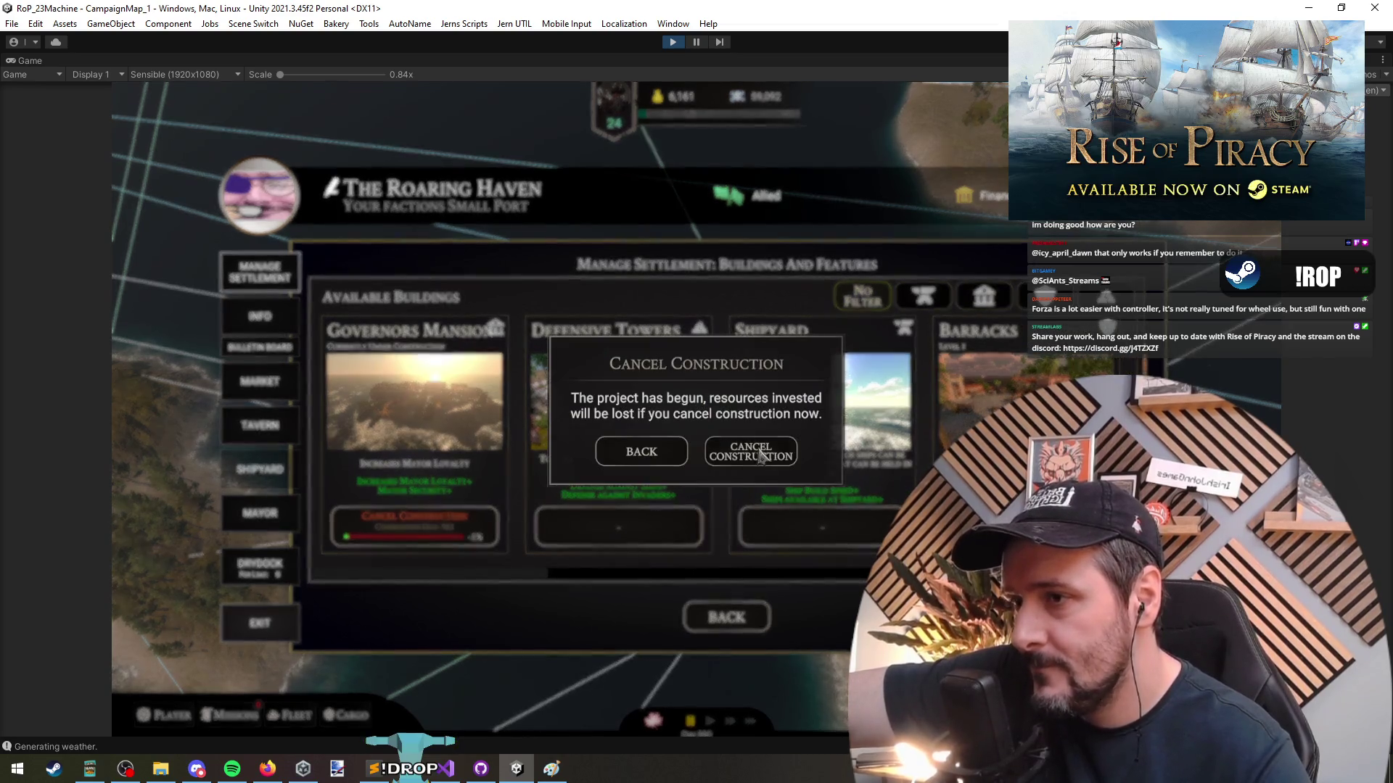
left_click(760, 454)
left_click(943, 297)
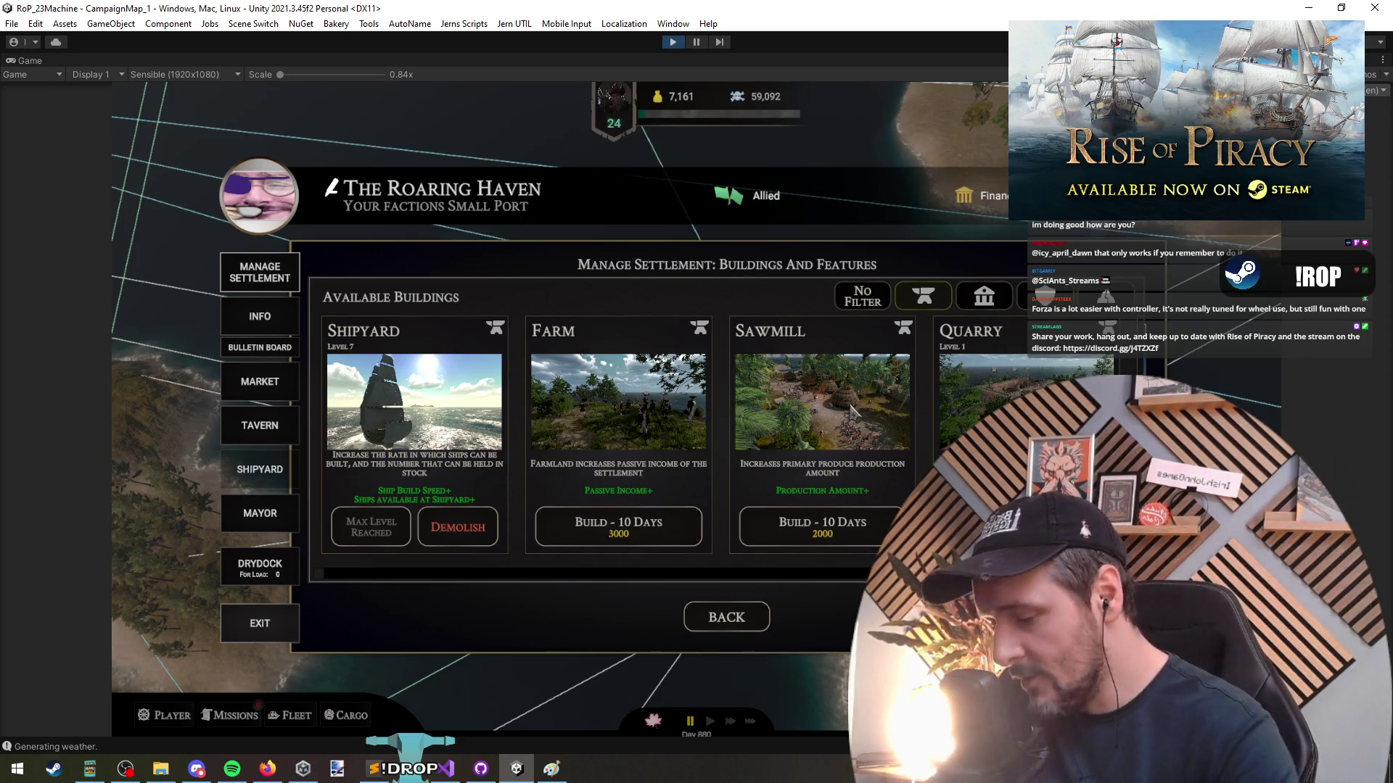
Launch Paint via the mspaint run command and paste the game screenshot into it
key("super+r")
type("mspaint")
key("Return")
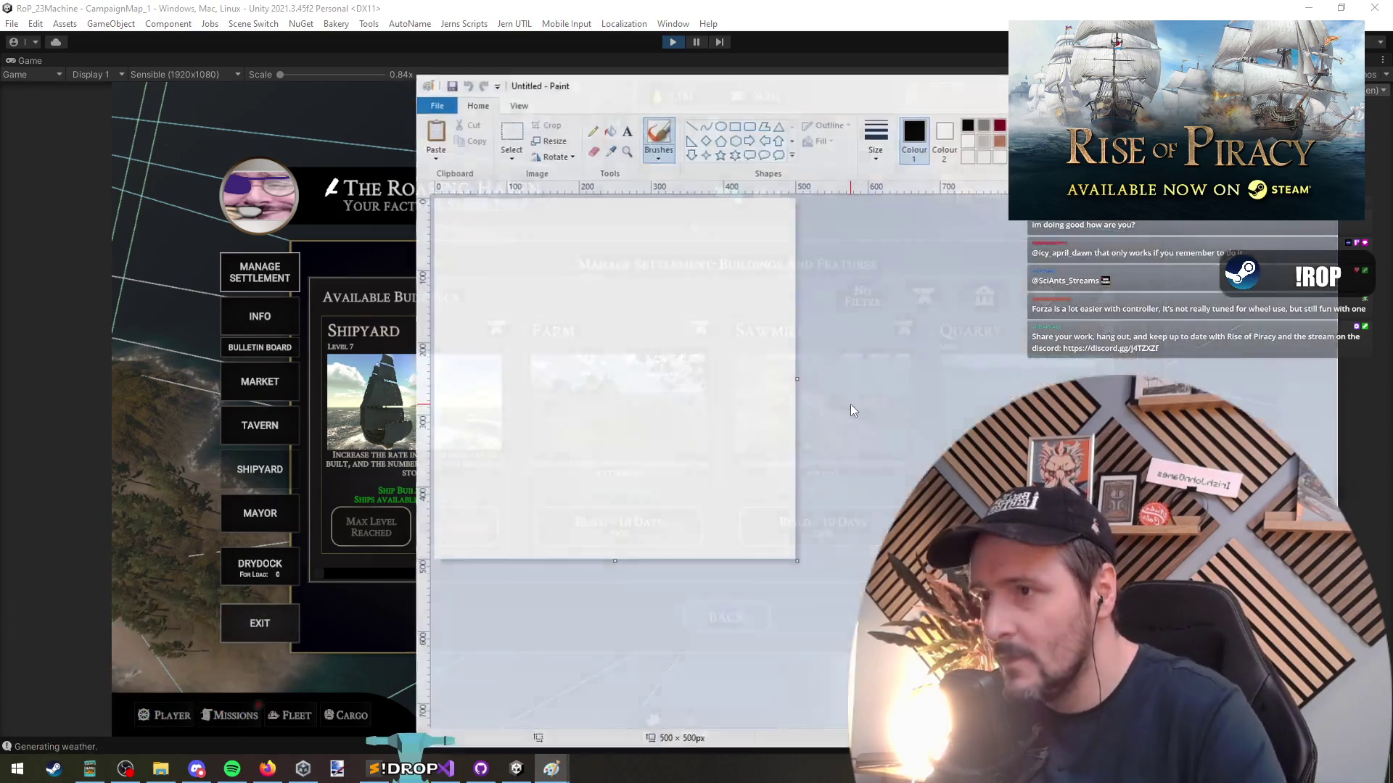
key("ctrl+v")
Leave Paint, stop Play mode in Unity, and switch to GitHub Desktop
key("alt+Tab")
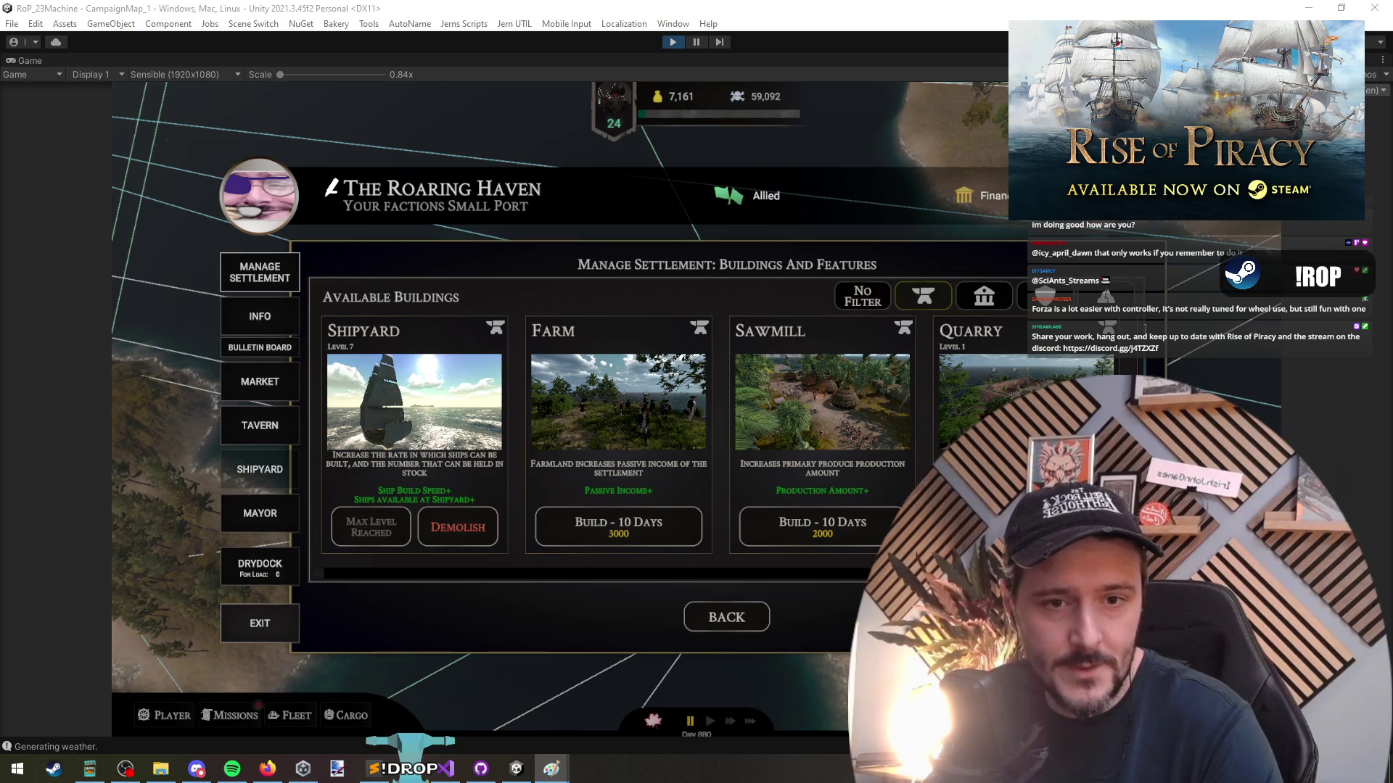
left_click(675, 42)
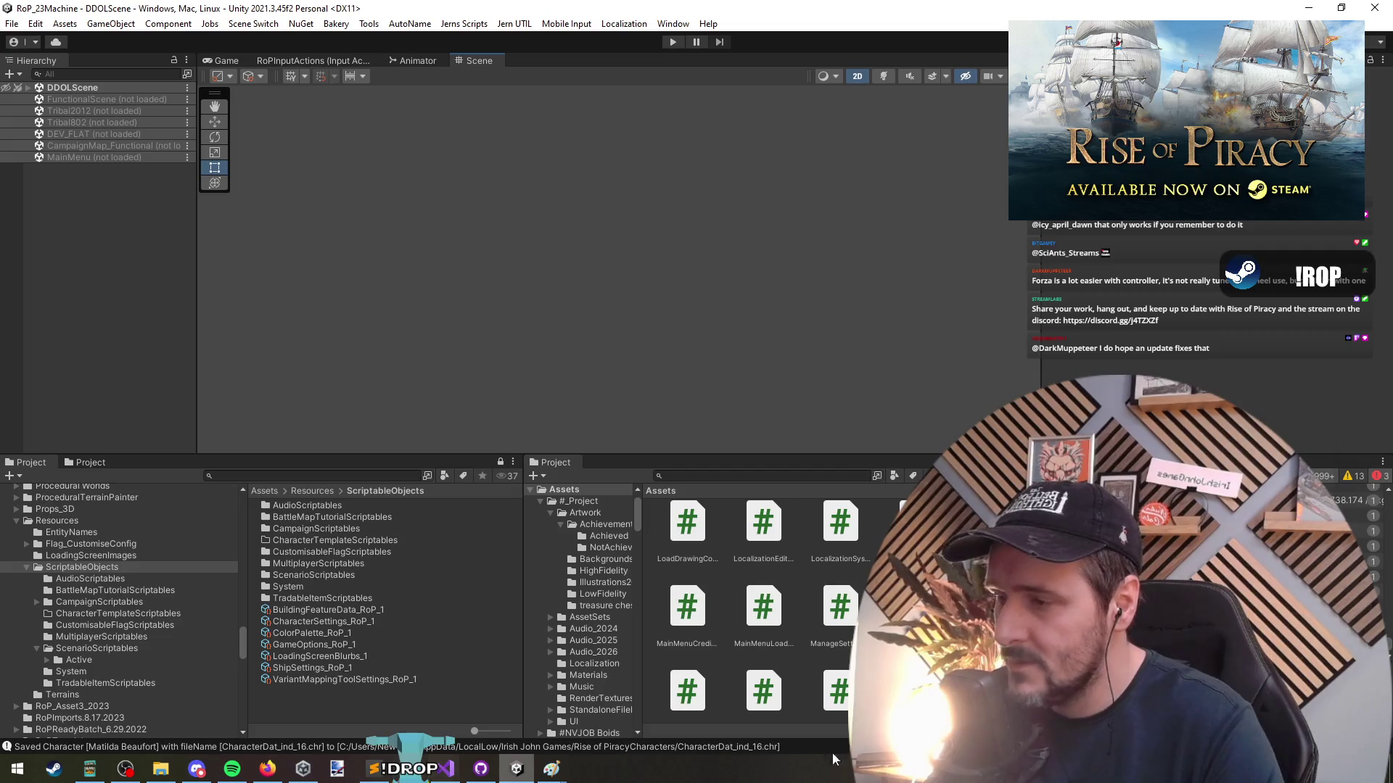
left_click(481, 769)
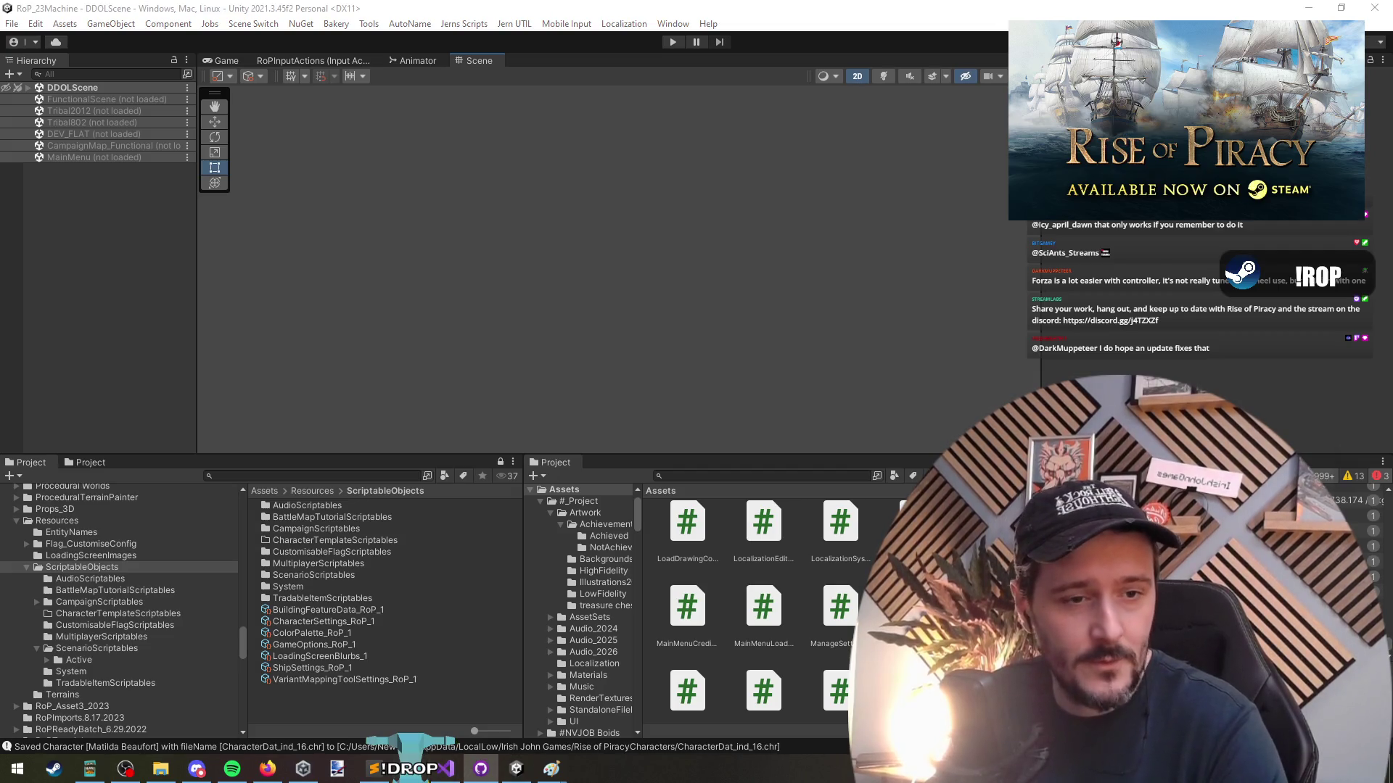